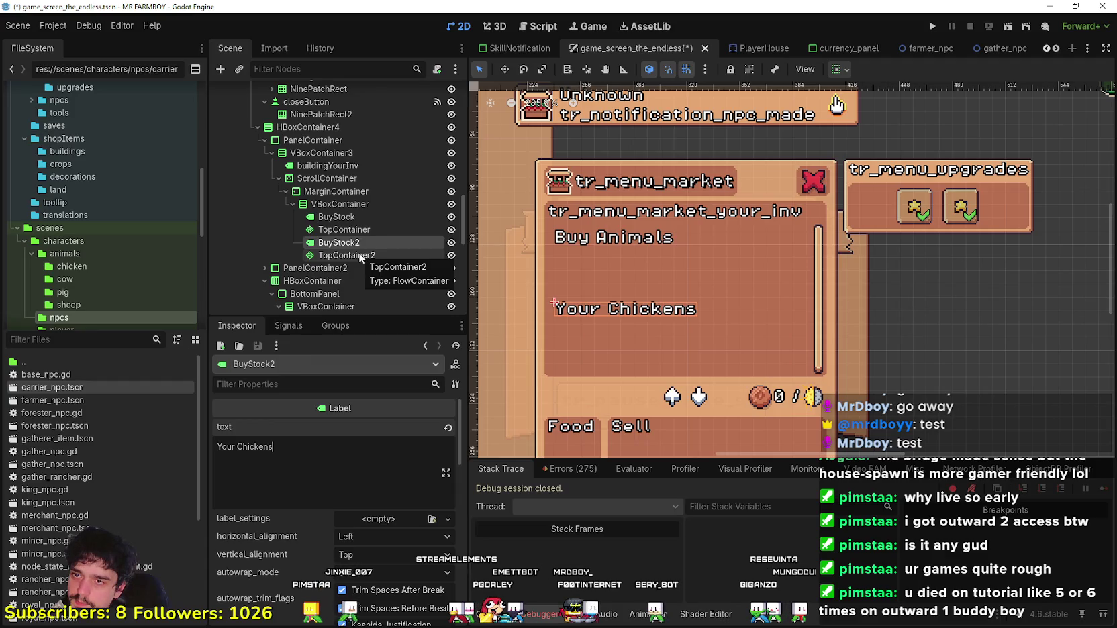
Step: Rename TopContainer2 to TopContainer_Chickens in the Scene dock
click(378, 257)
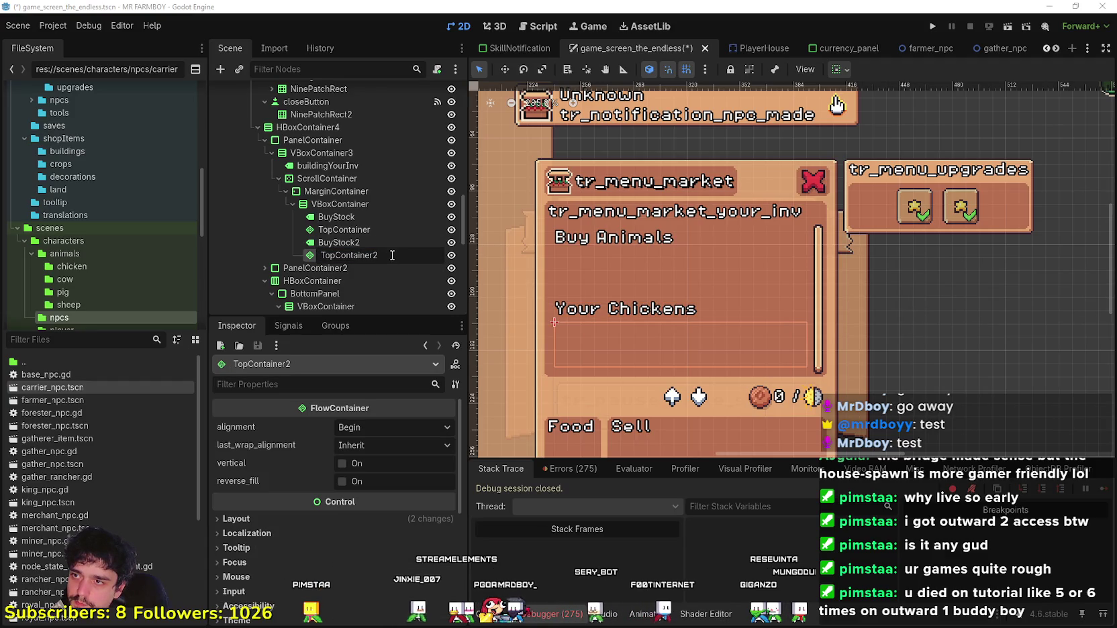
key(BackSpace)
text(_)
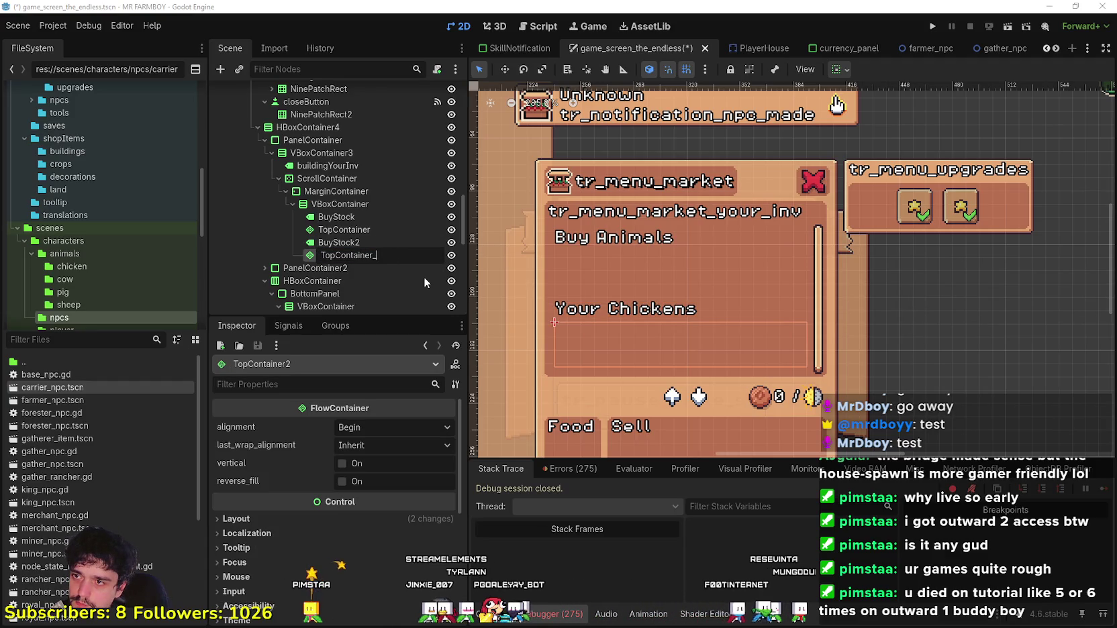
text(Chickens)
key(Return)
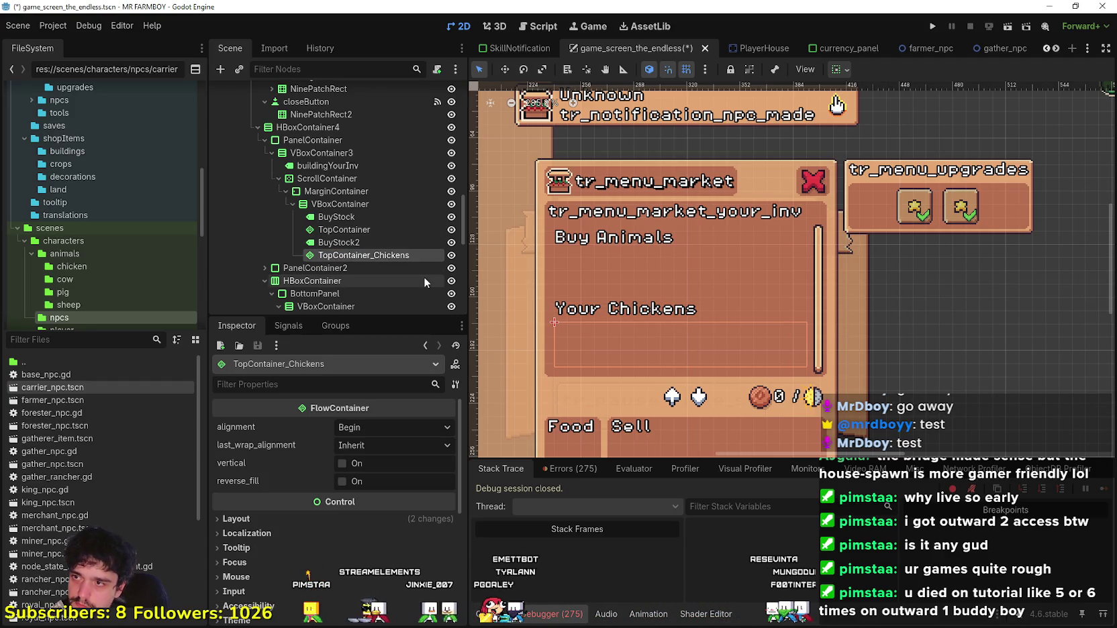
Step: Duplicate the BuyStock2 label and TopContainer_Chickens, naming the copied label YourCrops
click(342, 243)
click(344, 255)
ctrl+click(346, 245)
key(ctrl+d)
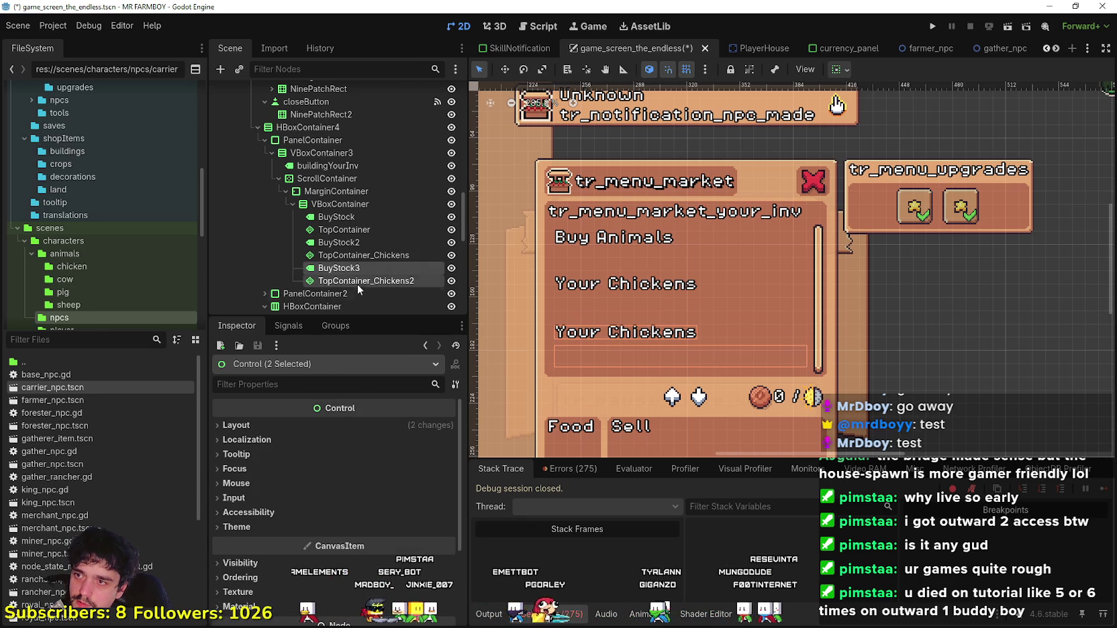
double_click(391, 268)
text(Your)
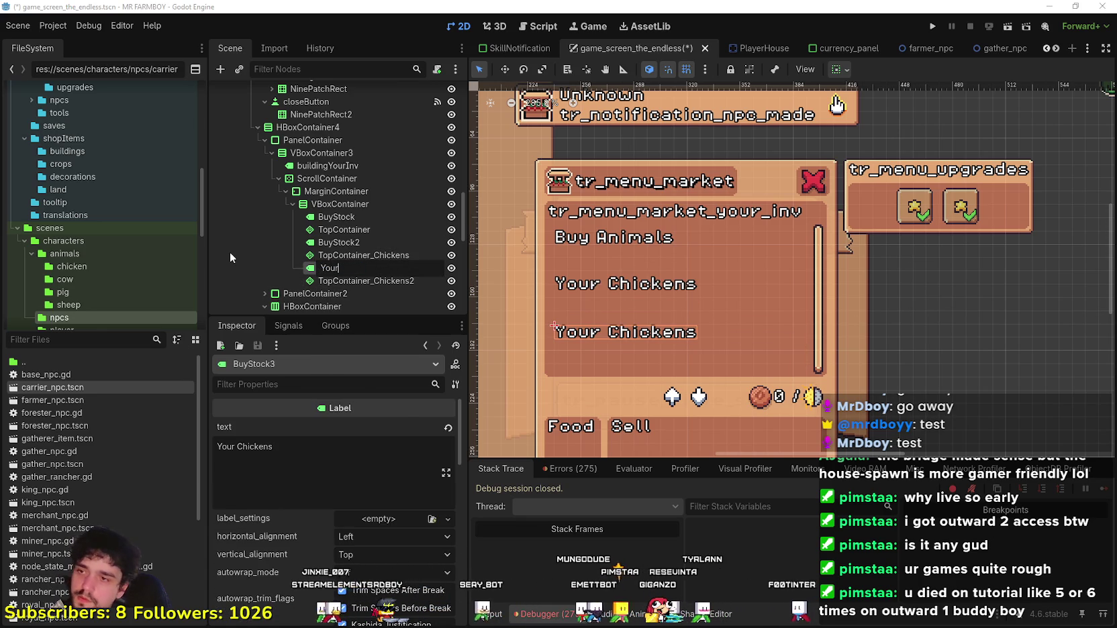
text(Crops)
key(Return)
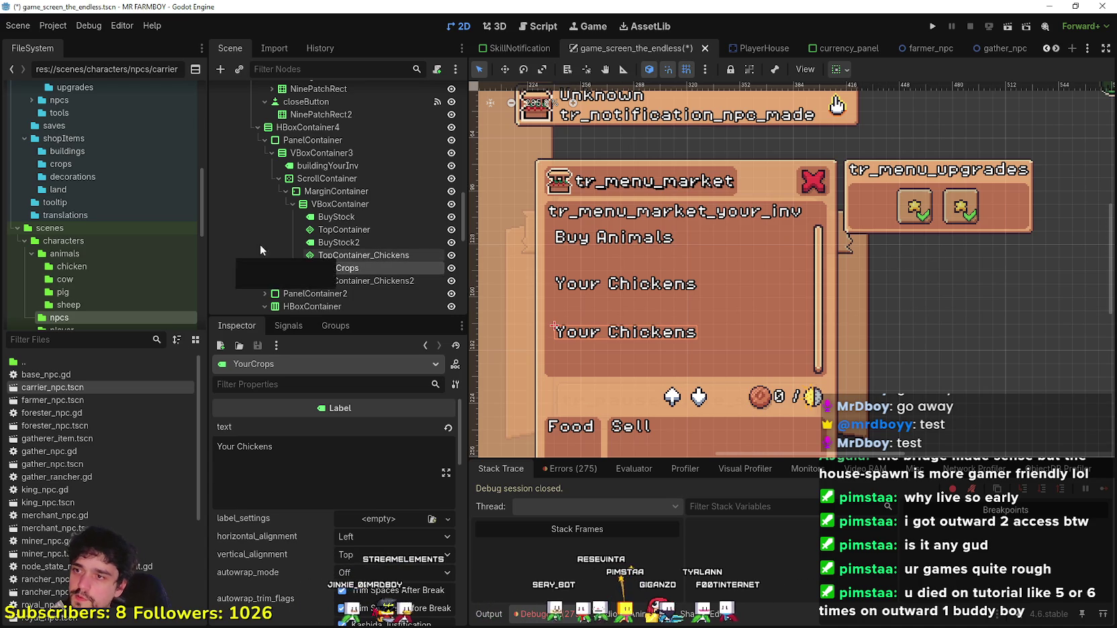
Step: Rename the nodes to YourChickensLabel, YourCropsLabel and TopContainer_Crops
click(363, 242)
click(378, 240)
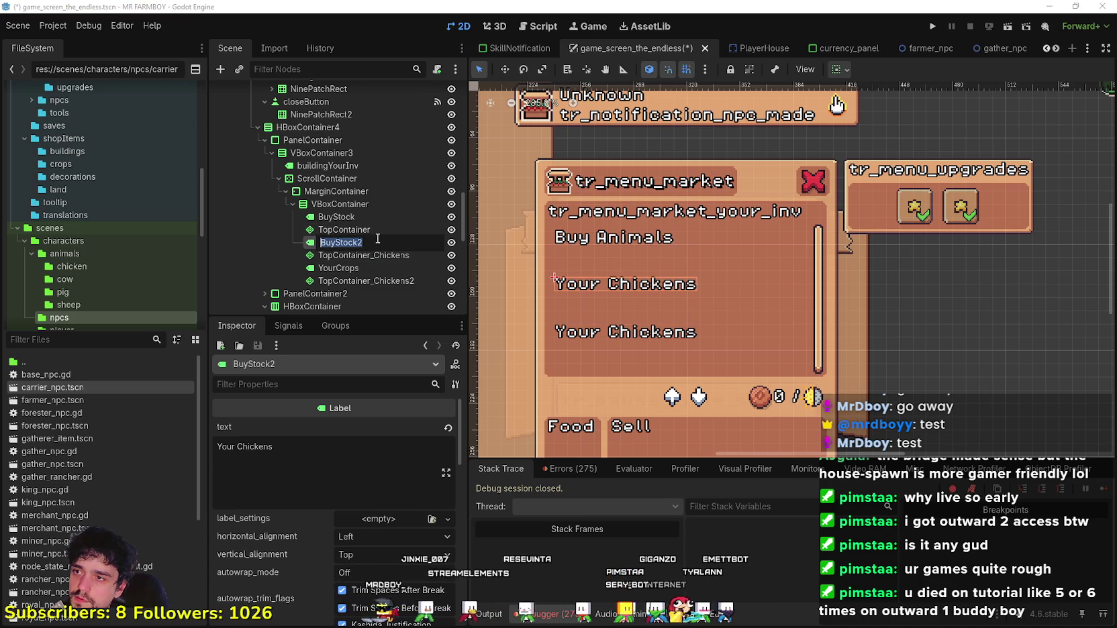
text(YourChicken)
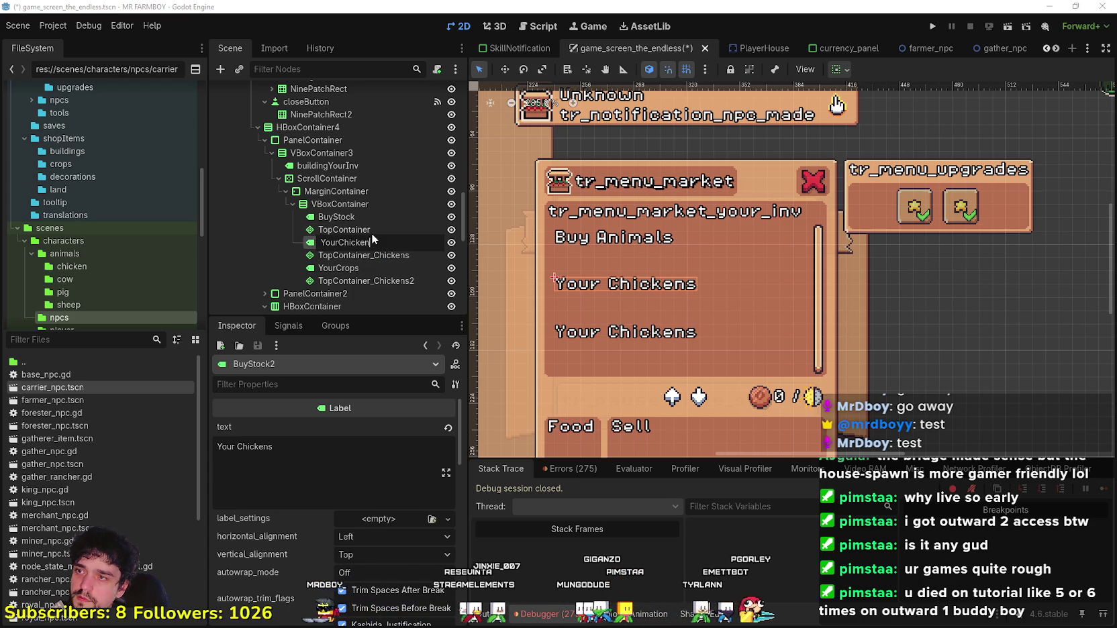
text(sLabel)
key(Return)
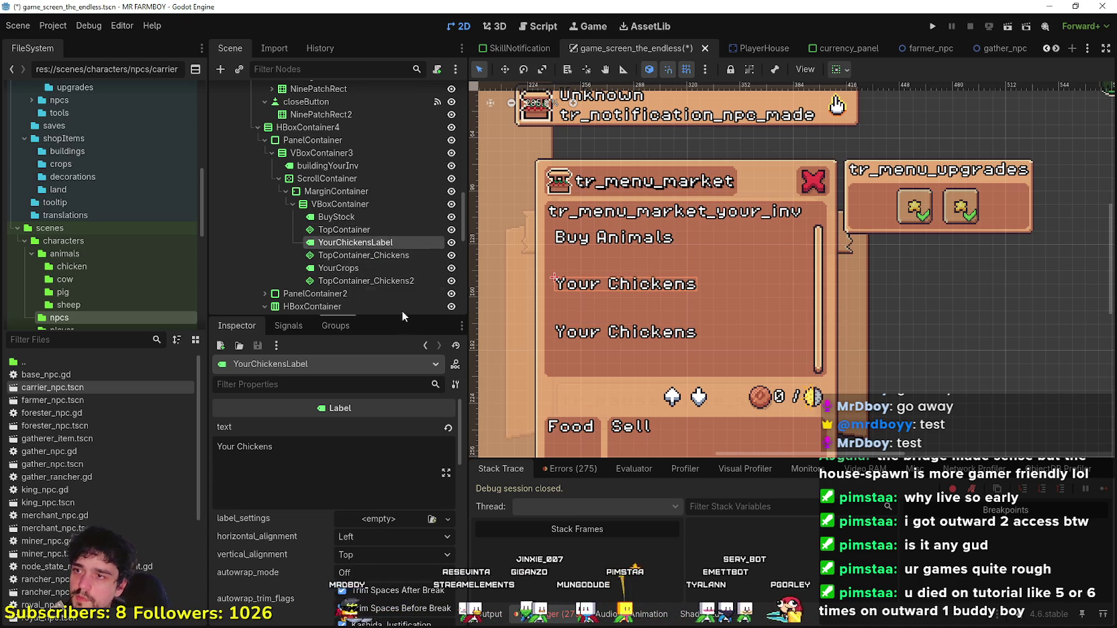
click(388, 271)
text(Yo)
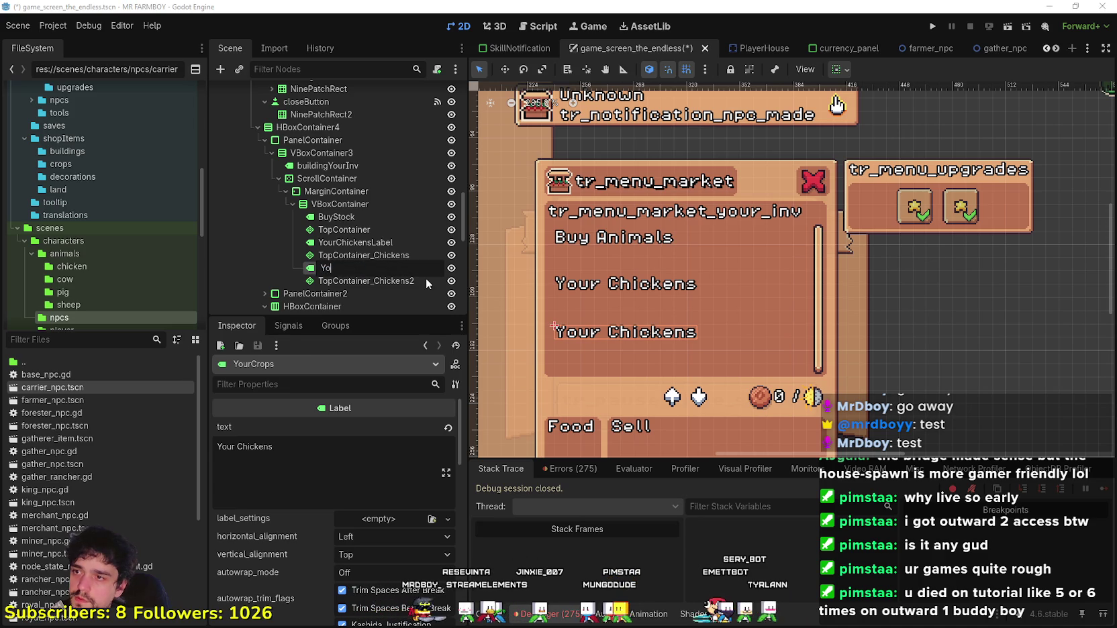
text(urCropsLabel)
key(Return)
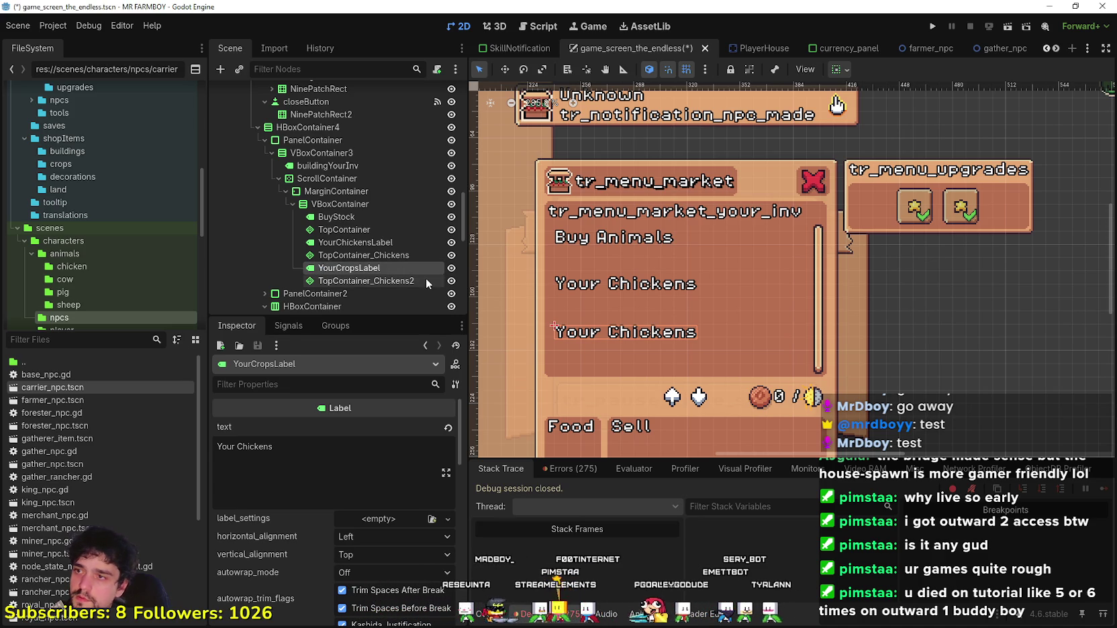
click(395, 281)
click(374, 282)
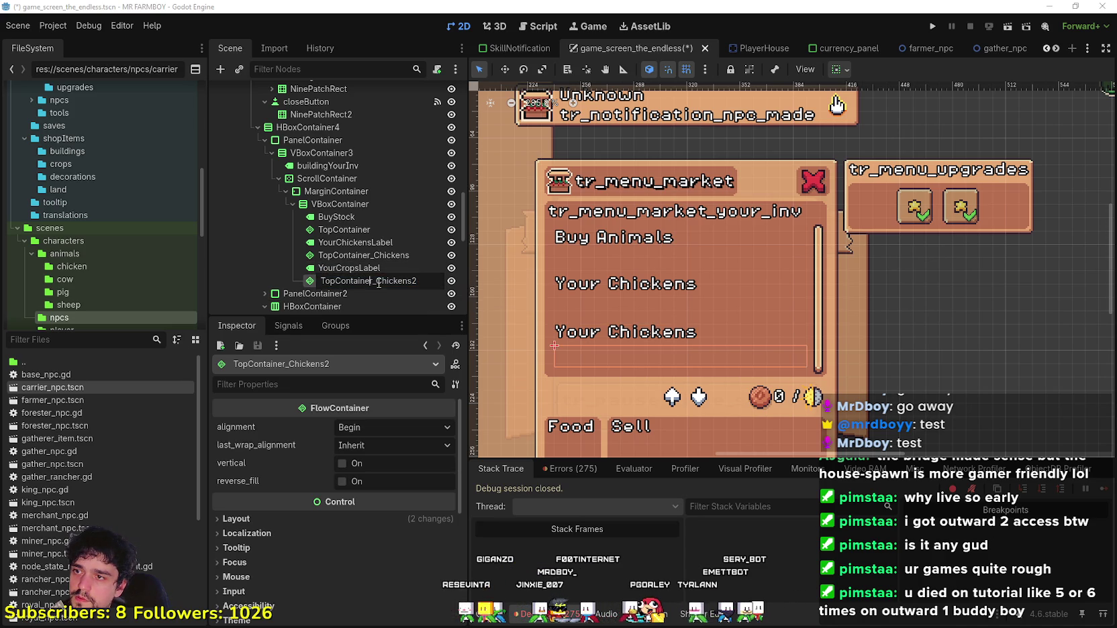
text(Crops)
key(Return)
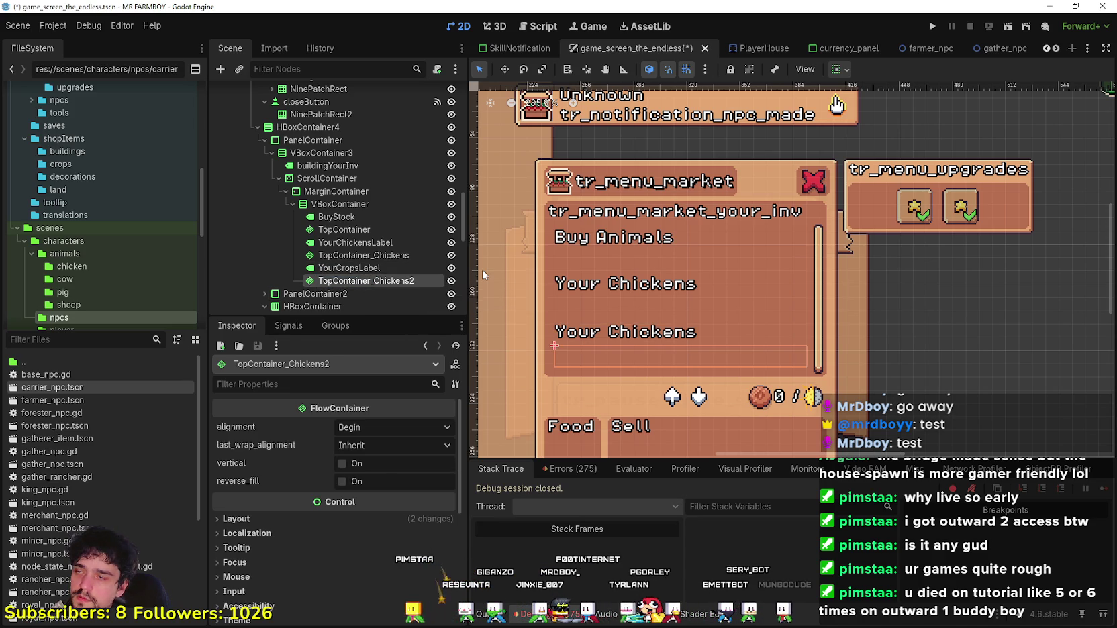
Step: Set YourCropsLabel's Inspector text to 'Your Crops' and save the scene
click(349, 268)
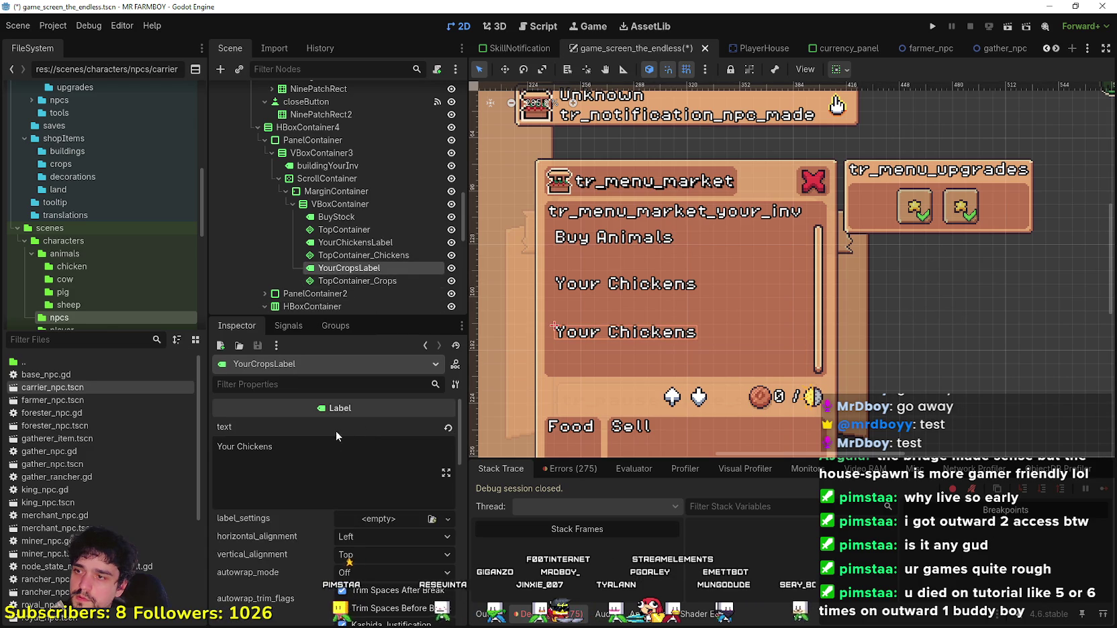
drag(282, 448, 131, 441)
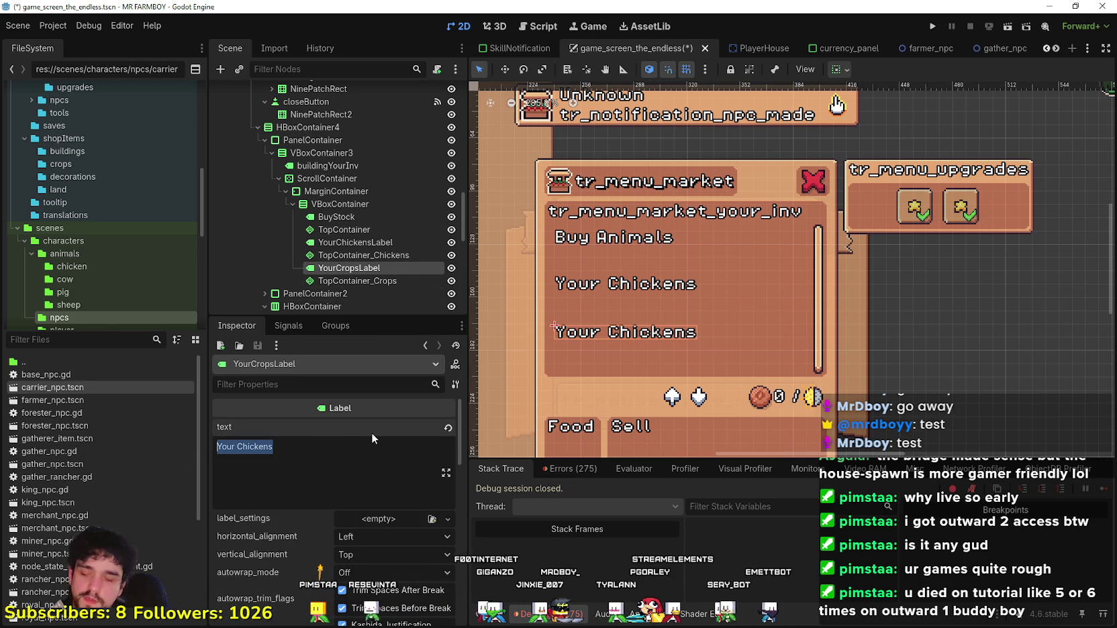
text(Your Crops)
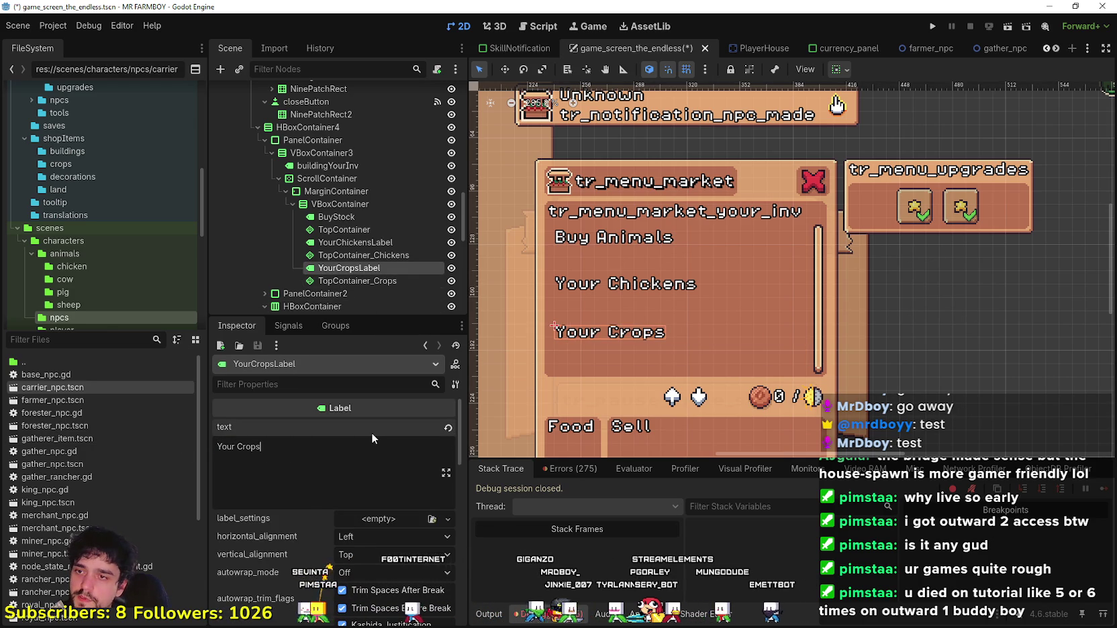
scroll(834, 304, down, 4)
key(ctrl+s)
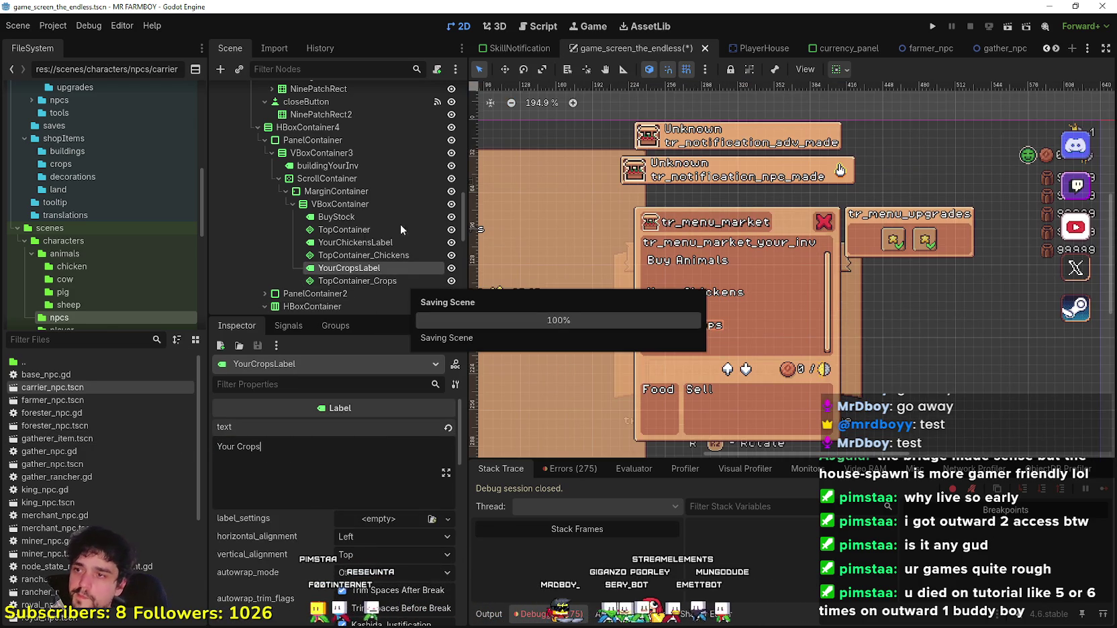
Step: Change YourChickensLabel's text from 'Your Chickens' to 'Your Animals' and save
click(400, 255)
click(396, 243)
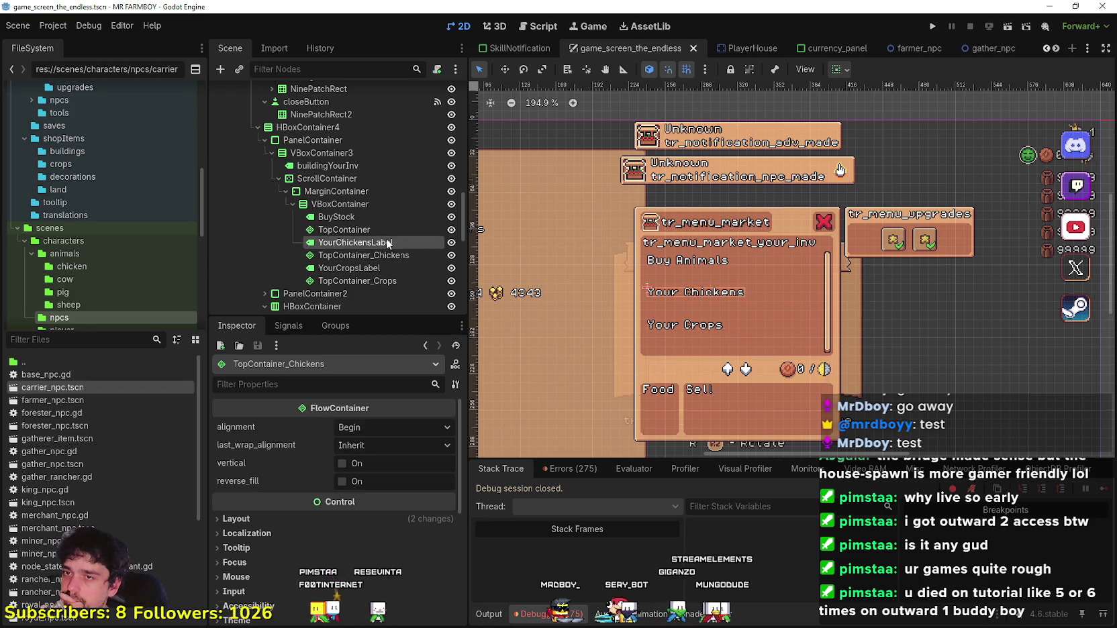
click(393, 218)
scroll(705, 284, up, 3)
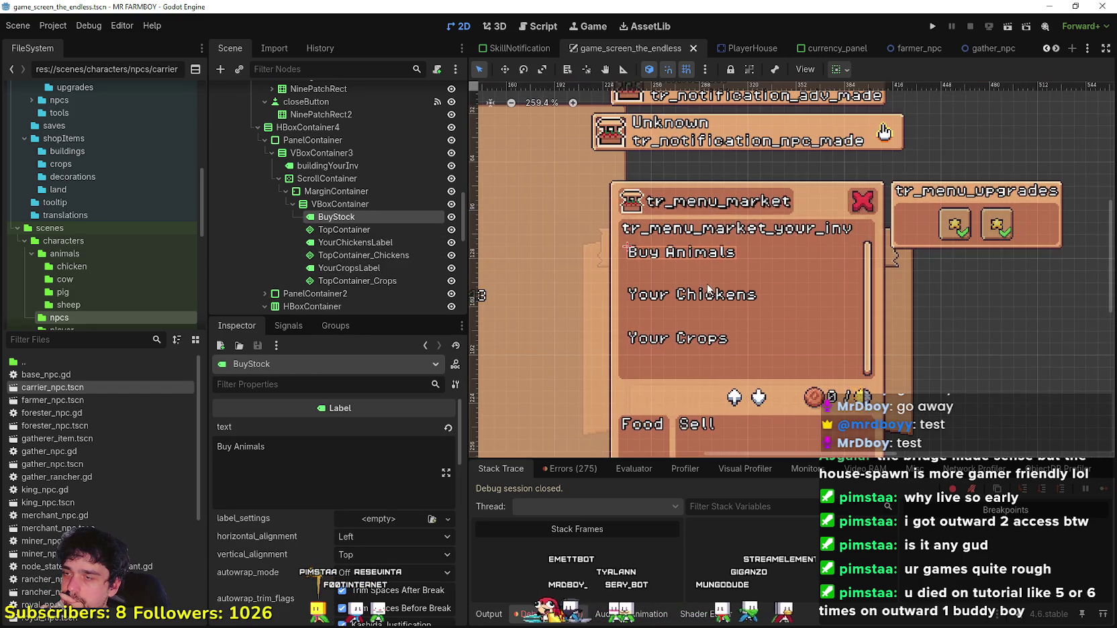
click(387, 242)
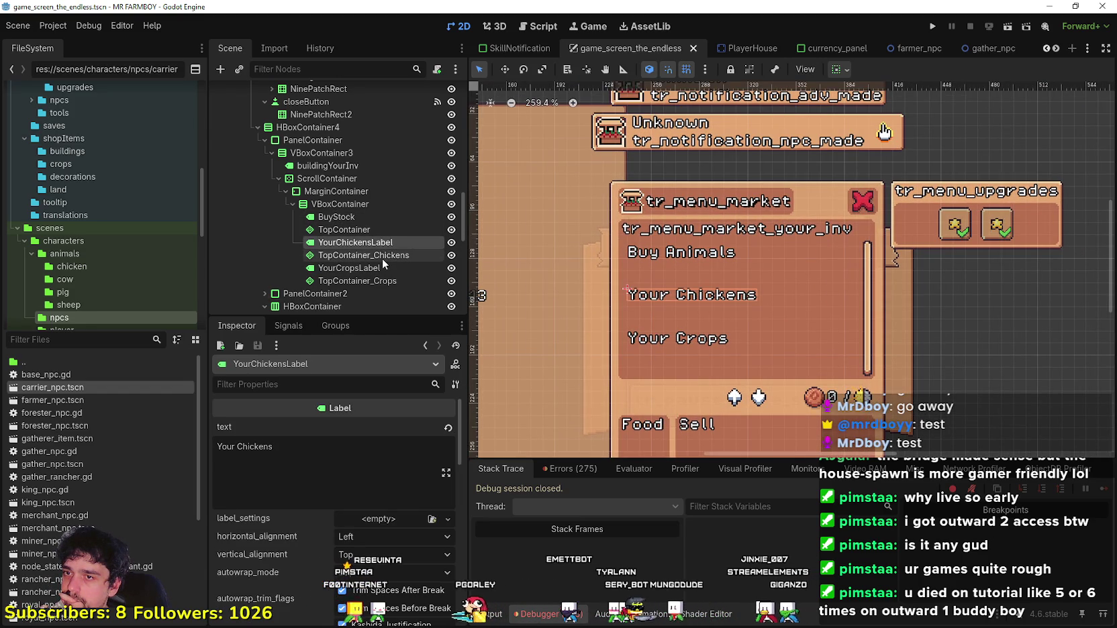
double_click(243, 447)
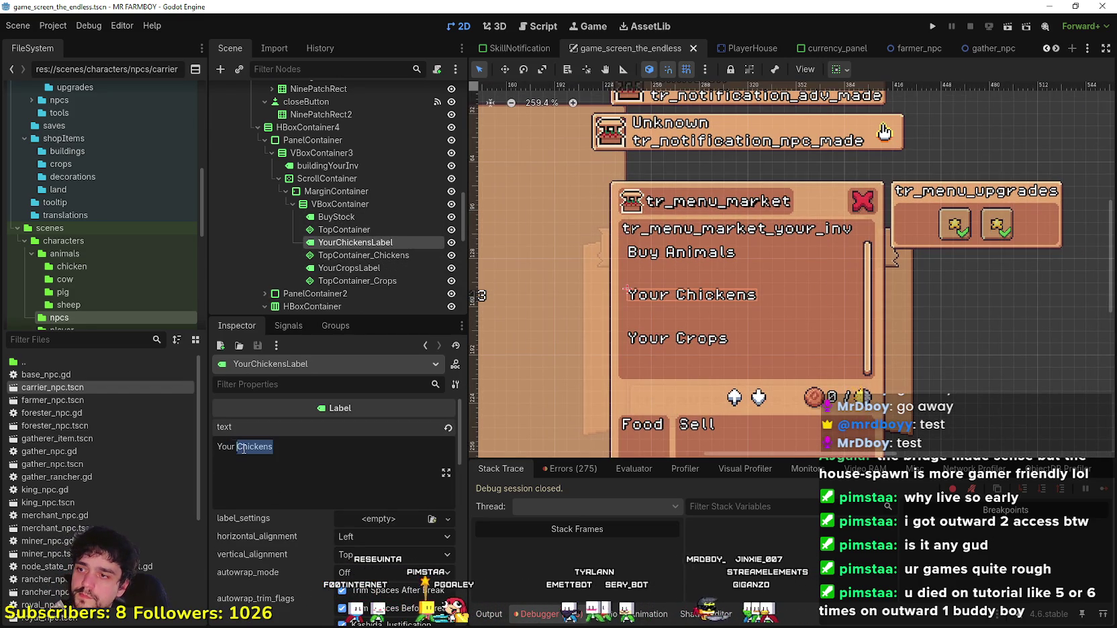
text(Anmal)
key(BackSpace)
key(BackSpace)
key(BackSpace)
key(ctrl+s)
Step: Save the scene again and select the ScrollContainer node
scroll(655, 320, down, 2)
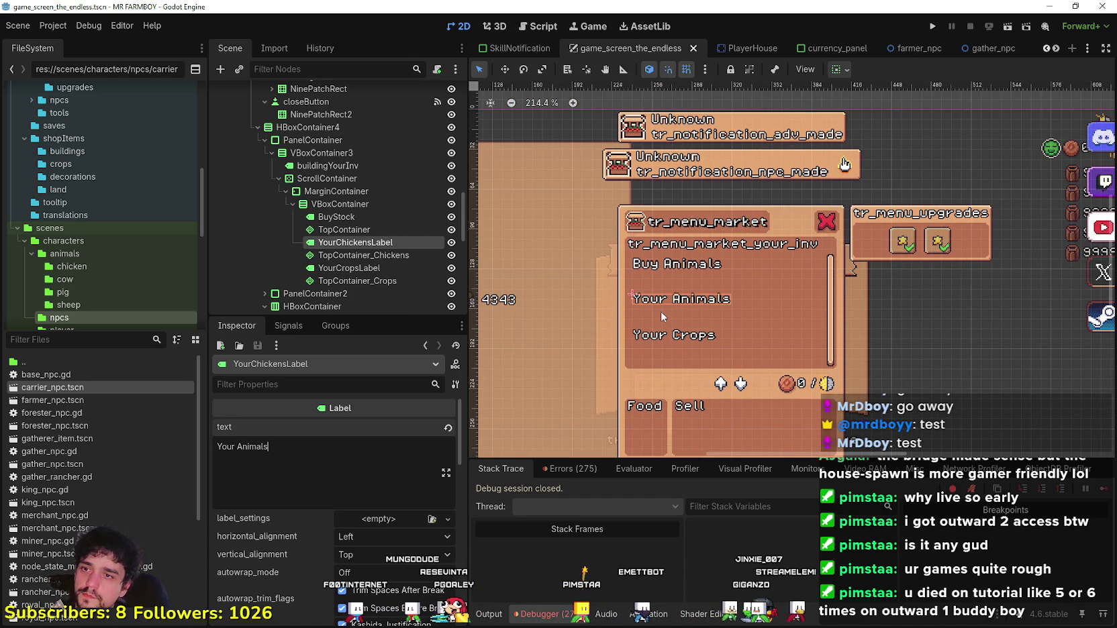
scroll(661, 310, up, 1)
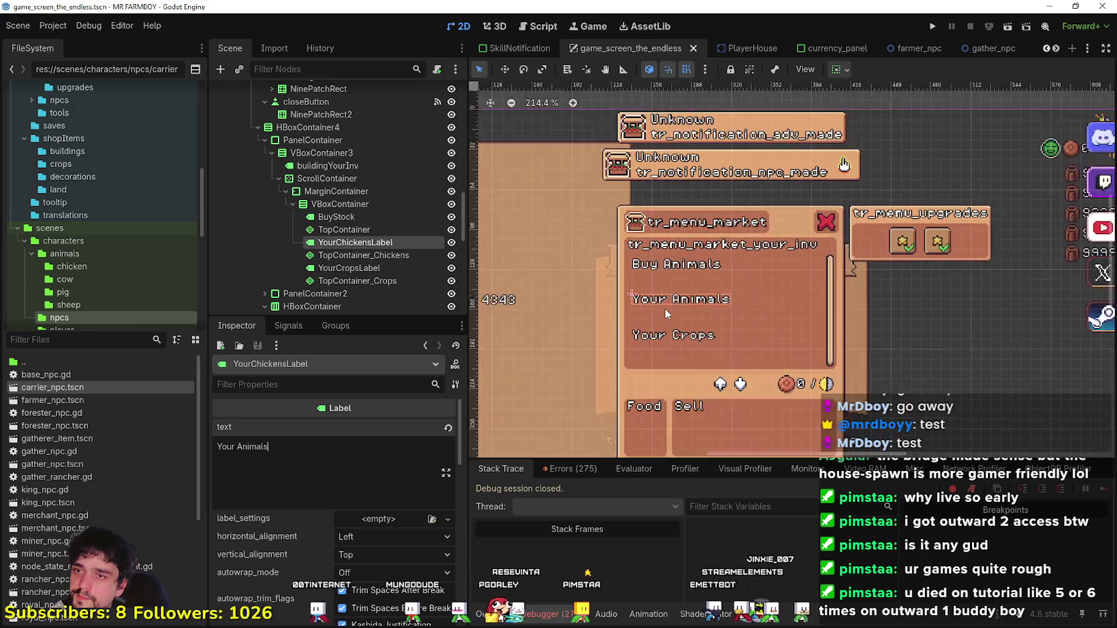
scroll(665, 308, down, 1)
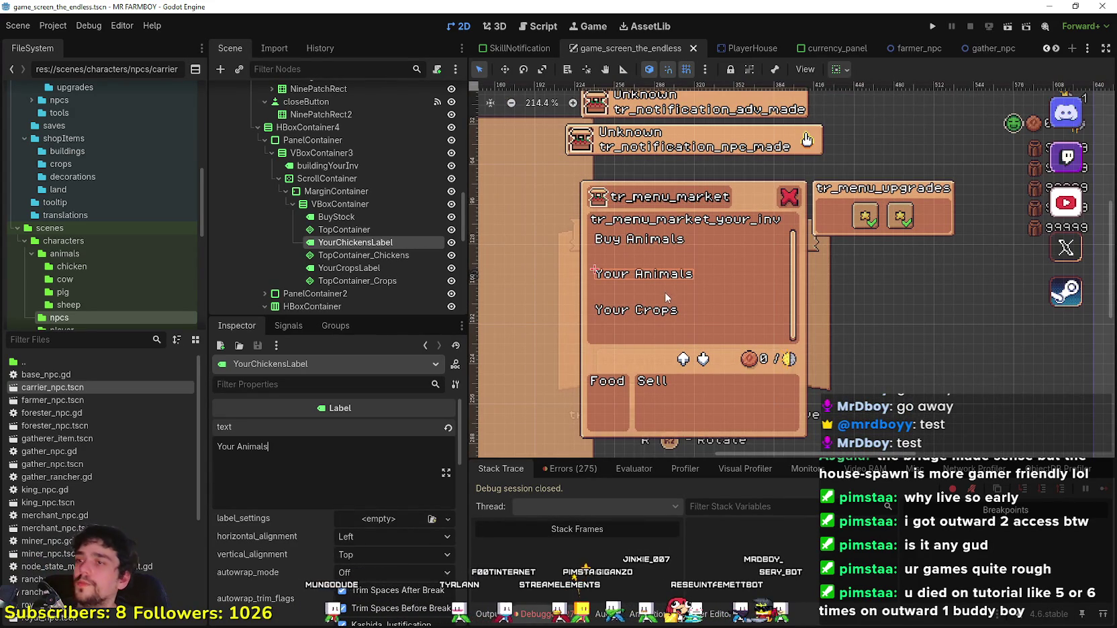
key(ctrl+s)
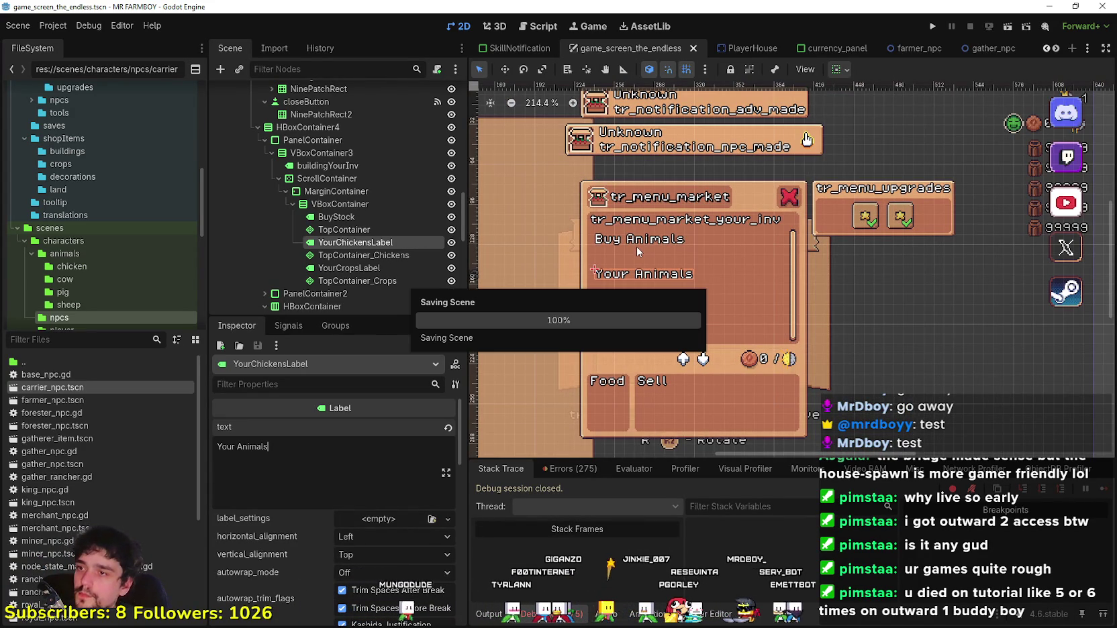
scroll(636, 246, up, 1)
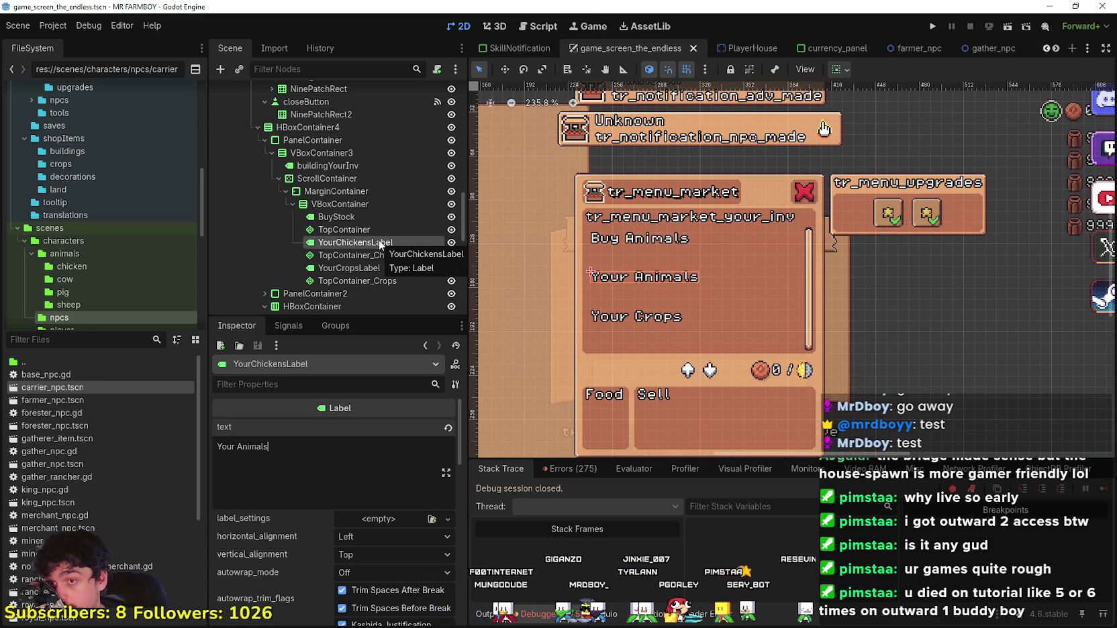
click(386, 177)
Step: Toggle the buildingYourInv heading's visibility to compare, leave it visible, and save
click(396, 166)
click(452, 167)
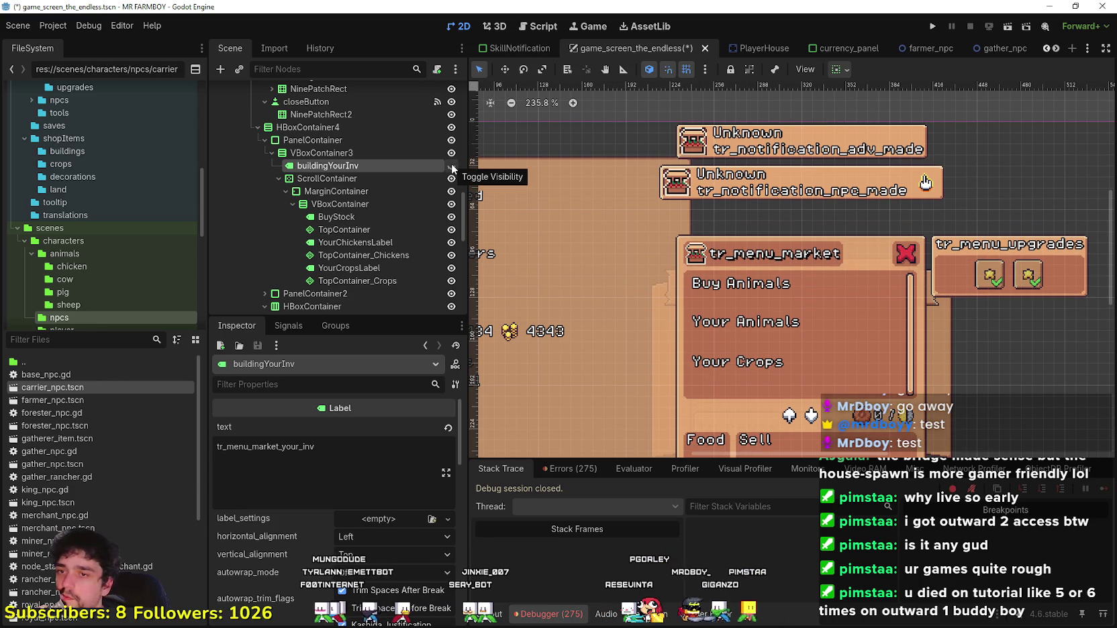
click(452, 166)
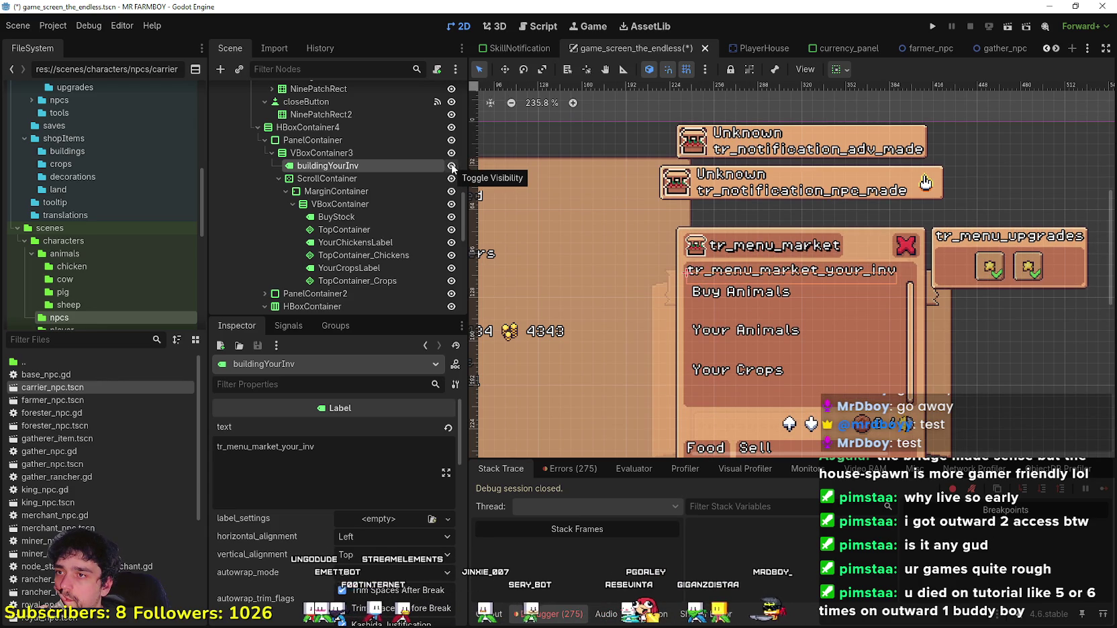
click(451, 165)
click(452, 166)
click(452, 166)
click(452, 166)
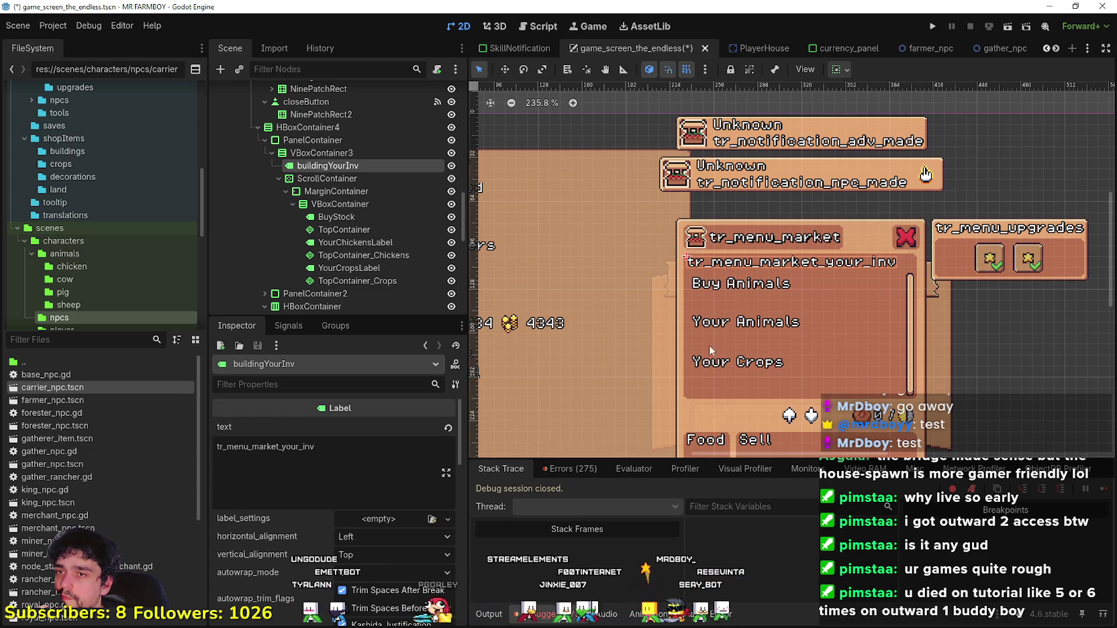
click(452, 166)
click(452, 166)
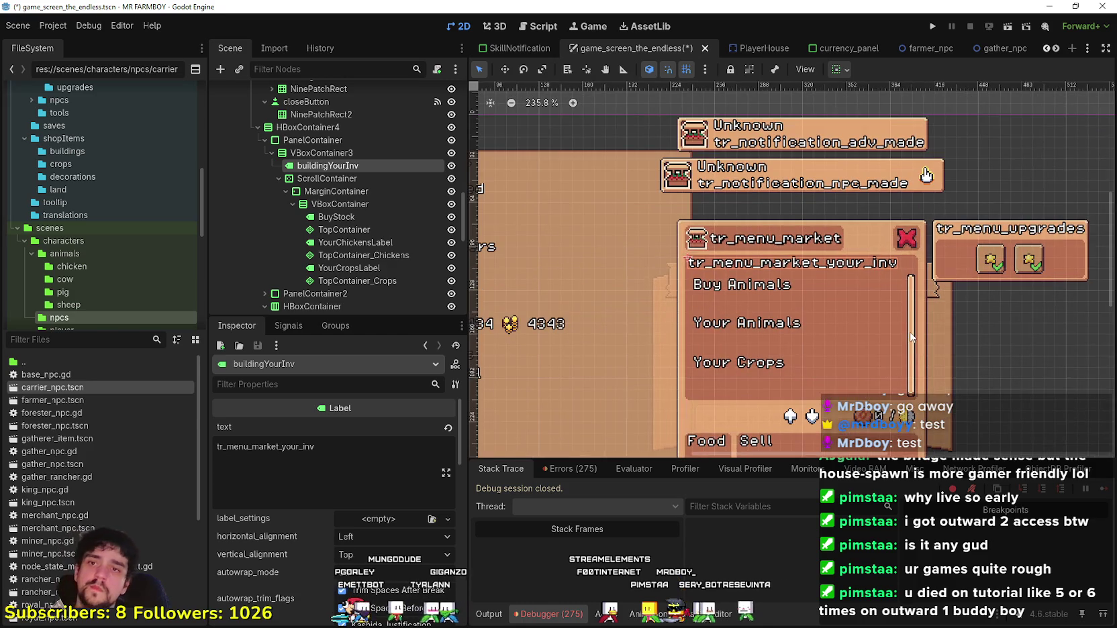
key(ctrl+s)
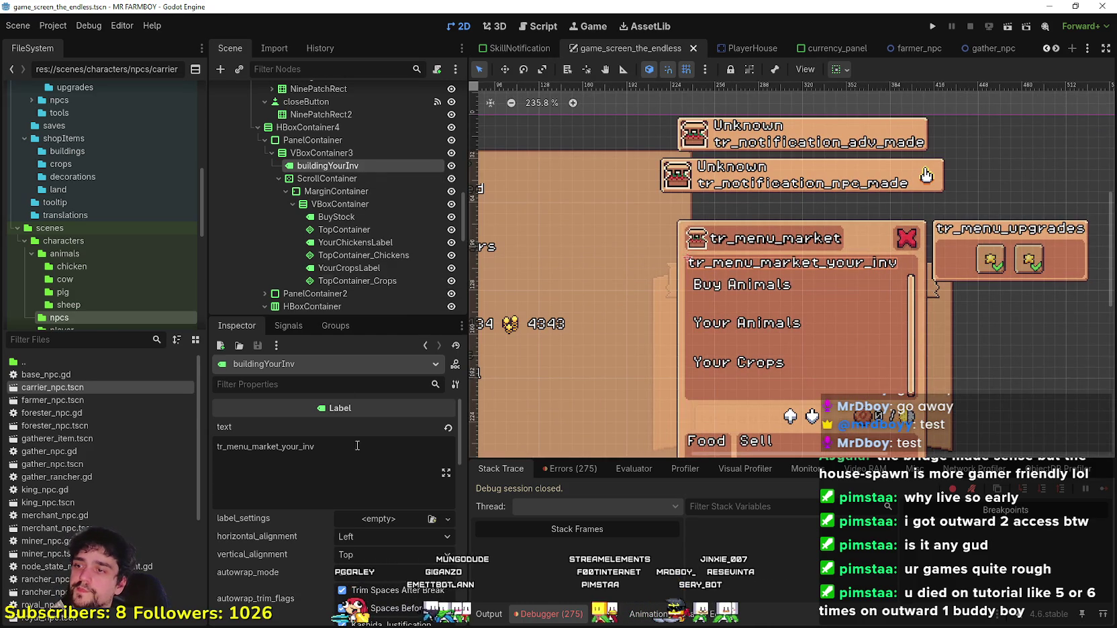
Step: Replace the buildingYourInv label text with 'Your Coop Options' and save the scene
drag(356, 452, 182, 446)
key(BackSpace)
text(Wha)
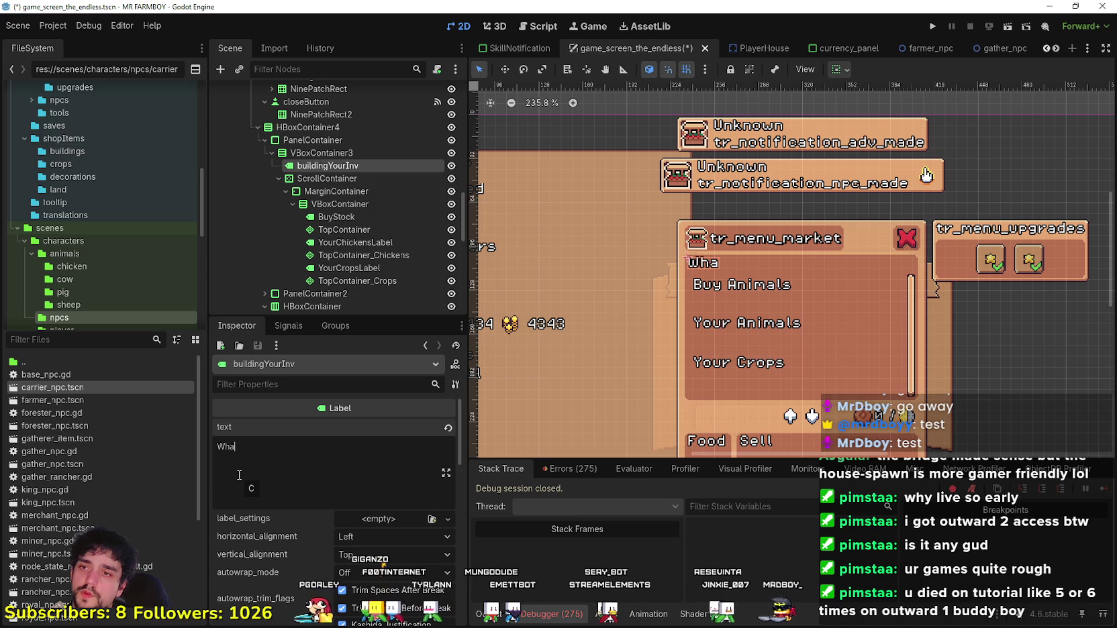
key(BackSpace)
key(BackSpace)
key(BackSpace)
text(Top Panel)
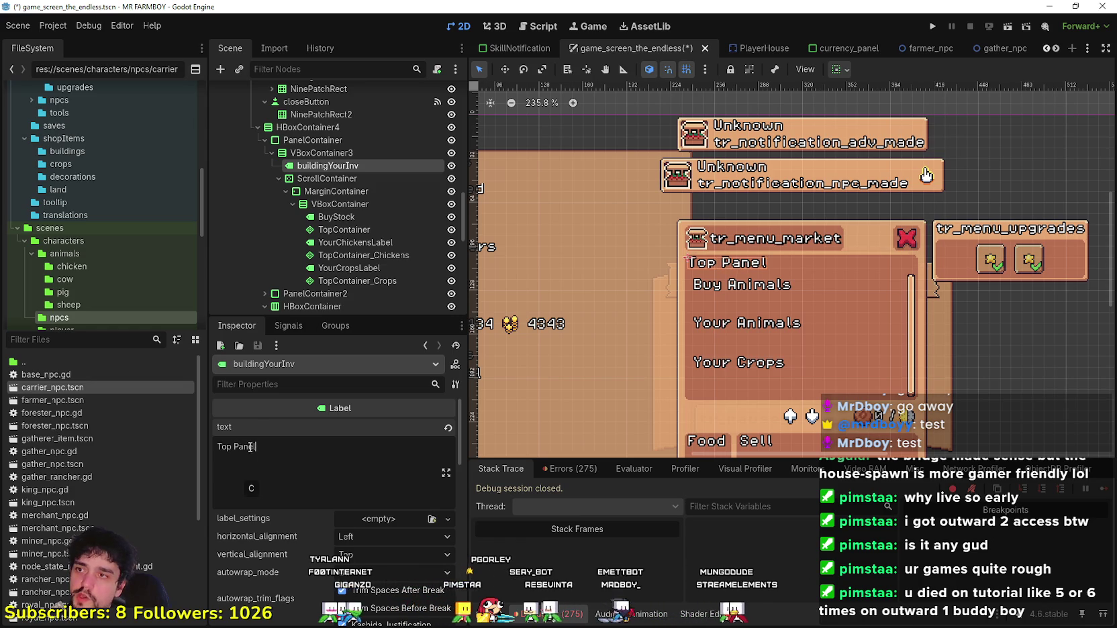
scroll(804, 331, down, 3)
key(ctrl+a)
click(271, 455)
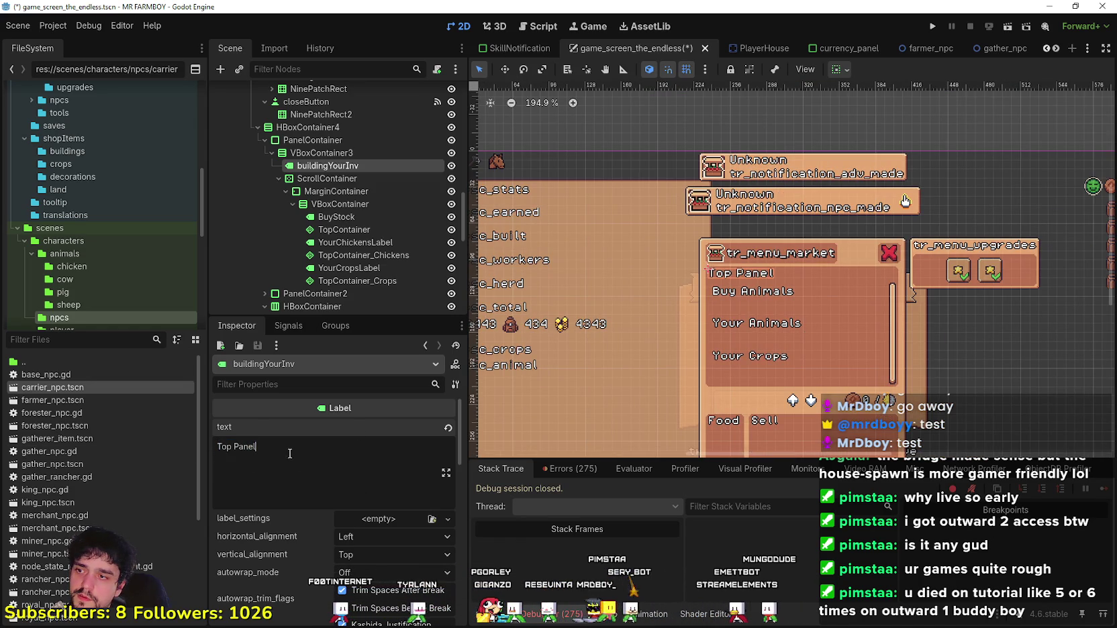
scroll(788, 363, up, 2)
scroll(721, 328, down, 2)
triple_click(236, 446)
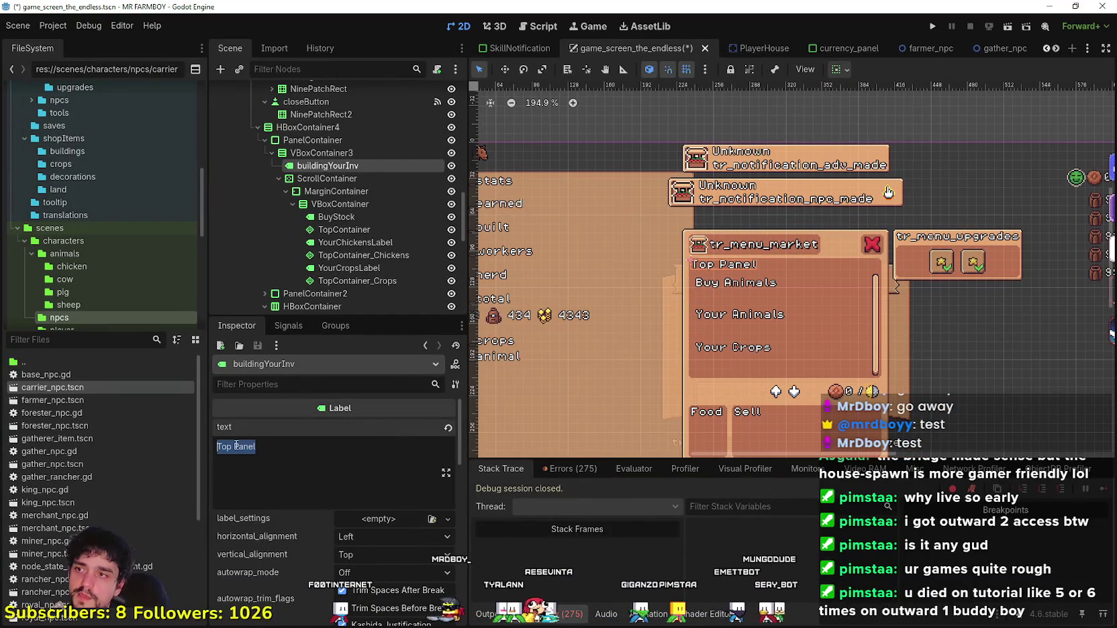
text(Your Coop Options)
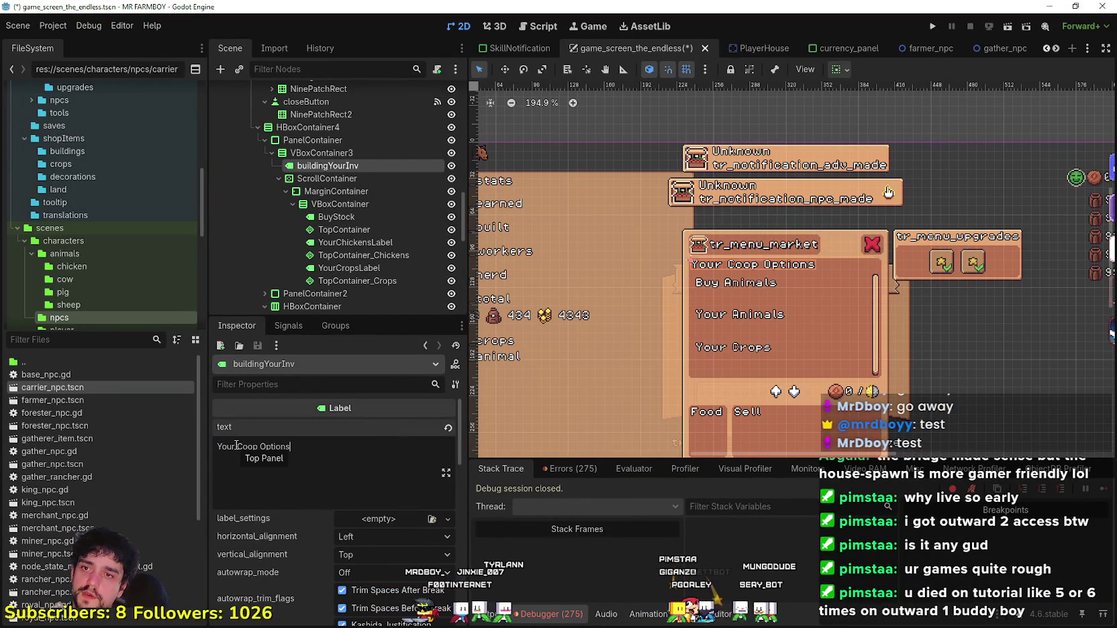
key(ctrl+s)
scroll(706, 277, up, 2)
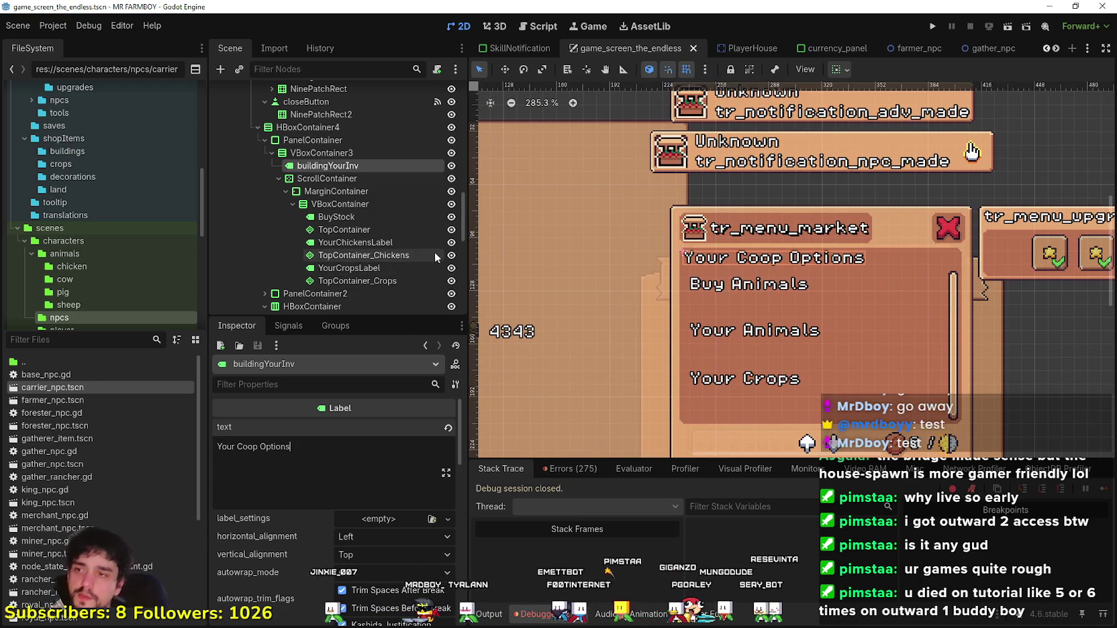
click(399, 267)
Step: Open BuildingPanel's script, building_panel_endless.gd, in the Script editor
click(415, 230)
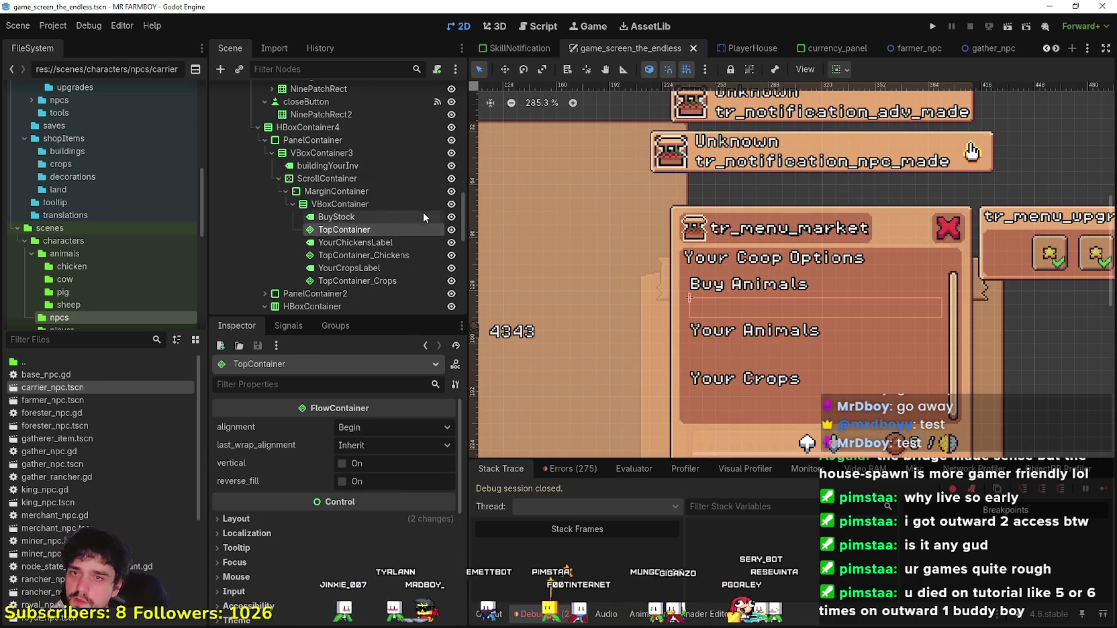
scroll(405, 220, up, 5)
scroll(429, 163, up, 2)
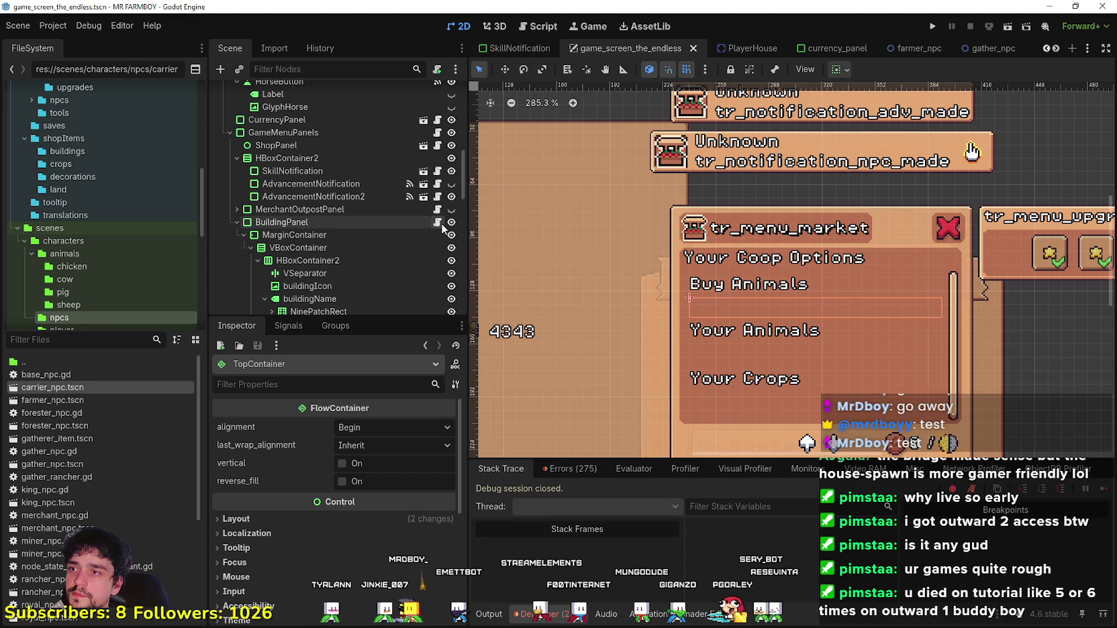
click(438, 222)
scroll(873, 247, up, 2)
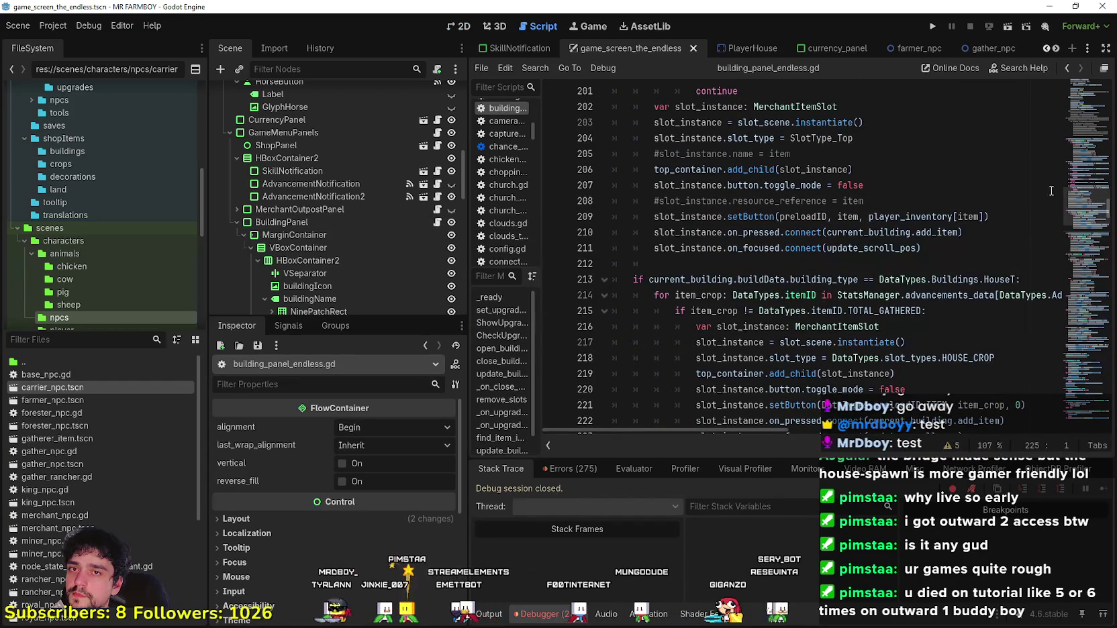
scroll(1045, 196, up, 4)
scroll(715, 314, up, 20)
scroll(716, 314, down, 5)
scroll(724, 298, up, 3)
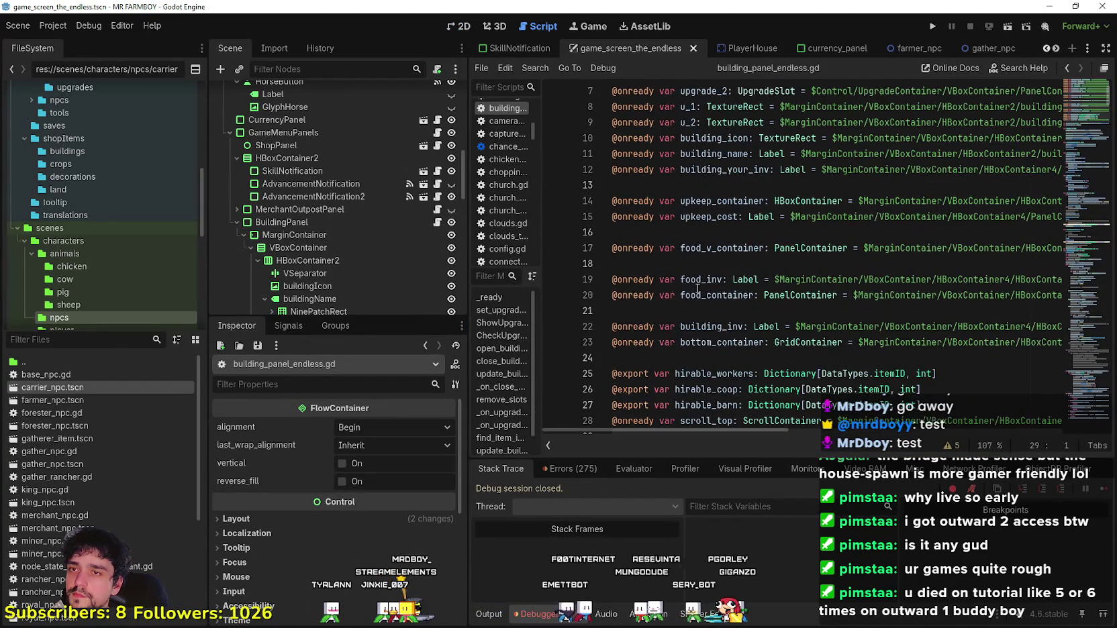
Step: Comment out the top_container declaration on line 3 with a #
click(697, 342)
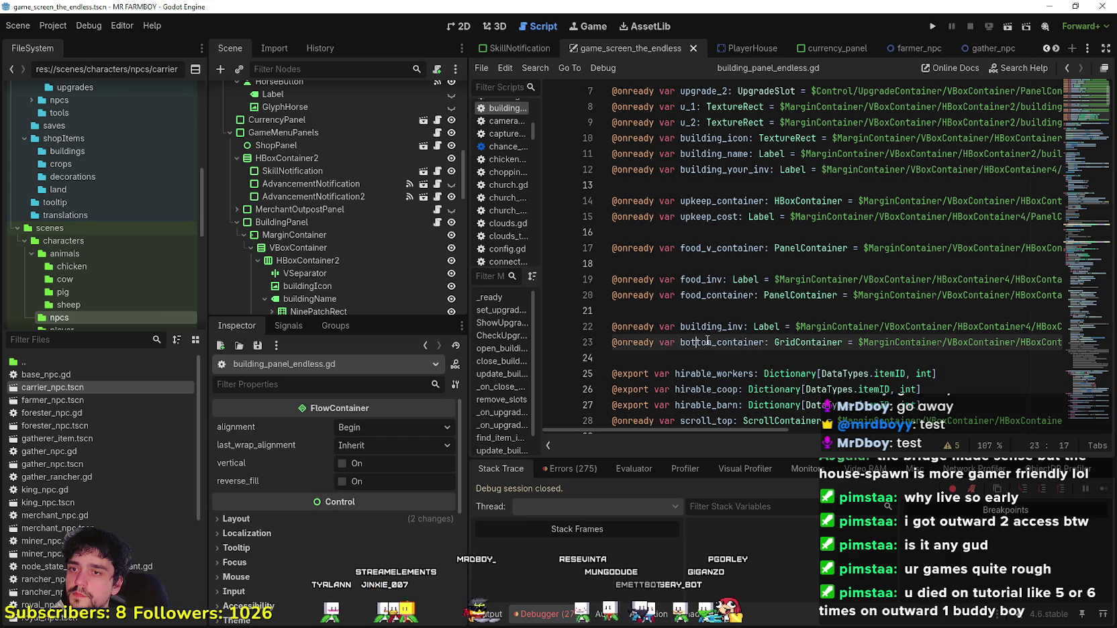
scroll(705, 322, up, 2)
click(704, 267)
click(713, 295)
click(683, 121)
double_click(702, 121)
click(613, 123)
text(#)
key(Down)
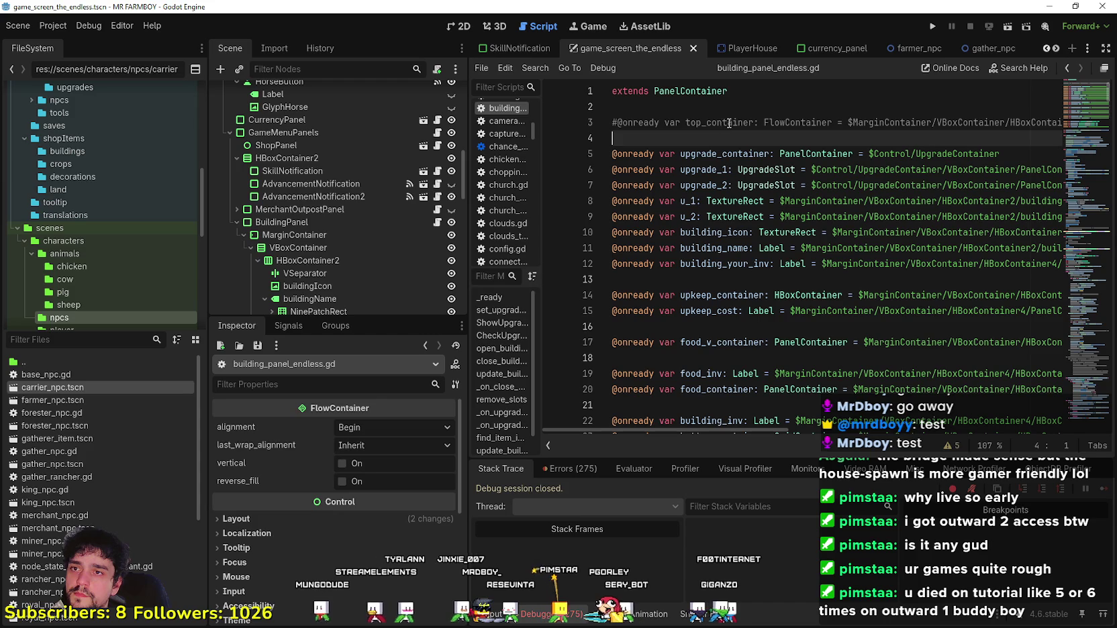
click(754, 122)
Step: Insert a blank line after the variable declarations below scroll_top
scroll(695, 296, down, 4)
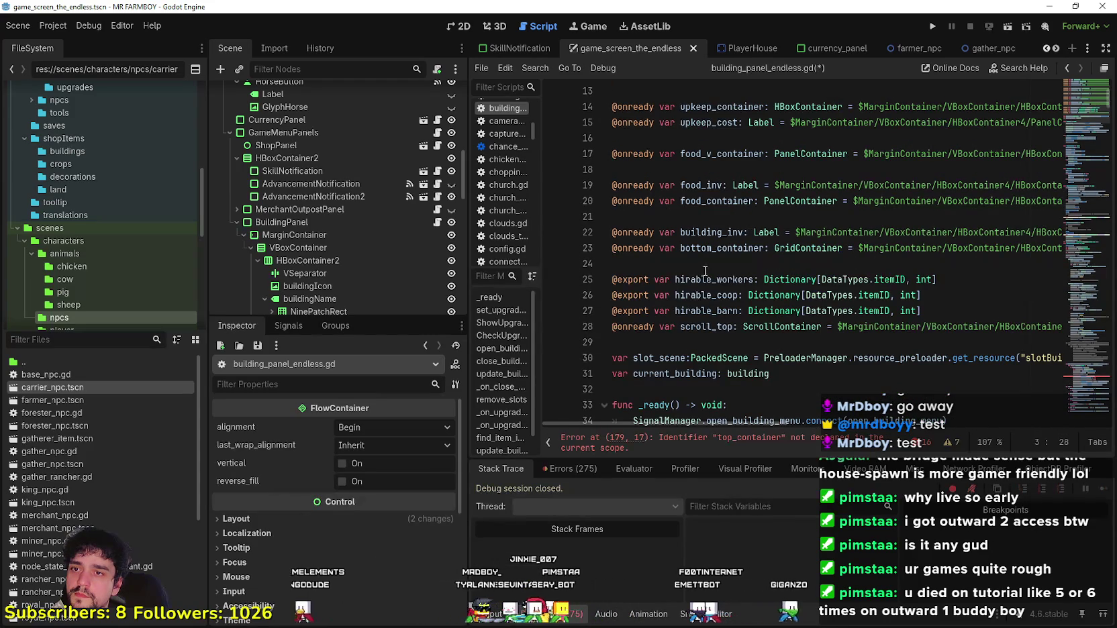
scroll(695, 296, up, 3)
click(686, 232)
scroll(686, 296, down, 1)
scroll(687, 295, down, 8)
scroll(686, 295, up, 4)
click(660, 225)
key(Return)
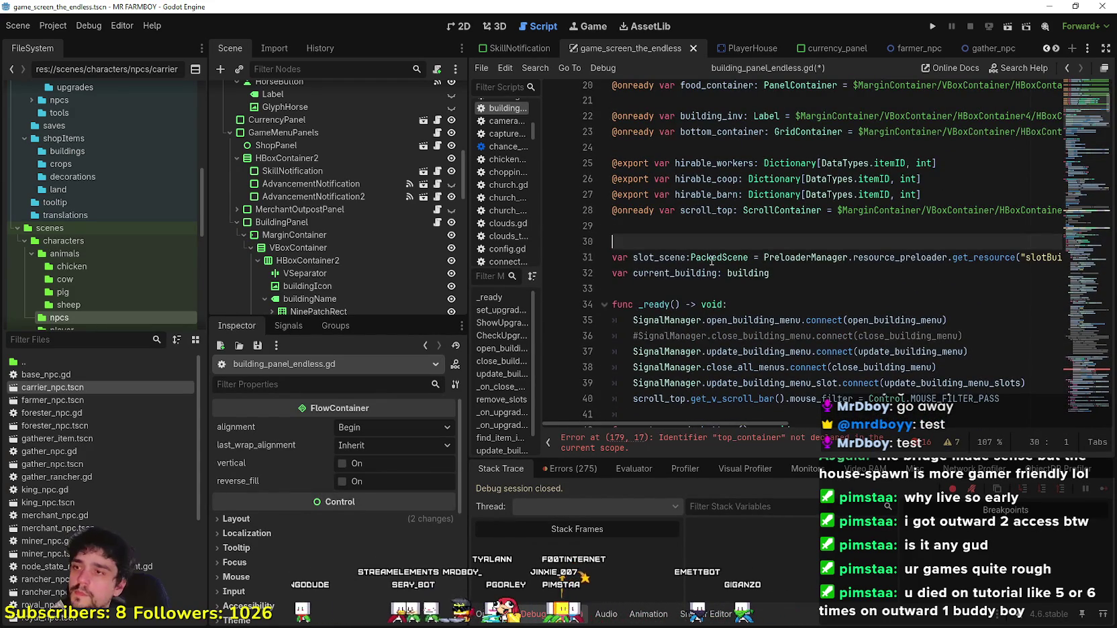
scroll(336, 208, down, 5)
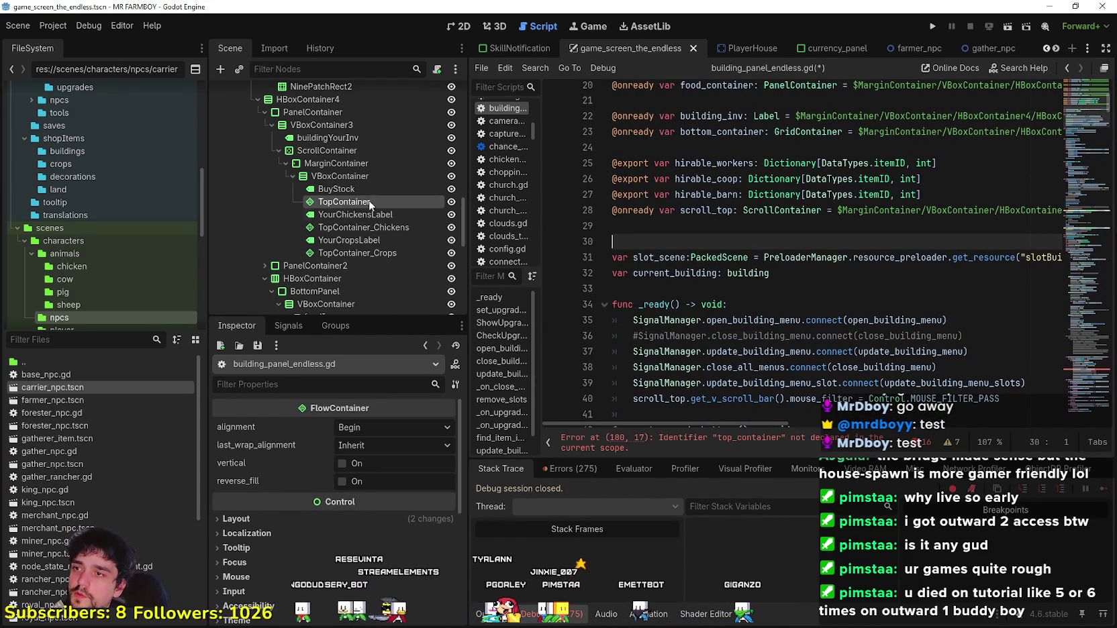
mouse_move(343, 202)
mouse_down()
mouse_move(490, 210)
mouse_move(675, 262)
mouse_move(654, 241)
mouse_up()
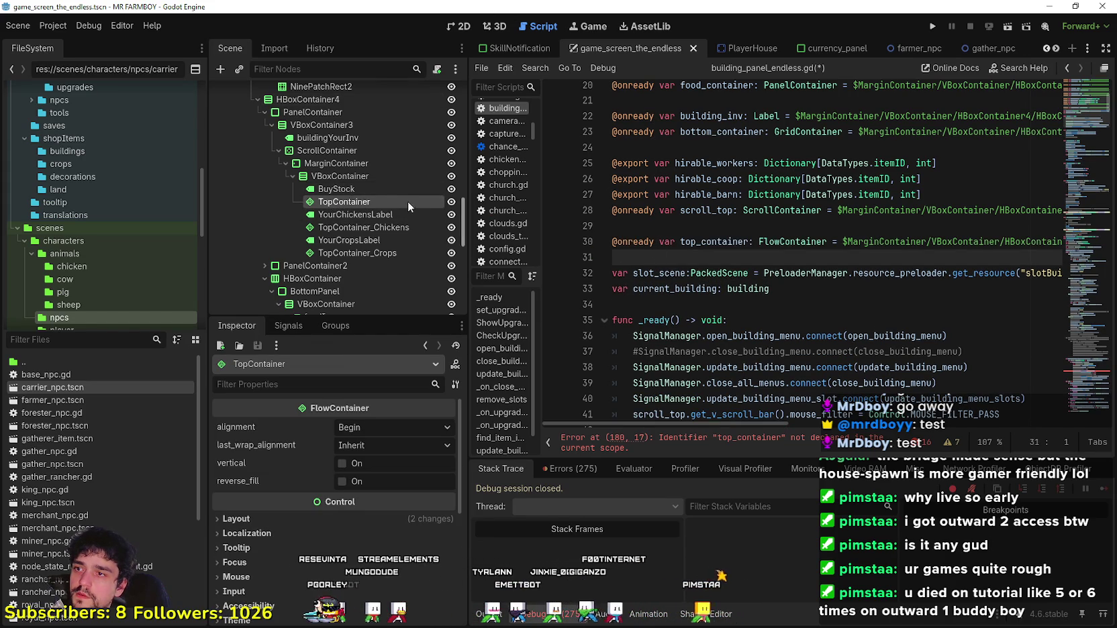
double_click(386, 202)
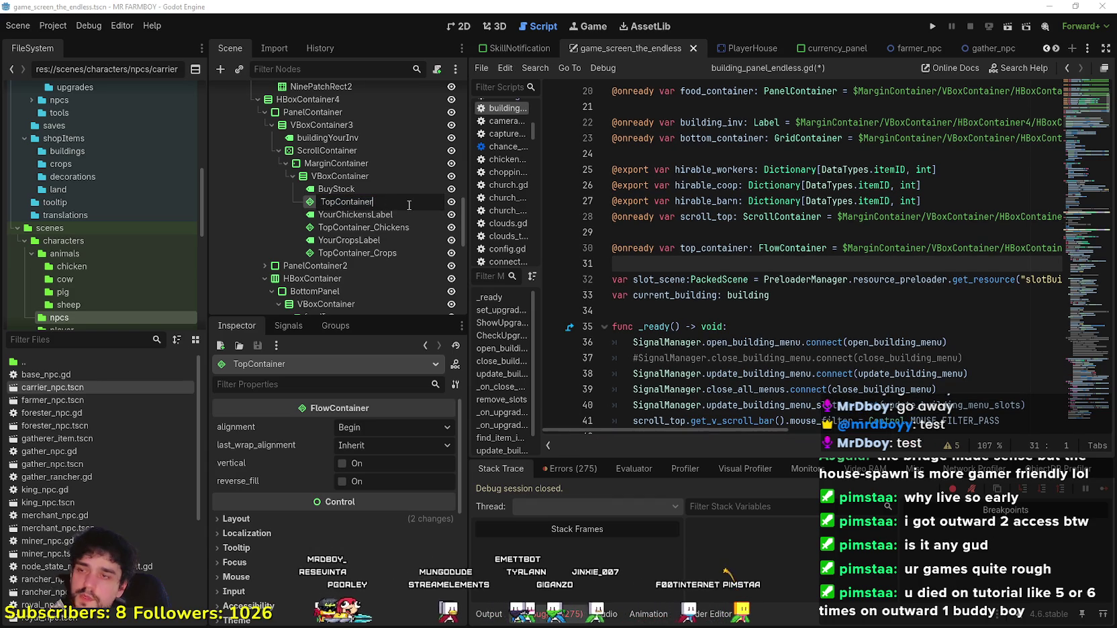
text(_B)
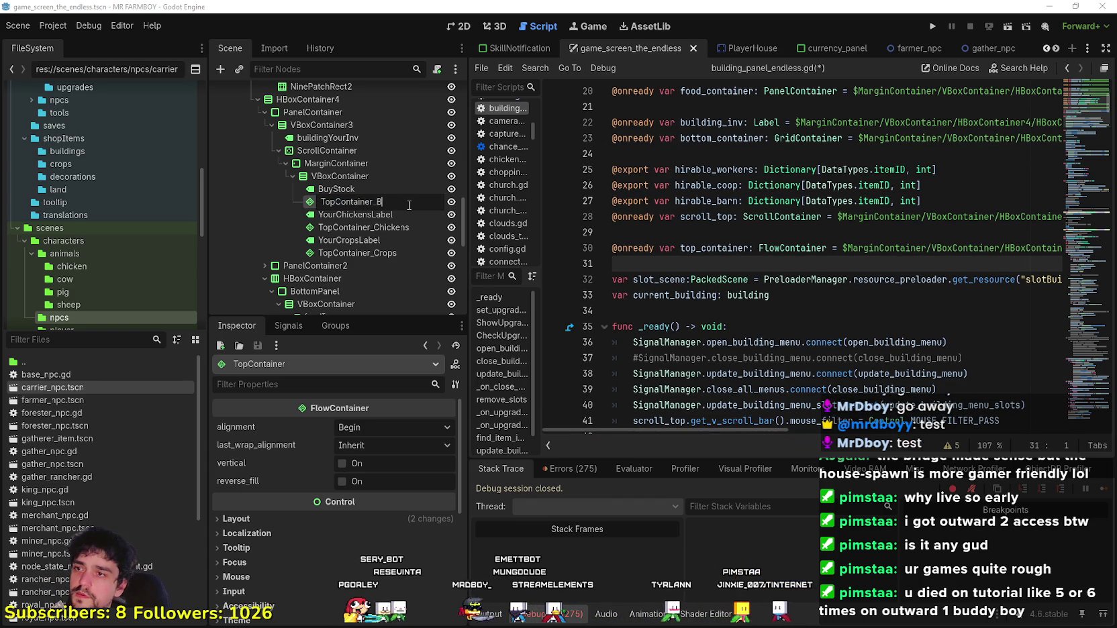
text(uy)
key(Return)
drag(390, 205, 690, 252)
mouse_move(612, 248)
mouse_down()
mouse_move(1058, 264)
mouse_move(1021, 249)
mouse_move(478, 245)
mouse_up()
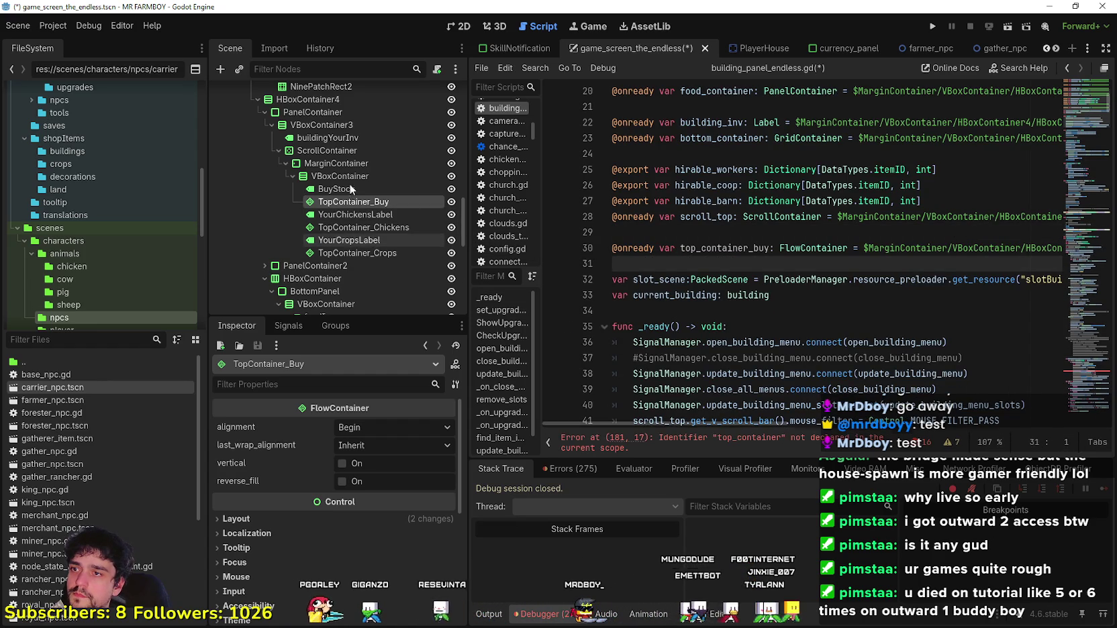
drag(343, 230, 685, 265)
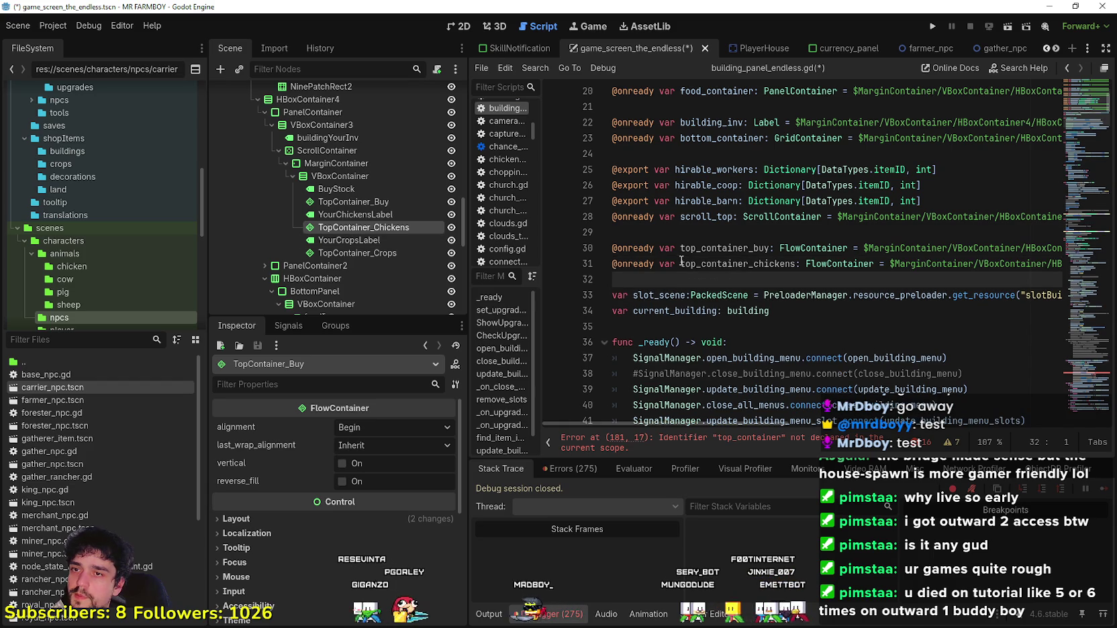
click(797, 263)
drag(797, 264, 753, 264)
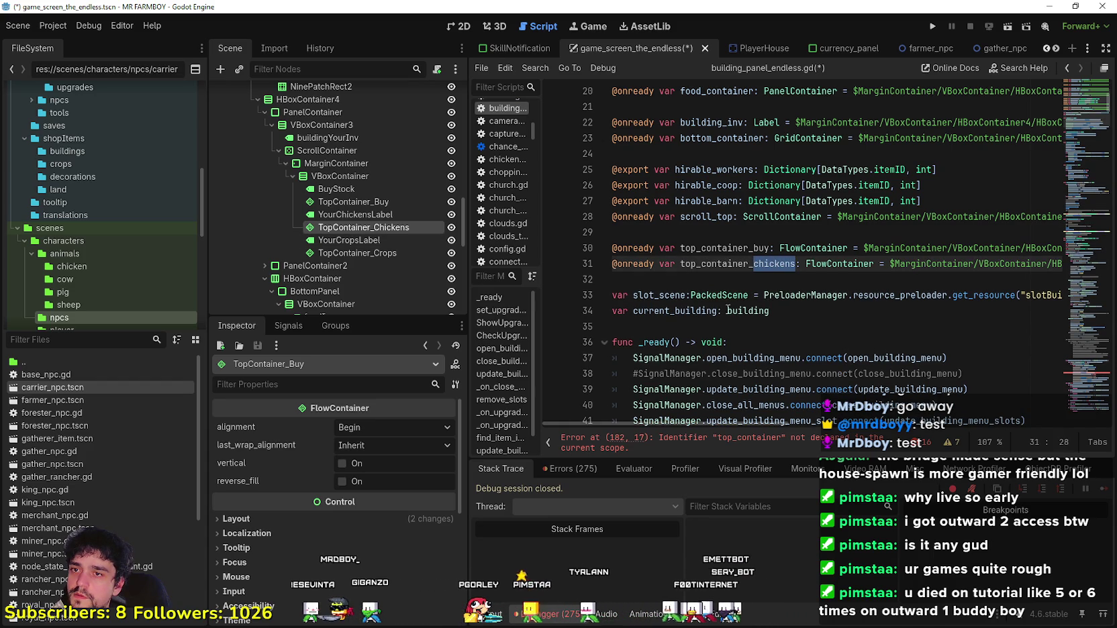
mouse_move(377, 253)
mouse_down()
mouse_move(699, 279)
mouse_move(674, 286)
mouse_up()
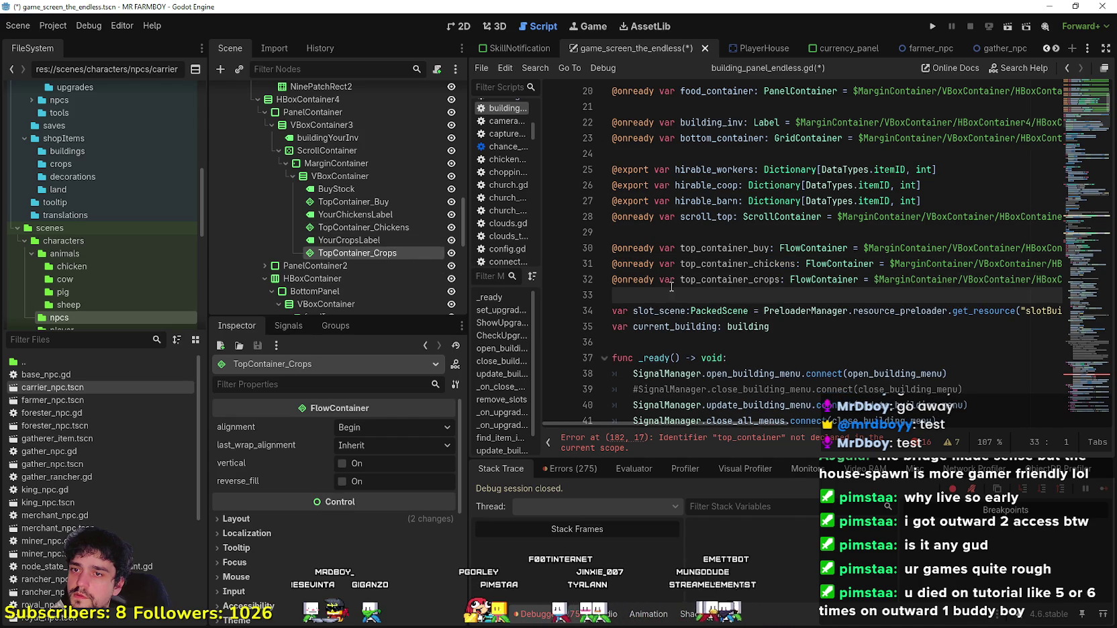
triple_click(757, 247)
double_click(743, 249)
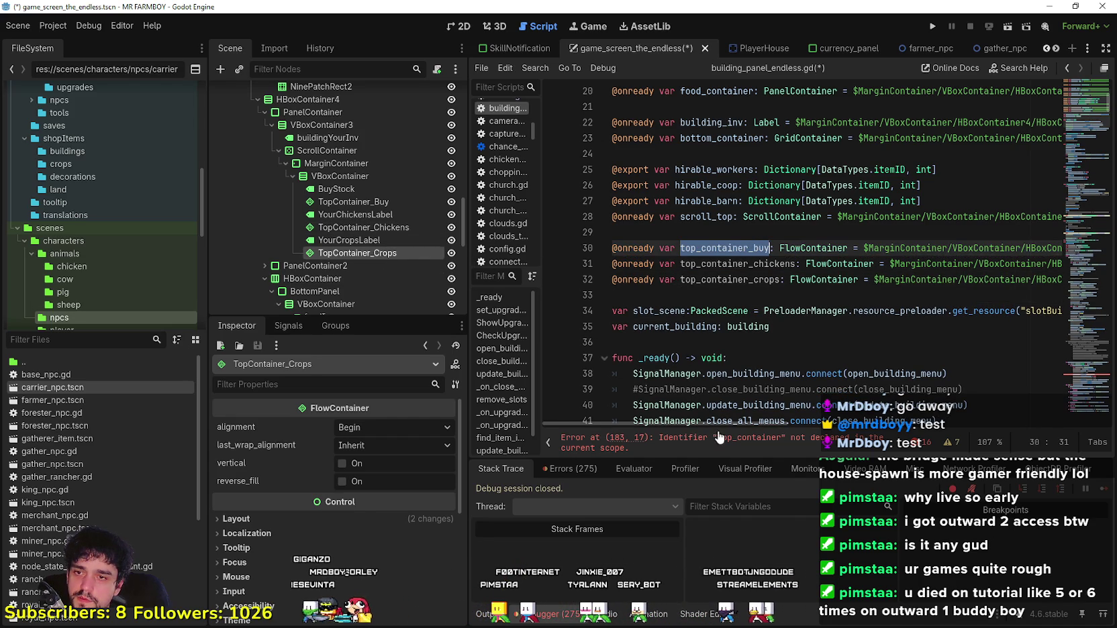
click(721, 437)
scroll(787, 267, up, 1)
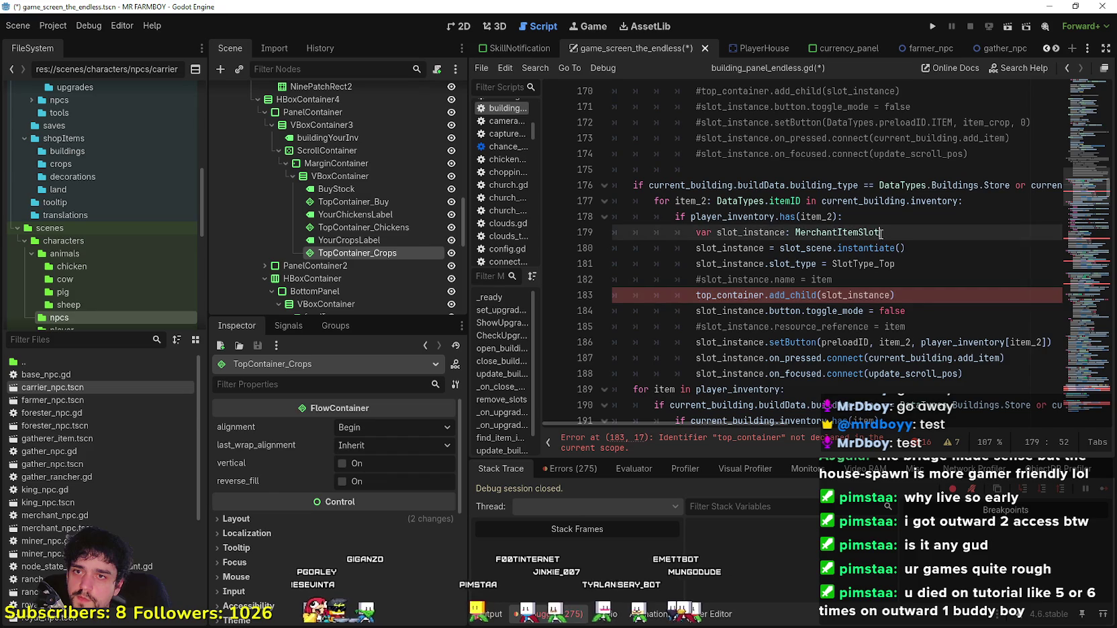
Step: Inspect the top_container error around lines 183–188 and the TopContainer_Chickens node
click(927, 320)
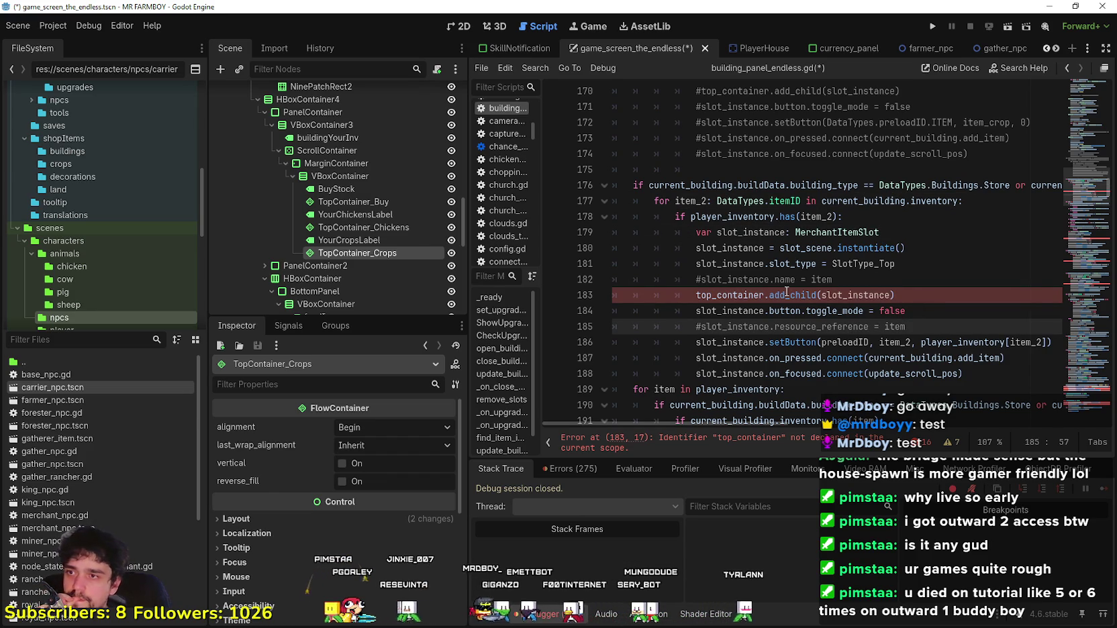
click(374, 227)
click(410, 227)
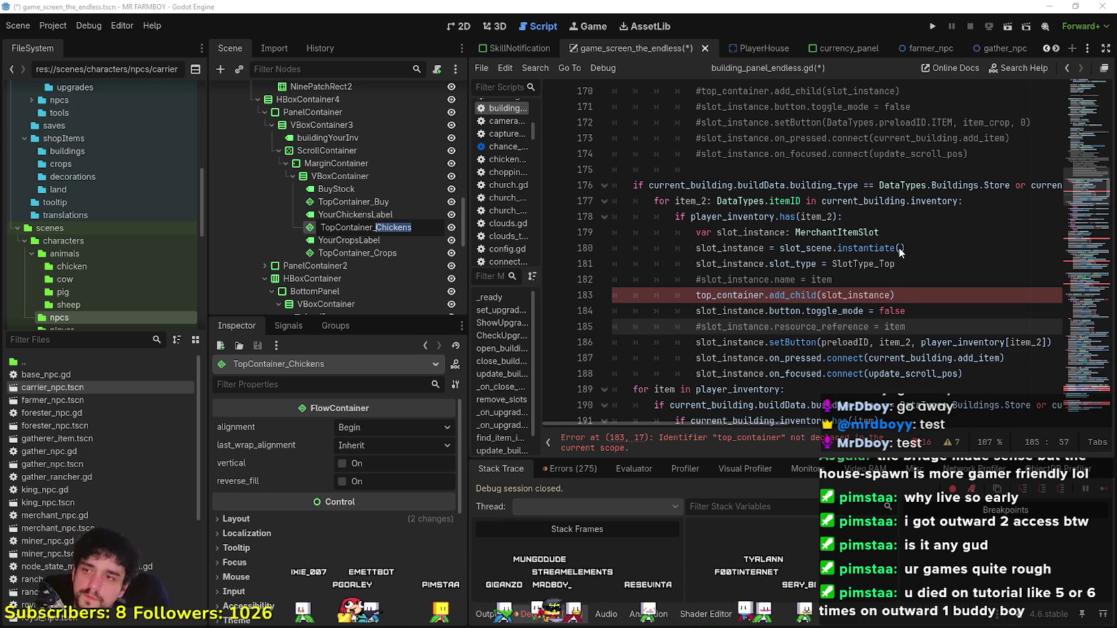
click(900, 295)
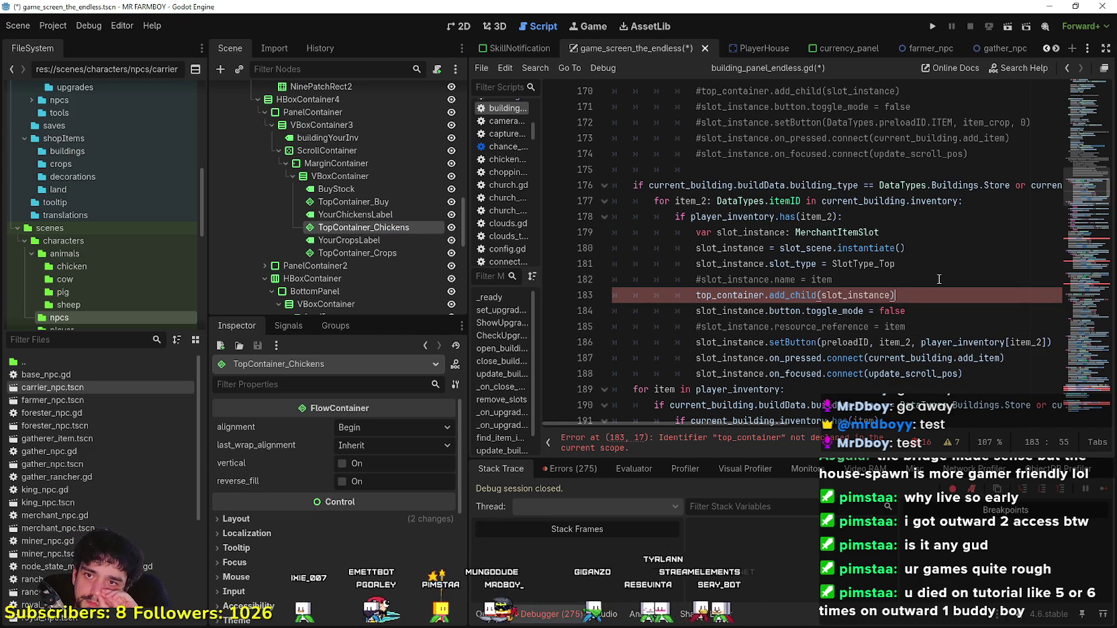
scroll(938, 278, down, 2)
click(845, 279)
scroll(847, 280, up, 3)
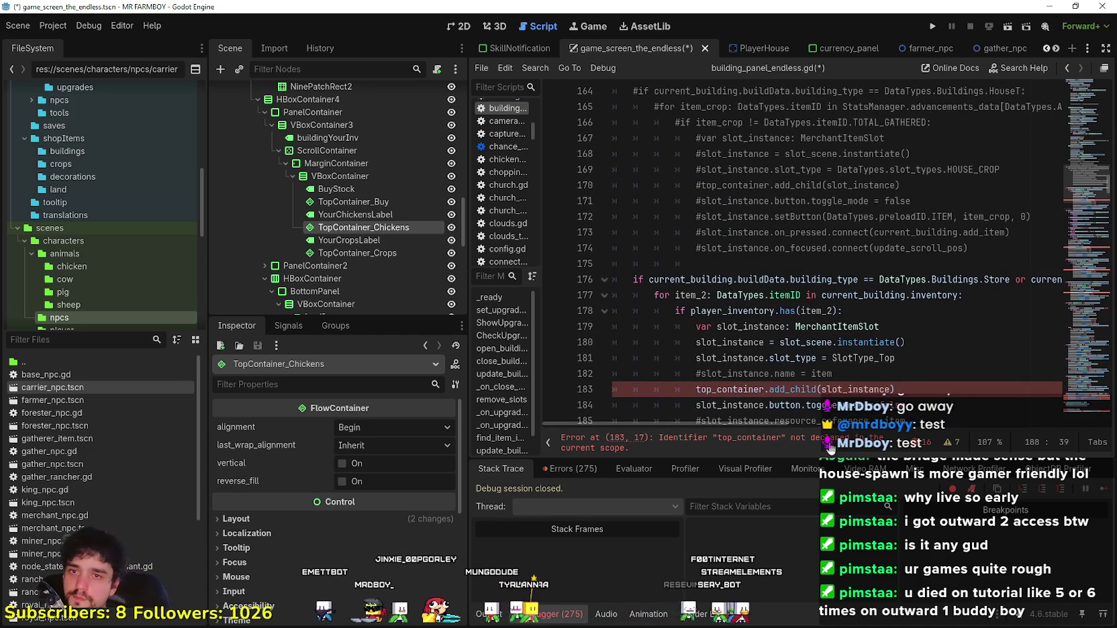
Step: Select the undeclared top_container on line 183, then view the 2D scene
mouse_move(770, 422)
mouse_down()
mouse_move(990, 425)
mouse_move(661, 371)
mouse_up()
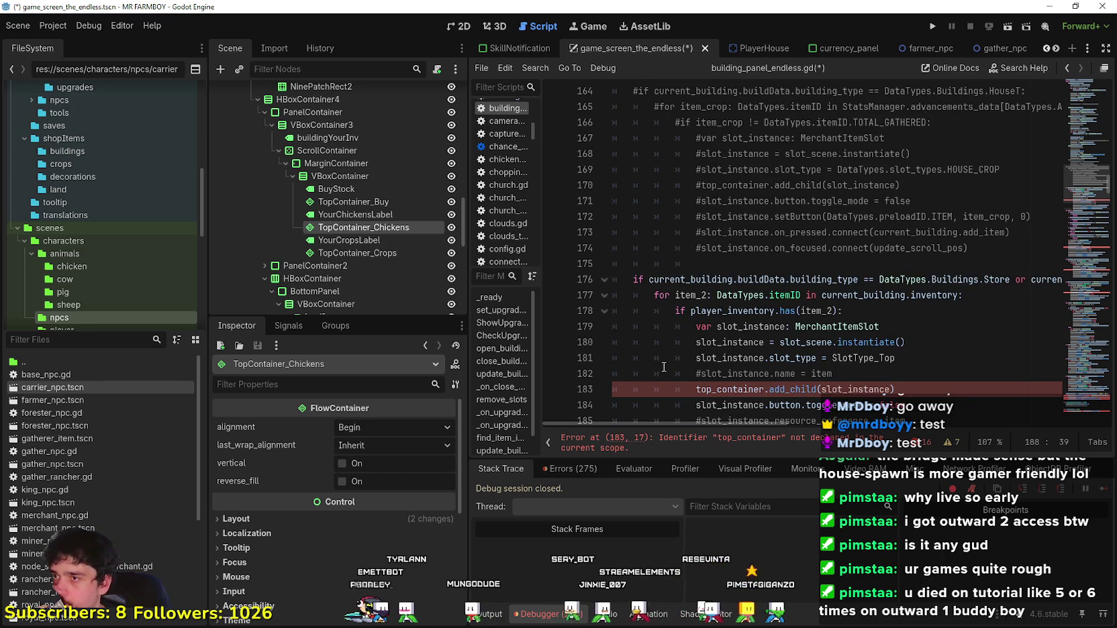
scroll(692, 347, down, 2)
click(928, 283)
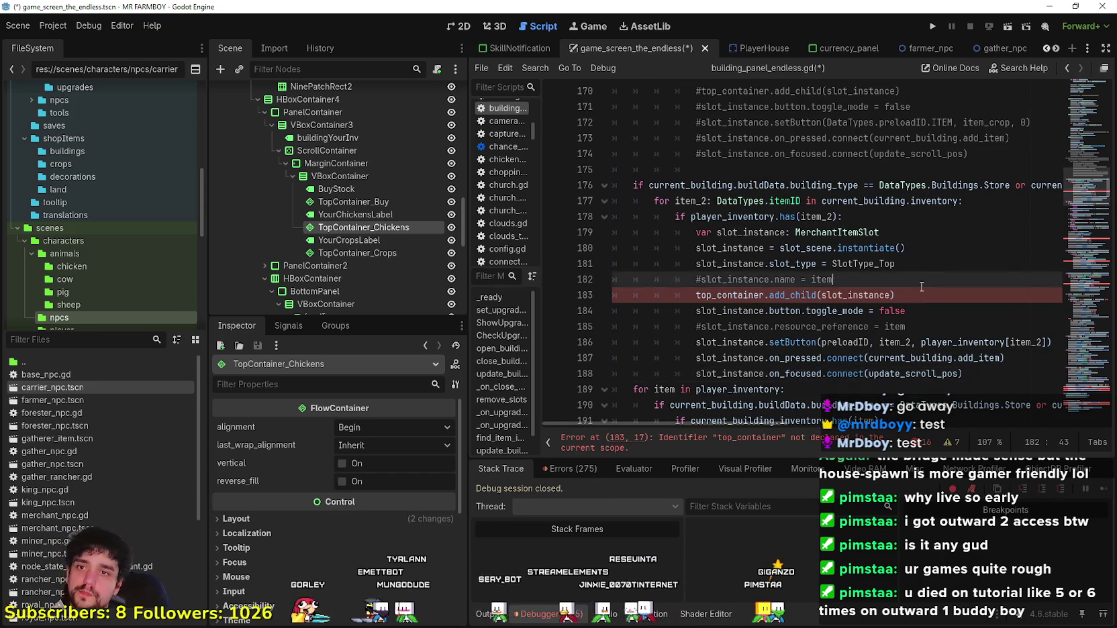
click(909, 294)
double_click(711, 296)
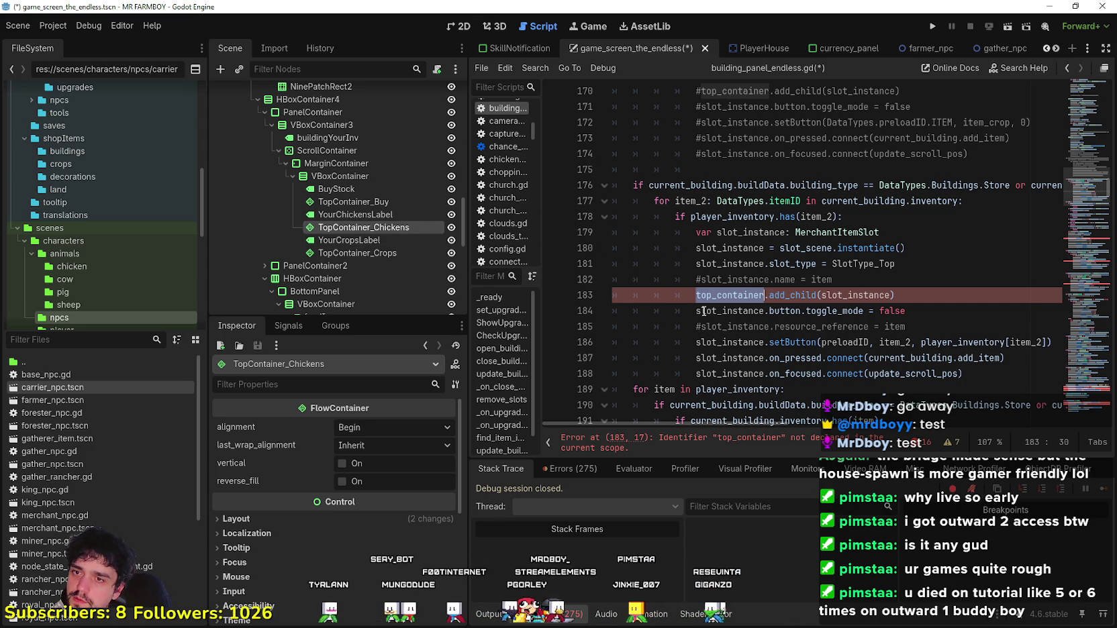
click(463, 27)
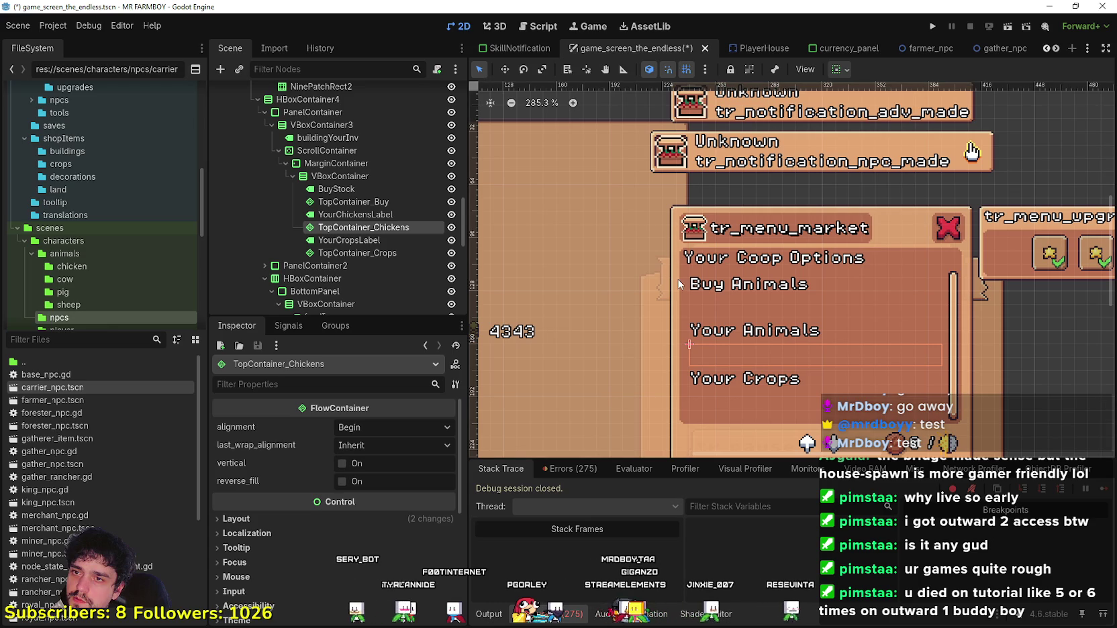
Step: Rename the BuyStock label node to TopContainer_Hirable_Label
scroll(769, 309, up, 2)
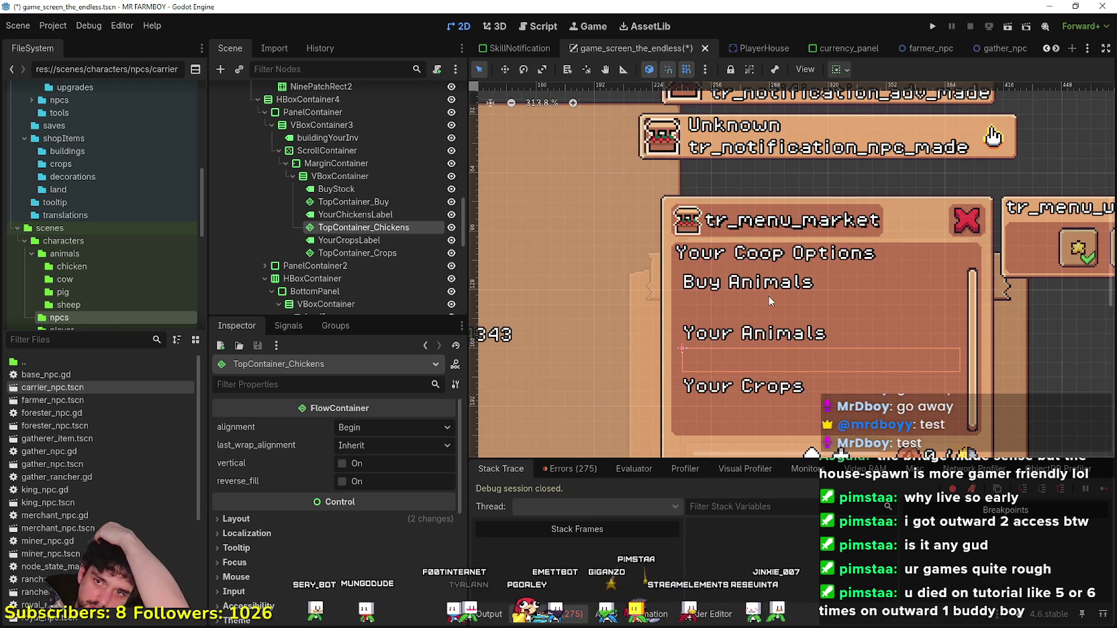
click(361, 205)
click(373, 190)
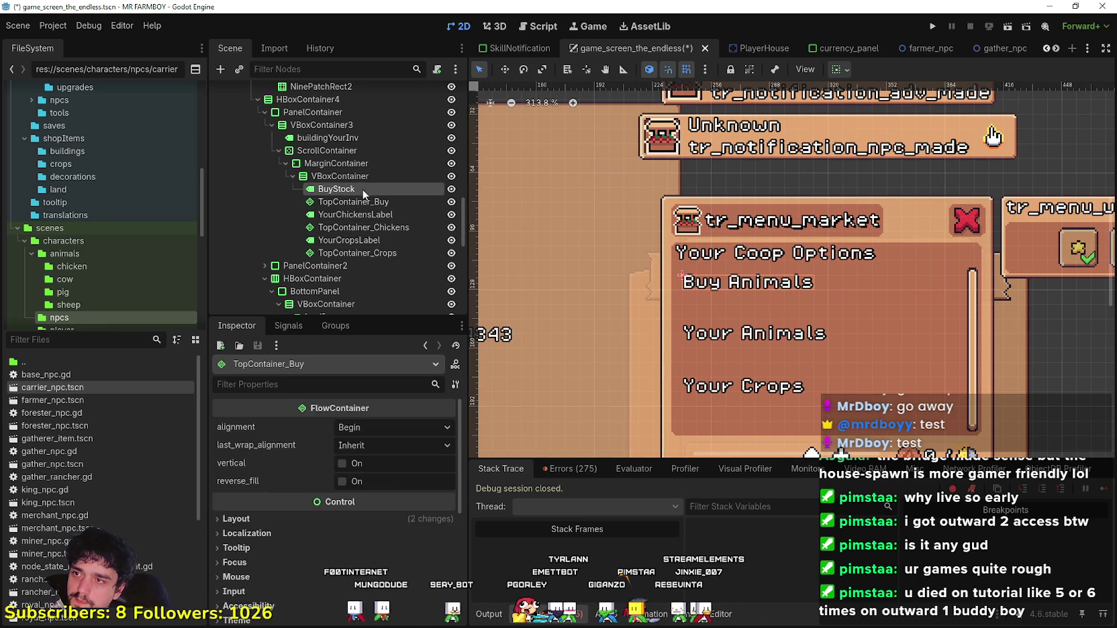
double_click(374, 189)
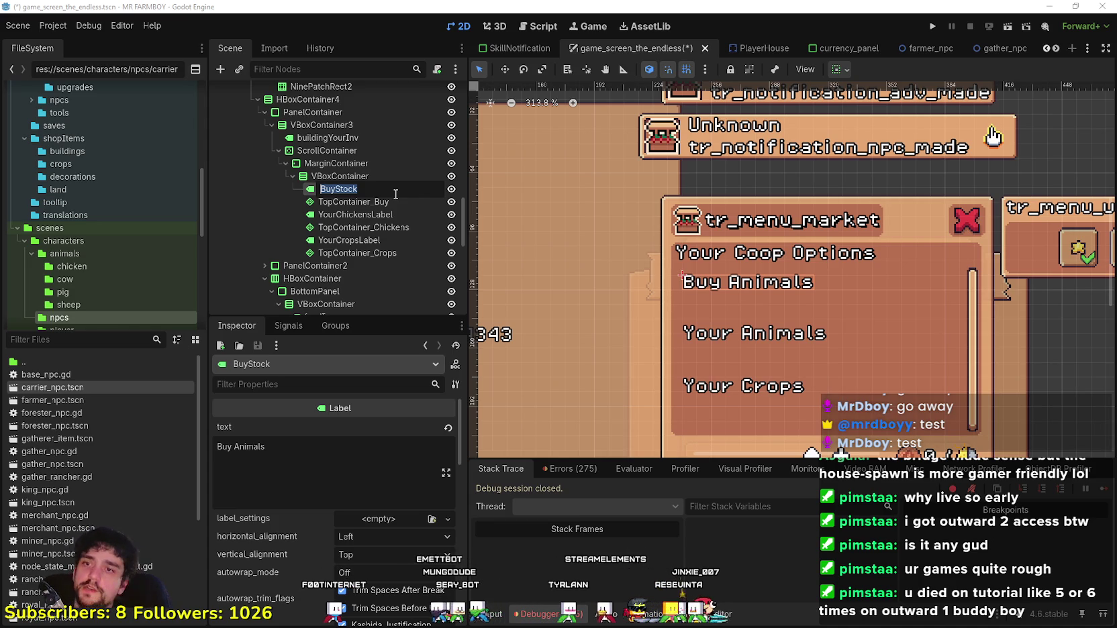
text(Top)
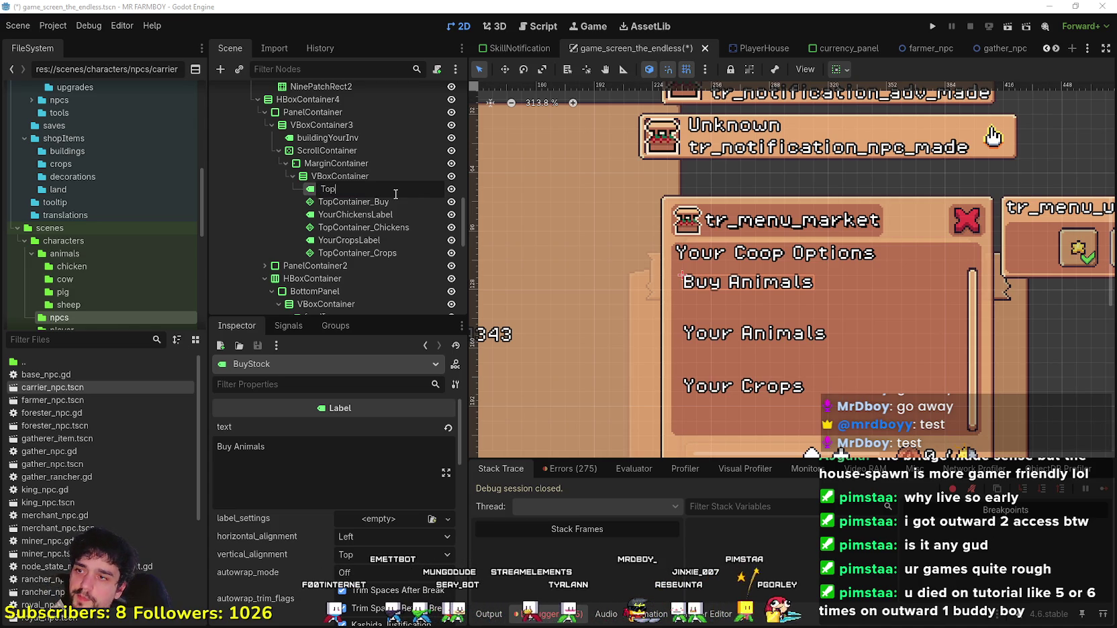
text(Container)
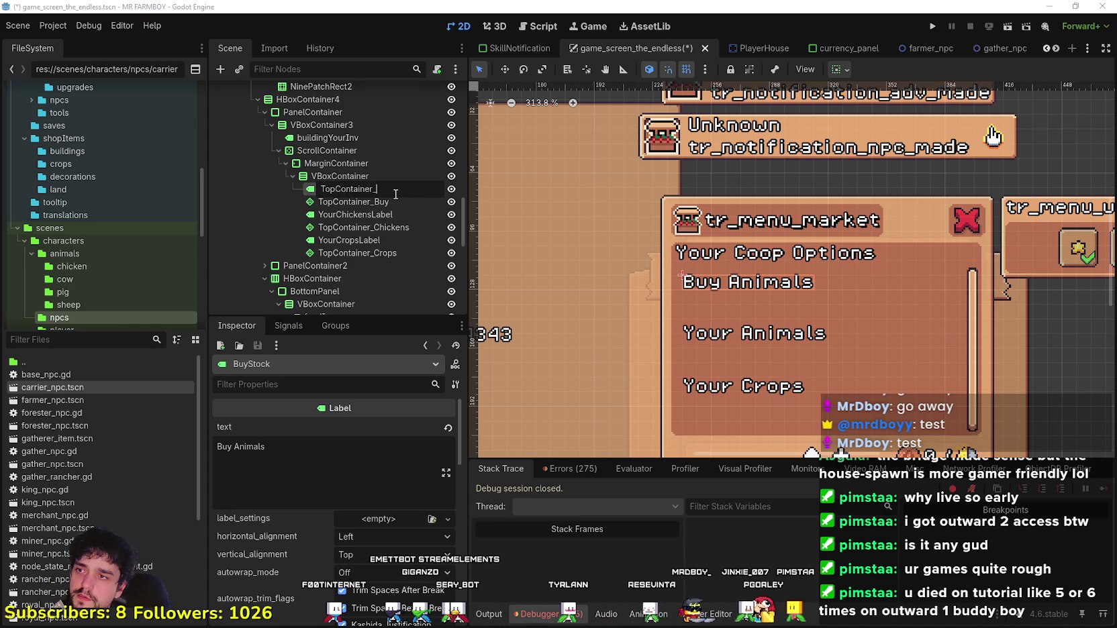
text(_)
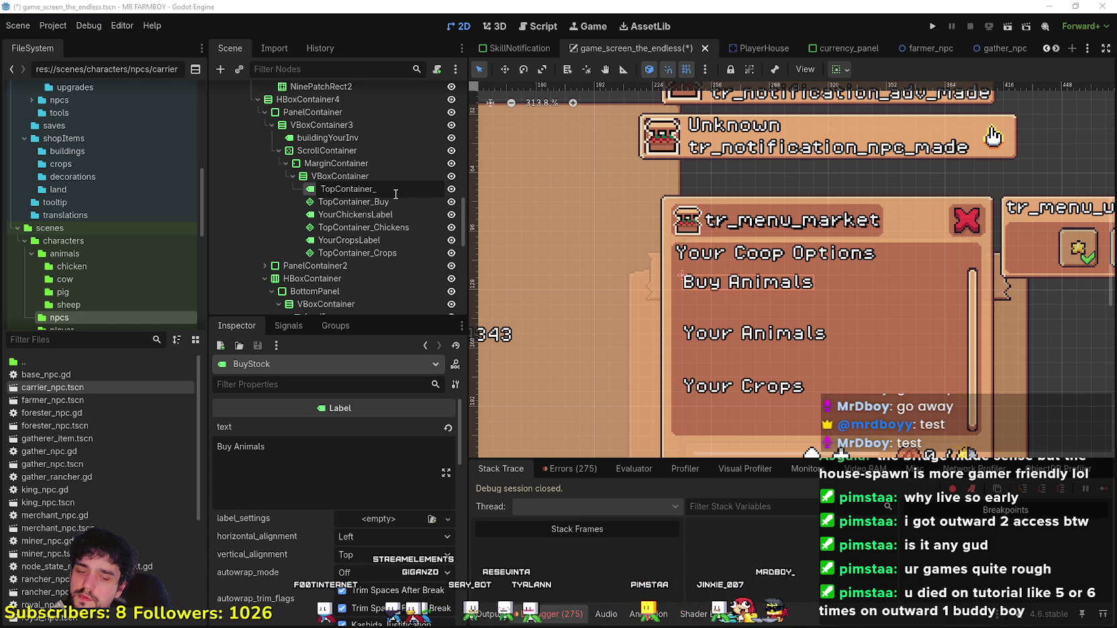
text(Hirable_Label)
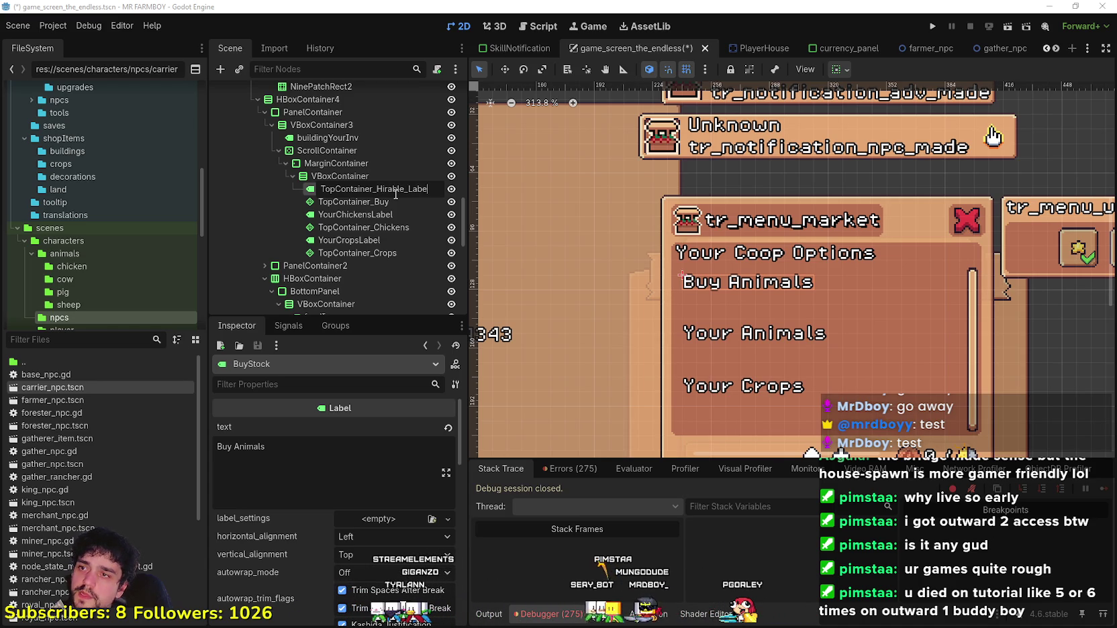
key(Escape)
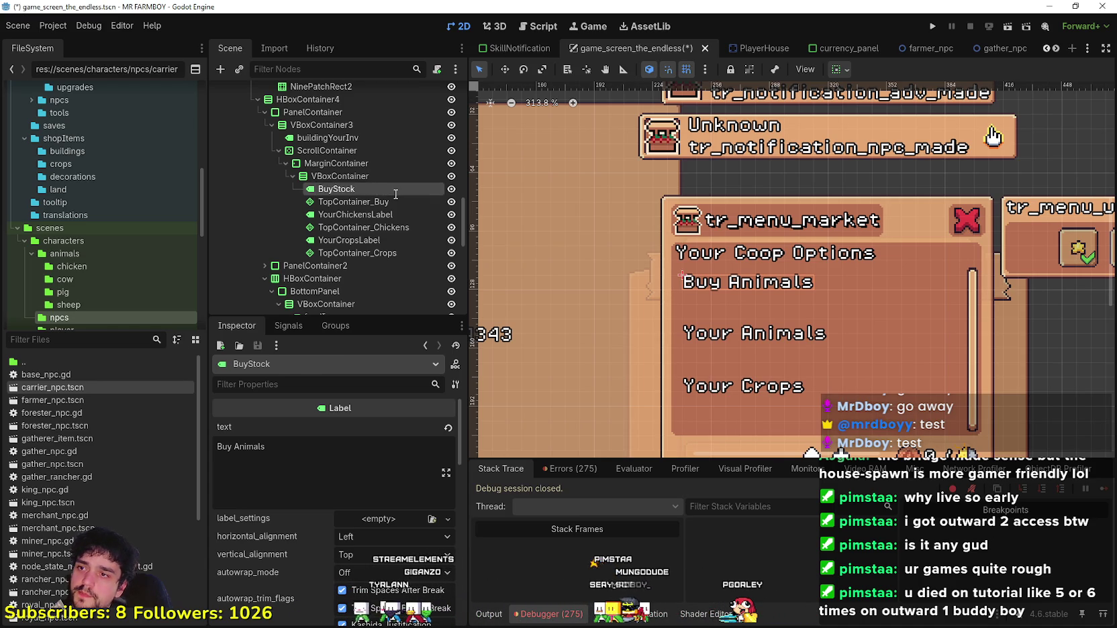
Step: Rename the TopContainer_Buy node to TopContainer_Hirable
click(379, 213)
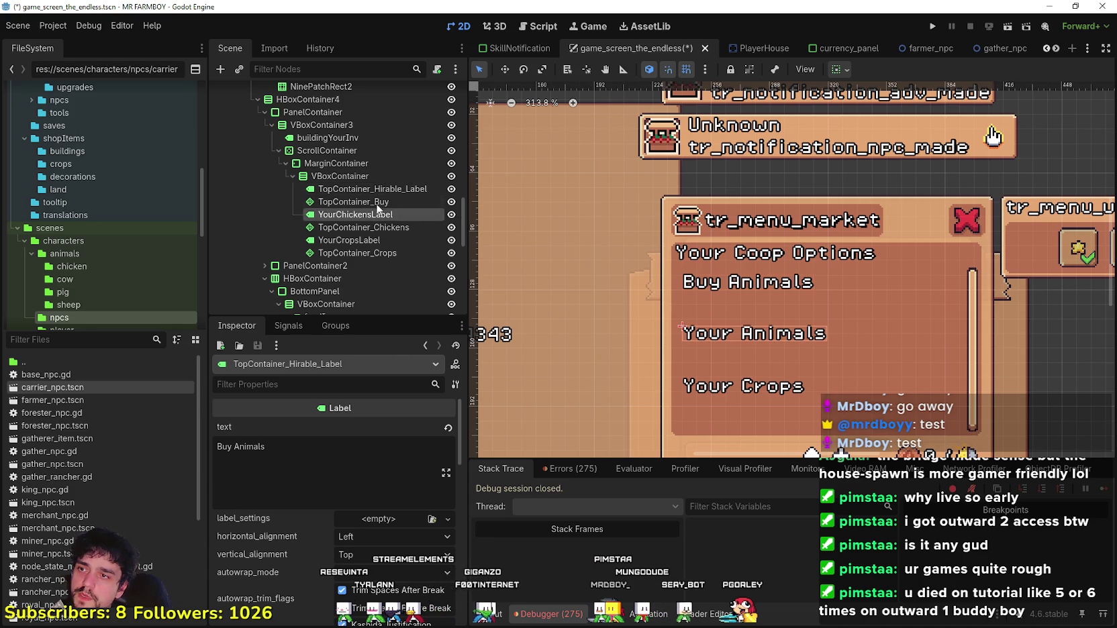
click(376, 201)
double_click(424, 205)
click(391, 201)
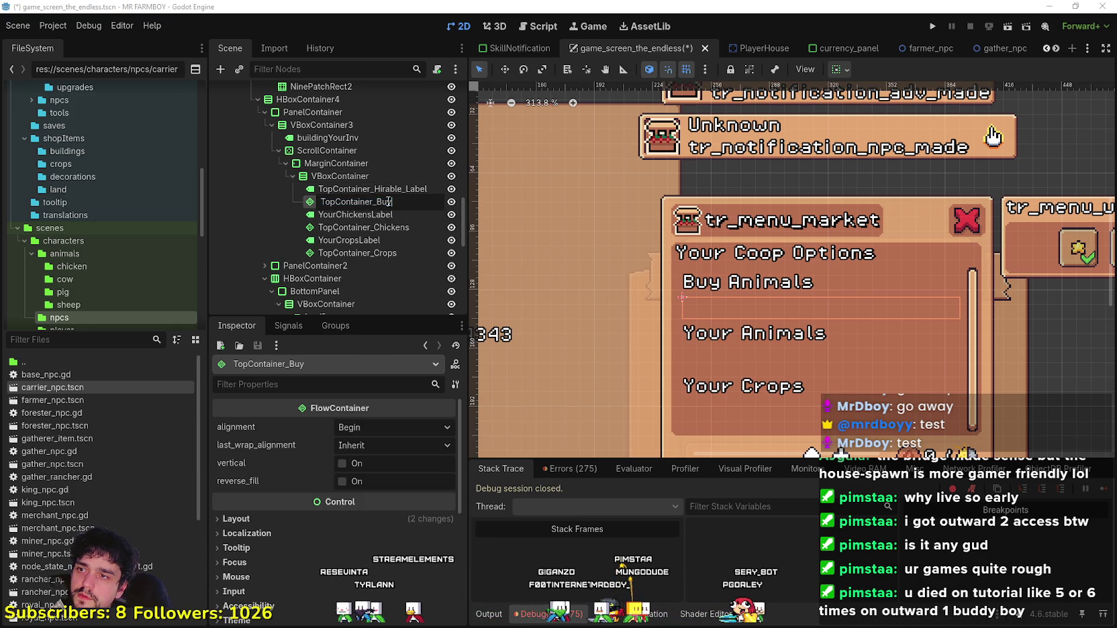
text(Hirable)
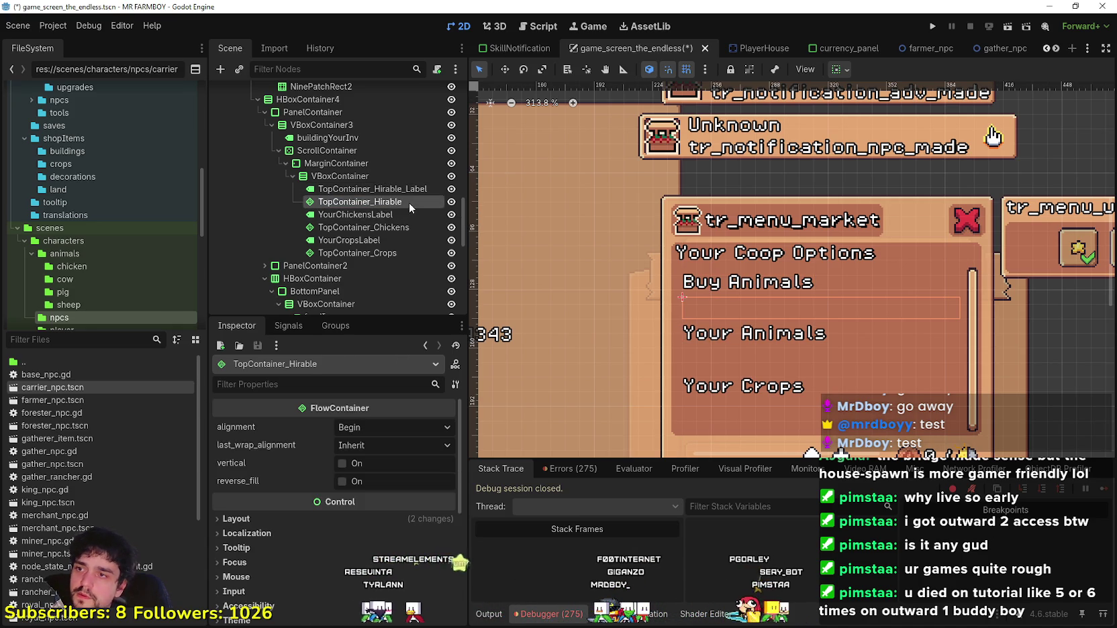
key(Return)
Step: Rename YourChickensLabel to TopContainer_Your_Items_Label and TopContainer_Chickens to TopContainer_Your_Items
double_click(387, 215)
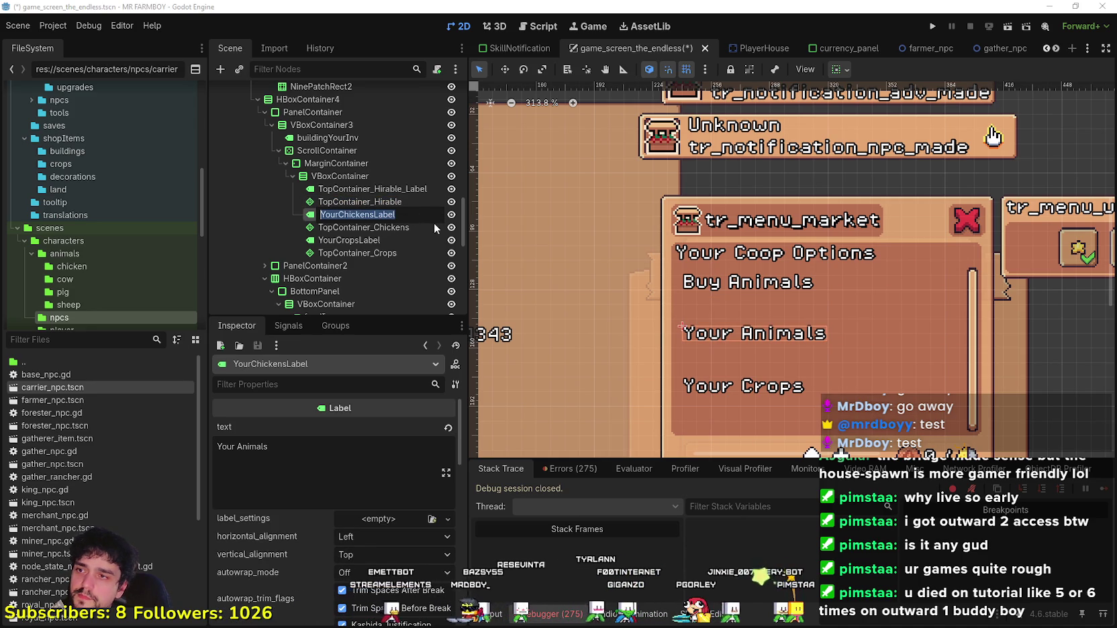
text(TopContai)
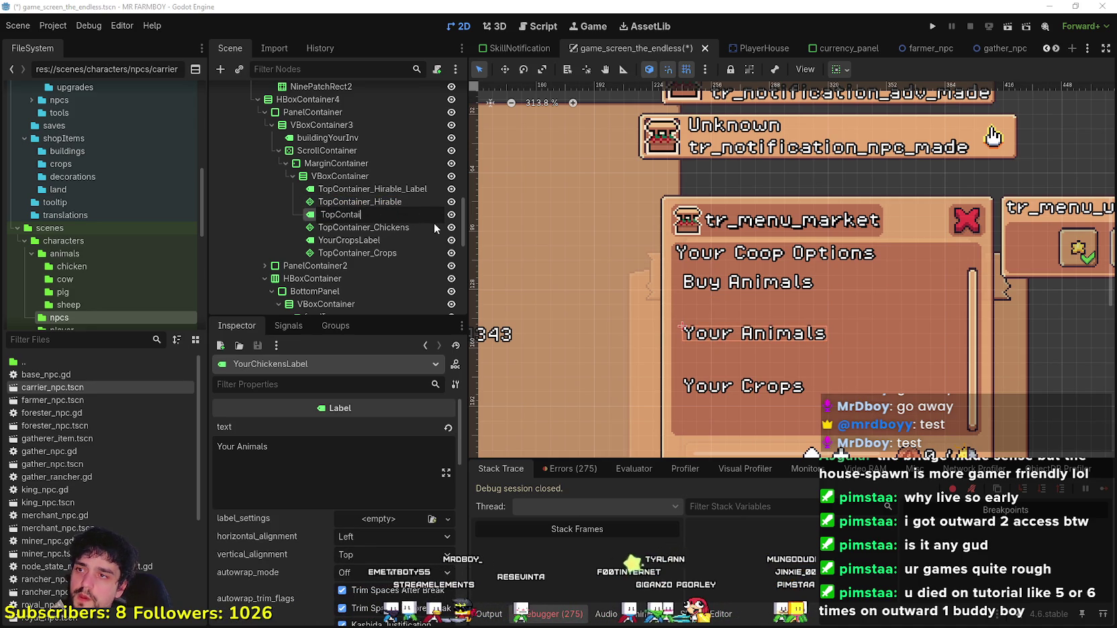
text(ner_Your_Items_)
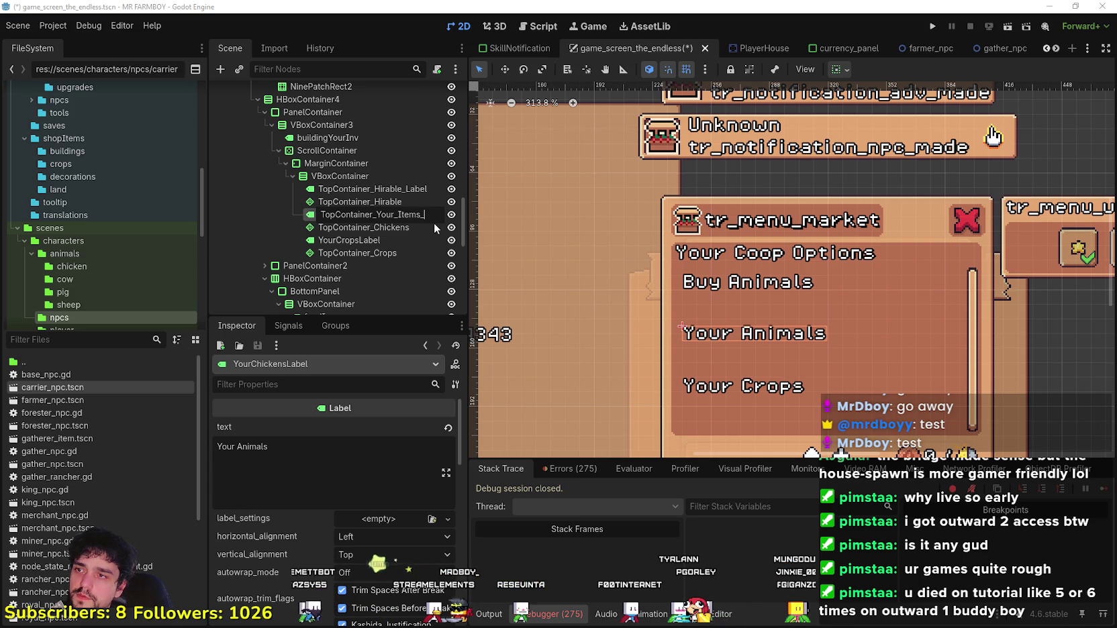
text(Label)
key(Return)
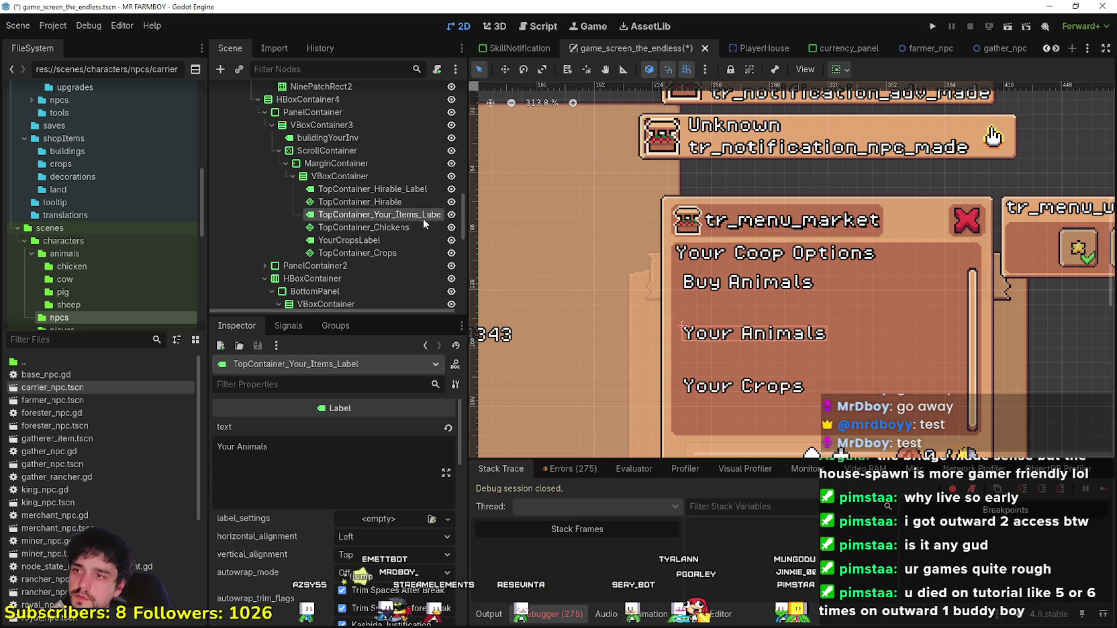
double_click(399, 227)
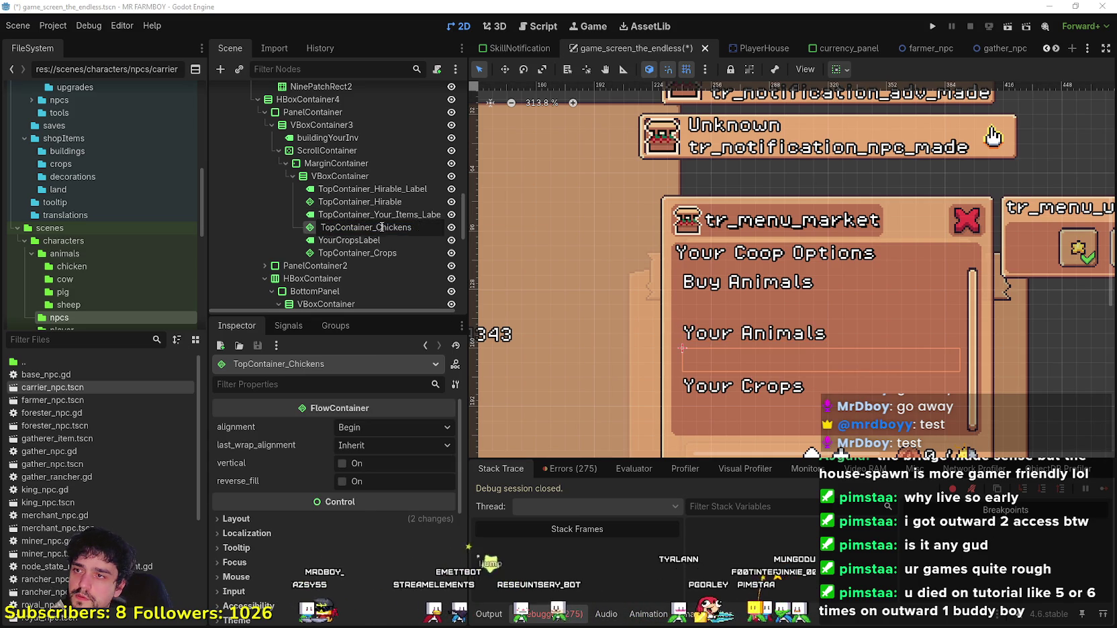
text(Your_Item)
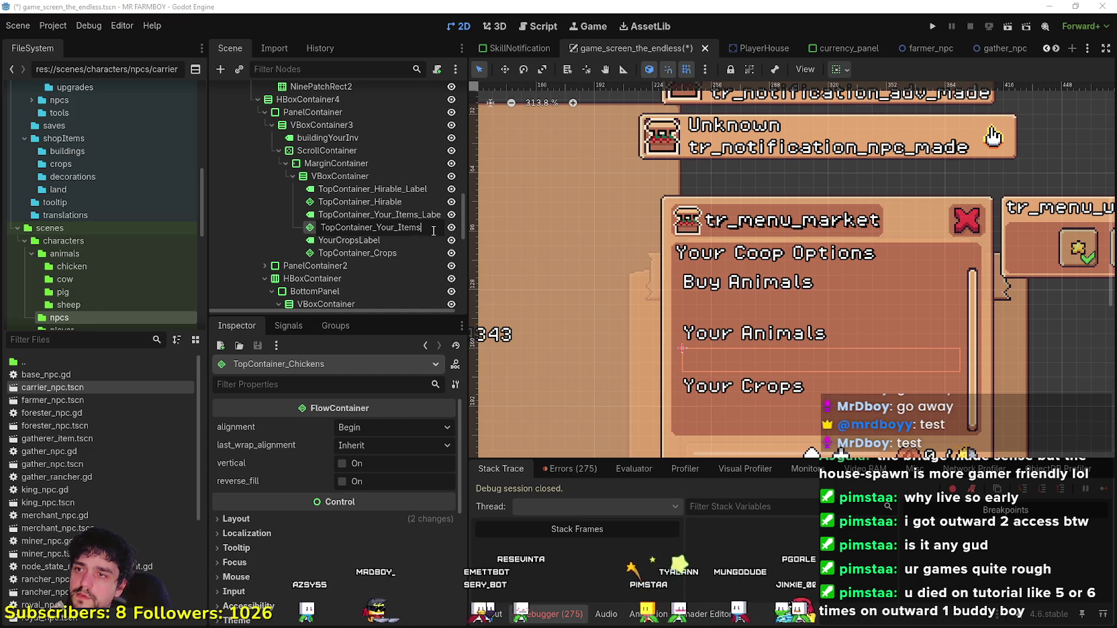
key(Return)
Step: Dismiss the YouTube popup, minimize Chrome, and begin renaming the YourCropsLabel node
click(356, 240)
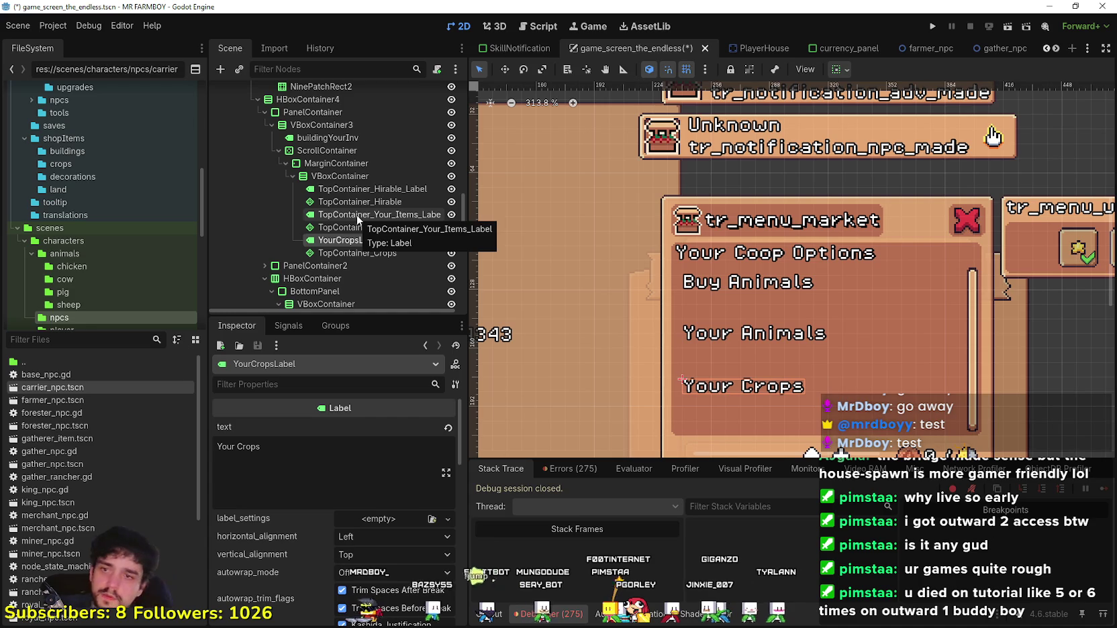
key(alt+Tab)
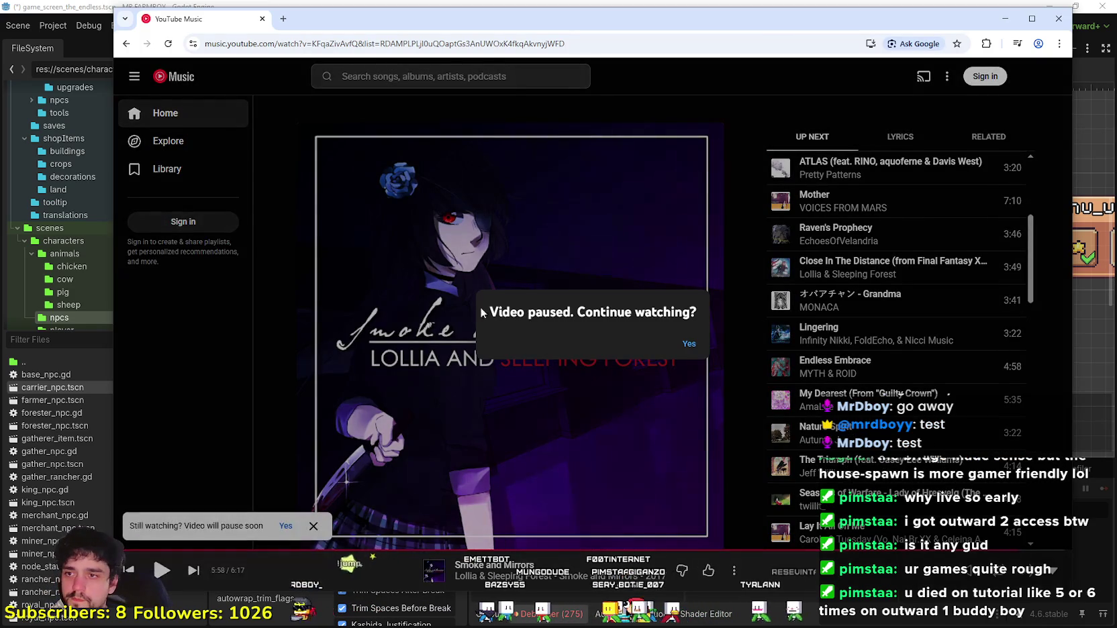
click(688, 344)
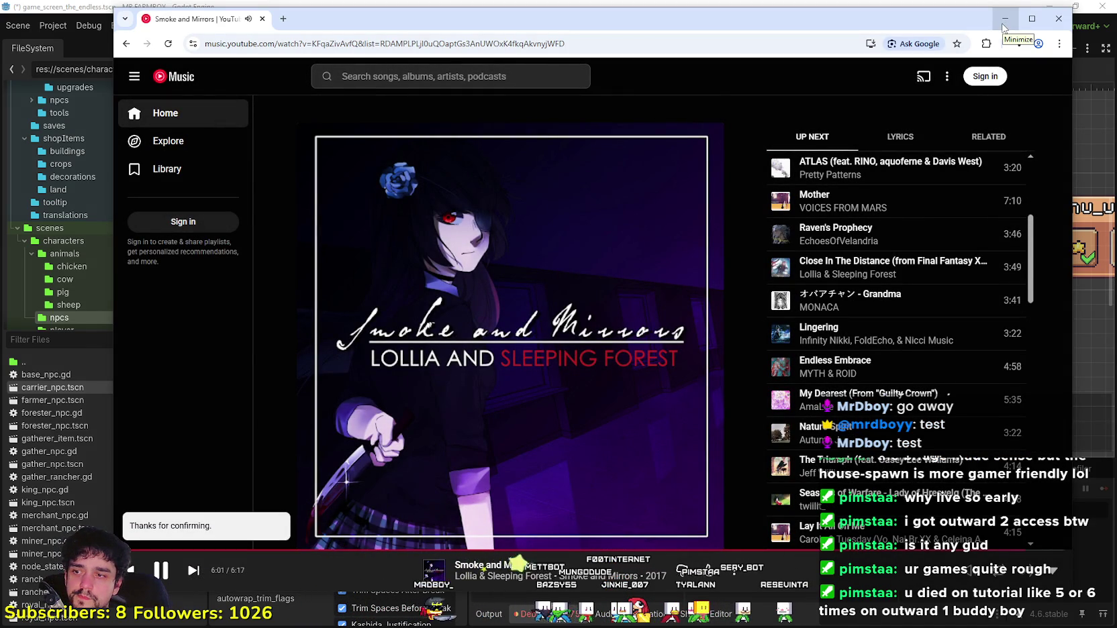
click(1005, 25)
double_click(373, 242)
text(Top)
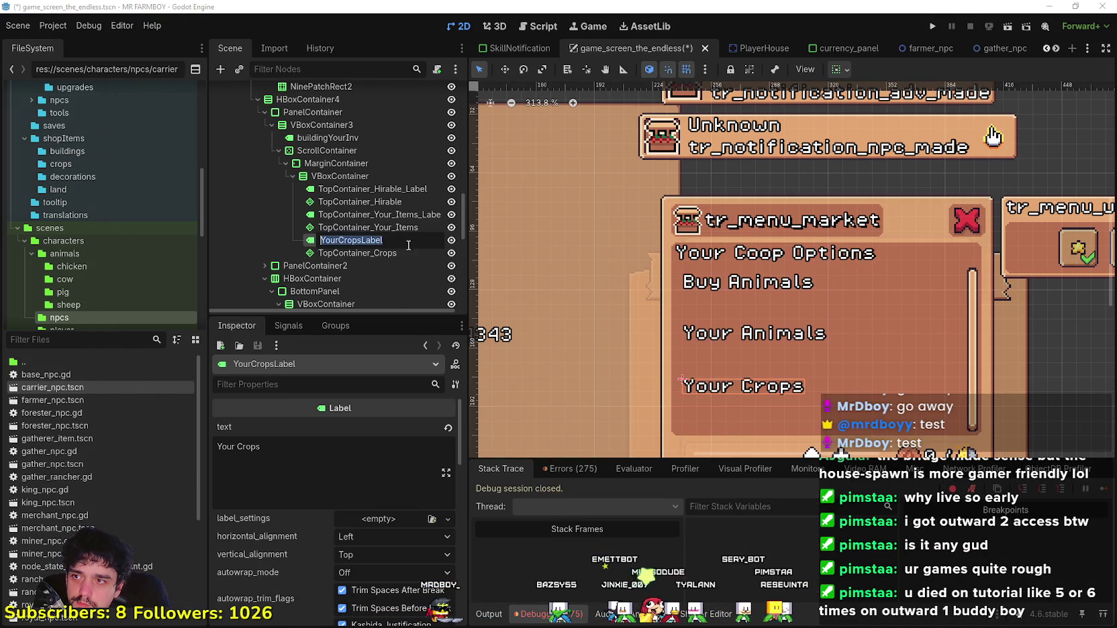
text(Container_Your)
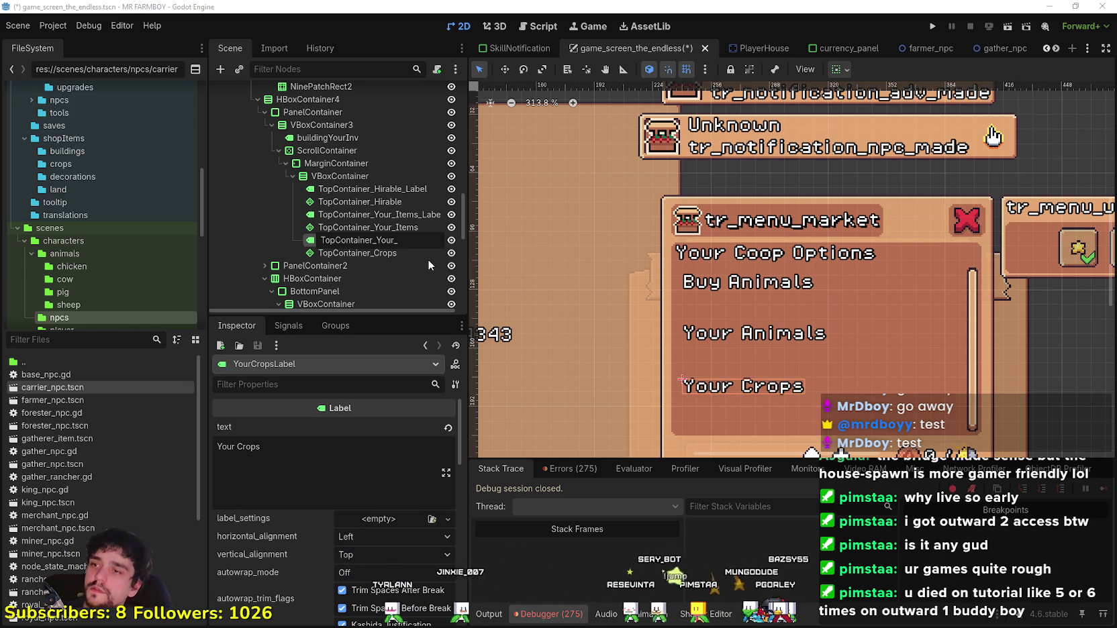
text(Crops)
Step: Confirm the crops label rename and rename TopContainer_Crops with a Your_Crops ending
key(Return)
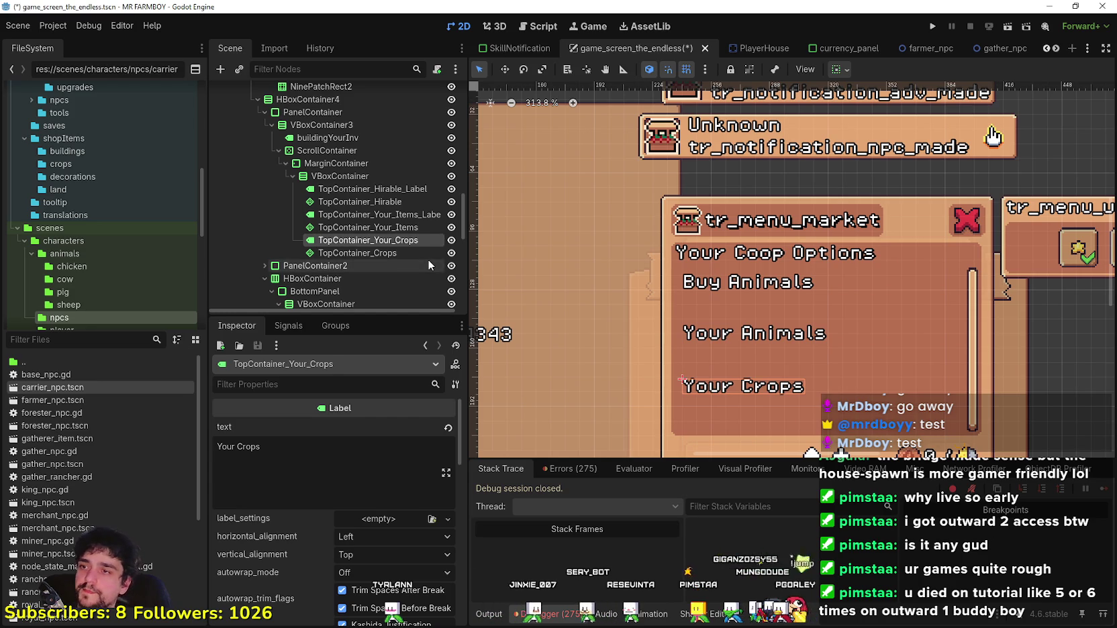
click(408, 256)
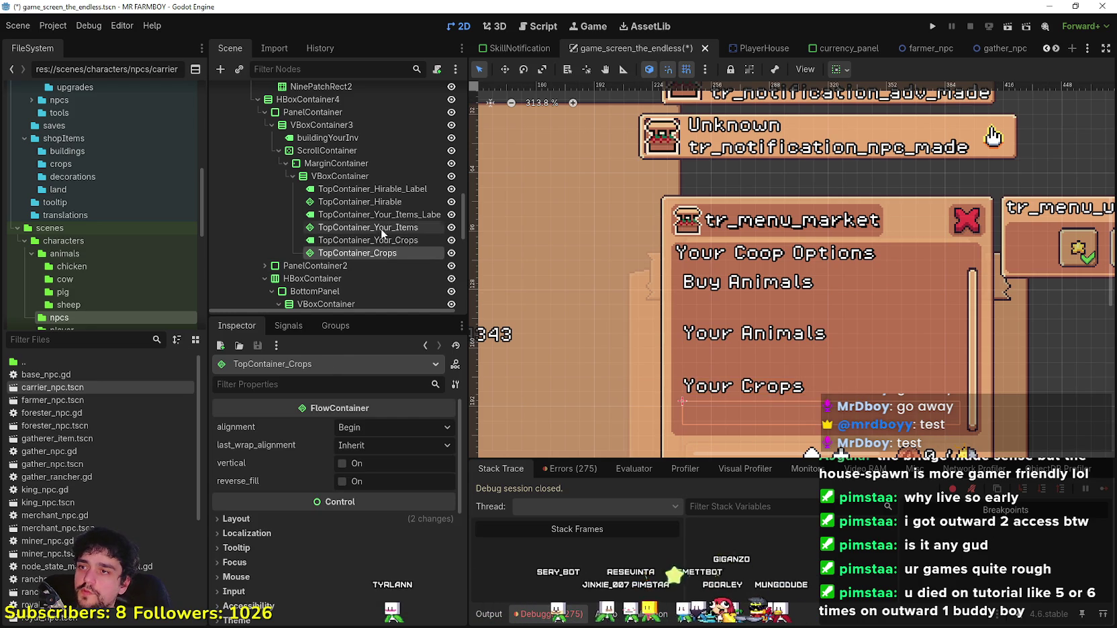
click(411, 252)
click(416, 254)
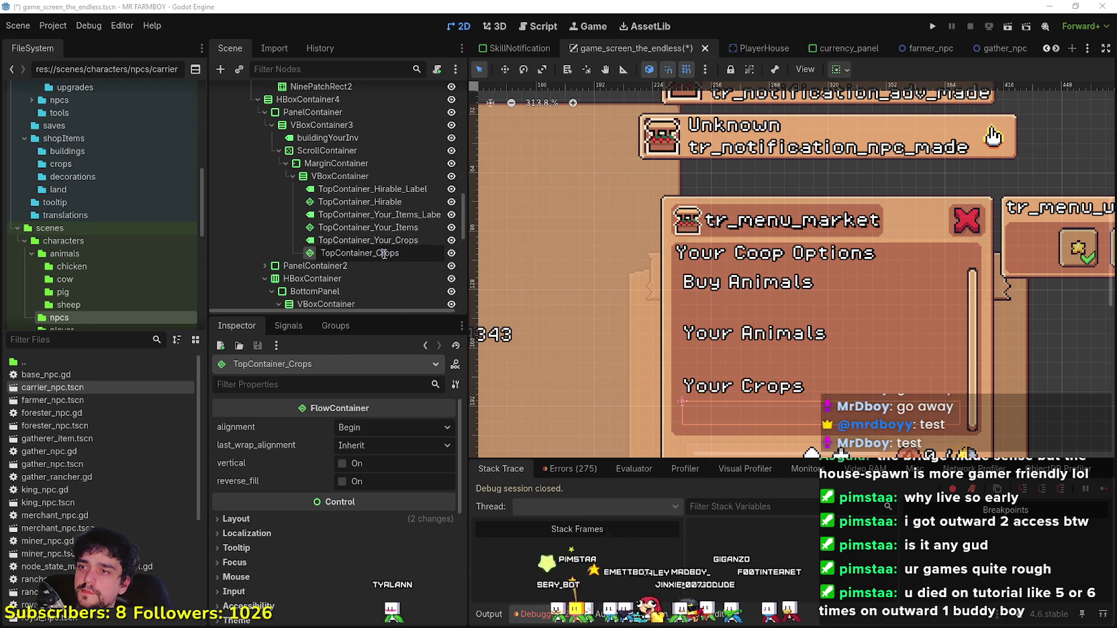
key(BackSpace)
key(BackSpace)
text(Y)
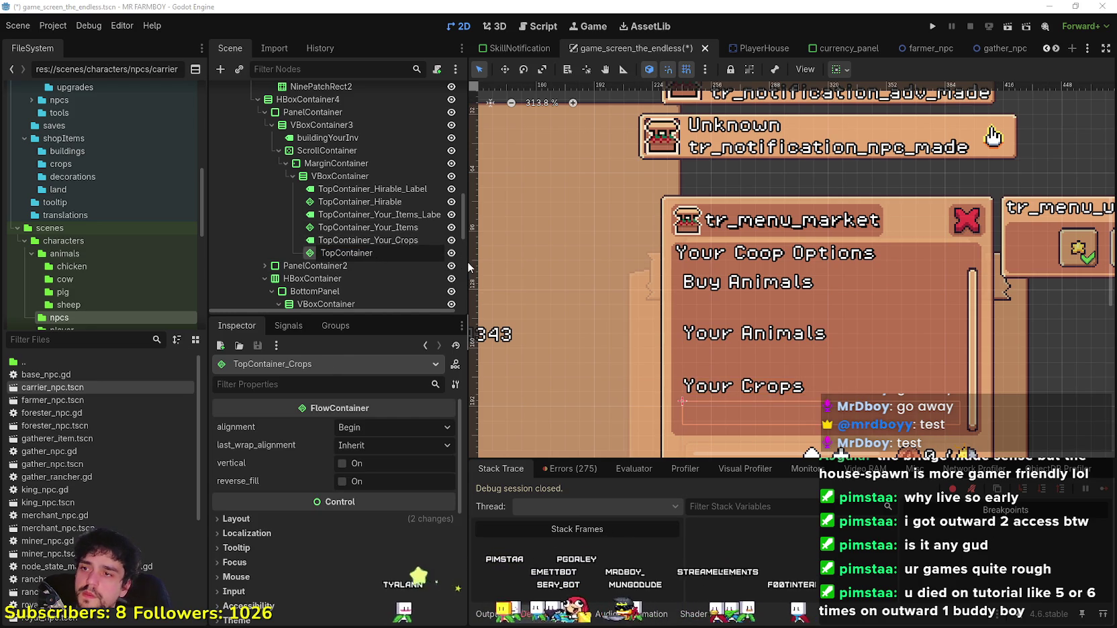
text(our)
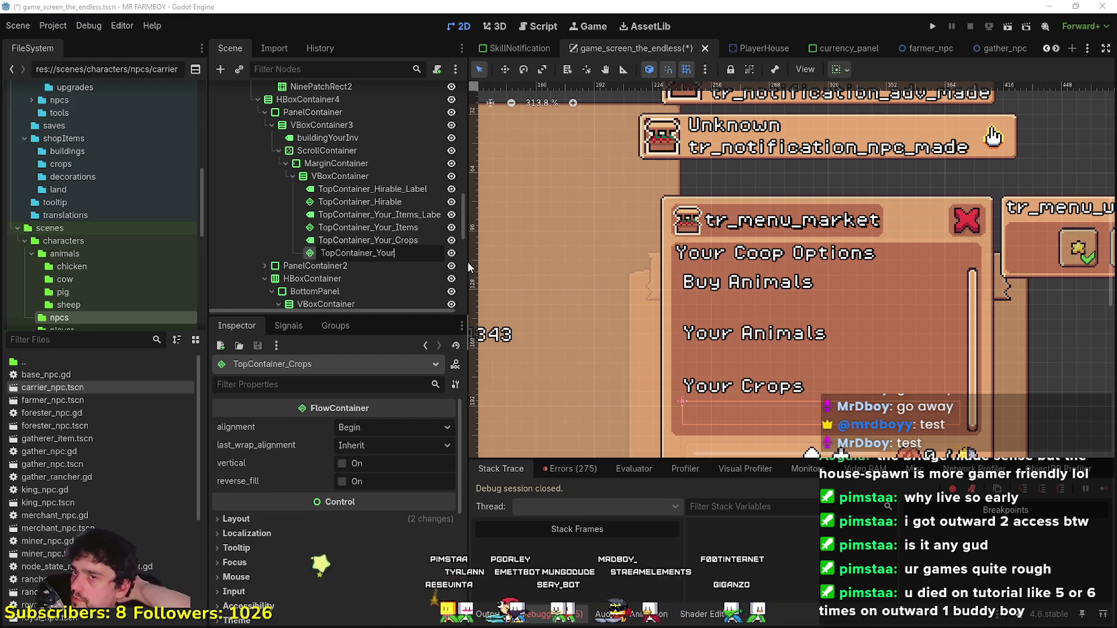
text(_Crops)
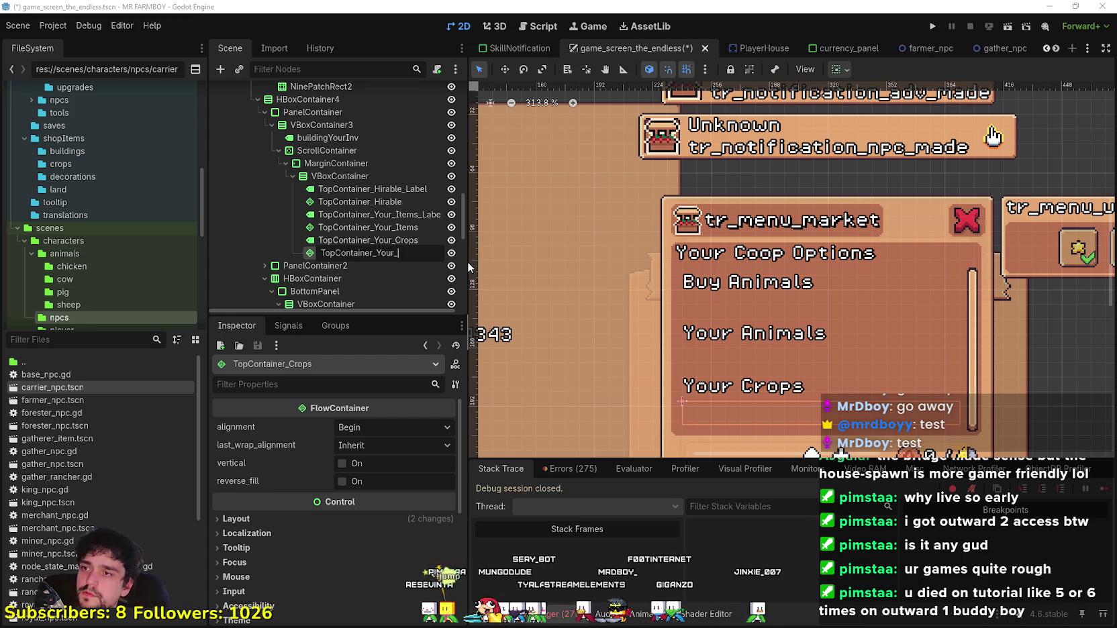
key(Return)
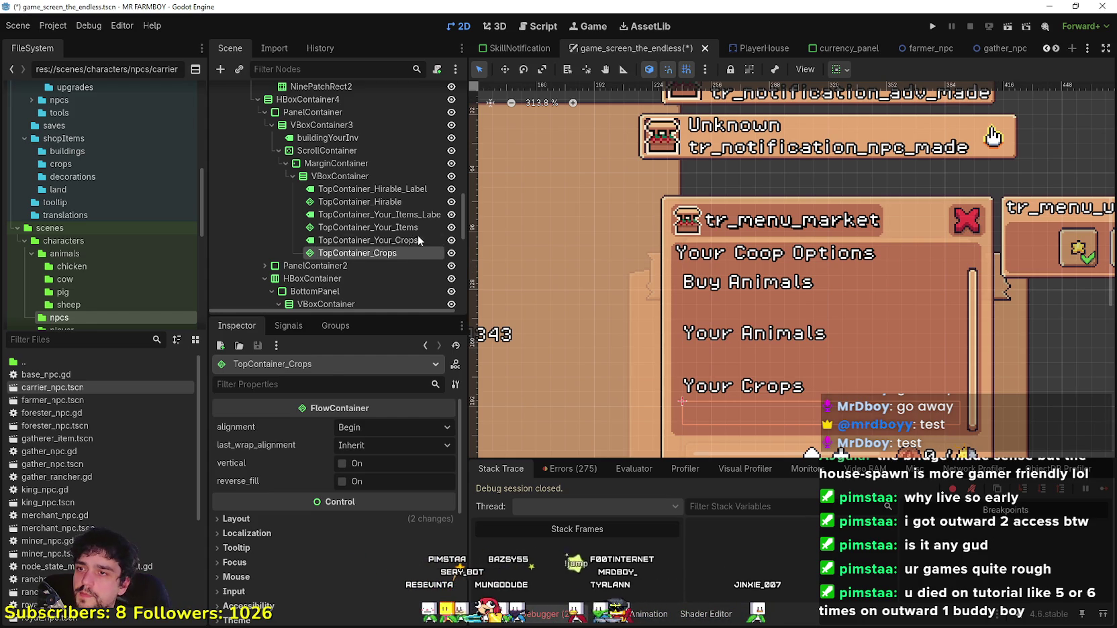
Step: Fix the names to TopContainer_Your_Crops_Label and TopContainer_Your_Crops
double_click(426, 240)
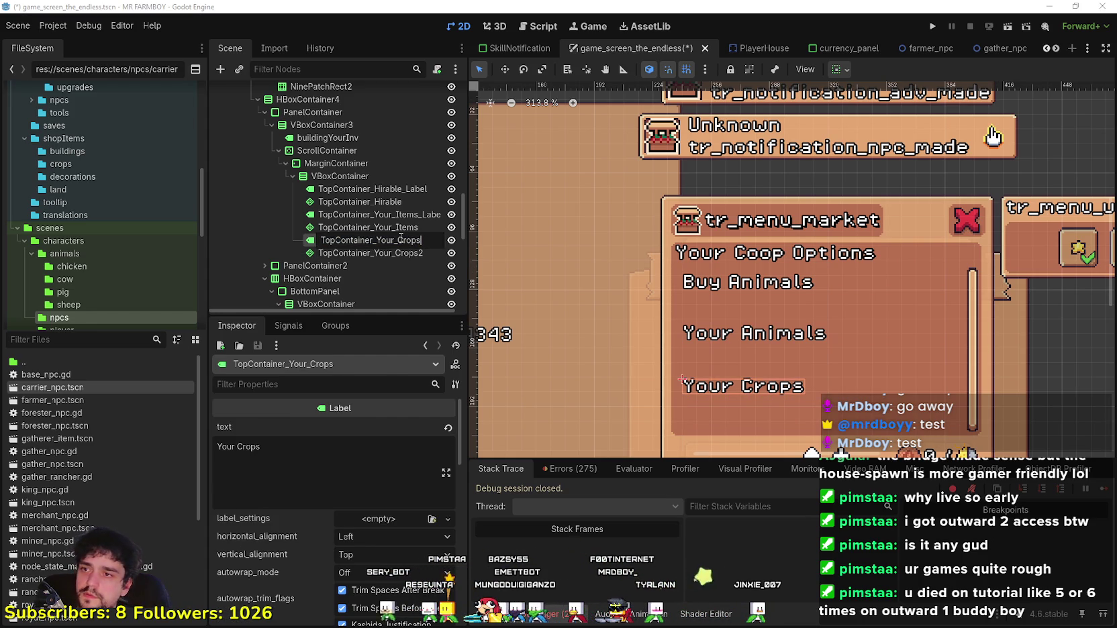
text(_Label)
key(Return)
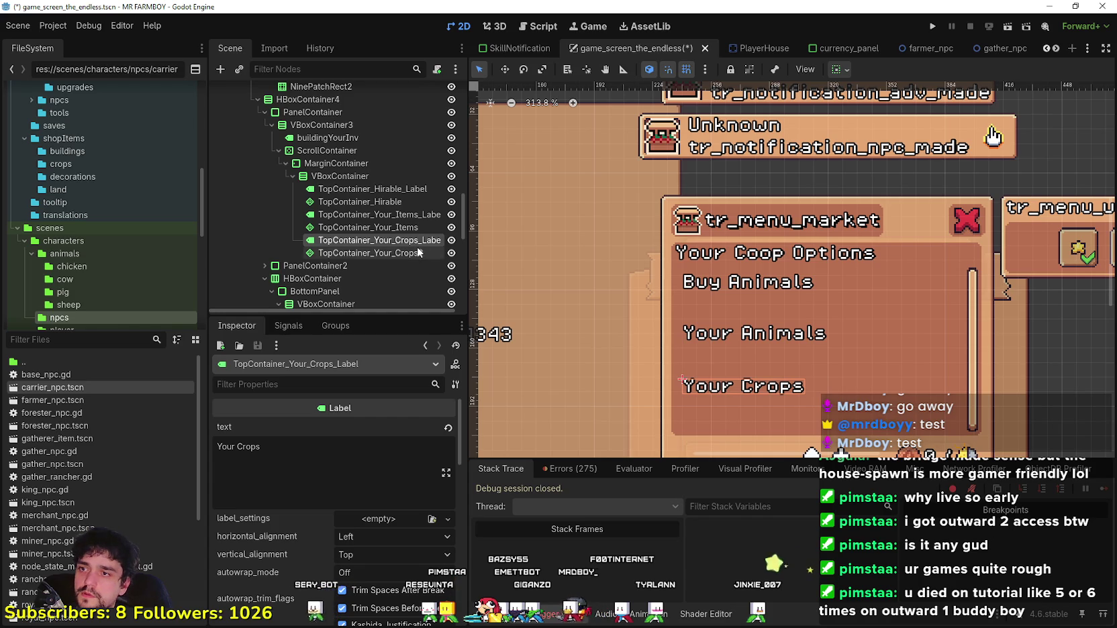
double_click(429, 253)
key(End)
key(BackSpace)
Step: Save the scene with Ctrl+S and open building_panel_endless.gd
key(Return)
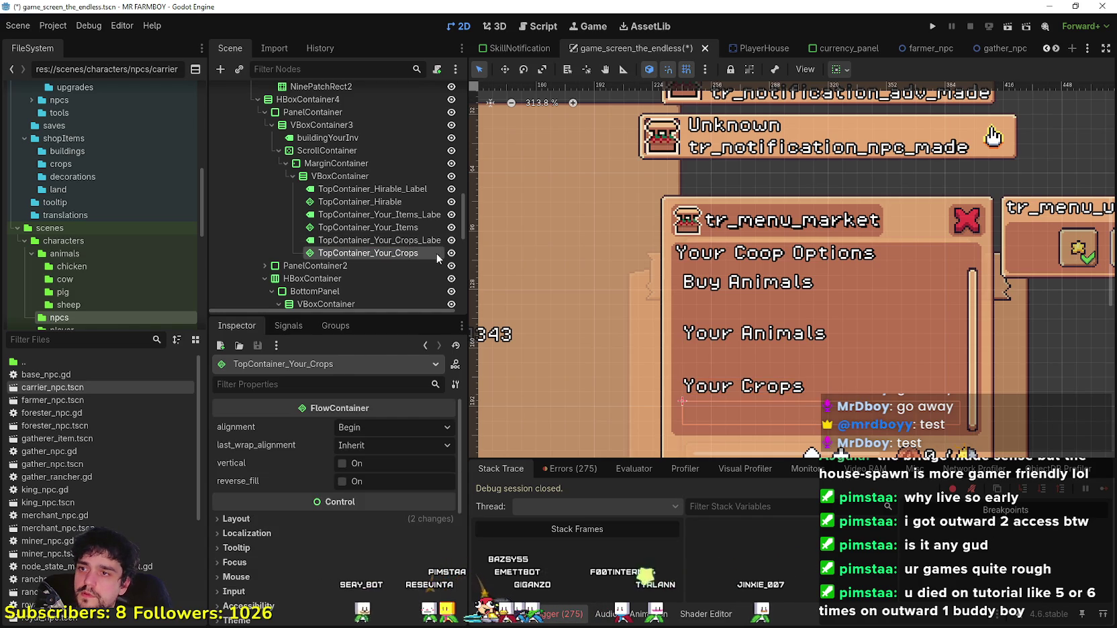
key(ctrl+s)
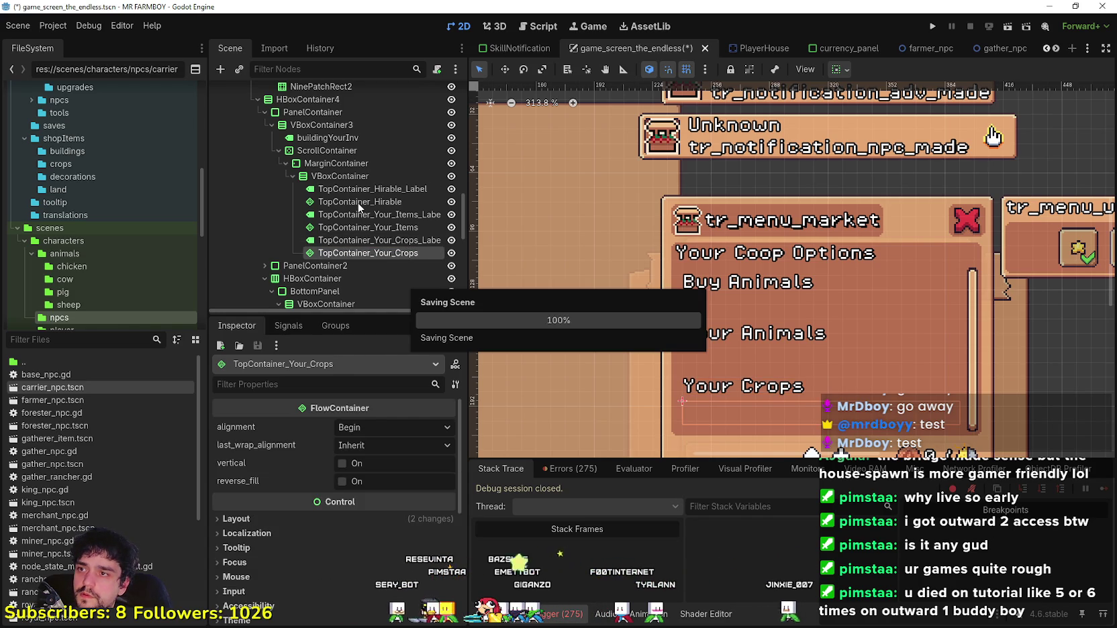
scroll(381, 204, up, 5)
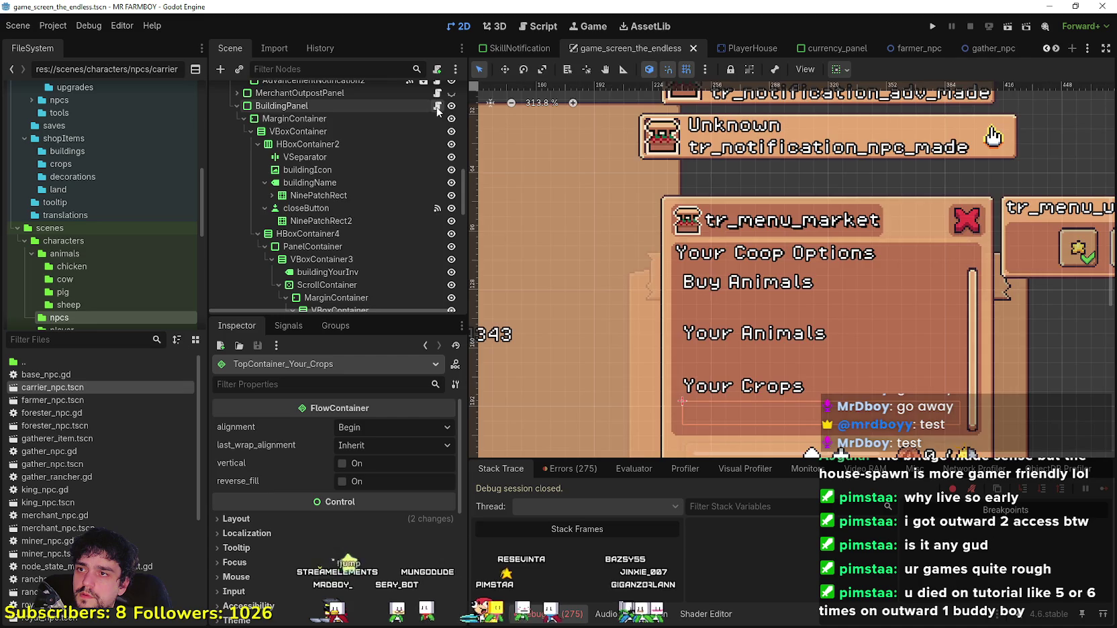
click(437, 106)
scroll(1091, 143, up, 20)
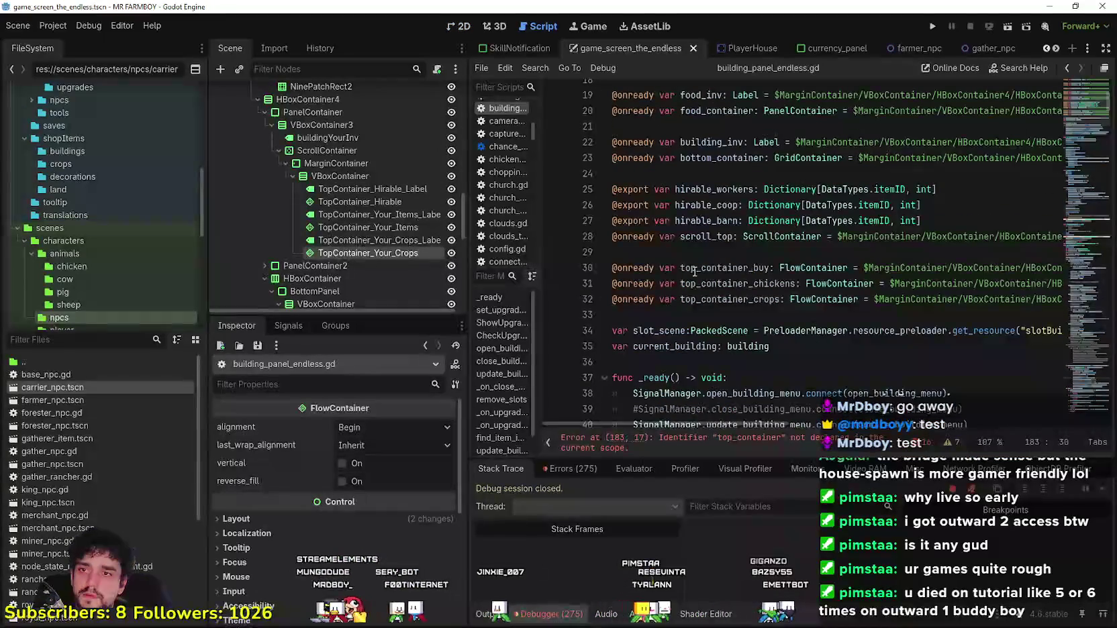
drag(612, 315, 611, 268)
key(BackSpace)
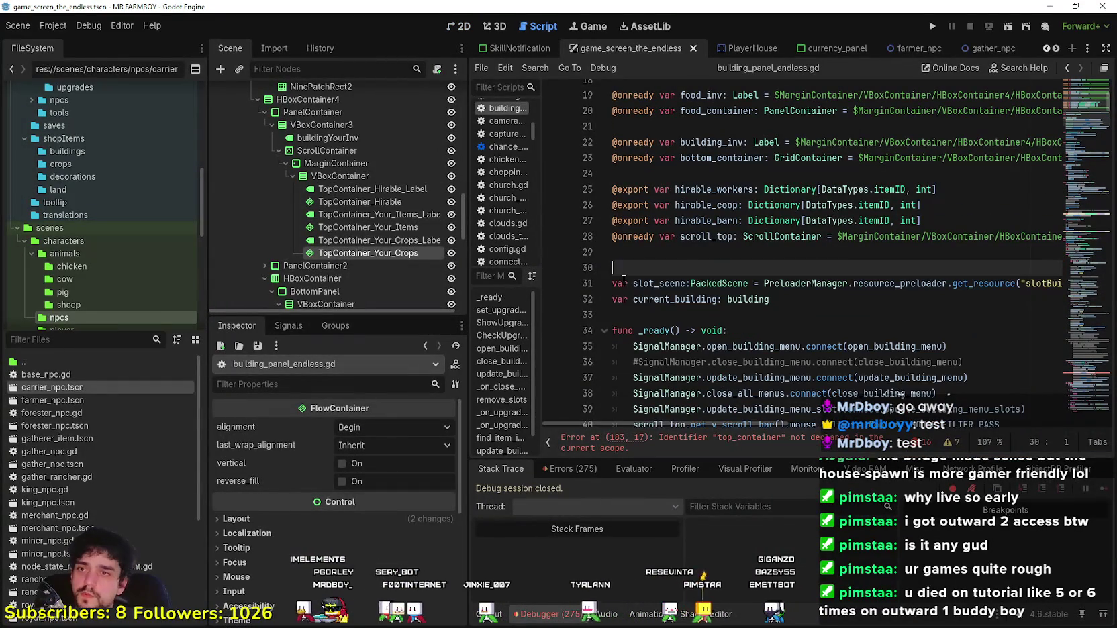
mouse_move(401, 191)
mouse_down()
mouse_move(624, 247)
mouse_move(676, 274)
mouse_up()
drag(369, 214, 634, 283)
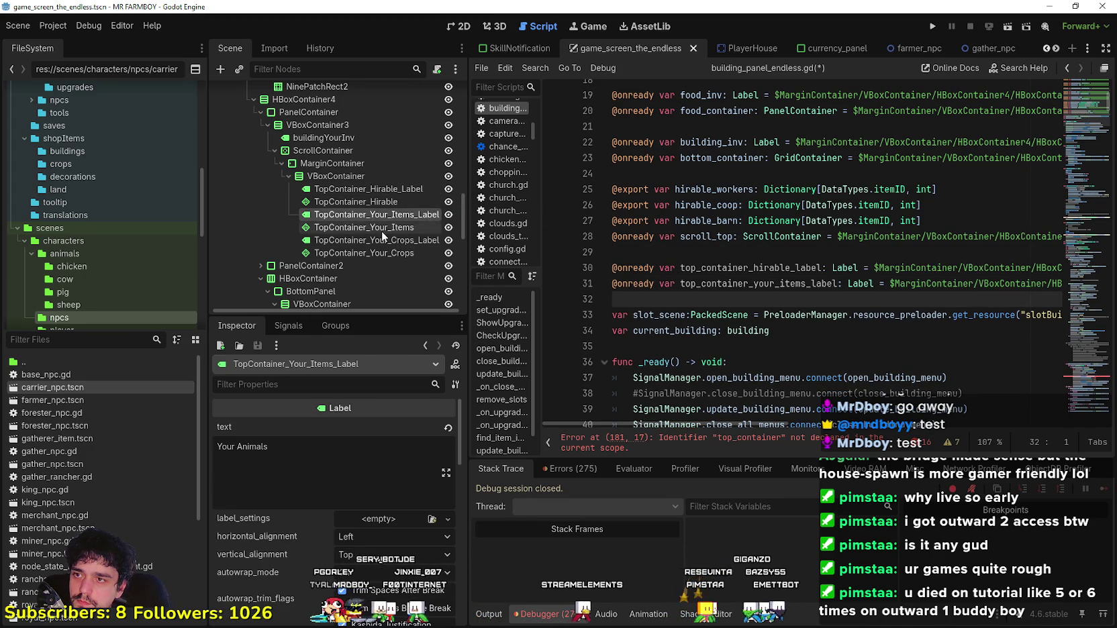
mouse_move(381, 240)
mouse_down()
mouse_move(662, 276)
mouse_move(664, 302)
mouse_up()
click(327, 201)
mouse_move(327, 201)
mouse_down()
mouse_move(665, 329)
mouse_move(687, 317)
mouse_up()
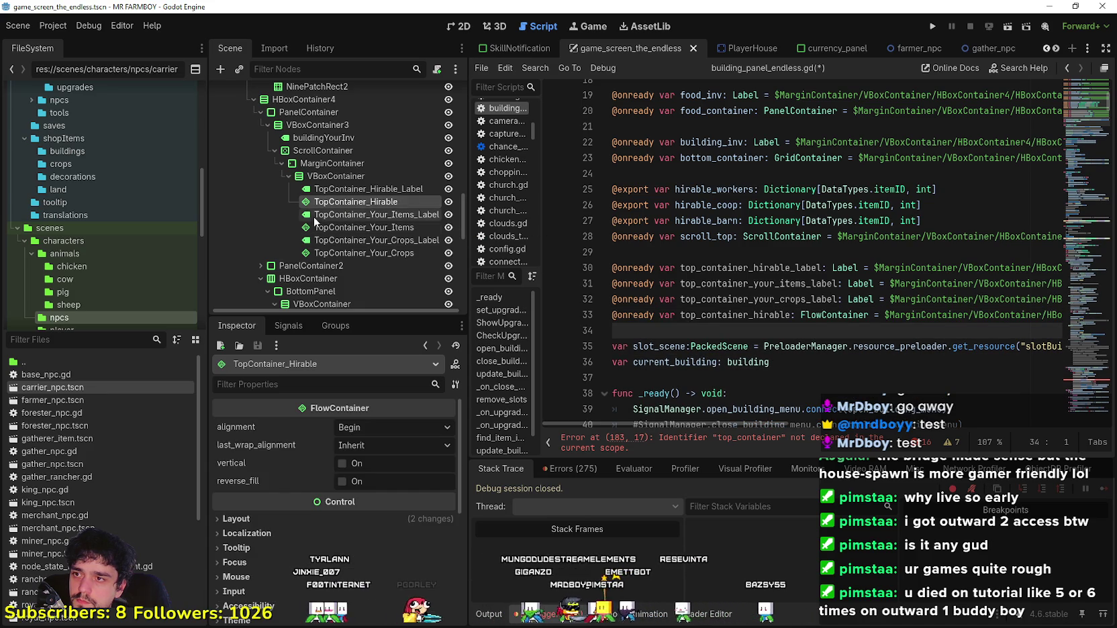
click(351, 226)
mouse_move(334, 229)
mouse_down()
mouse_move(645, 316)
mouse_move(654, 330)
mouse_up()
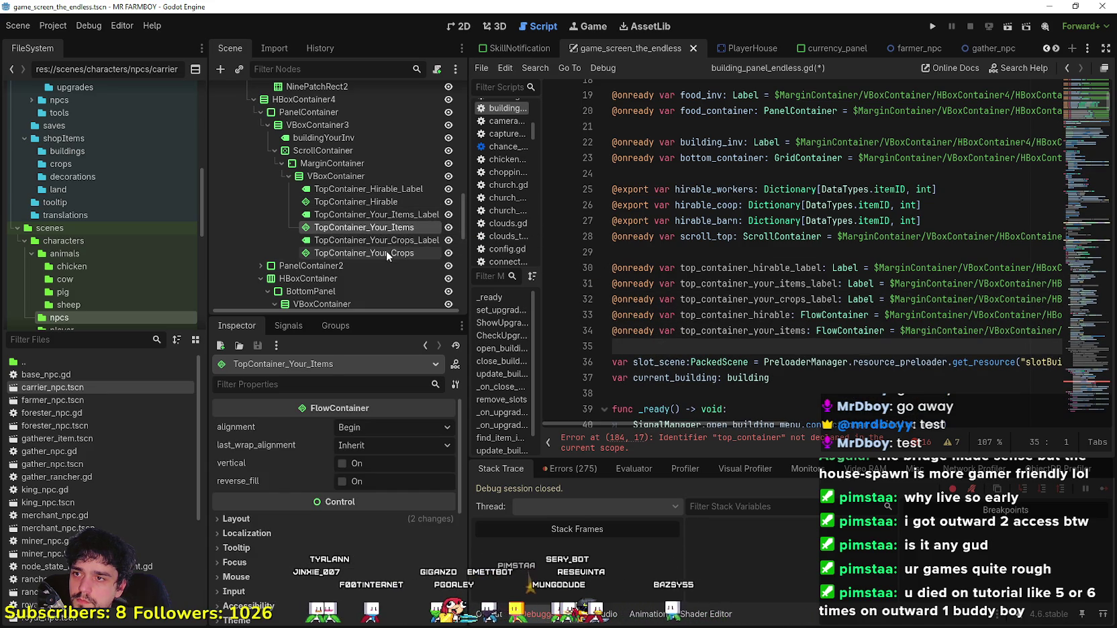
click(335, 254)
mouse_move(334, 250)
mouse_down()
mouse_move(705, 320)
mouse_move(709, 349)
mouse_up()
scroll(717, 367, down, 4)
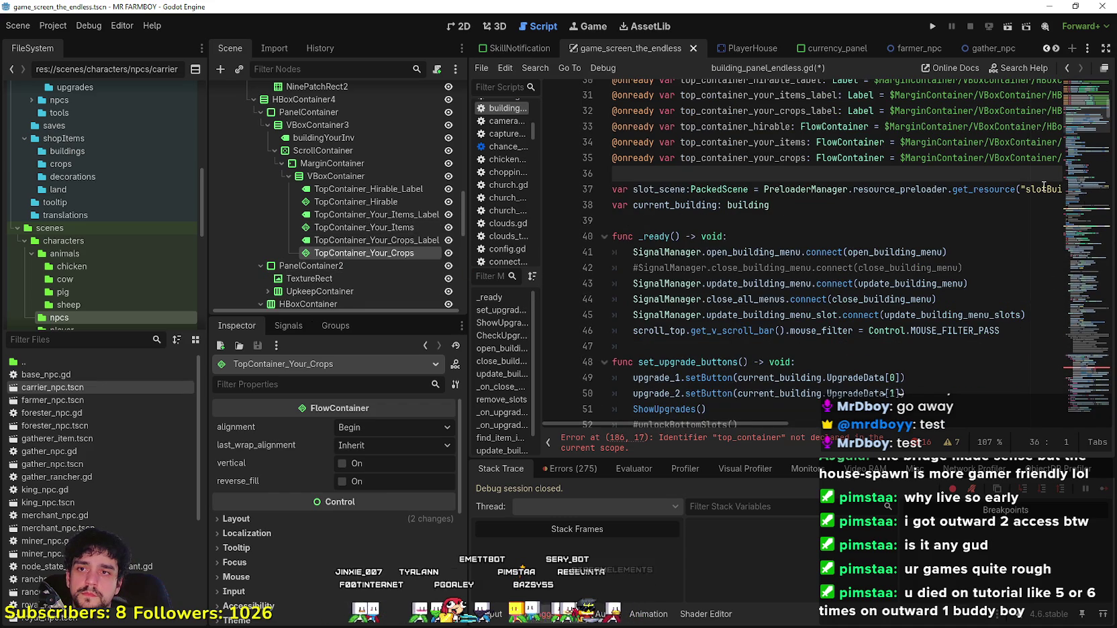
scroll(1077, 244, down, 3)
Step: Scroll to line 186 and inspect the top_container.add_child call flagged as undeclared
click(1078, 358)
click(968, 310)
scroll(940, 322, up, 4)
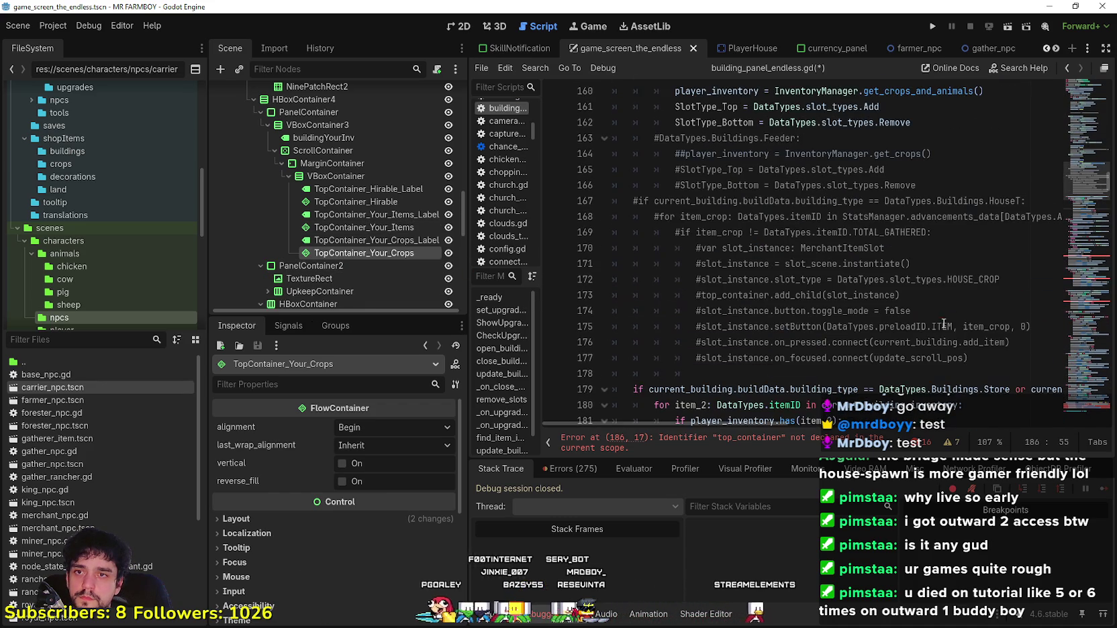
scroll(925, 345, down, 10)
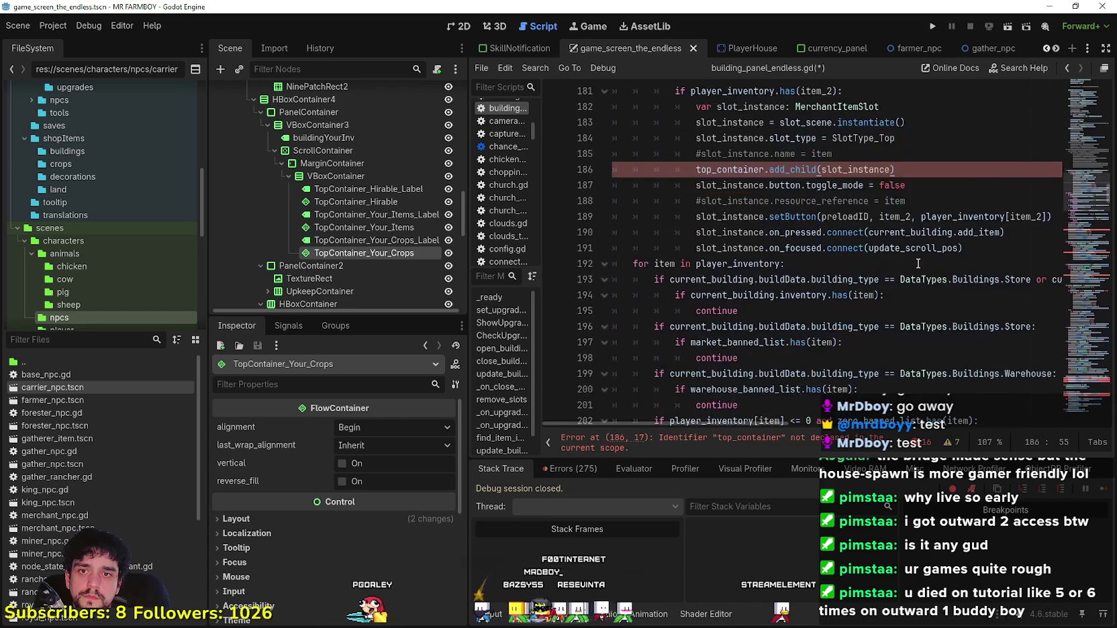
scroll(1088, 210, down, 3)
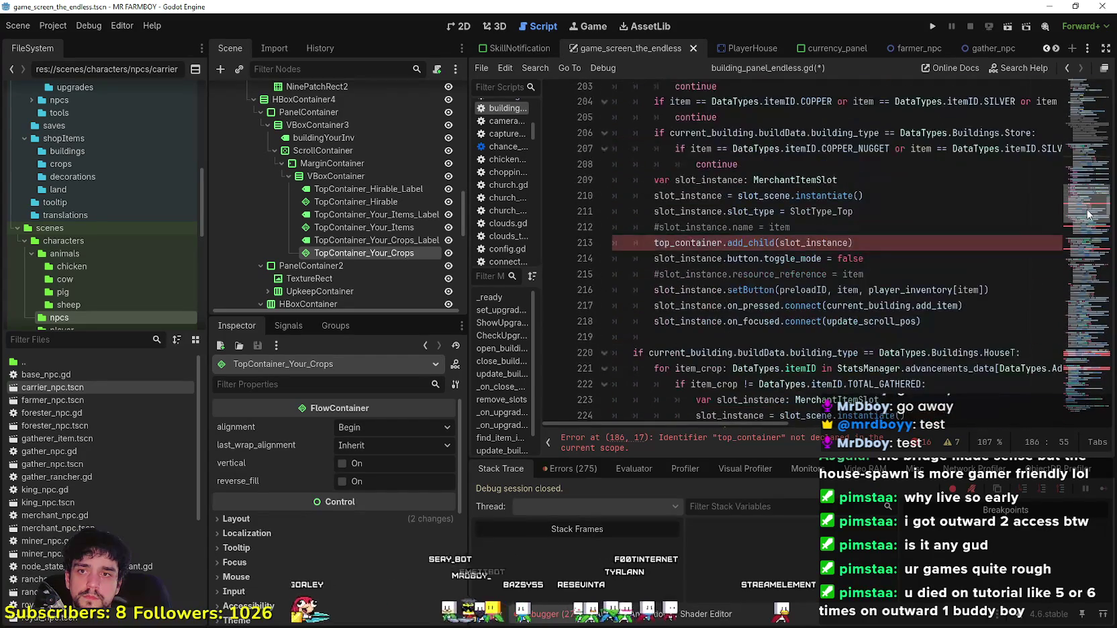
scroll(1087, 211, up, 10)
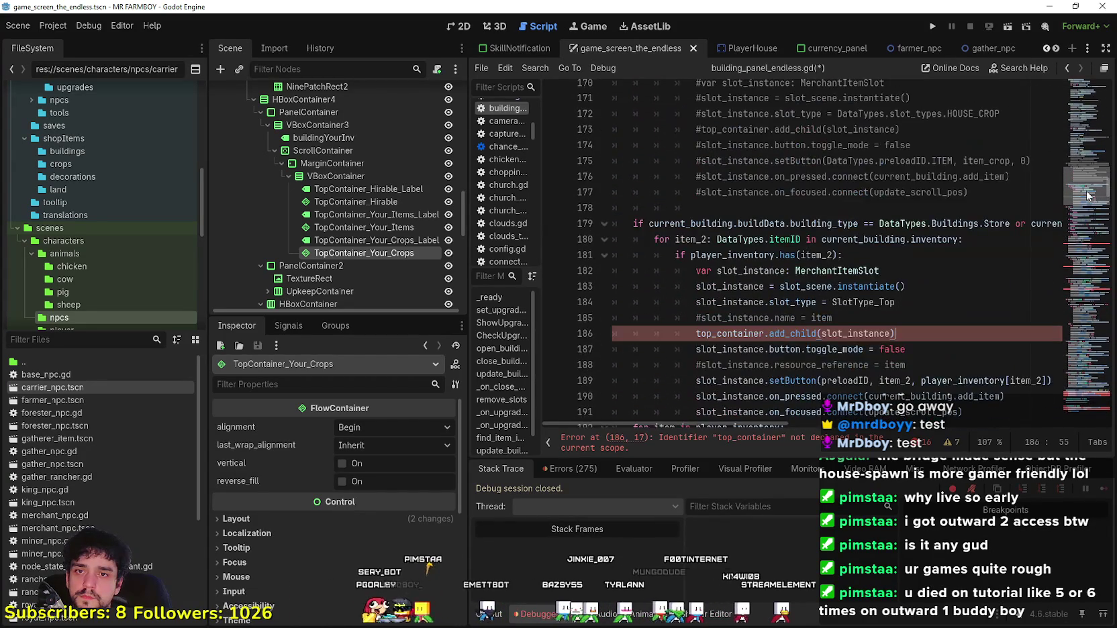
click(604, 438)
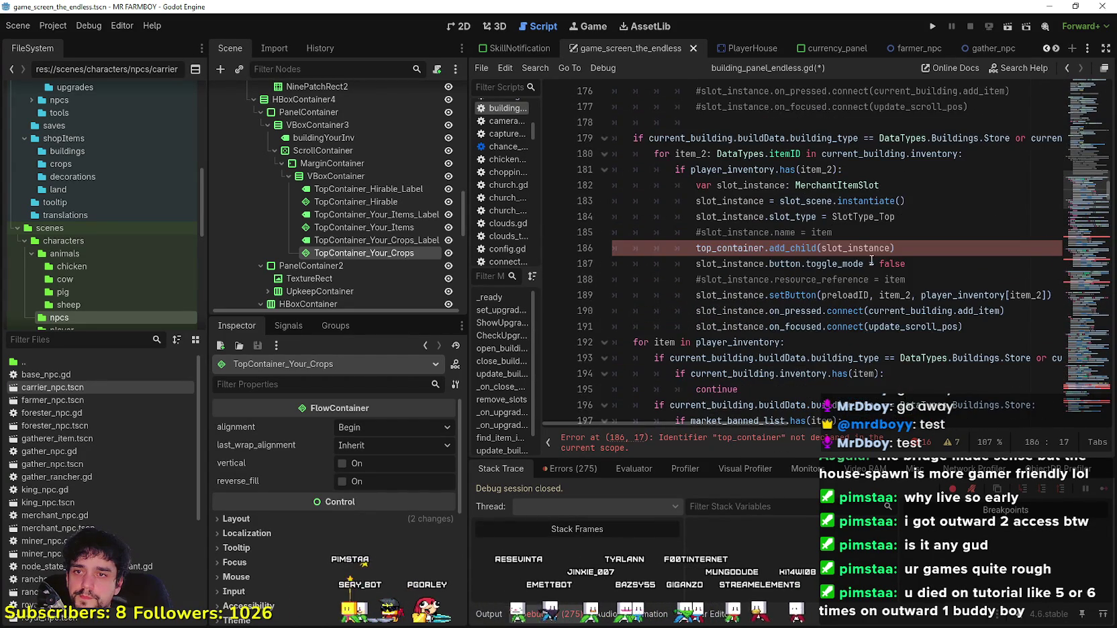
scroll(884, 261, up, 2)
scroll(876, 318, down, 1)
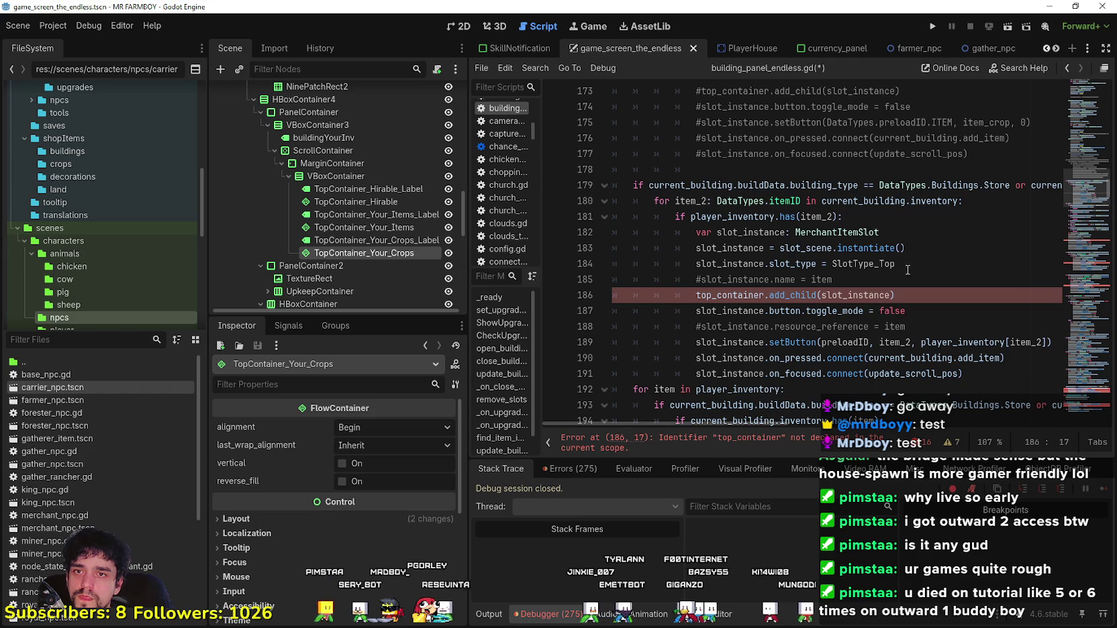
scroll(800, 423, right, 5)
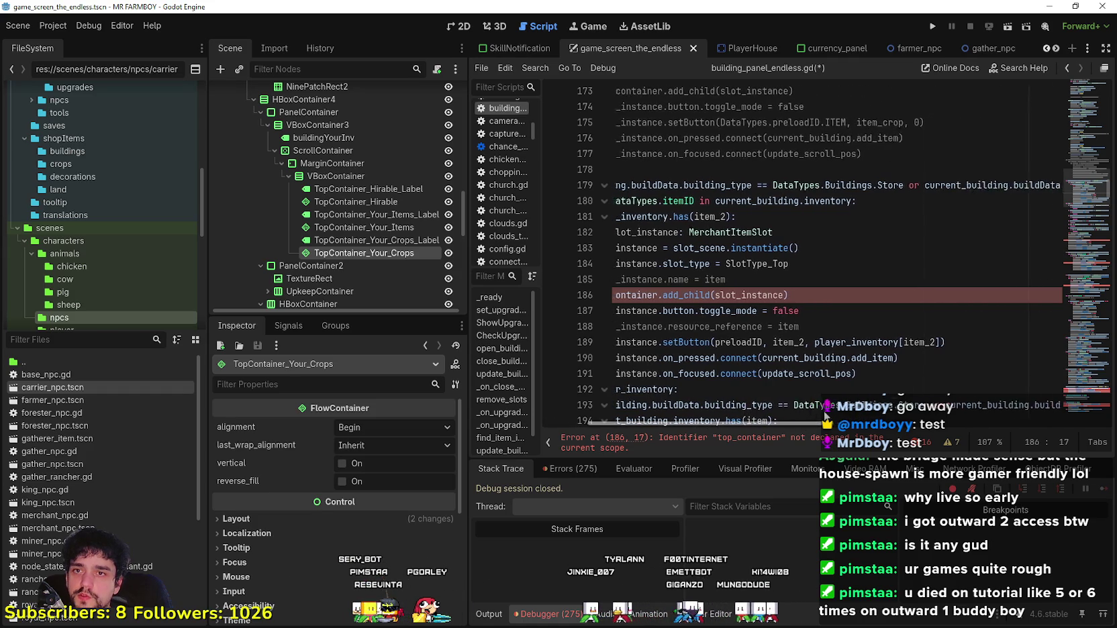
scroll(843, 412, right, 5)
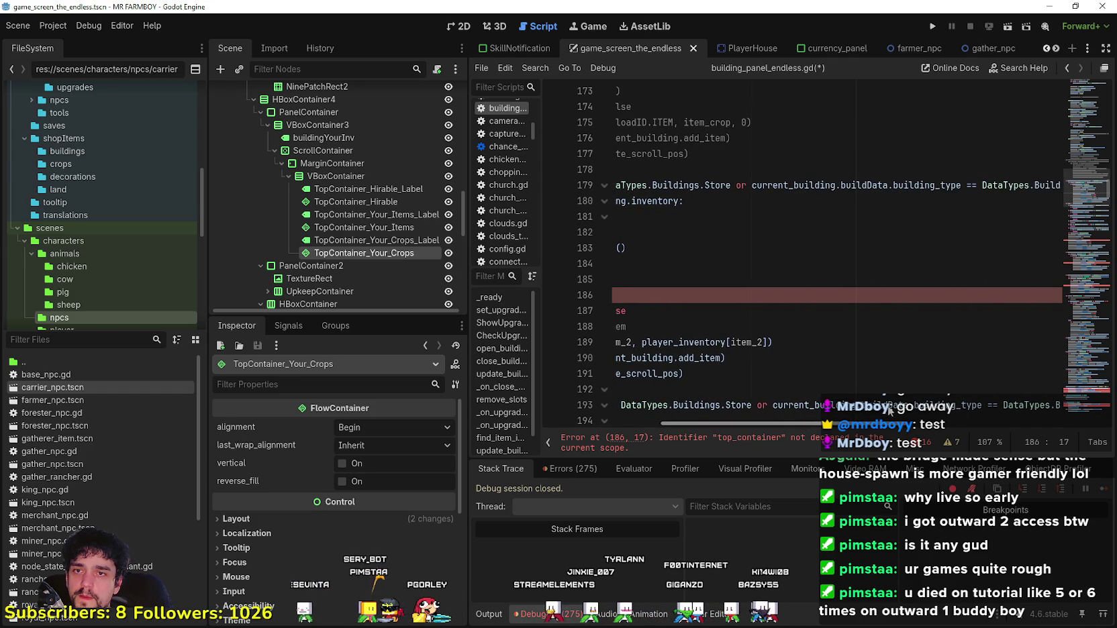
scroll(890, 411, right, 5)
scroll(695, 396, left, 15)
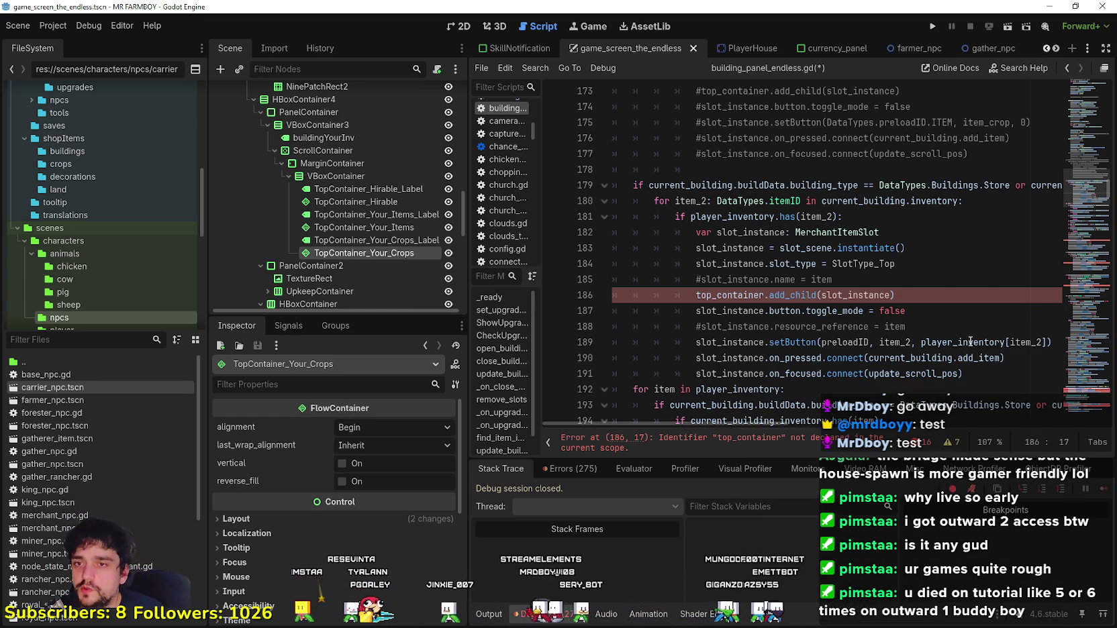
Step: Replace top_container on line 186 with top_container_your_items via autocomplete
click(936, 305)
double_click(893, 295)
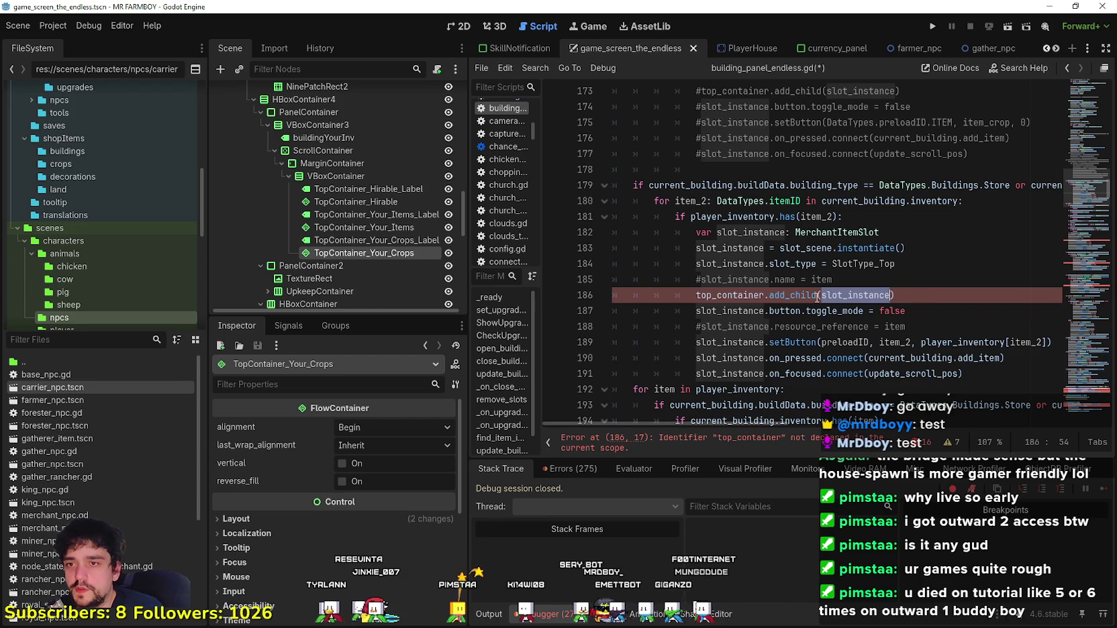
double_click(735, 296)
text(TopC)
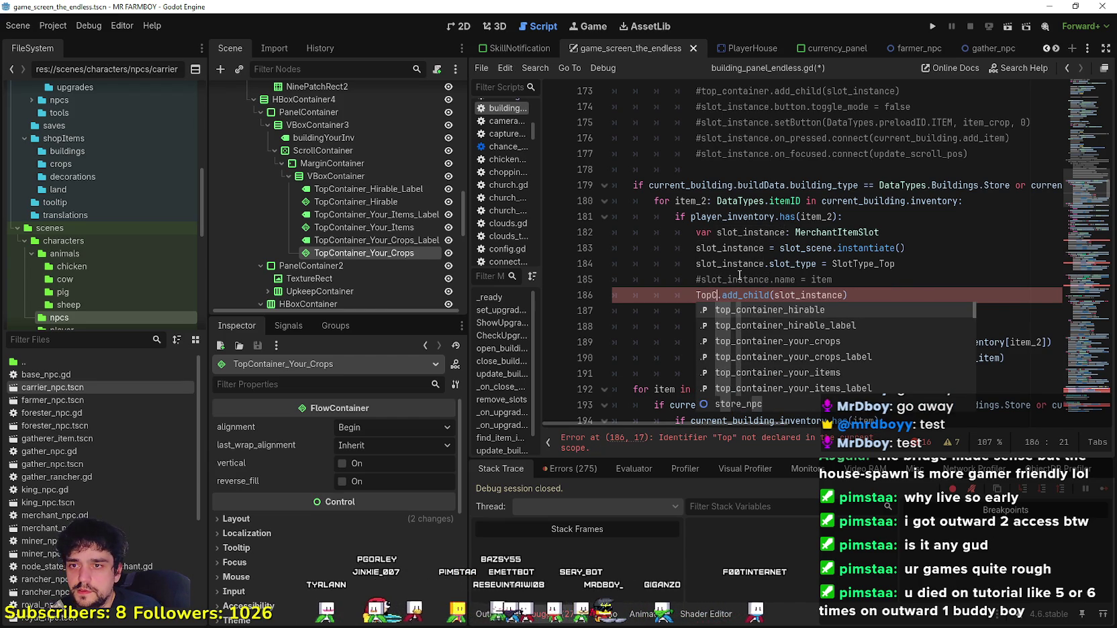
text(onItems)
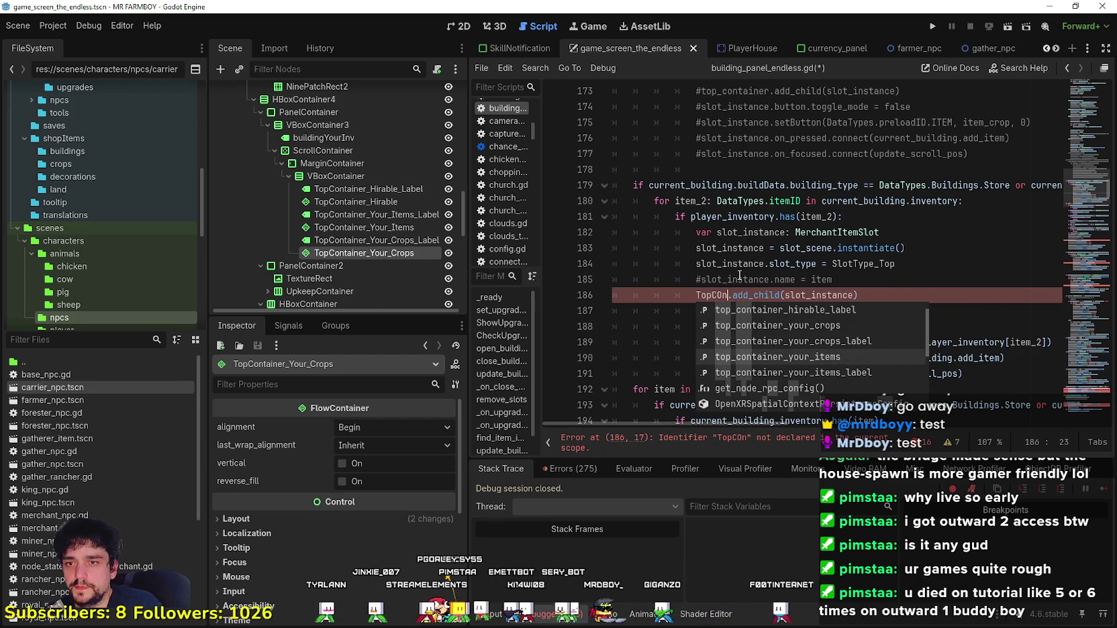
key(Return)
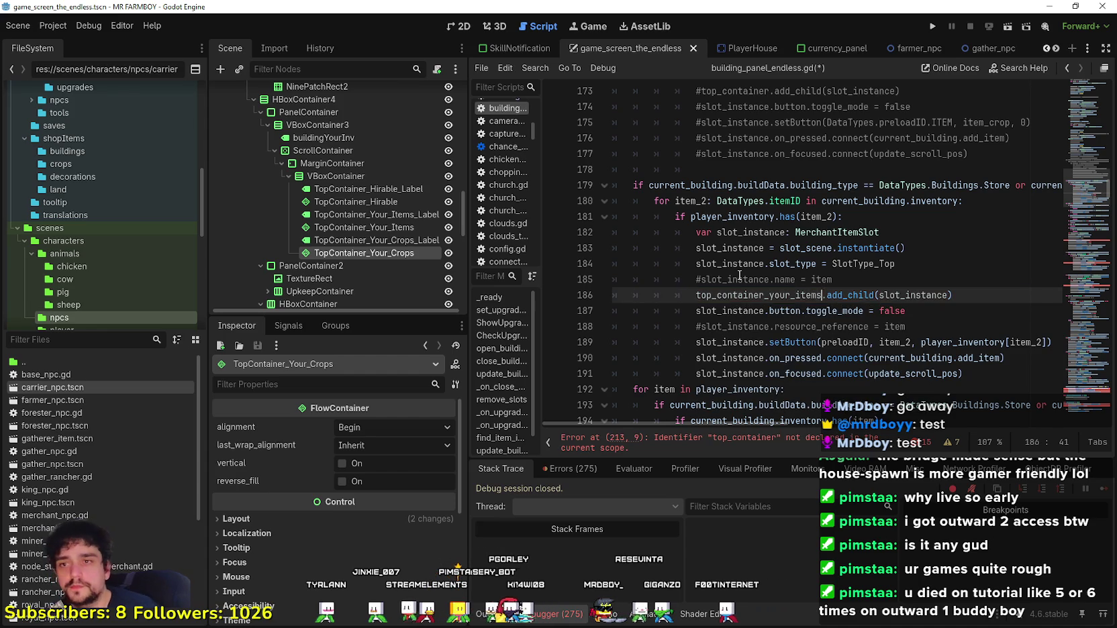
double_click(724, 290)
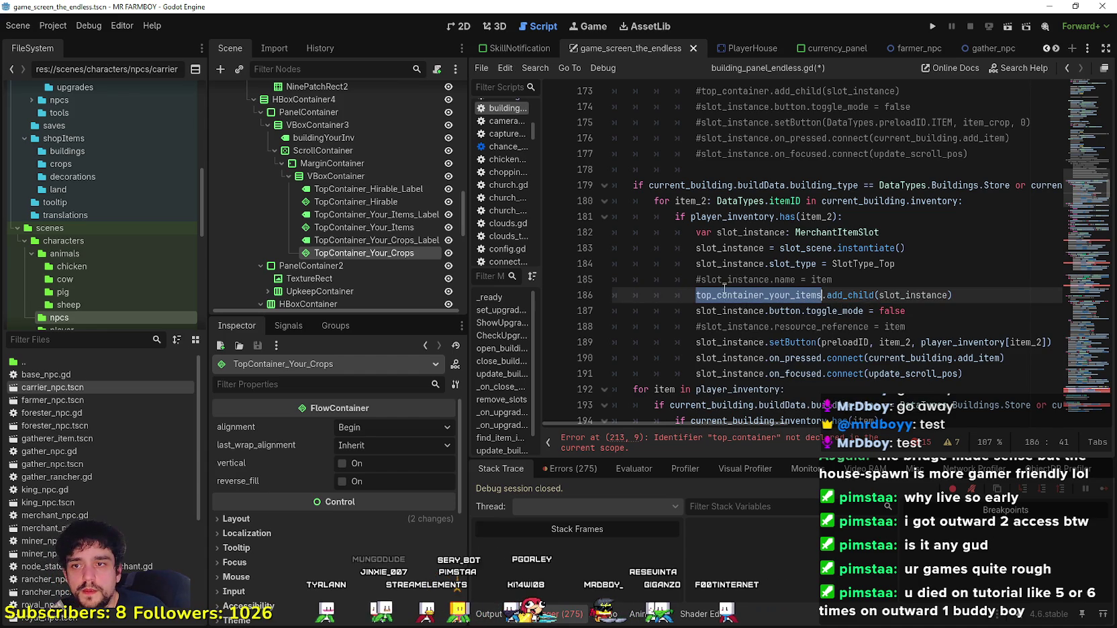
Step: Jump to the next undeclared top_container error at line 213
click(727, 442)
scroll(828, 291, up, 2)
click(828, 291)
scroll(828, 291, up, 1)
scroll(827, 290, up, 3)
click(733, 185)
scroll(774, 268, up, 3)
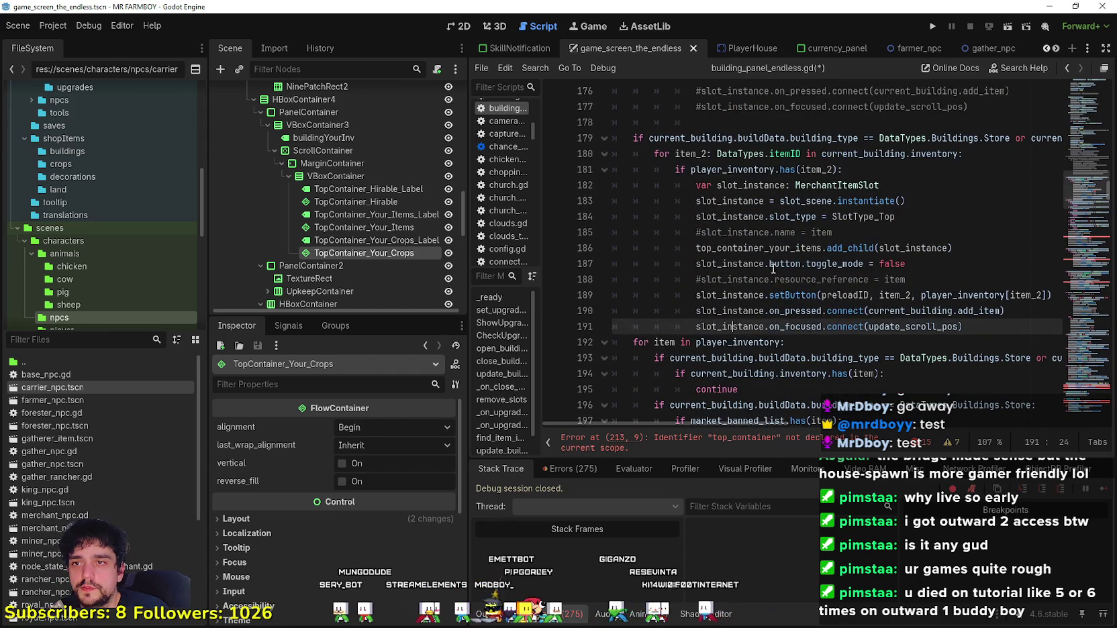
scroll(774, 268, down, 4)
scroll(752, 247, up, 1)
scroll(753, 246, down, 3)
Step: Replace top_container on line 213 with top_container_your_items
double_click(751, 295)
scroll(732, 267, up, 2)
scroll(732, 267, up, 2)
scroll(833, 248, down, 3)
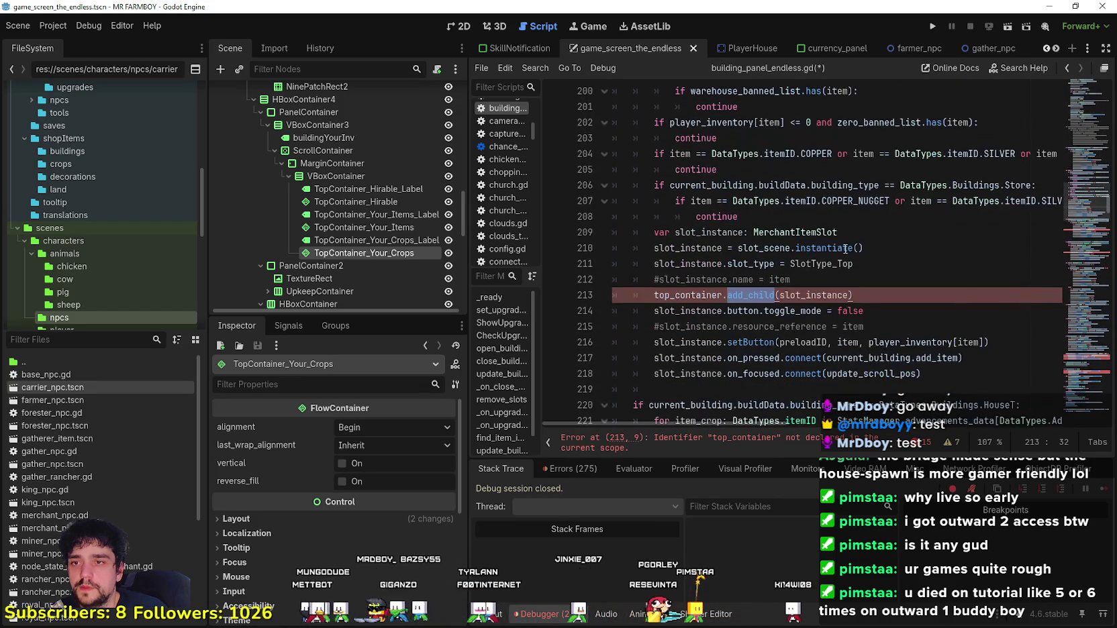
double_click(692, 295)
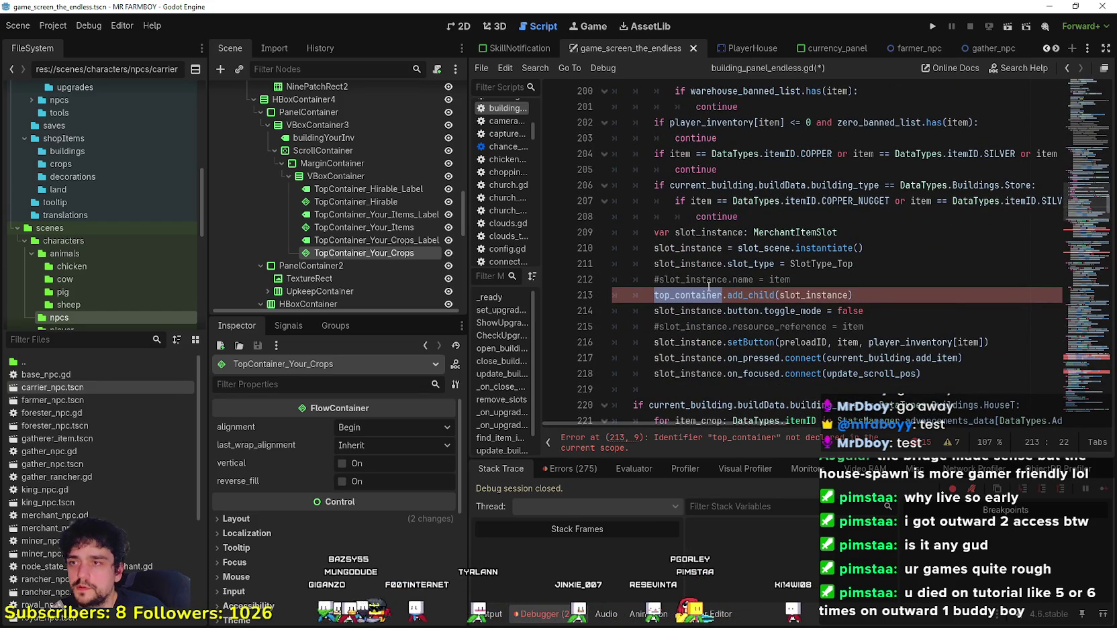
text(topCo)
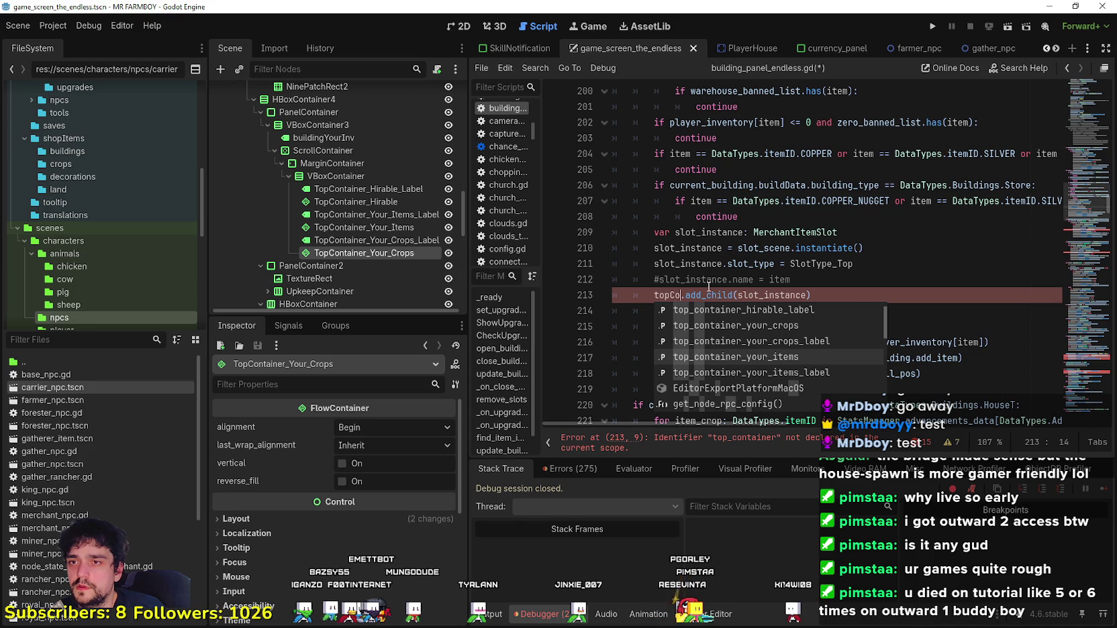
text(na)
key(Return)
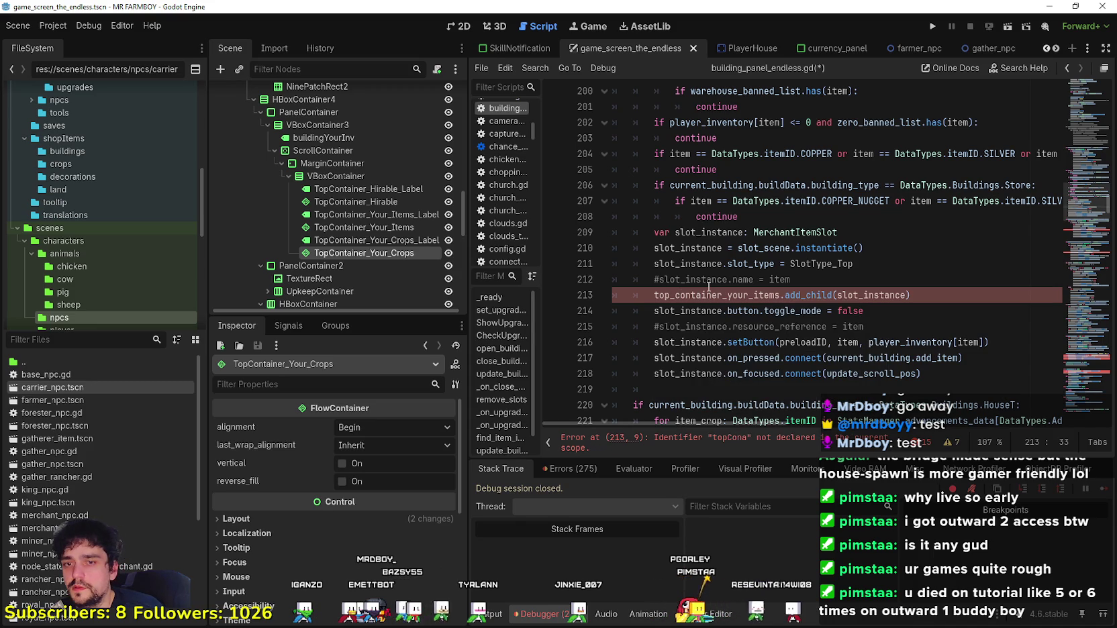
click(708, 285)
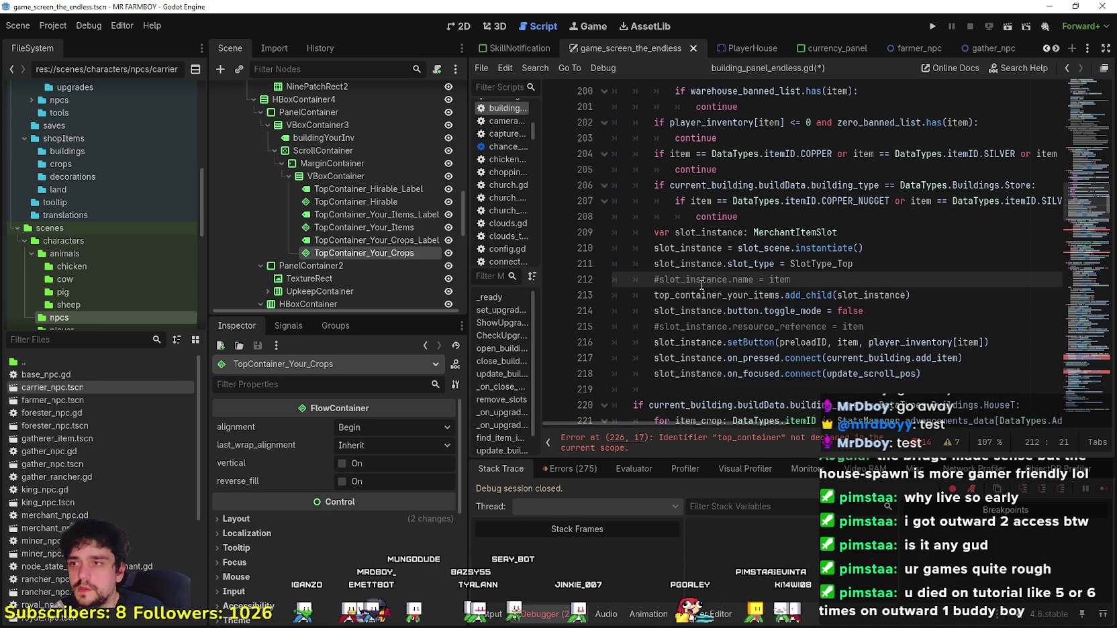
scroll(703, 285, down, 4)
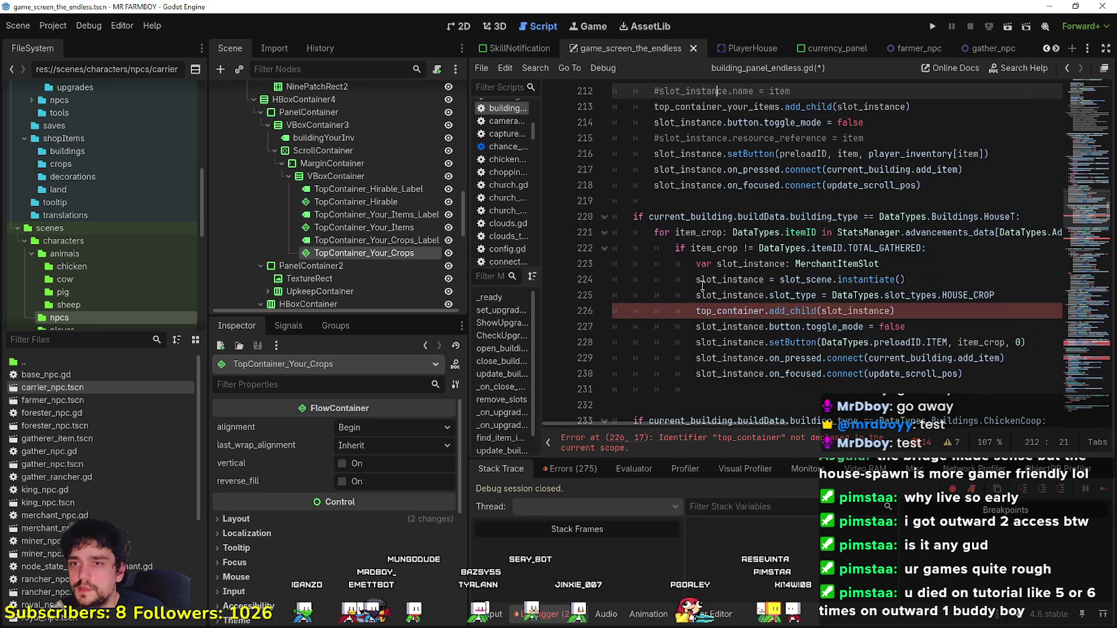
Step: Replace top_container on line 226 with top_container_hirable via autocomplete
double_click(991, 216)
double_click(738, 310)
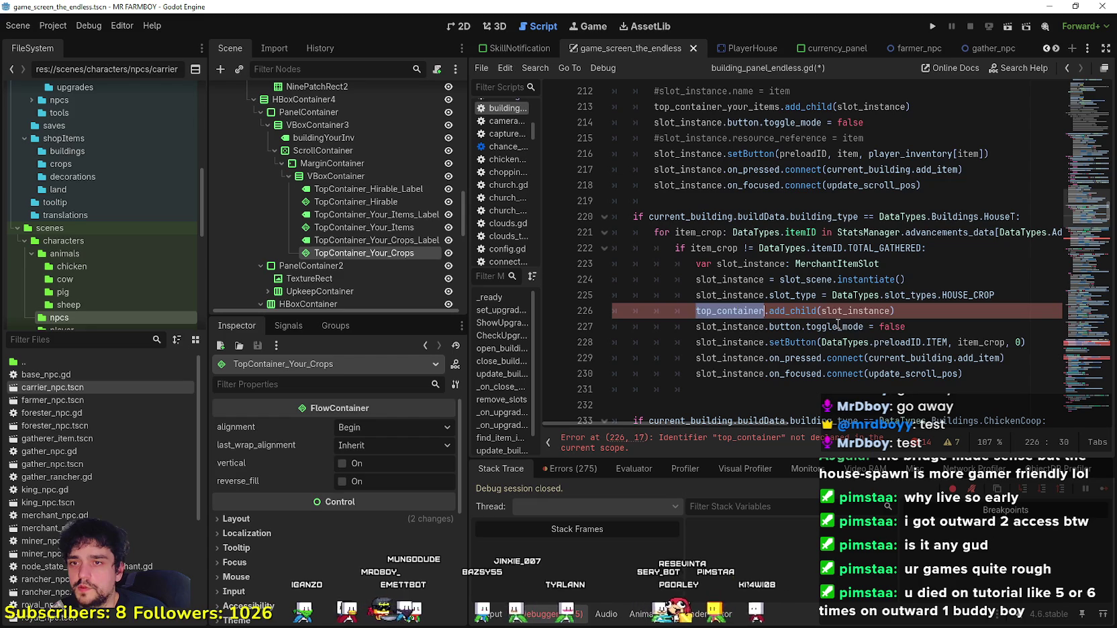
text(TopCo)
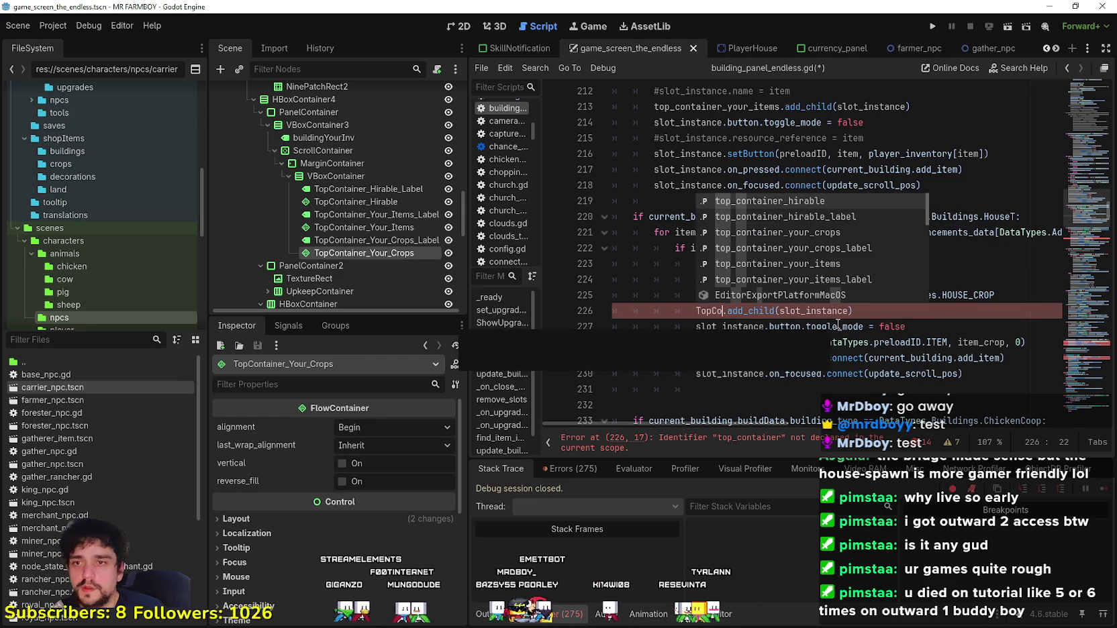
key(Return)
Step: Scroll down to line 239 and select its top_container reference
scroll(822, 303, down, 3)
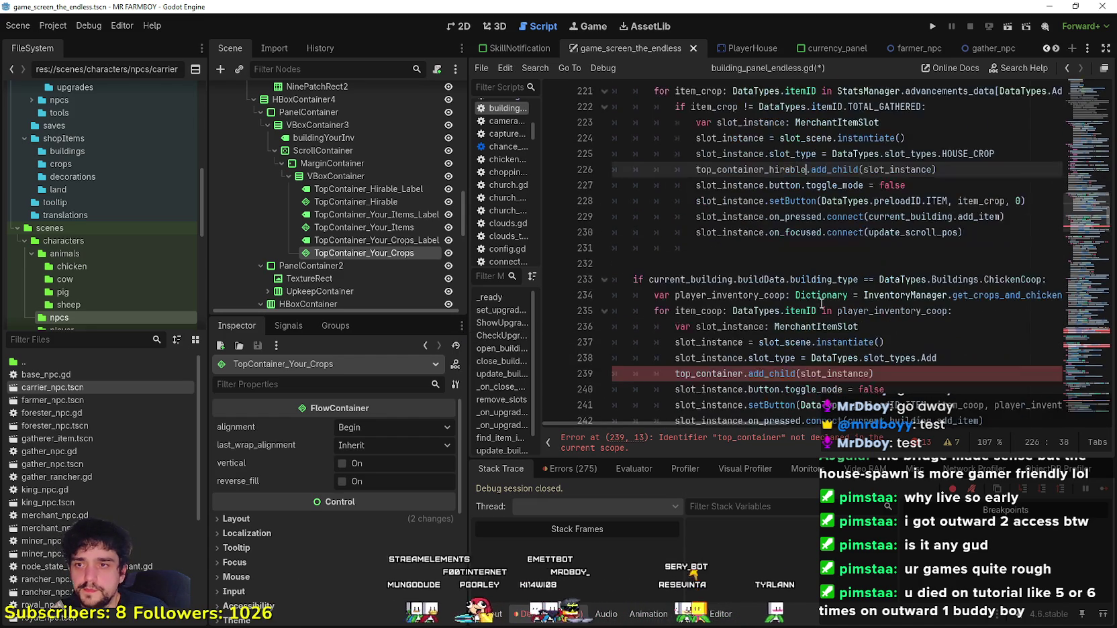
scroll(713, 354, down, 1)
double_click(708, 328)
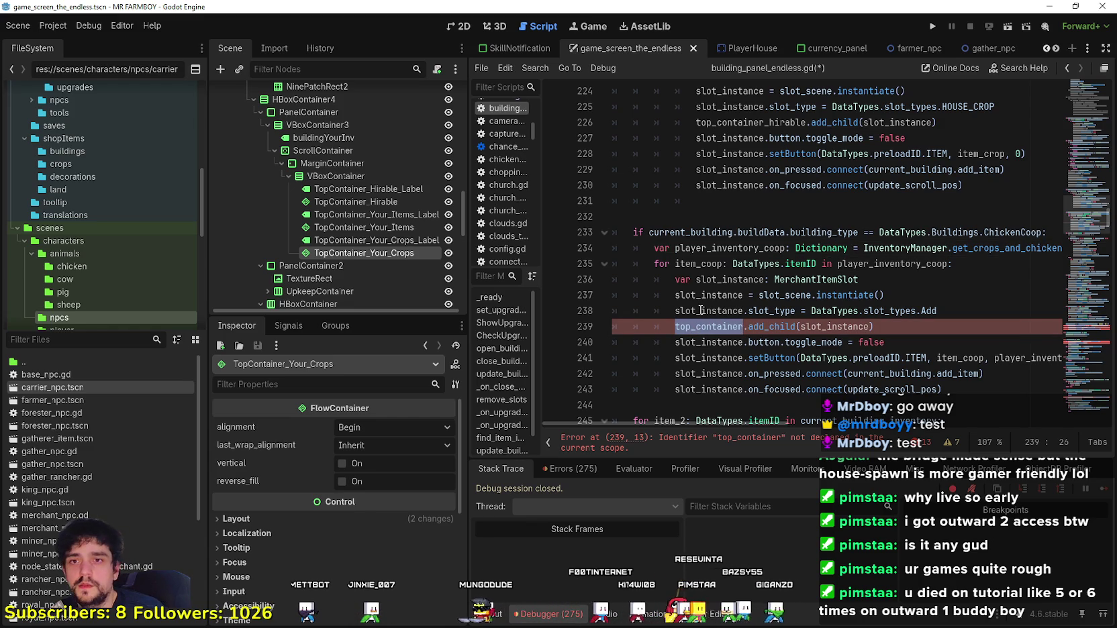
click(880, 248)
Step: Replace top_container on line 239 with top_container_your_items from autocomplete
double_click(708, 342)
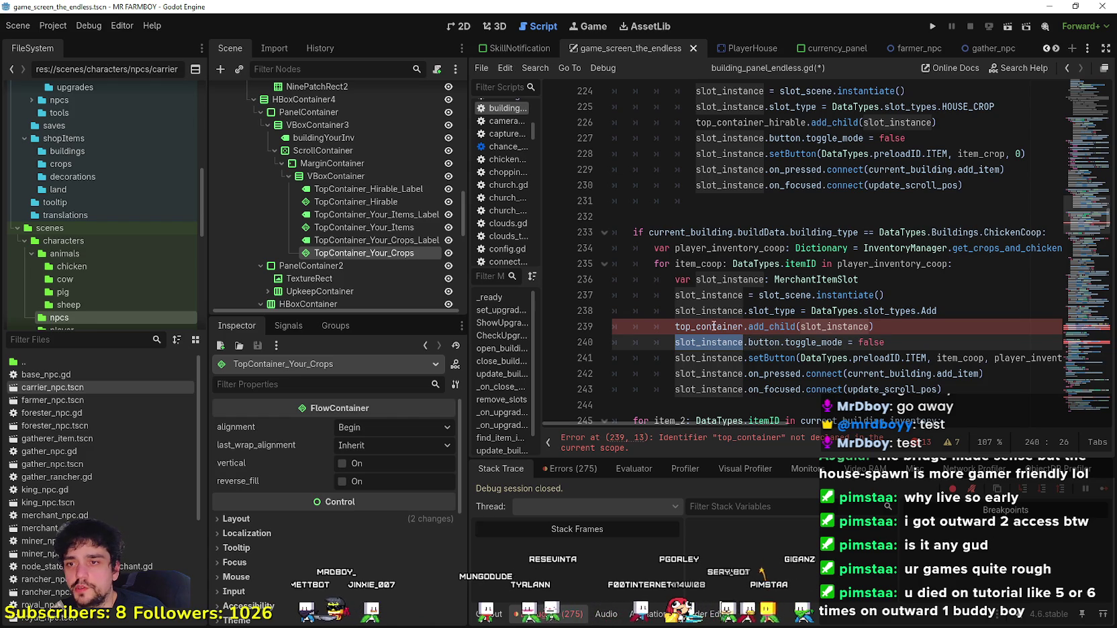
drag(990, 248, 1056, 248)
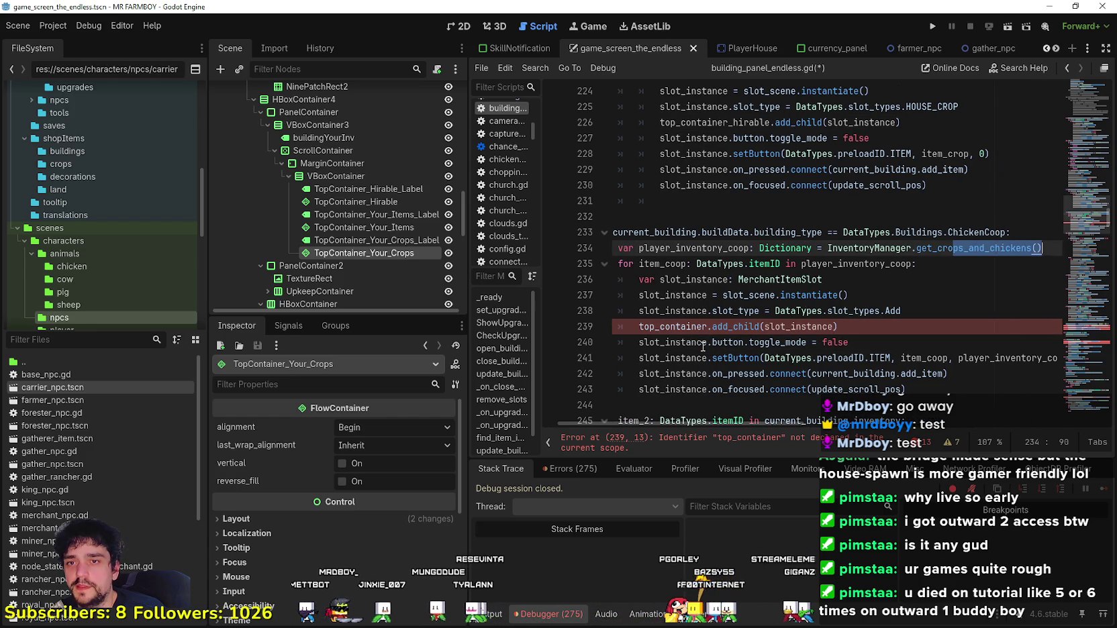
drag(692, 326, 639, 327)
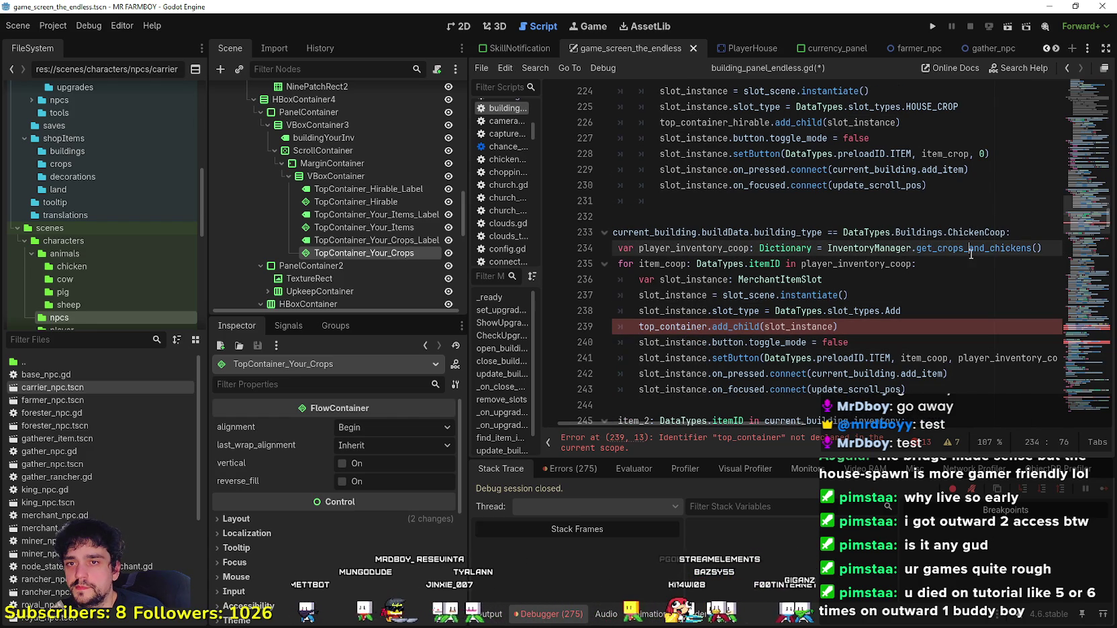
click(943, 292)
drag(944, 292, 873, 252)
click(797, 326)
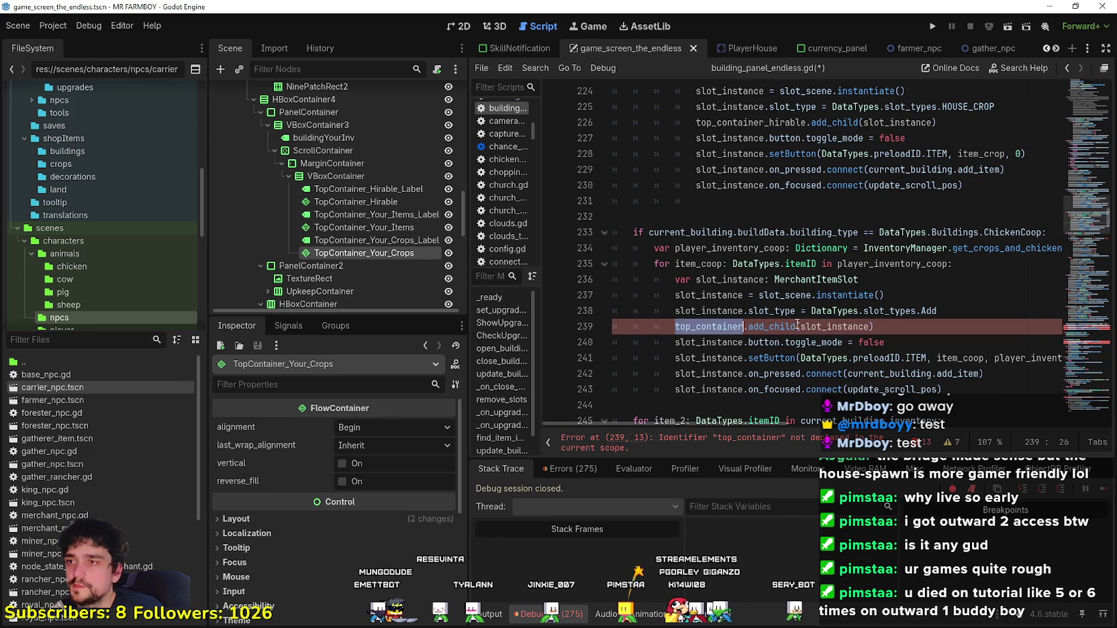
text(top)
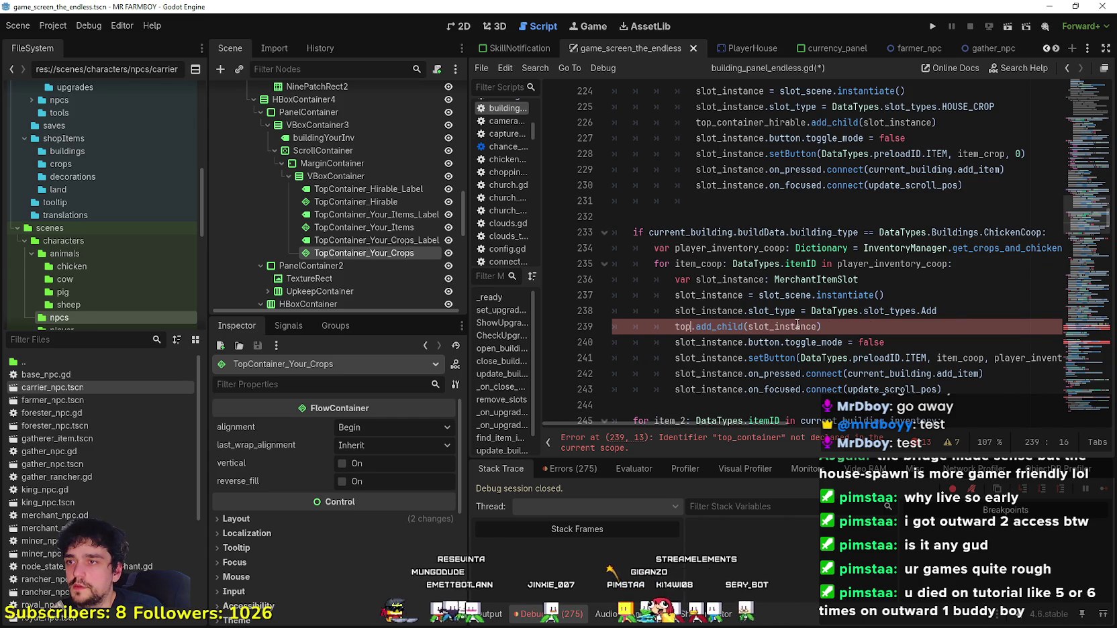
key(Down)
key(Down)
key(Down)
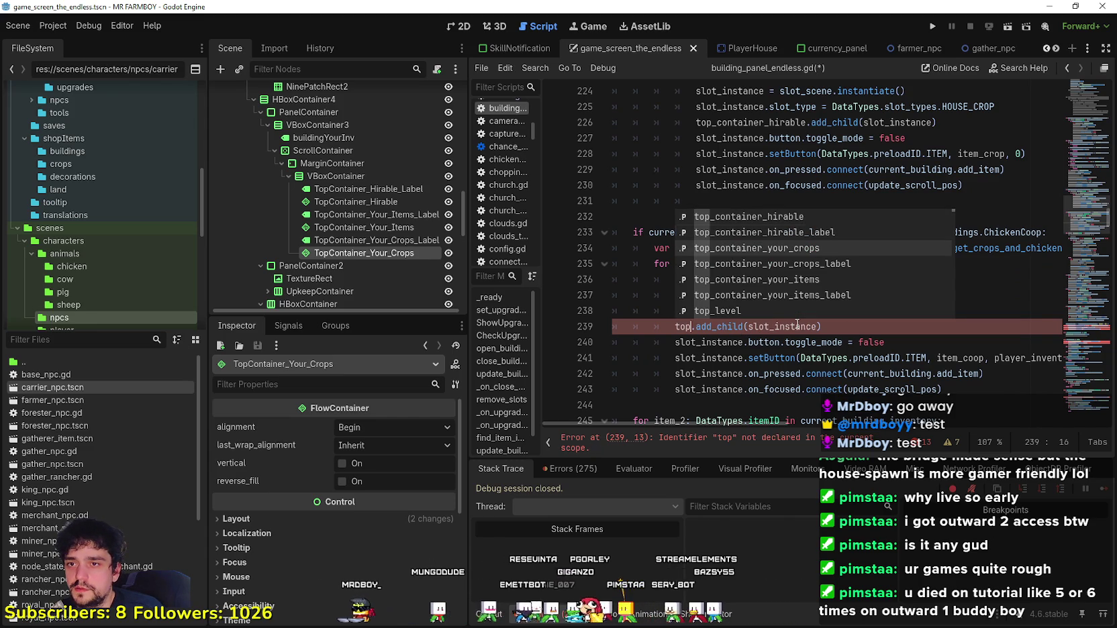
key(Down)
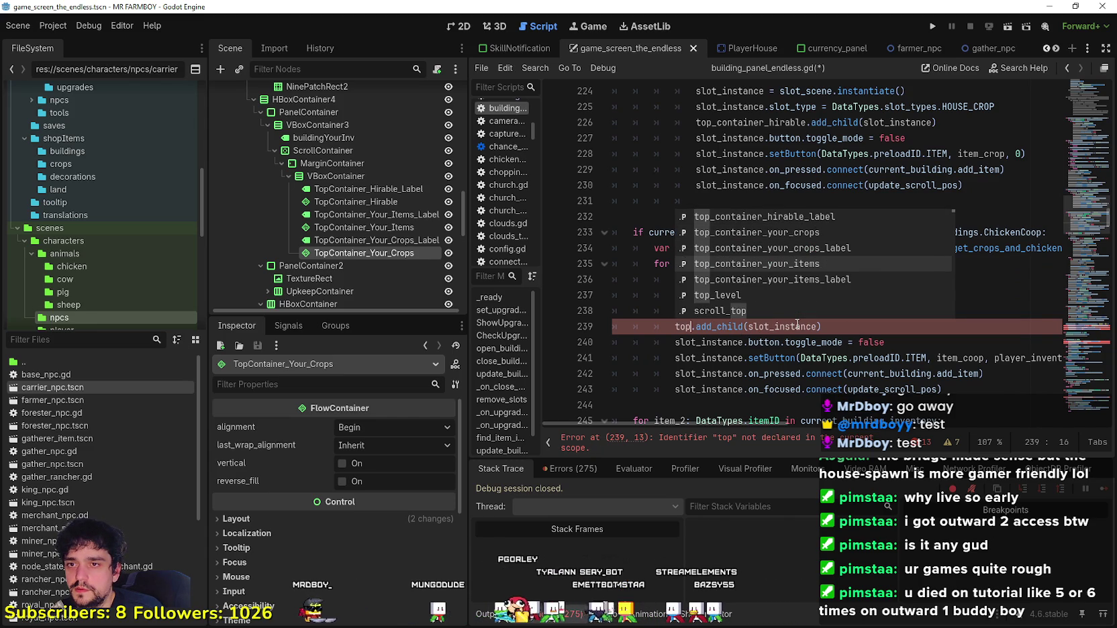
key(Return)
Step: Review the get_crops_and_chickens call and the surrounding ChickenCoop code
mouse_move(953, 248)
mouse_down()
mouse_move(1080, 245)
mouse_move(976, 249)
mouse_up()
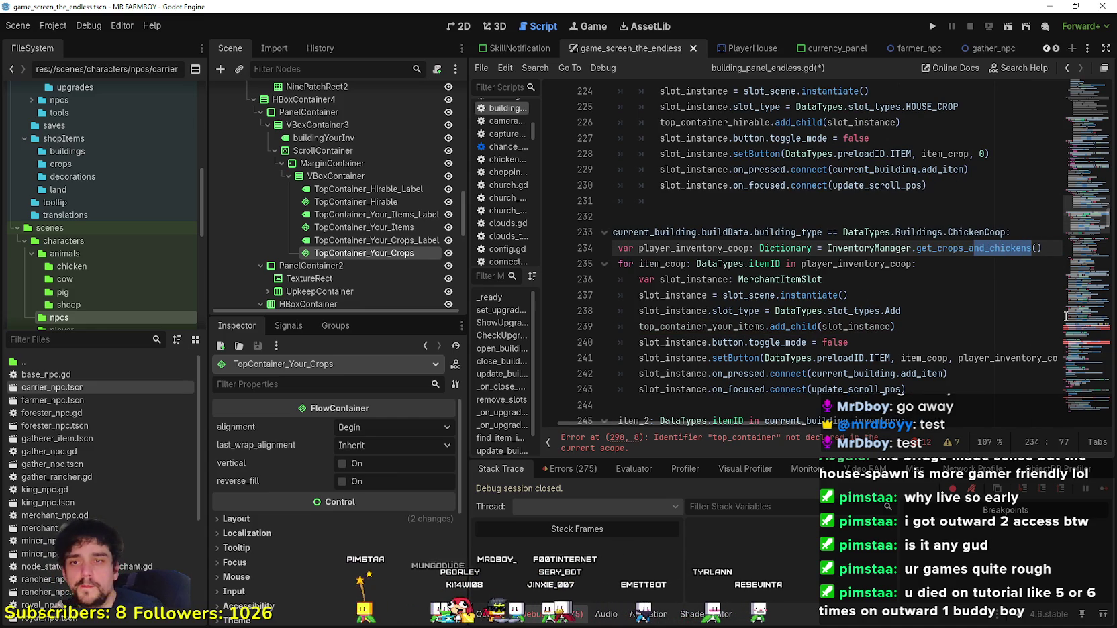
mouse_move(792, 325)
mouse_down()
mouse_move(672, 279)
mouse_move(637, 245)
mouse_move(792, 325)
mouse_up()
scroll(792, 325, down, 2)
click(800, 311)
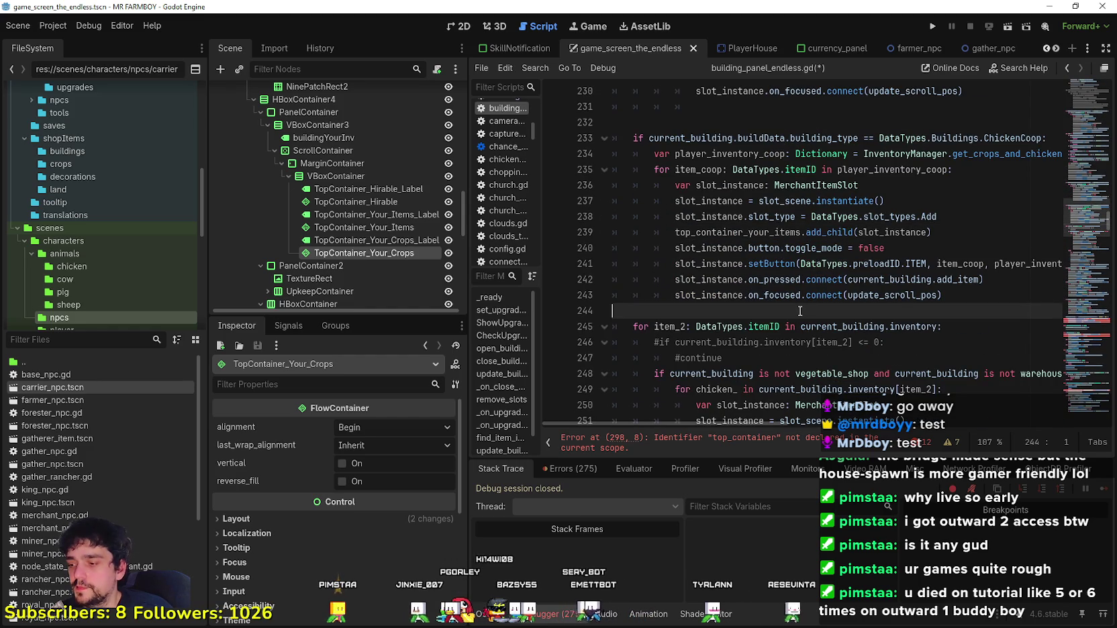
scroll(888, 289, up, 1)
scroll(887, 289, up, 1)
click(895, 325)
Step: Look up get_crops_and_chickens to open its definition in inventory_manager.gd
click(992, 201)
right_click(967, 200)
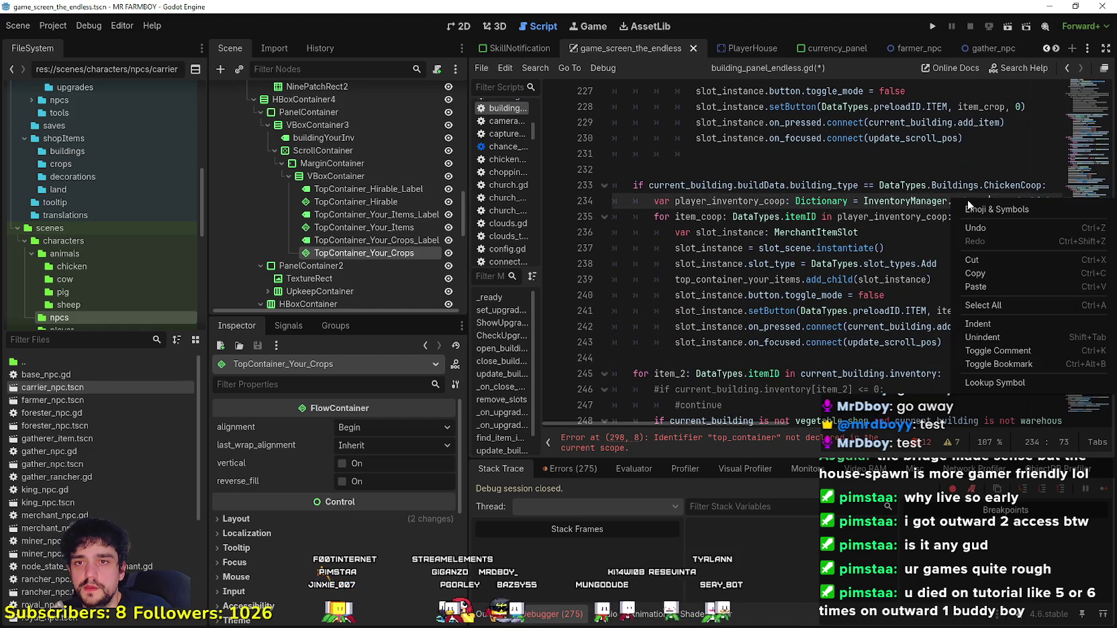
click(1004, 383)
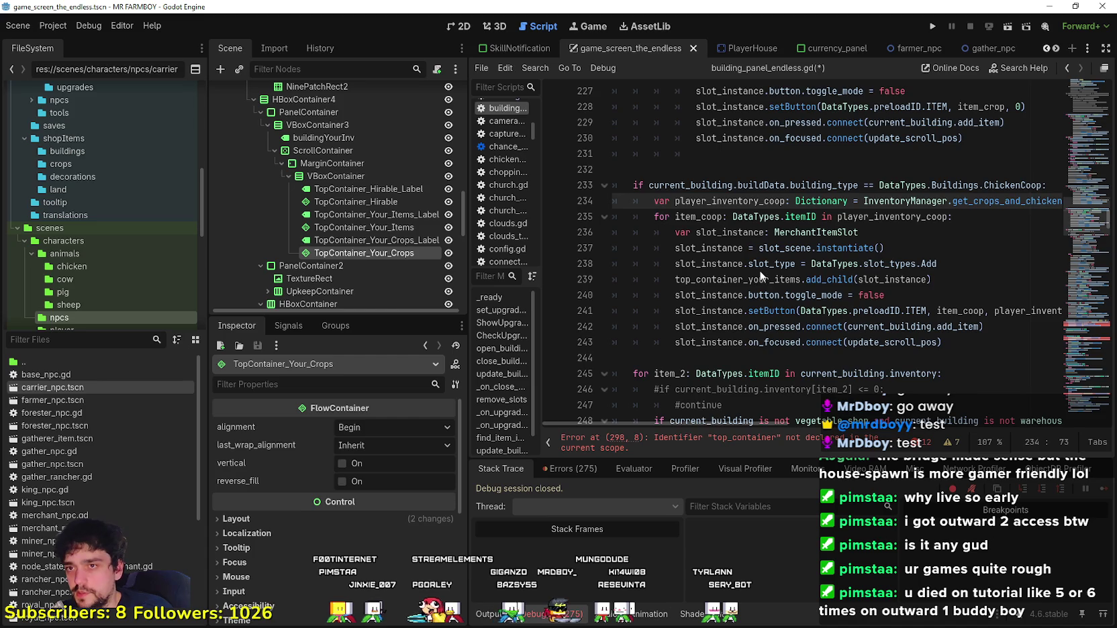
scroll(752, 181, up, 1)
click(724, 138)
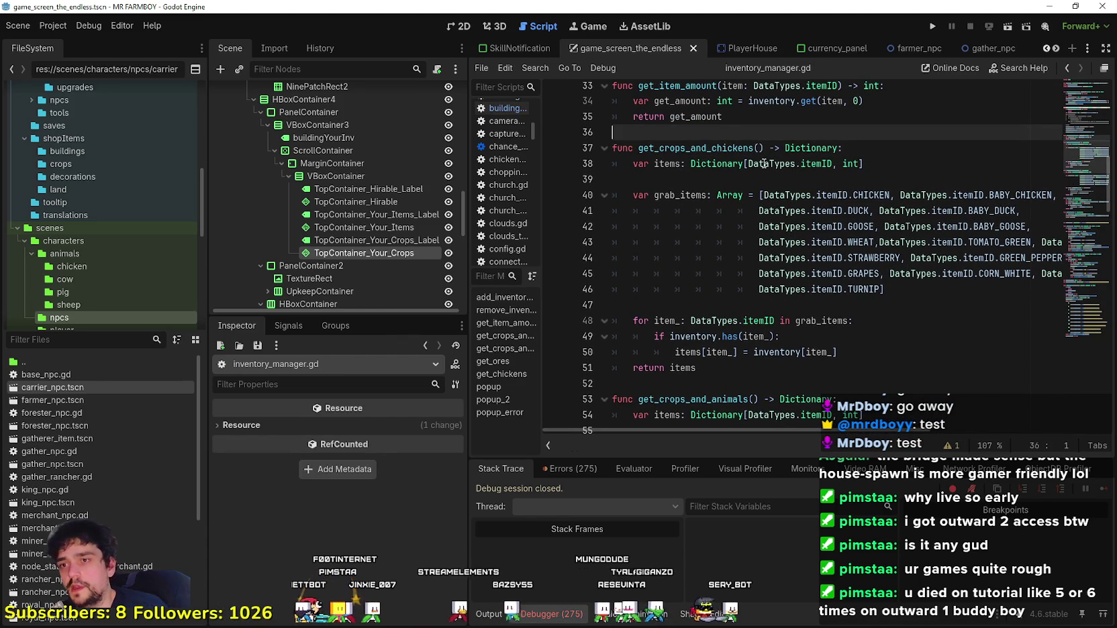
click(739, 383)
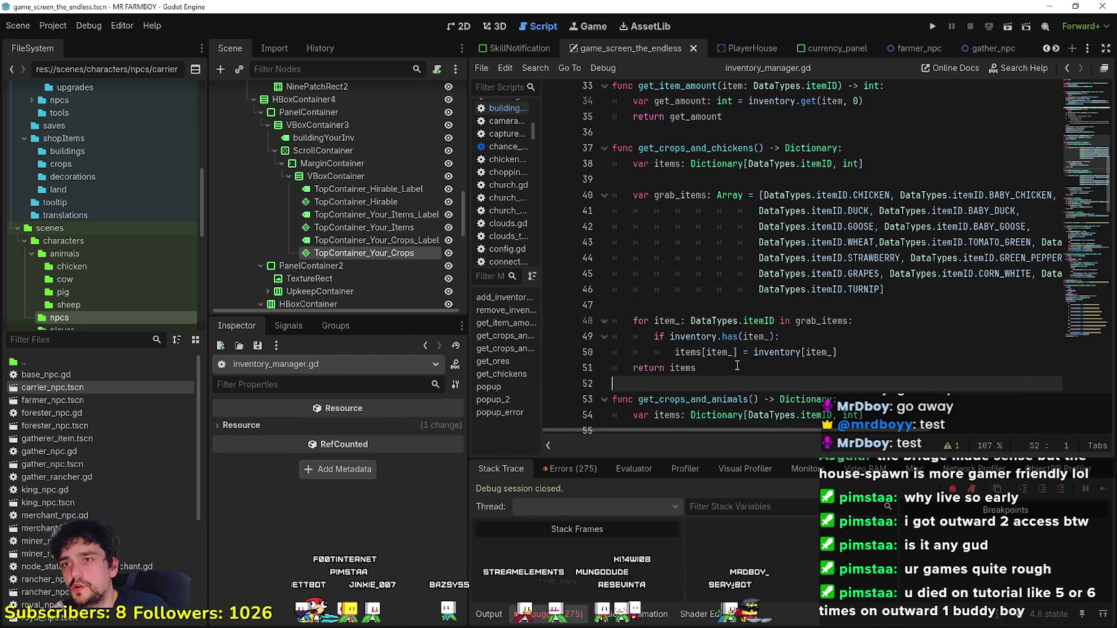
Step: Duplicate the get_crops_and_chickens function below itself, separated by a blank line
key(Return)
click(747, 356)
drag(746, 368, 607, 153)
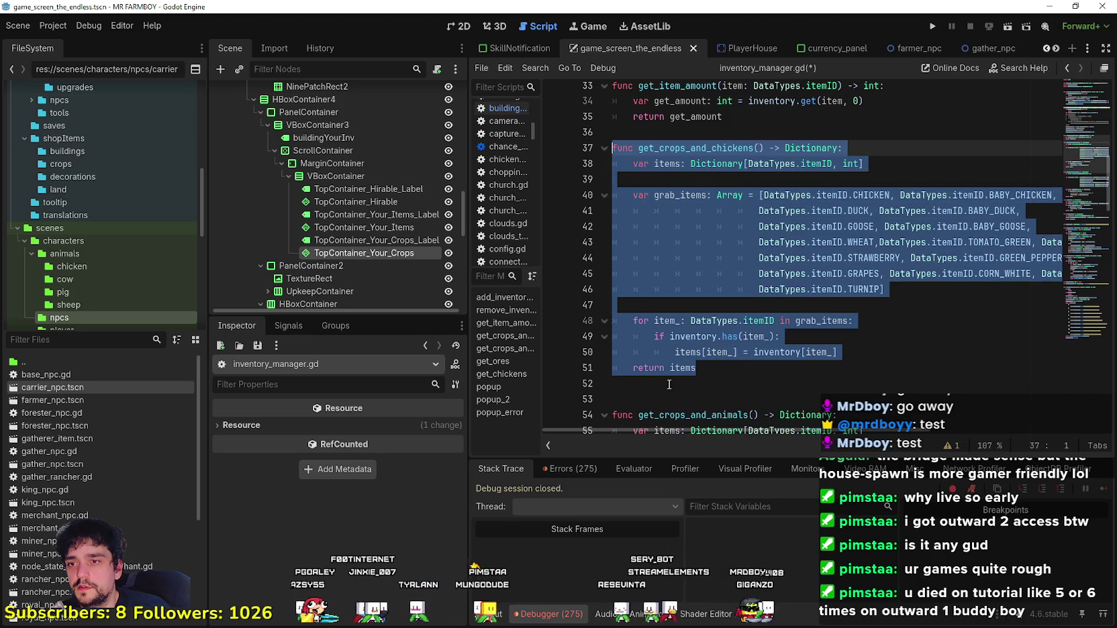
key(ctrl+c)
click(669, 384)
key(ctrl+v)
click(740, 183)
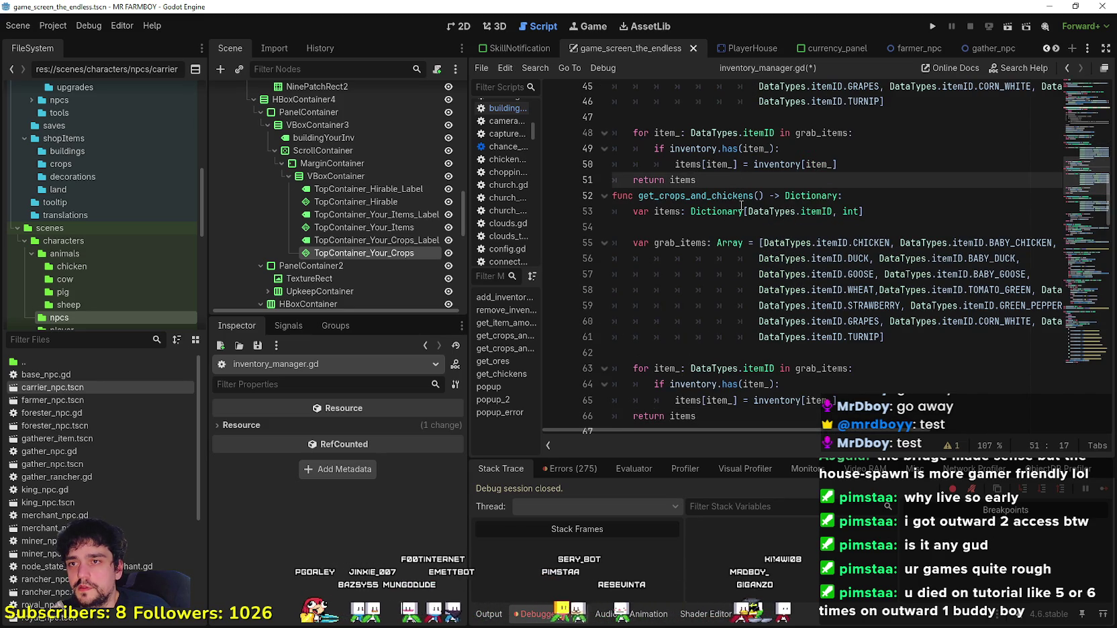
key(Return)
Step: Rename the duplicated function to get_coop_animals
drag(711, 217, 672, 215)
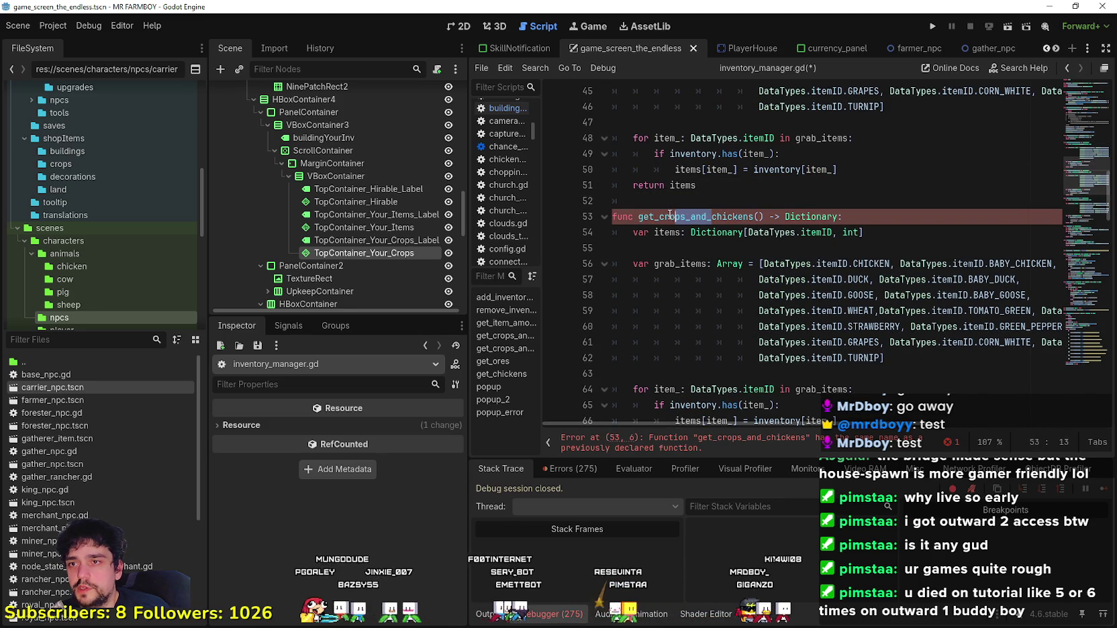
key(BackSpace)
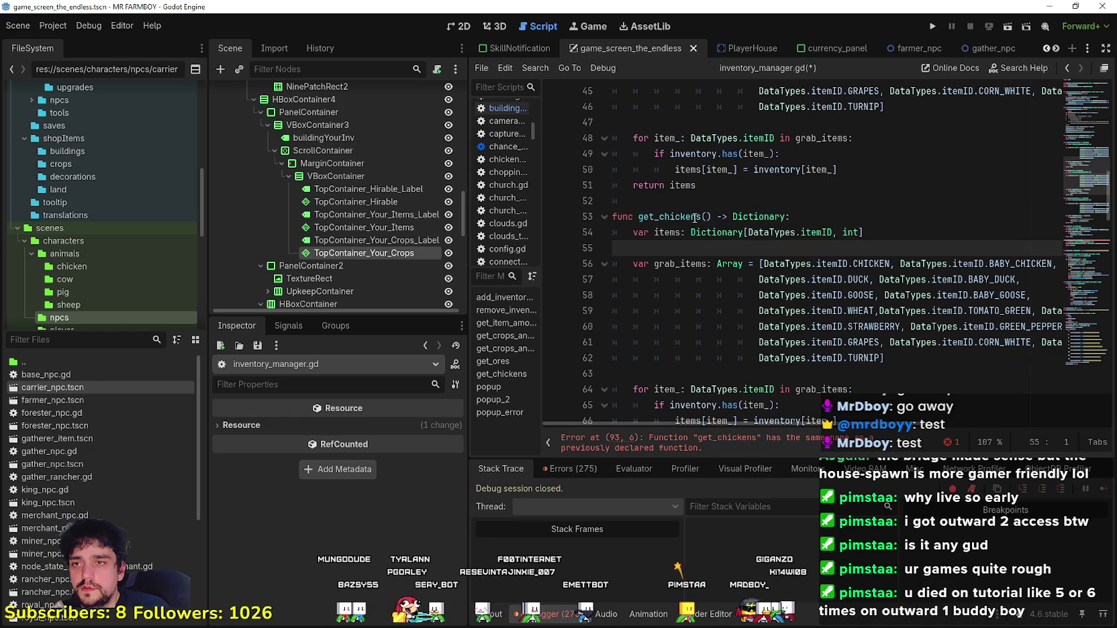
drag(701, 216, 669, 215)
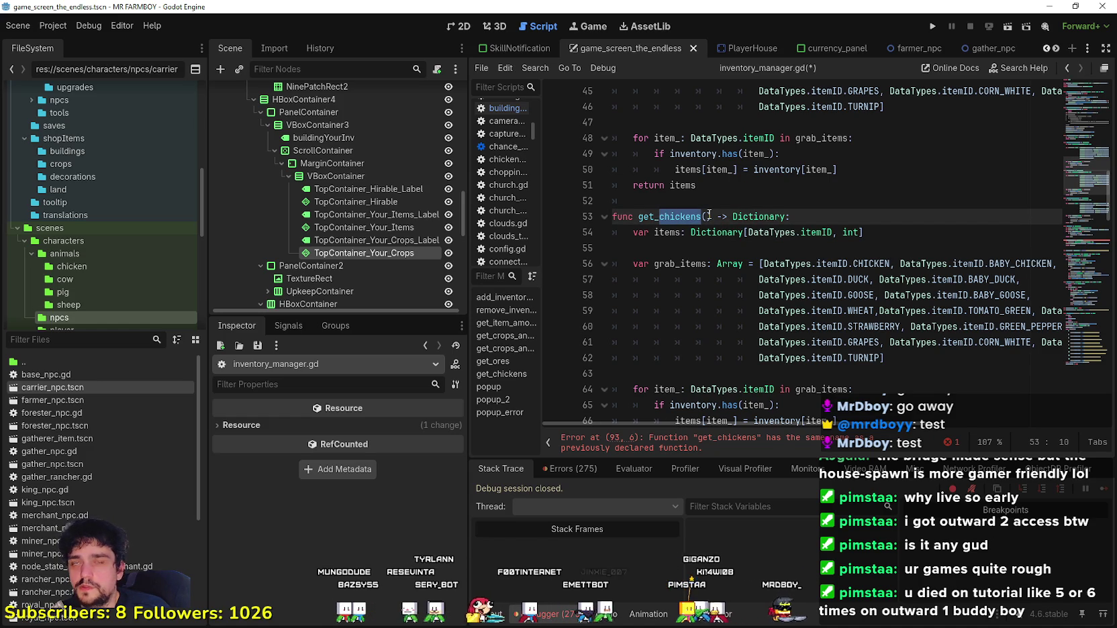
text(coop_)
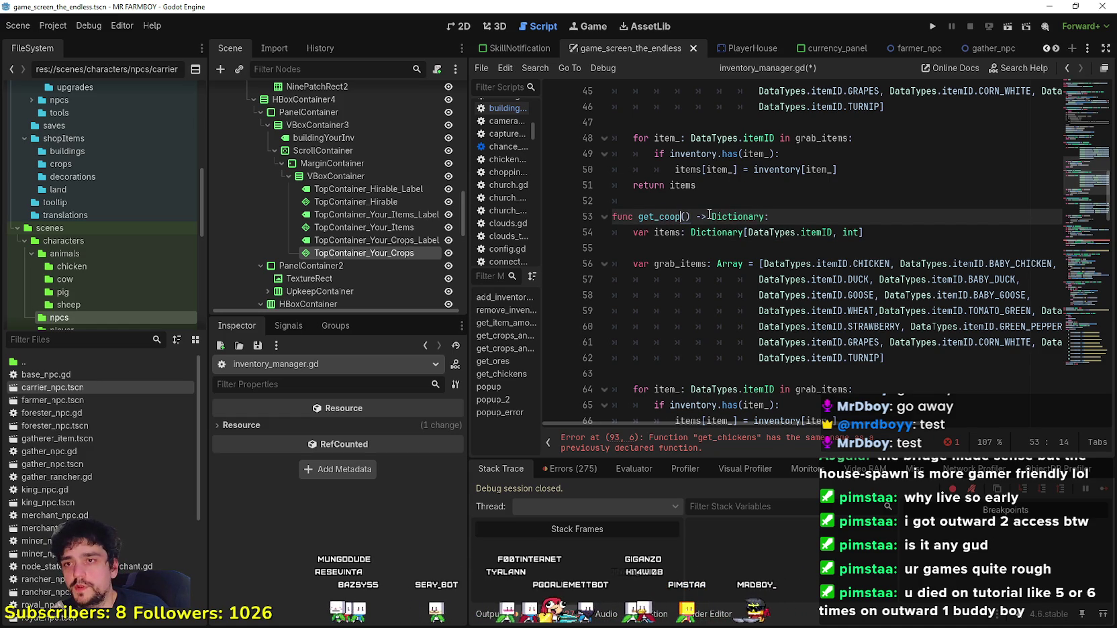
text(animals)
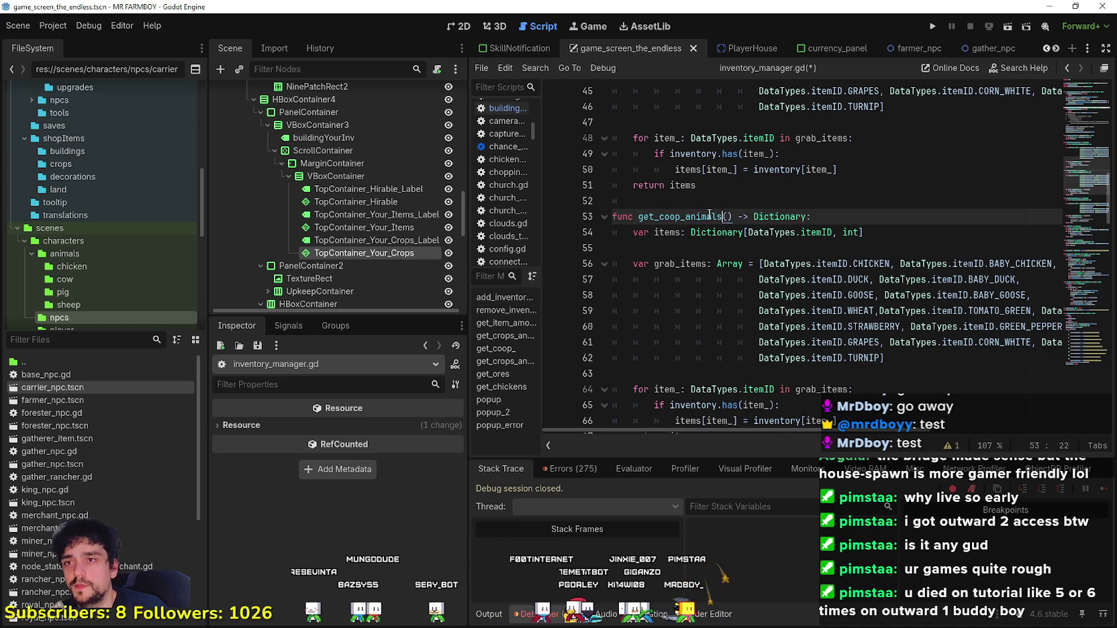
Step: Delete the crop entries from get_coop_animals' grab_items list, keeping chickens, ducks and geese
click(692, 249)
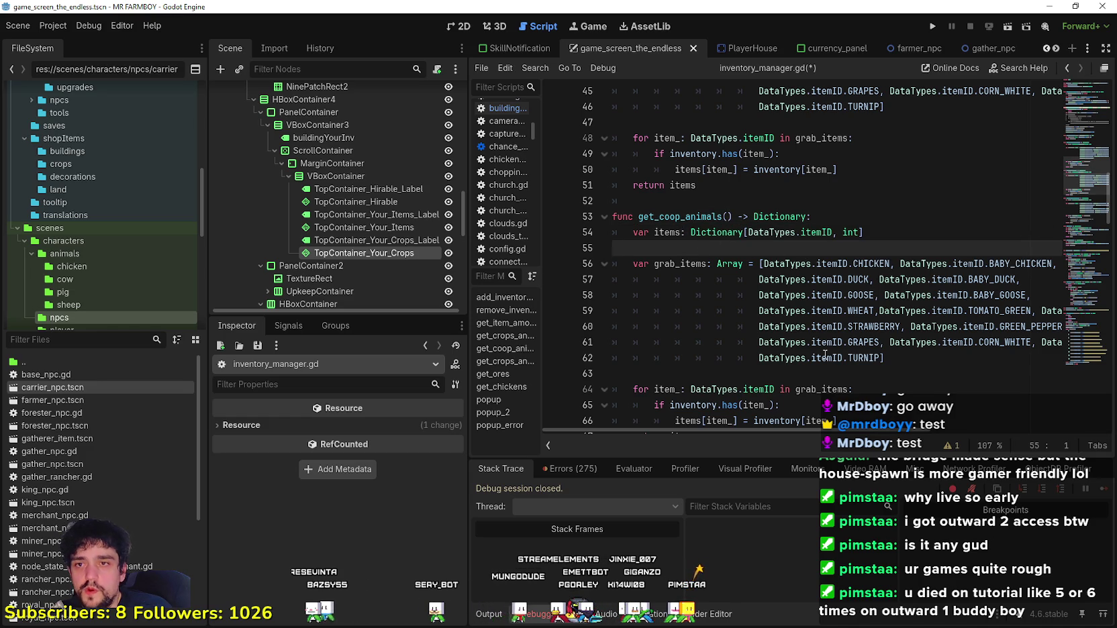
mouse_move(896, 356)
mouse_down()
mouse_move(698, 311)
mouse_move(594, 306)
mouse_up()
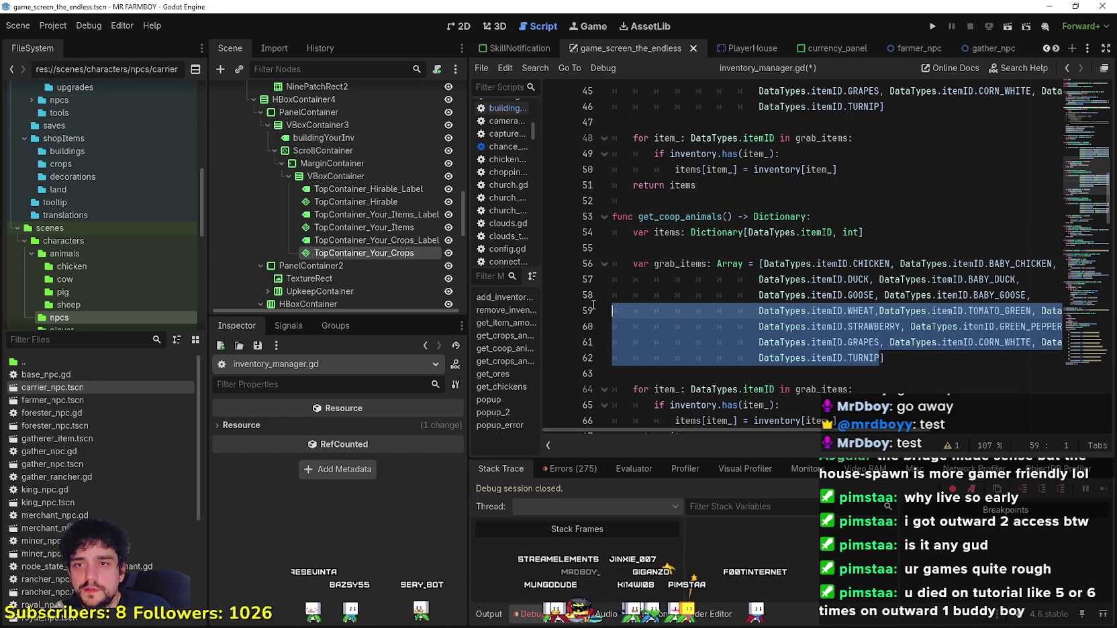
key(BackSpace)
key(BackSpace)
text(])
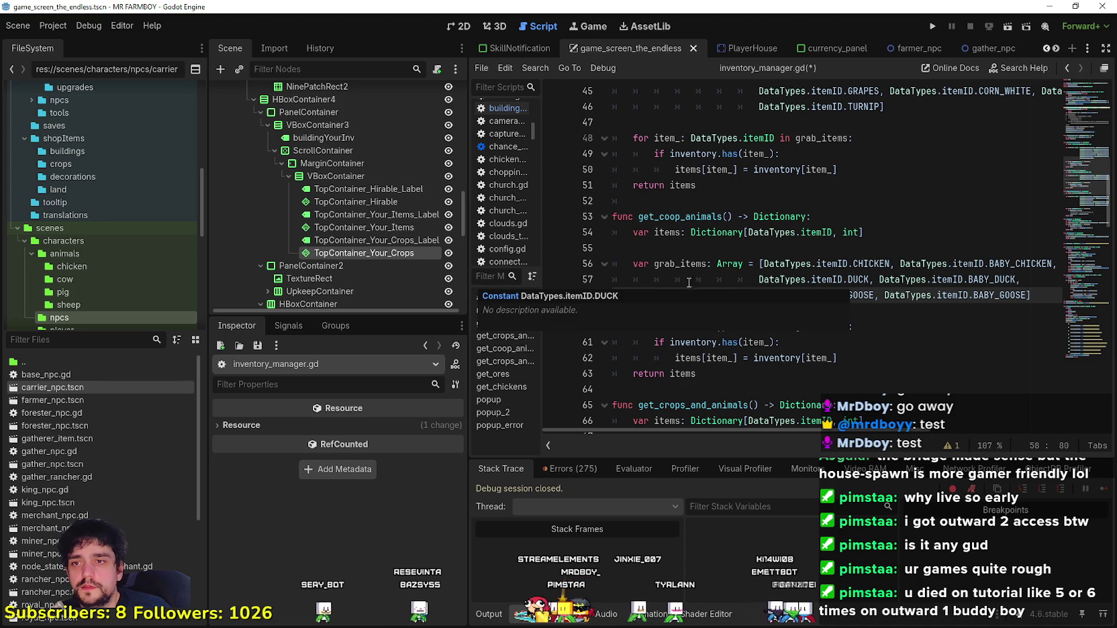
click(702, 311)
key(BackSpace)
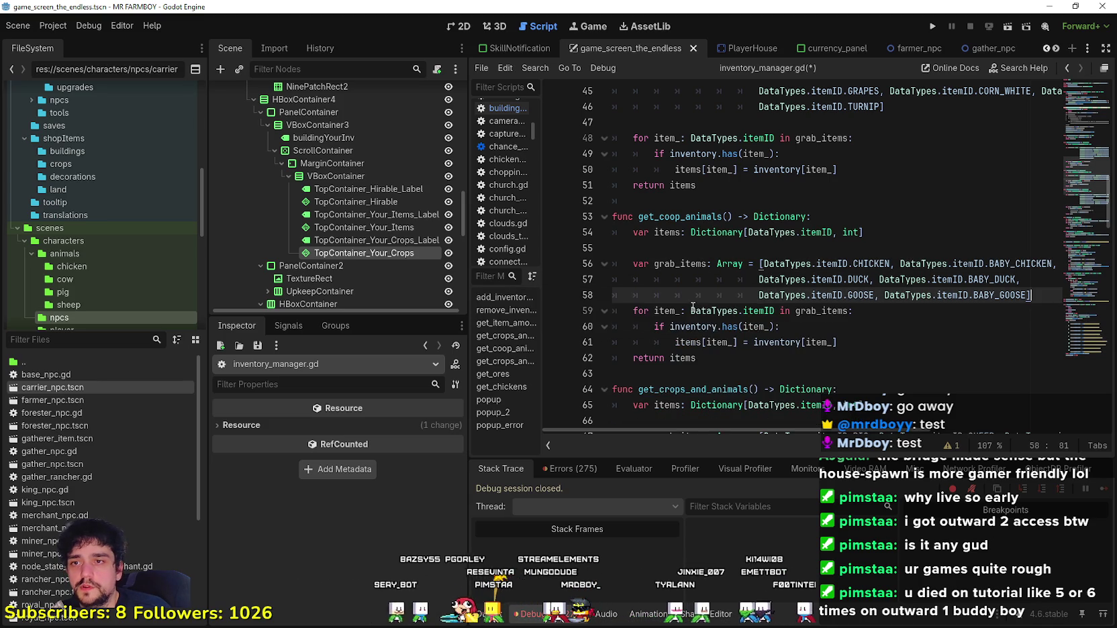
Step: Copy the whole get_coop_animals function and paste a duplicate below it
mouse_move(713, 358)
mouse_down()
mouse_move(665, 265)
mouse_move(620, 212)
mouse_up()
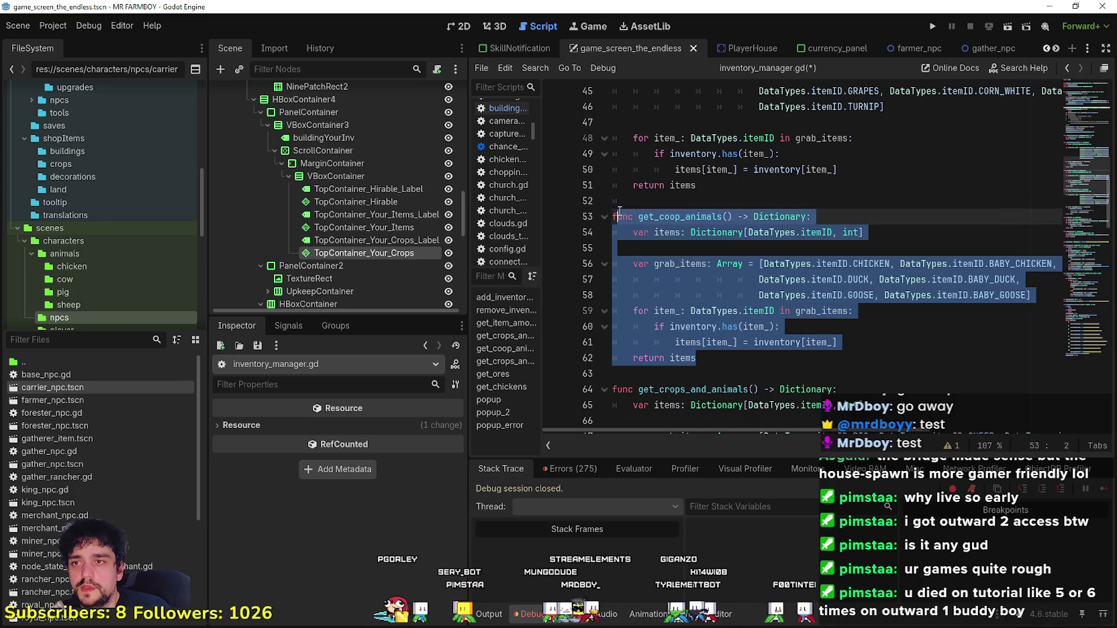
click(616, 211)
mouse_move(721, 358)
mouse_down()
mouse_move(665, 335)
mouse_move(592, 215)
mouse_up()
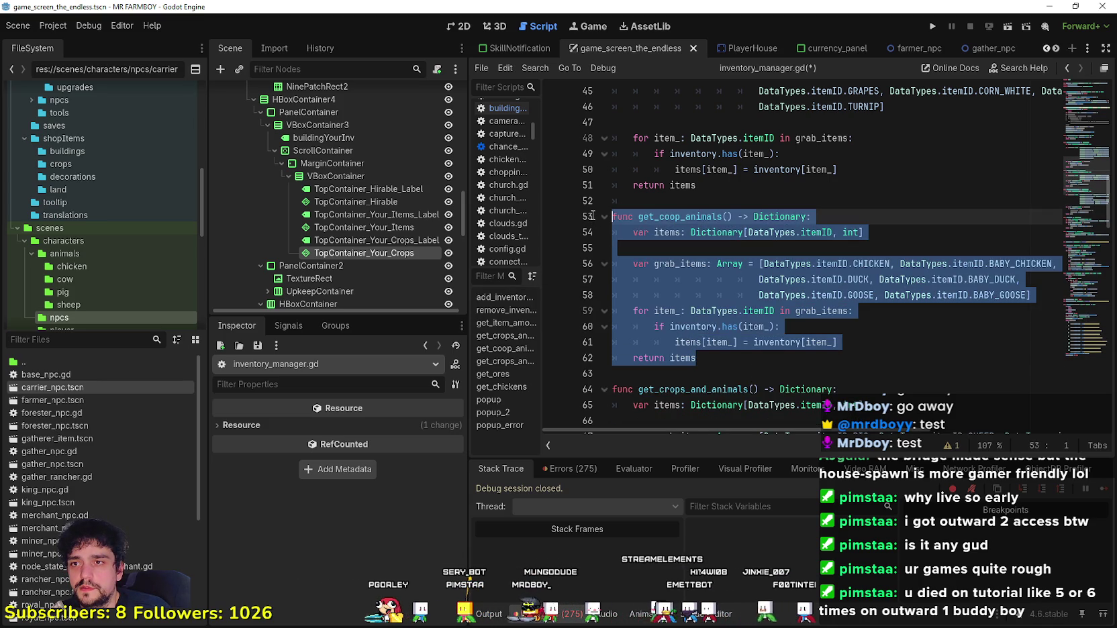
key(ctrl+c)
click(675, 370)
key(ctrl+v)
click(727, 260)
key(Return)
click(683, 289)
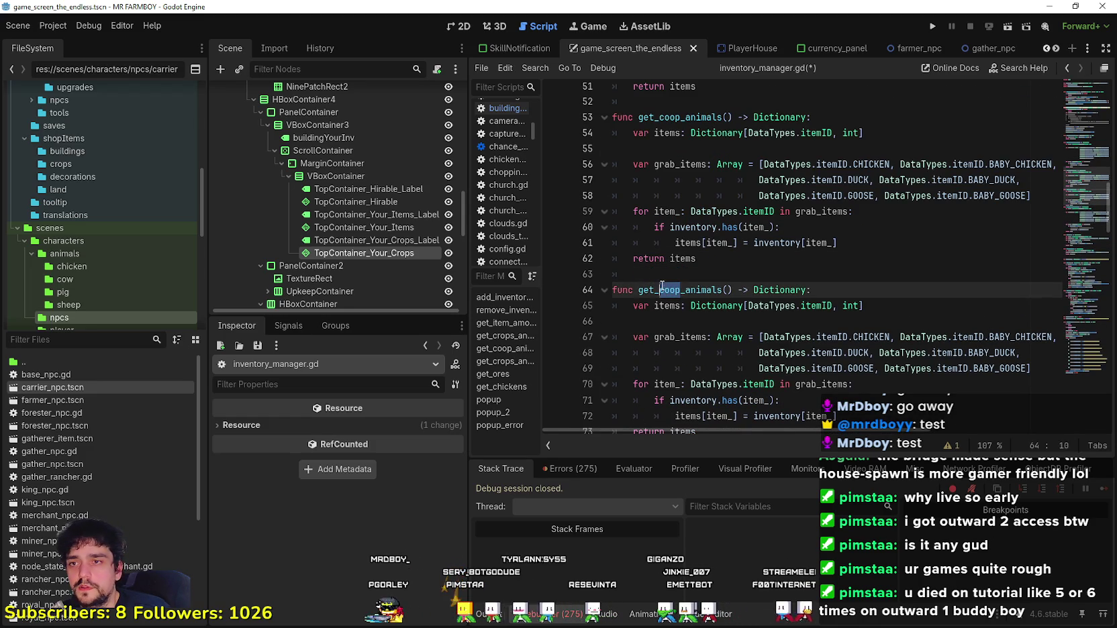
Step: Rename the duplicated function from get_coop_animals to get_coop_food
click(726, 295)
drag(726, 295, 692, 295)
key(BackSpace)
text(food)
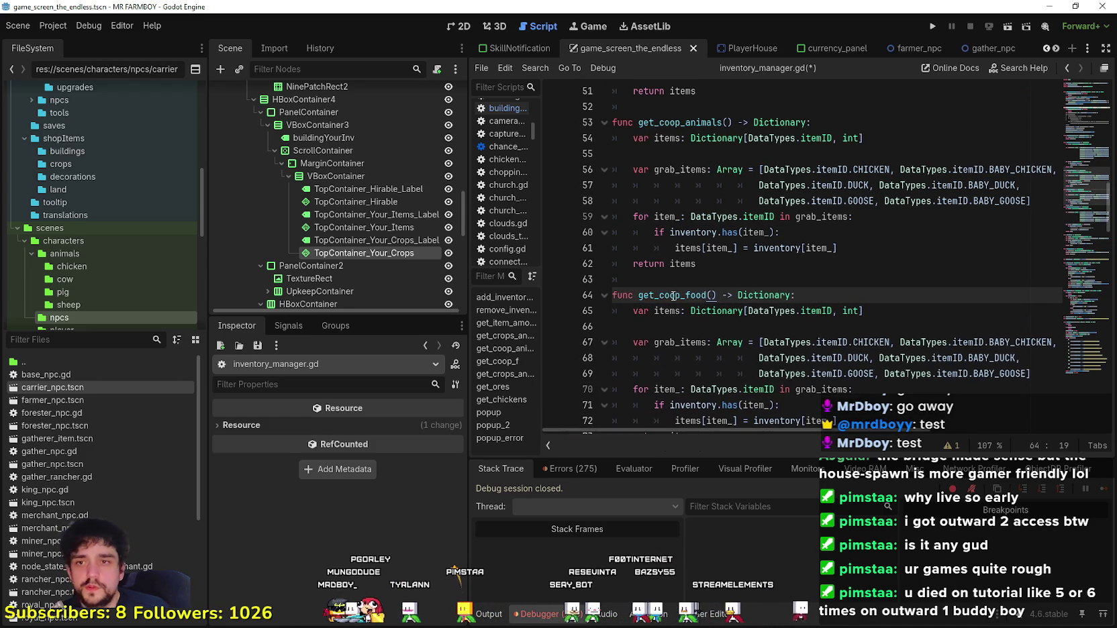
Step: Replace get_coop_food's poultry items with the crop items WHEAT through TURNIP
scroll(705, 295, down, 1)
click(735, 282)
scroll(734, 294, up, 3)
scroll(735, 294, up, 2)
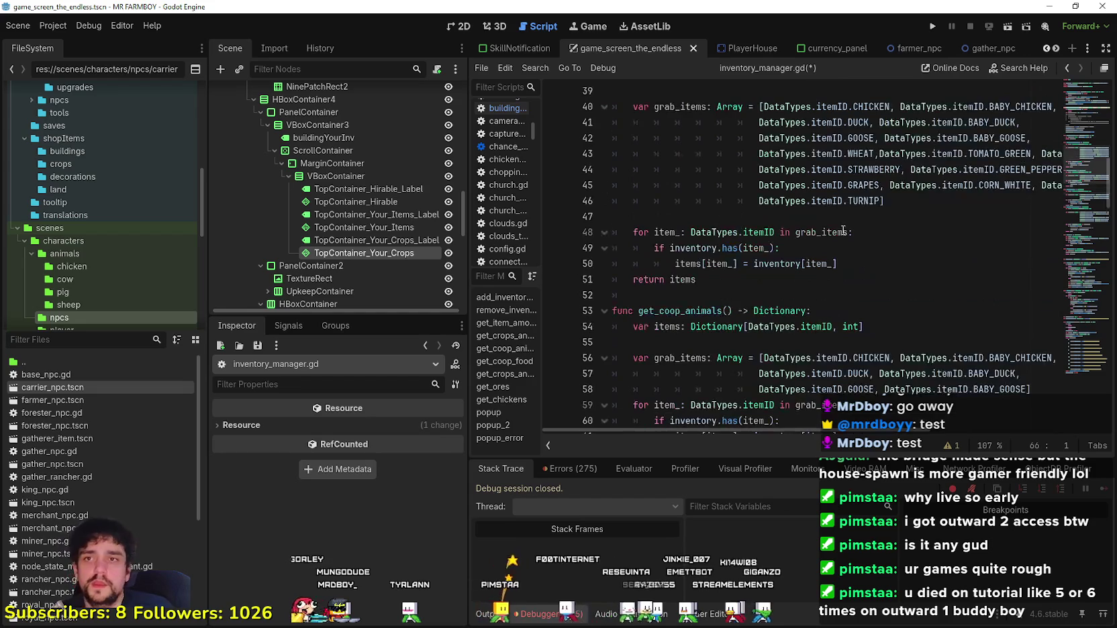
mouse_move(885, 200)
mouse_down()
mouse_move(826, 199)
mouse_move(704, 157)
mouse_move(614, 155)
mouse_up()
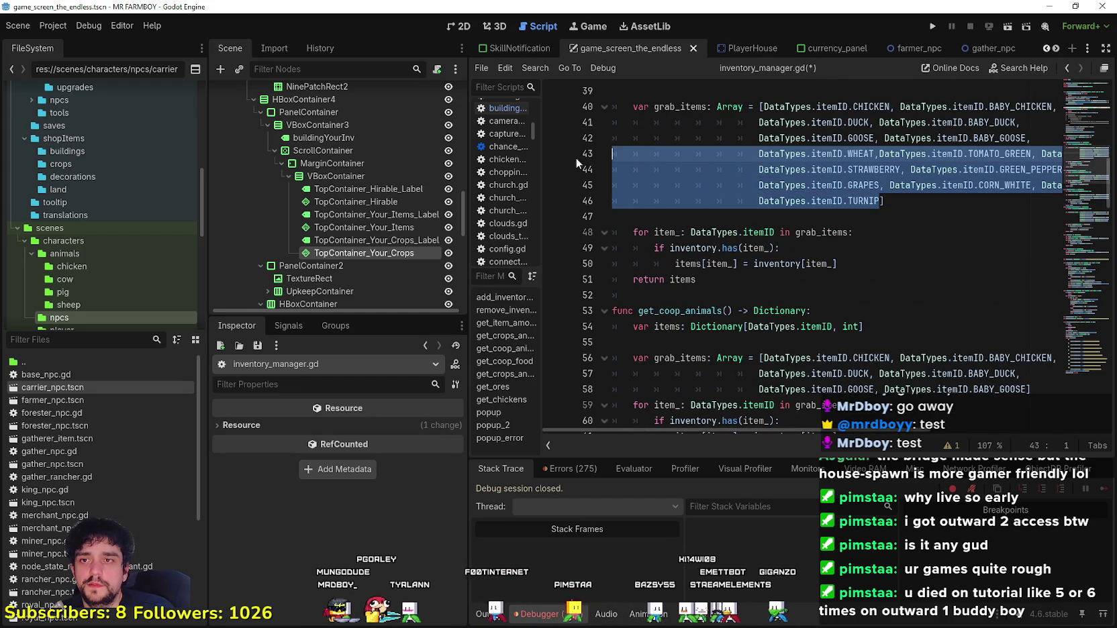
scroll(799, 307, down, 5)
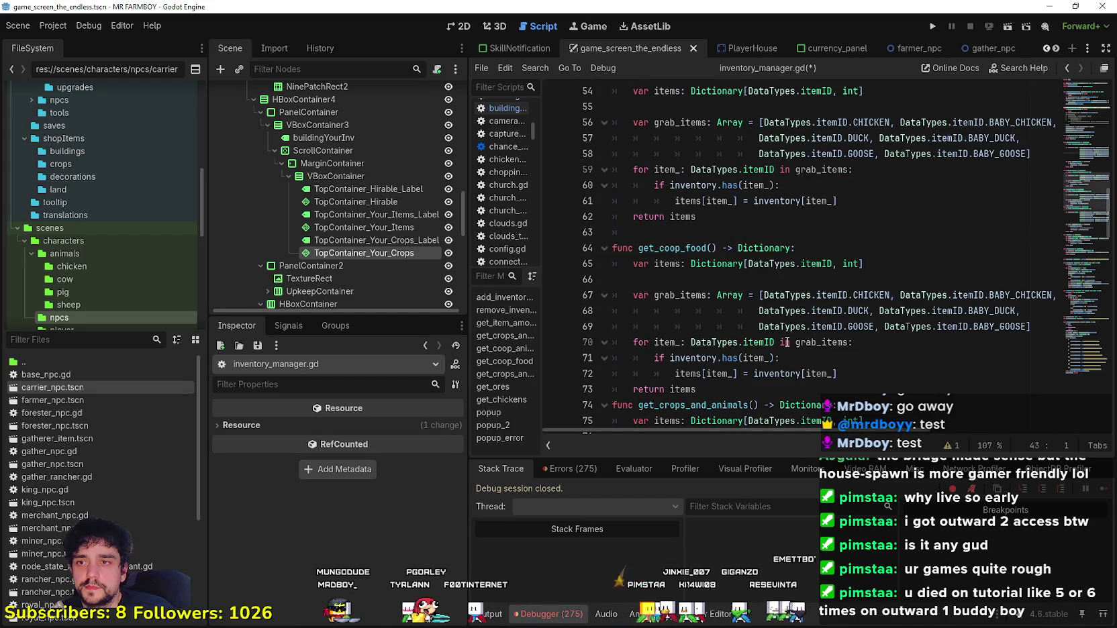
scroll(805, 333, down, 1)
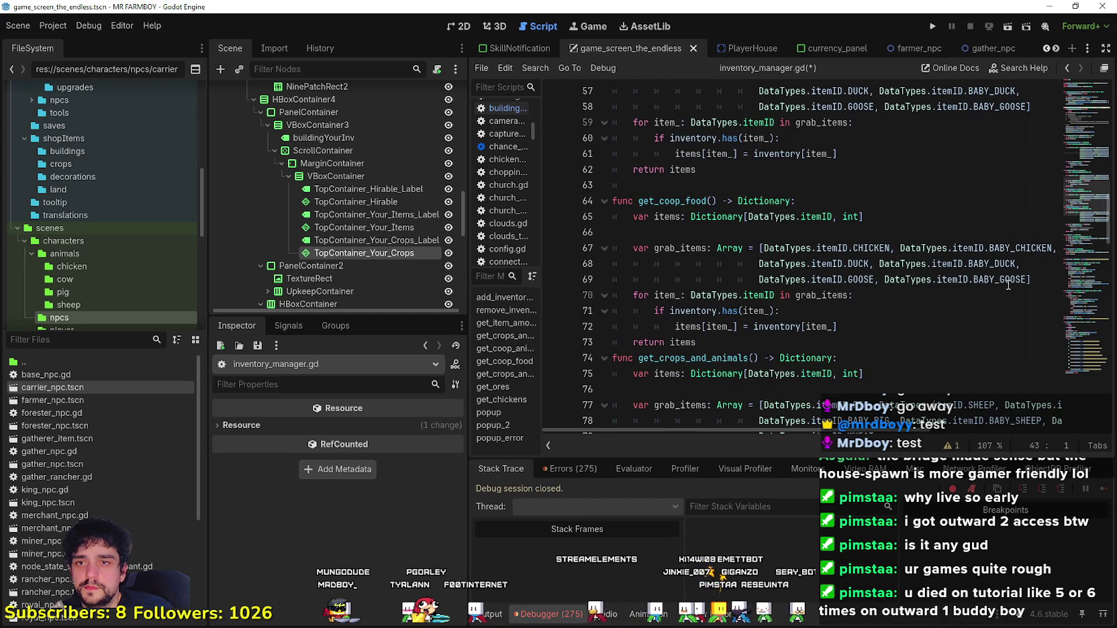
mouse_move(1029, 279)
mouse_down()
mouse_move(792, 265)
mouse_move(763, 249)
mouse_up()
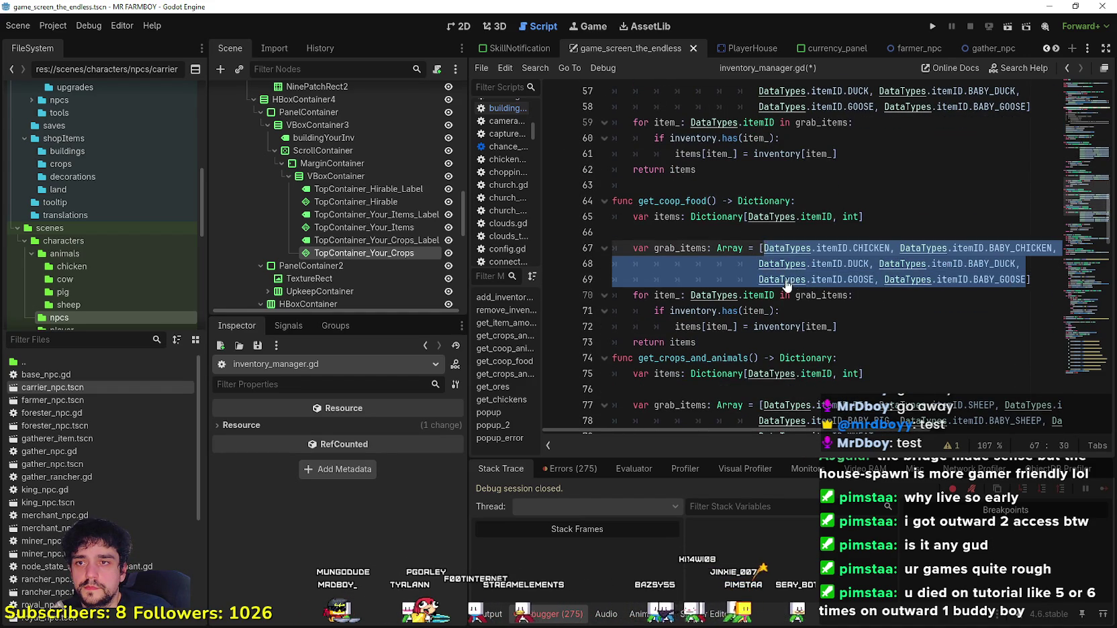
key(ctrl+v)
drag(902, 255, 763, 250)
key(BackSpace)
Step: Add a blank line after get_coop_food and save inventory_manager.gd
click(924, 306)
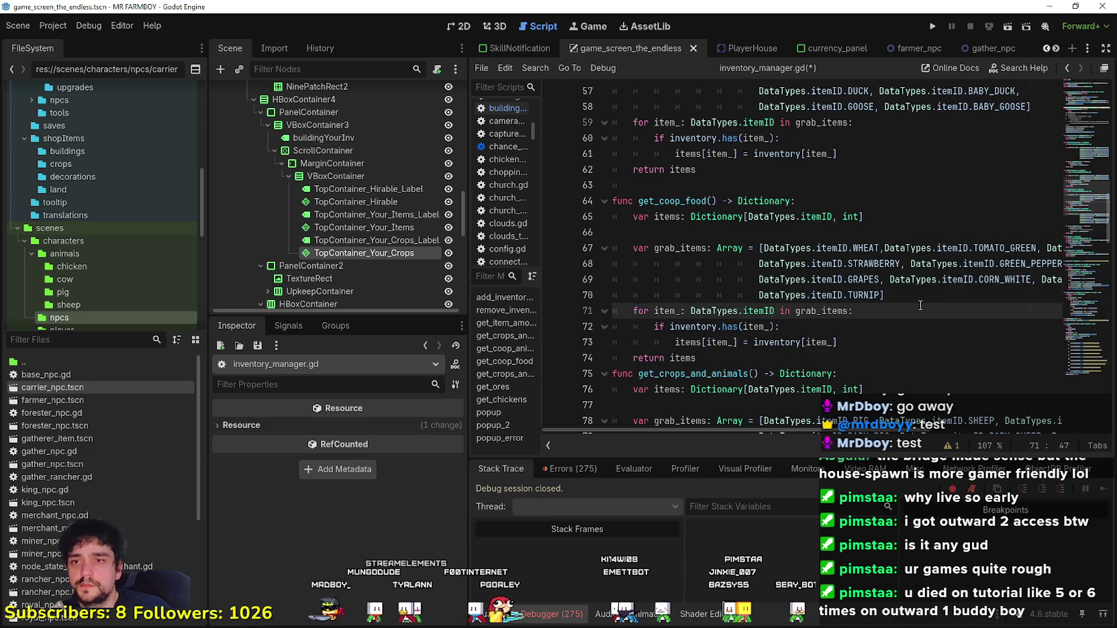
key(ctrl+s)
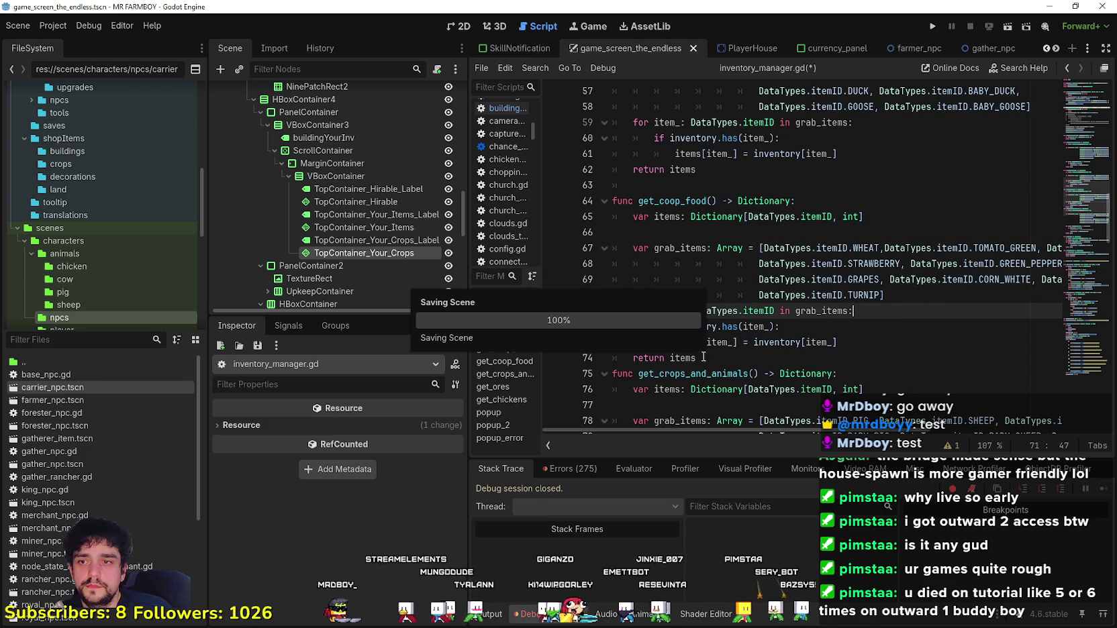
click(715, 362)
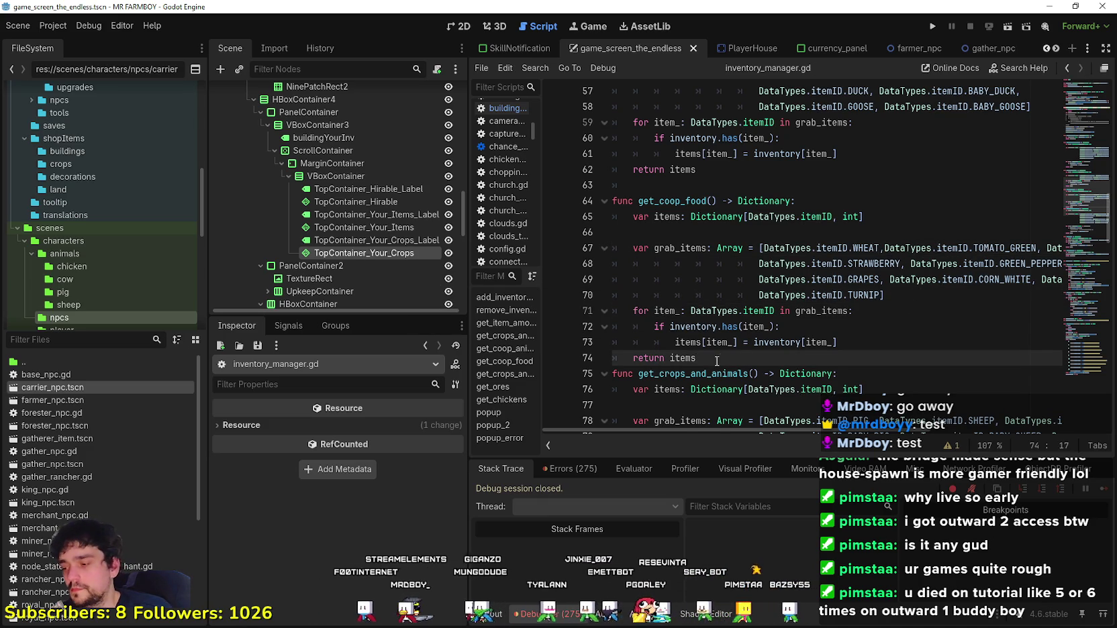
key(Return)
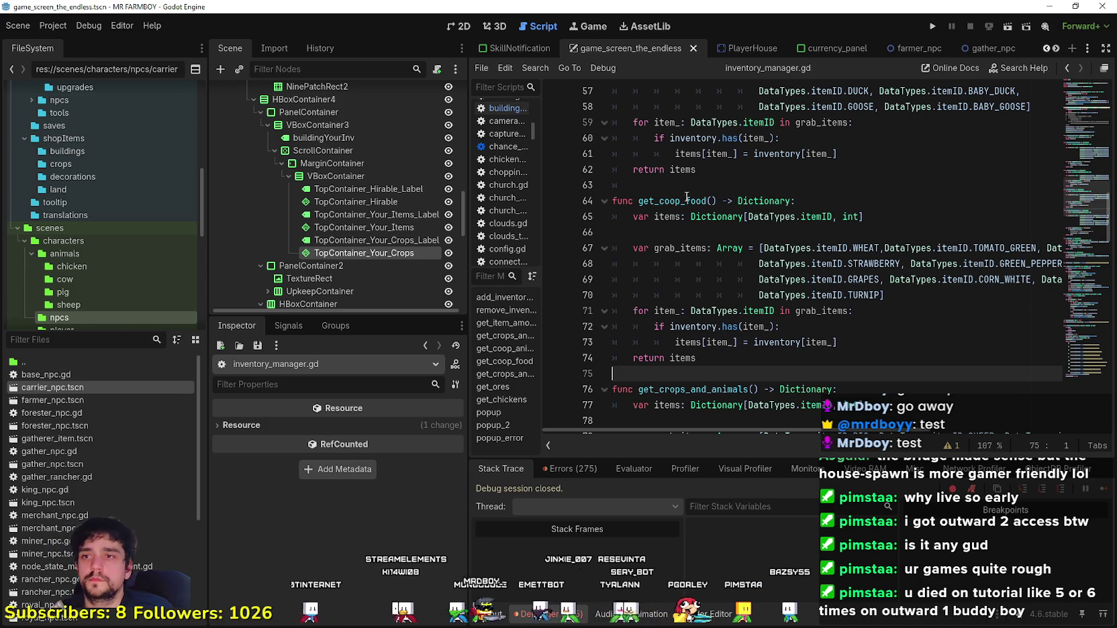
click(695, 190)
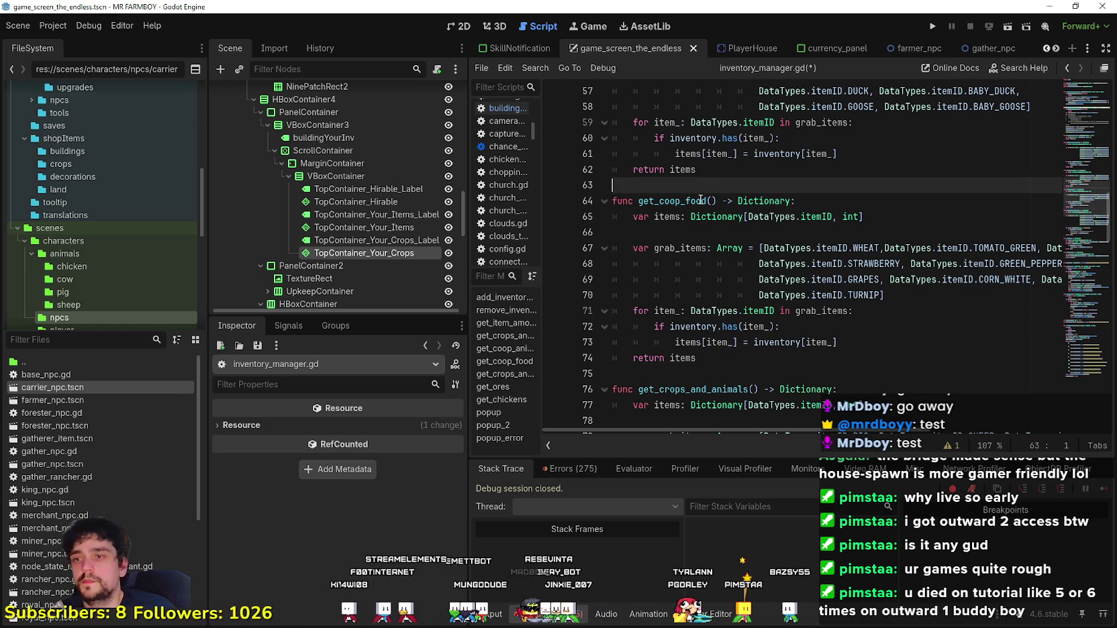
key(ctrl+s)
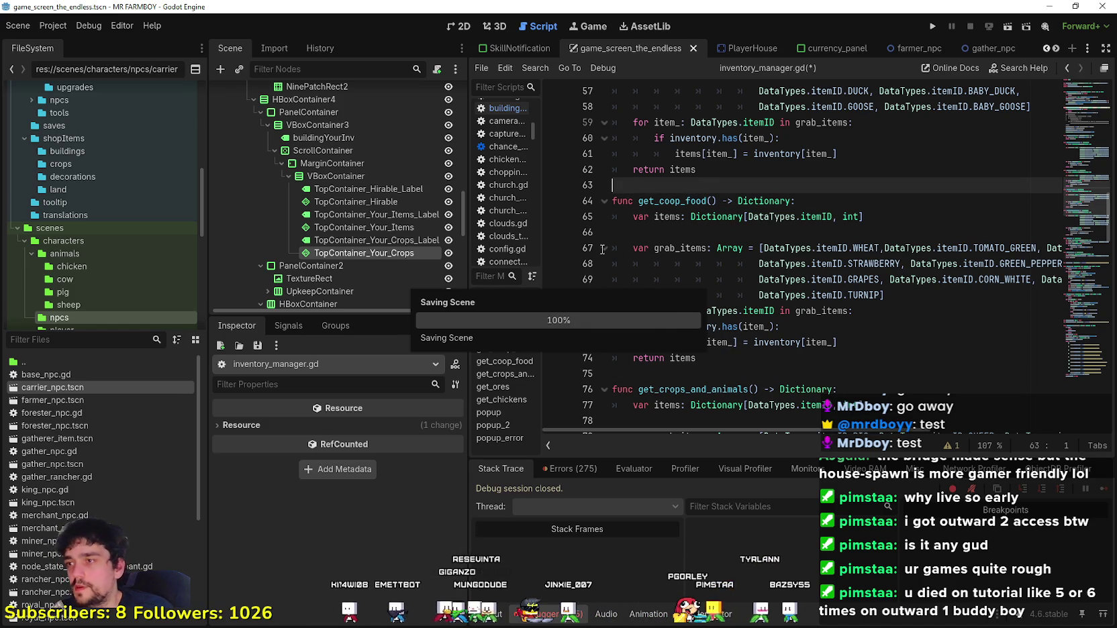
scroll(435, 135, up, 2)
scroll(443, 134, up, 5)
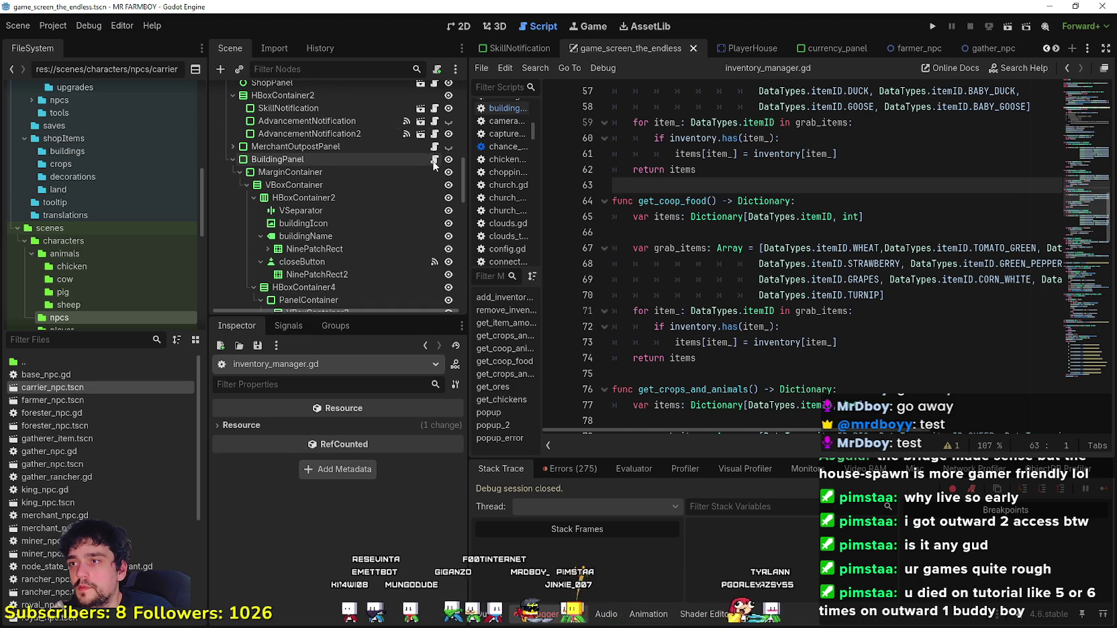
click(434, 160)
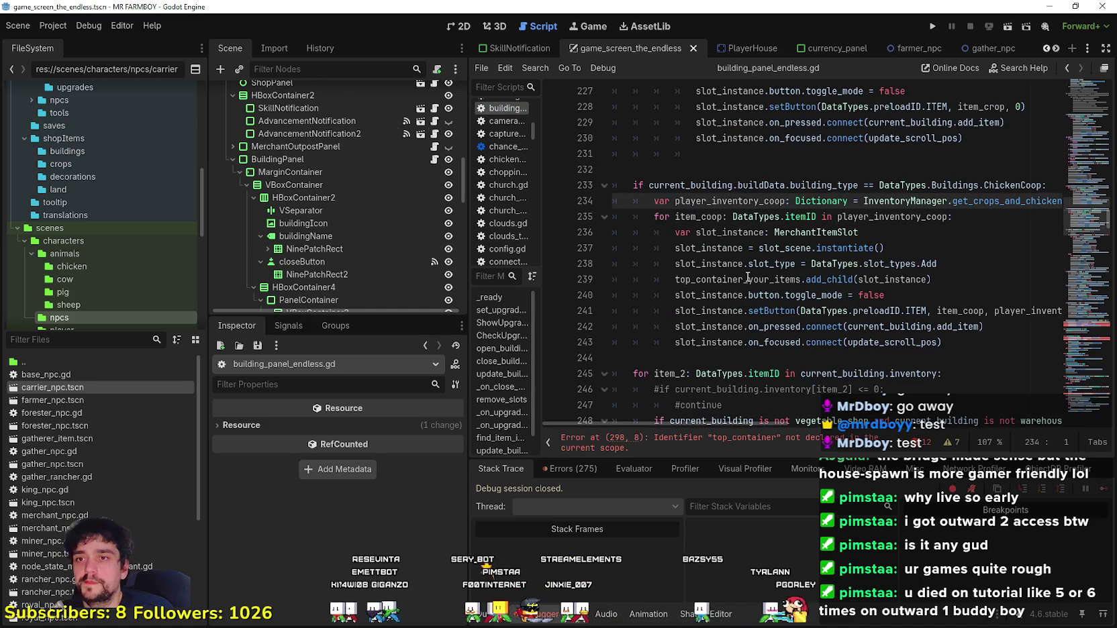
Step: Replace the get_crops_and_chickens call on line 234 with get_coop_animals
click(799, 248)
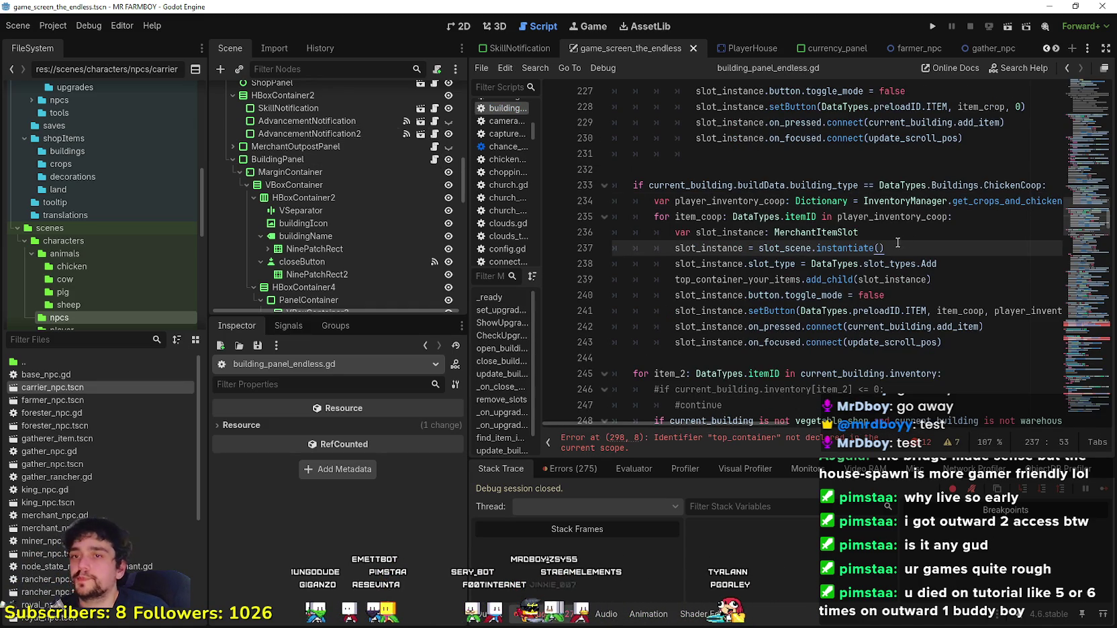
double_click(996, 202)
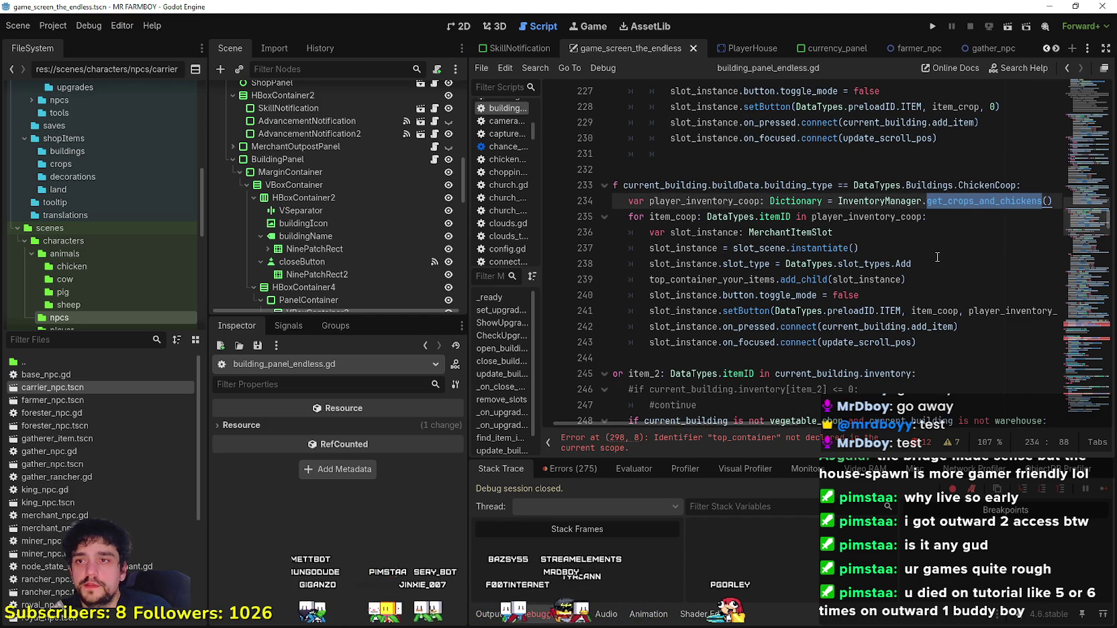
text(get)
key(ctrl+space)
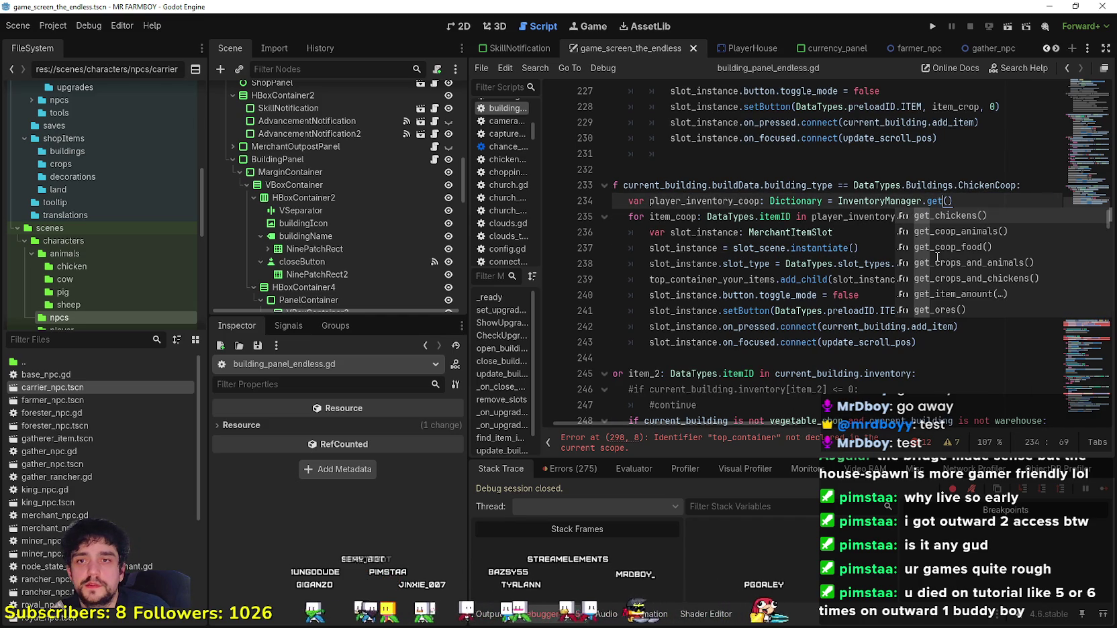
text(_co)
key(Return)
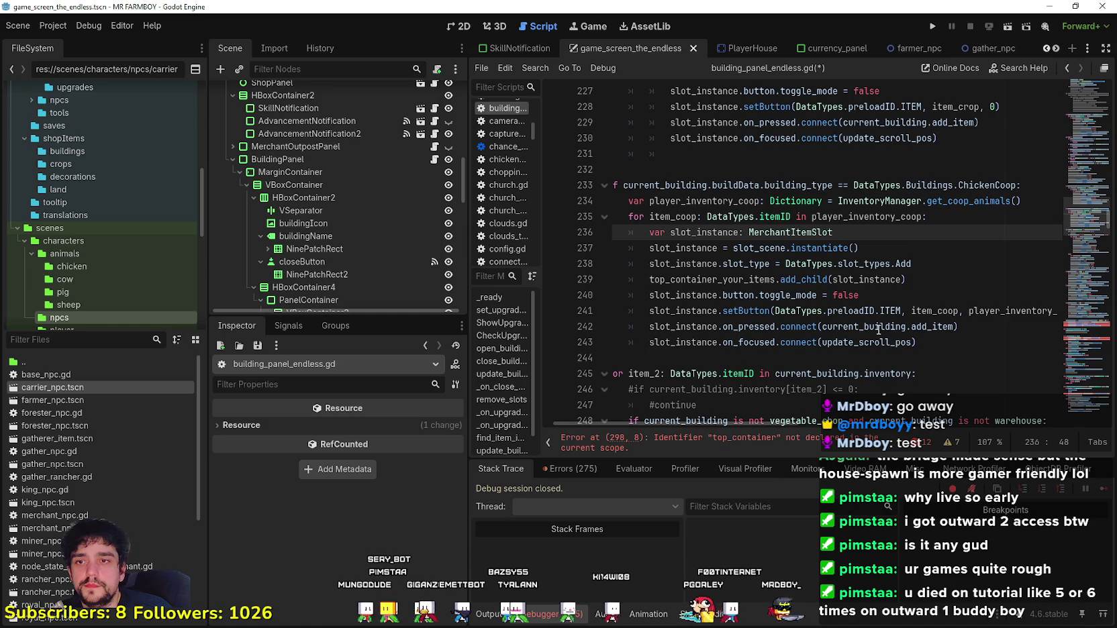
Step: Save building_panel_endless.gd and select the coop-animals loop on lines 234–243
click(875, 327)
click(831, 216)
double_click(830, 217)
double_click(904, 264)
click(915, 369)
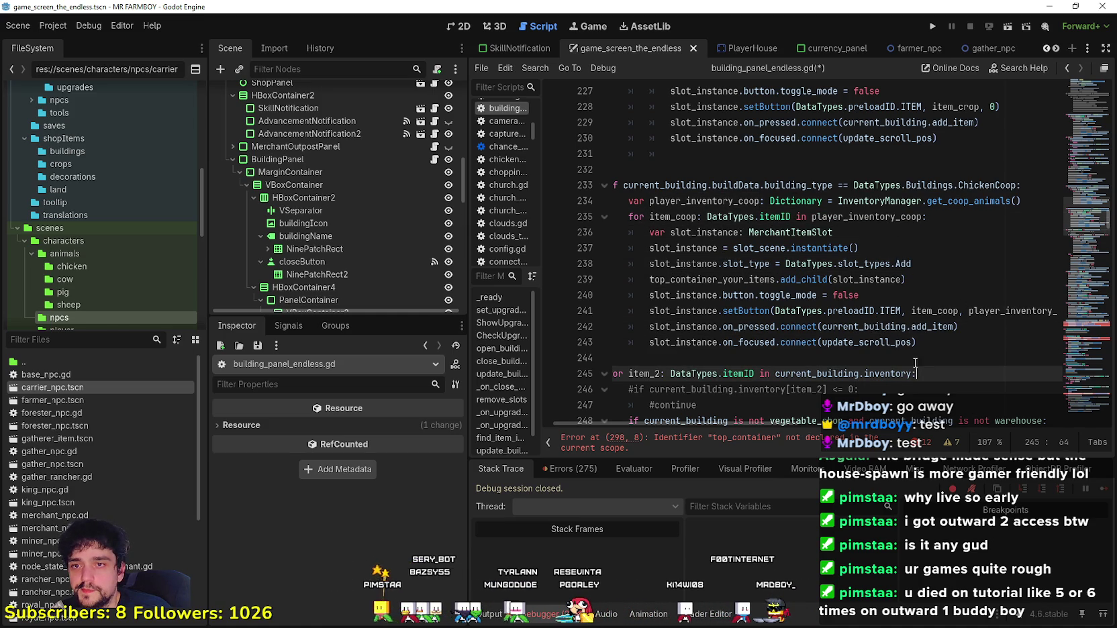
key(ctrl+s)
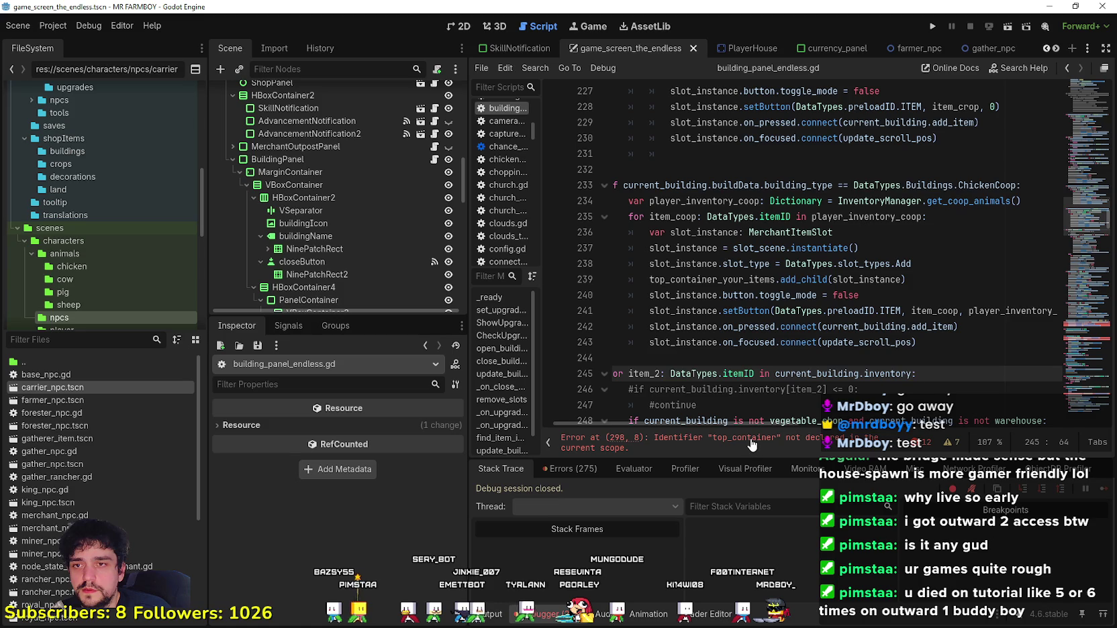
click(678, 355)
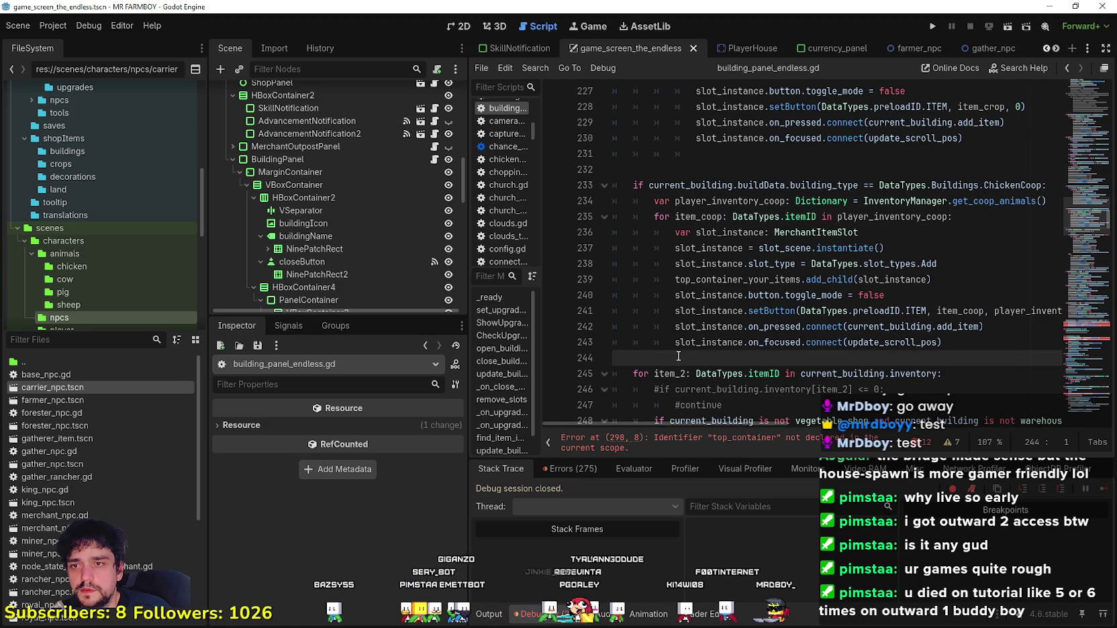
double_click(739, 280)
drag(1034, 355, 604, 196)
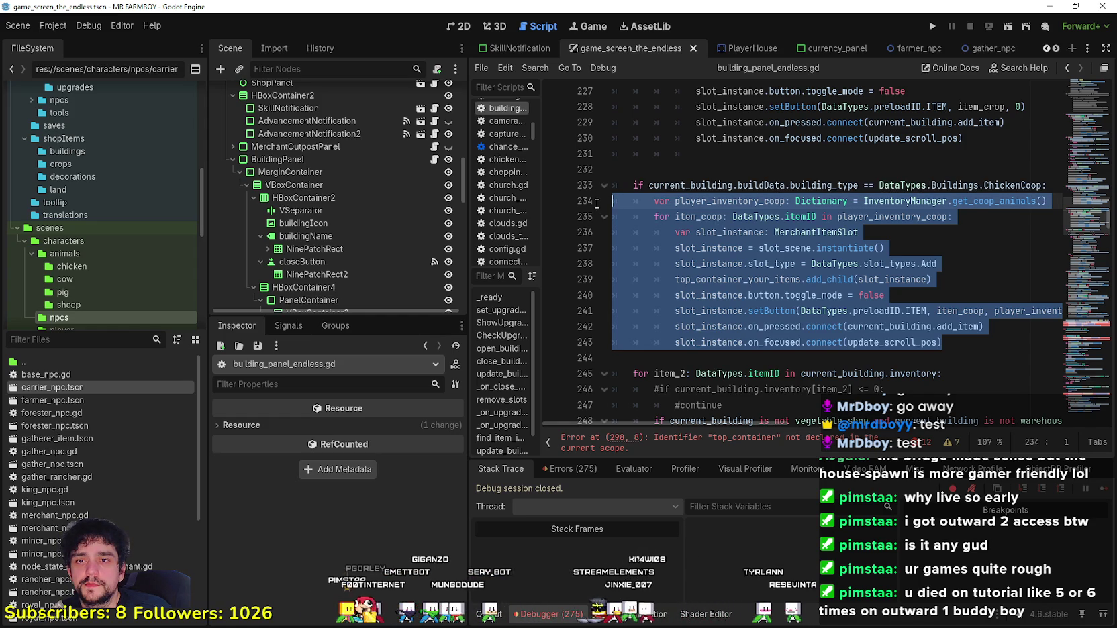
Step: Paste a copy of the coop-animals loop below line 243, separated by a blank line
click(679, 351)
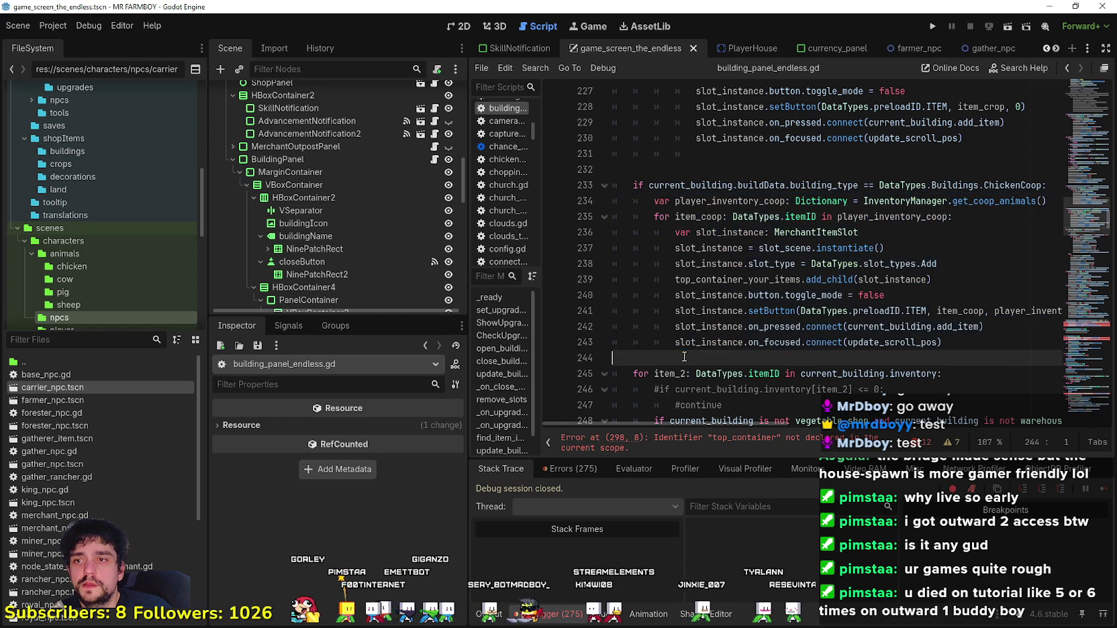
key(ctrl+v)
click(996, 251)
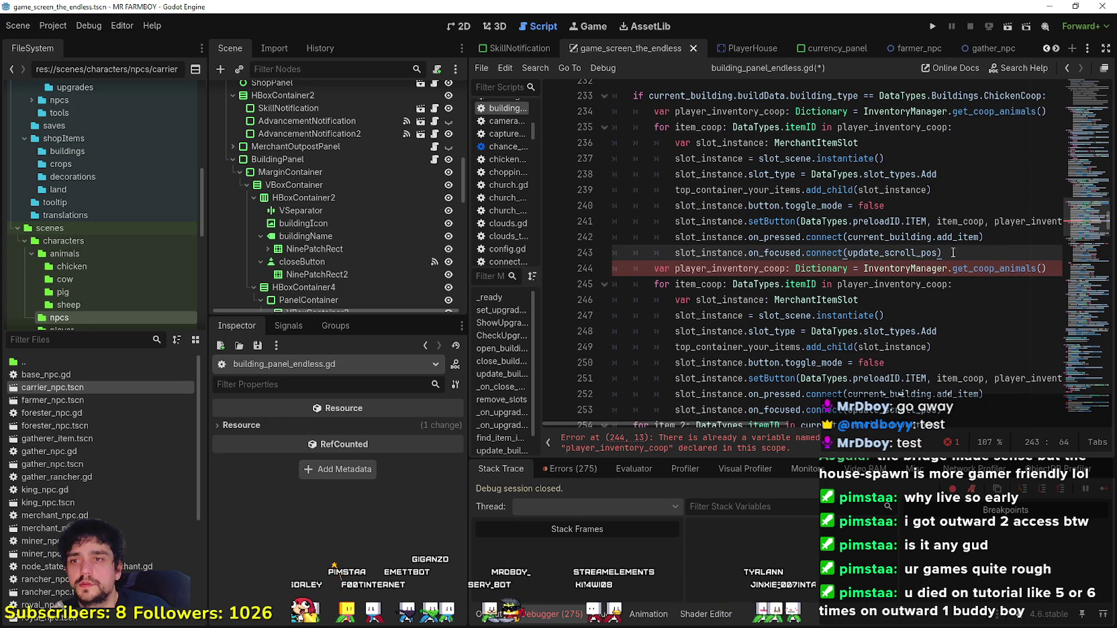
key(Return)
Step: Rename the copied variable to player_inventory_coop_food, assigned from InventoryManager.get_coop_food()
click(765, 284)
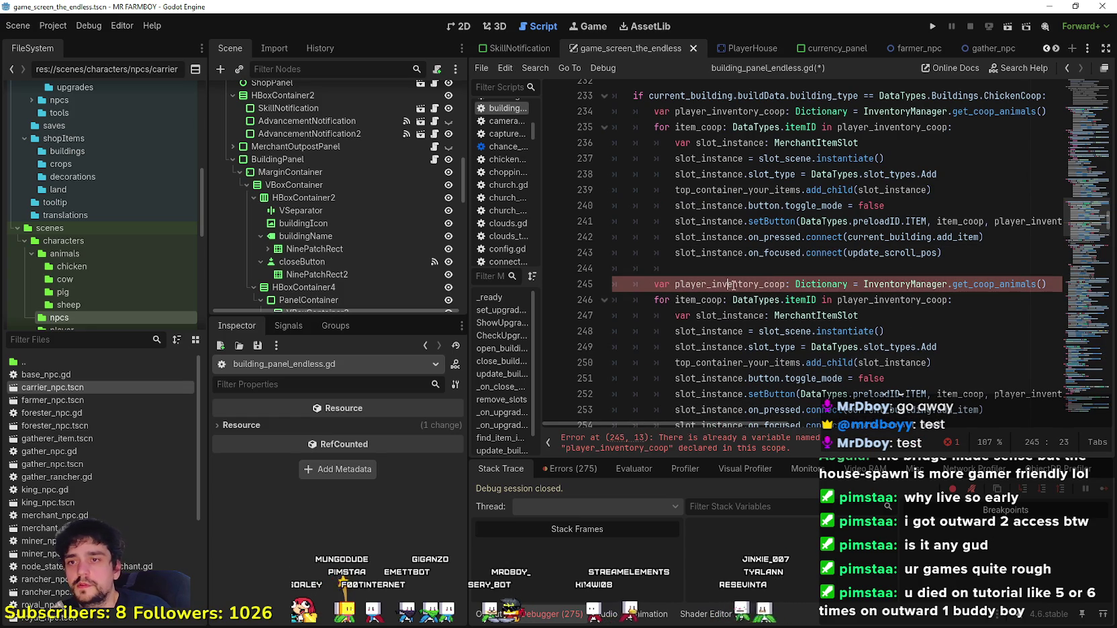
click(778, 284)
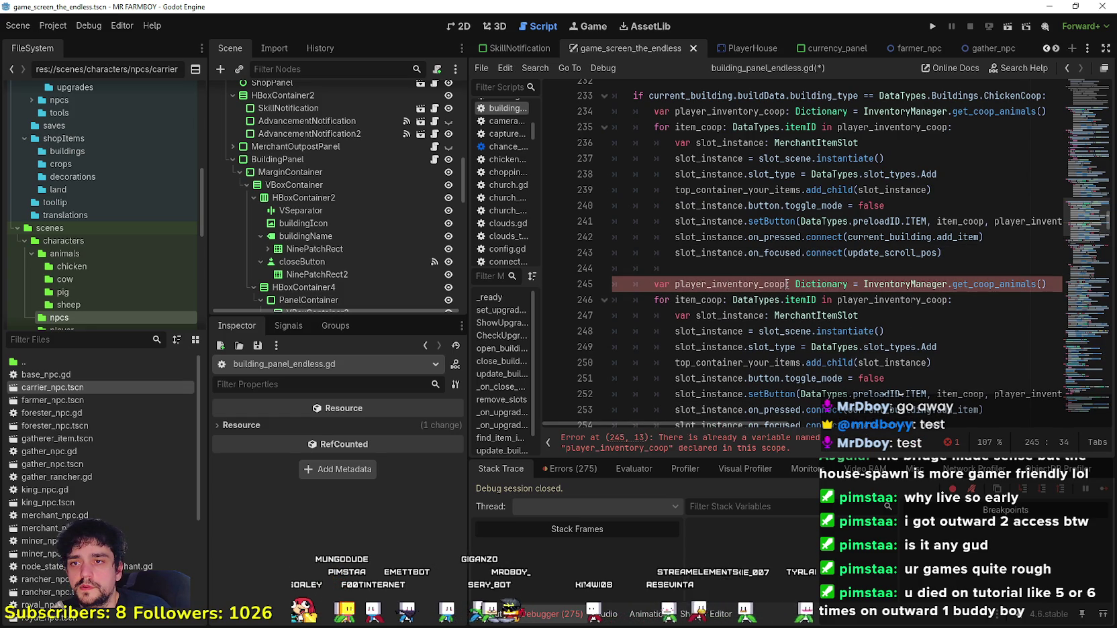
text(_)
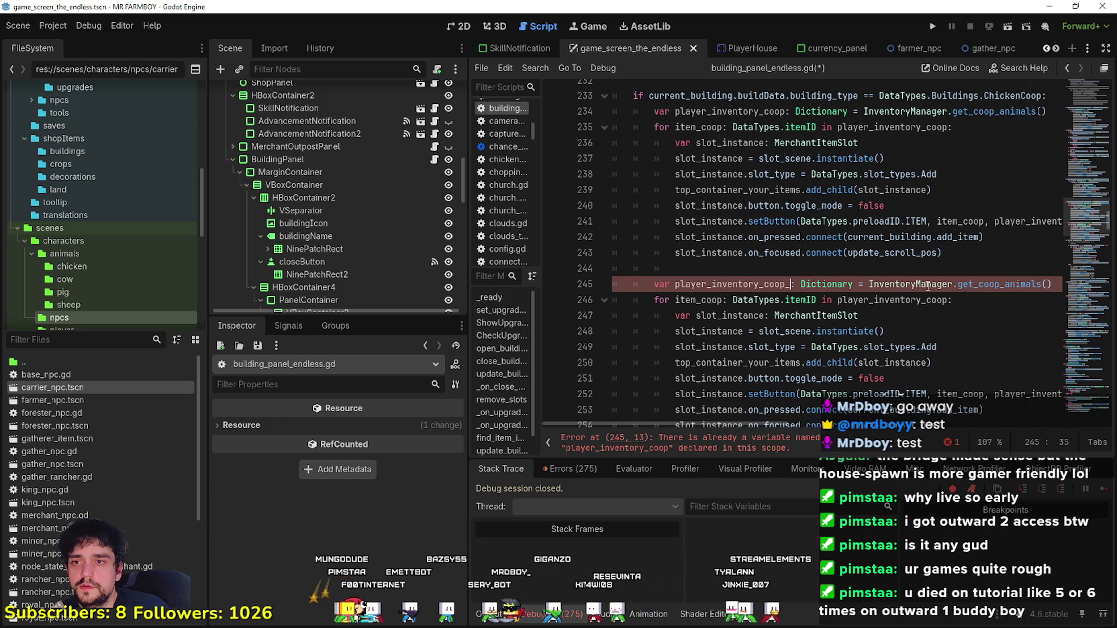
text(food)
click(1010, 284)
double_click(1011, 284)
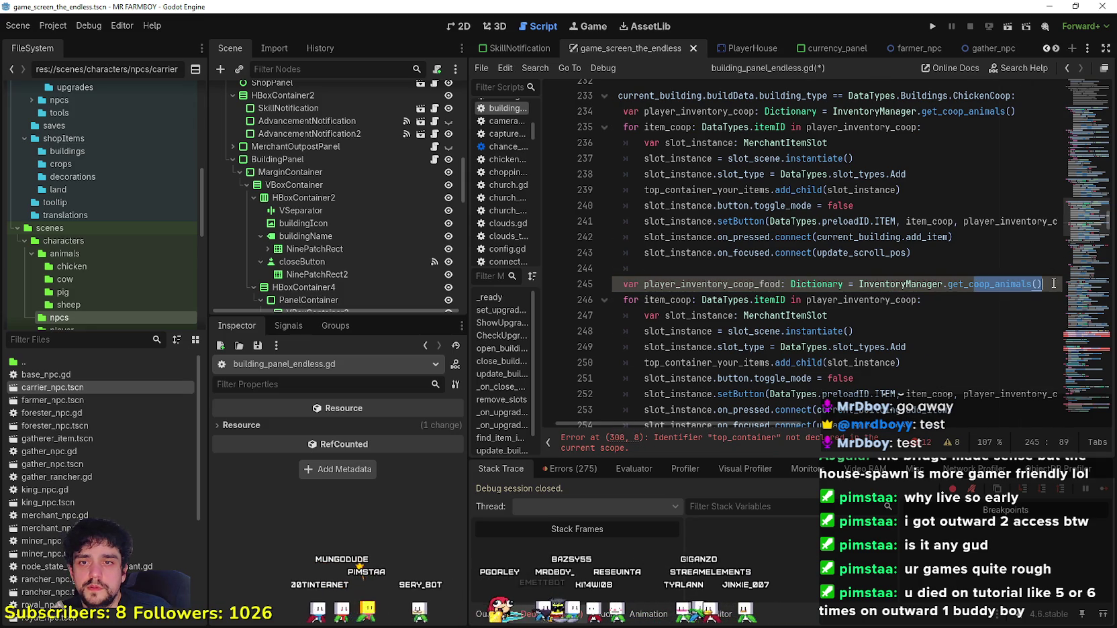
click(1028, 284)
key(BackSpace)
key(BackSpace)
key(BackSpace)
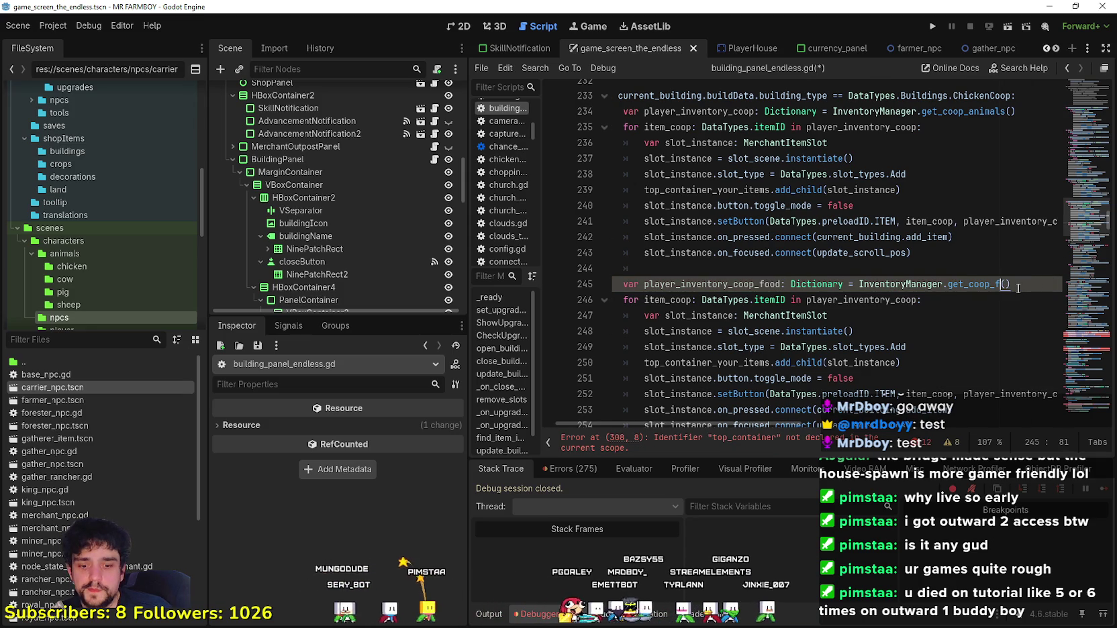
text(food)
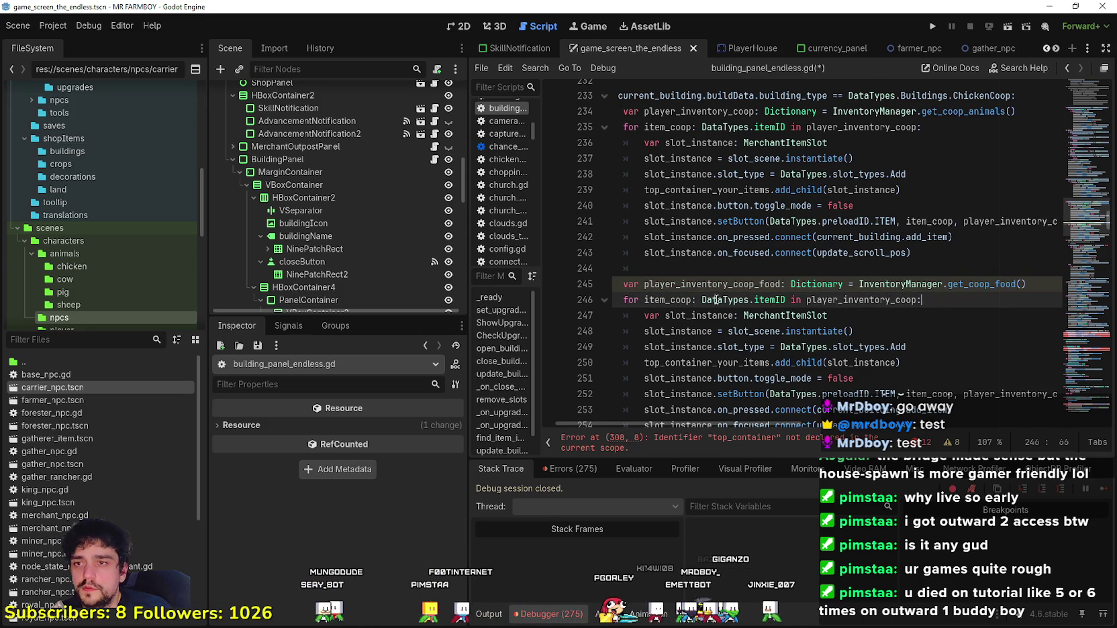
Step: Make the second loop iterate over player_inventory_coop_food
double_click(711, 284)
key(ctrl+c)
scroll(810, 316, down, 2)
scroll(810, 317, down, 1)
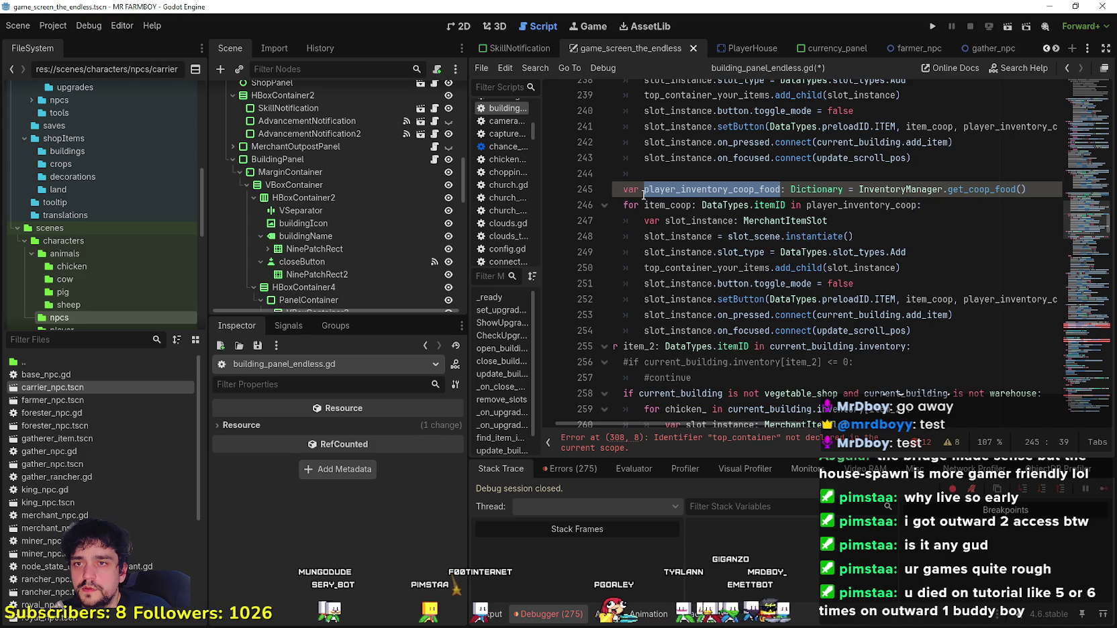
double_click(665, 206)
double_click(873, 206)
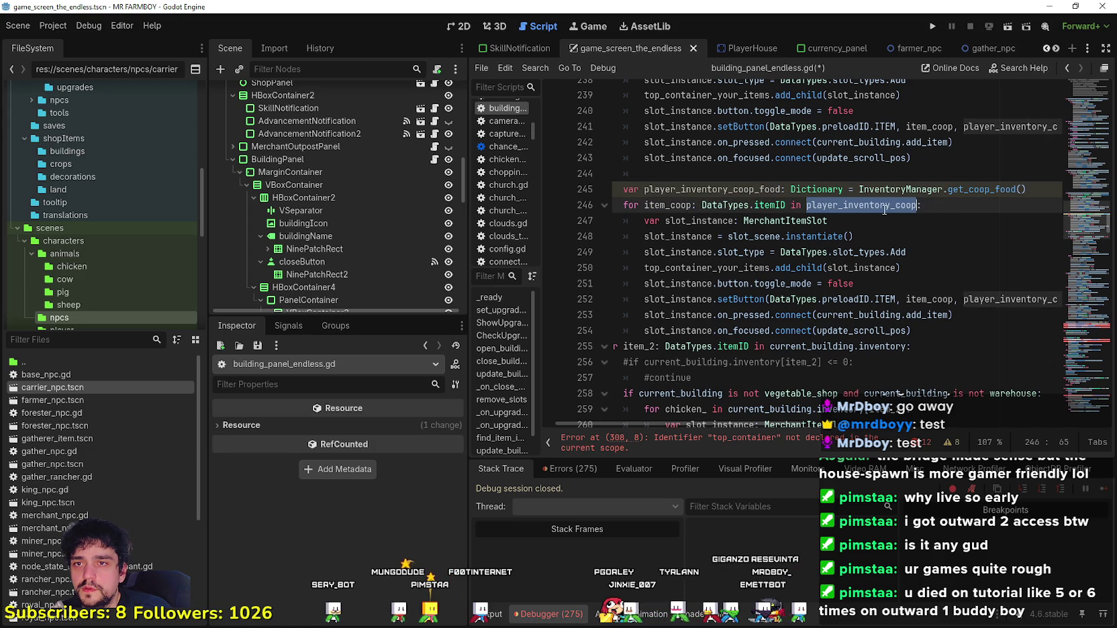
key(ctrl+v)
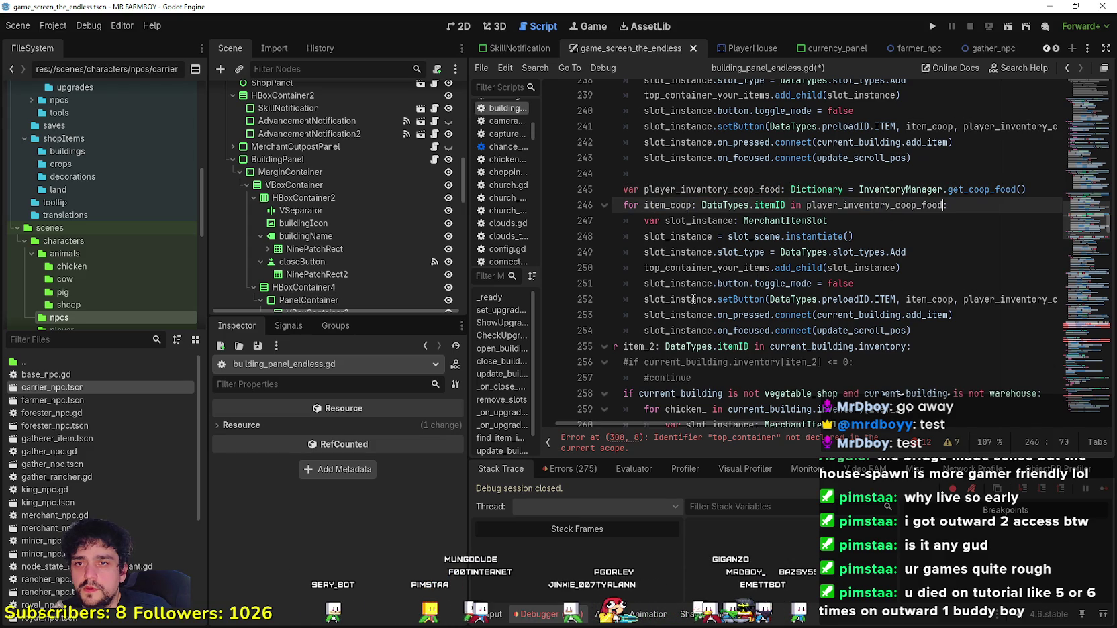
Step: Change the loop's add_child target from top_container_your_items to top_container_your_crops
double_click(678, 267)
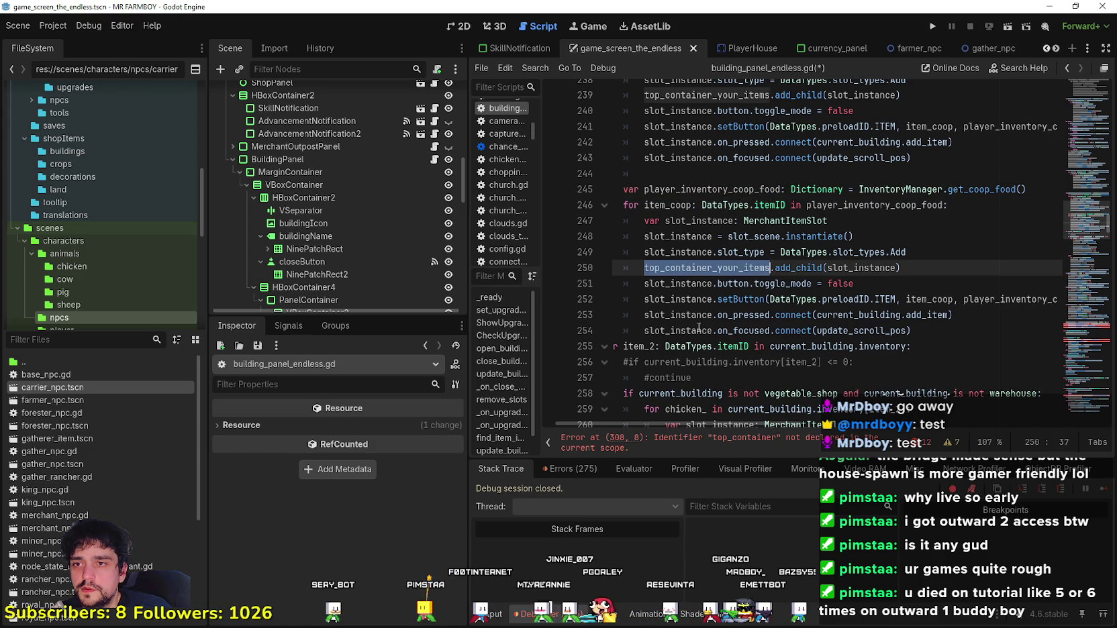
text(top)
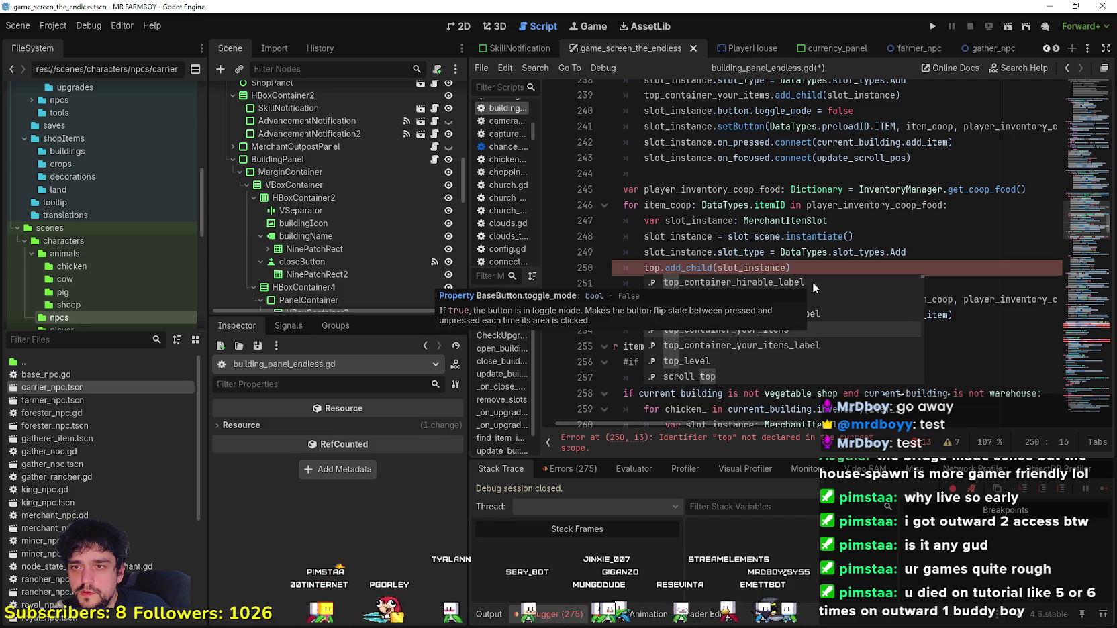
key(Up)
key(Up)
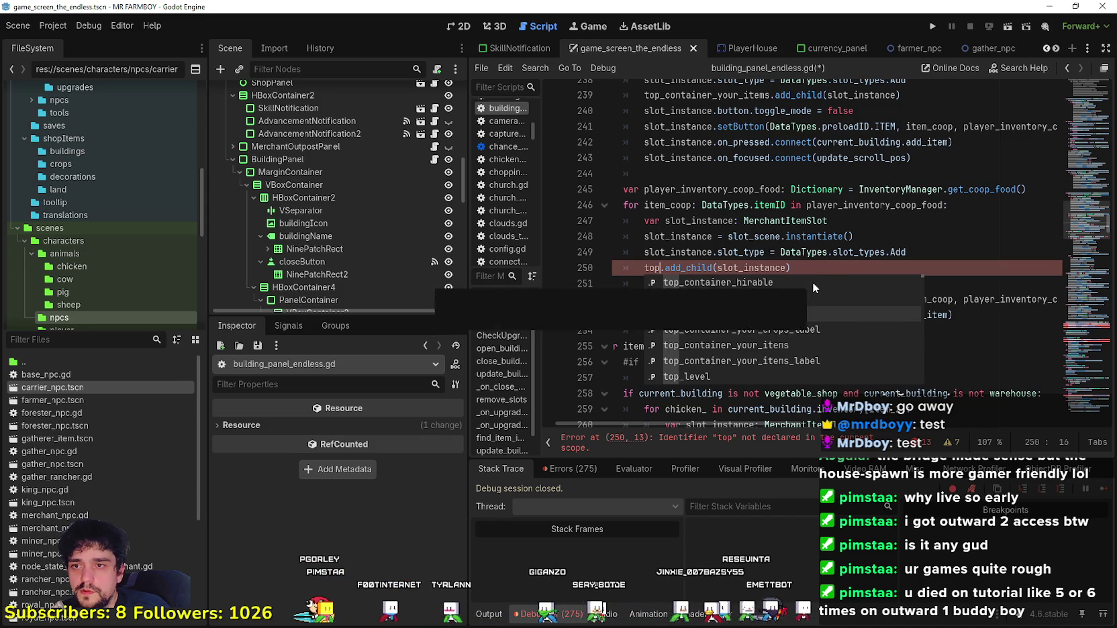
key(Return)
Step: Point the setButton lookup at player_inventory_coop_food
click(930, 353)
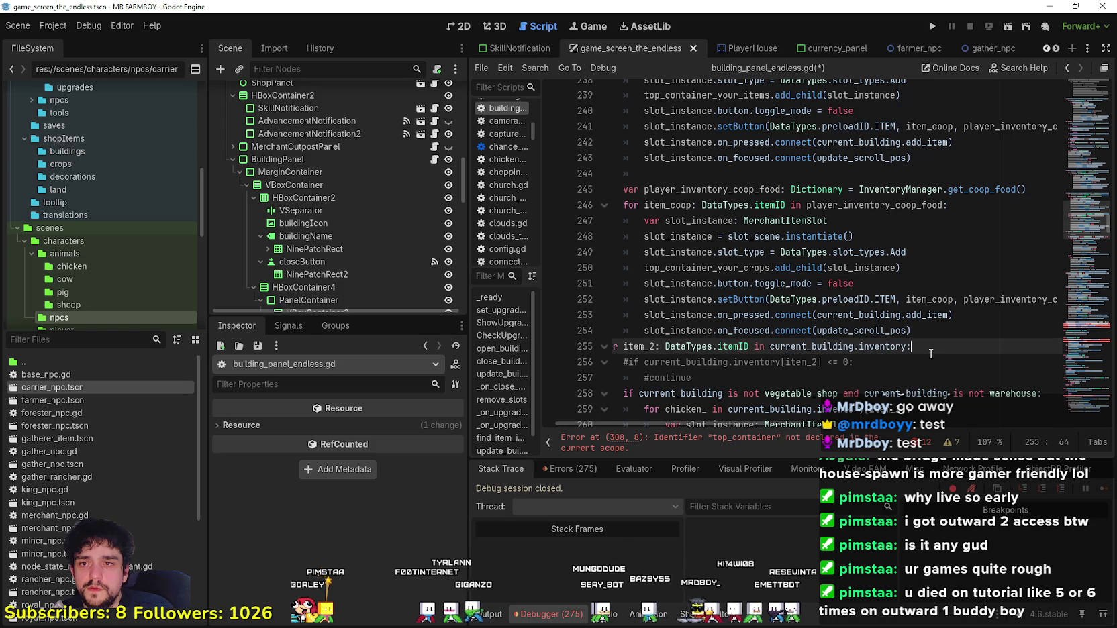
click(954, 338)
drag(770, 427, 829, 430)
double_click(893, 299)
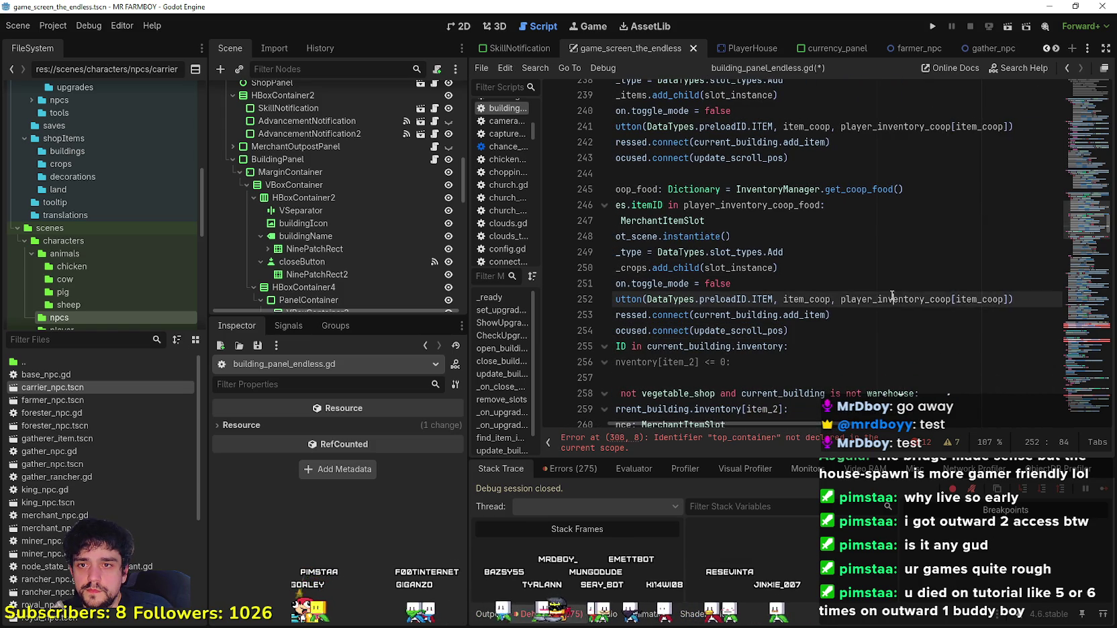
key(Right)
text(_food)
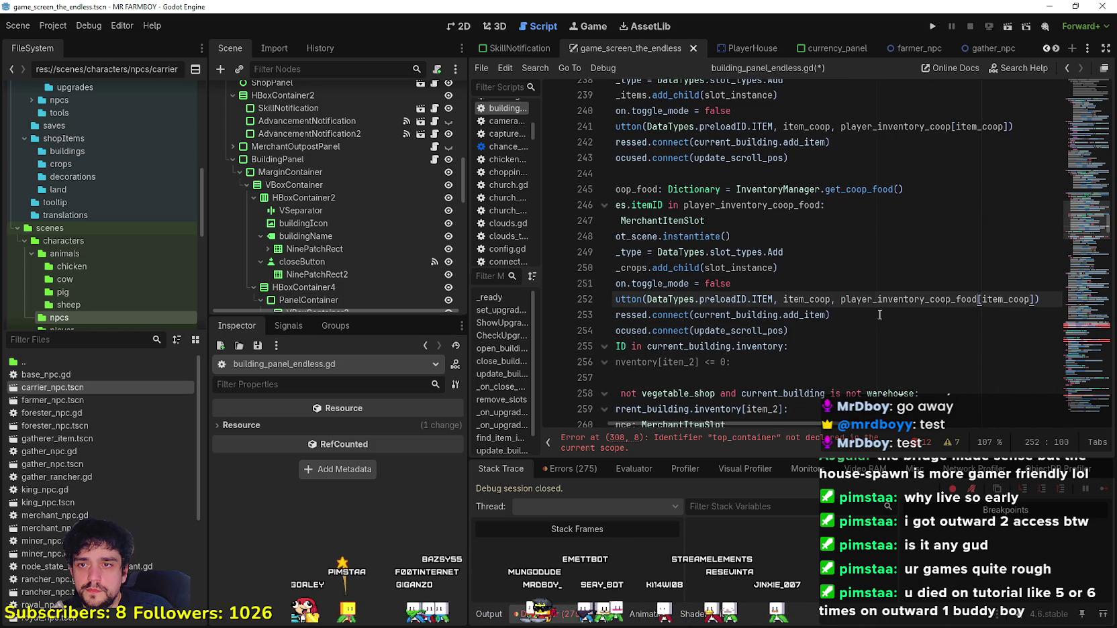
click(910, 329)
Step: Delete the blank line 244 between the animal and food loops
mouse_move(855, 341)
mouse_down()
mouse_move(671, 251)
mouse_move(672, 205)
mouse_up()
click(733, 174)
key(BackSpace)
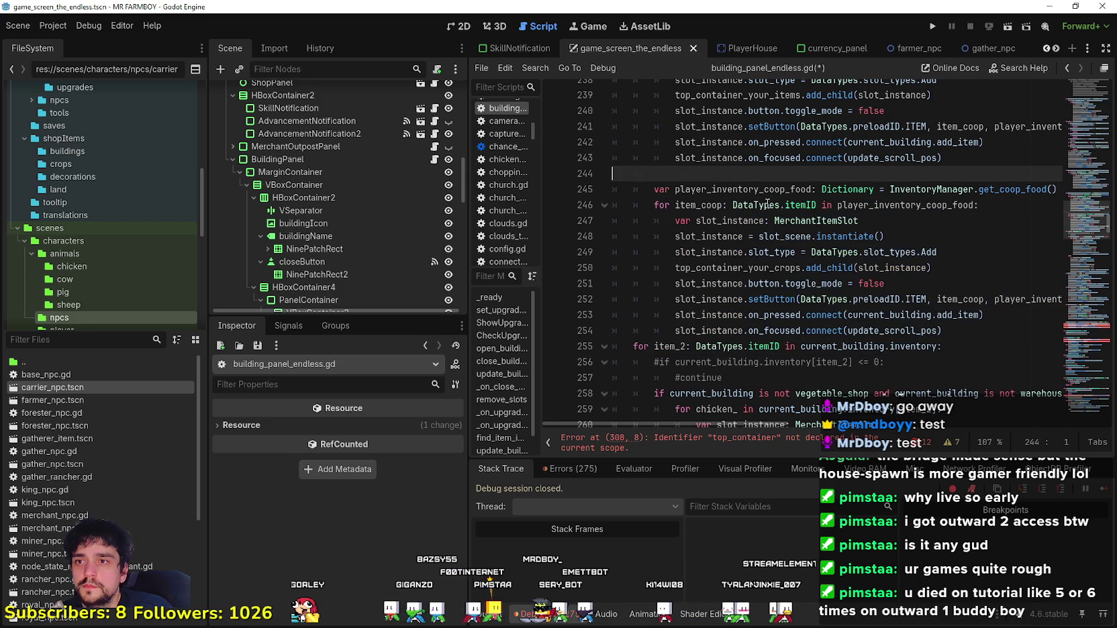
key(BackSpace)
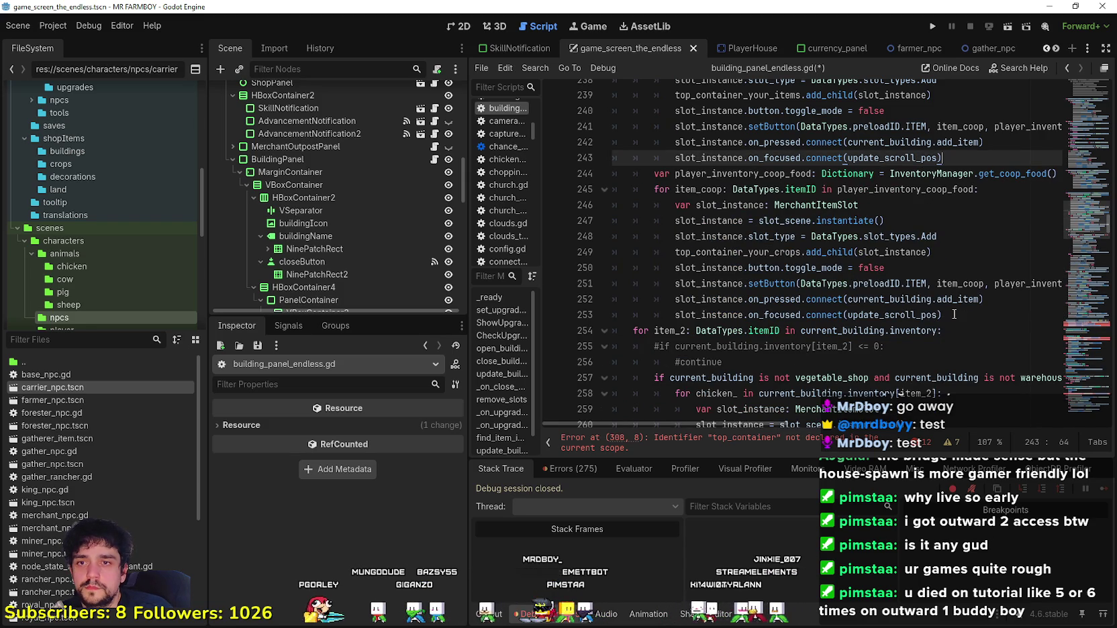
Step: Replace top_container on line 307 with top_container_your_items using autocomplete
click(864, 347)
scroll(739, 295, down, 15)
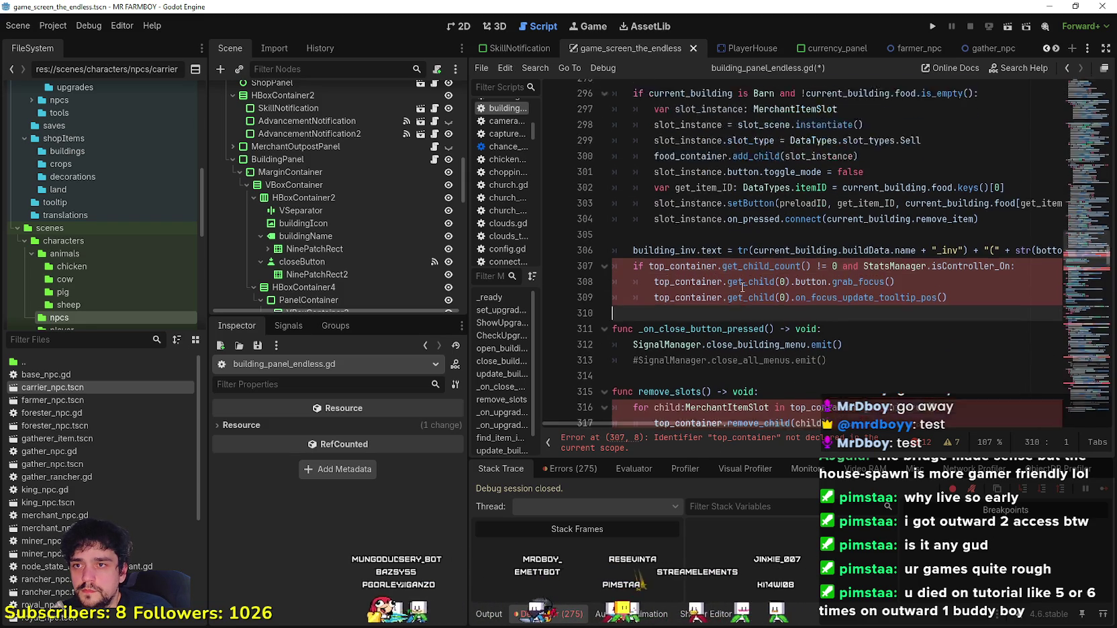
click(739, 295)
key(Up)
key(Up)
key(Up)
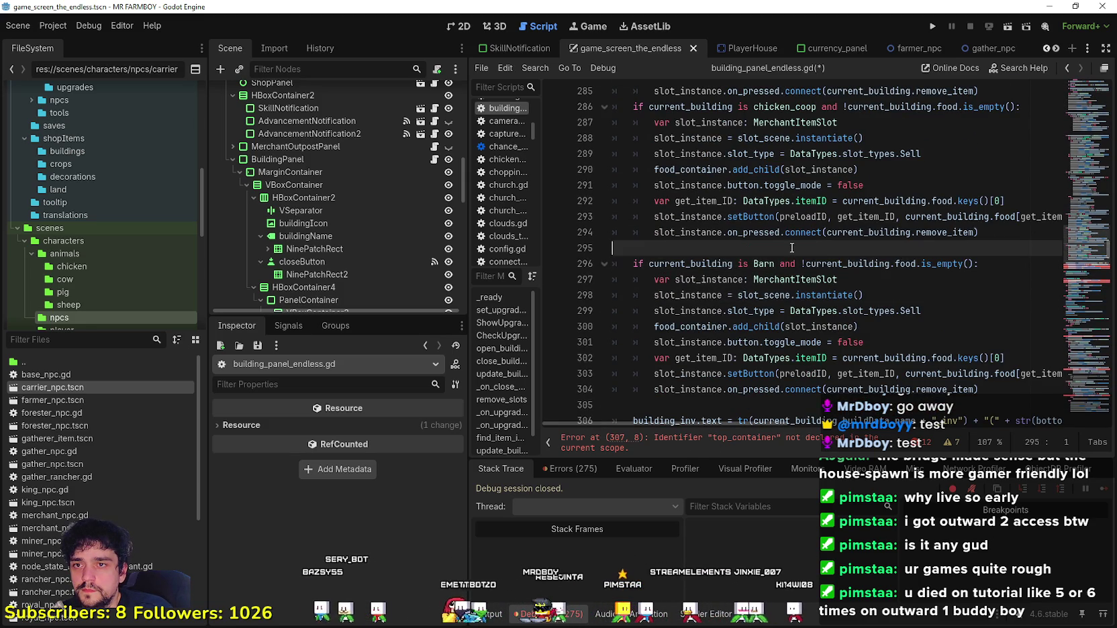
scroll(738, 273, down, 4)
click(735, 288)
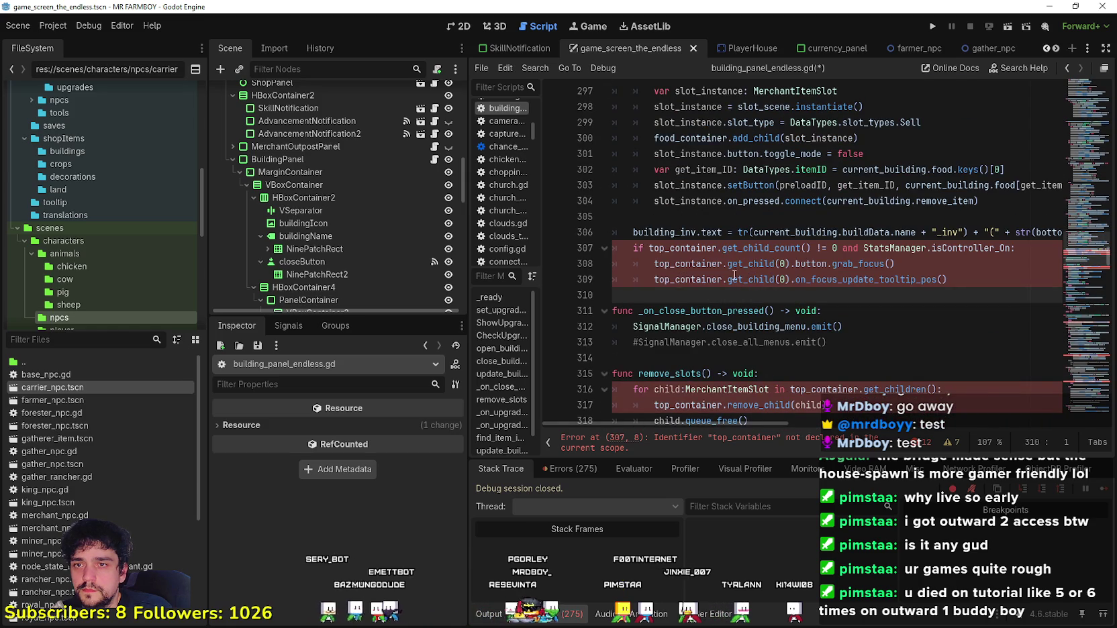
double_click(678, 249)
text(topco)
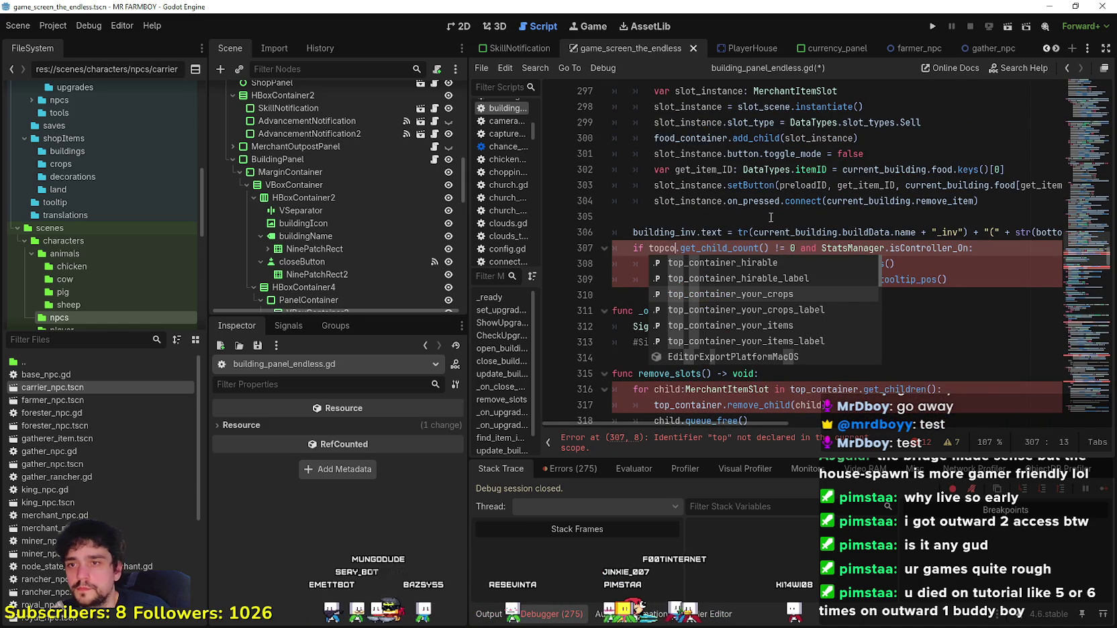
double_click(768, 325)
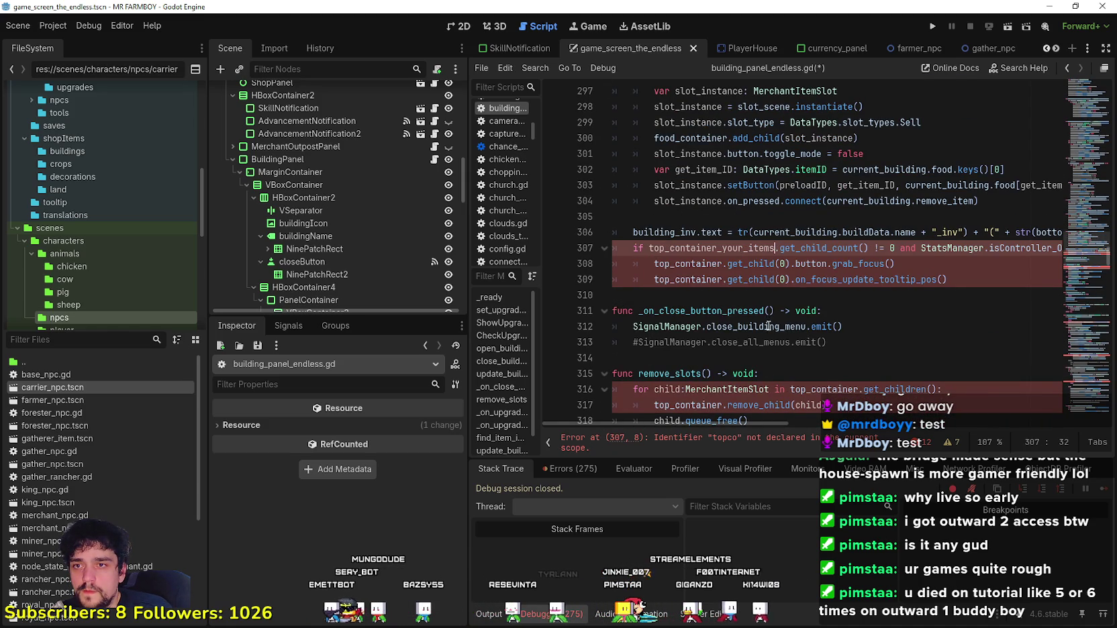
Step: Copy top_container_your_items and paste it over top_container on lines 308 and 309
double_click(737, 249)
key(ctrl+c)
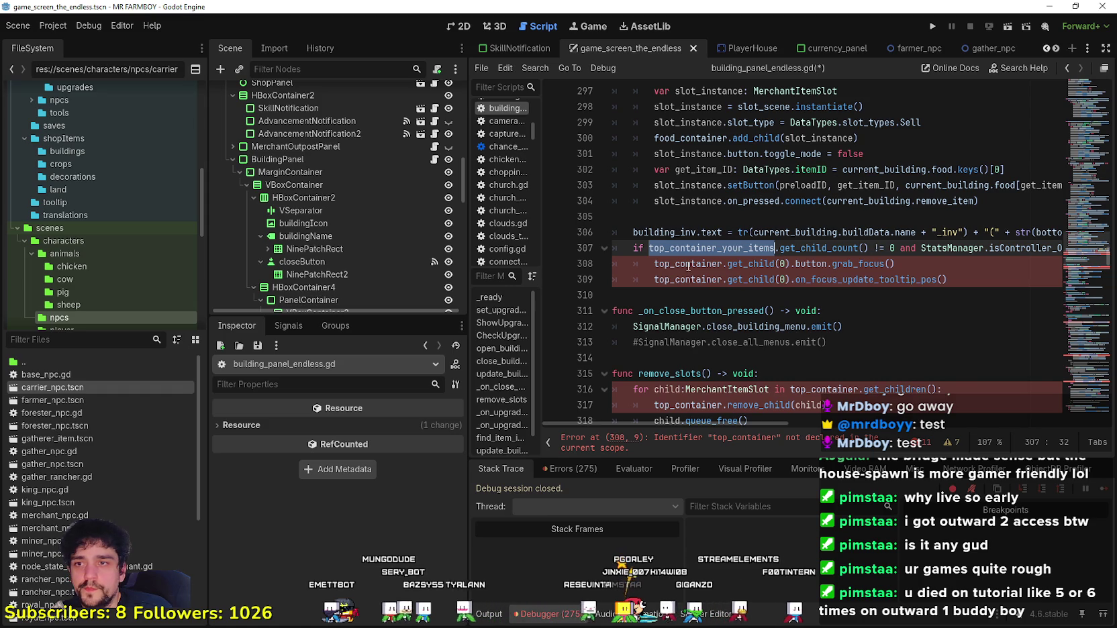
double_click(689, 265)
key(ctrl+v)
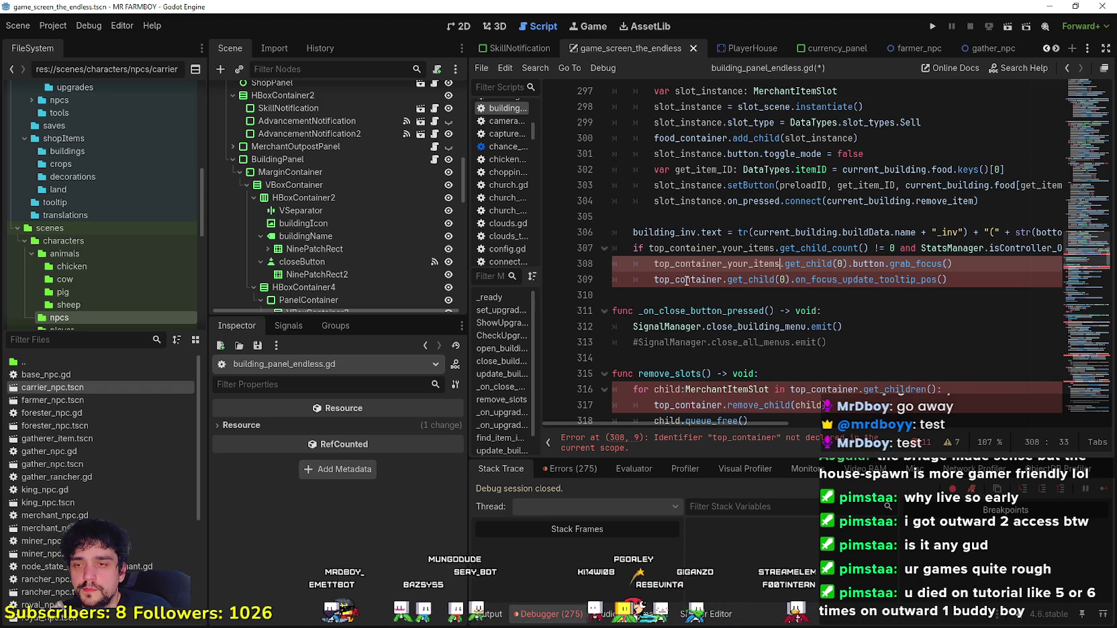
double_click(687, 280)
key(ctrl+v)
click(688, 300)
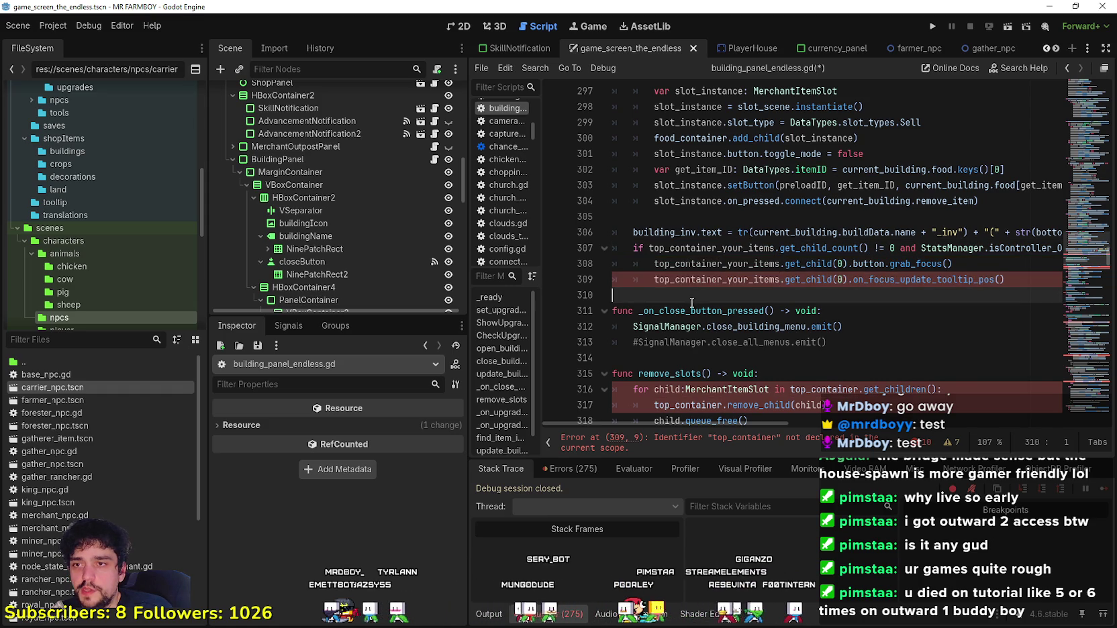
Step: Swap top_container for top_container_your_items on lines 316 and 317
scroll(708, 338, down, 3)
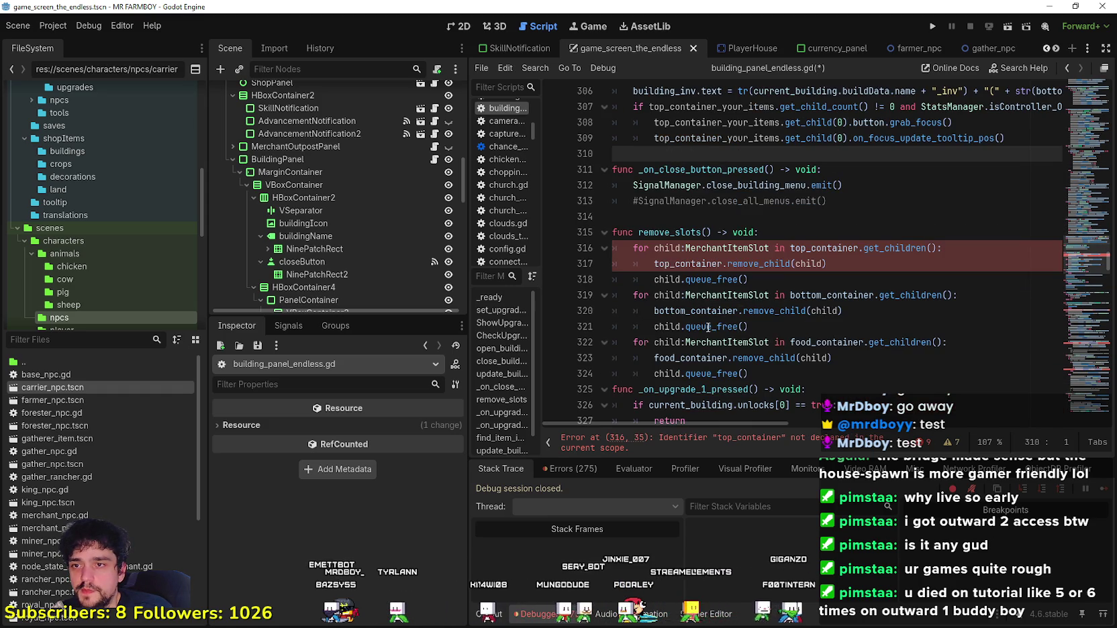
click(675, 248)
double_click(833, 250)
key(ctrl+v)
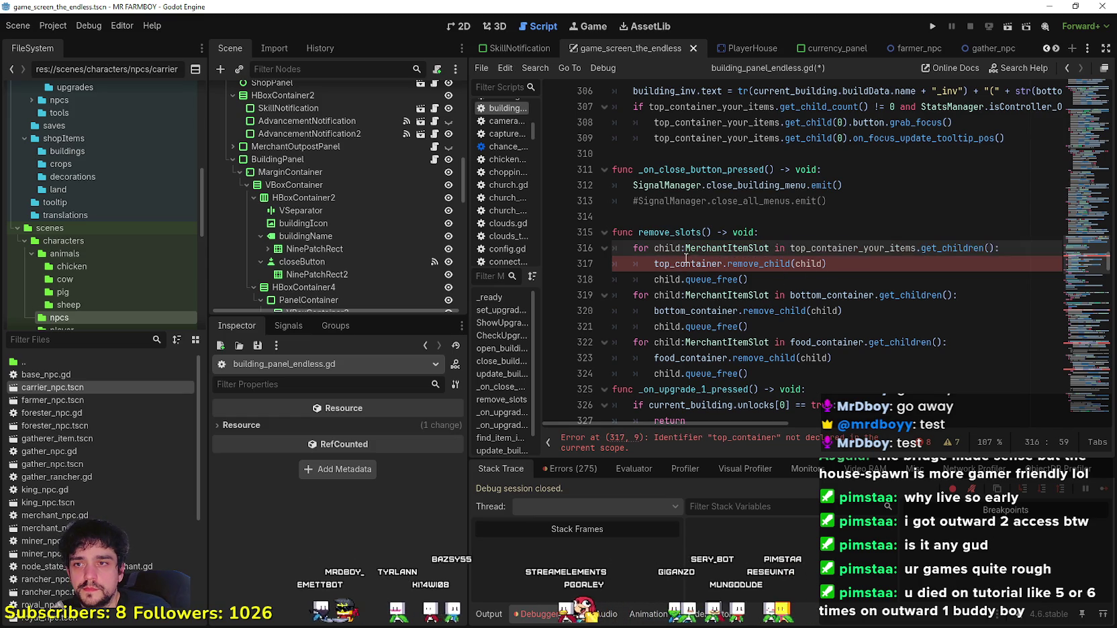
double_click(685, 262)
key(ctrl+v)
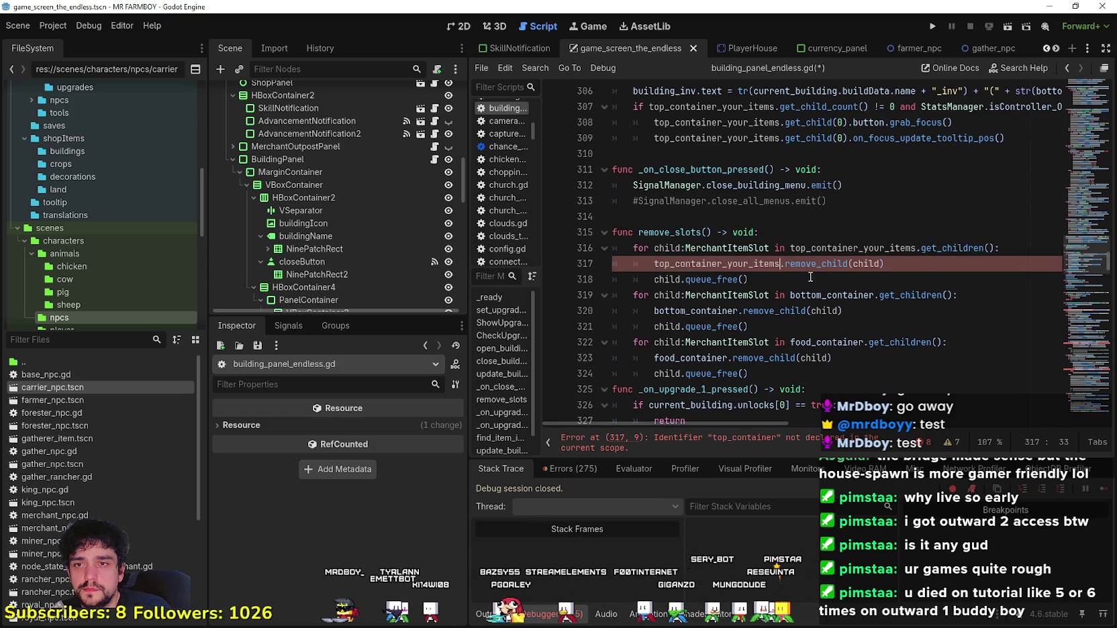
click(820, 279)
Step: Replace the top_container argument on line 348 with top_container_your_items
scroll(816, 305, down, 2)
click(799, 280)
scroll(799, 280, down, 5)
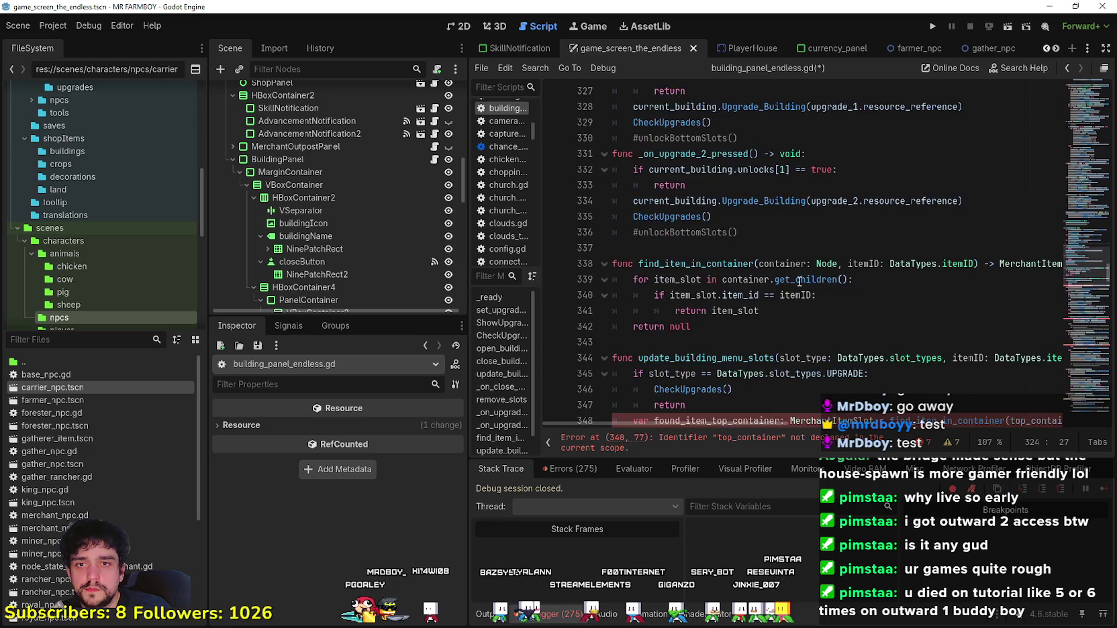
scroll(799, 281, down, 4)
double_click(717, 230)
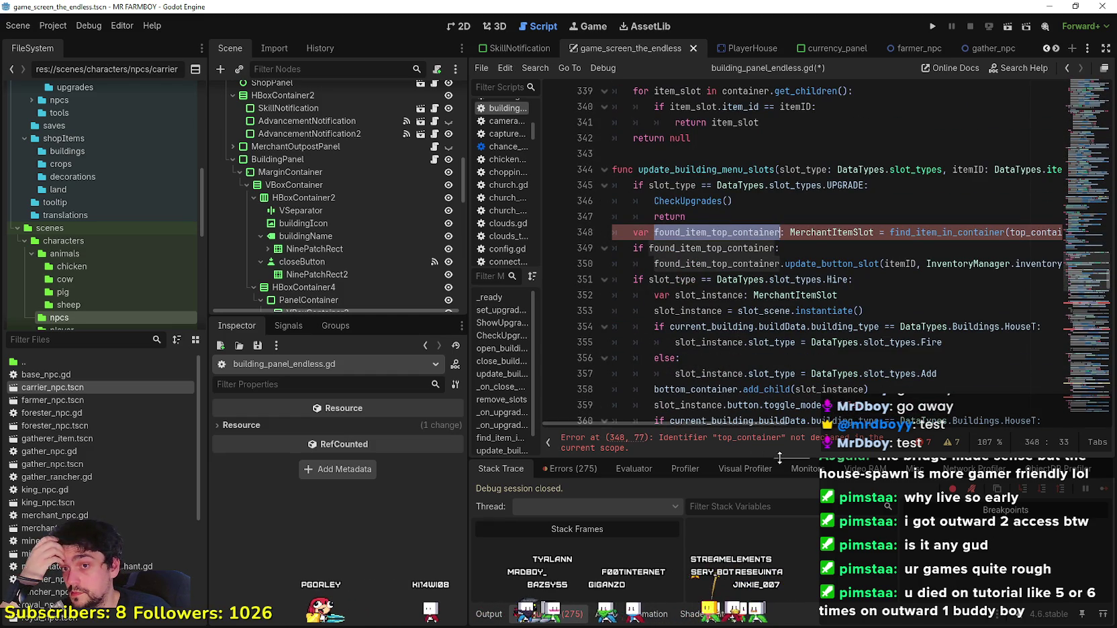
drag(742, 424, 819, 426)
double_click(849, 231)
key(ctrl+v)
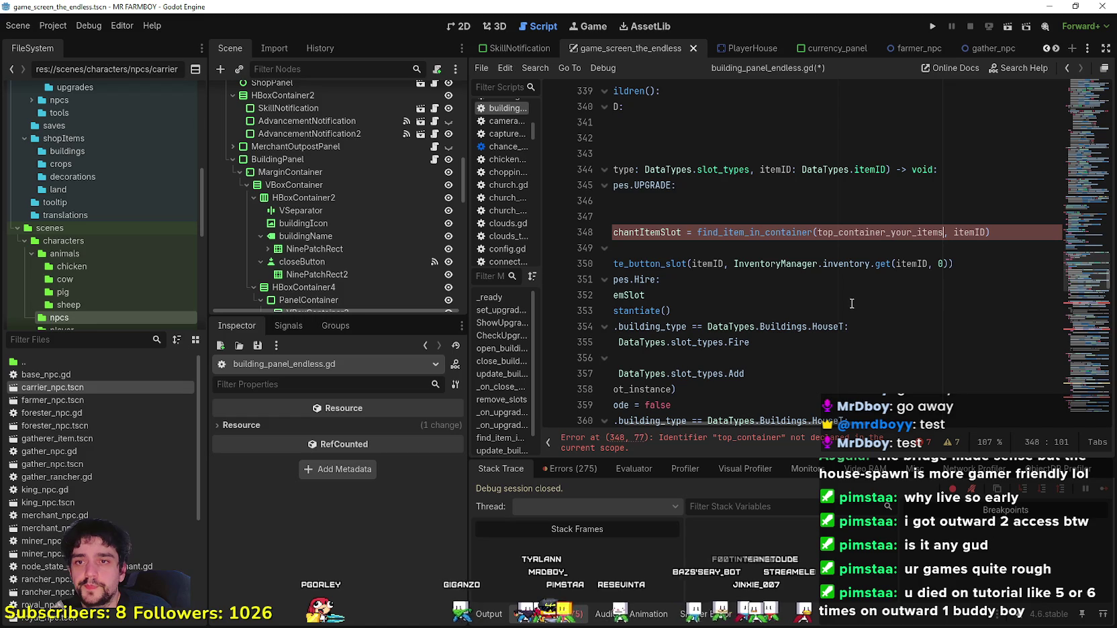
Step: Change top_container to top_container_your_items on lines 367 and 382
scroll(1079, 310, down, 2)
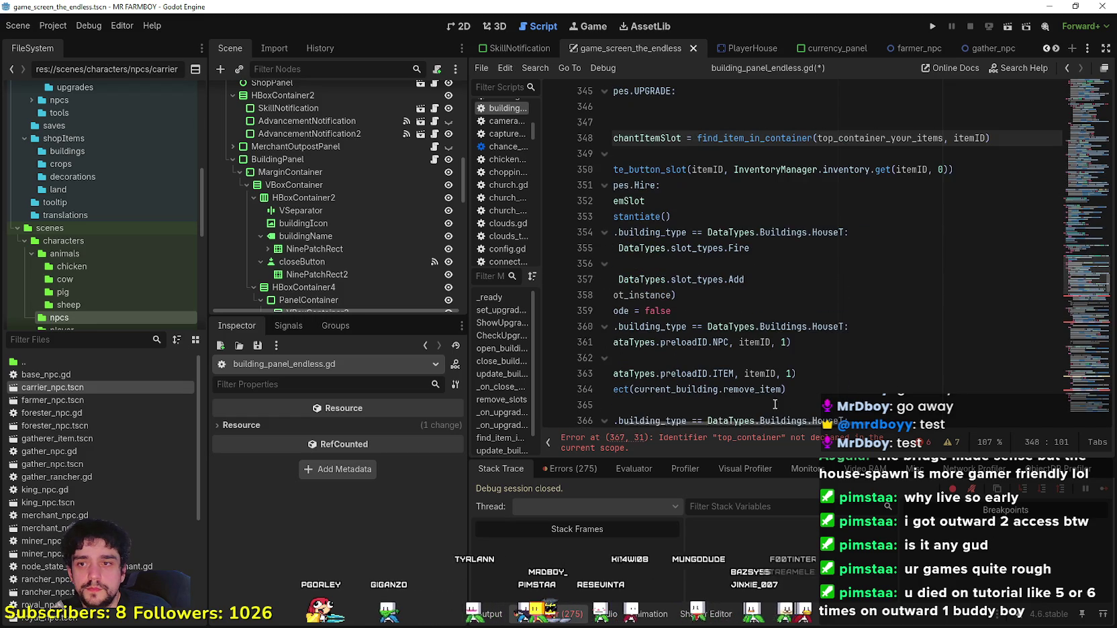
drag(783, 423, 705, 424)
scroll(681, 368, down, 3)
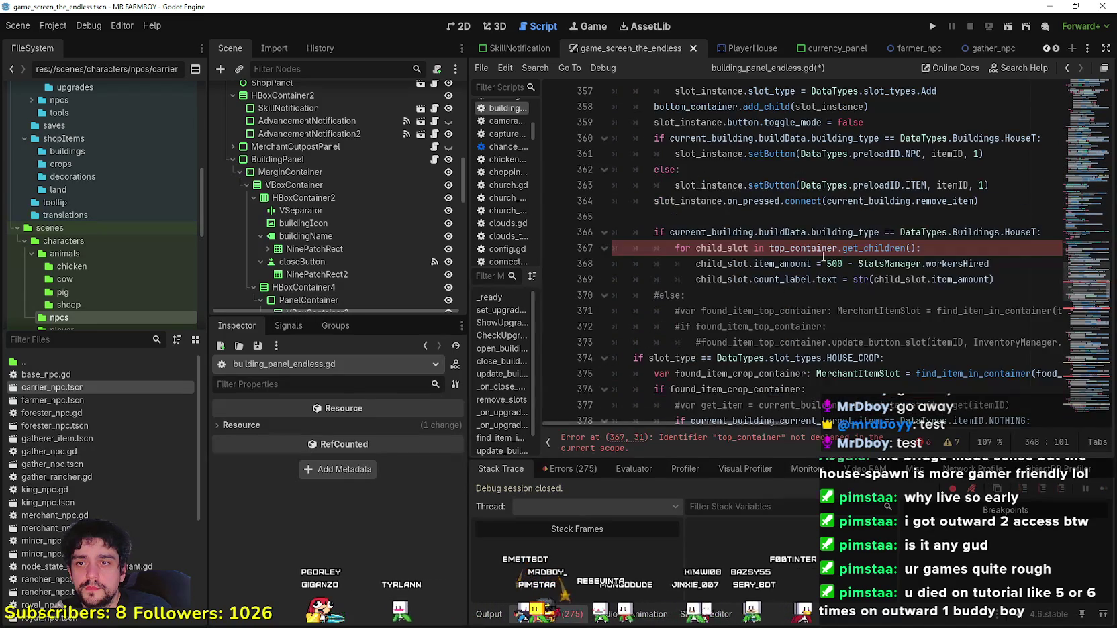
click(809, 248)
double_click(808, 249)
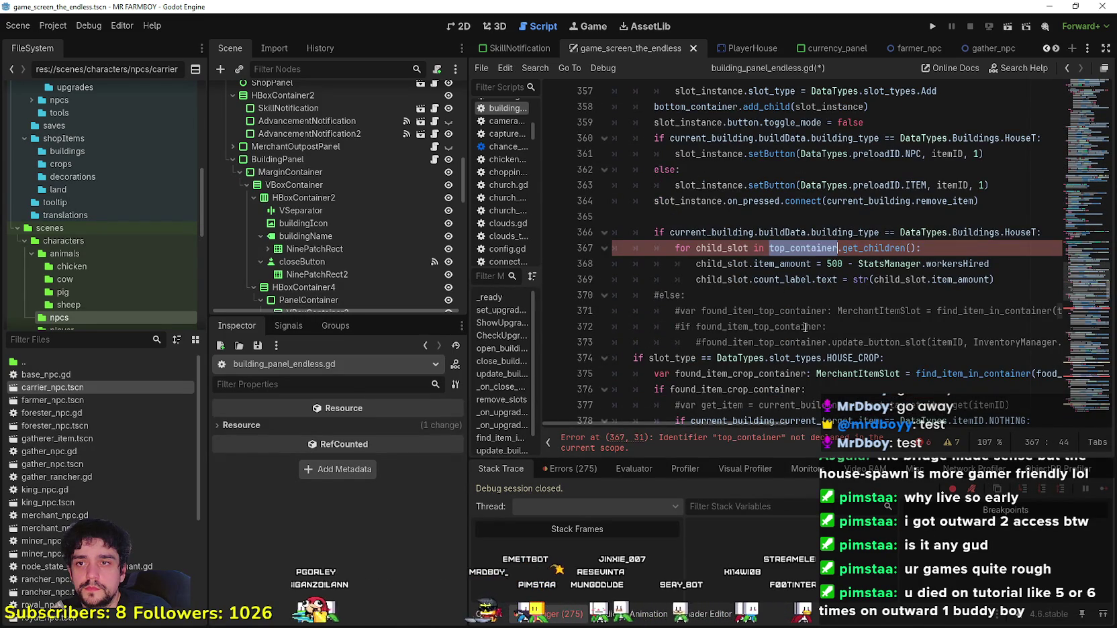
key(ctrl+v)
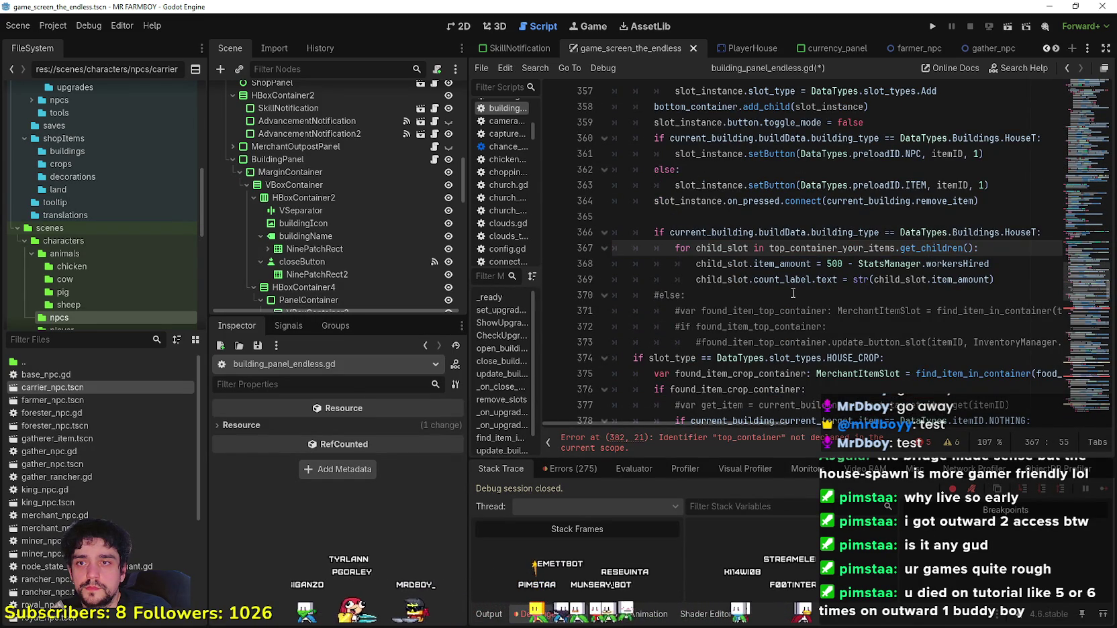
scroll(907, 299, down, 3)
scroll(905, 298, down, 2)
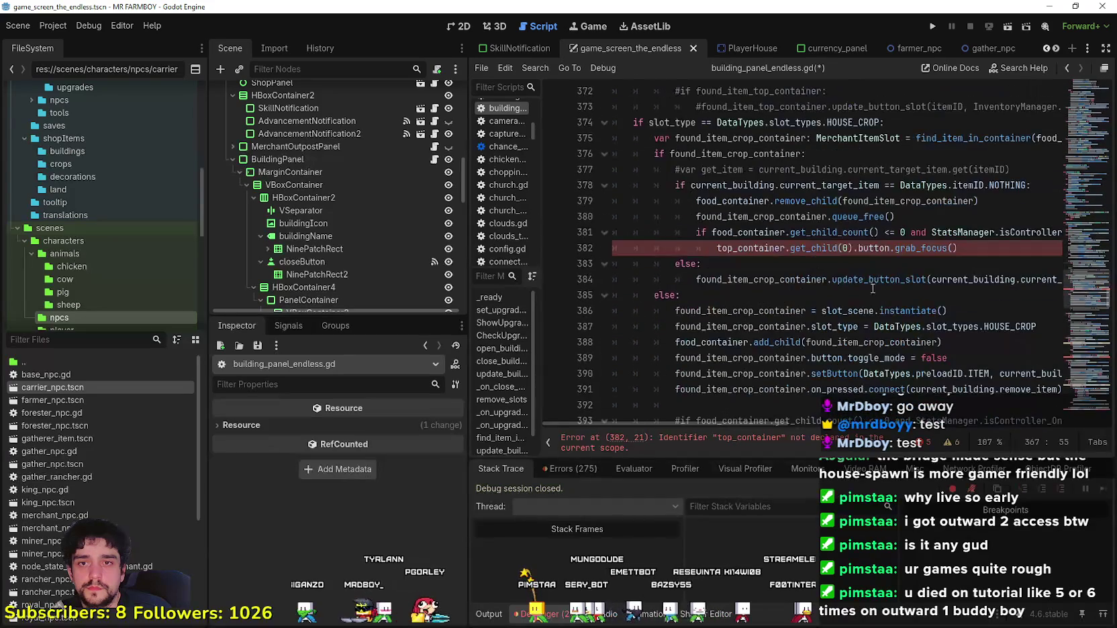
double_click(759, 242)
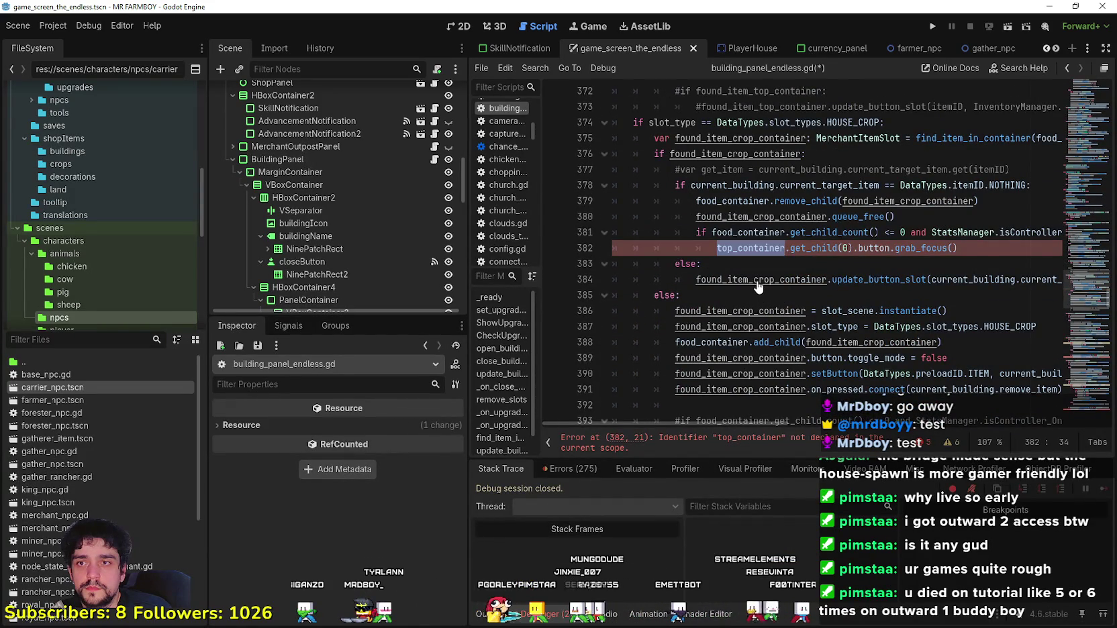
key(ctrl+v)
Step: Change top_container to top_container_your_items on lines 421 and 451
scroll(1042, 333, down, 14)
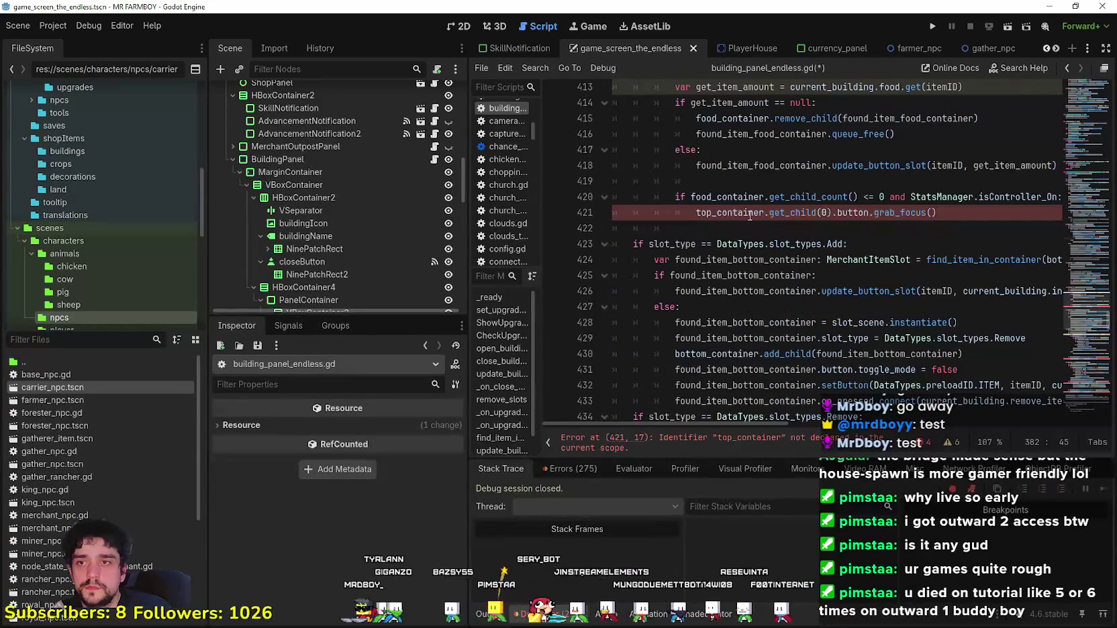
double_click(751, 215)
text(top_container_your_items)
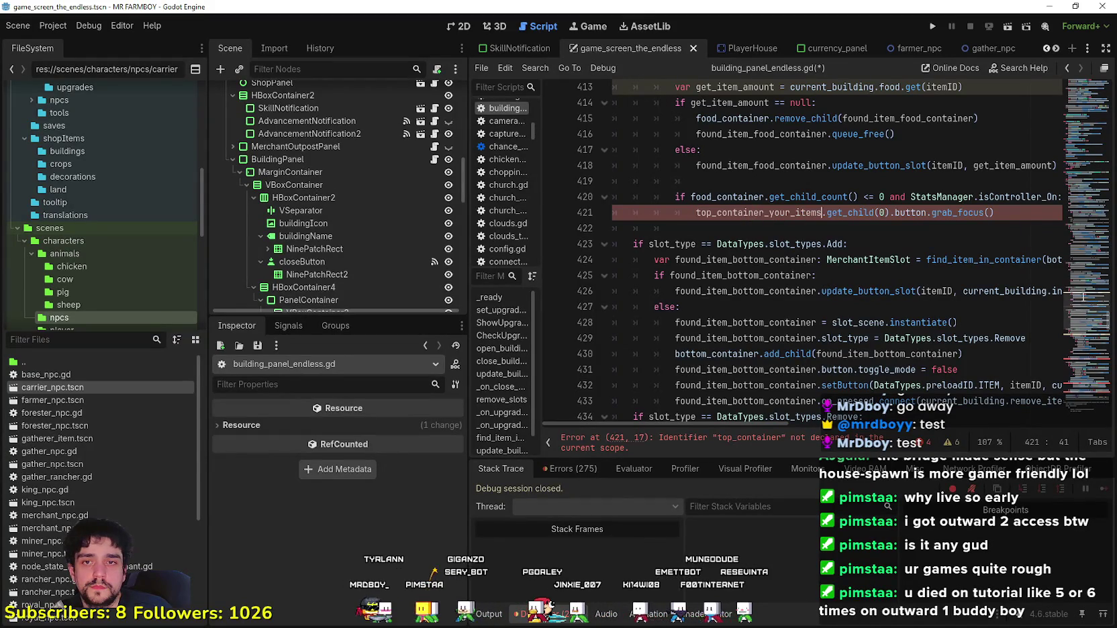
scroll(1083, 345, down, 8)
click(718, 307)
double_click(717, 306)
text(top_container_your_items)
Step: Fix the last top_container references on lines 465 and 470, then save the script
scroll(1090, 331, down, 3)
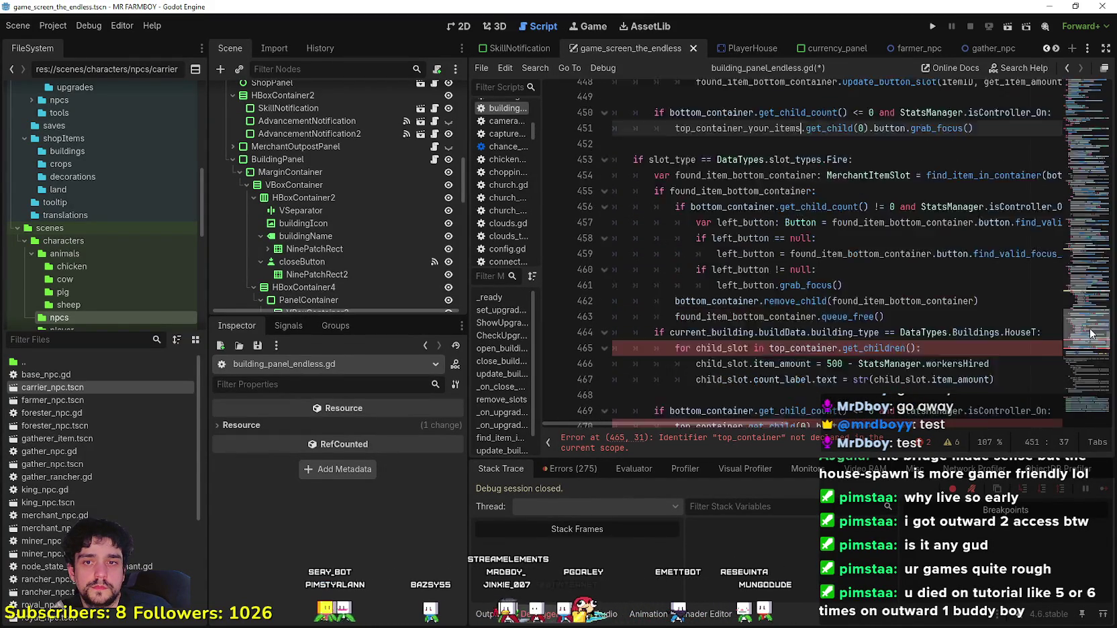
scroll(1090, 332, down, 5)
double_click(834, 153)
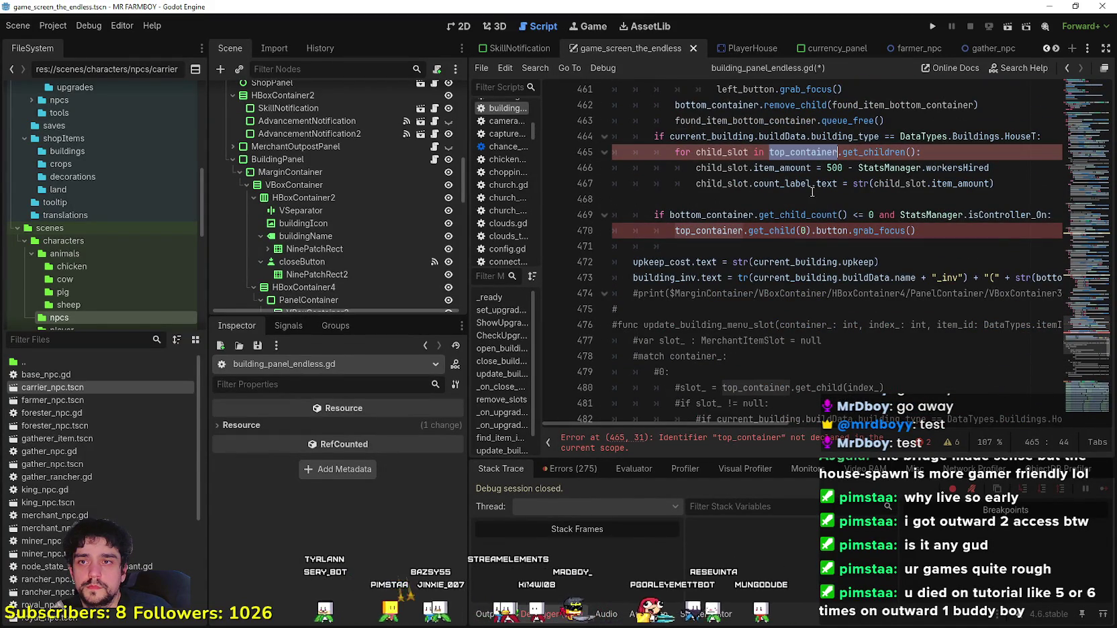
text(top_container_your_items)
click(719, 230)
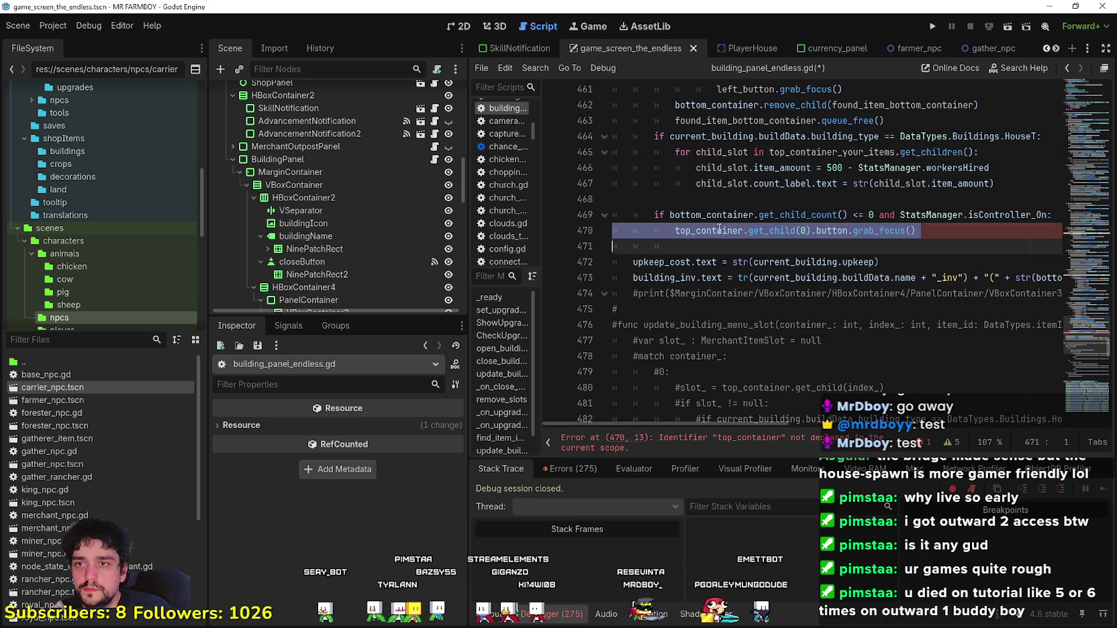
double_click(719, 230)
text(top_container_your_items)
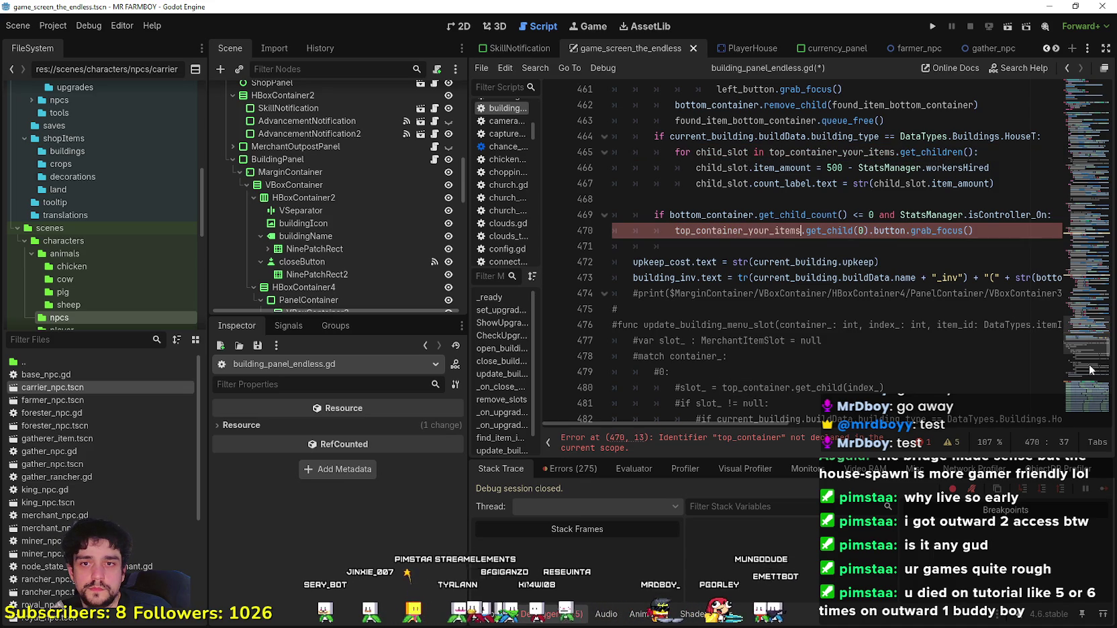
click(763, 249)
key(ctrl+s)
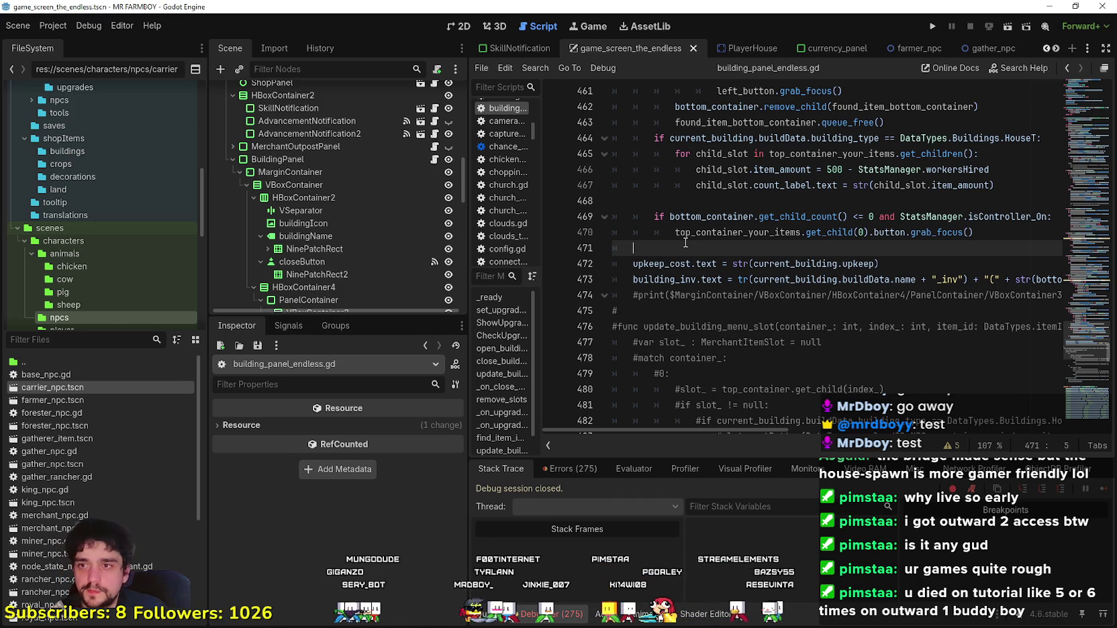
Step: Remove the stray indentation on blank line 471 and save building_panel_endless.gd
key(BackSpace)
key(ctrl+s)
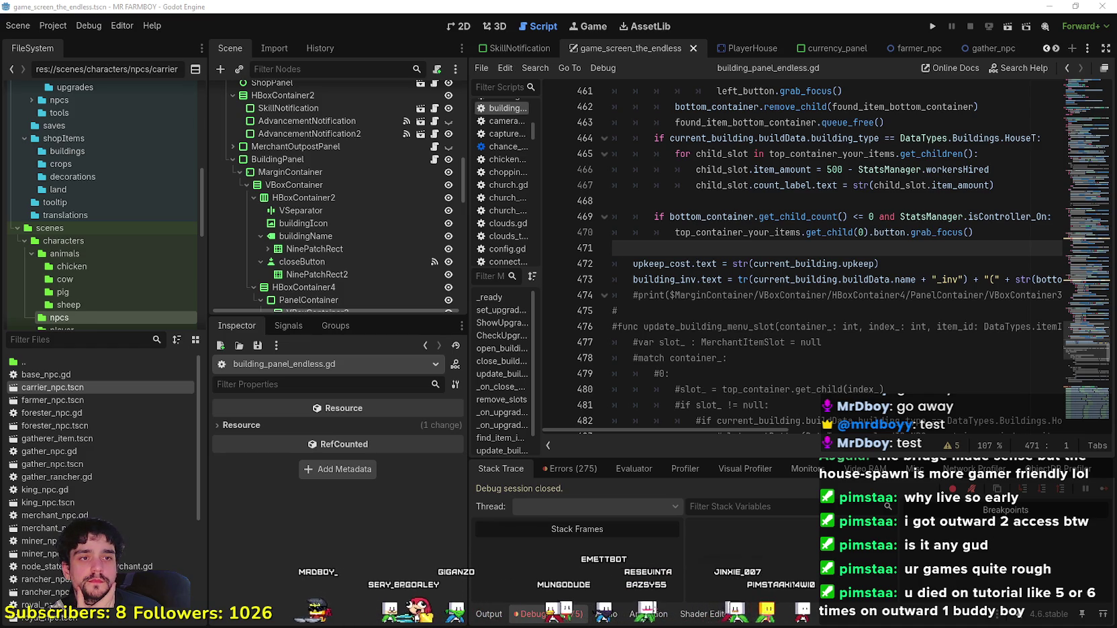
click(695, 232)
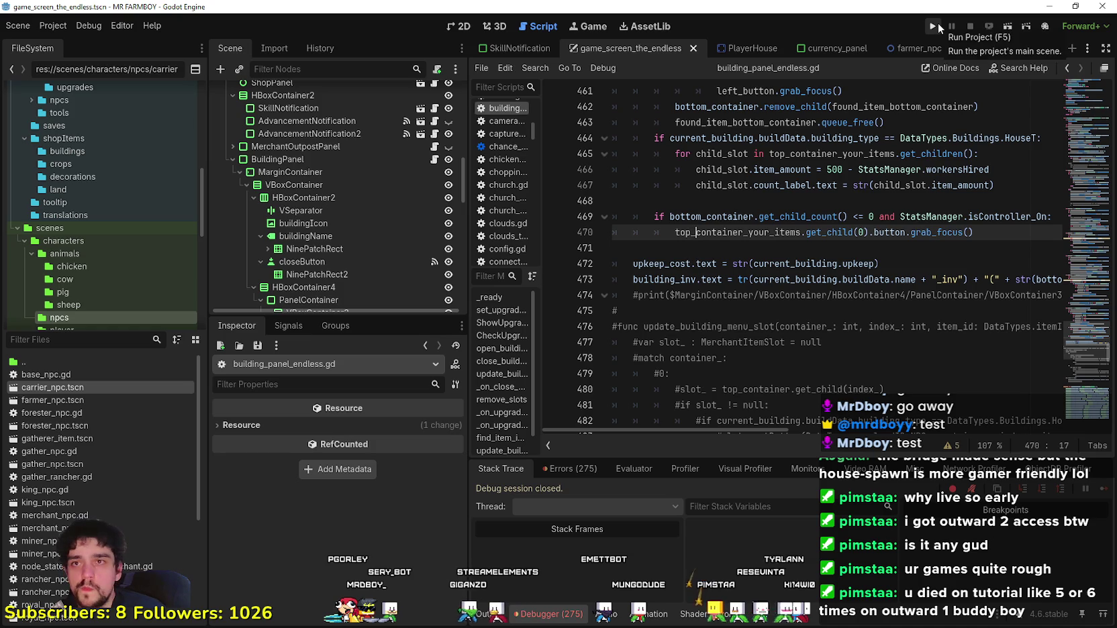
Step: Save the scene, run the project to the MR FARMBOY title screen, then close the game window
scroll(420, 198, up, 3)
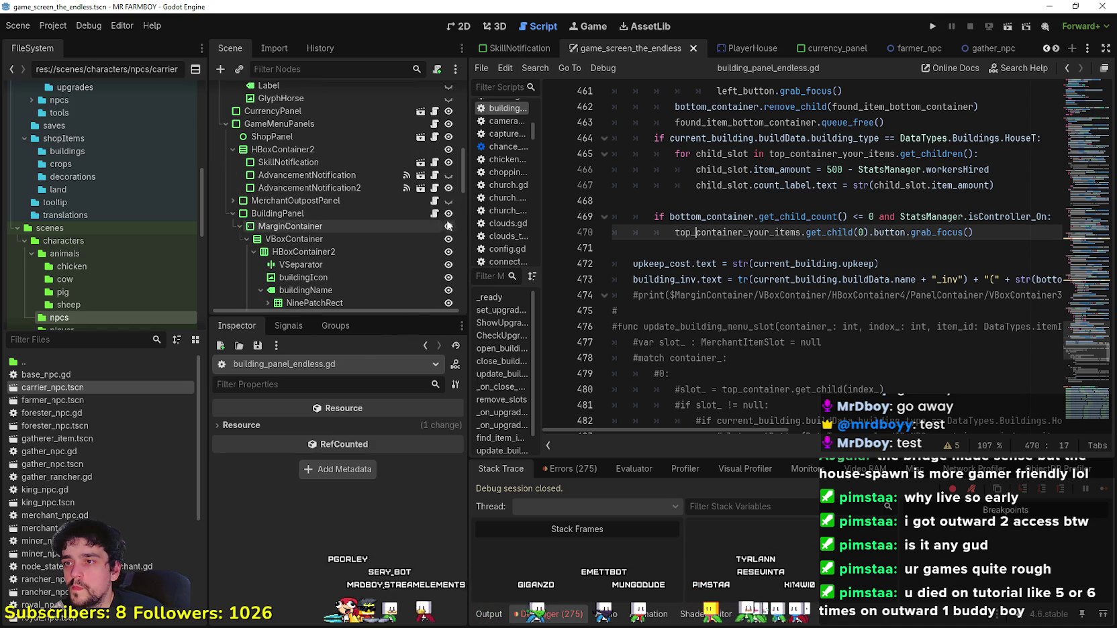
key(ctrl+s)
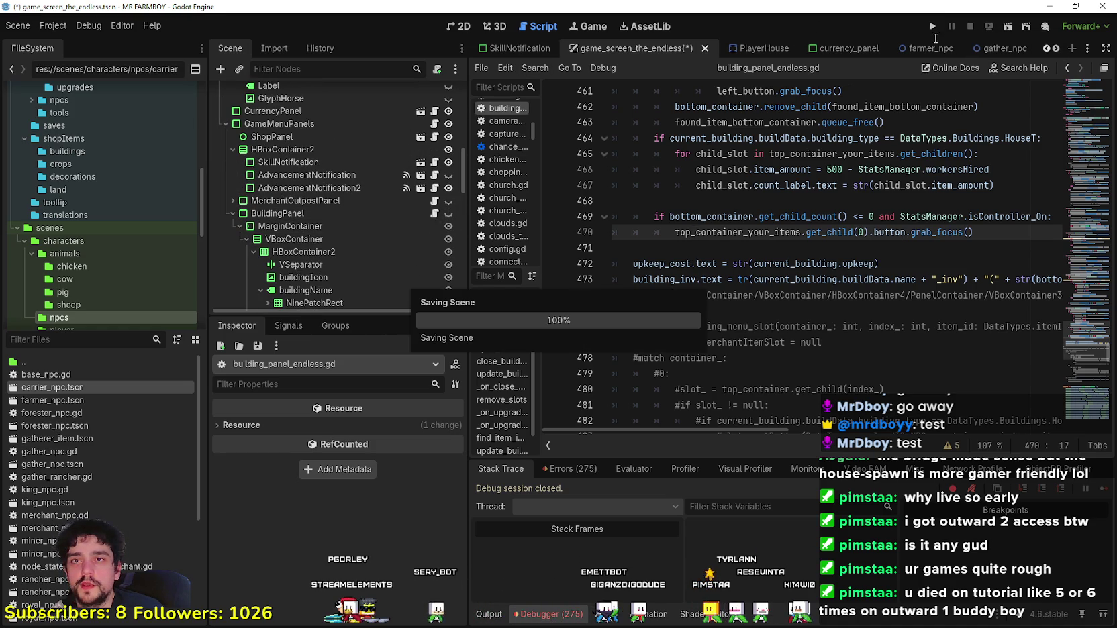
click(932, 27)
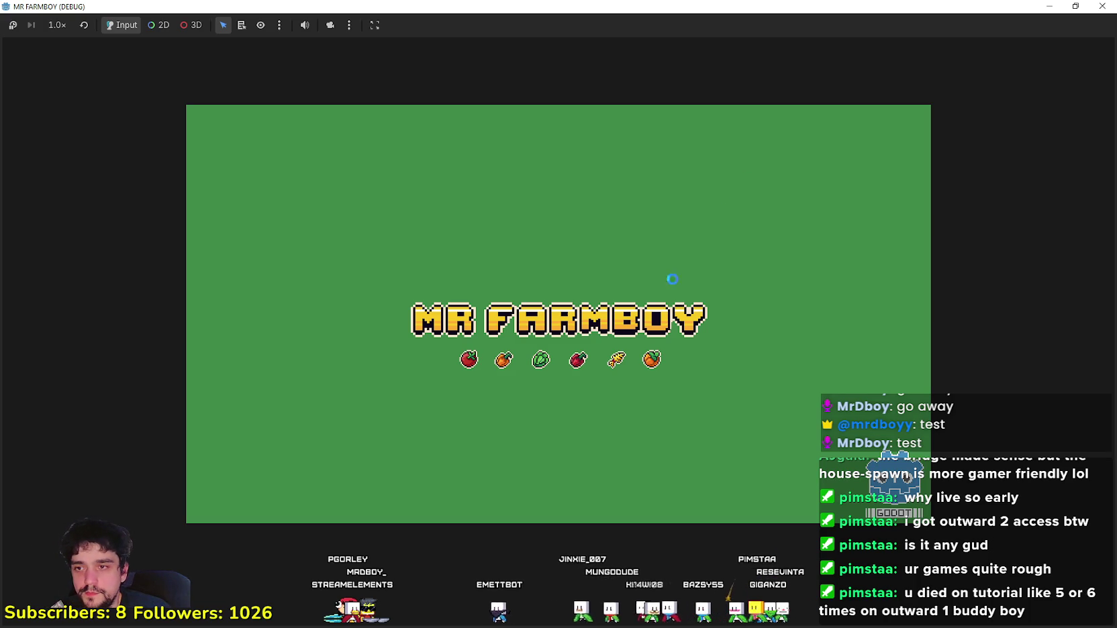
click(1103, 6)
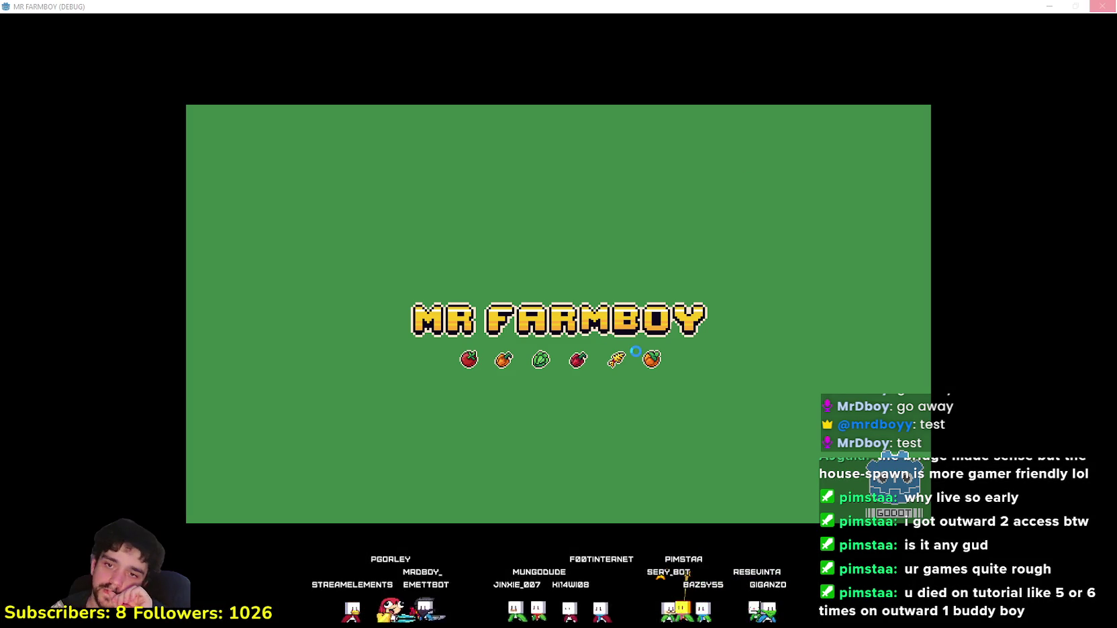
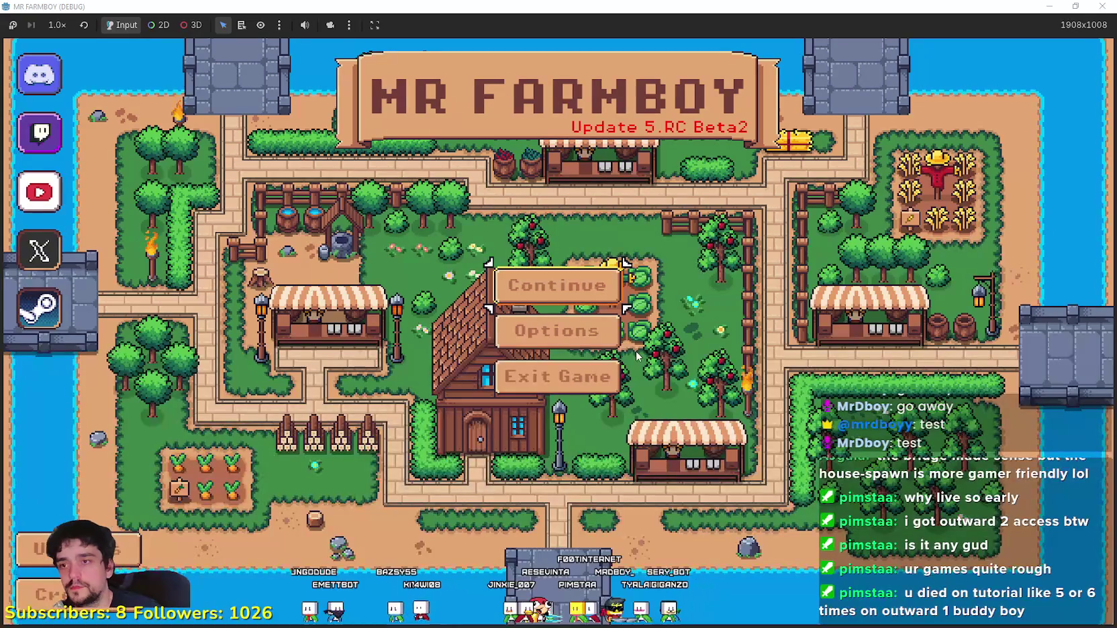
Step: Load the Save 4 game from the save list
key(Return)
scroll(622, 327, down, 2)
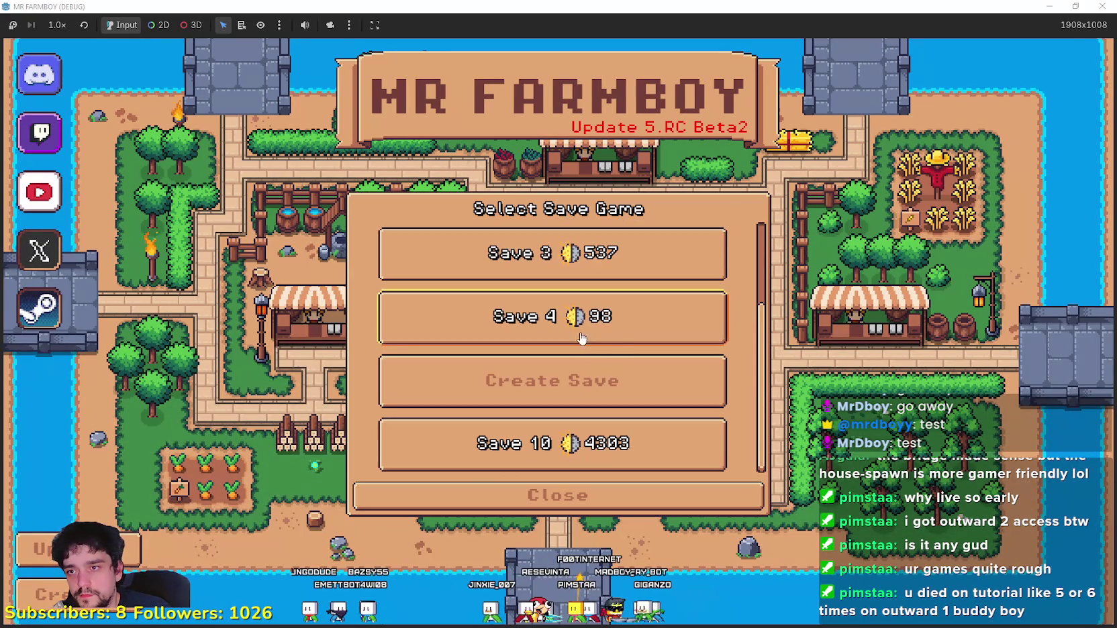
click(622, 328)
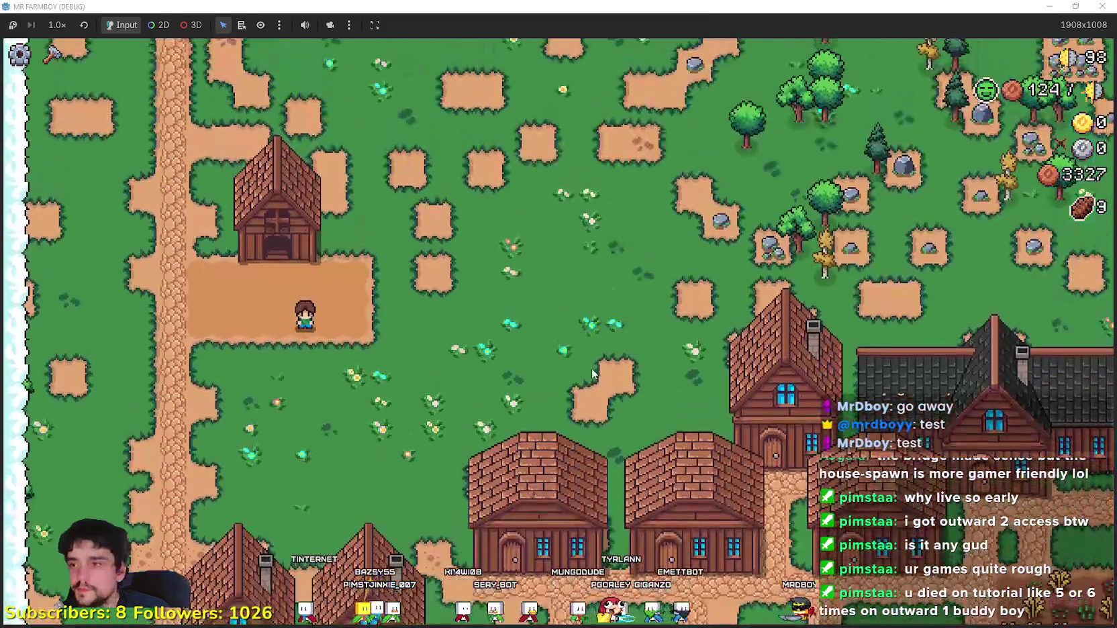
Step: Walk into the coop and scroll through the Coop panel's chicken, animal and crop slots
key(w)
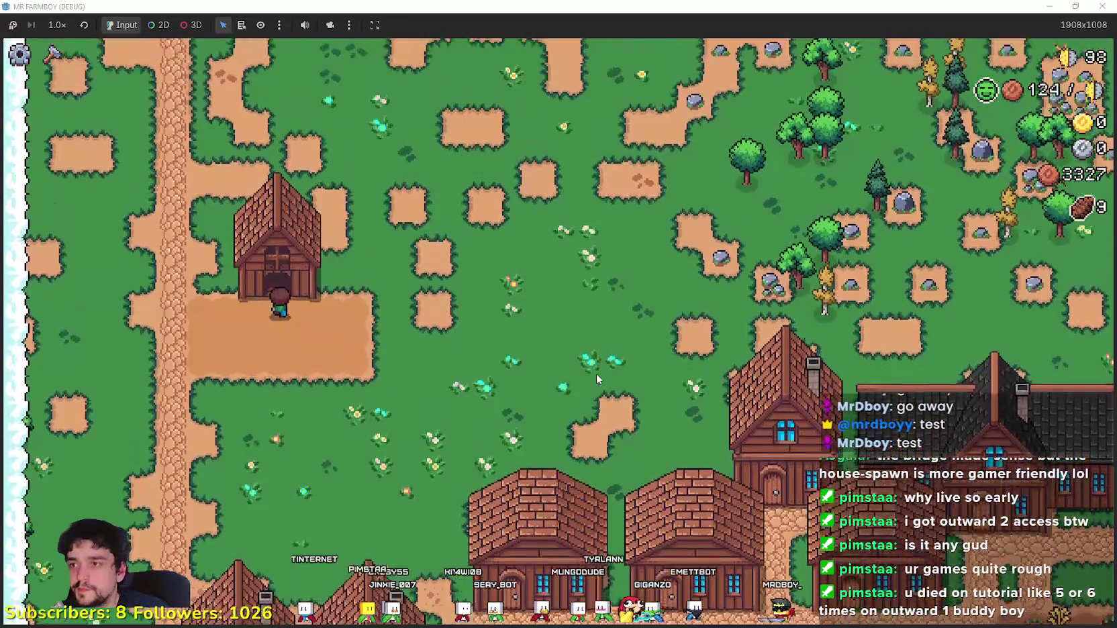
scroll(696, 272, down, 1)
drag(695, 272, 695, 316)
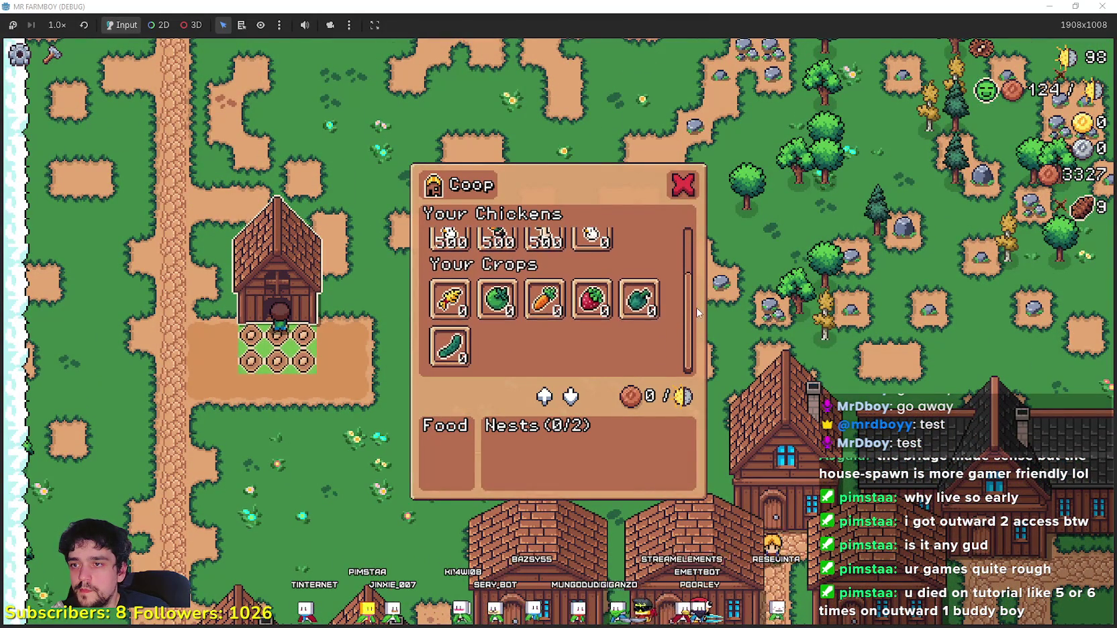
scroll(524, 323, up, 3)
scroll(523, 336, down, 3)
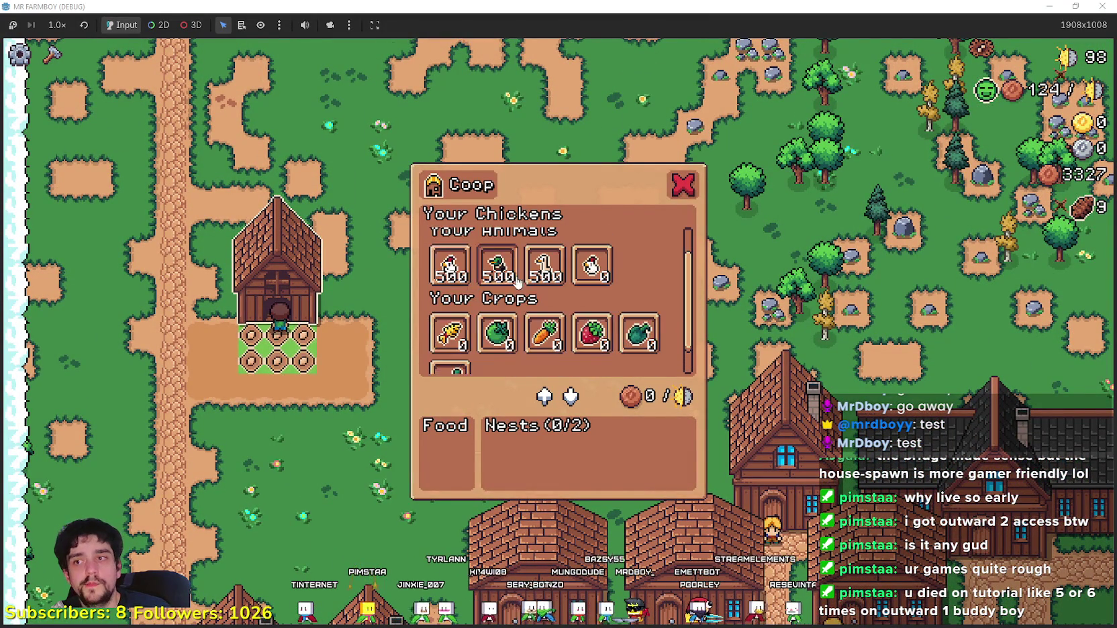
scroll(595, 289, up, 3)
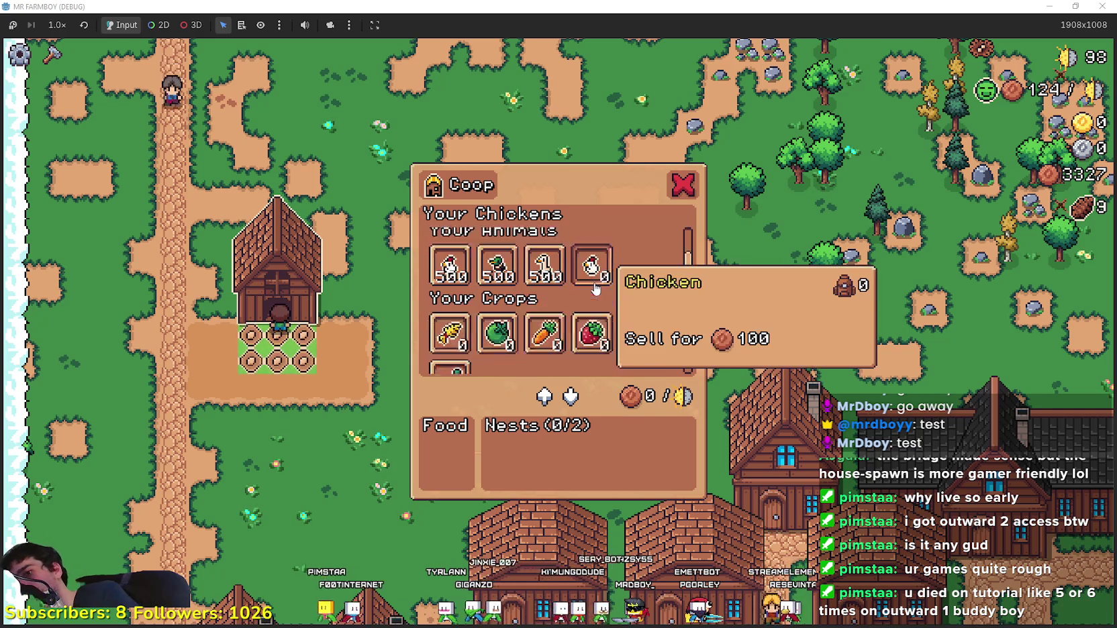
scroll(596, 285, down, 3)
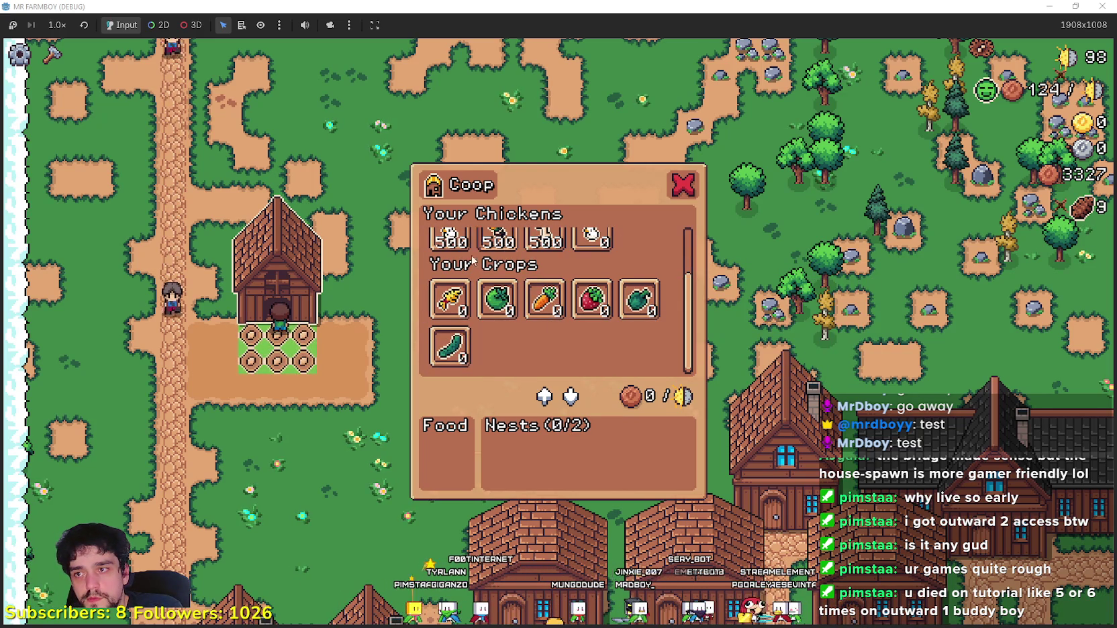
scroll(520, 276, up, 2)
scroll(530, 315, down, 2)
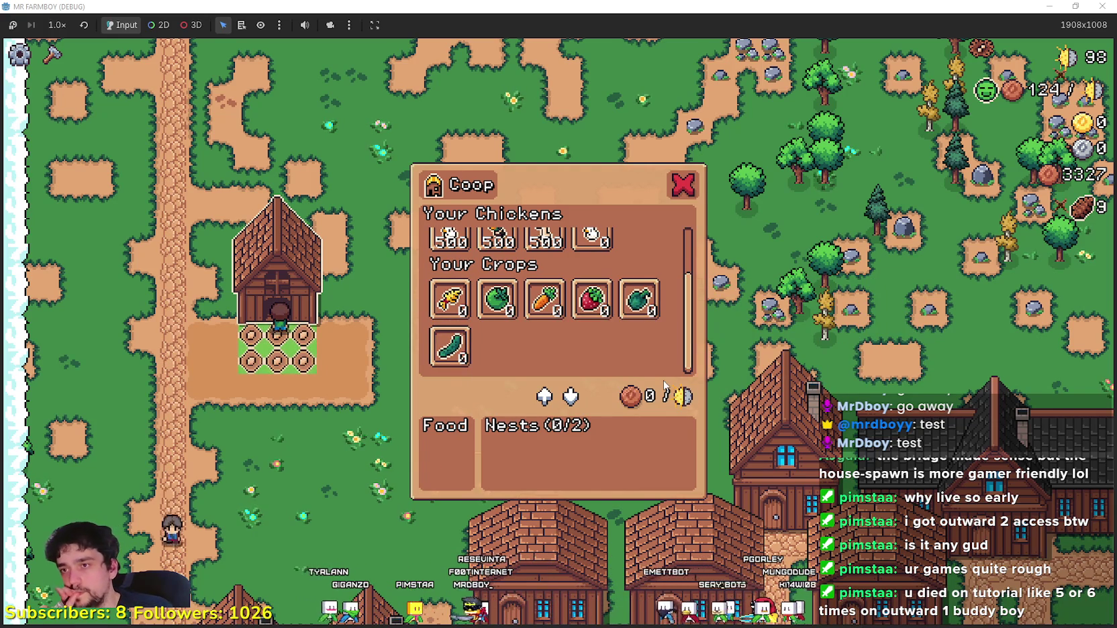
scroll(606, 324, up, 2)
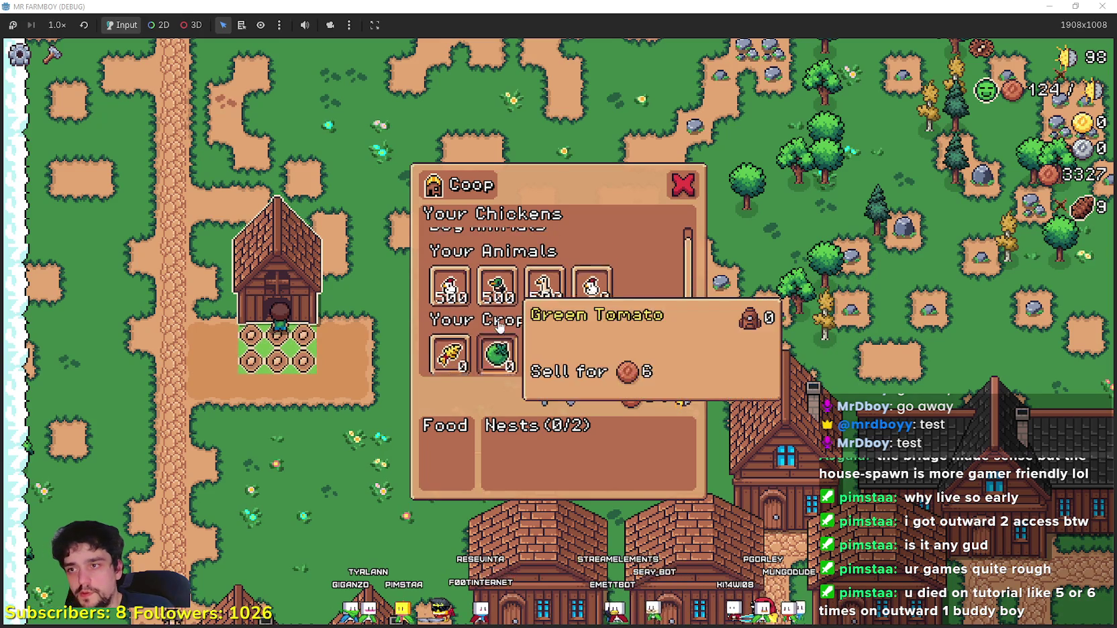
scroll(578, 322, up, 2)
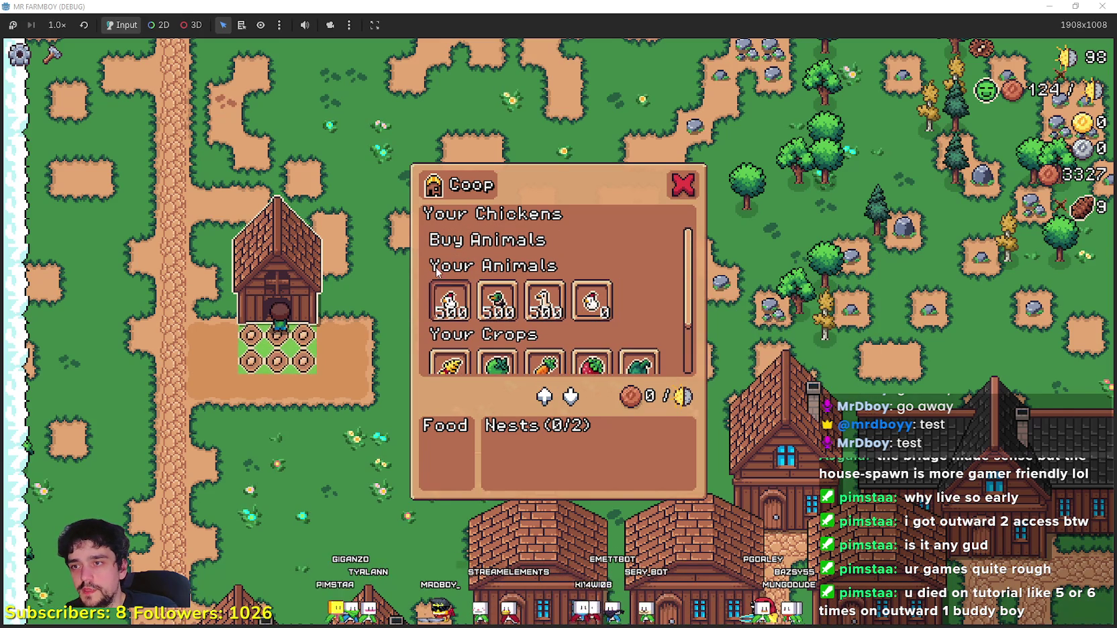
key(alt+Tab)
Step: Find the first loop in remove_slots() and tidy the blank line after it
click(697, 249)
scroll(697, 248, up, 3)
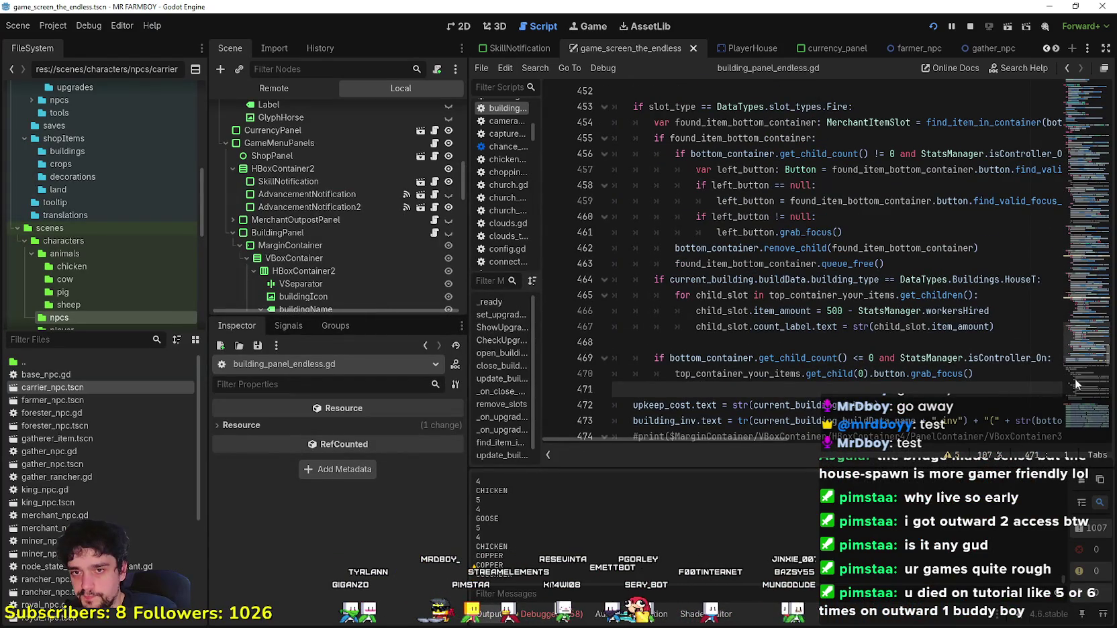
drag(1086, 321, 1079, 245)
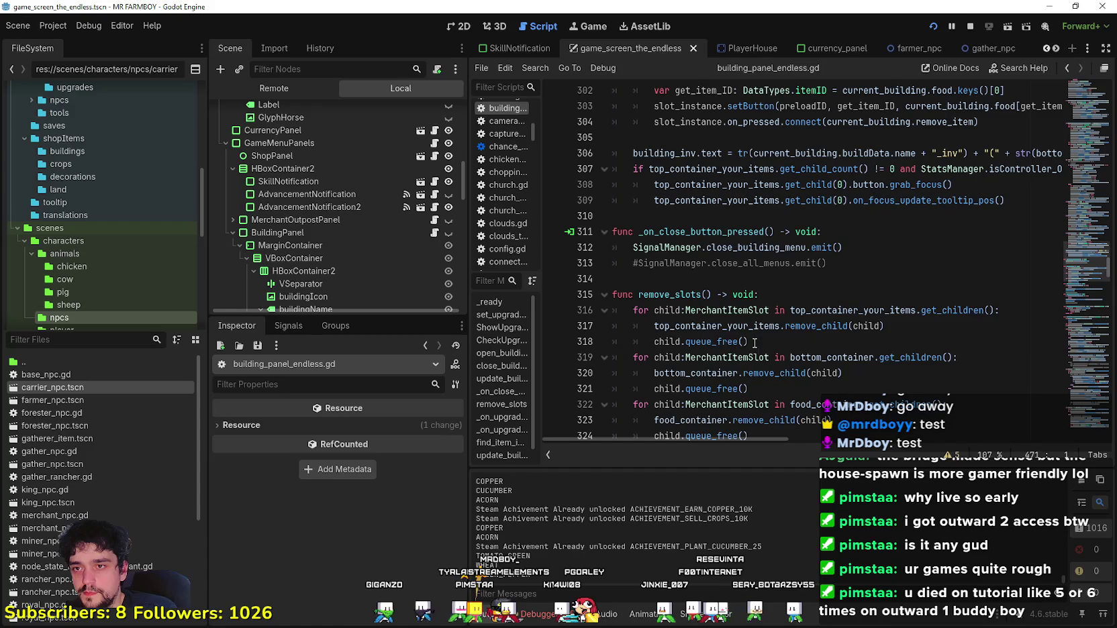
drag(752, 342, 602, 311)
key(ctrl+c)
click(777, 329)
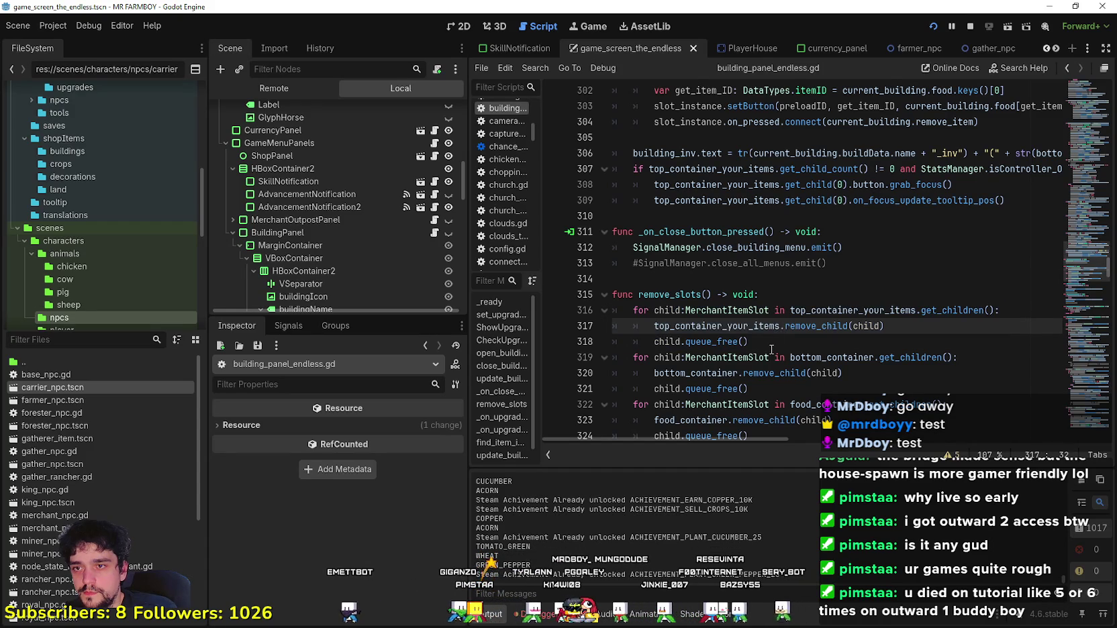
click(771, 344)
key(Return)
drag(653, 358, 609, 356)
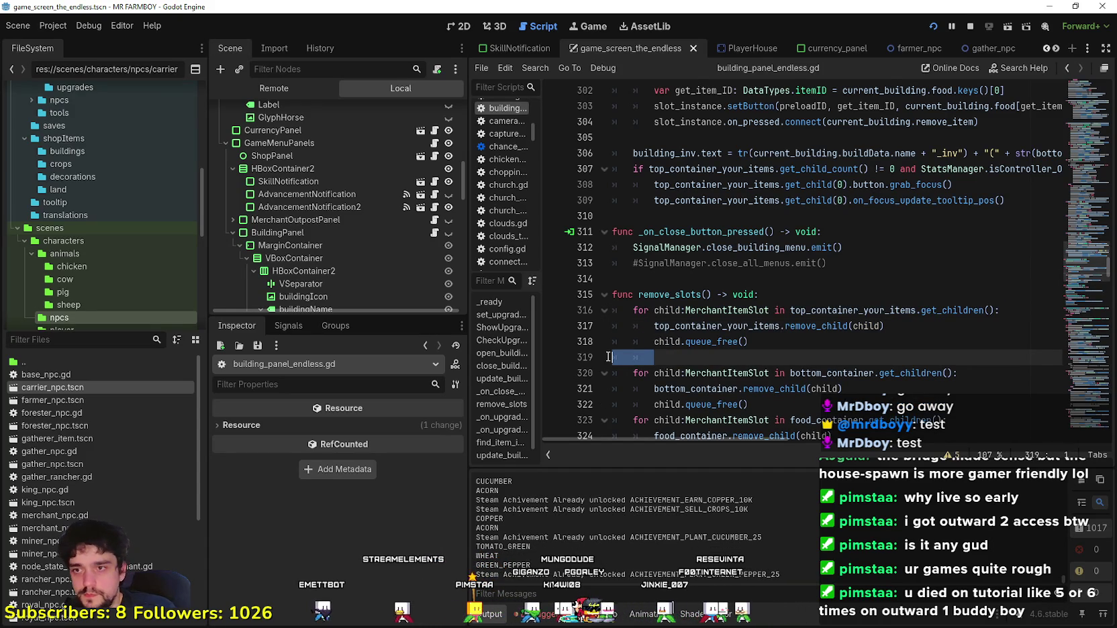
key(BackSpace)
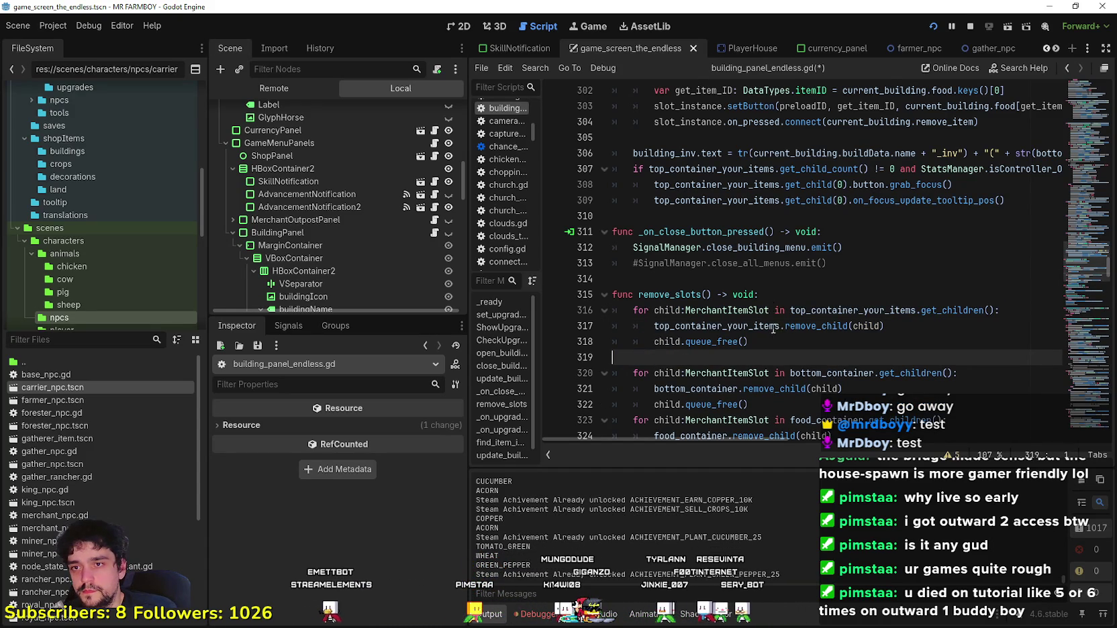
key(BackSpace)
Step: Paste a copy of the first loop at the start of remove_slots(), iterating over top_container_hirable
click(783, 295)
key(Return)
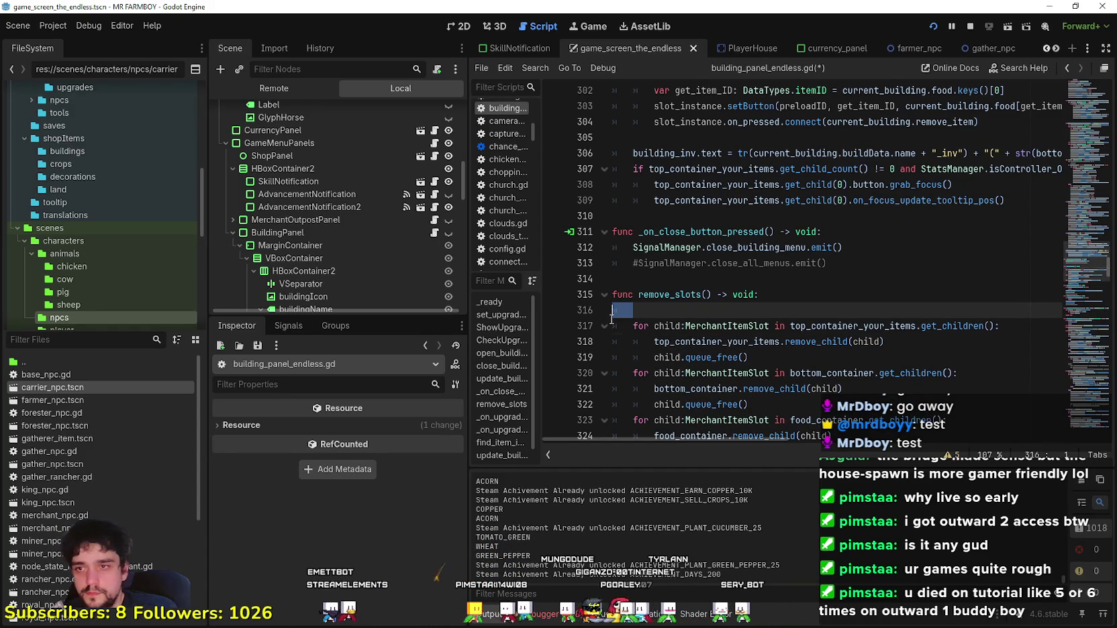
key(ctrl+v)
double_click(720, 312)
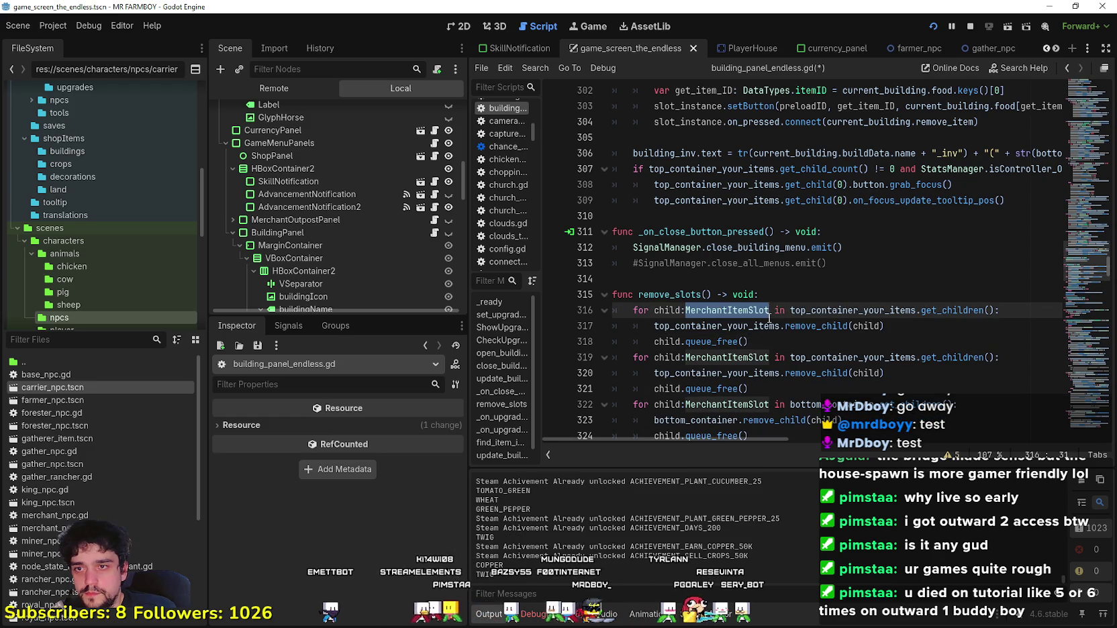
double_click(844, 314)
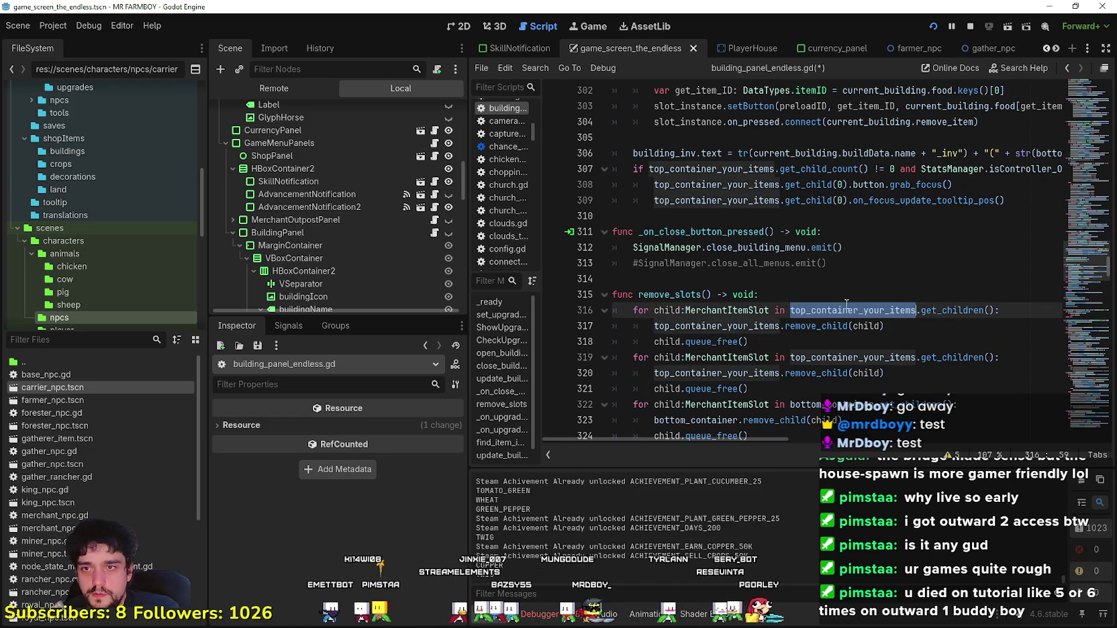
text(top)
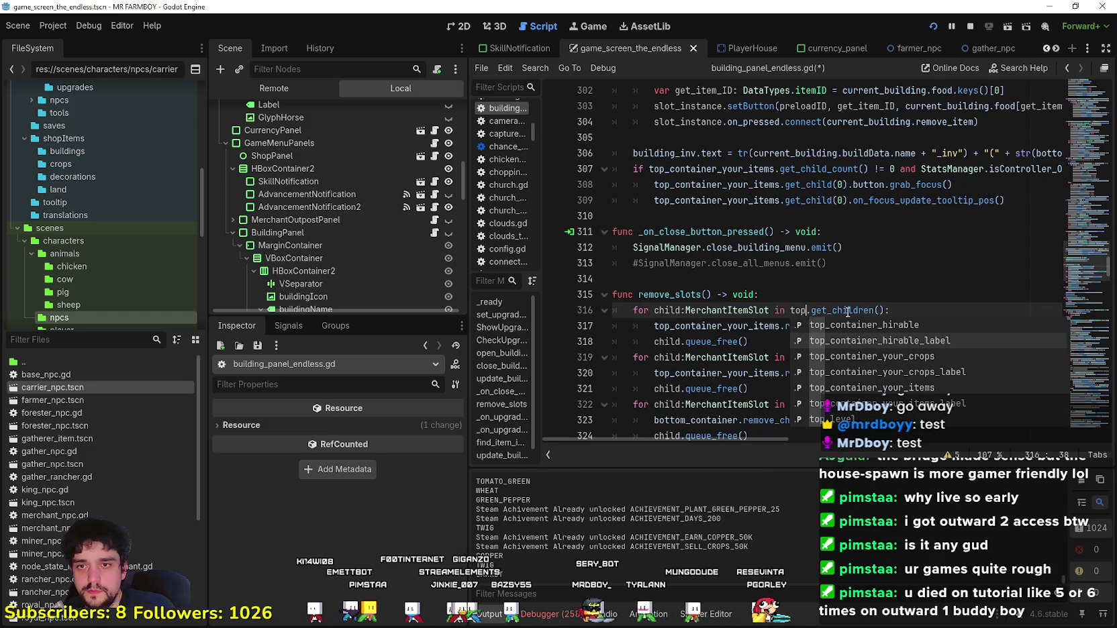
key(Return)
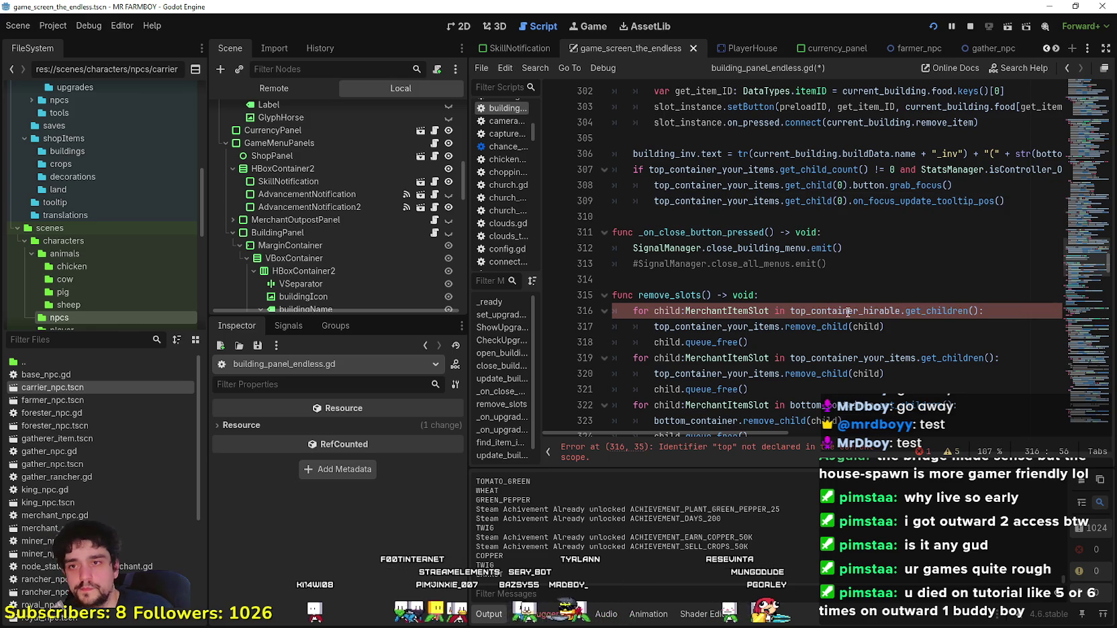
Step: Make the new loop's body on line 317 also use top_container_hirable
drag(790, 311, 803, 308)
double_click(813, 309)
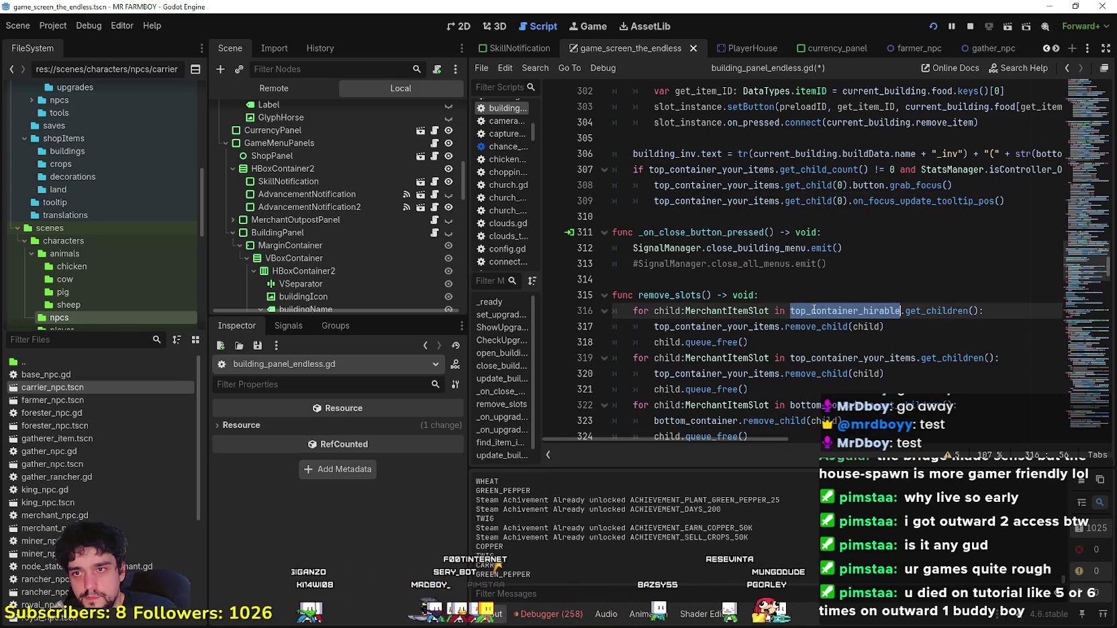
double_click(708, 326)
key(Right)
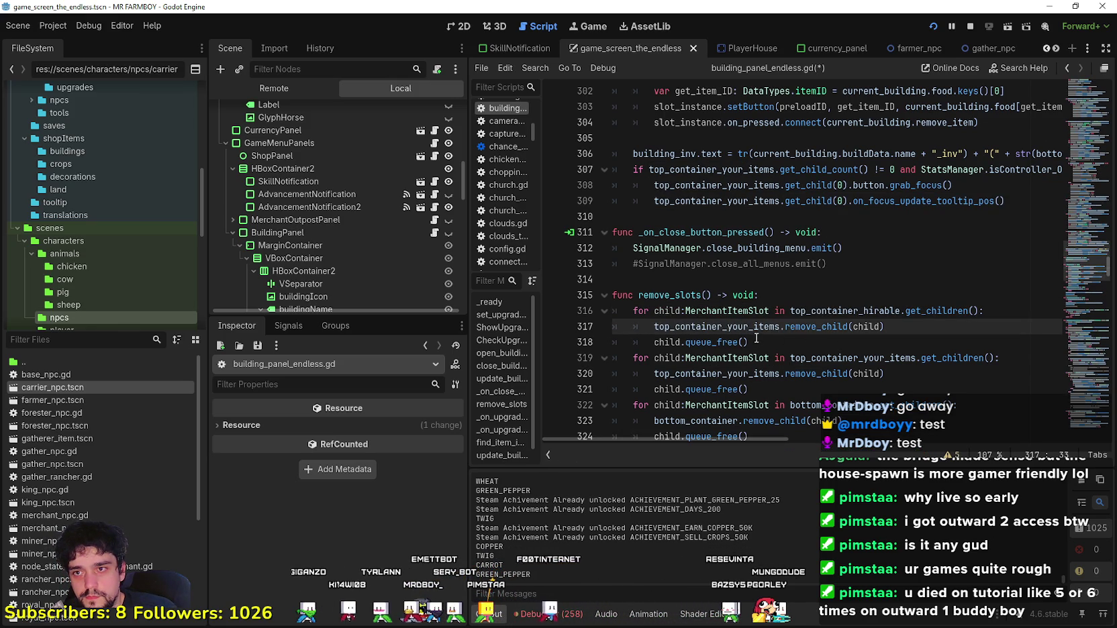
double_click(845, 311)
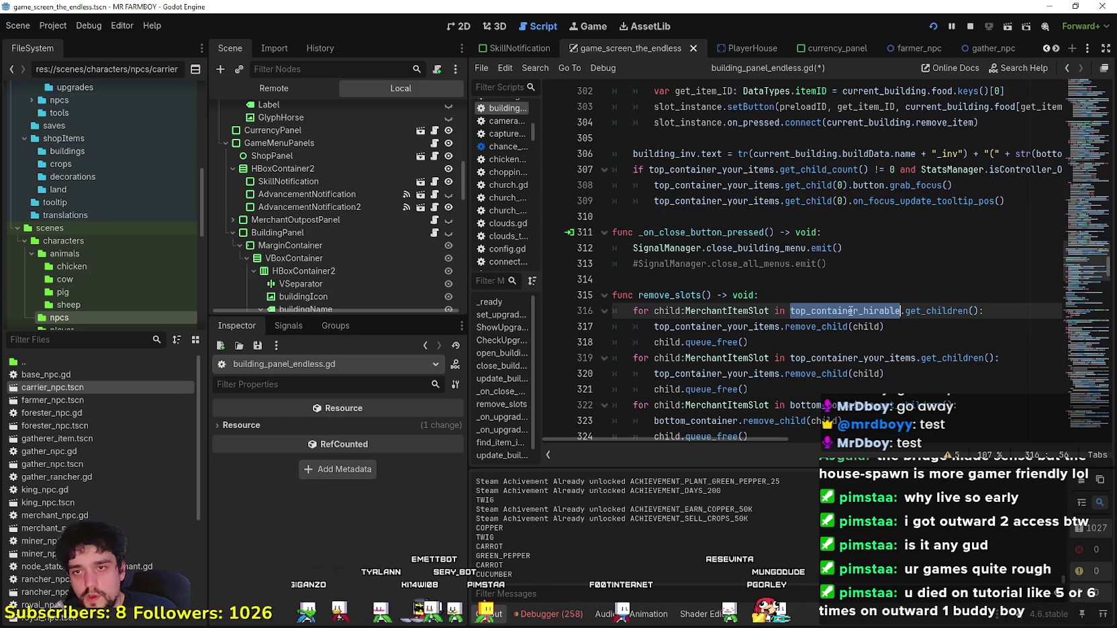
right_click(854, 314)
click(869, 387)
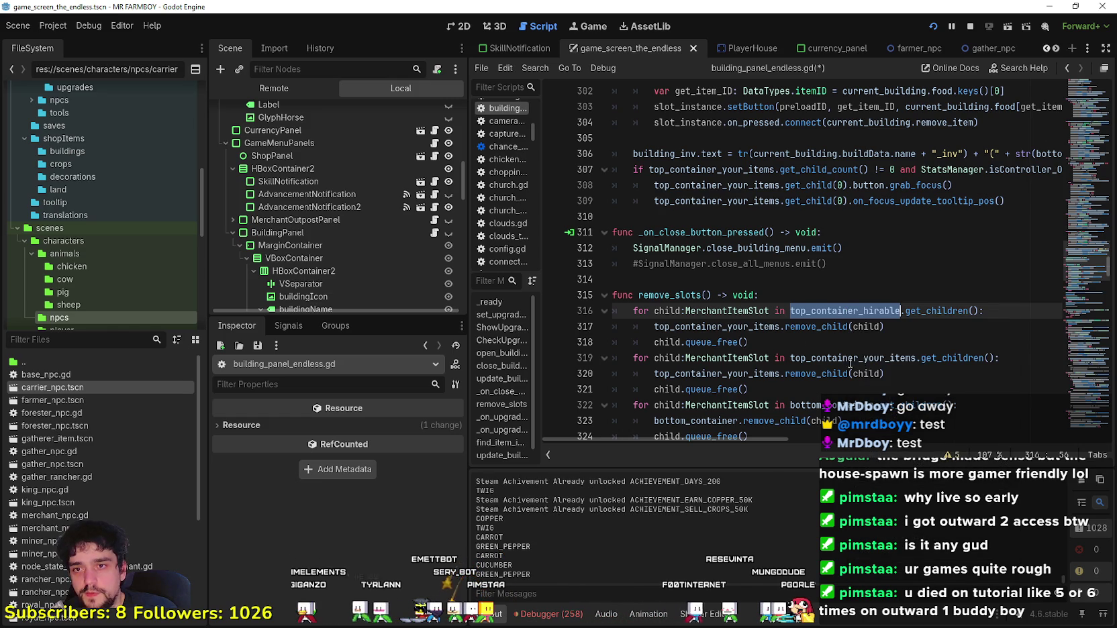
double_click(739, 327)
key(ctrl+v)
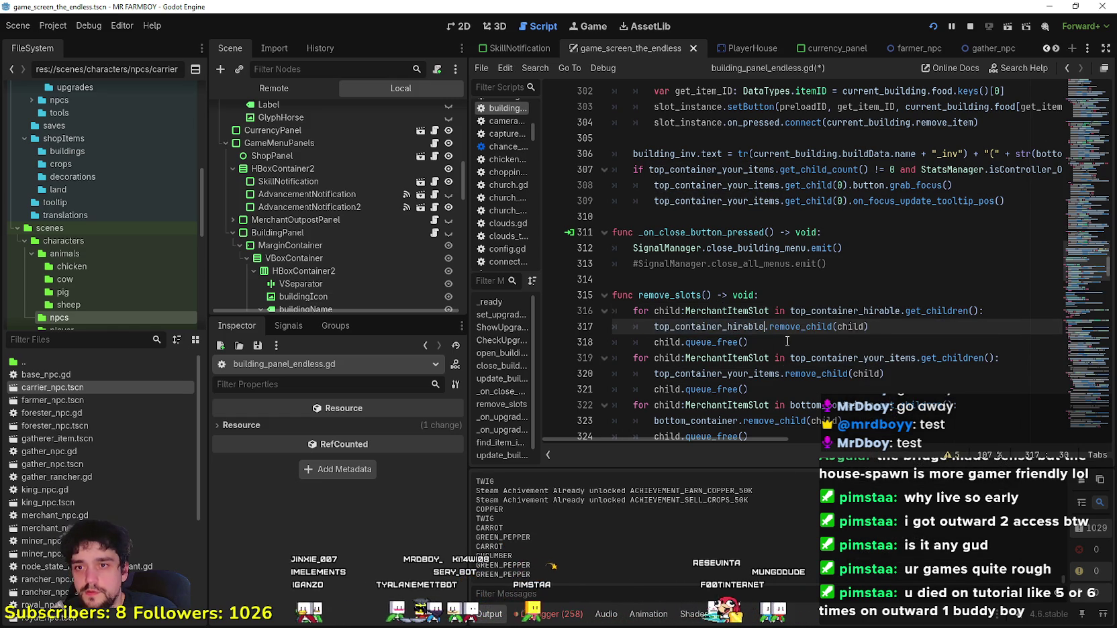
click(766, 385)
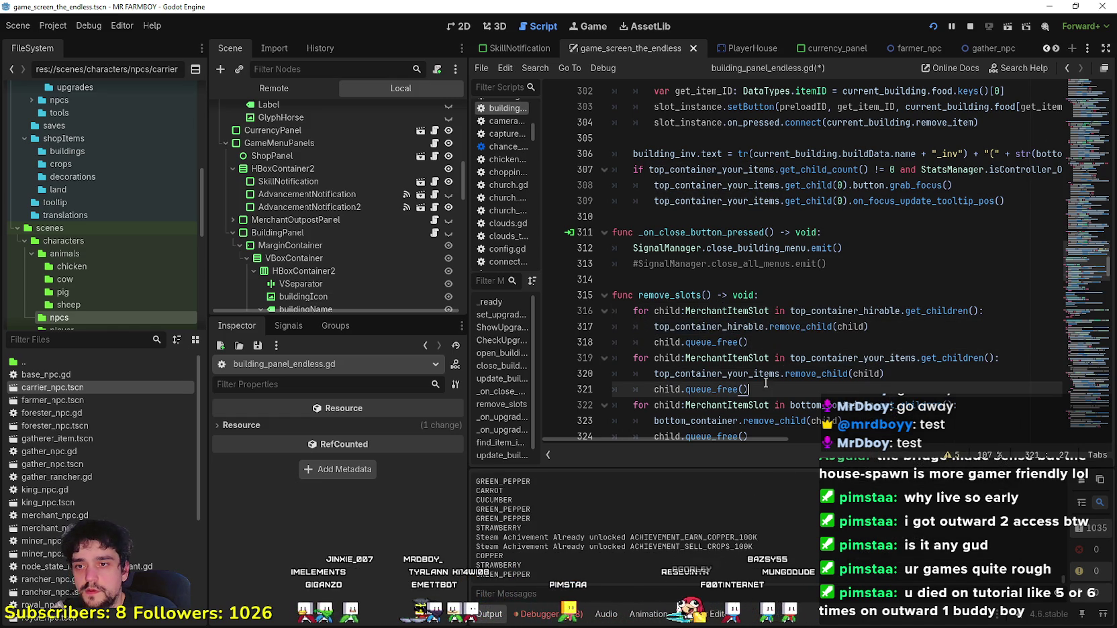
shift+click(608, 358)
Step: Duplicate the second loop below it and make its header iterate top_container_your_crops
right_click(661, 368)
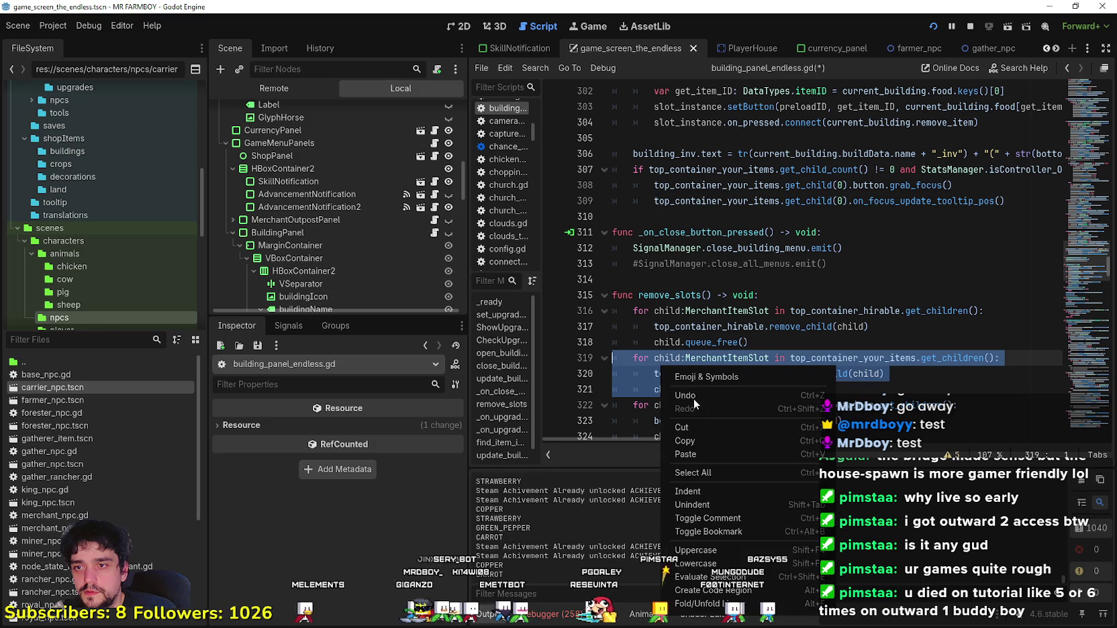
click(685, 441)
click(759, 390)
key(Return)
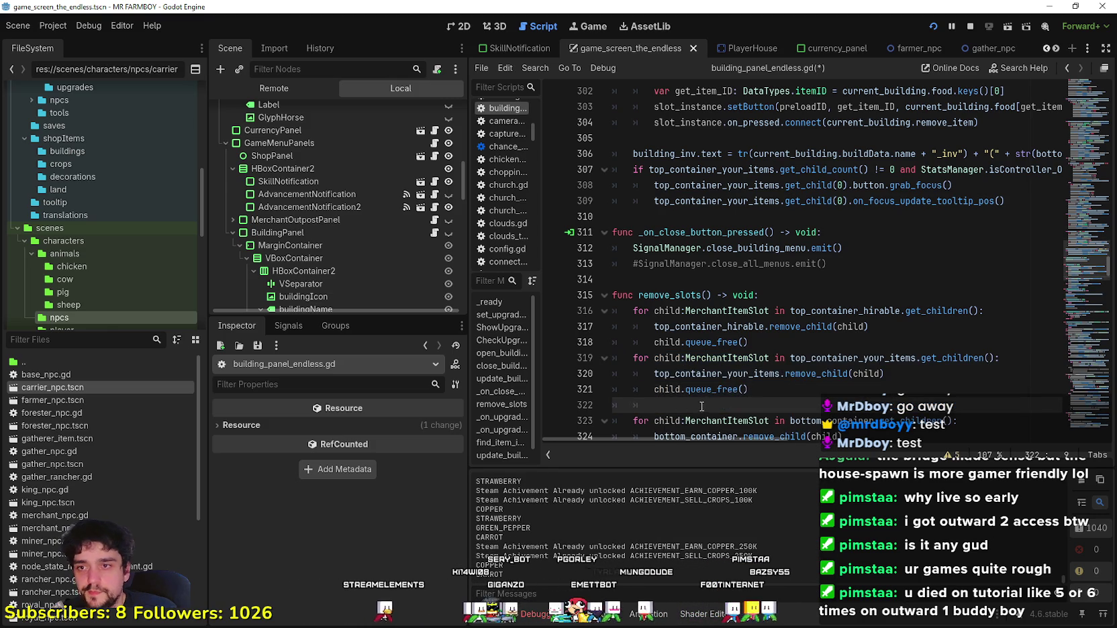
key(ctrl+v)
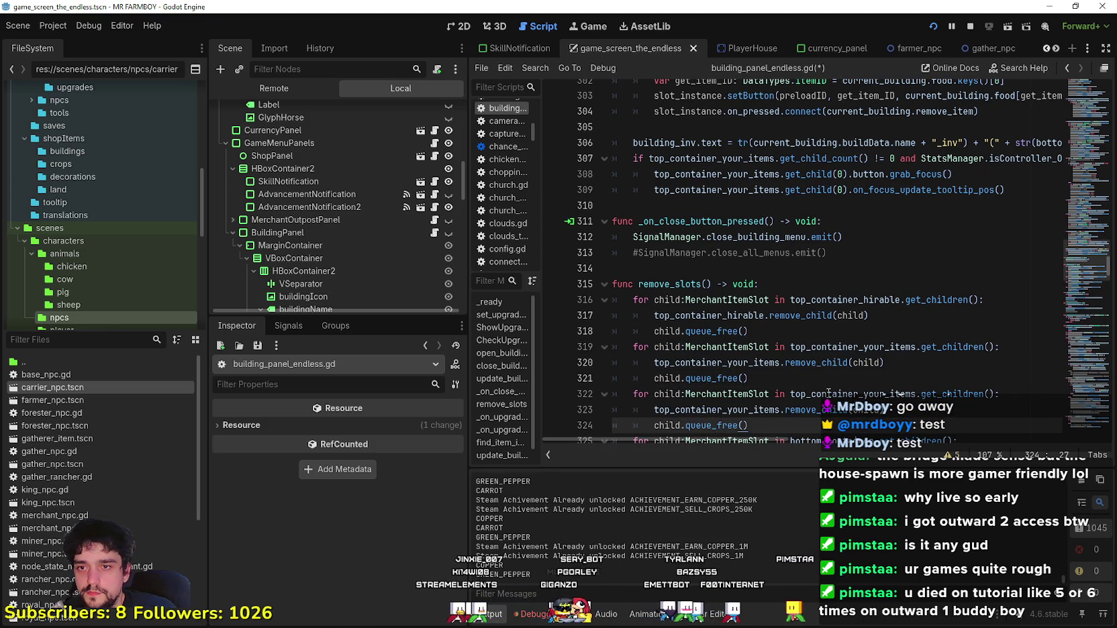
double_click(842, 395)
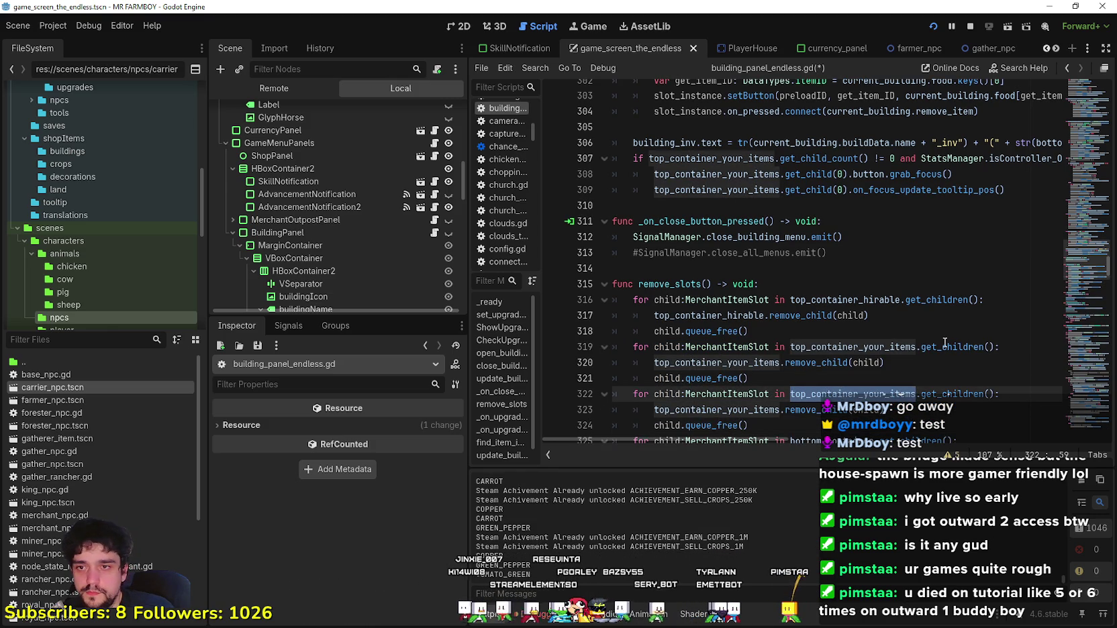
text(top)
key(Down)
key(Down)
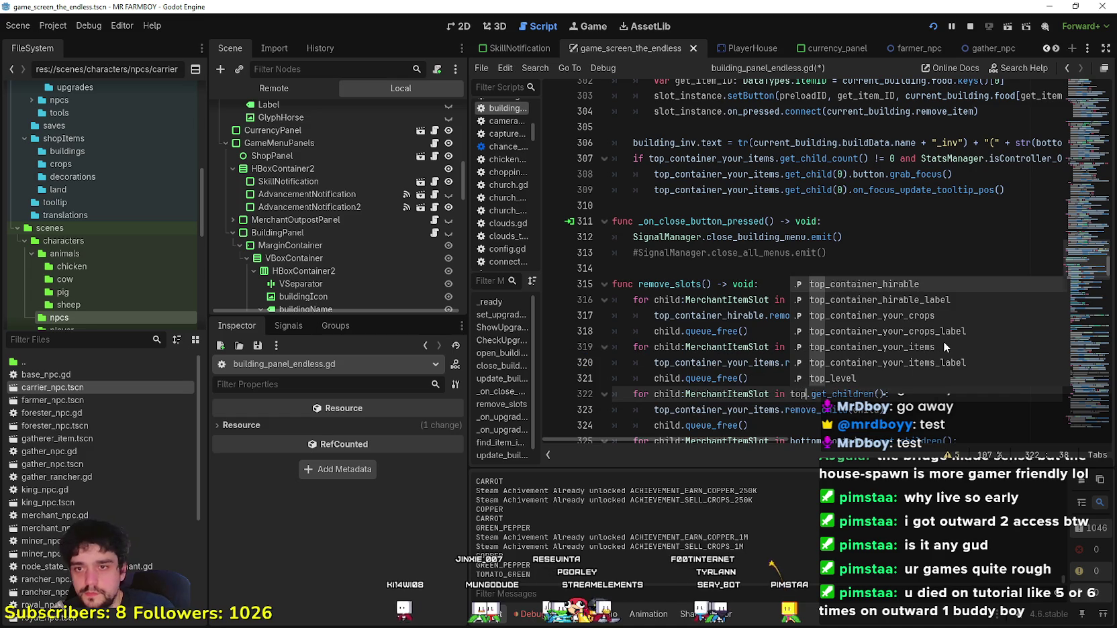
key(Return)
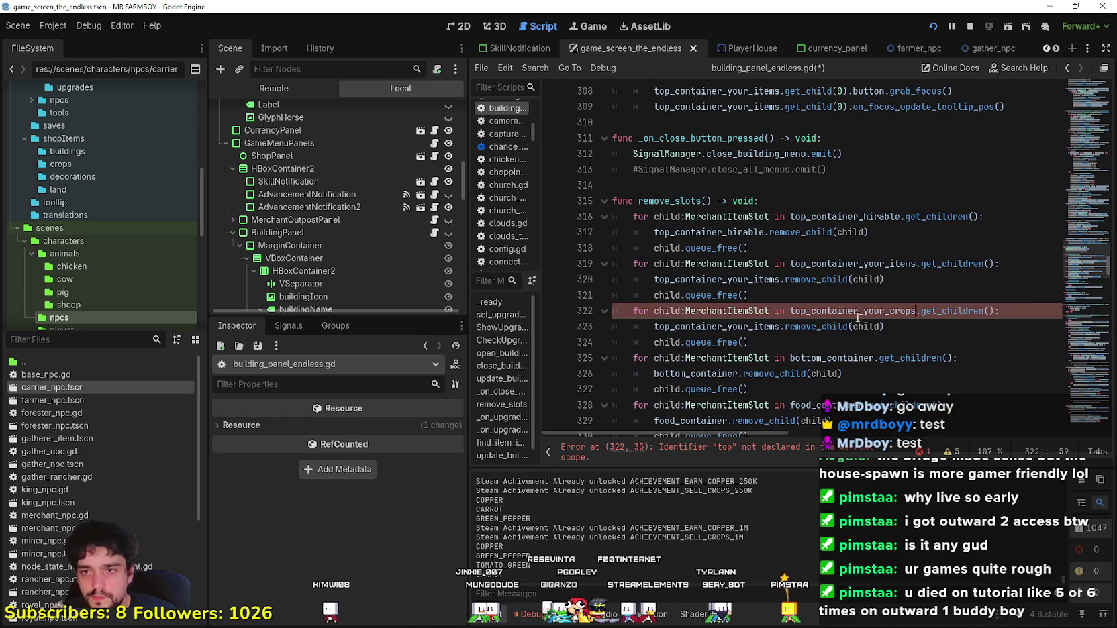
Step: Change line 323's container to top_container_your_crops and save the script
double_click(699, 326)
text(t)
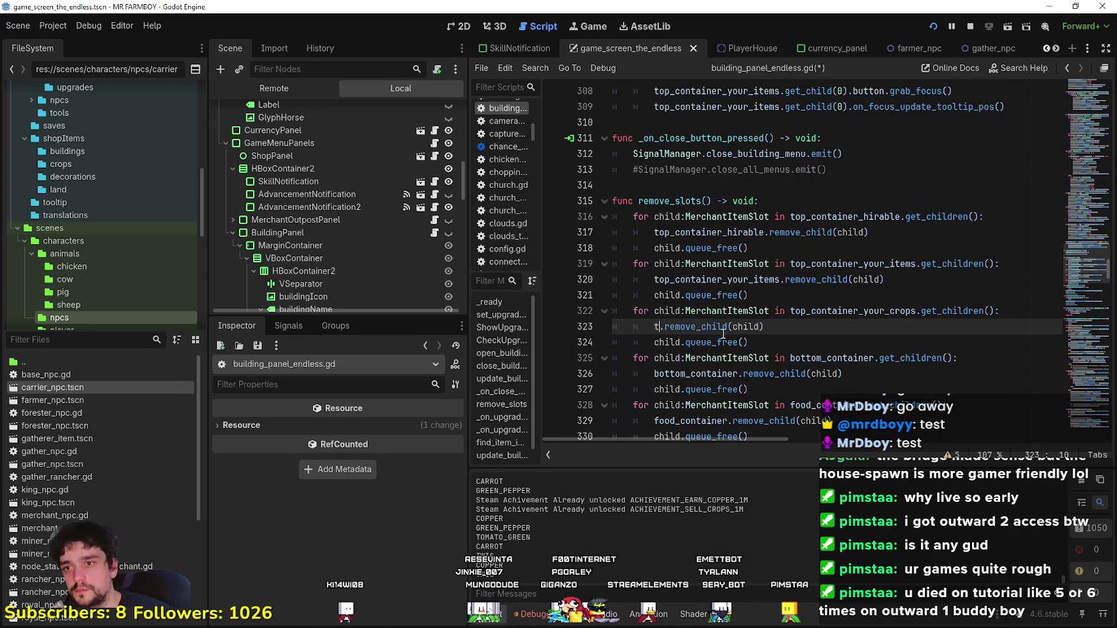
text(op)
key(Down)
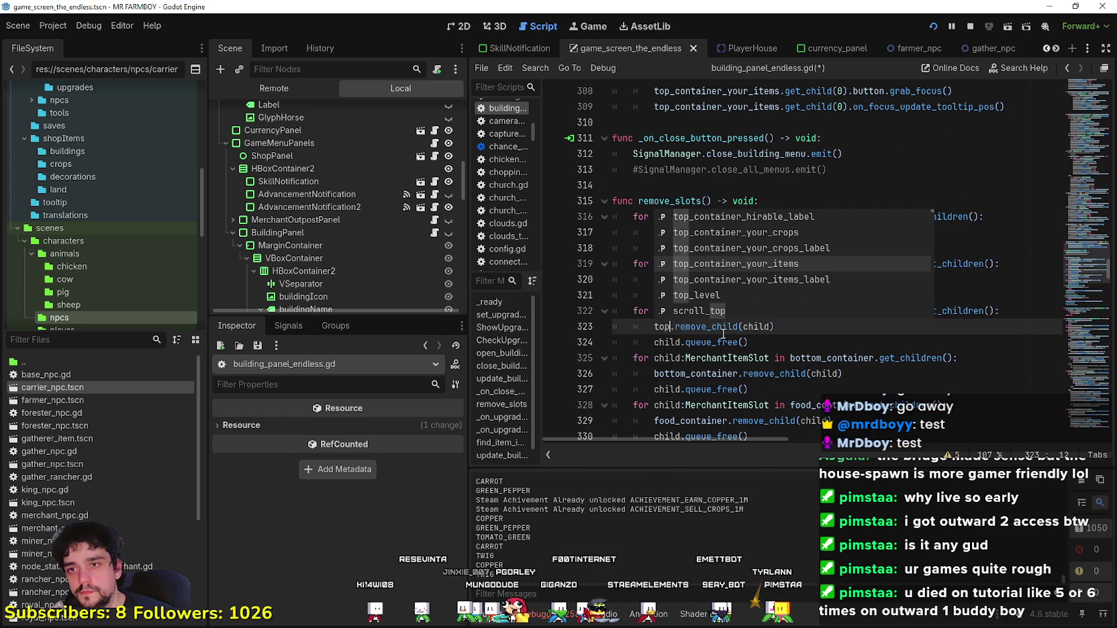
key(Up)
key(Up)
key(Return)
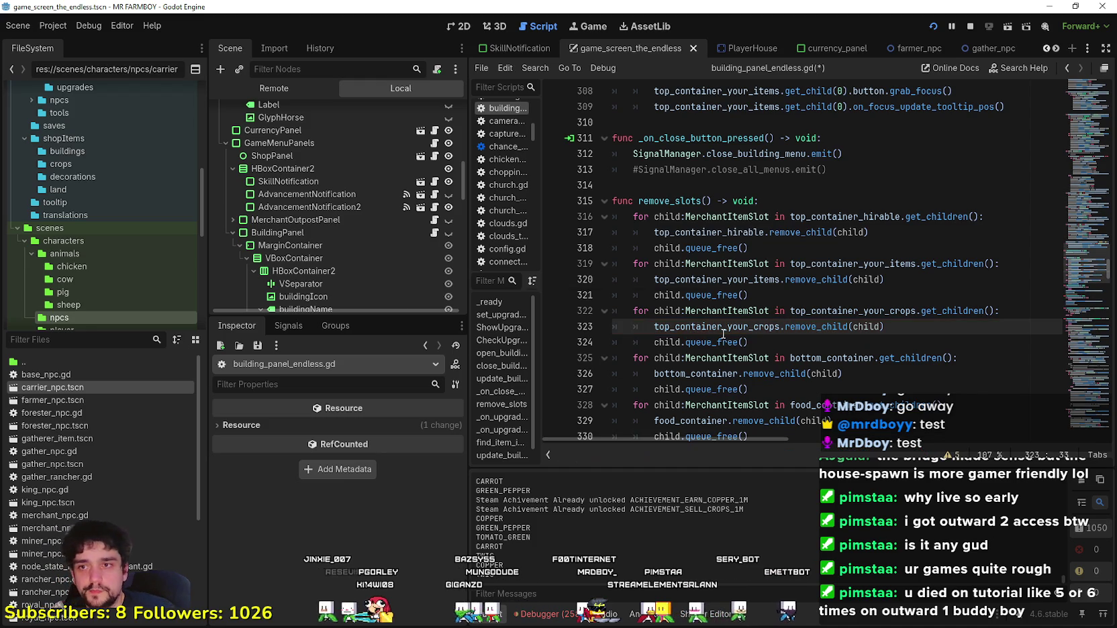
key(ctrl+s)
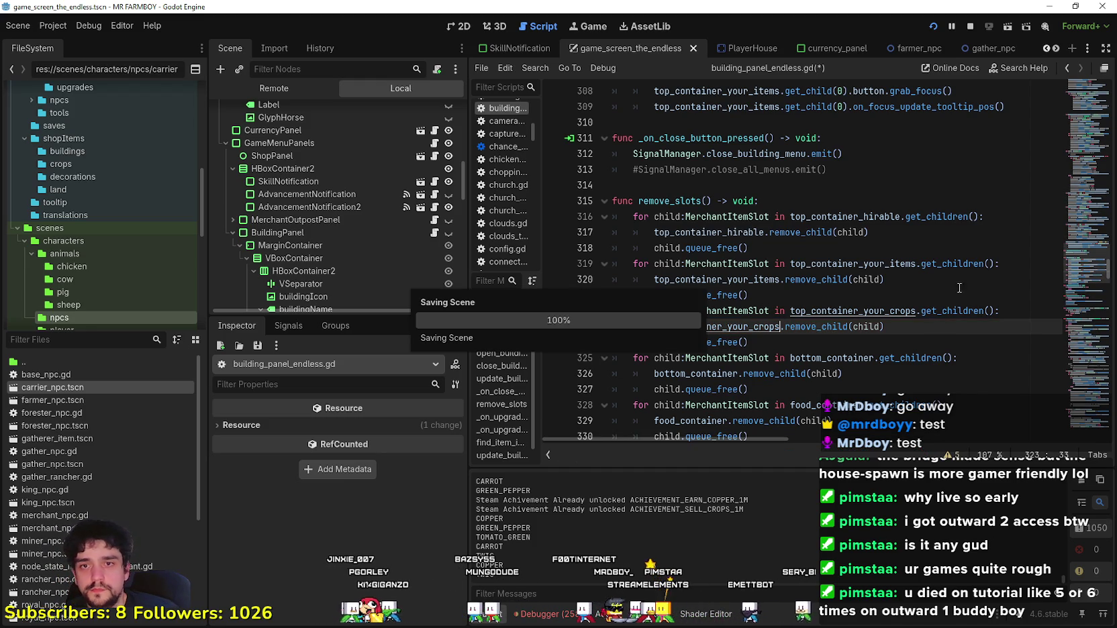
Step: Delete the commented-out get_current_rep line and its leftover blank line in the HouseT branch
scroll(1073, 356, up, 3)
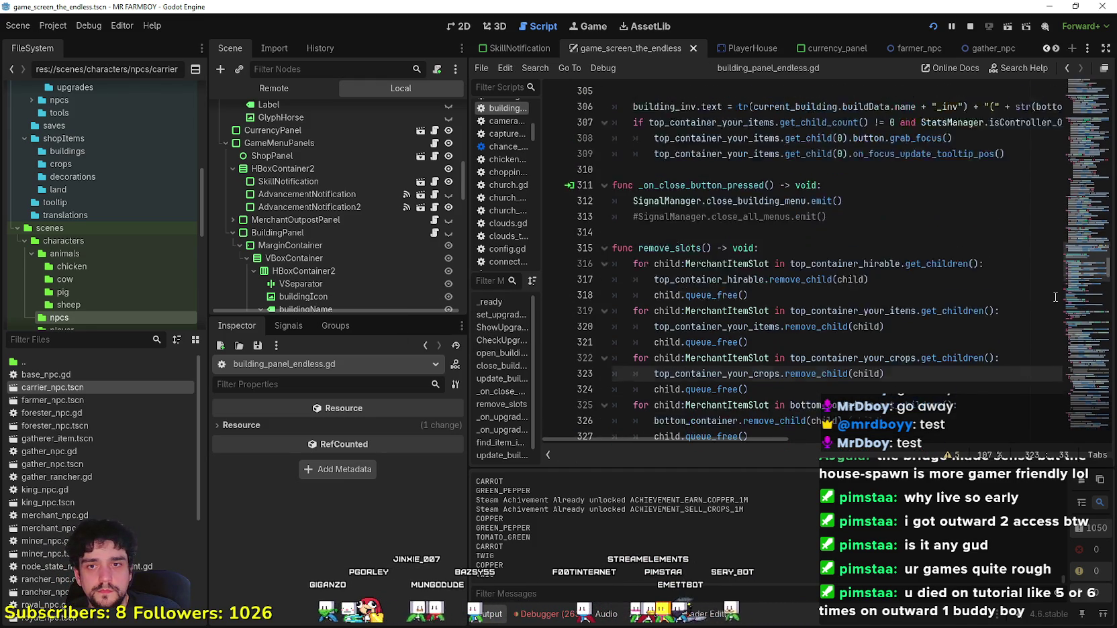
scroll(1007, 303, up, 9)
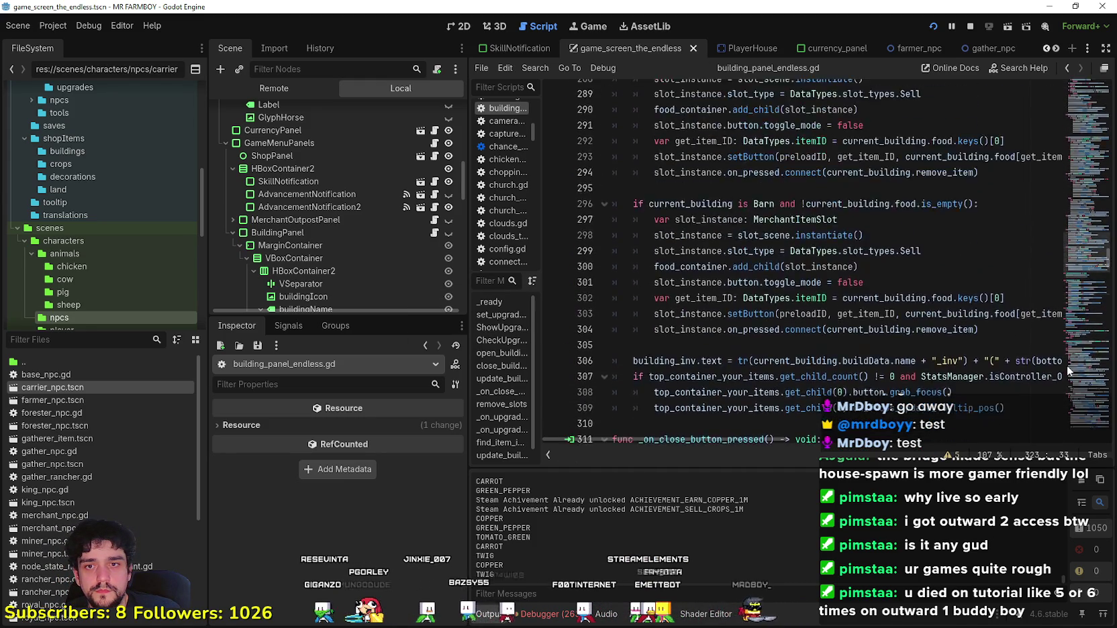
click(967, 344)
scroll(966, 329, up, 11)
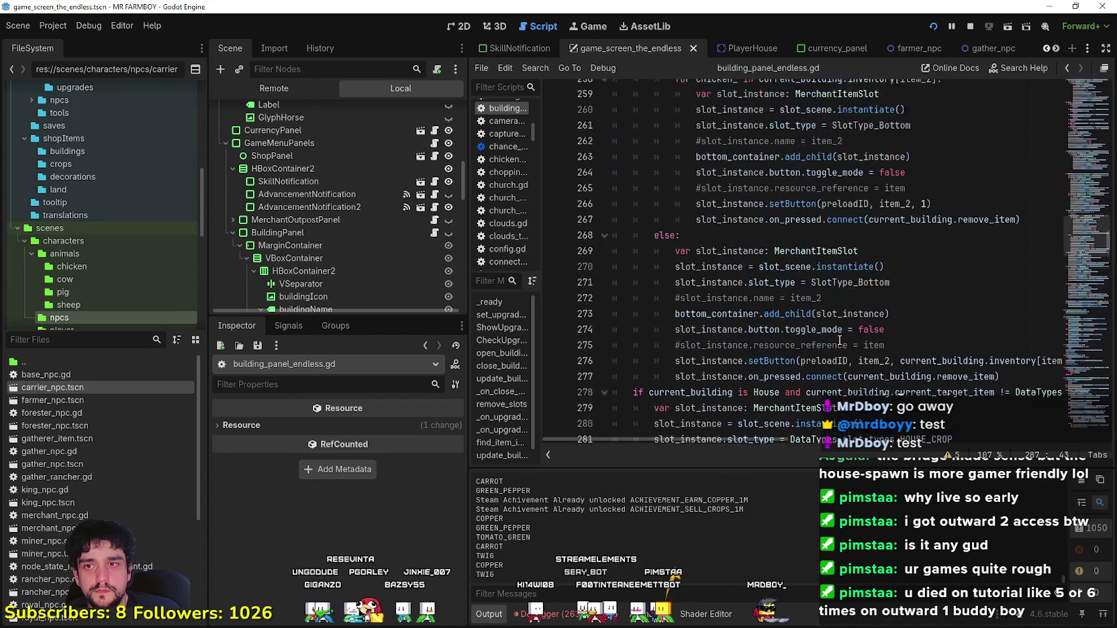
click(825, 299)
scroll(825, 300, up, 7)
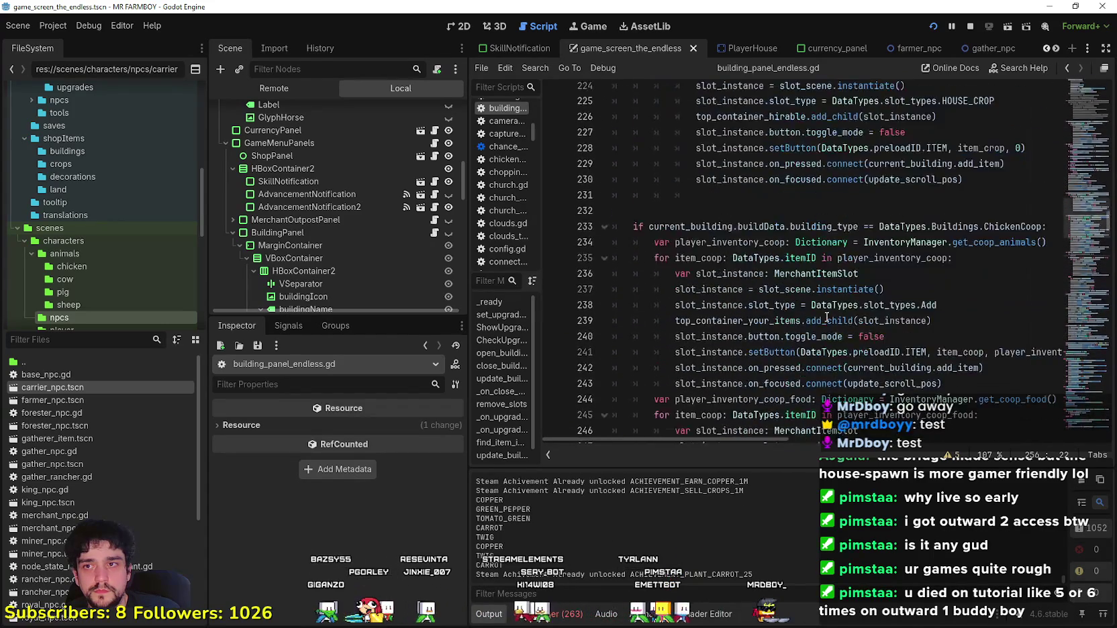
click(698, 241)
scroll(698, 238, up, 7)
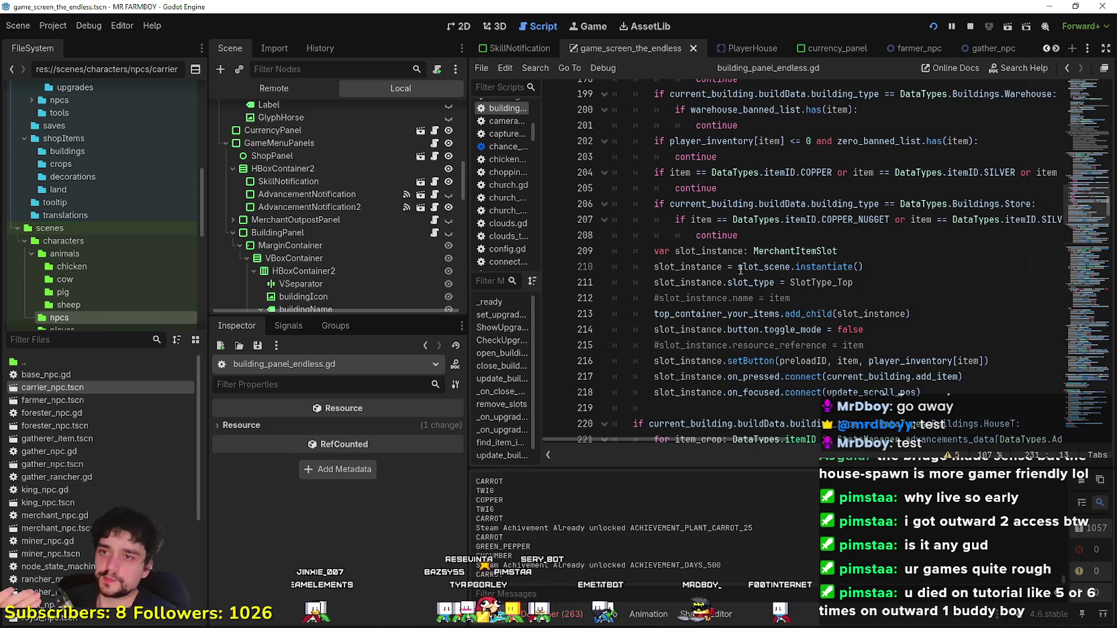
scroll(732, 272, up, 12)
scroll(734, 278, up, 3)
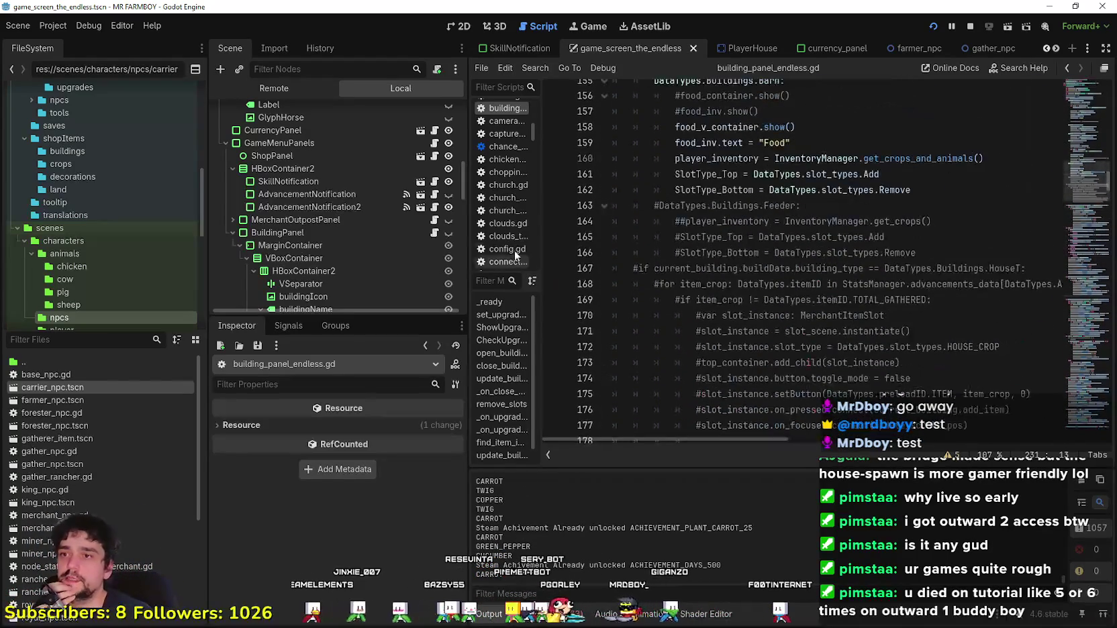
drag(468, 272, 392, 271)
scroll(604, 268, up, 13)
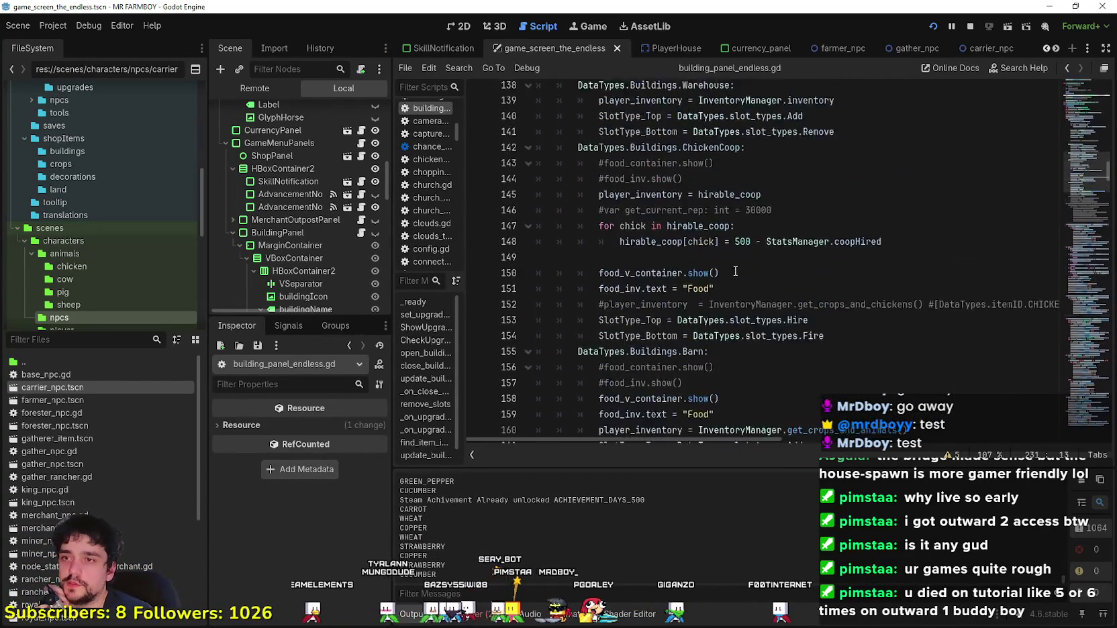
mouse_move(1095, 203)
mouse_down()
mouse_move(1085, 216)
mouse_move(1076, 158)
mouse_move(1075, 171)
mouse_up()
mouse_move(630, 175)
mouse_down()
mouse_move(629, 188)
mouse_move(604, 161)
mouse_move(537, 171)
mouse_up()
scroll(764, 286, down, 2)
click(773, 234)
click(766, 187)
scroll(752, 235, down, 4)
click(687, 218)
scroll(747, 237, up, 3)
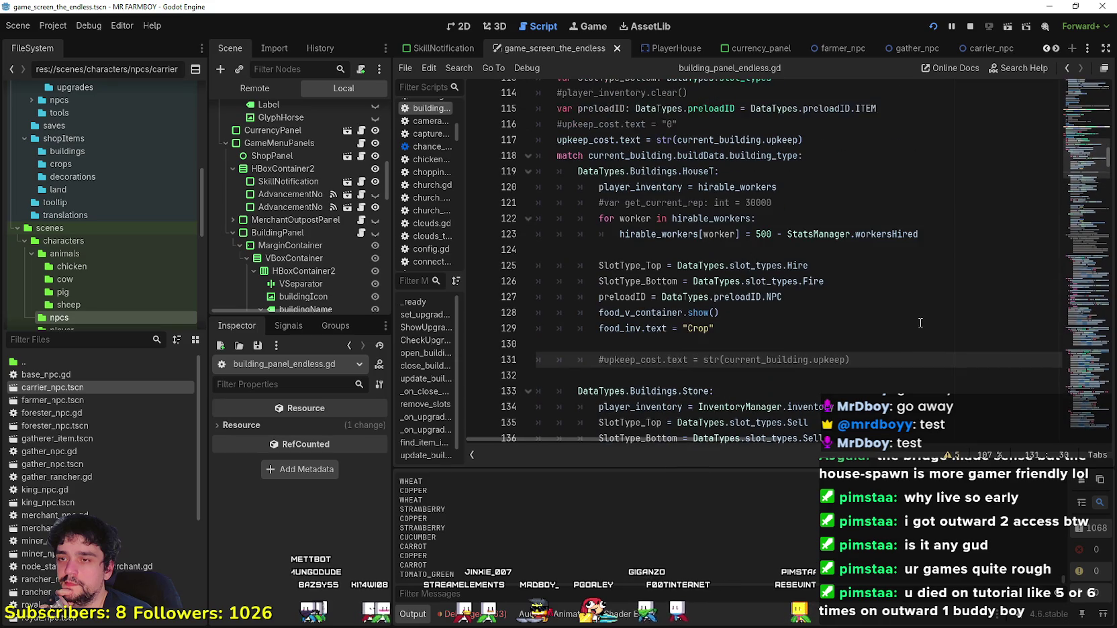
mouse_move(850, 360)
mouse_down()
mouse_move(570, 327)
mouse_move(563, 356)
mouse_up()
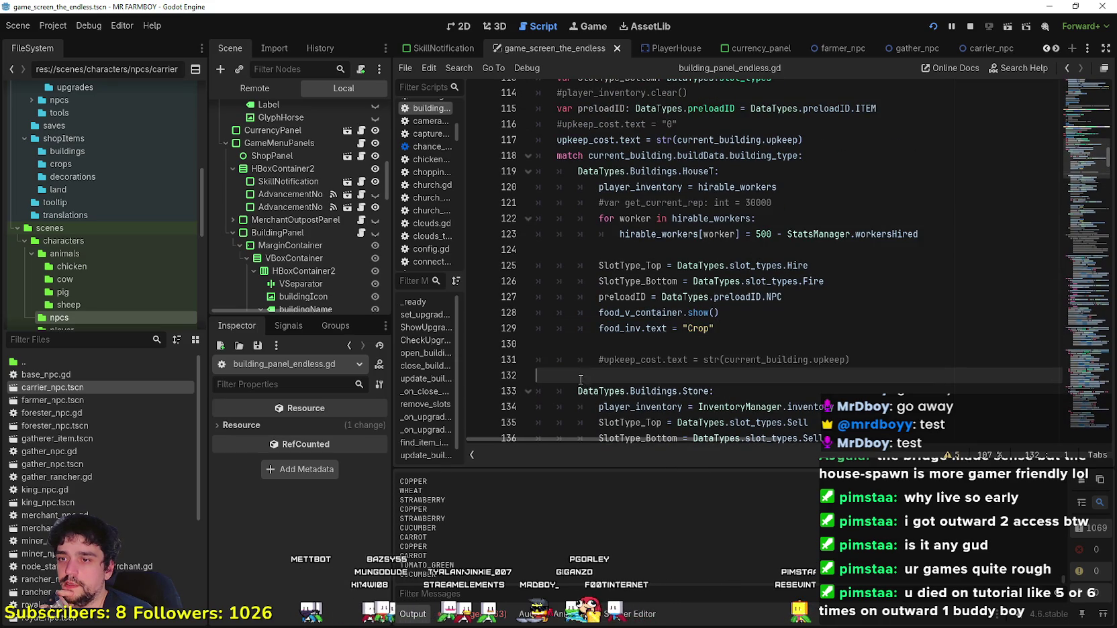
scroll(815, 363, up, 2)
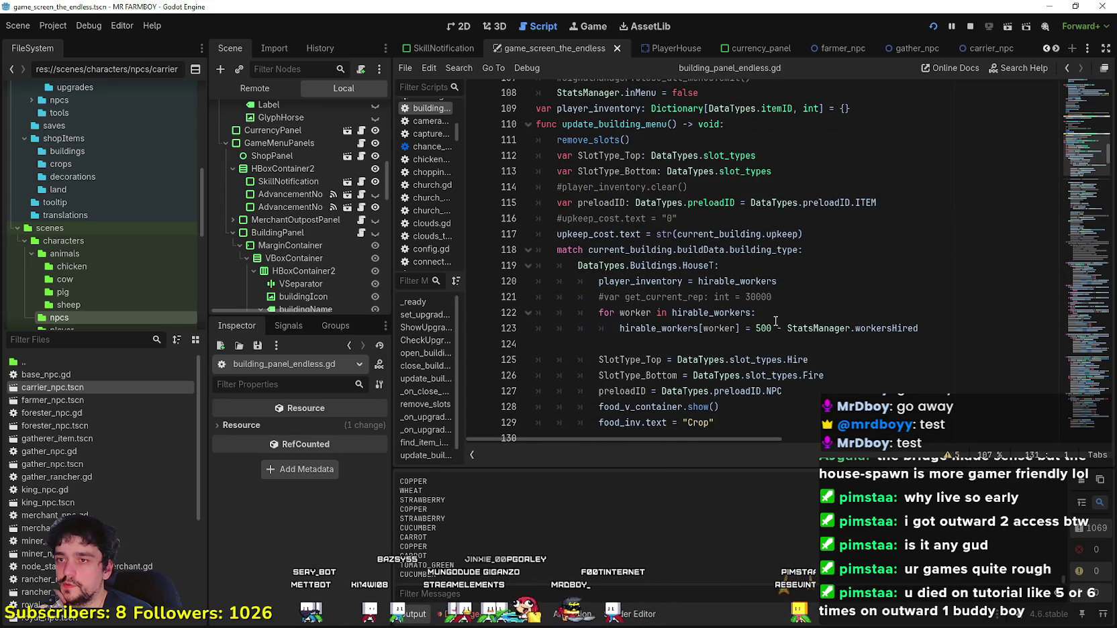
mouse_move(777, 282)
mouse_down()
mouse_move(599, 282)
mouse_move(608, 297)
mouse_move(557, 297)
mouse_up()
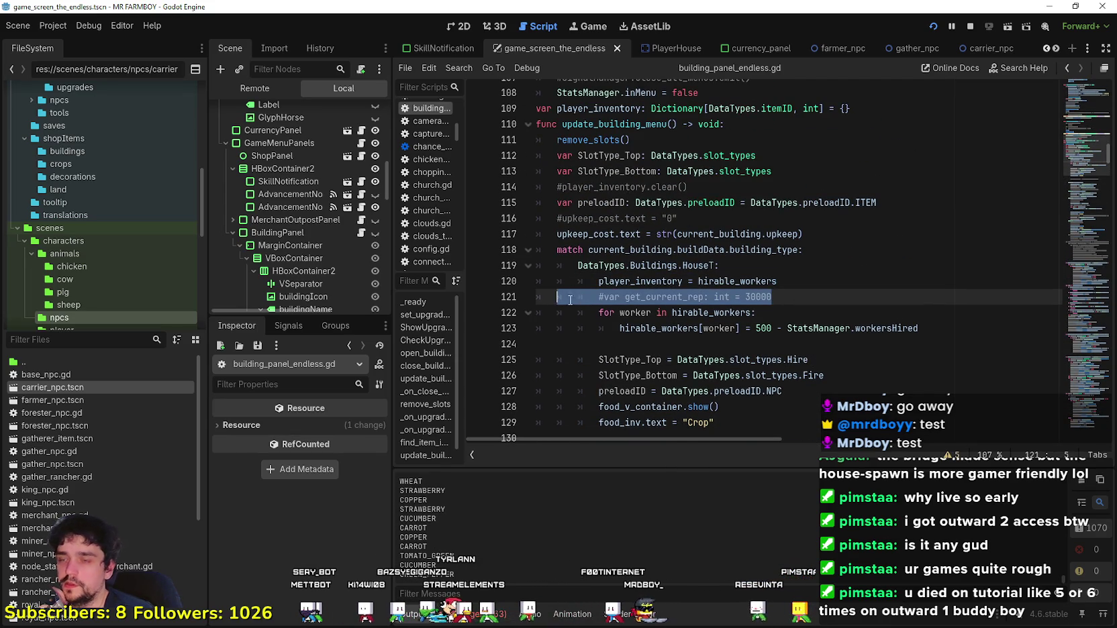
key(BackSpace)
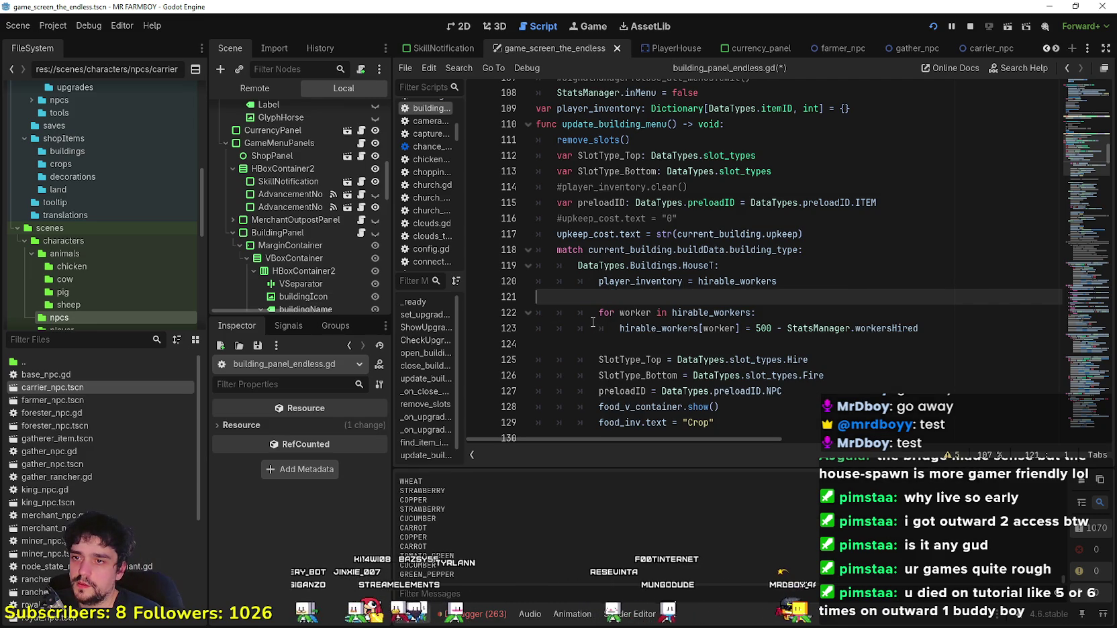
key(BackSpace)
click(611, 322)
Step: Remove the empty line 148 in the ChickenCoop branch
scroll(712, 280, down, 6)
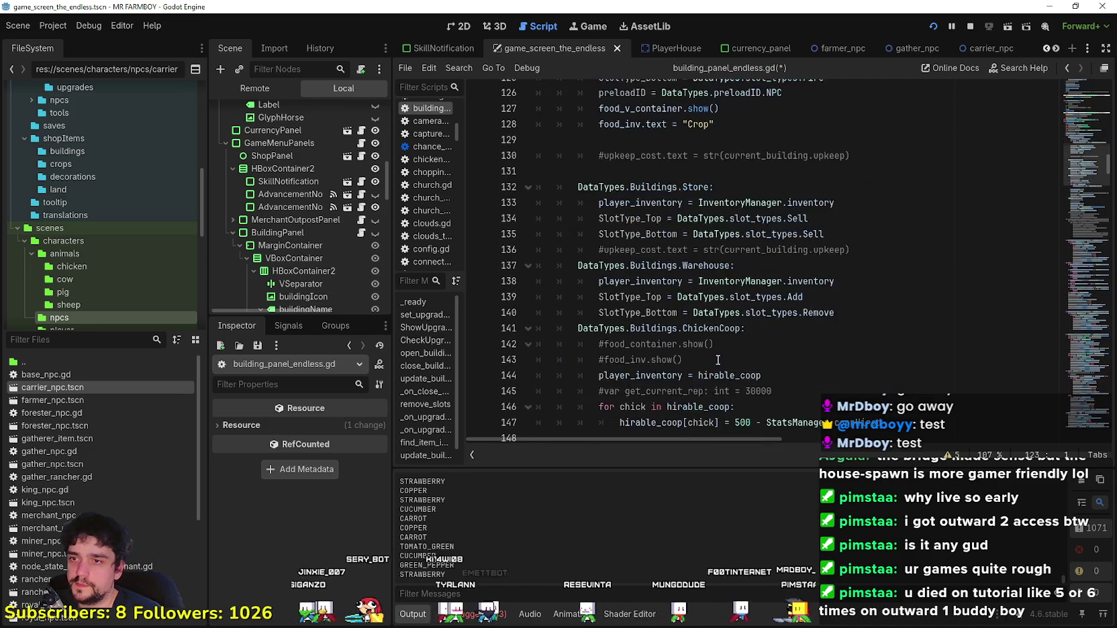
scroll(711, 279, up, 2)
scroll(712, 279, up, 1)
scroll(712, 279, down, 3)
click(684, 328)
scroll(765, 341, down, 3)
click(747, 312)
click(747, 295)
scroll(747, 295, down, 3)
scroll(745, 240, up, 3)
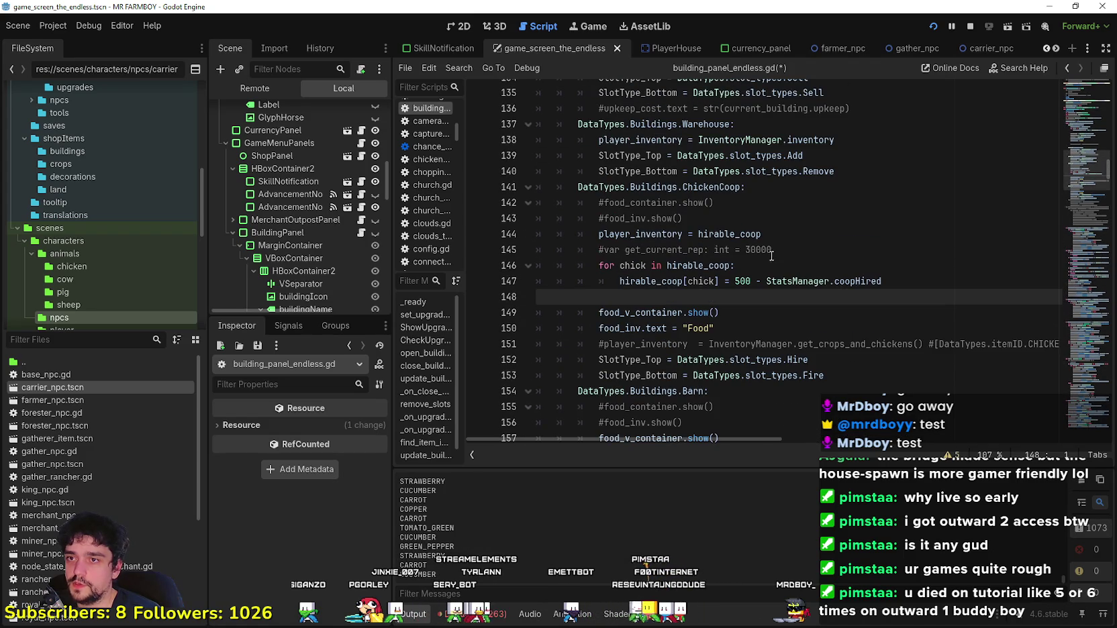
mouse_move(1042, 344)
mouse_down()
mouse_move(1054, 343)
mouse_move(412, 334)
mouse_up()
click(658, 297)
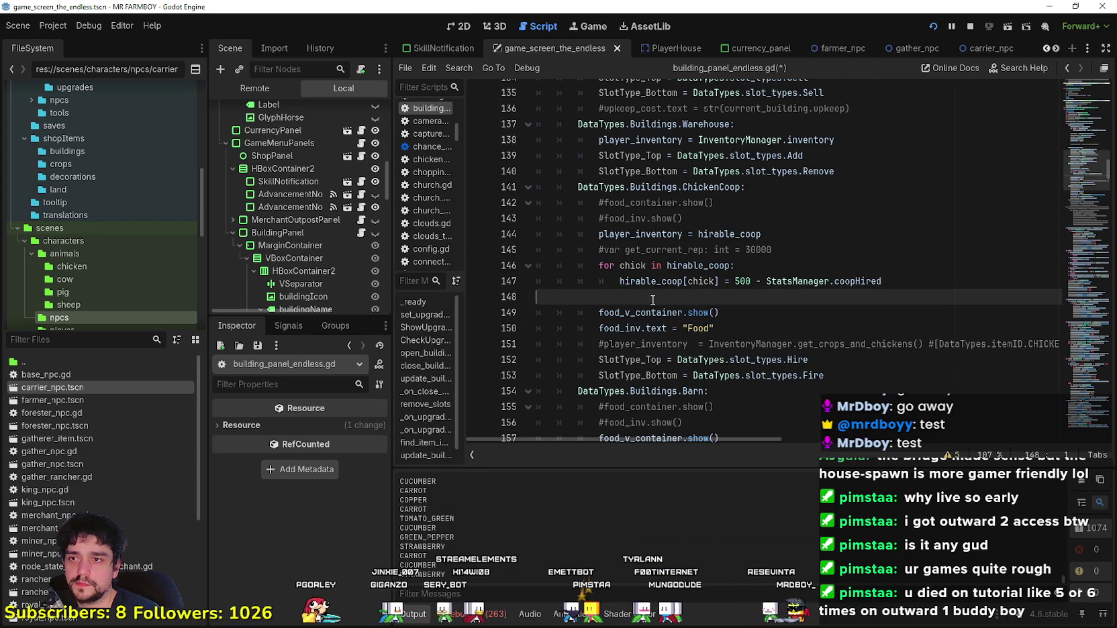
key(BackSpace)
Step: Delete ChickenCoop's commented get_current_rep, food_container and food_inv show lines
drag(772, 250, 516, 248)
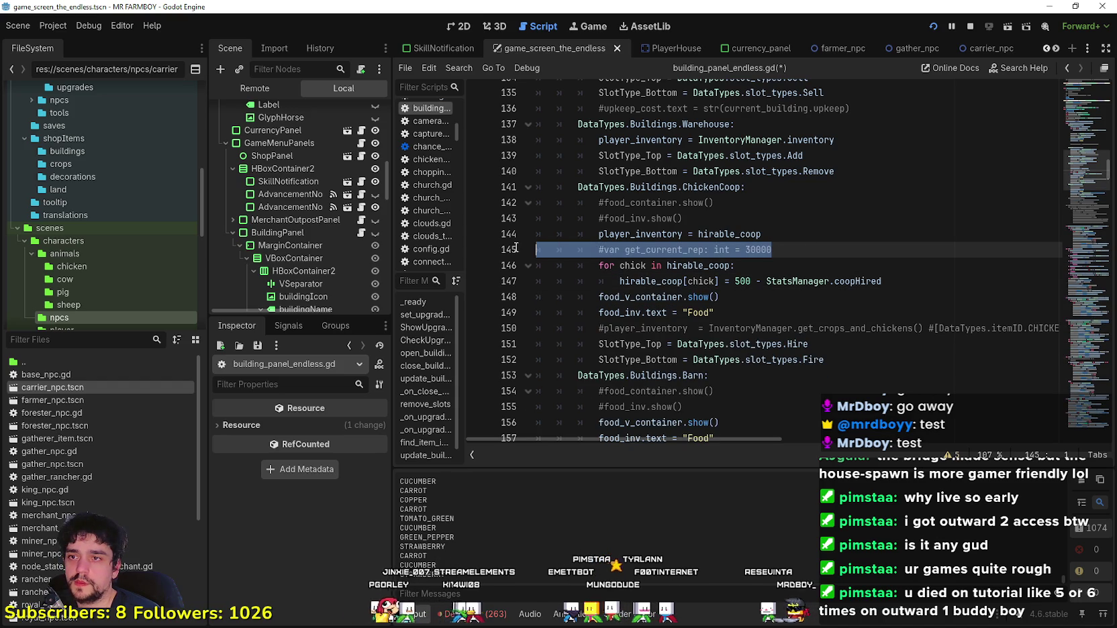
key(BackSpace)
key(BackSpace)
drag(682, 219, 552, 197)
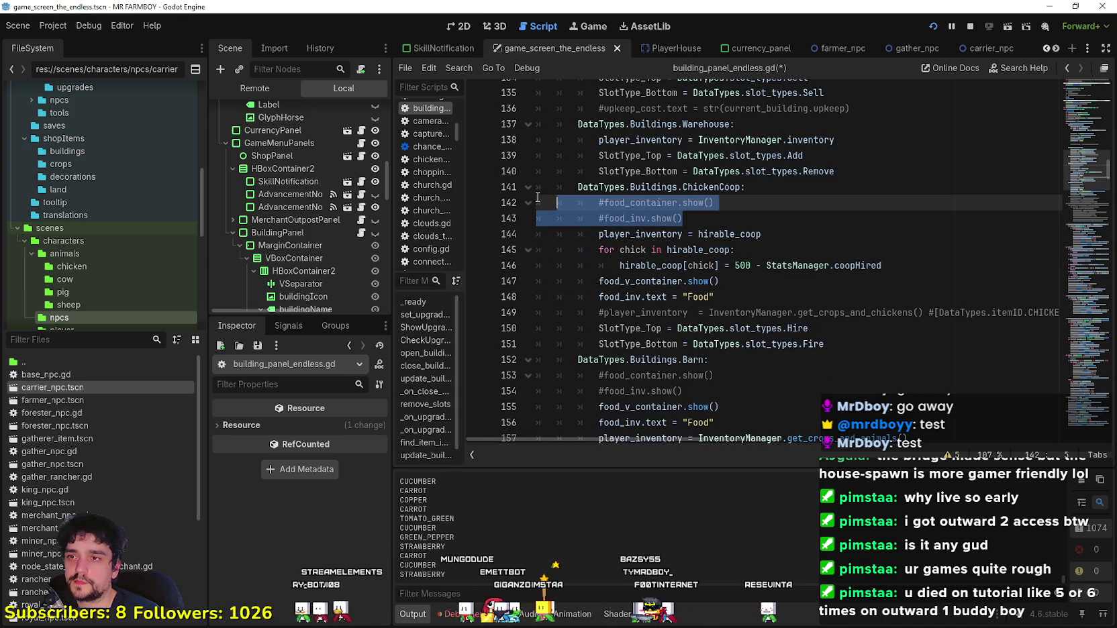
key(BackSpace)
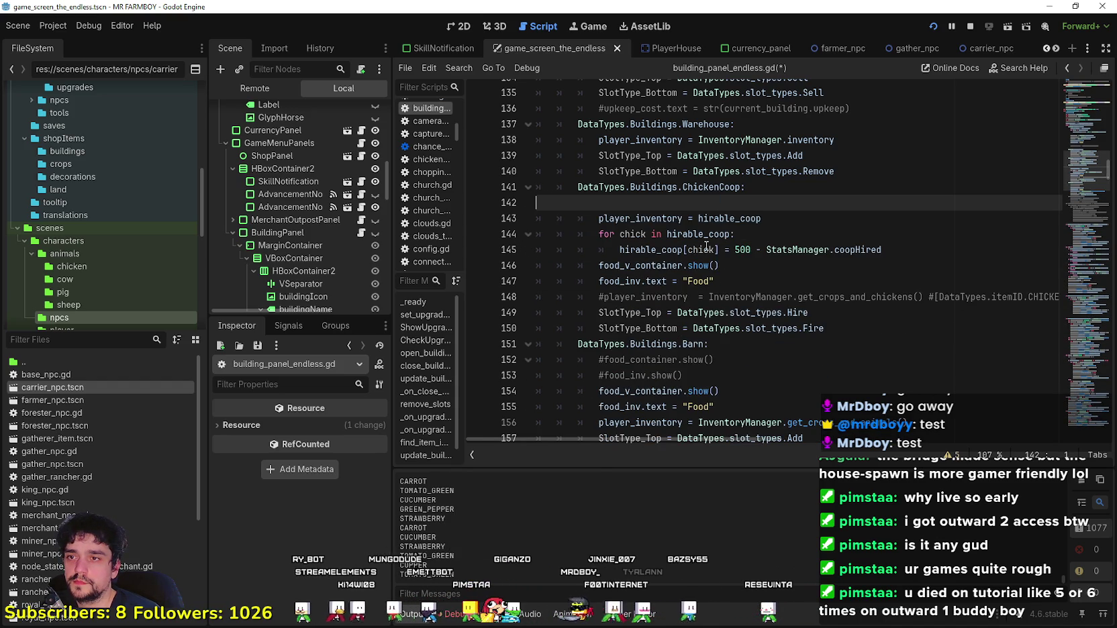
key(BackSpace)
Step: Inspect the ChickenCoop branch's SlotType_Top and player_inventory lines
click(757, 282)
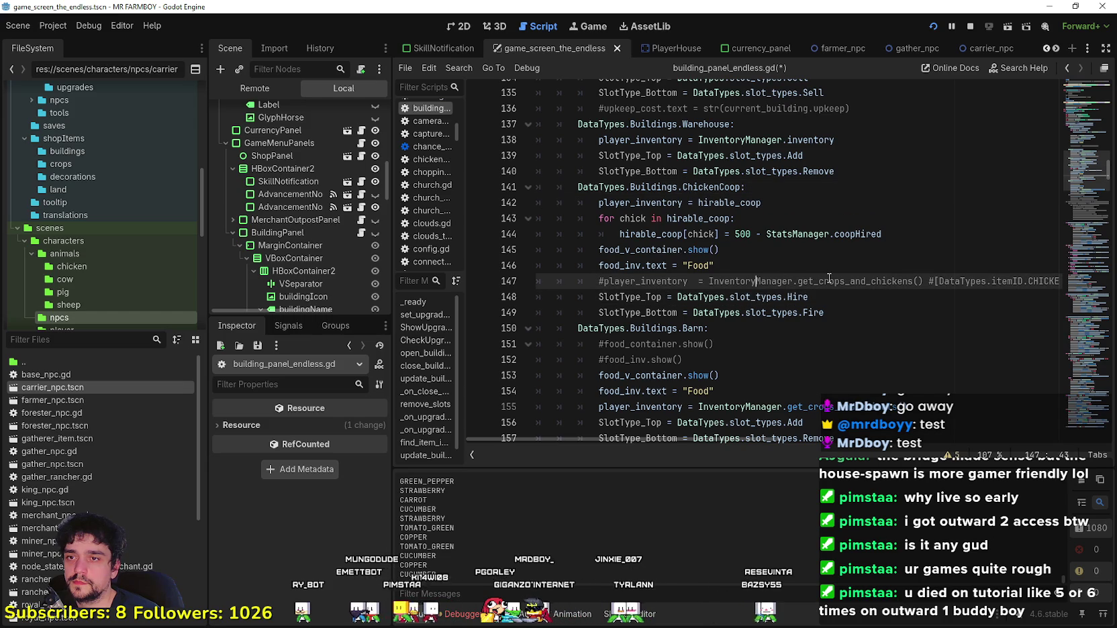
click(847, 312)
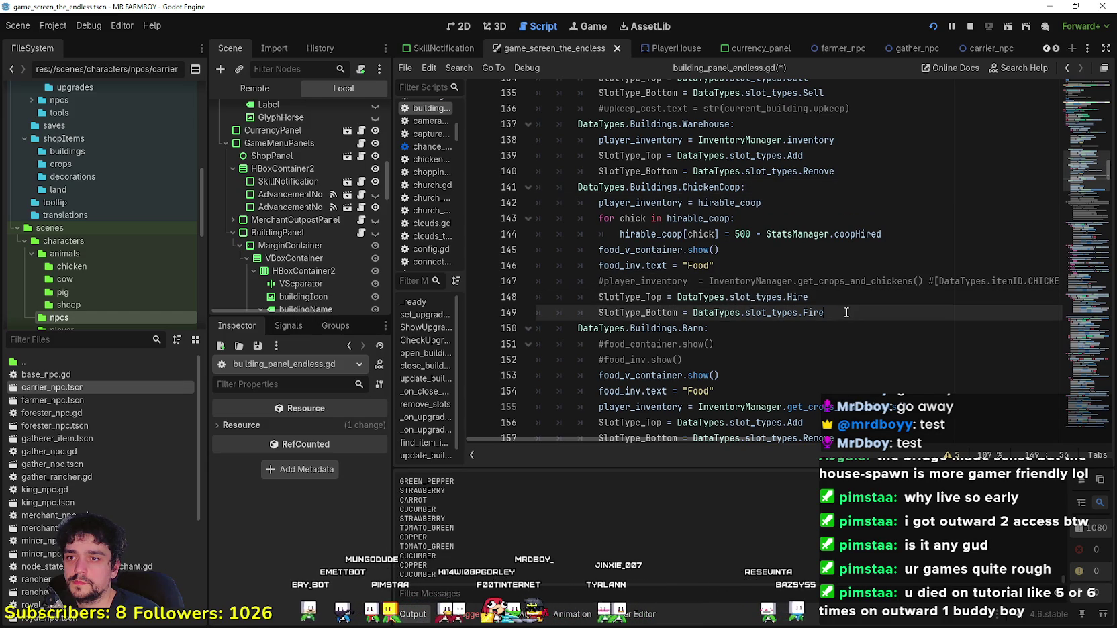
double_click(638, 297)
click(849, 314)
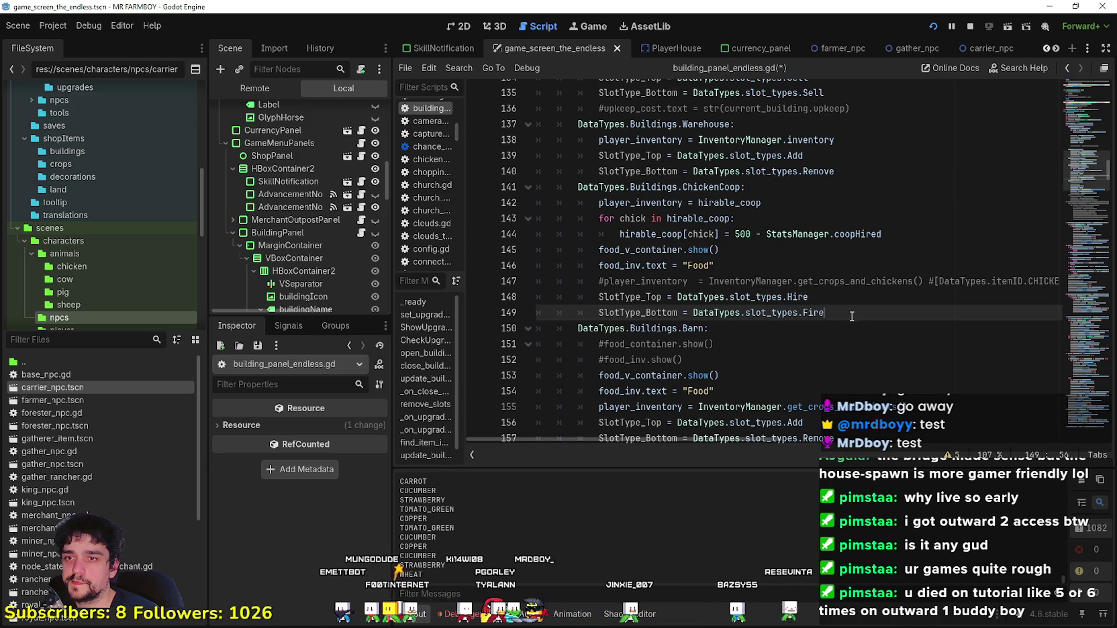
double_click(637, 297)
click(850, 310)
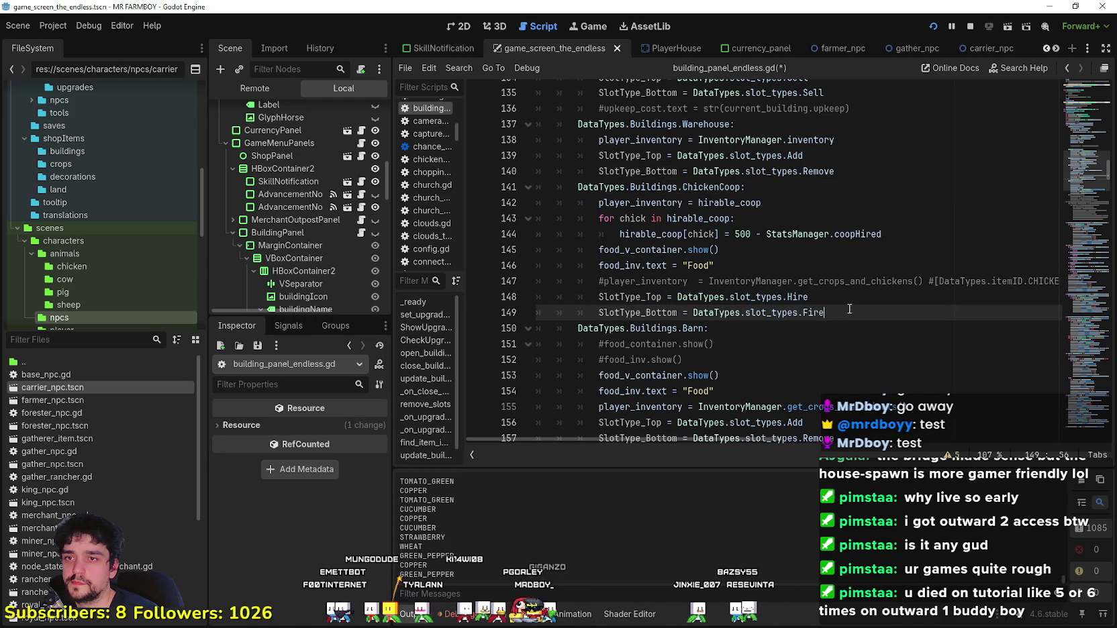
double_click(641, 203)
scroll(780, 313, down, 12)
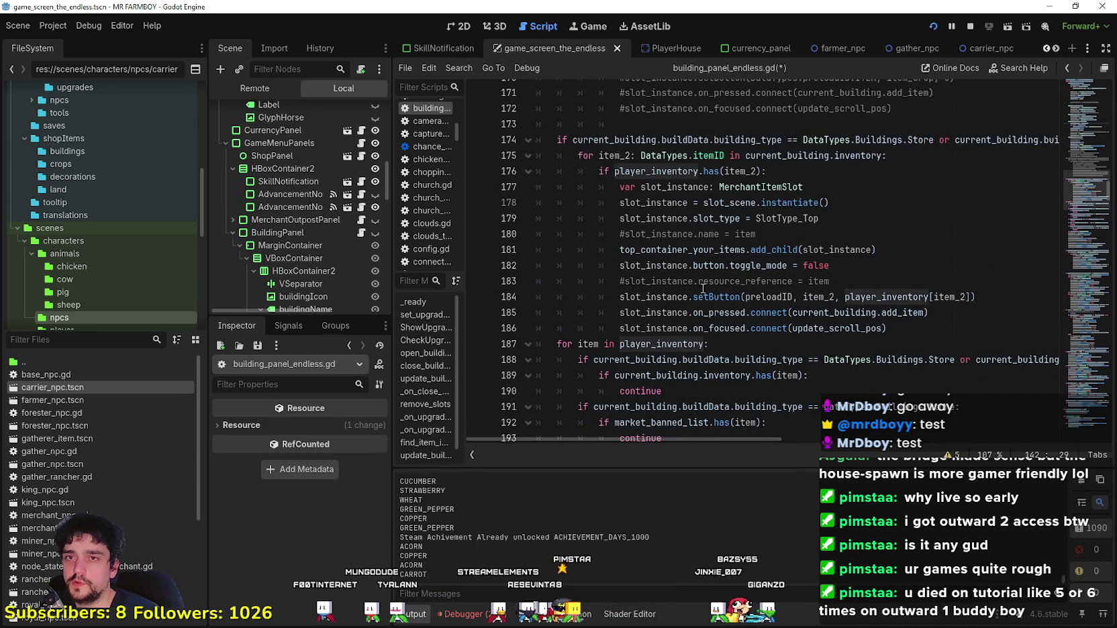
scroll(727, 268, down, 8)
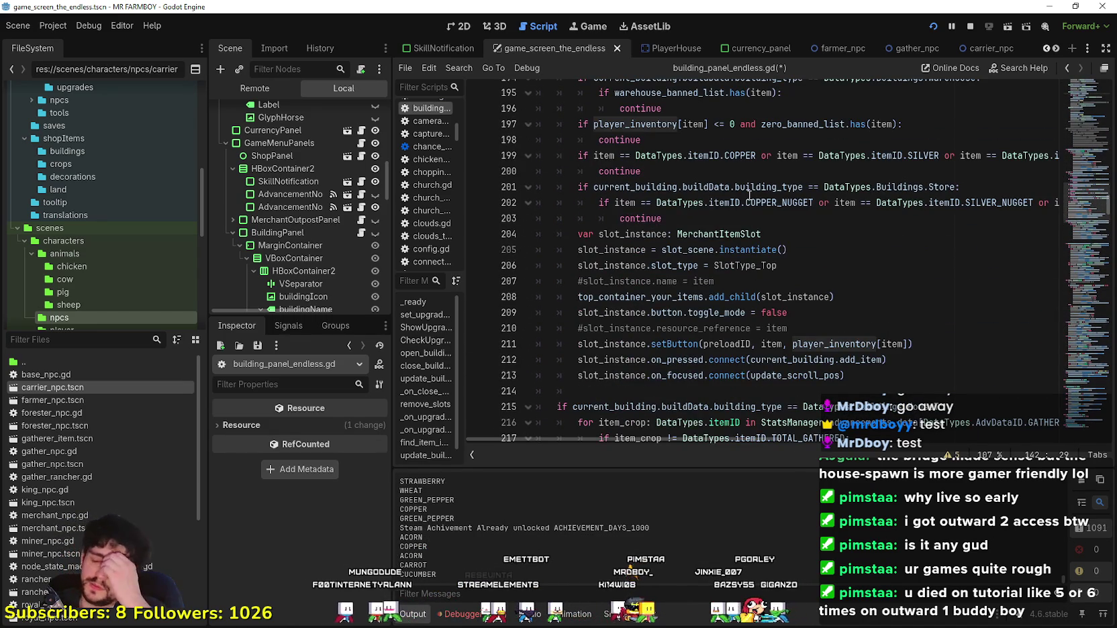
mouse_move(749, 194)
click(799, 328)
scroll(862, 284, down, 4)
click(861, 282)
scroll(861, 282, down, 3)
click(826, 344)
scroll(772, 302, down, 5)
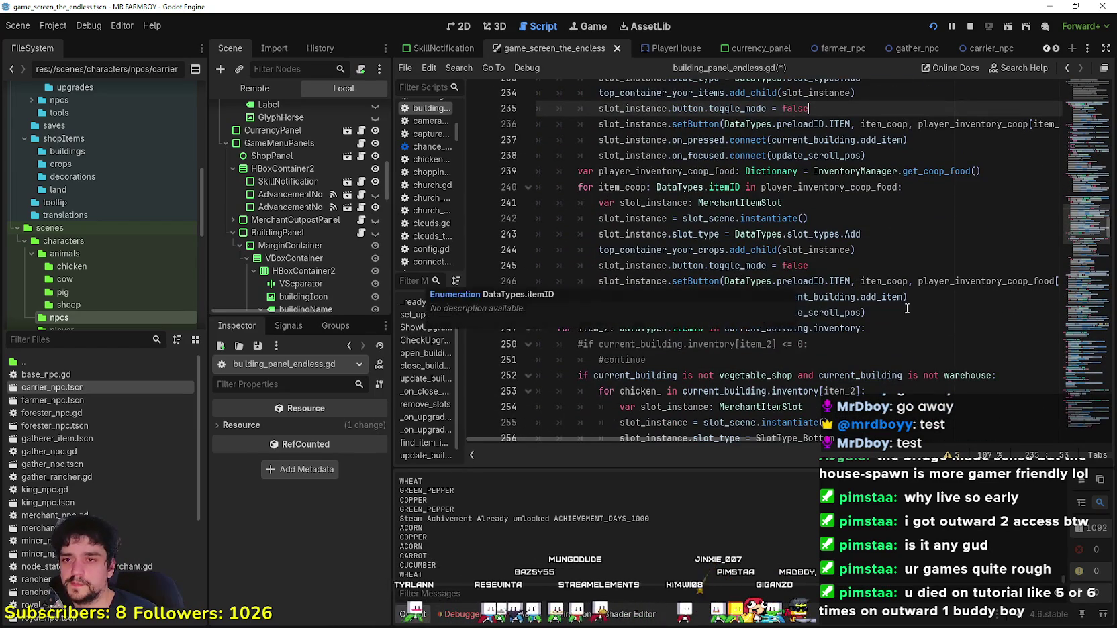
click(896, 314)
scroll(895, 312, down, 10)
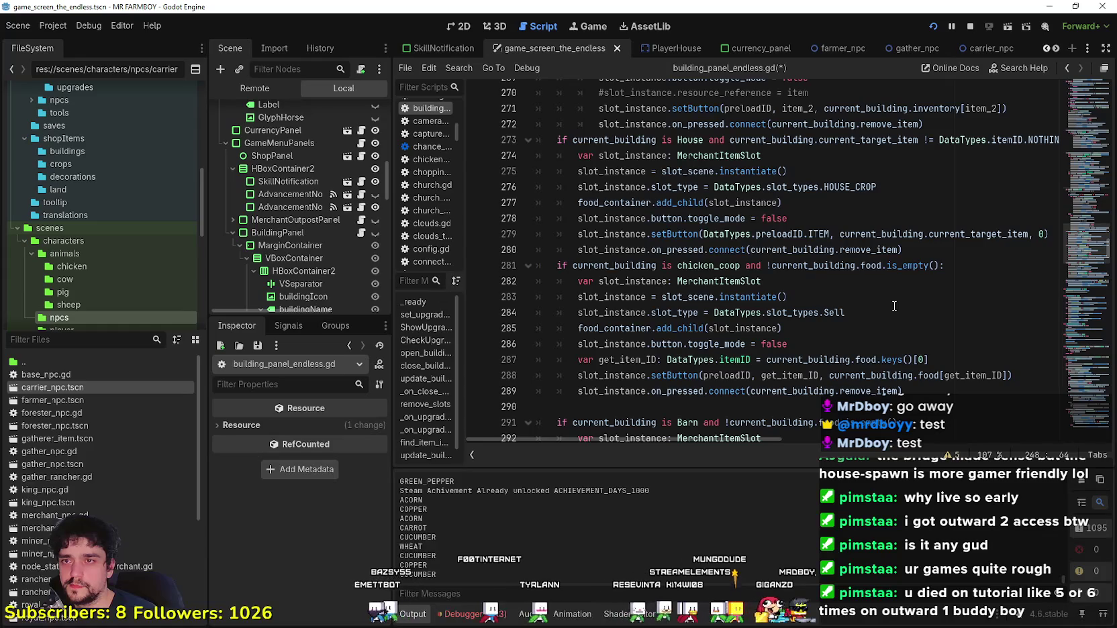
scroll(894, 306, down, 4)
scroll(894, 303, down, 3)
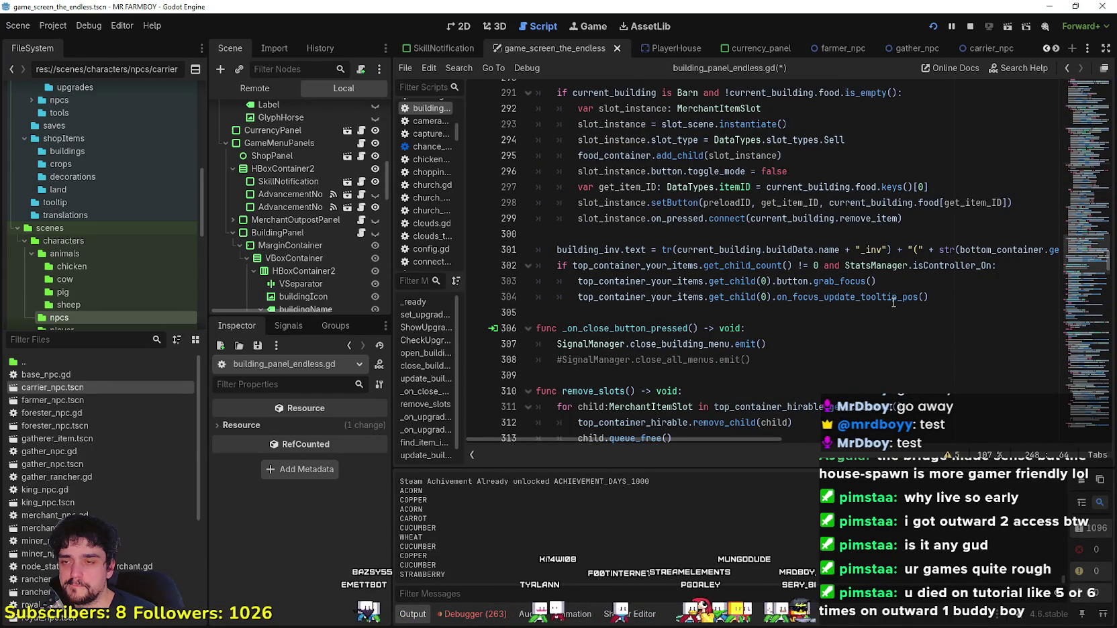
scroll(893, 303, down, 3)
scroll(893, 301, up, 2)
scroll(893, 301, up, 2)
click(866, 281)
scroll(893, 350, up, 2)
scroll(893, 351, up, 3)
mouse_move(891, 345)
mouse_down()
mouse_move(739, 336)
mouse_move(537, 234)
mouse_move(529, 218)
mouse_up()
scroll(899, 368, up, 2)
scroll(898, 368, up, 2)
click(848, 327)
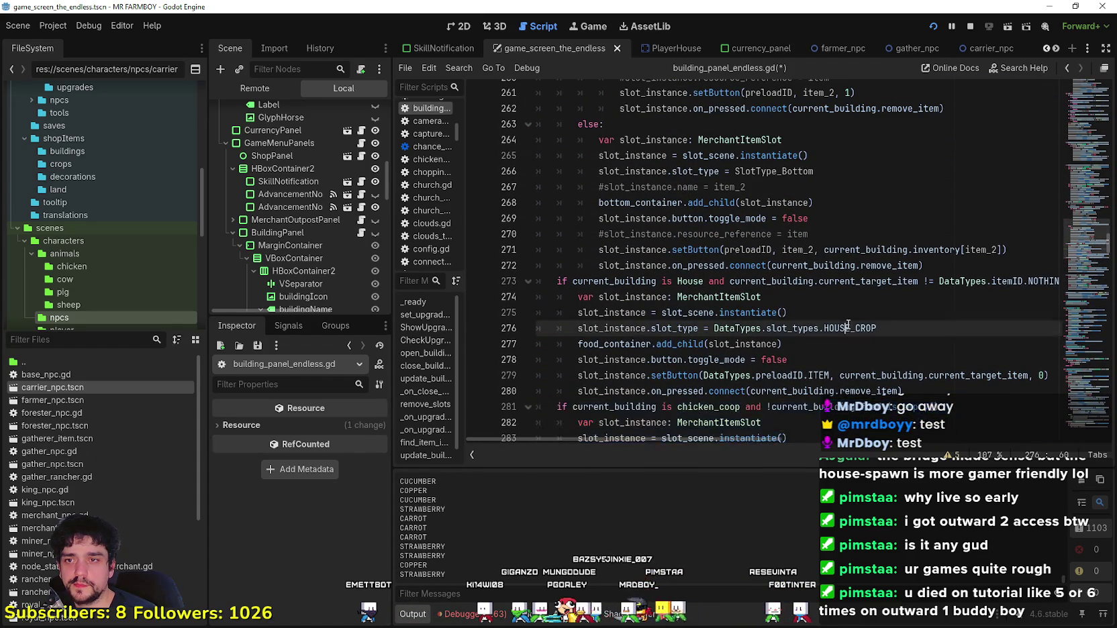
click(814, 282)
mouse_move(751, 441)
mouse_down()
mouse_move(826, 430)
mouse_move(716, 354)
mouse_up()
scroll(716, 353, up, 3)
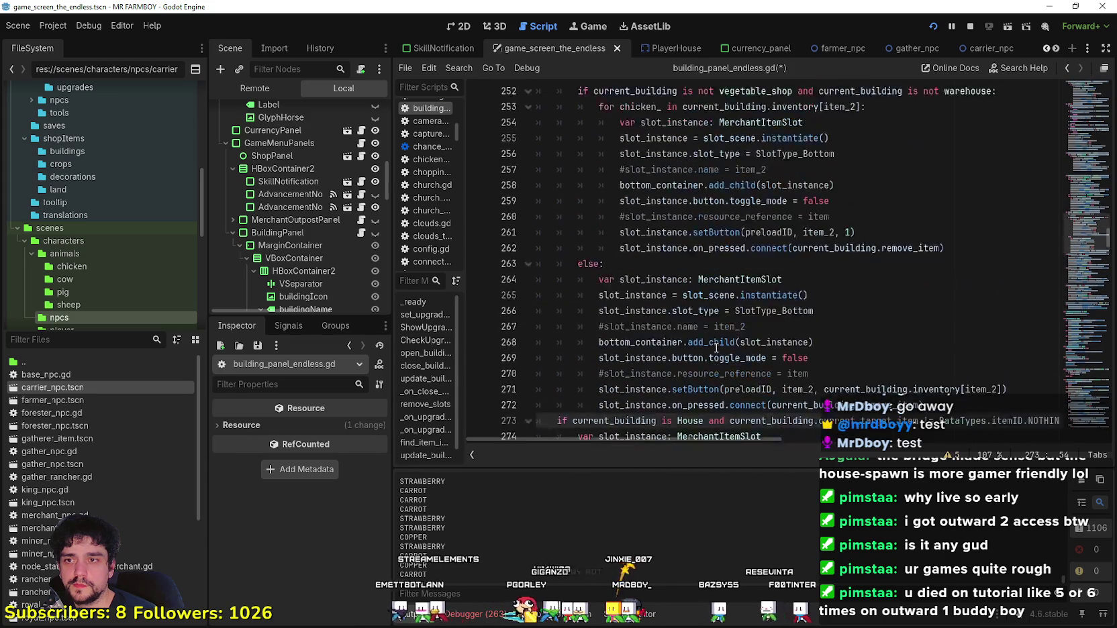
click(657, 304)
triple_click(657, 302)
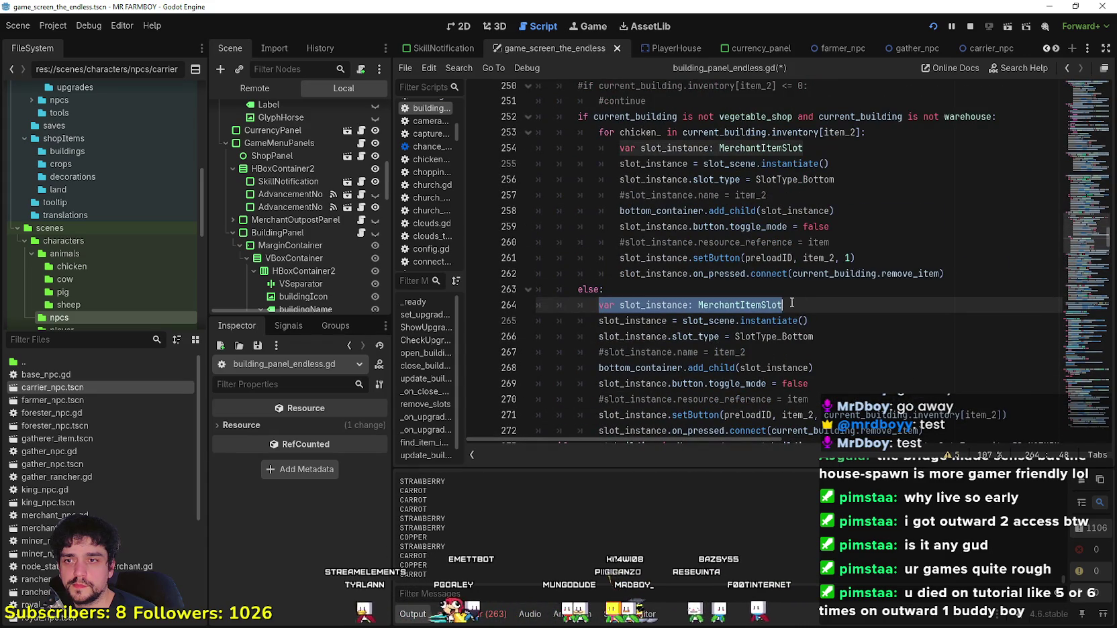
scroll(657, 303, up, 3)
click(683, 296)
key(shift+Home)
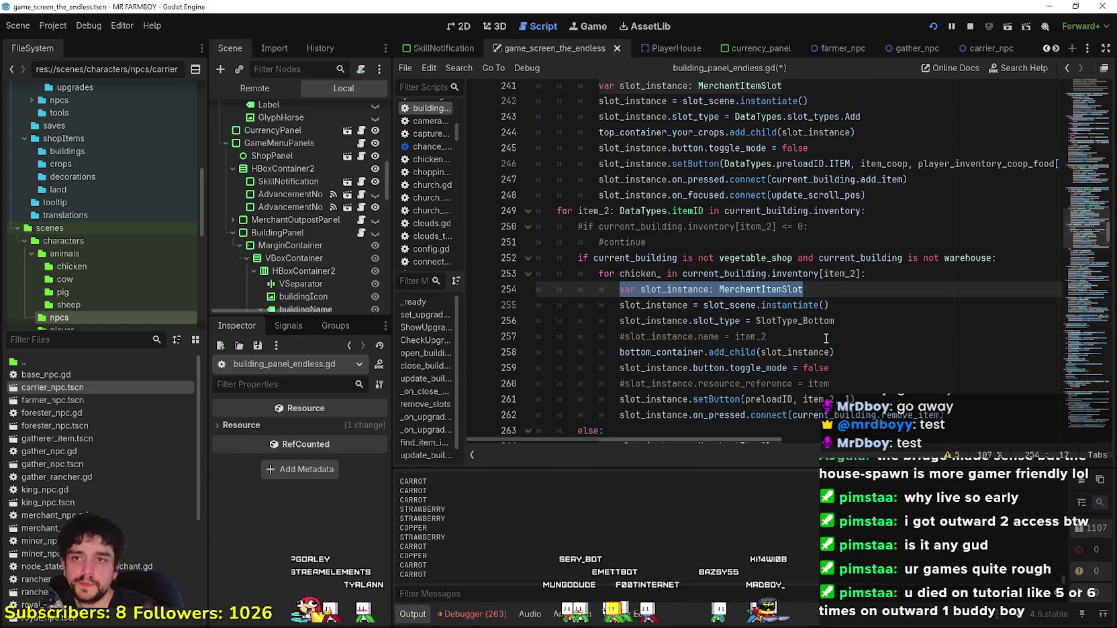
scroll(826, 338, down, 2)
scroll(828, 339, up, 3)
scroll(828, 339, up, 4)
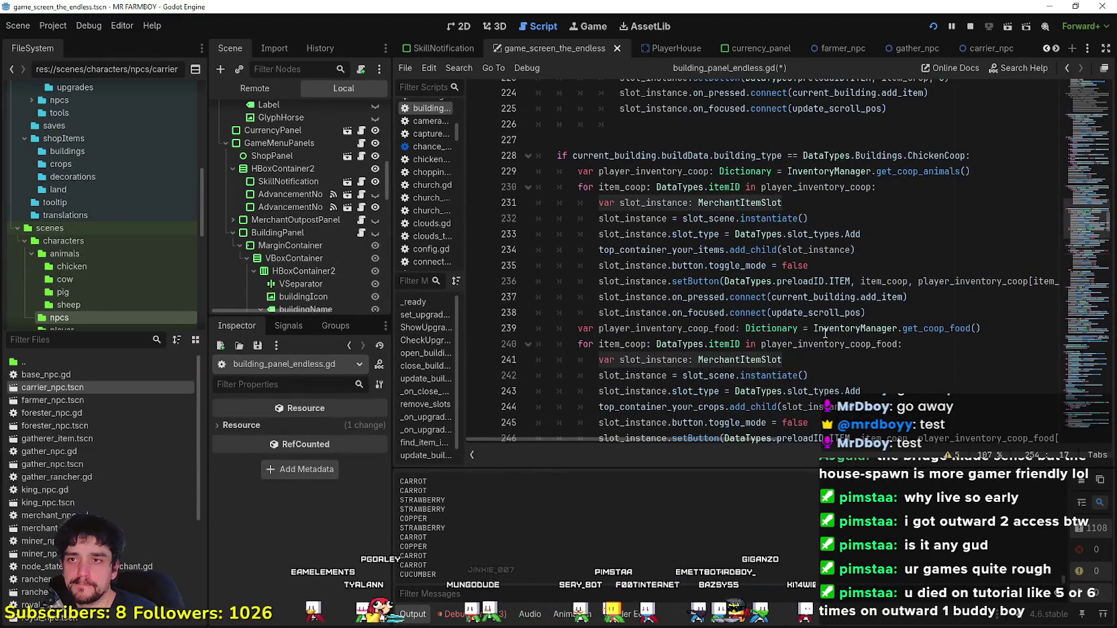
scroll(827, 338, down, 3)
click(856, 376)
mouse_move(813, 332)
mouse_down()
mouse_move(671, 316)
mouse_move(520, 154)
mouse_up()
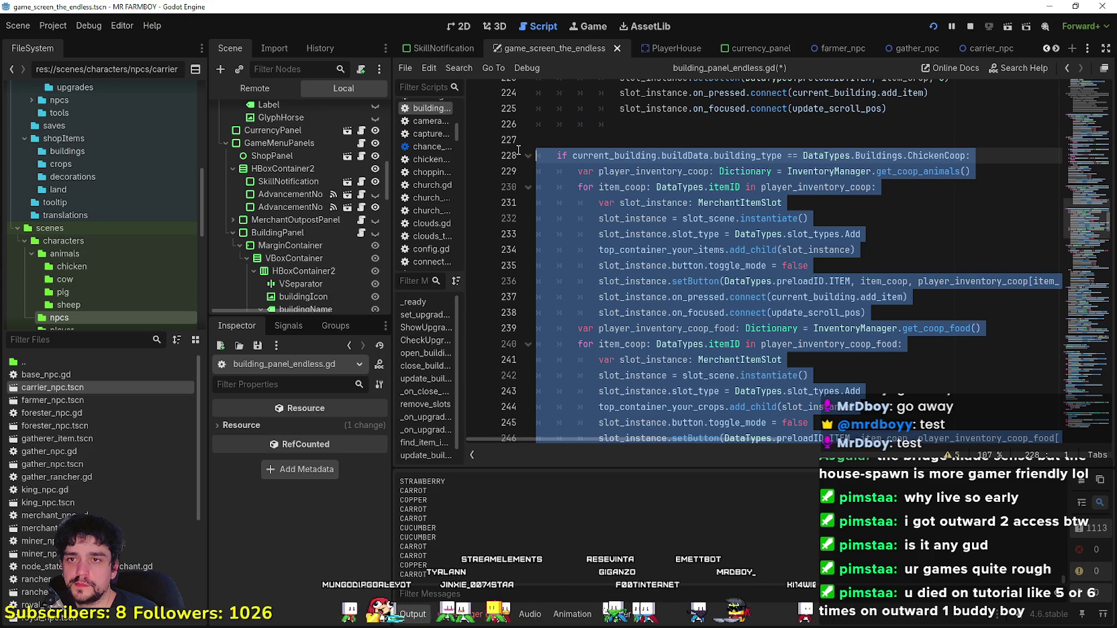
drag(518, 151, 528, 141)
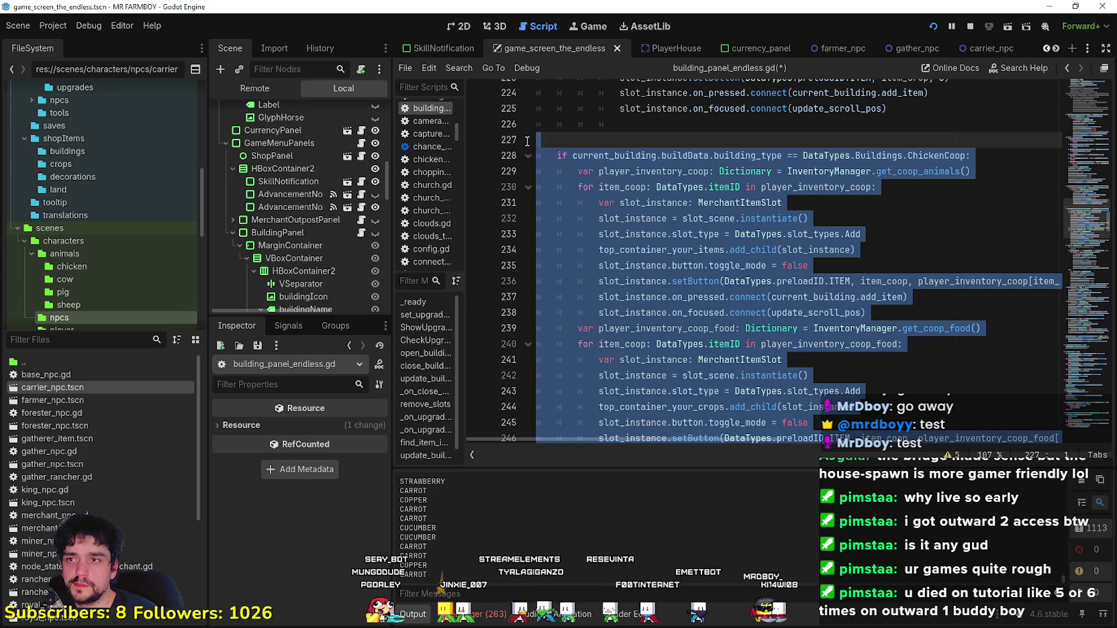
scroll(634, 275, up, 6)
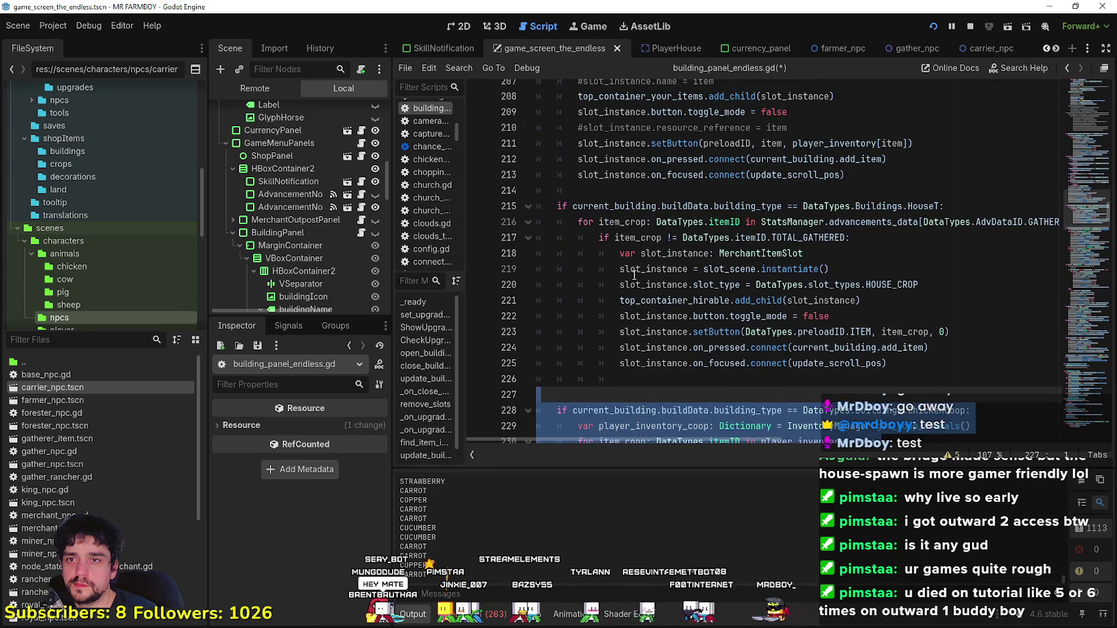
scroll(634, 275, up, 4)
scroll(684, 306, up, 7)
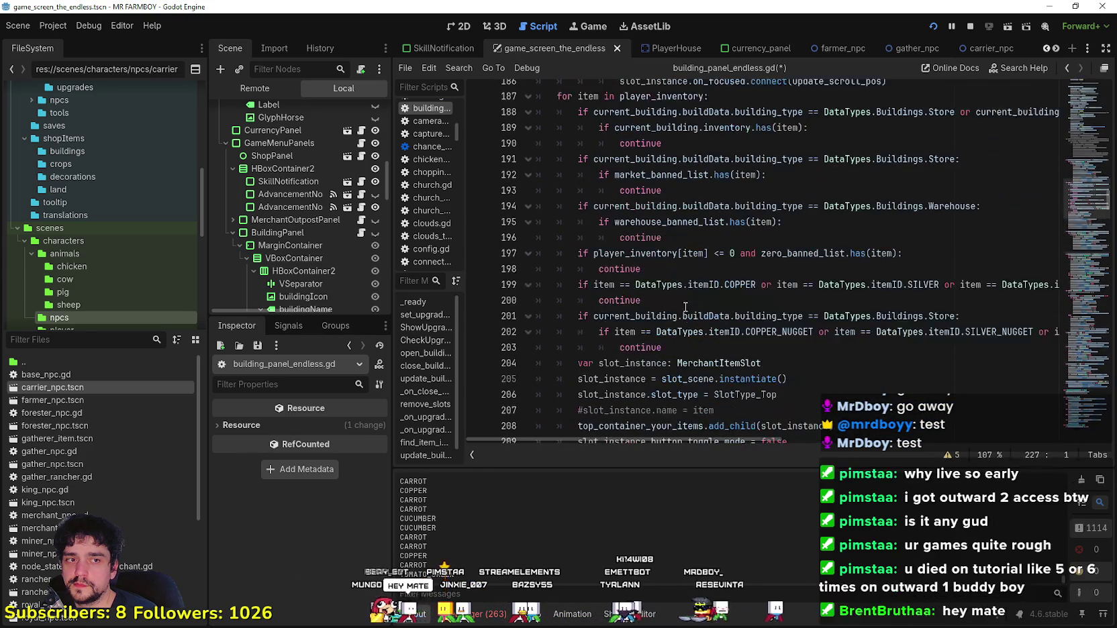
scroll(736, 349, up, 4)
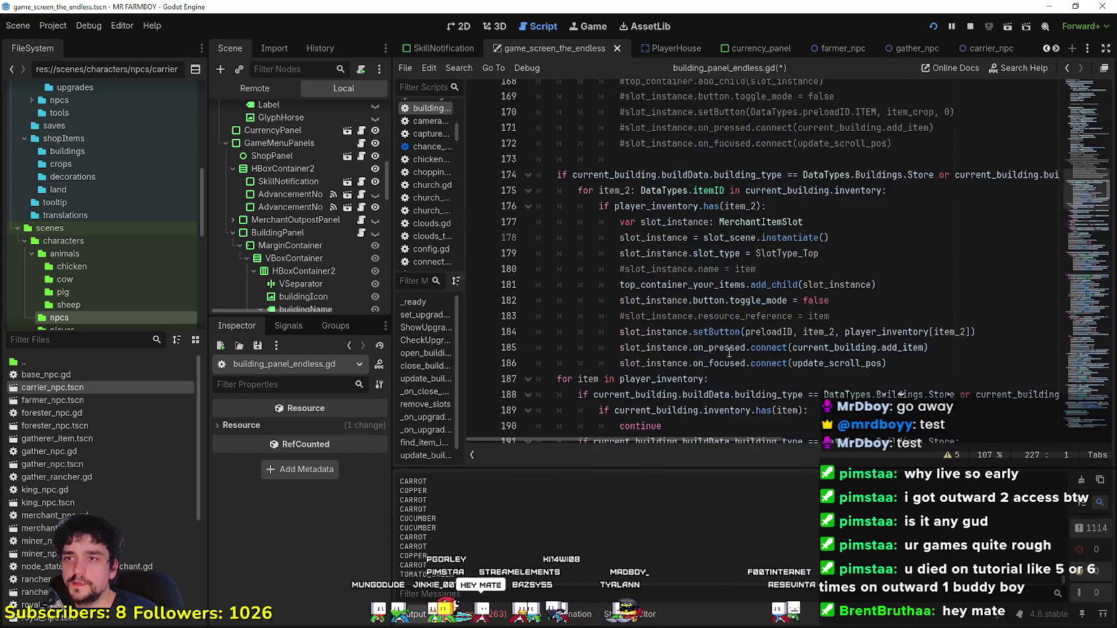
click(736, 337)
scroll(819, 302, up, 8)
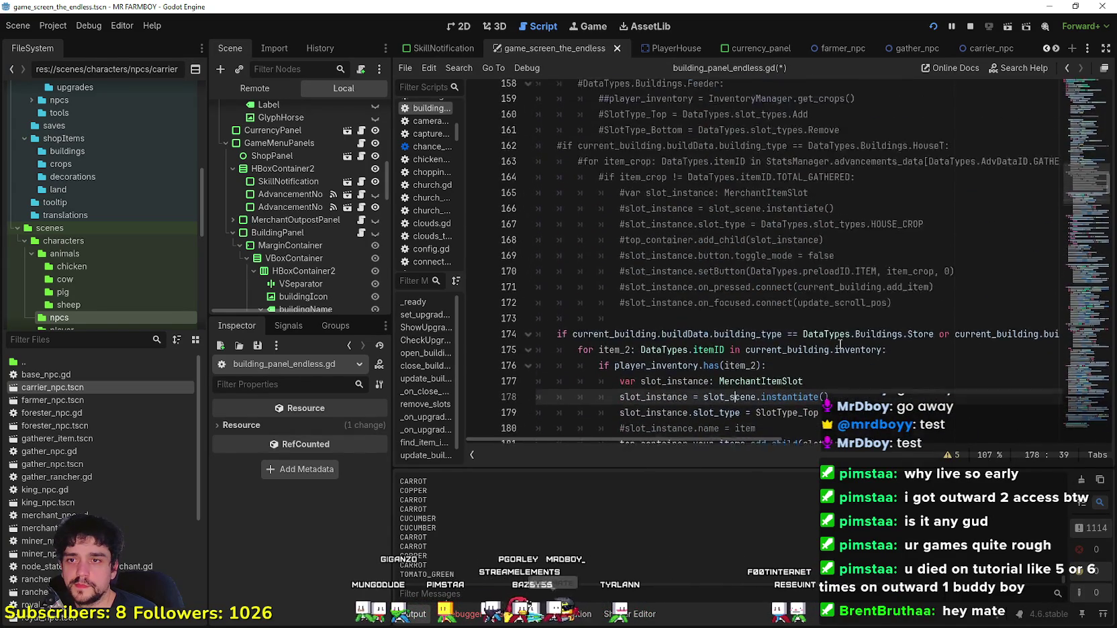
scroll(789, 254, up, 6)
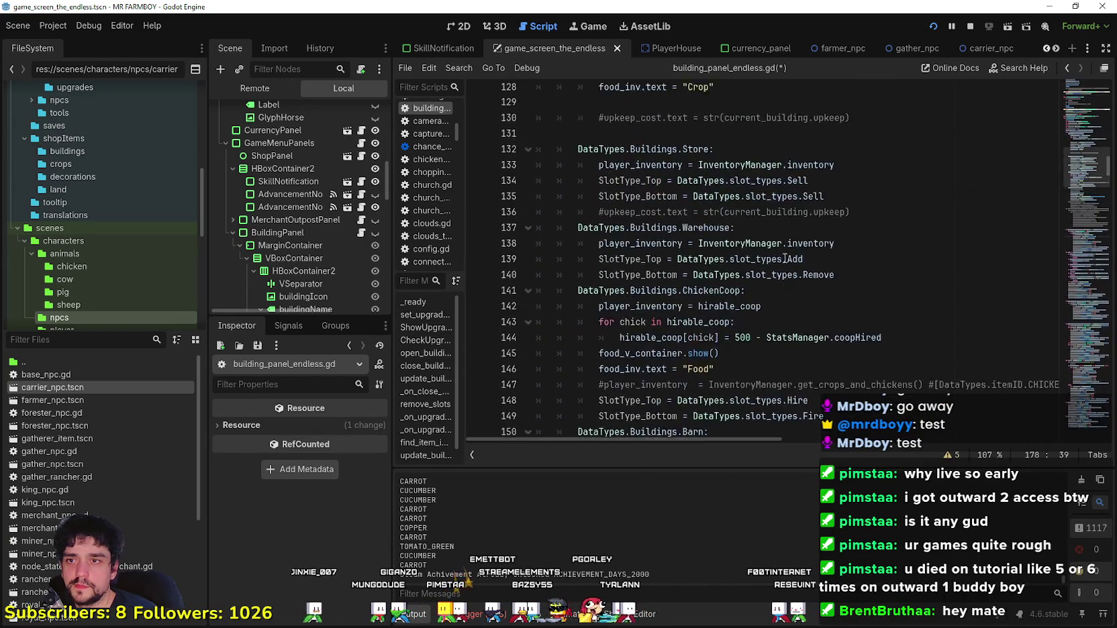
scroll(577, 334, down, 10)
scroll(577, 334, down, 4)
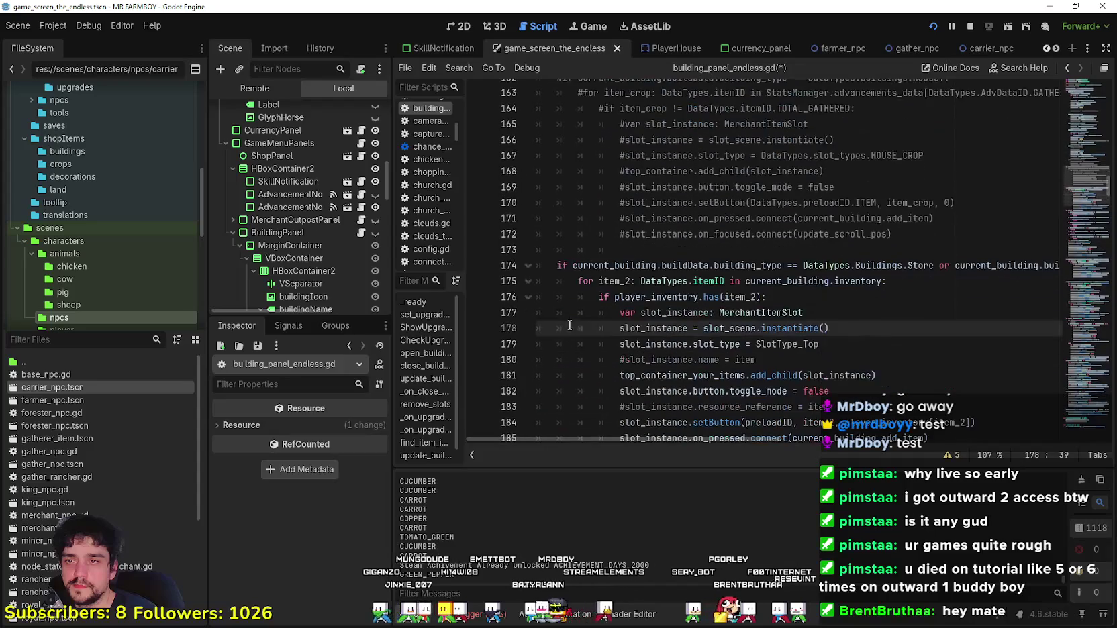
drag(558, 263, 766, 297)
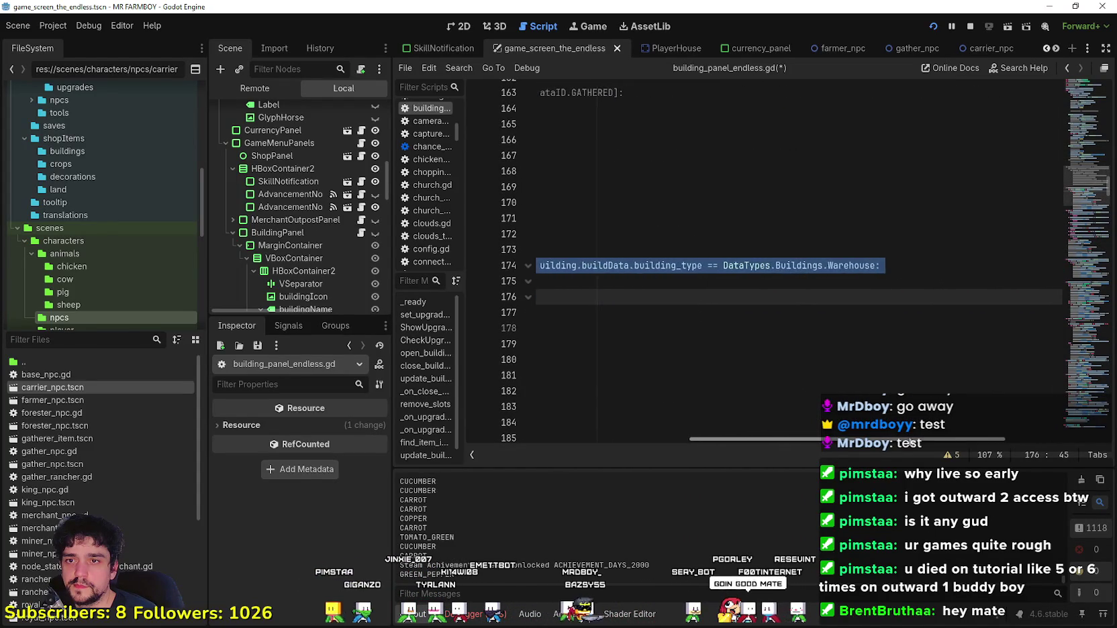
scroll(611, 349, down, 1)
scroll(611, 349, down, 7)
click(642, 281)
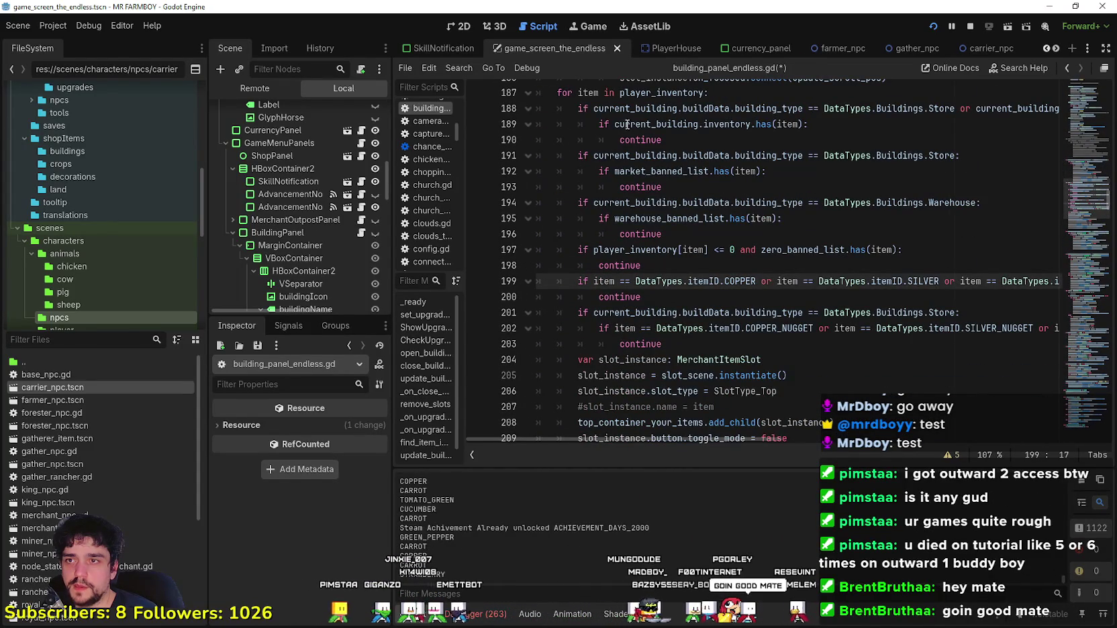
scroll(801, 291, up, 1)
scroll(734, 360, down, 1)
click(732, 344)
scroll(717, 313, down, 3)
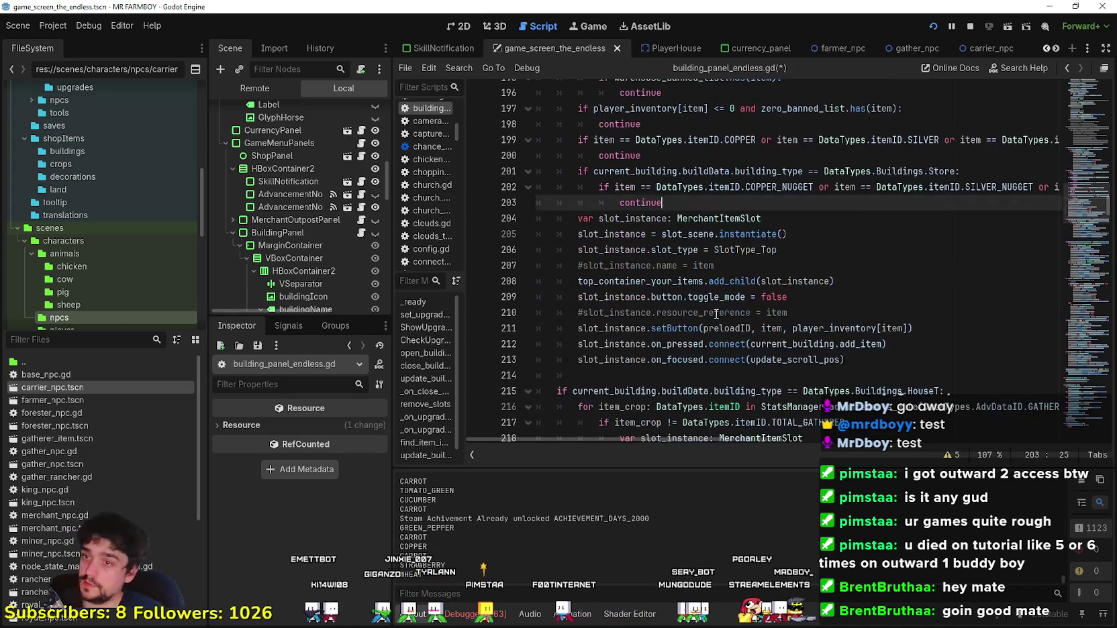
double_click(658, 281)
scroll(861, 348, up, 3)
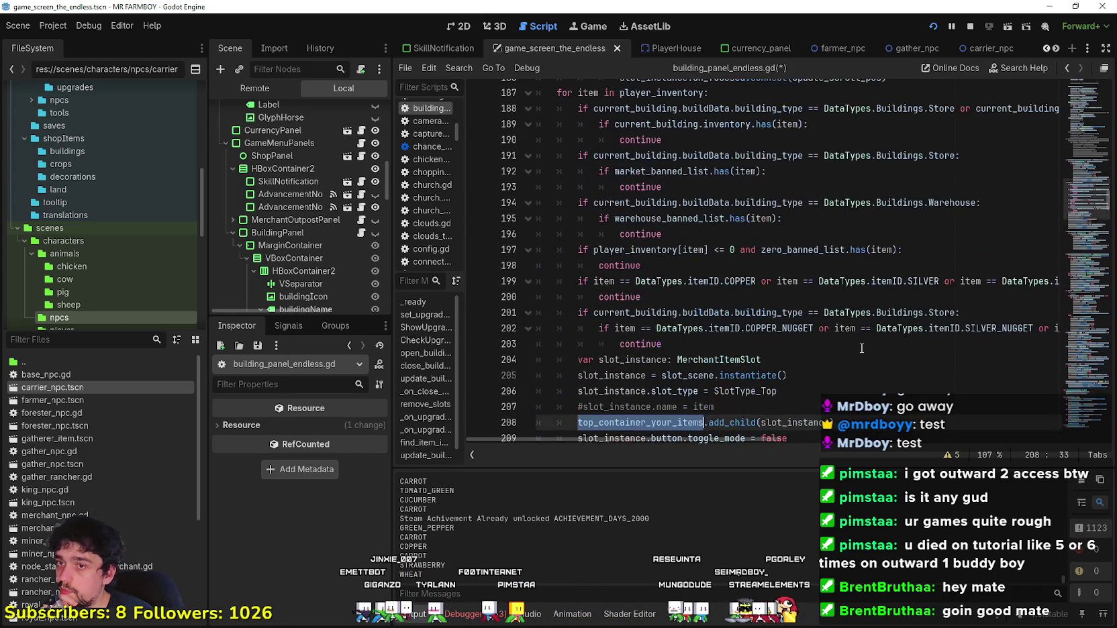
scroll(860, 347, up, 1)
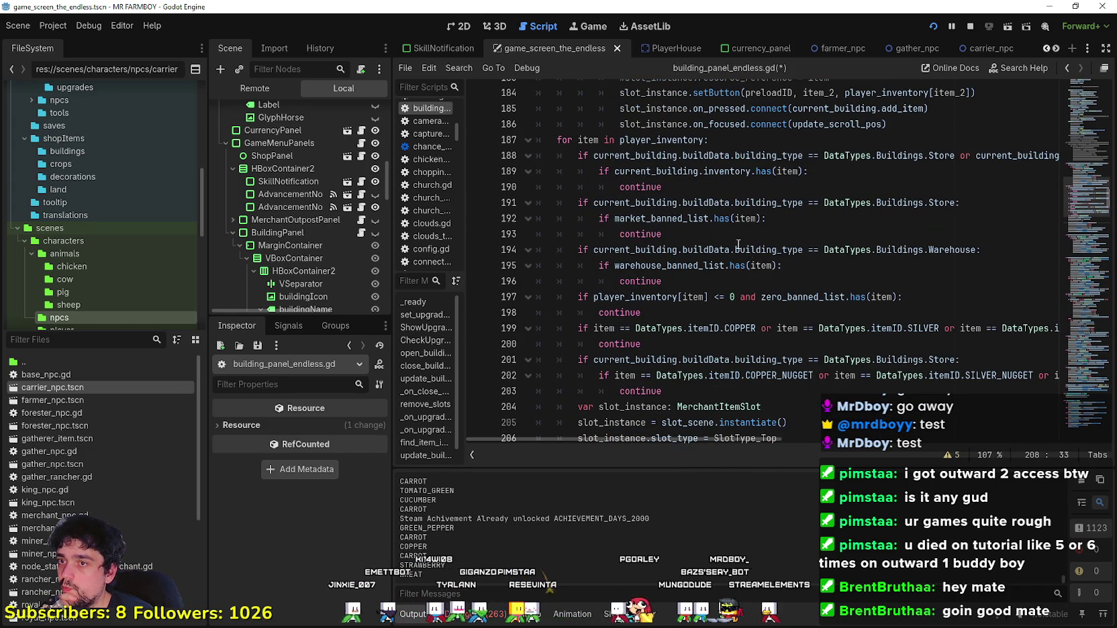
double_click(701, 218)
scroll(772, 349, down, 1)
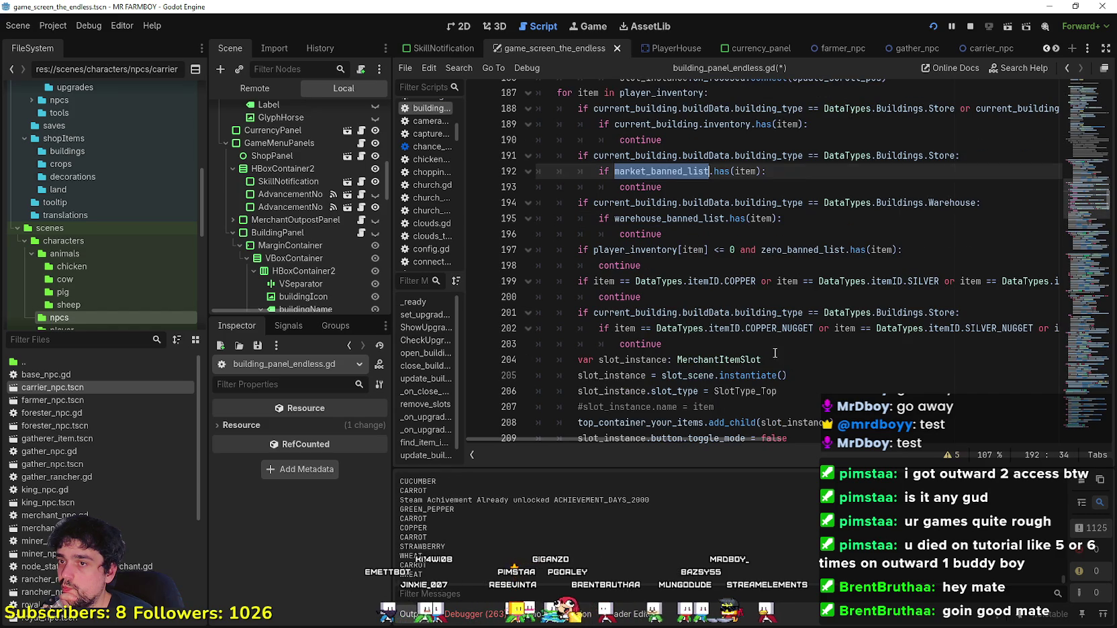
click(775, 354)
scroll(775, 354, down, 2)
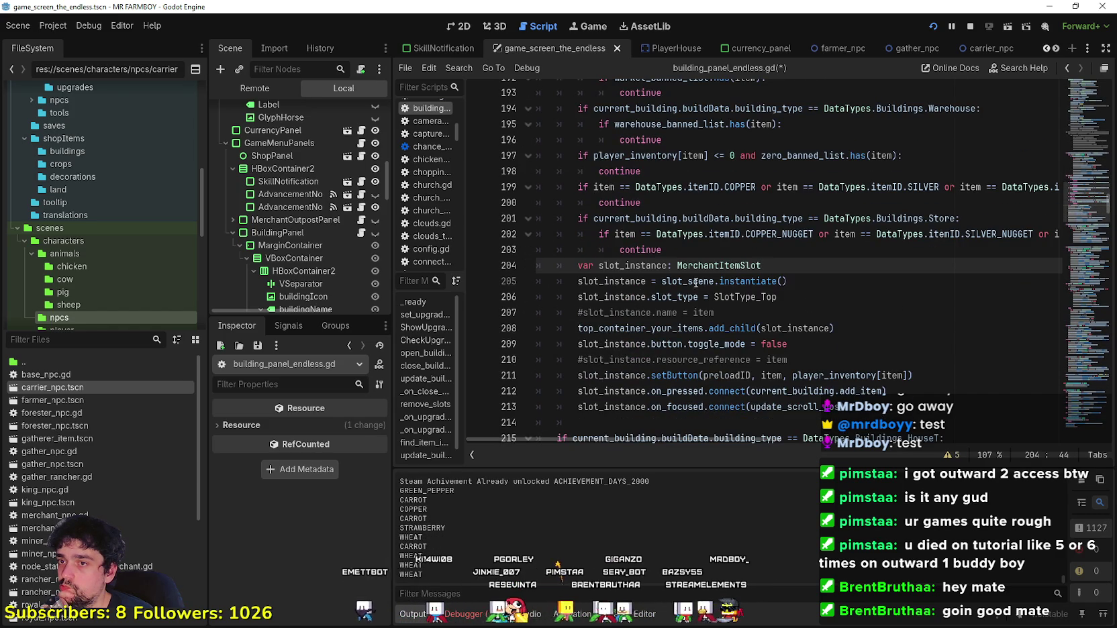
scroll(751, 380, down, 2)
click(750, 335)
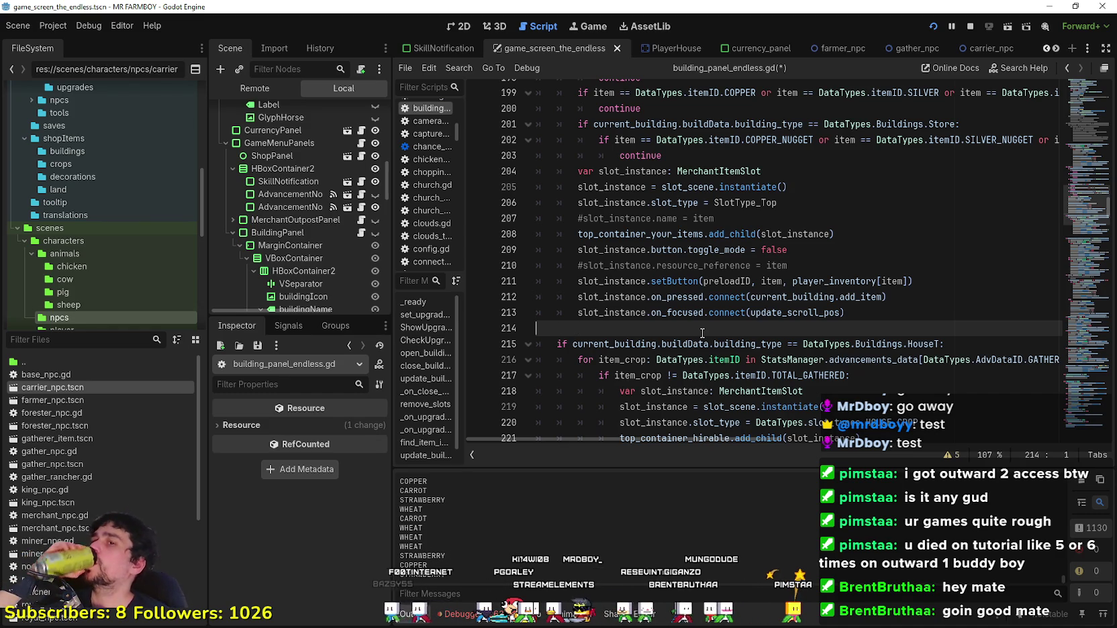
scroll(691, 287, up, 20)
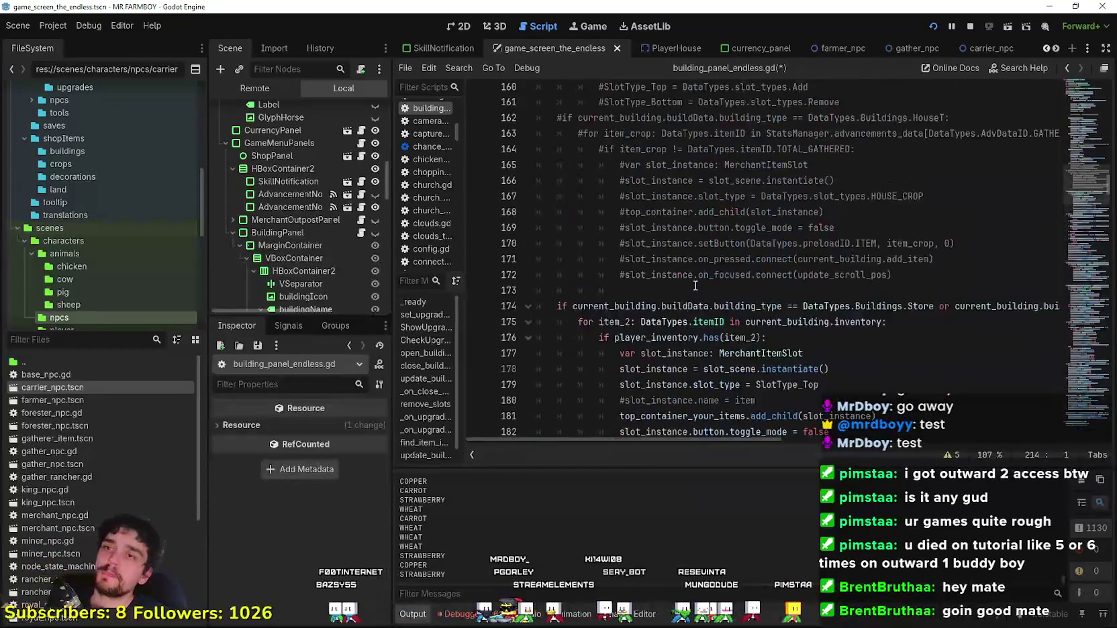
Step: Review the upkeep_cost and building-type match lines at the top of update_building_menu
scroll(684, 281, up, 8)
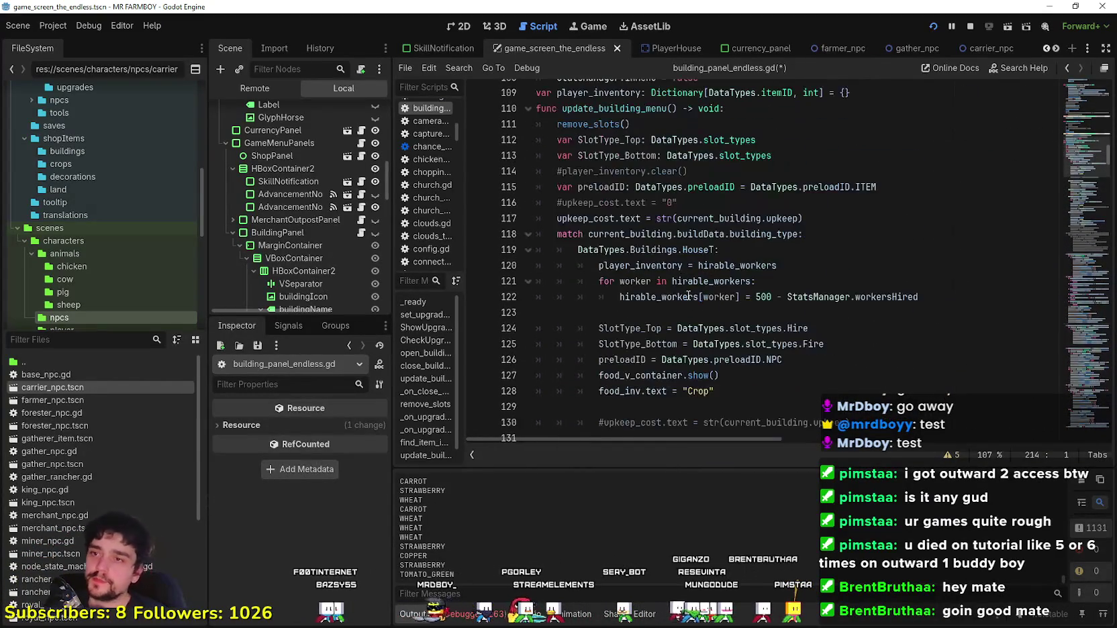
click(689, 281)
click(835, 282)
scroll(825, 284, up, 3)
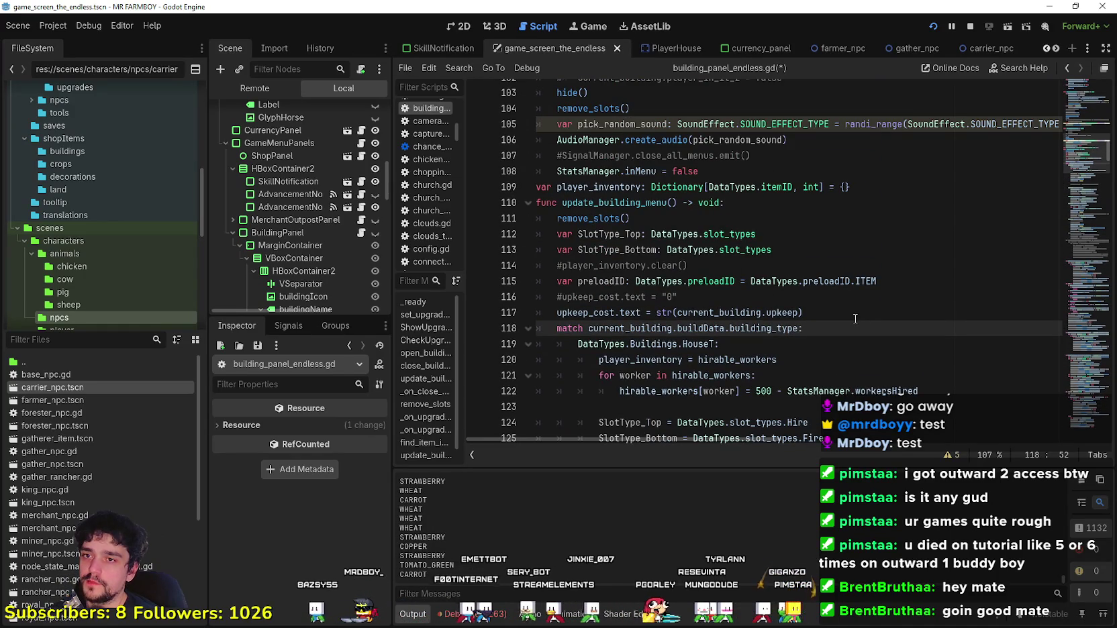
mouse_move(820, 328)
mouse_down()
mouse_move(540, 316)
mouse_move(557, 328)
mouse_up()
scroll(574, 317, down, 3)
scroll(593, 298, down, 3)
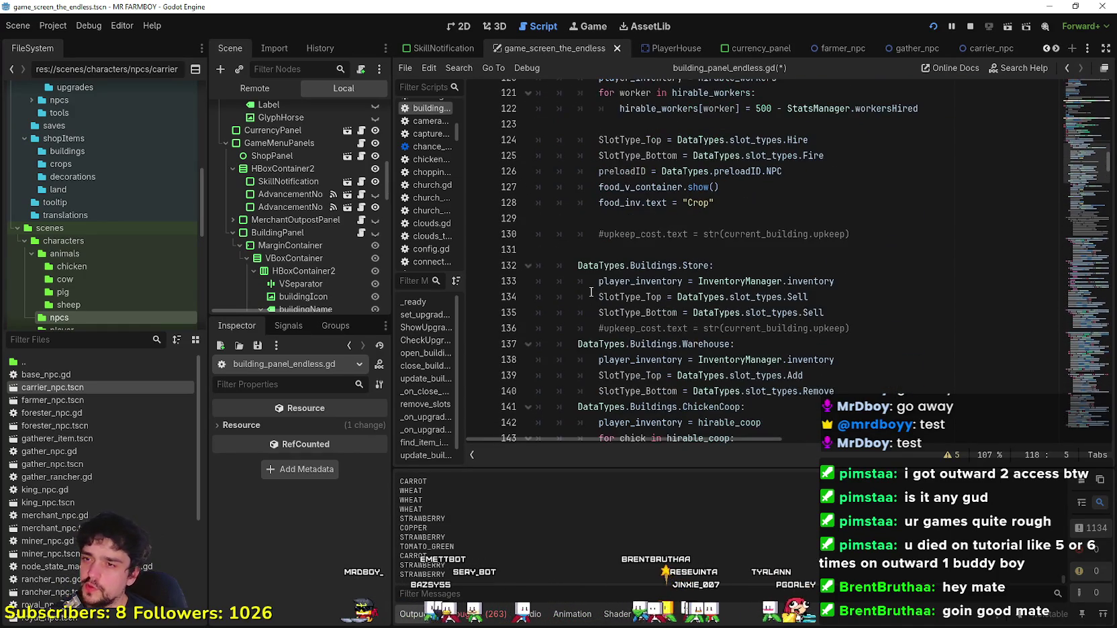
scroll(652, 247, up, 3)
click(928, 186)
scroll(850, 187, up, 2)
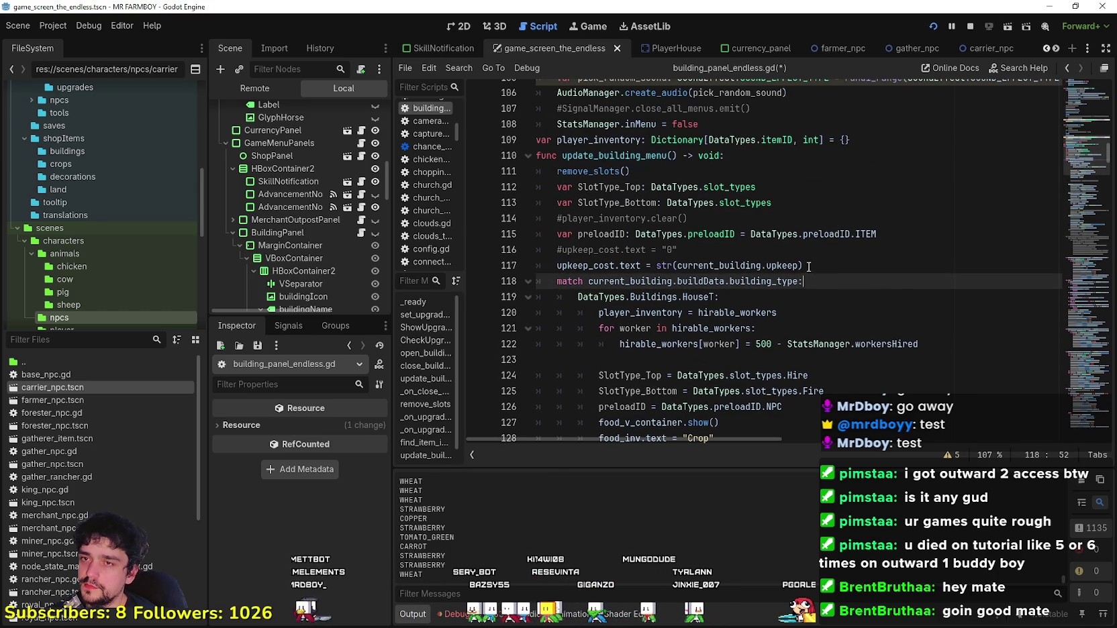
scroll(605, 290, down, 14)
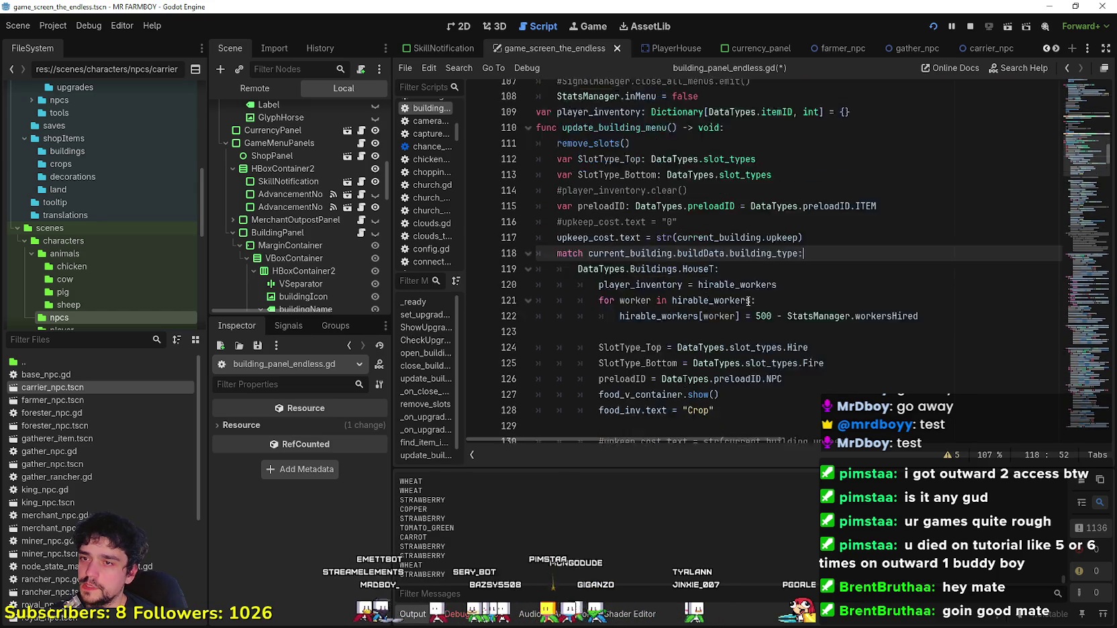
scroll(580, 294, up, 15)
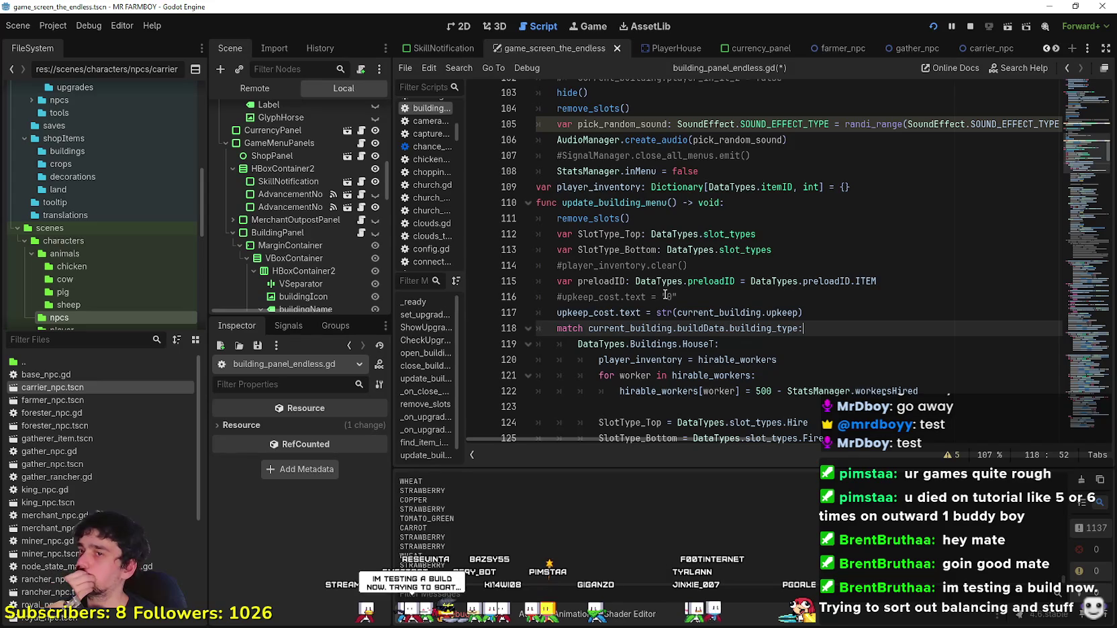
Step: Delete the SlotType_Top, SlotType_Bottom and preloadID declarations and add a line after upkeep_cost
drag(676, 297, 499, 243)
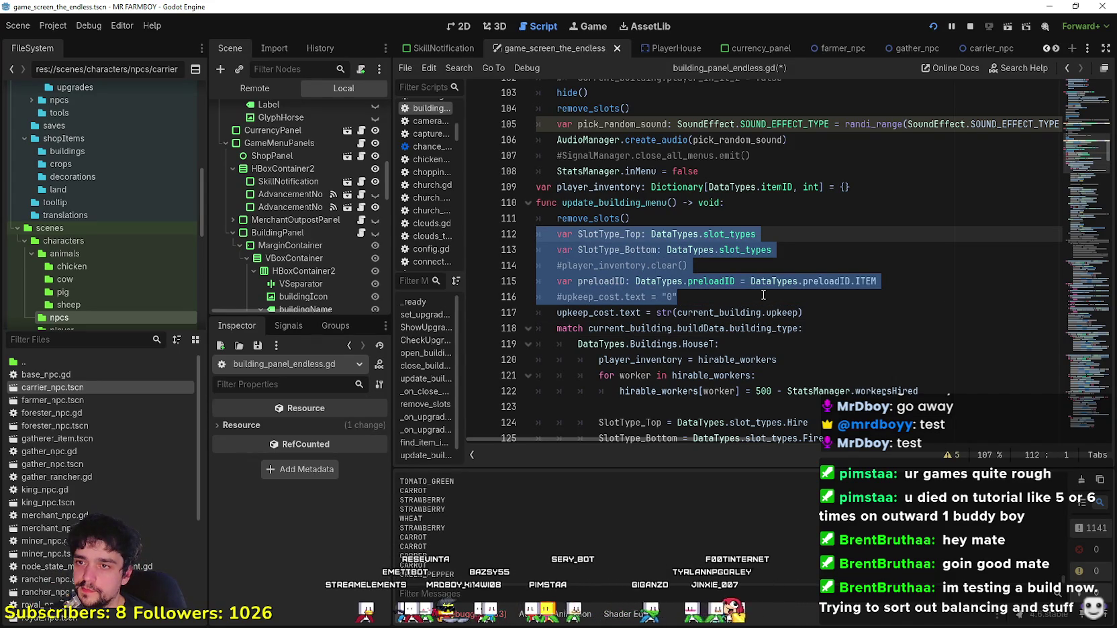
key(BackSpace)
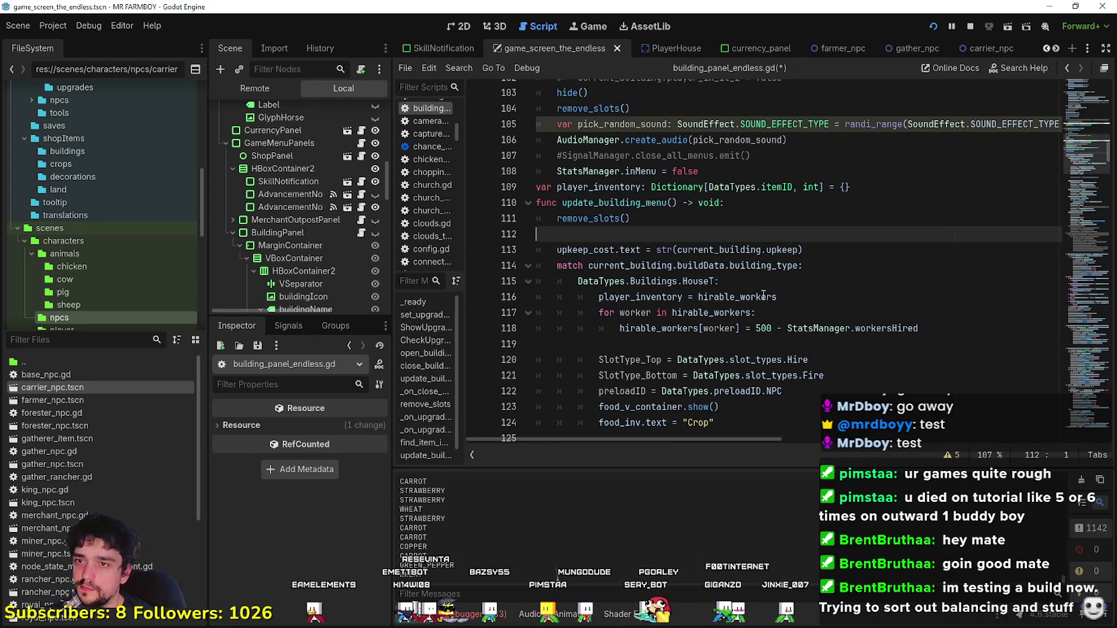
key(BackSpace)
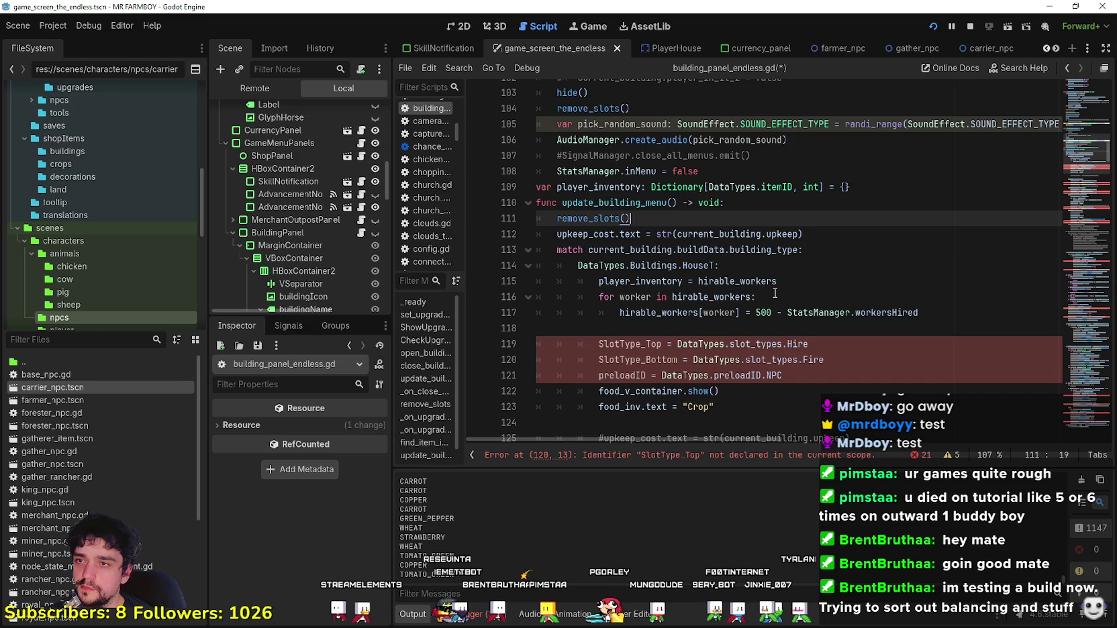
click(837, 246)
click(837, 240)
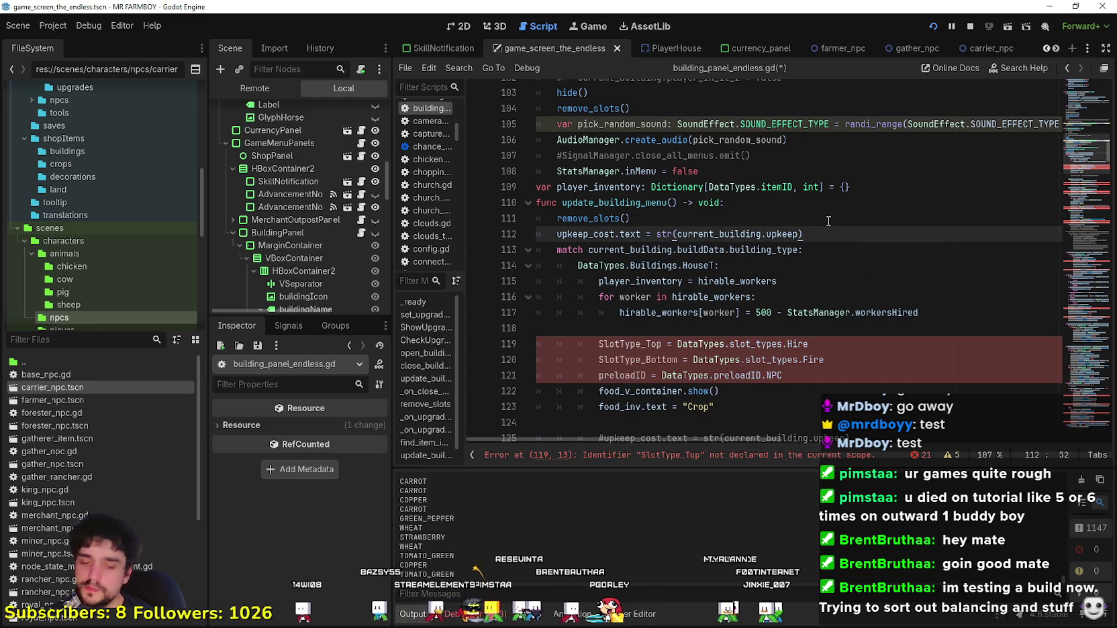
key(Return)
text(i)
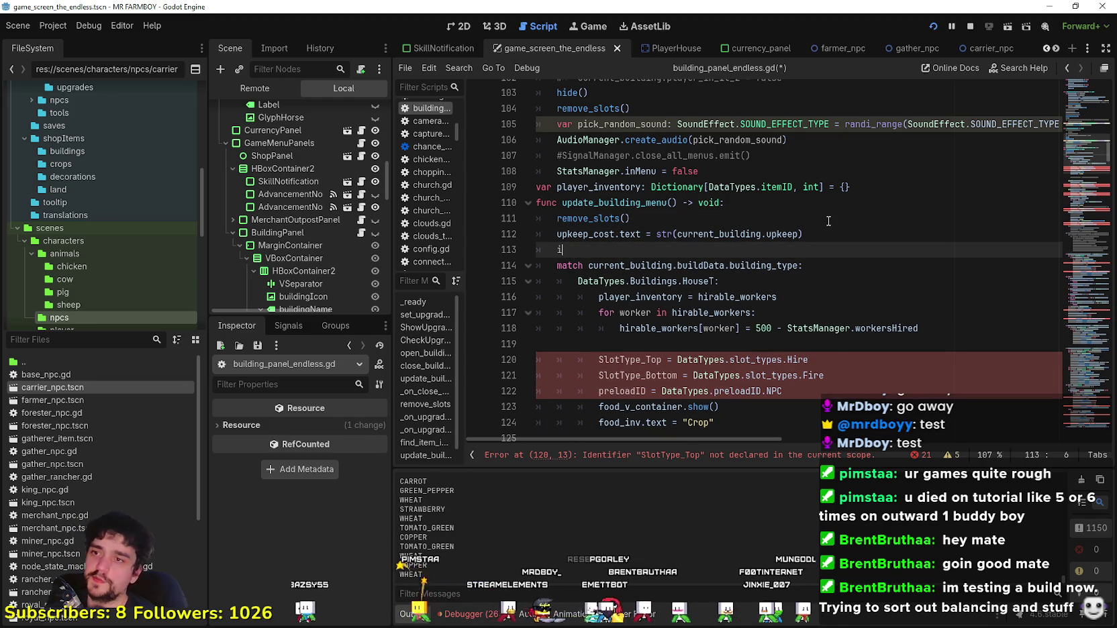
Step: Write 'if building_type == DataTypes.Buildings.ChickenCoop:' at the top of update_building_menu
text(f)
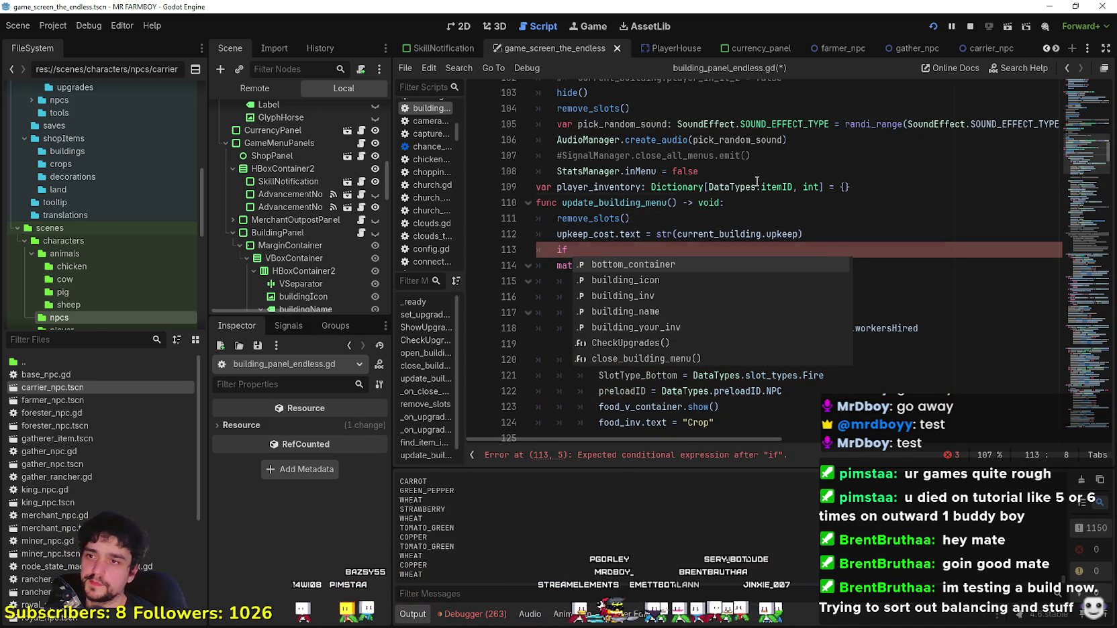
click(658, 266)
drag(658, 266, 761, 266)
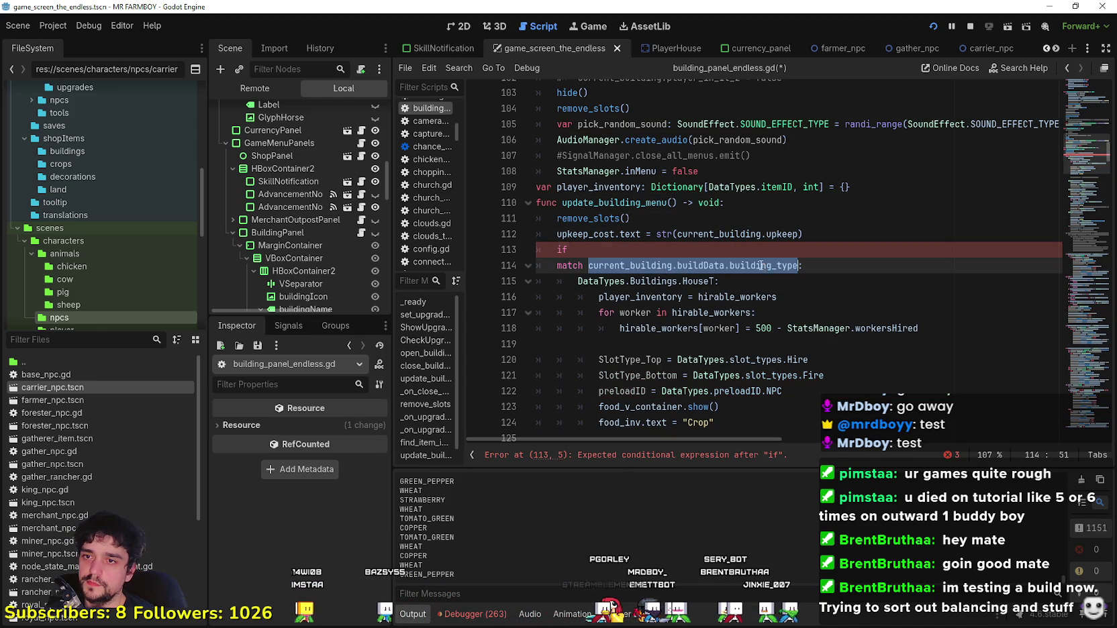
key(ctrl+c)
click(704, 254)
key(ctrl+v)
text(== DataTypes.)
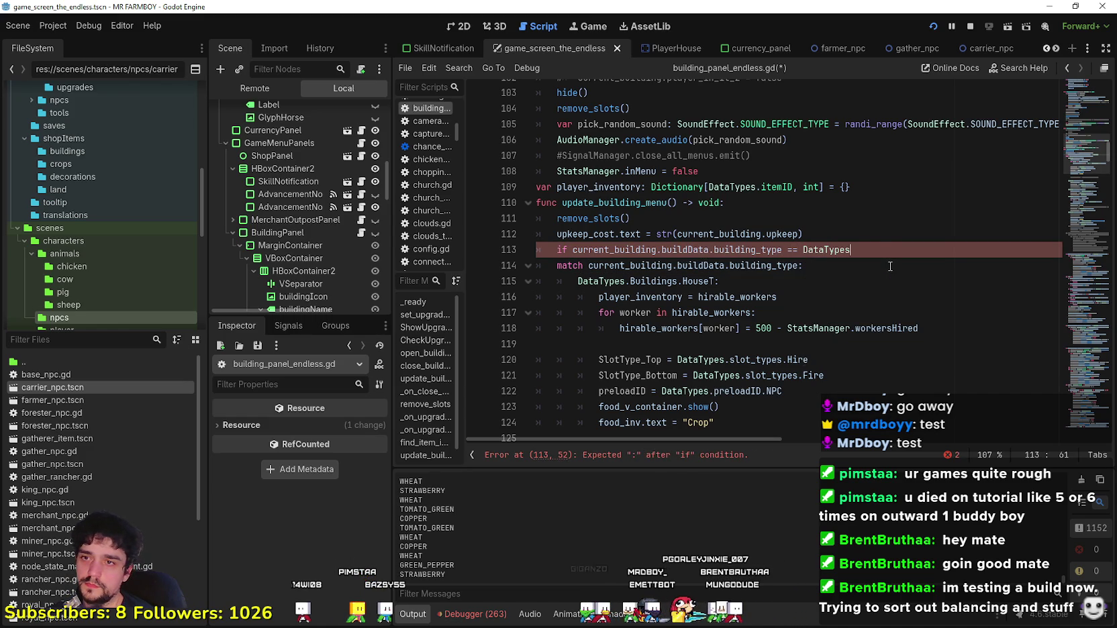
text(Bu)
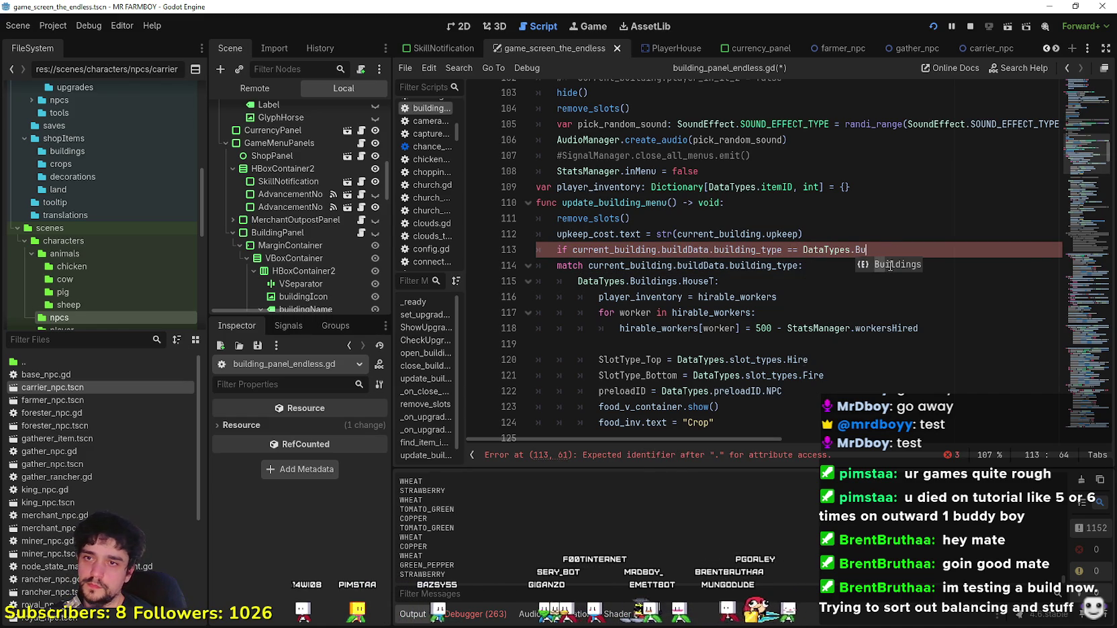
key(Return)
text(.C)
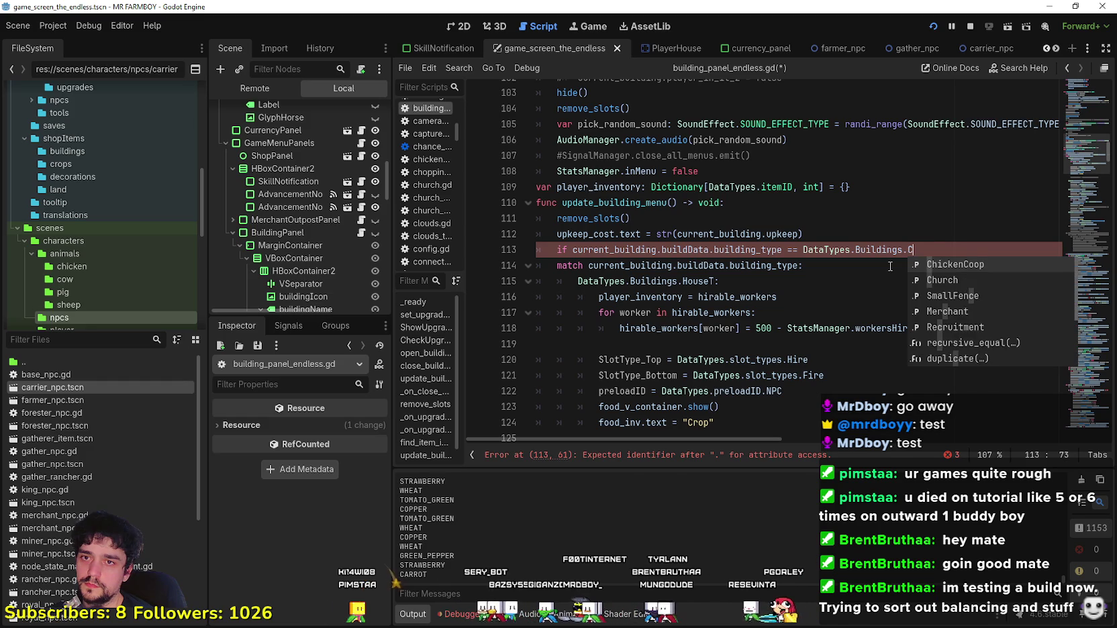
text(hi)
key(Return)
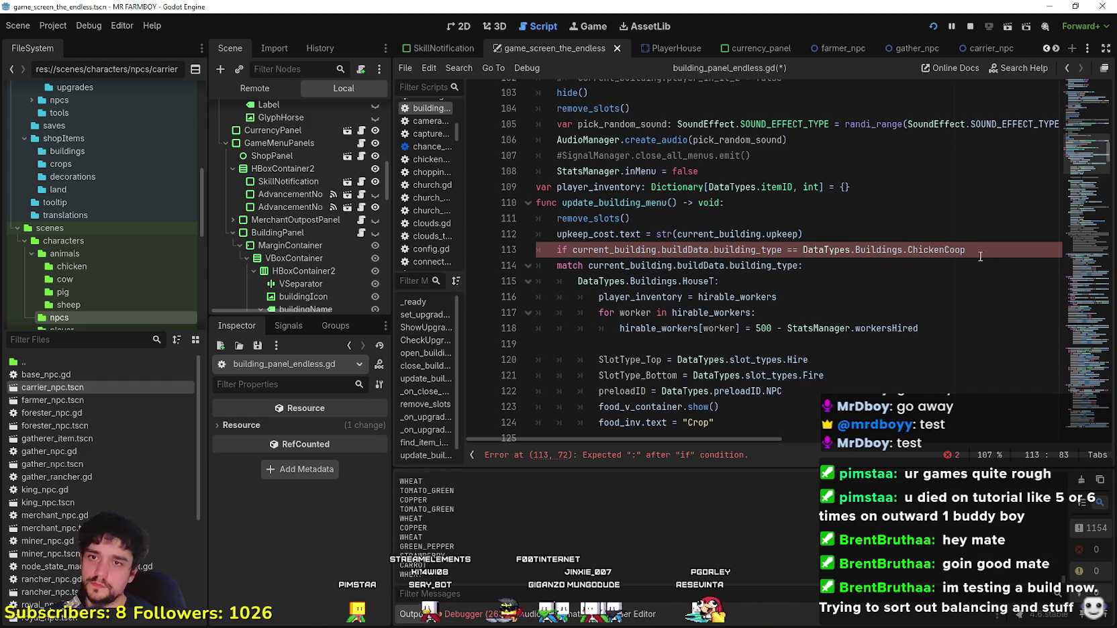
text(:)
key(Return)
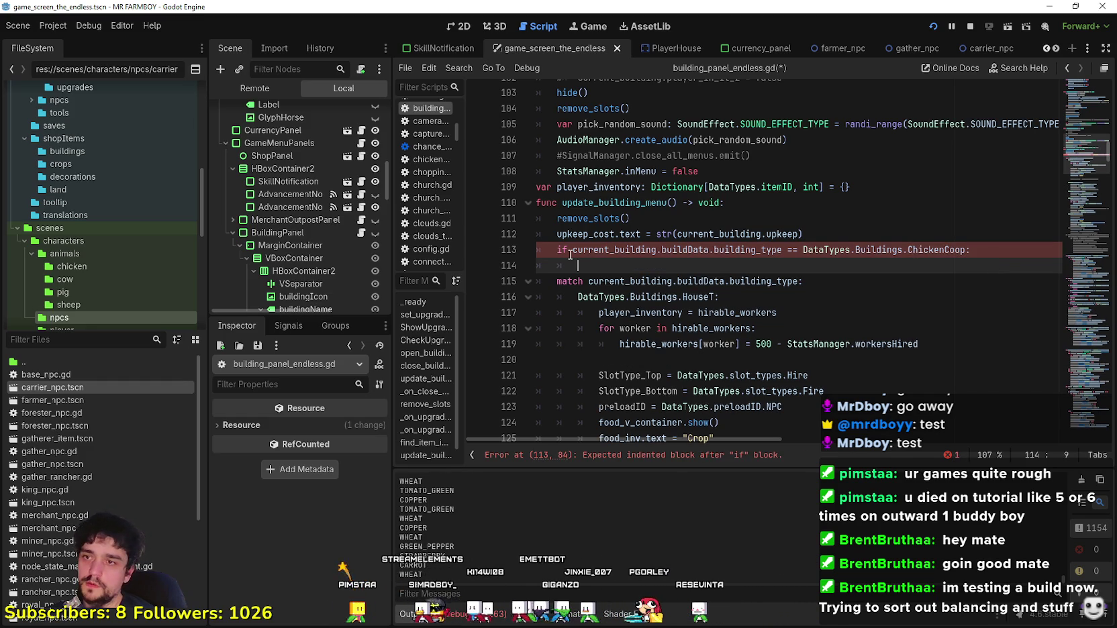
Step: Paste the chicken coop hiring lines under the new if and outdent them one level
drag(577, 264, 555, 263)
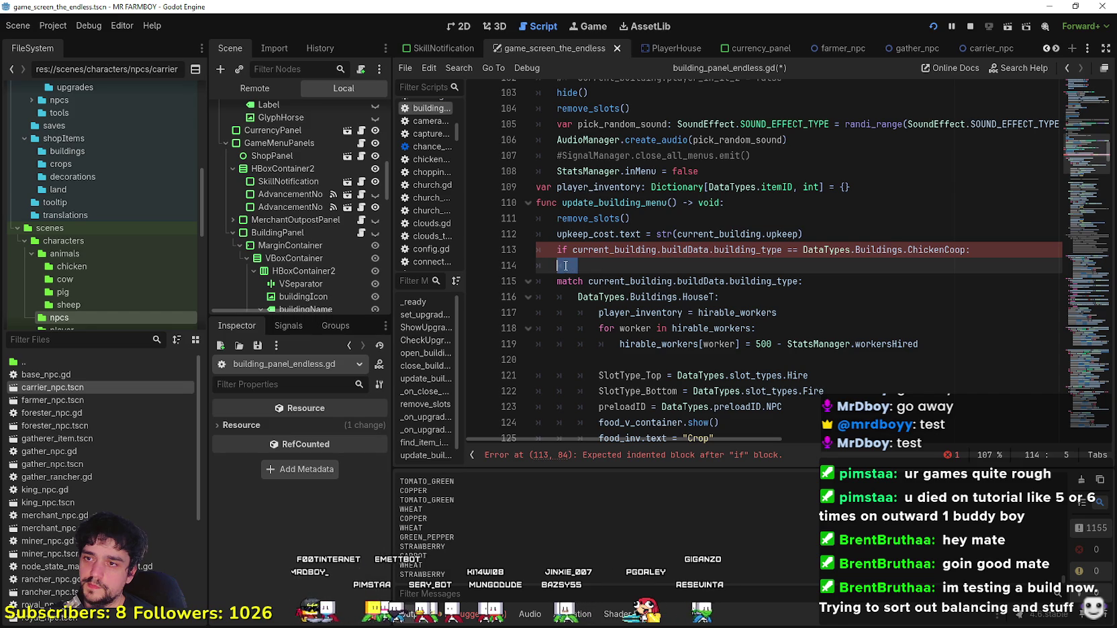
scroll(560, 274, down, 5)
drag(557, 251, 537, 329)
scroll(595, 212, up, 8)
click(581, 201)
key(ctrl+v)
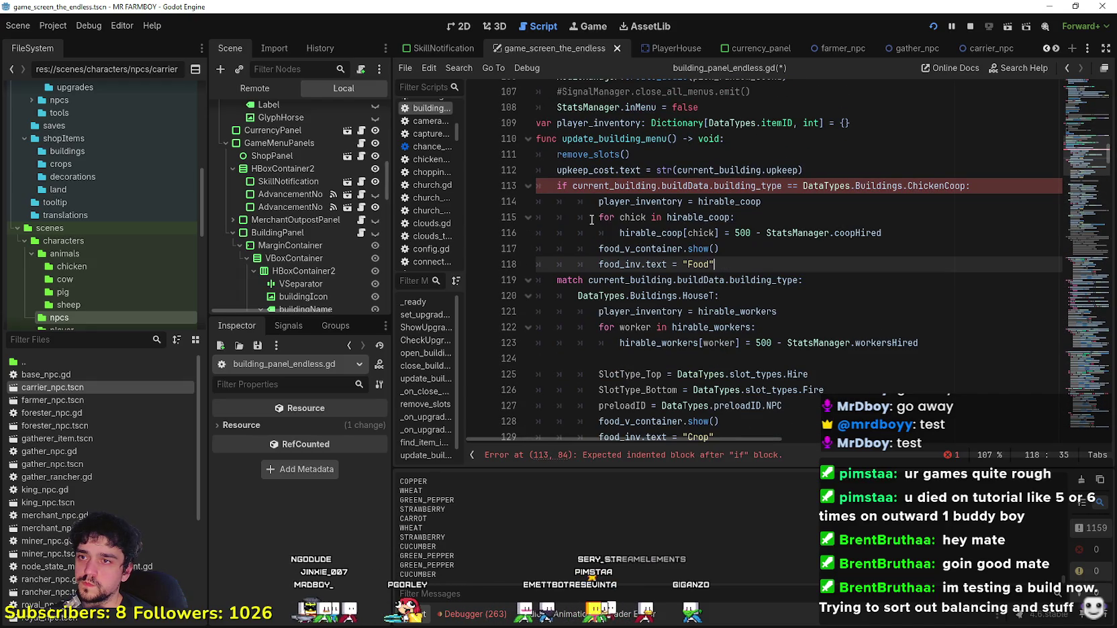
mouse_move(716, 264)
mouse_down()
mouse_move(591, 255)
mouse_move(533, 210)
mouse_up()
key(shift+Tab)
click(725, 261)
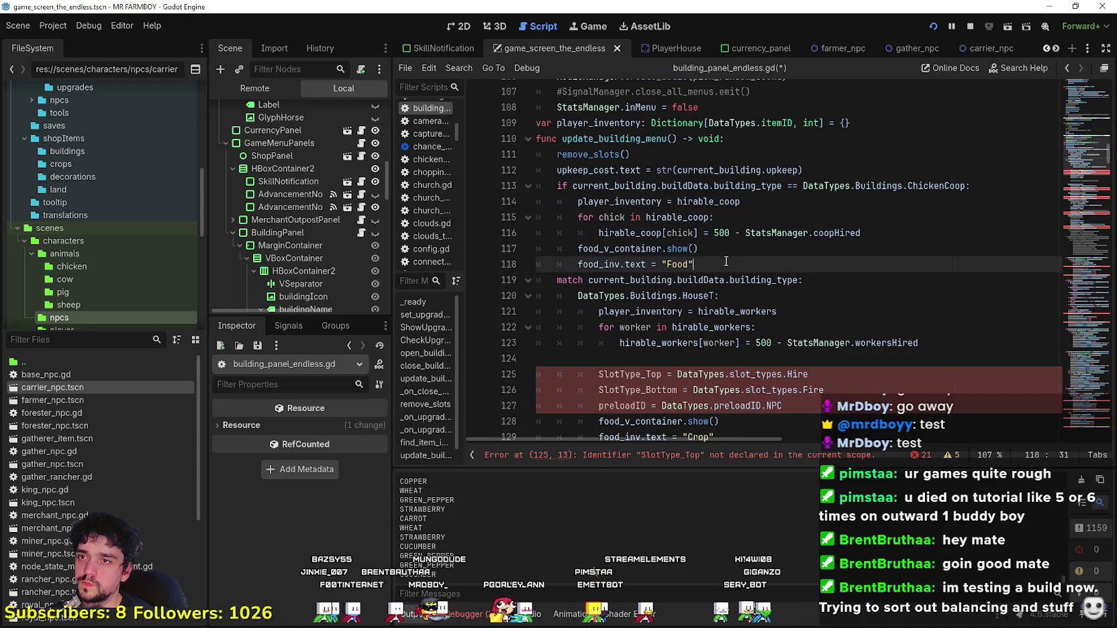
scroll(726, 253, down, 20)
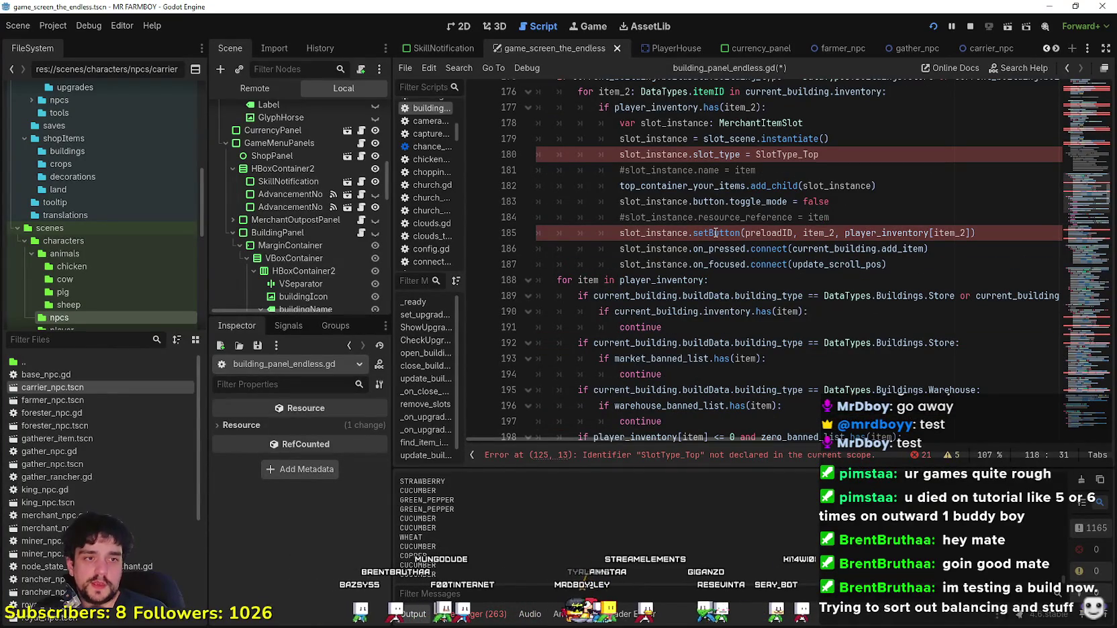
scroll(716, 232, down, 3)
click(722, 215)
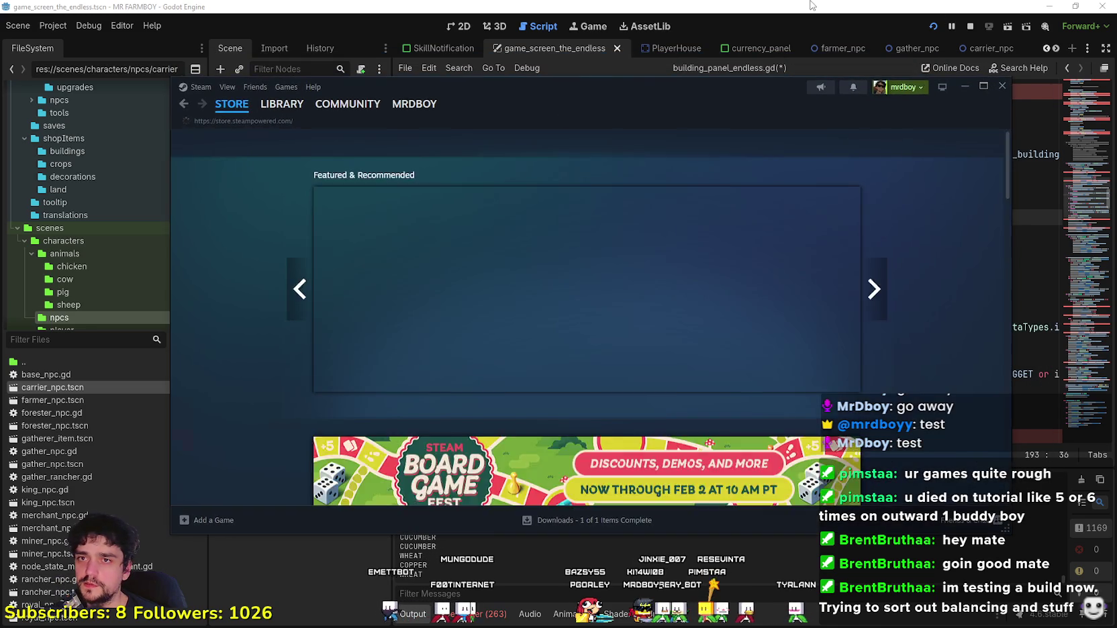
click(810, 6)
click(782, 314)
scroll(783, 314, down, 4)
click(812, 314)
scroll(819, 310, down, 3)
click(847, 218)
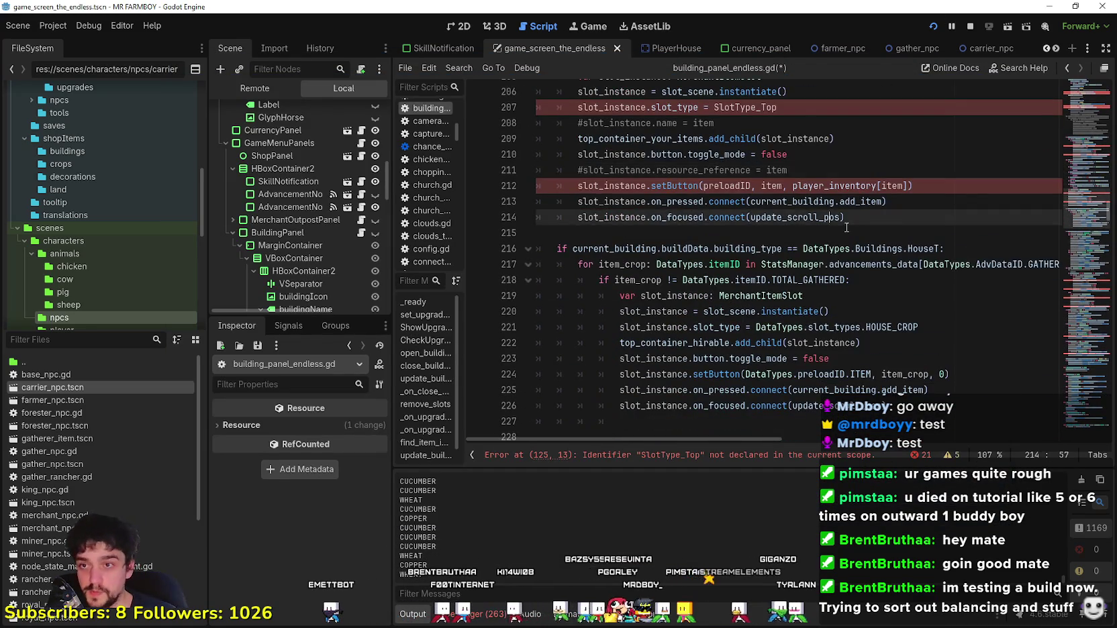
scroll(847, 222, down, 7)
scroll(1073, 234, up, 5)
scroll(1071, 233, down, 5)
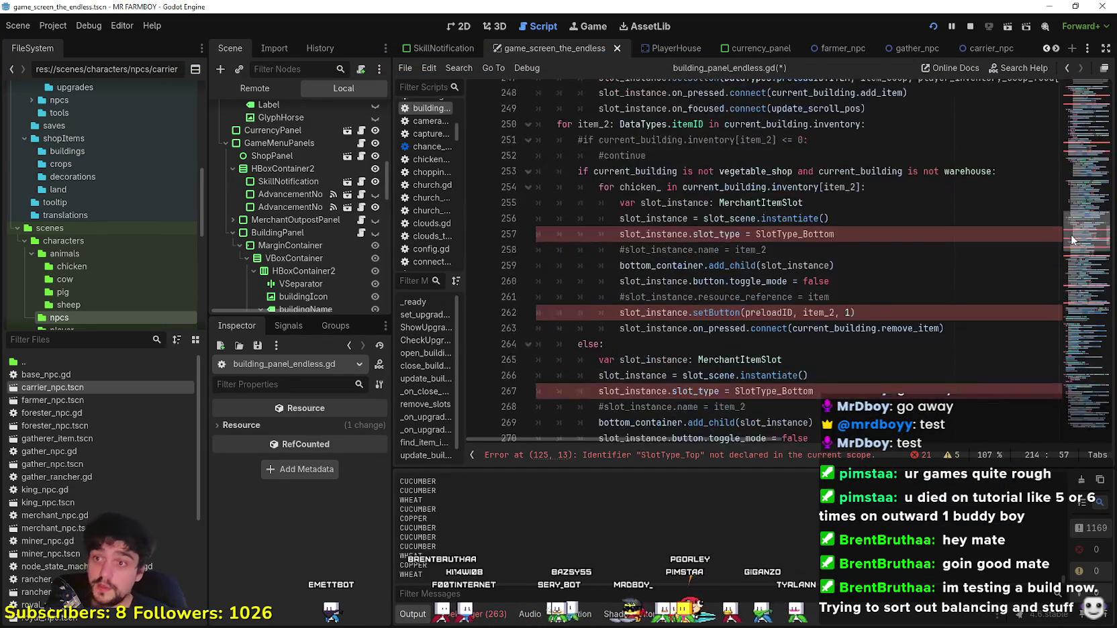
scroll(1075, 224, up, 3)
scroll(1075, 223, up, 3)
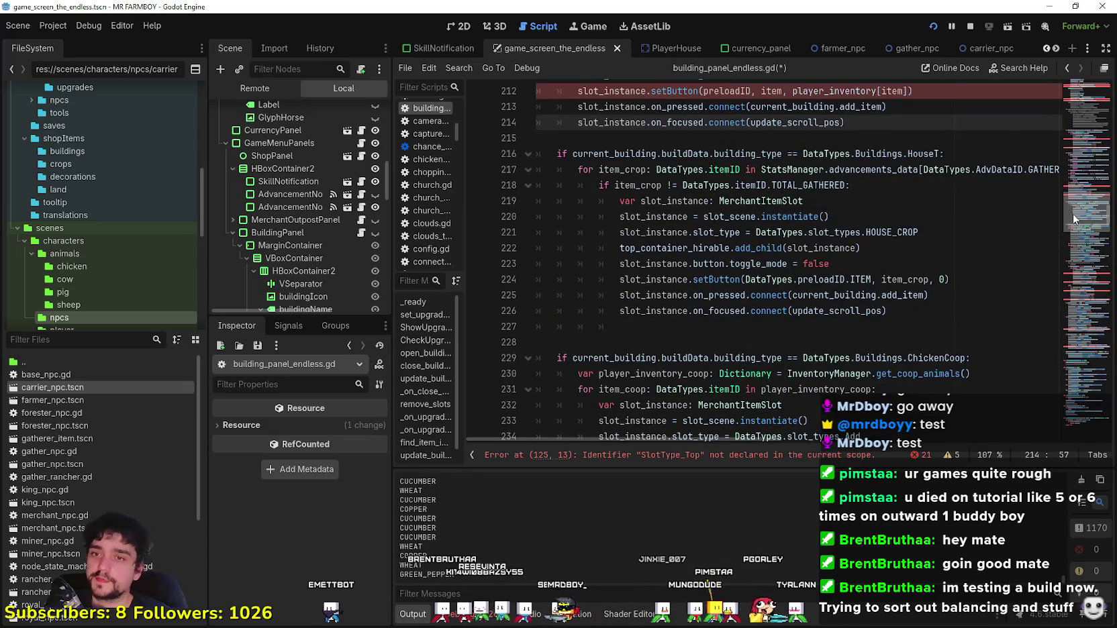
scroll(1074, 219, down, 5)
click(940, 249)
click(920, 295)
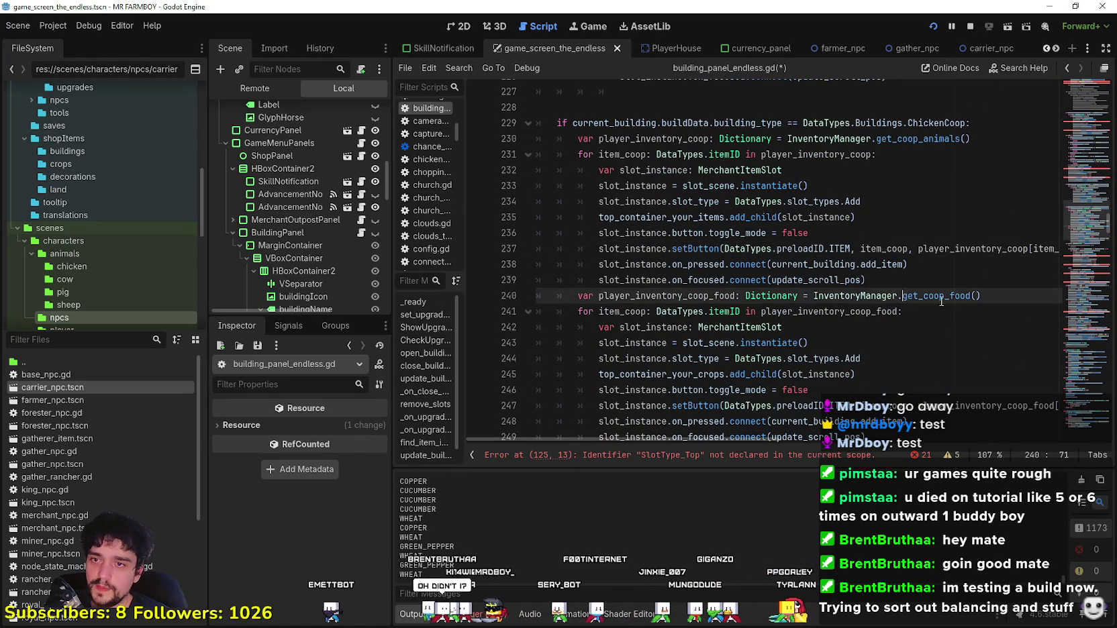
scroll(920, 296, down, 4)
mouse_move(866, 363)
mouse_down()
mouse_move(779, 290)
mouse_move(540, 182)
mouse_up()
scroll(779, 290, up, 4)
Step: Copy the coop animal and coop food slot loops
right_click(602, 241)
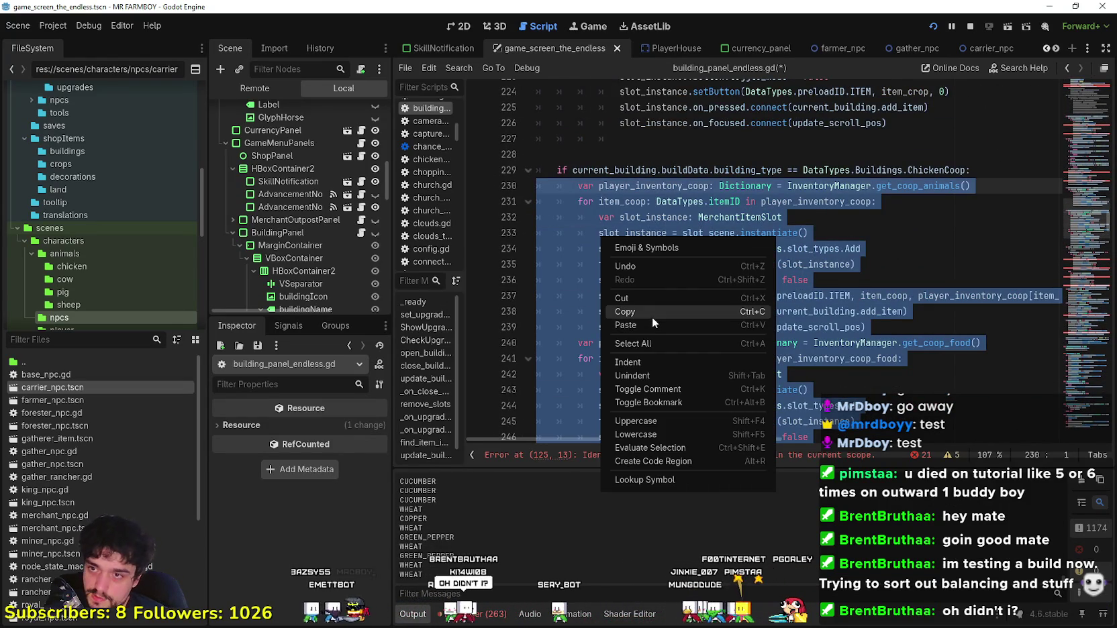
click(653, 320)
scroll(945, 289, up, 11)
scroll(945, 289, up, 17)
scroll(696, 304, down, 14)
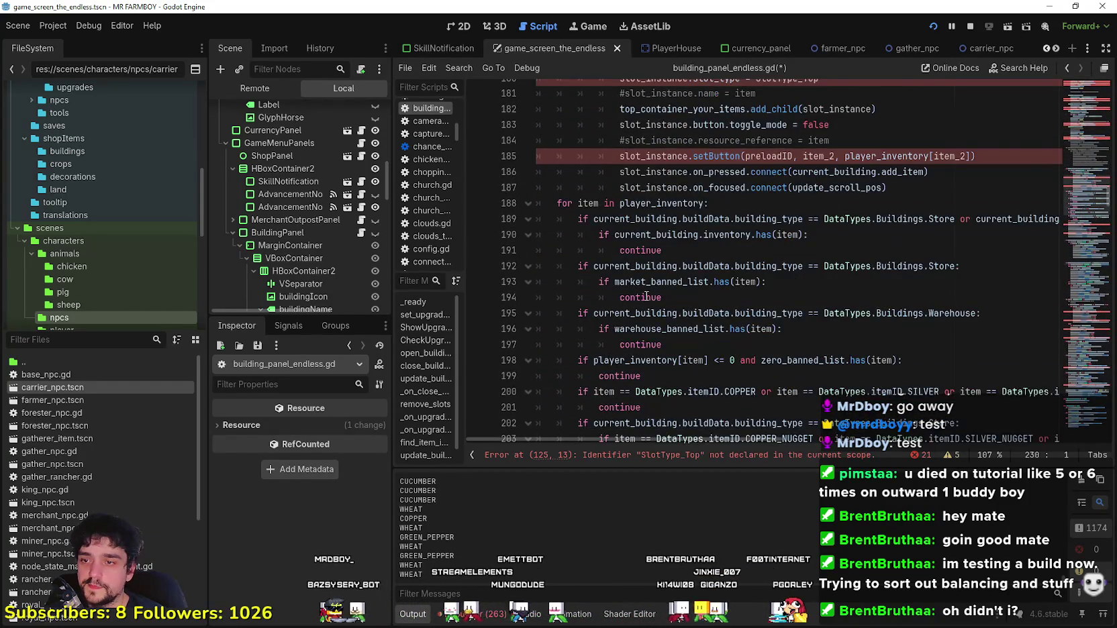
scroll(648, 293, down, 11)
scroll(650, 288, down, 3)
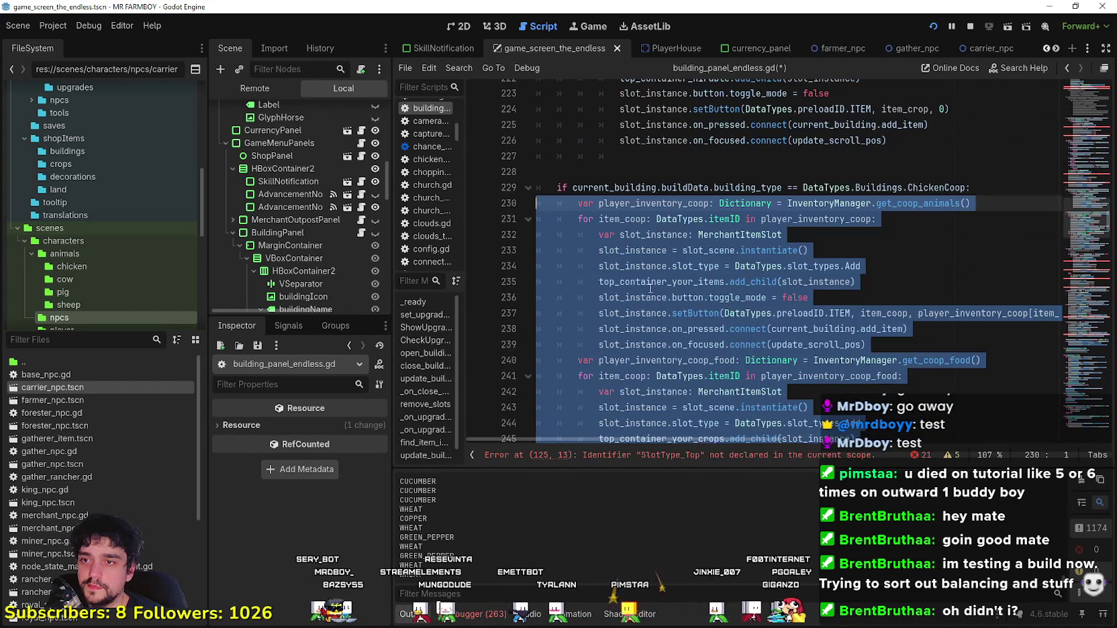
right_click(650, 288)
click(695, 363)
scroll(696, 347, up, 6)
scroll(695, 347, up, 20)
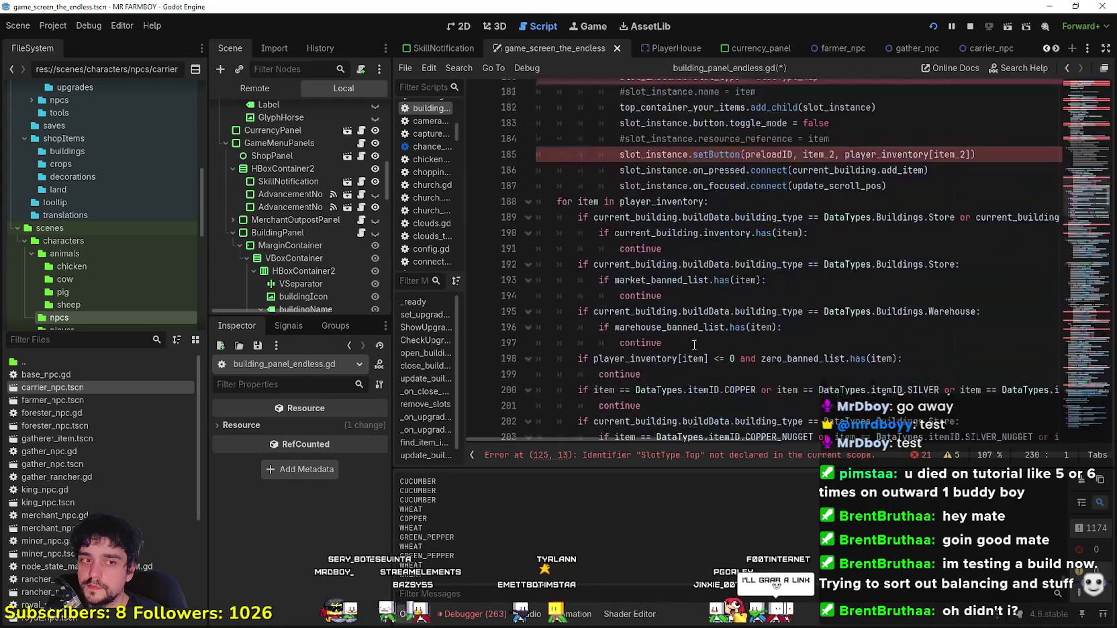
scroll(695, 339, up, 6)
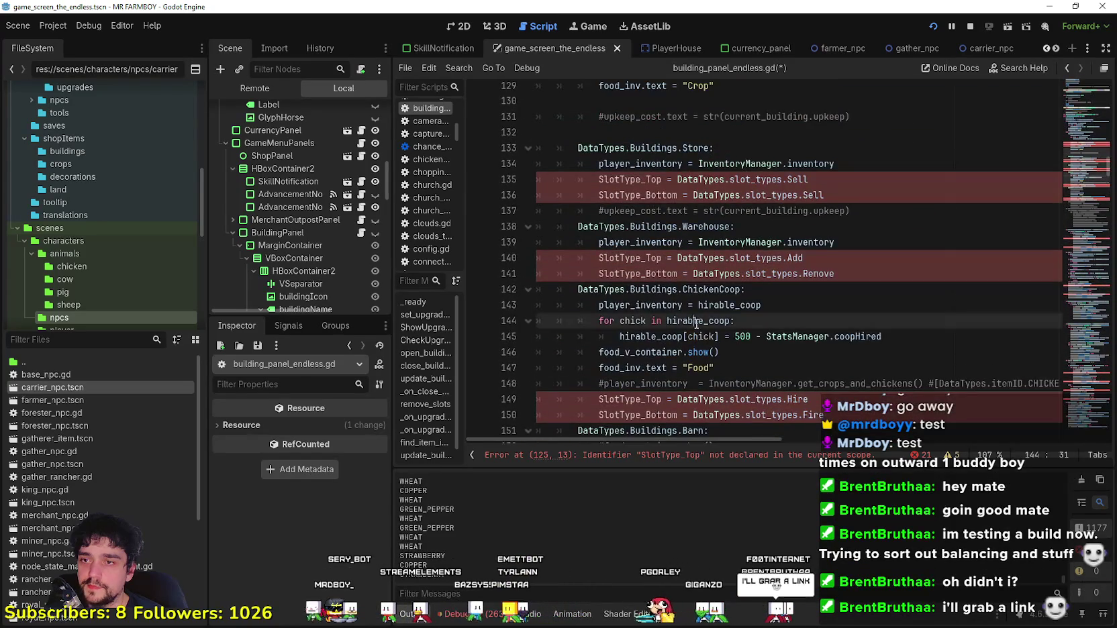
click(696, 329)
scroll(697, 325, up, 4)
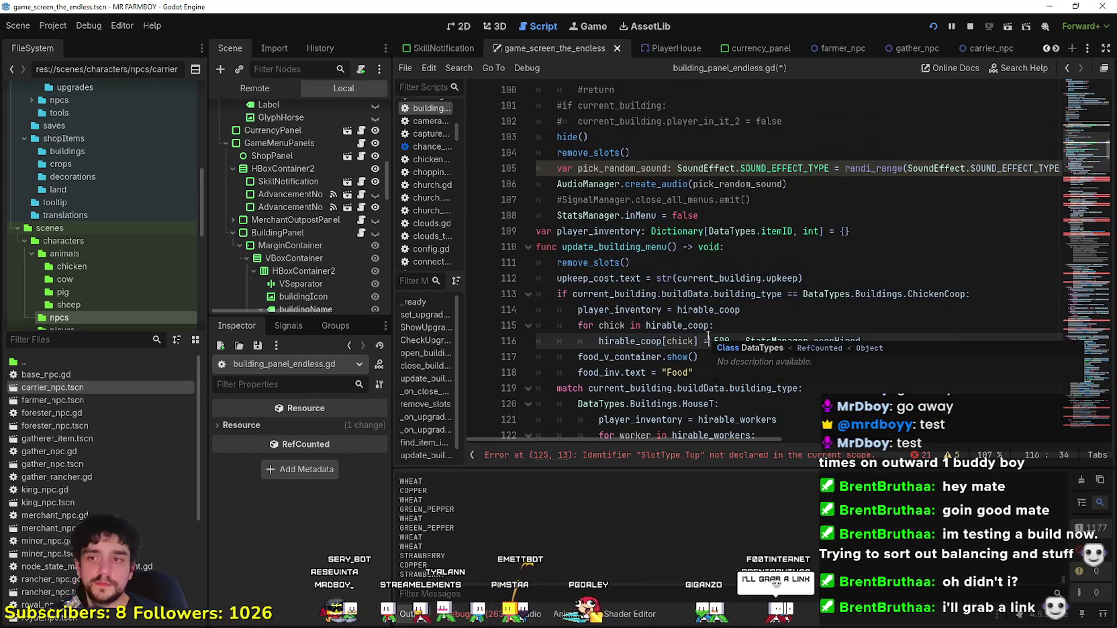
scroll(685, 302, up, 3)
click(674, 288)
scroll(676, 284, down, 1)
scroll(676, 284, down, 1)
scroll(739, 295, down, 2)
Step: Paste the slot loops on a new line after the Food label line in the ChickenCoop branch
click(799, 278)
click(816, 322)
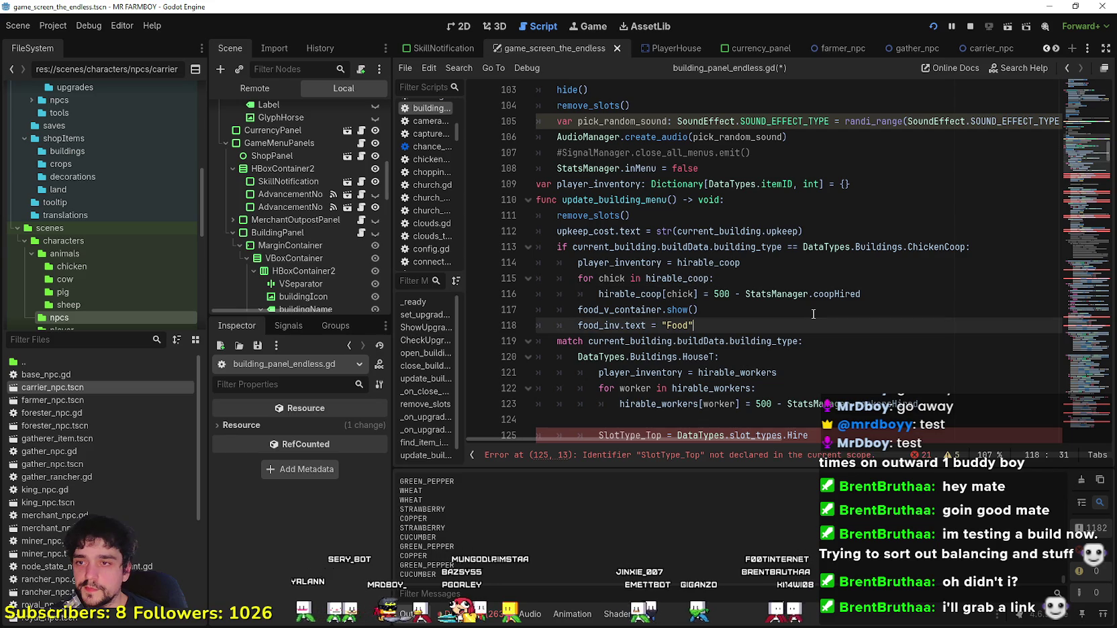
key(Return)
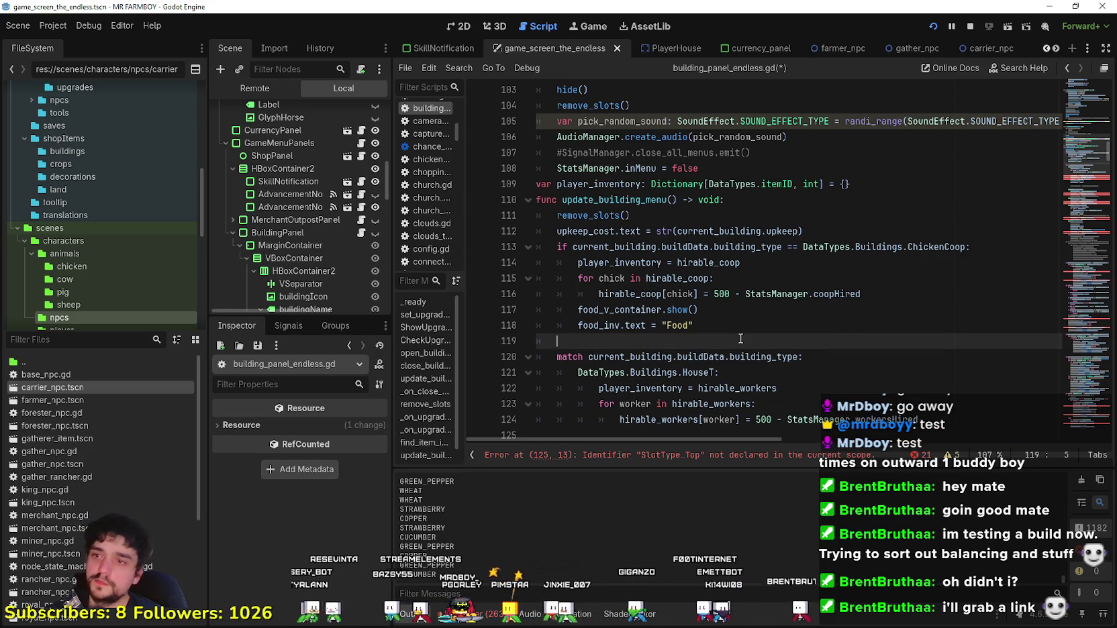
key(ctrl+v)
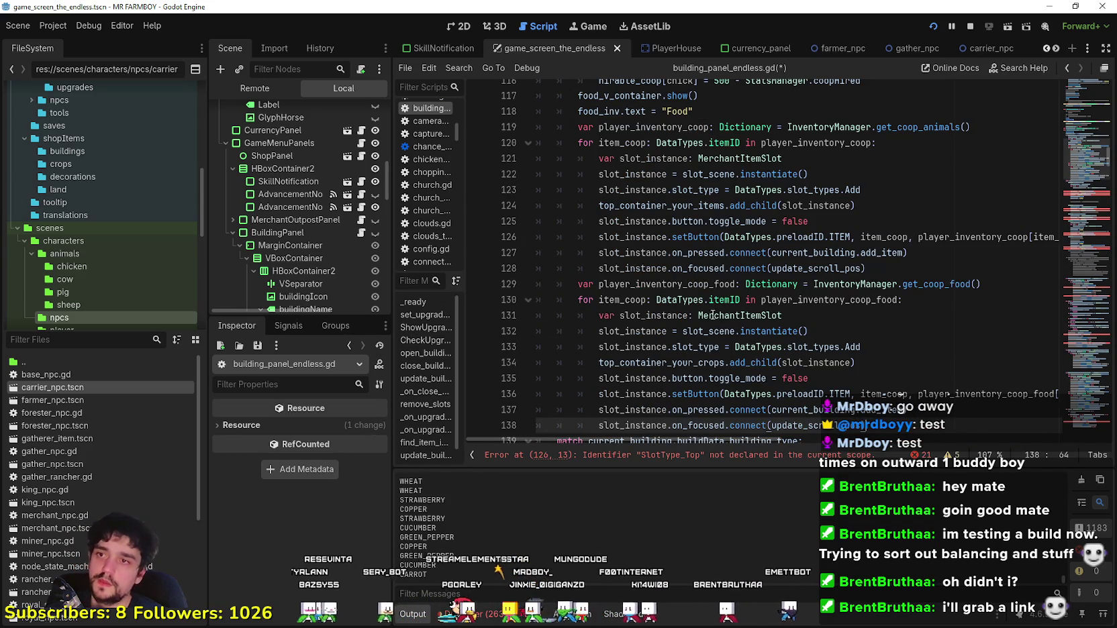
scroll(704, 284, up, 2)
scroll(683, 255, up, 1)
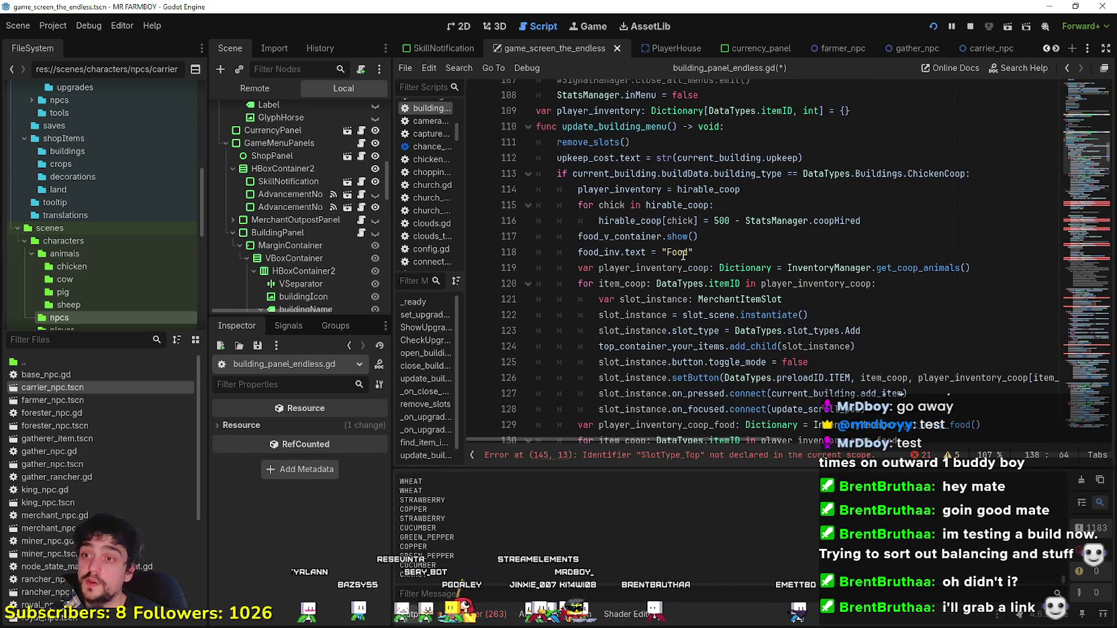
click(658, 283)
click(709, 254)
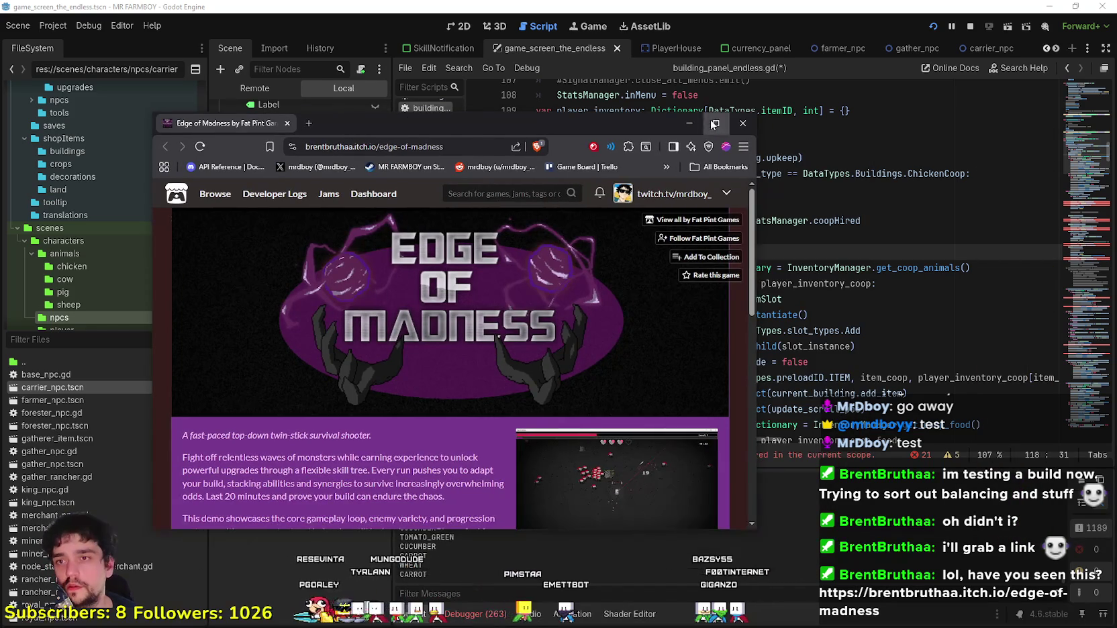
Step: Maximize the browser, follow Fat Pint Games, and page through the Edge of Madness screenshots
click(713, 124)
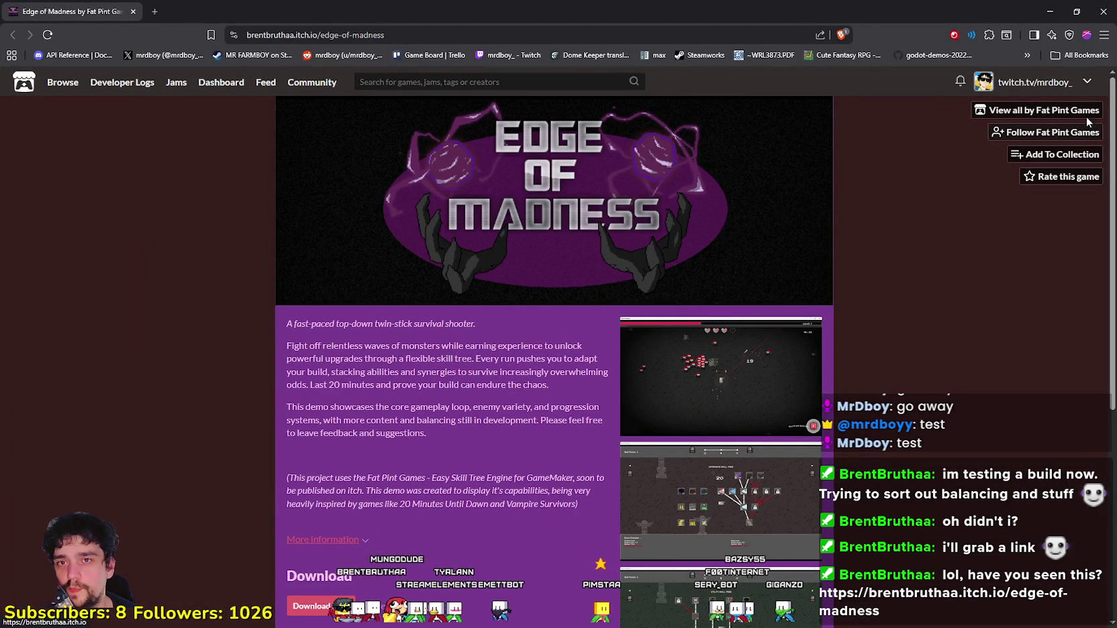
click(1042, 133)
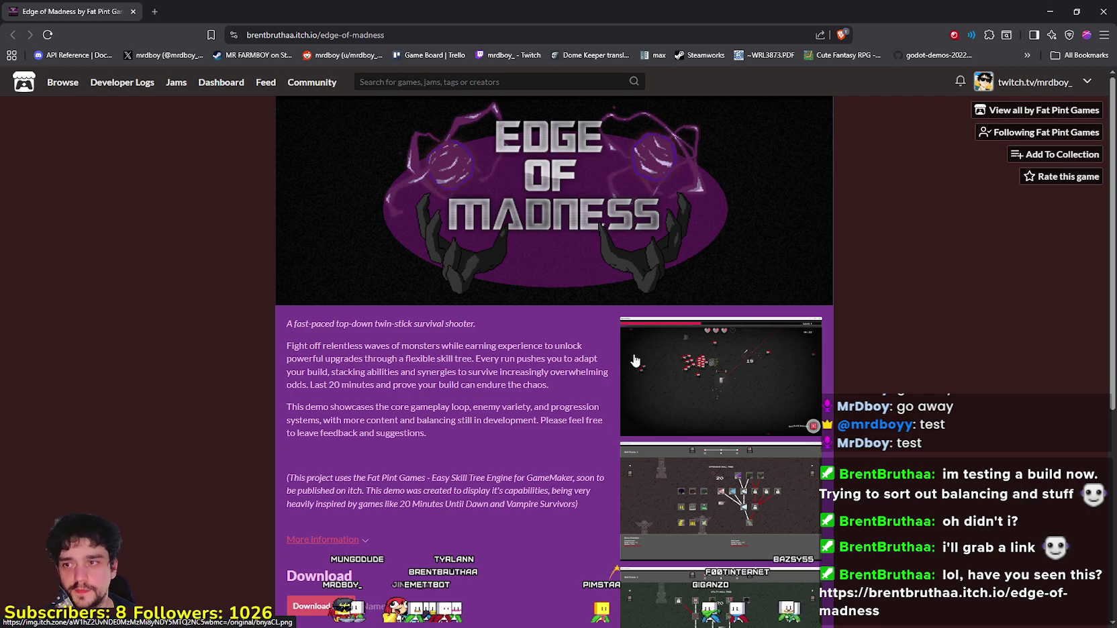
scroll(549, 346, down, 2)
scroll(550, 346, down, 4)
click(698, 144)
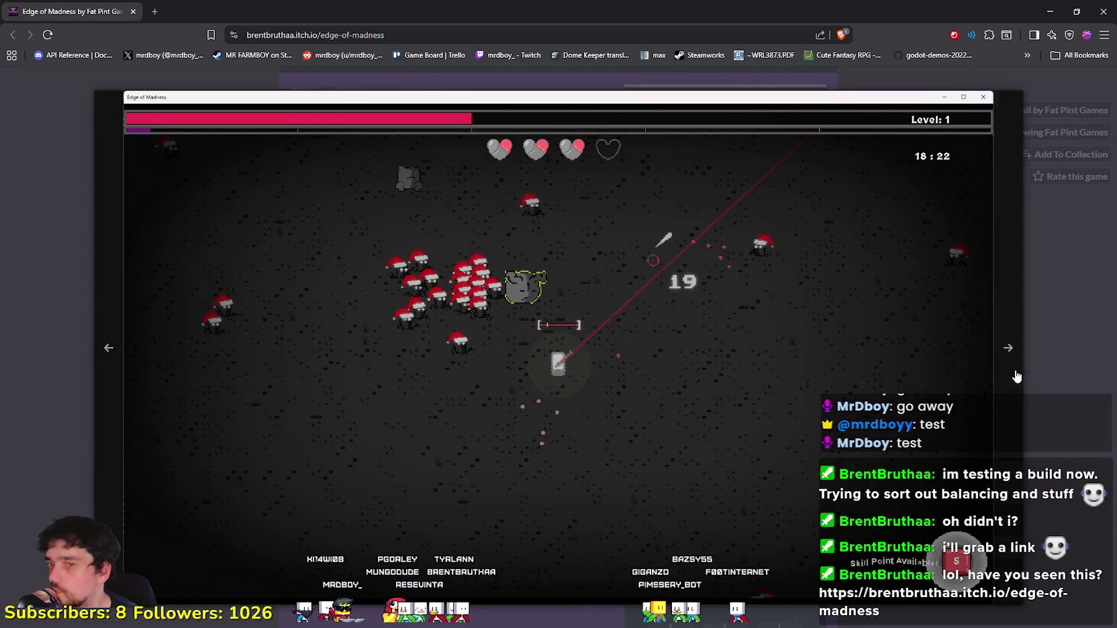
click(999, 396)
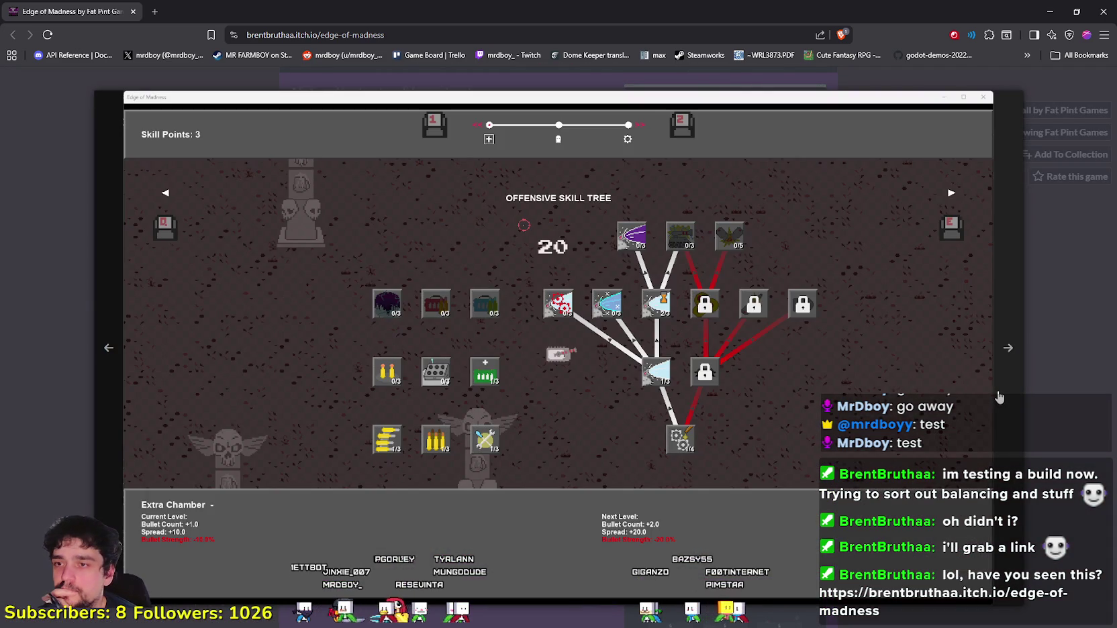
click(999, 398)
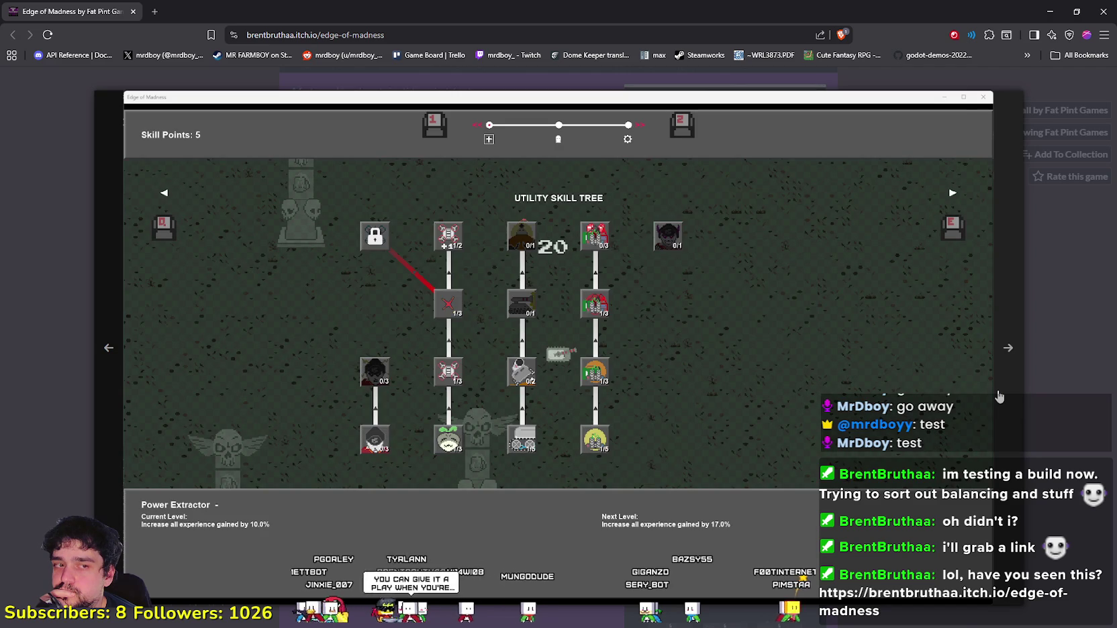
click(999, 397)
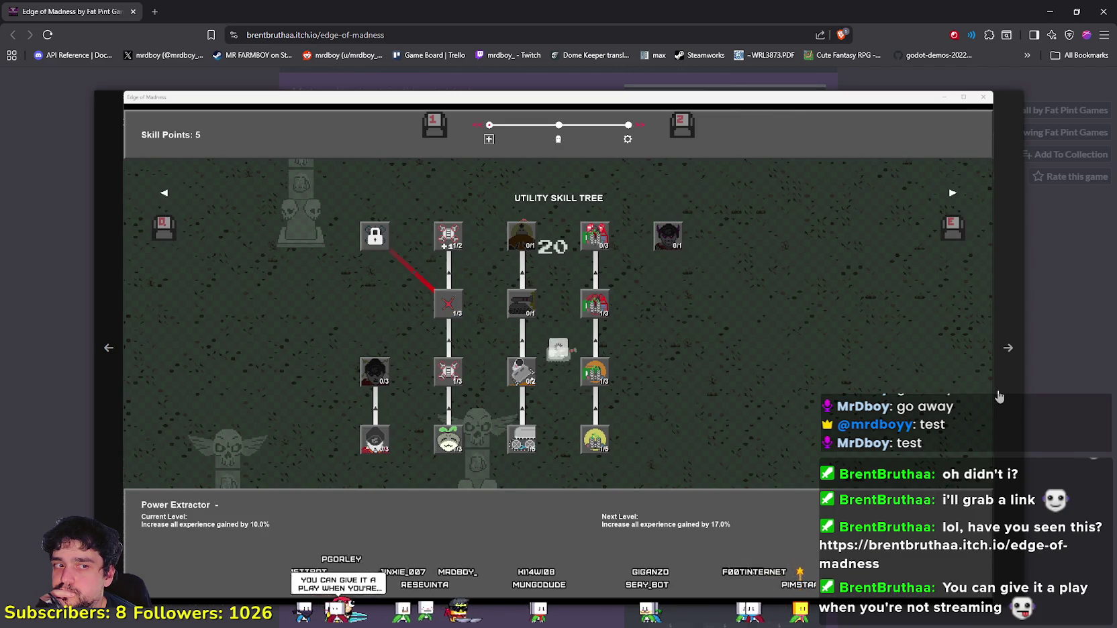
click(999, 396)
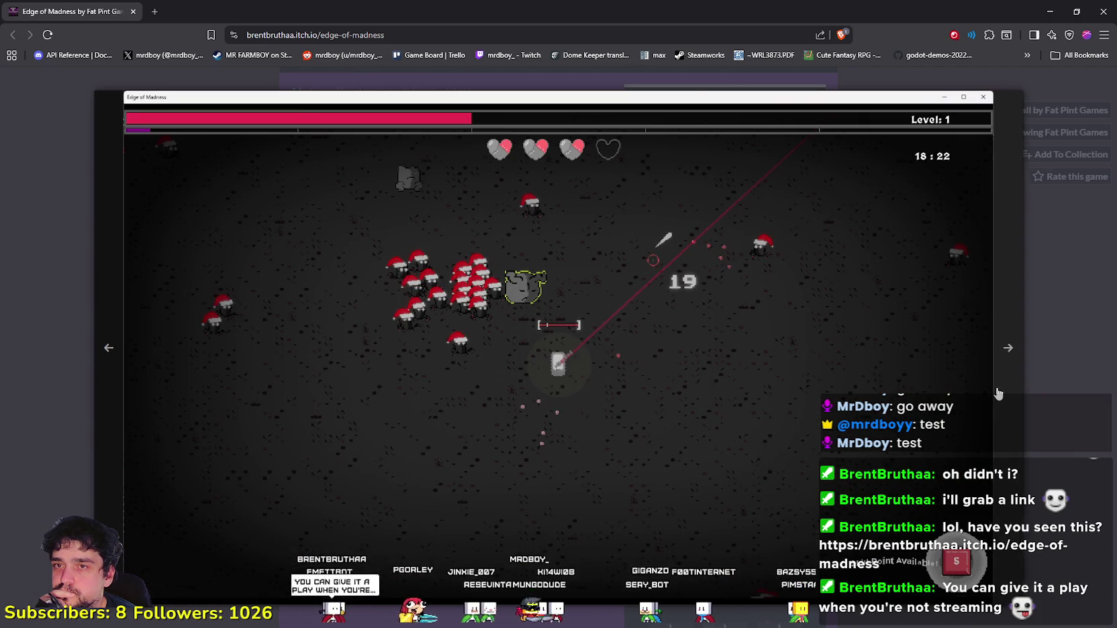
click(1023, 381)
scroll(839, 376, up, 4)
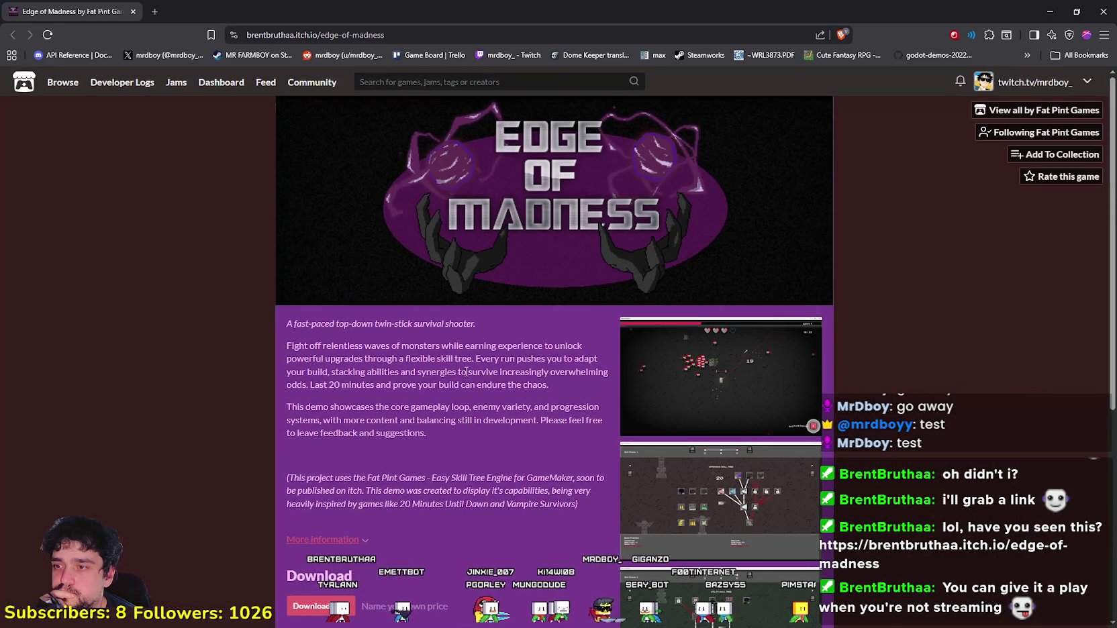
scroll(433, 349, down, 4)
Step: Expand and collapse the game details, then view more screenshots including the skill trees
click(321, 308)
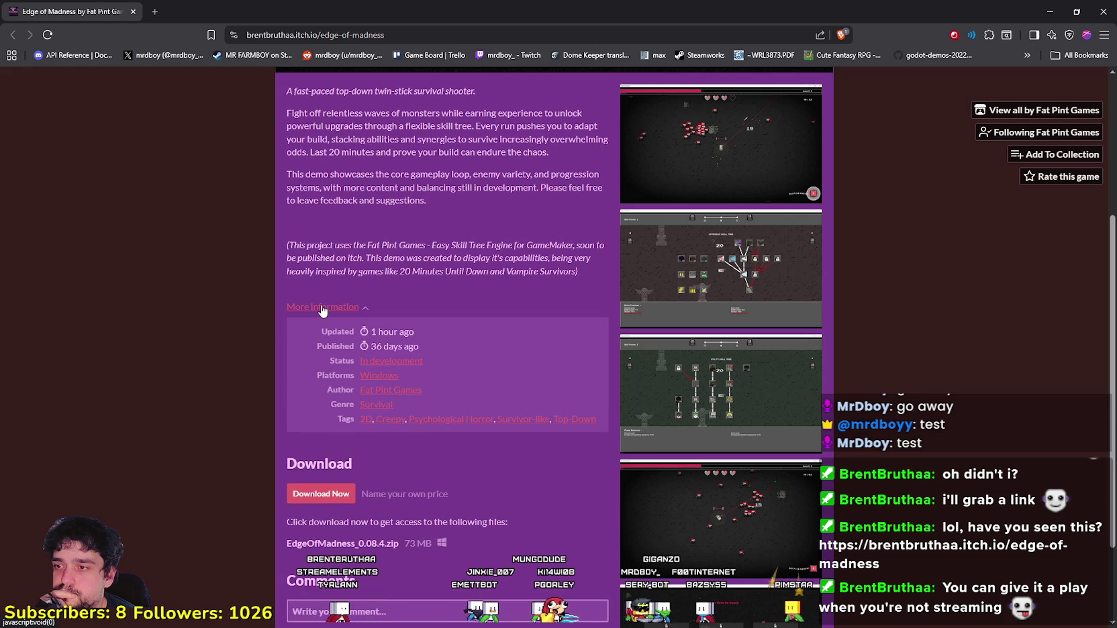
click(322, 308)
scroll(403, 309, down, 2)
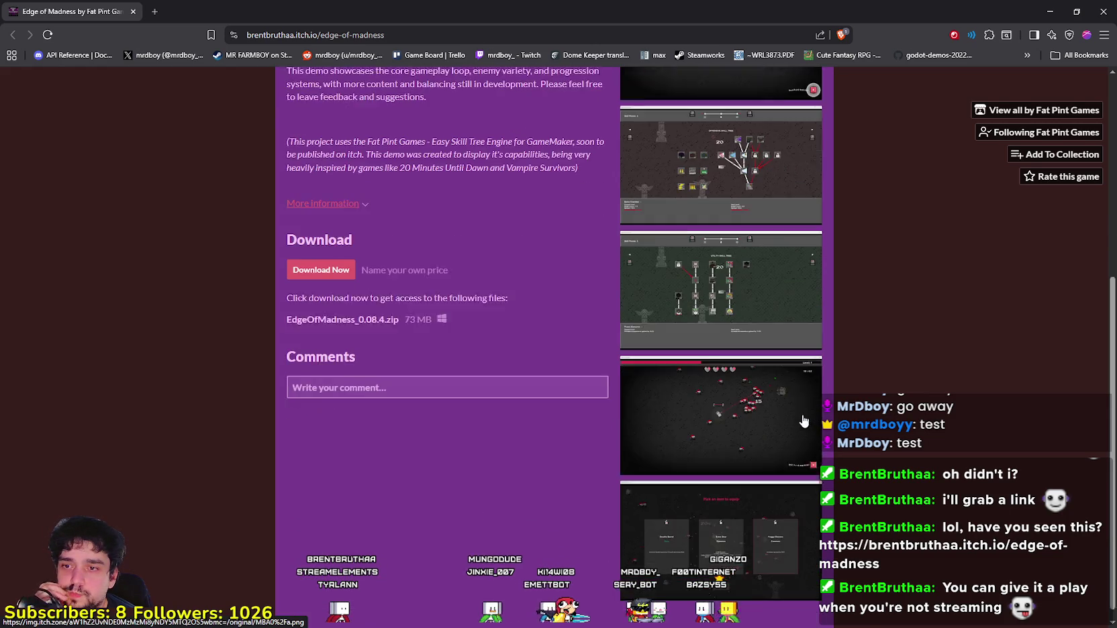
click(727, 421)
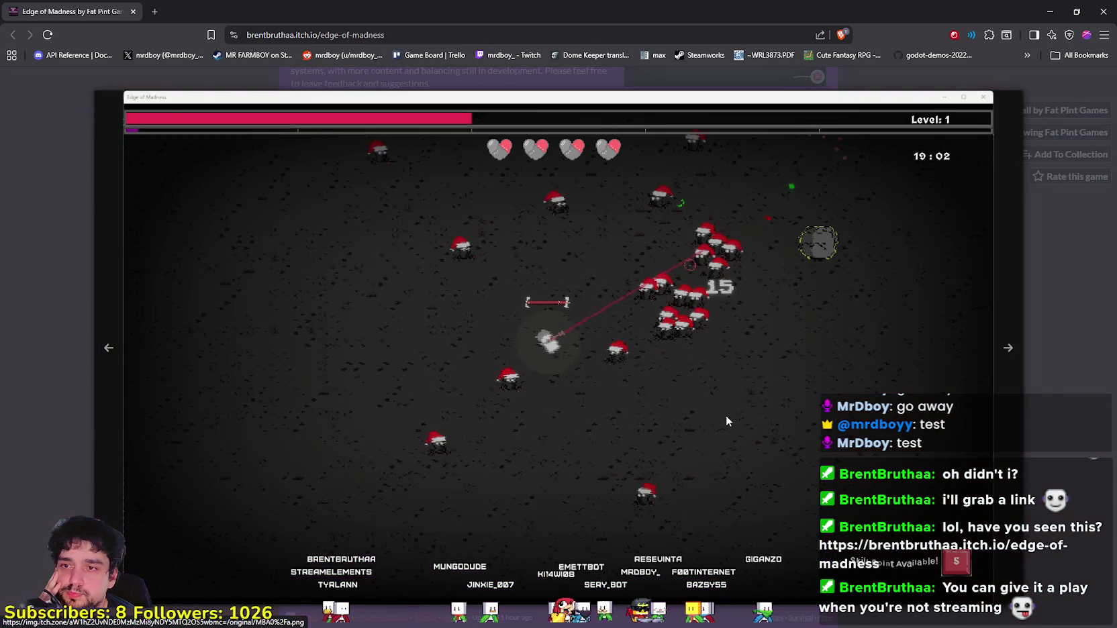
click(1028, 390)
key(Escape)
scroll(430, 164, up, 5)
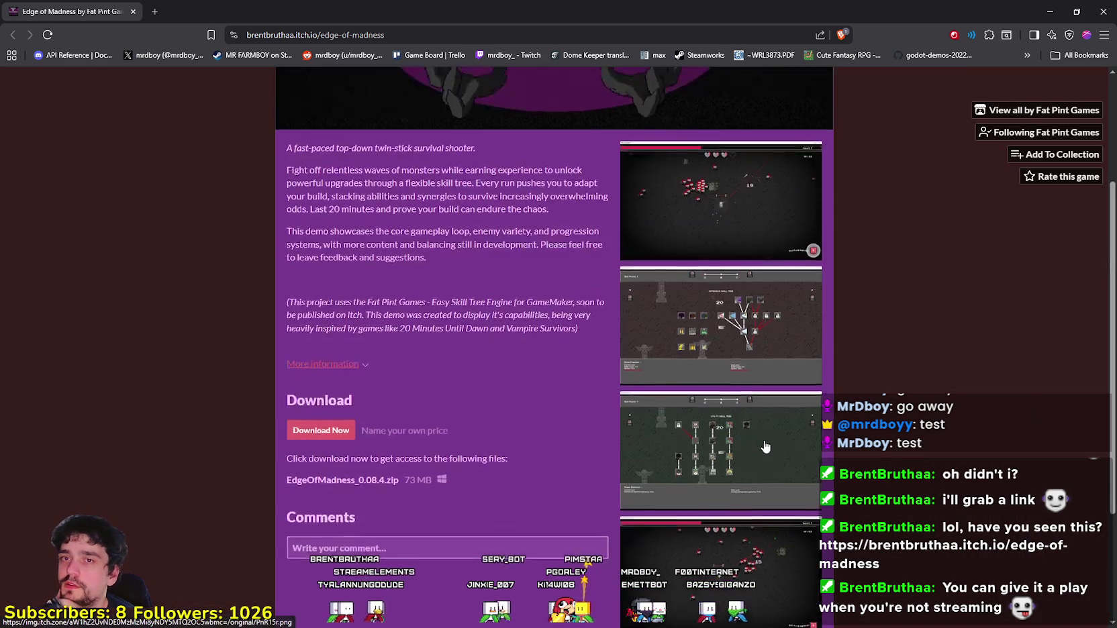
scroll(443, 403, down, 1)
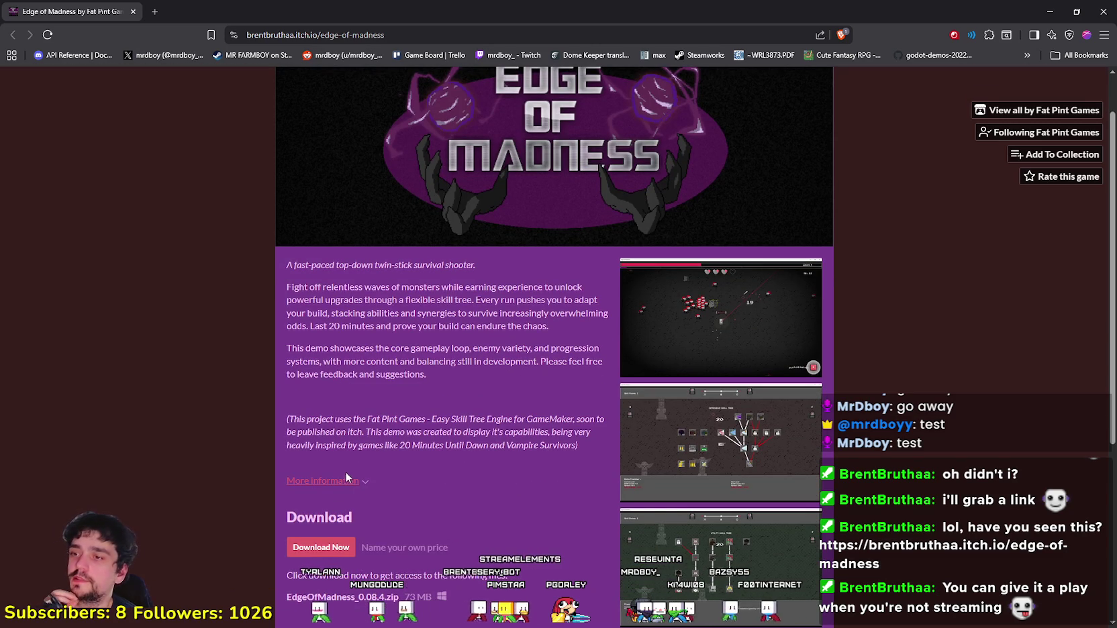
scroll(442, 482, down, 3)
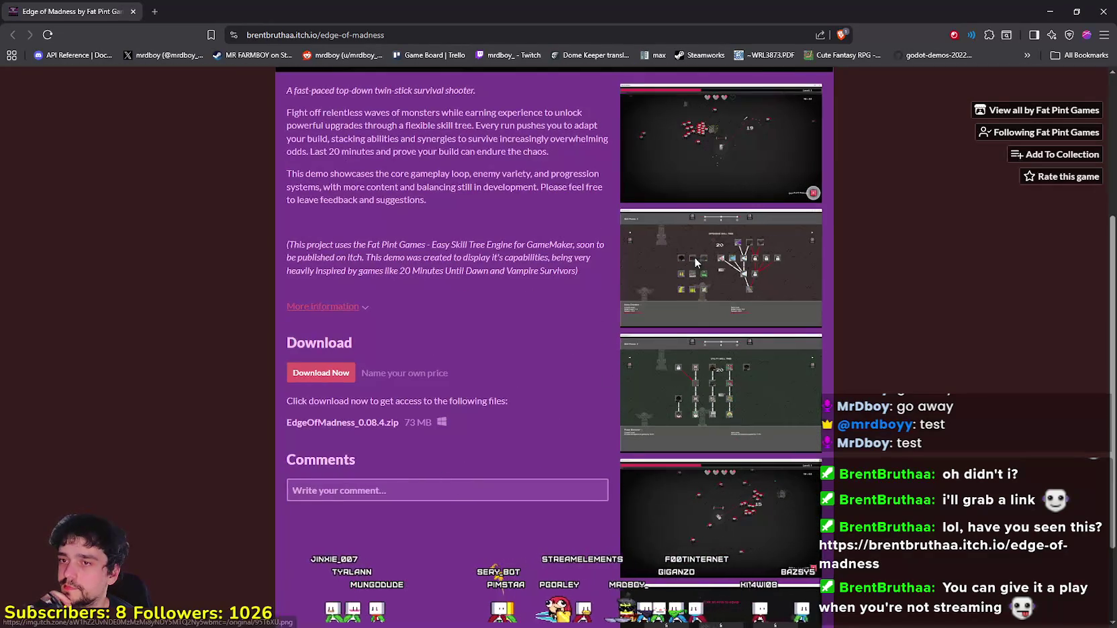
click(721, 274)
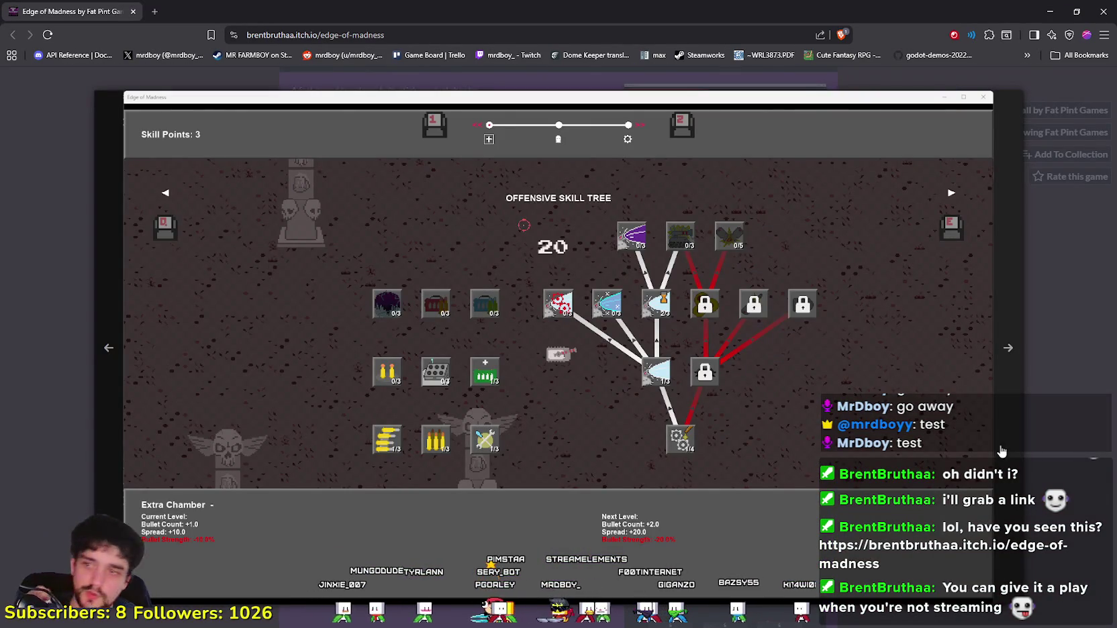
click(1007, 382)
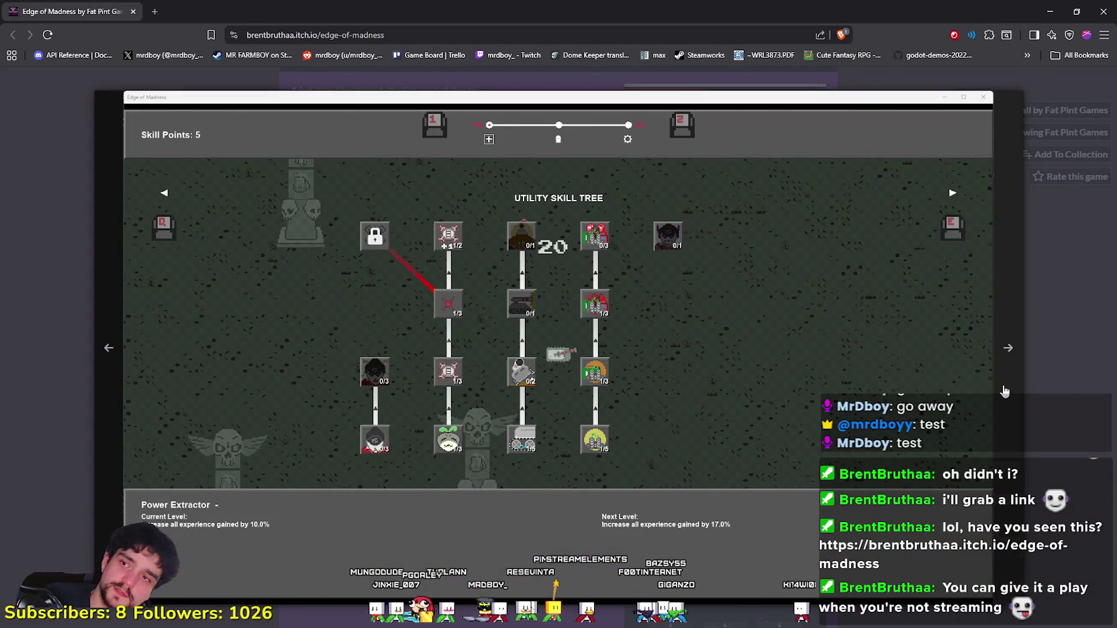
click(1007, 382)
click(1076, 395)
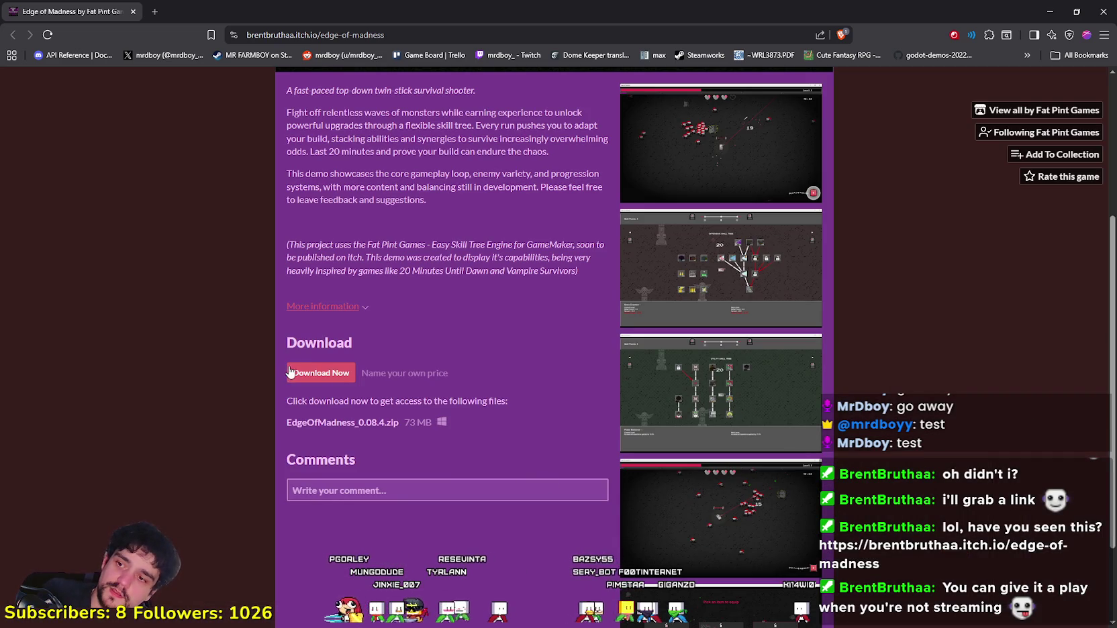
Step: Check the download's zip file name and open the Fat Pint Games creator page
drag(284, 425, 397, 424)
click(395, 441)
scroll(393, 437, up, 2)
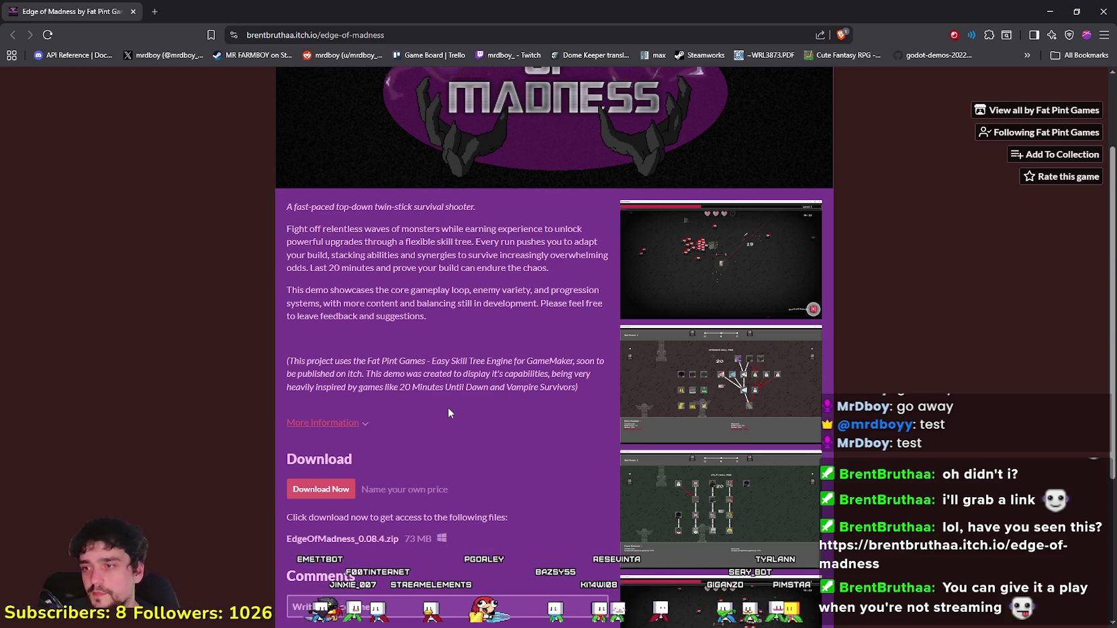
scroll(462, 401, up, 2)
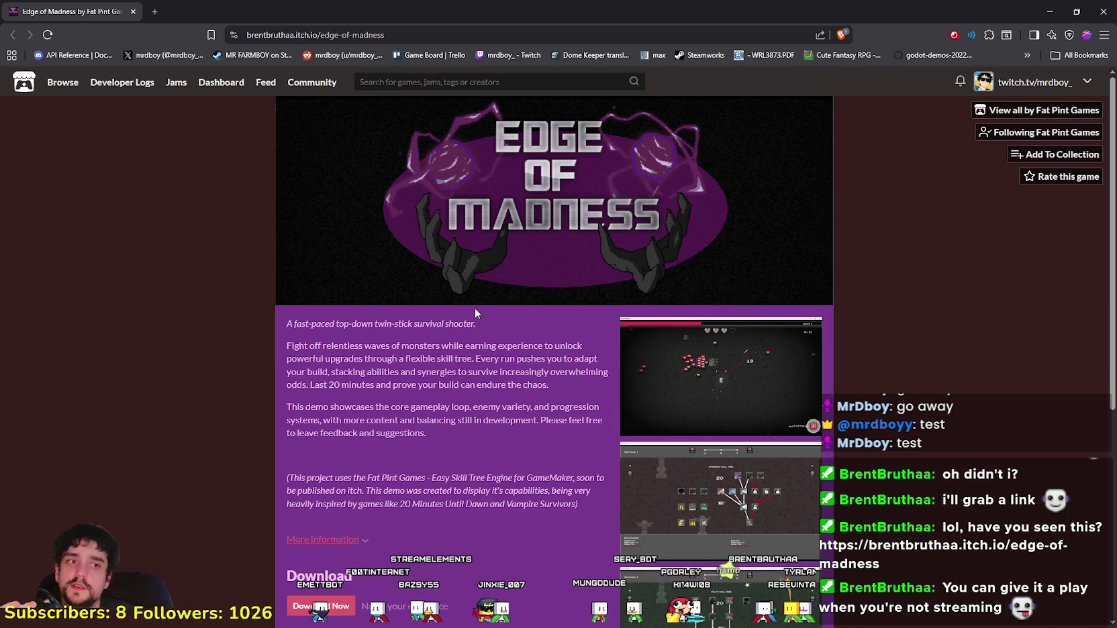
scroll(509, 342, down, 5)
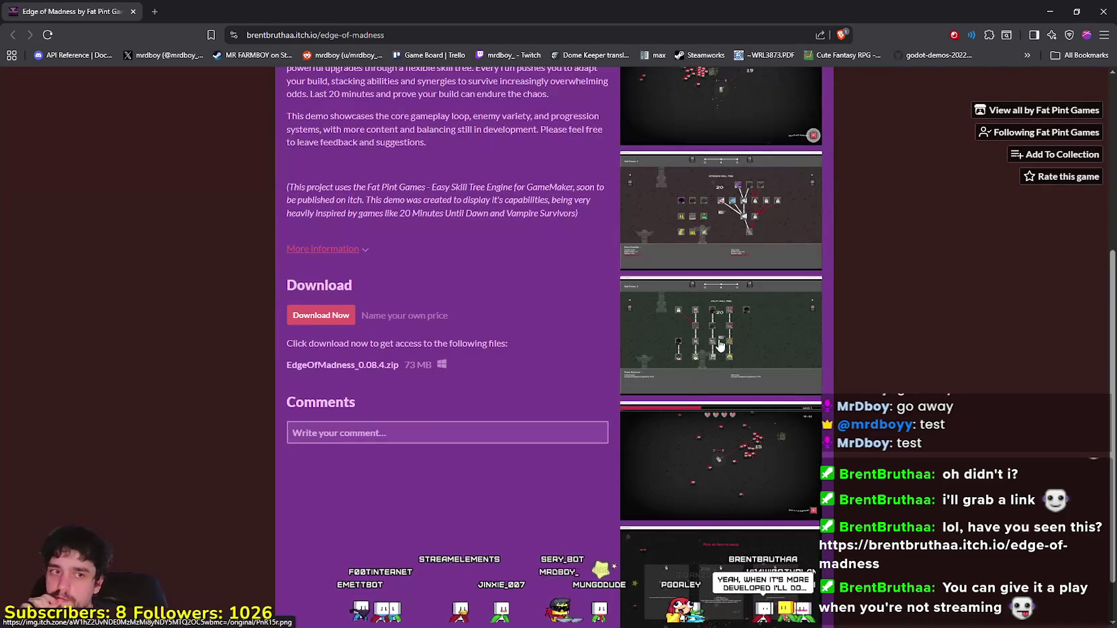
scroll(722, 344, down, 1)
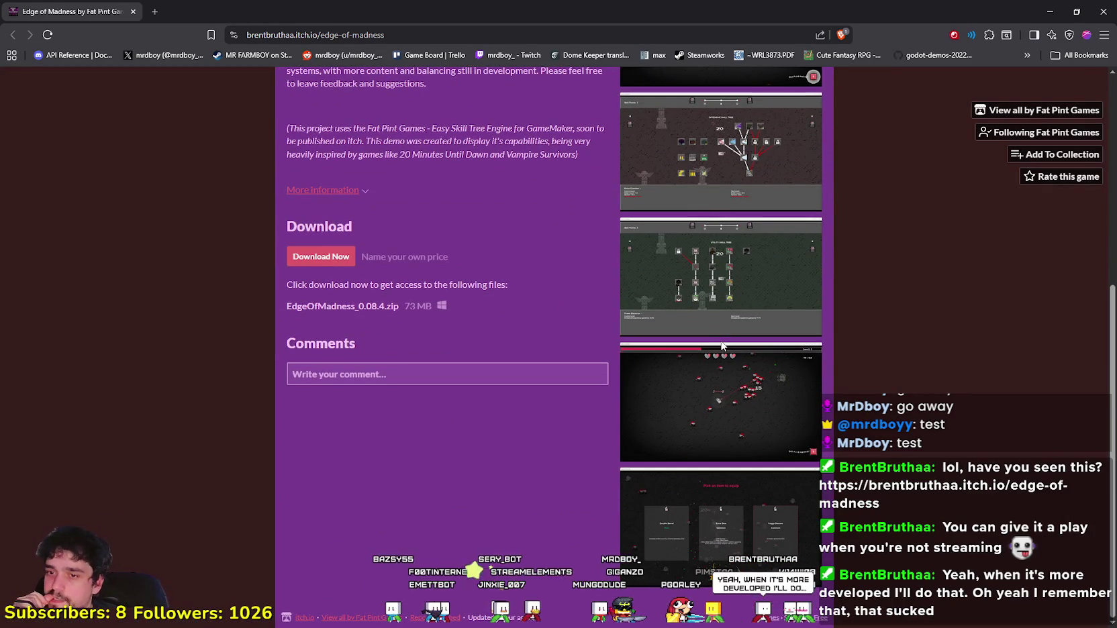
scroll(658, 423, up, 5)
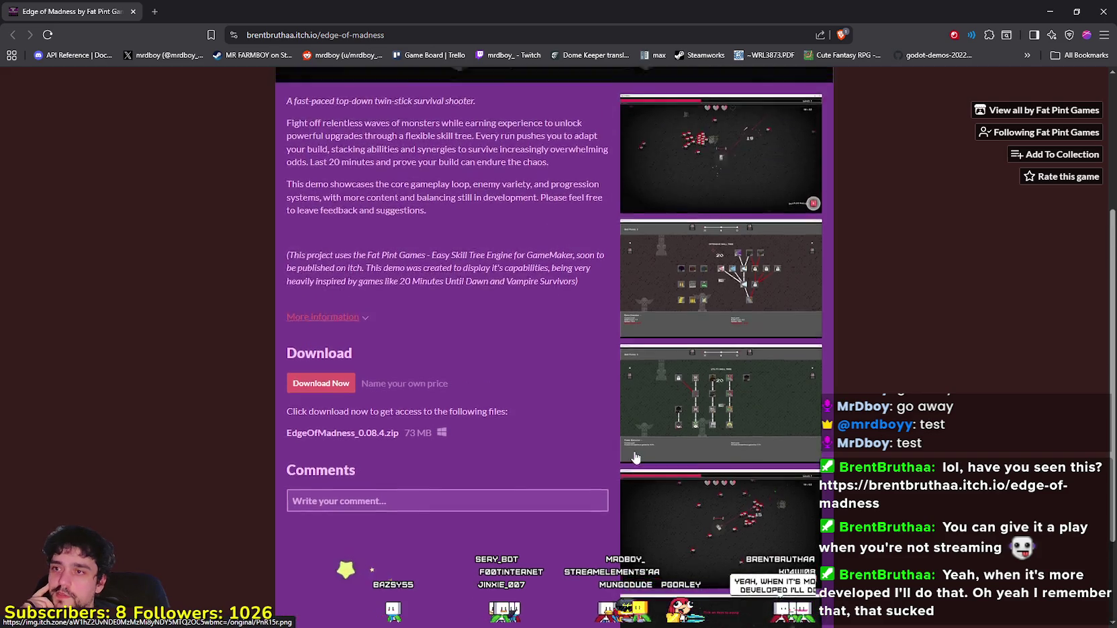
scroll(641, 457, down, 1)
scroll(640, 456, up, 2)
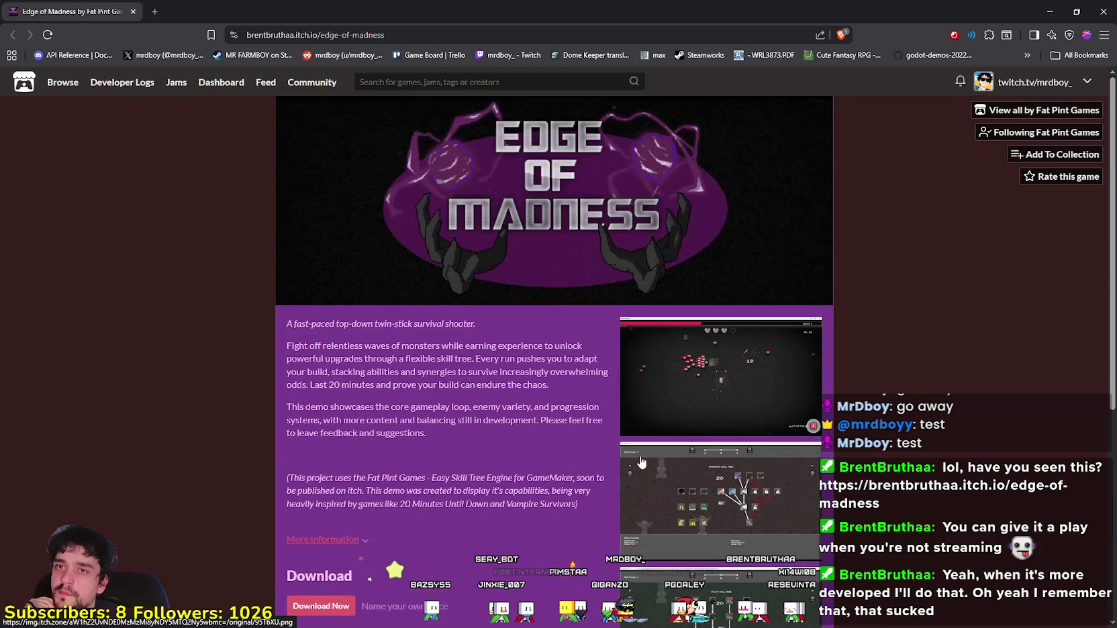
click(1043, 110)
scroll(642, 394, down, 4)
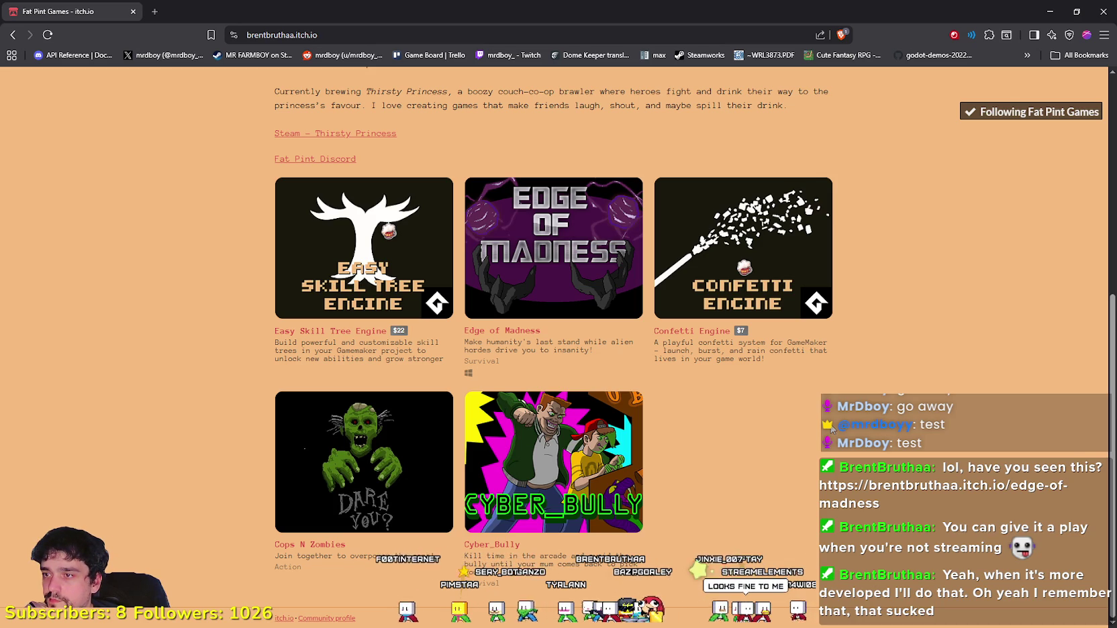
Step: Browse the Easy Skill Tree Engine and Confetti Engine pages, returning to the game list each time
click(362, 289)
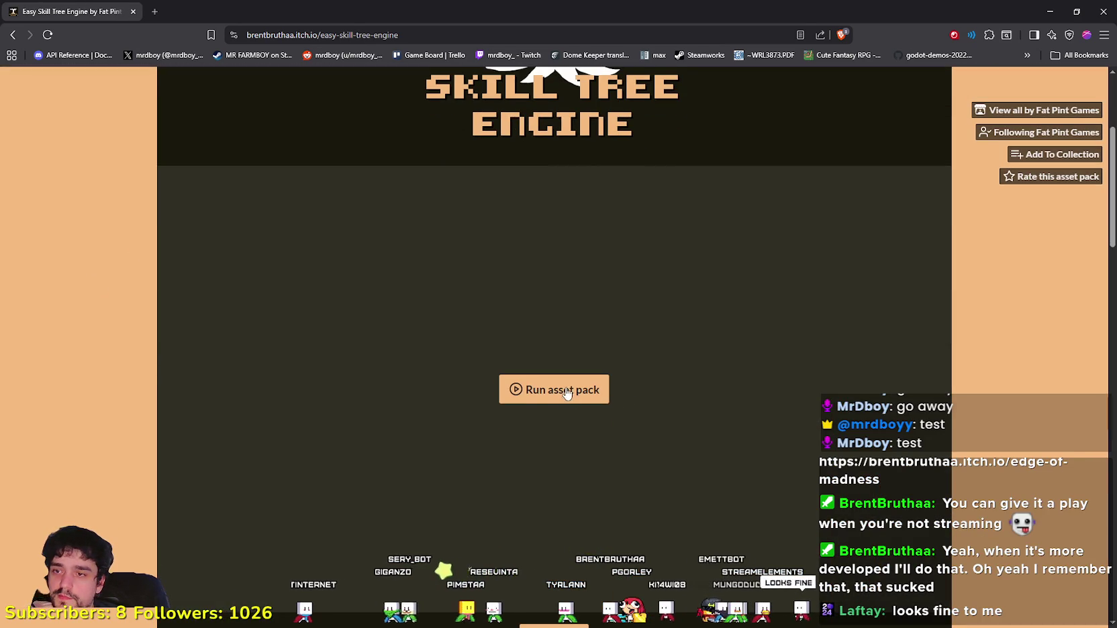
scroll(560, 289, down, 3)
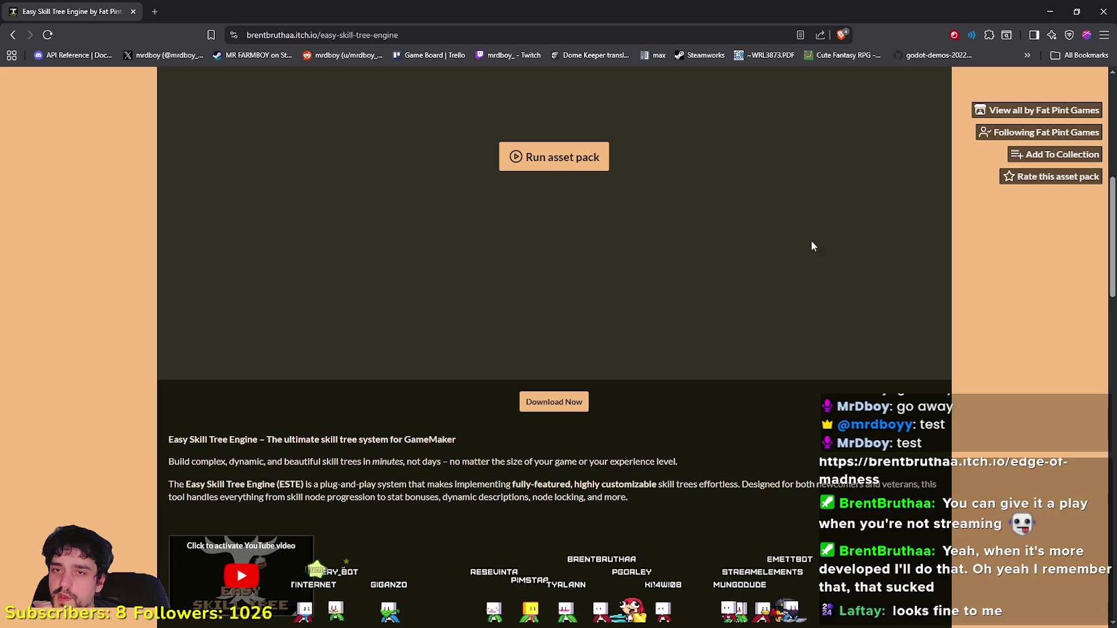
scroll(756, 540, down, 1)
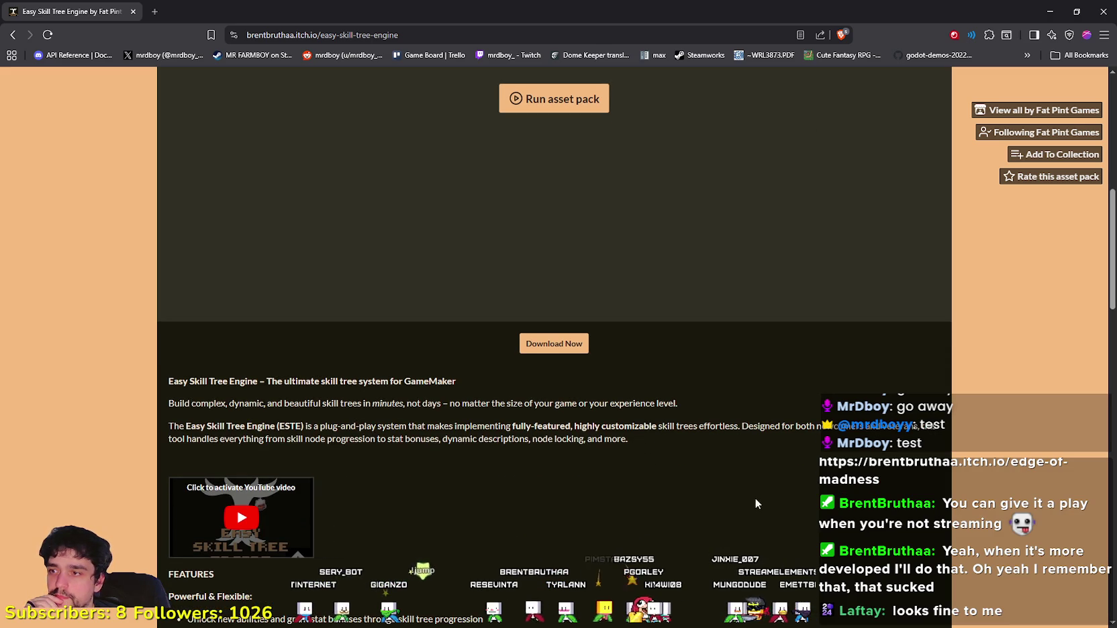
scroll(754, 500, down, 3)
scroll(634, 463, down, 13)
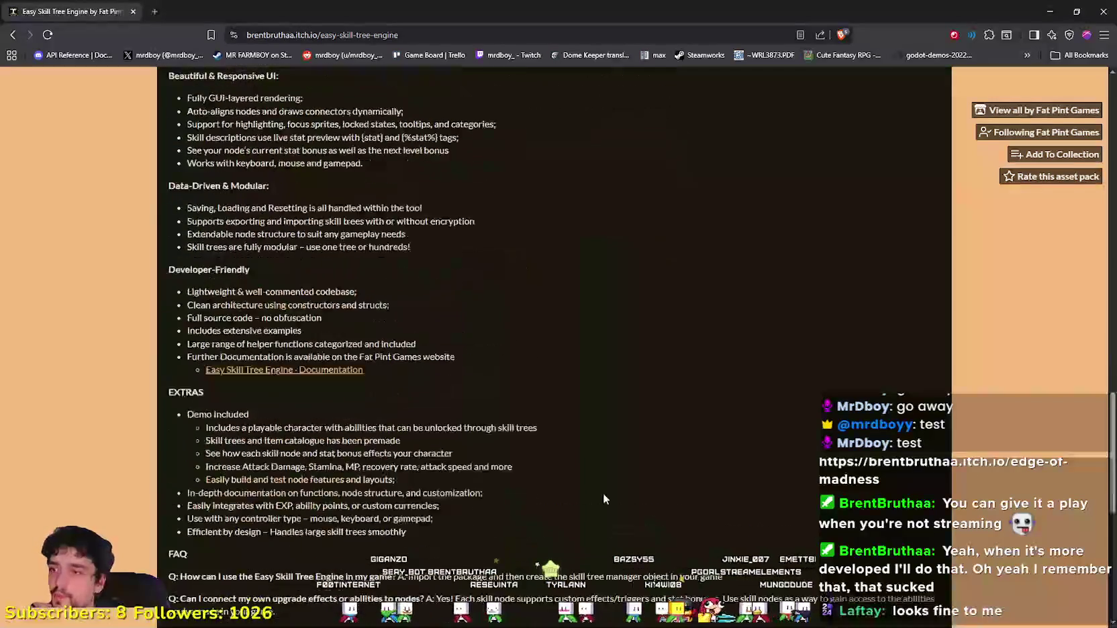
click(8, 38)
click(739, 269)
scroll(789, 433, down, 6)
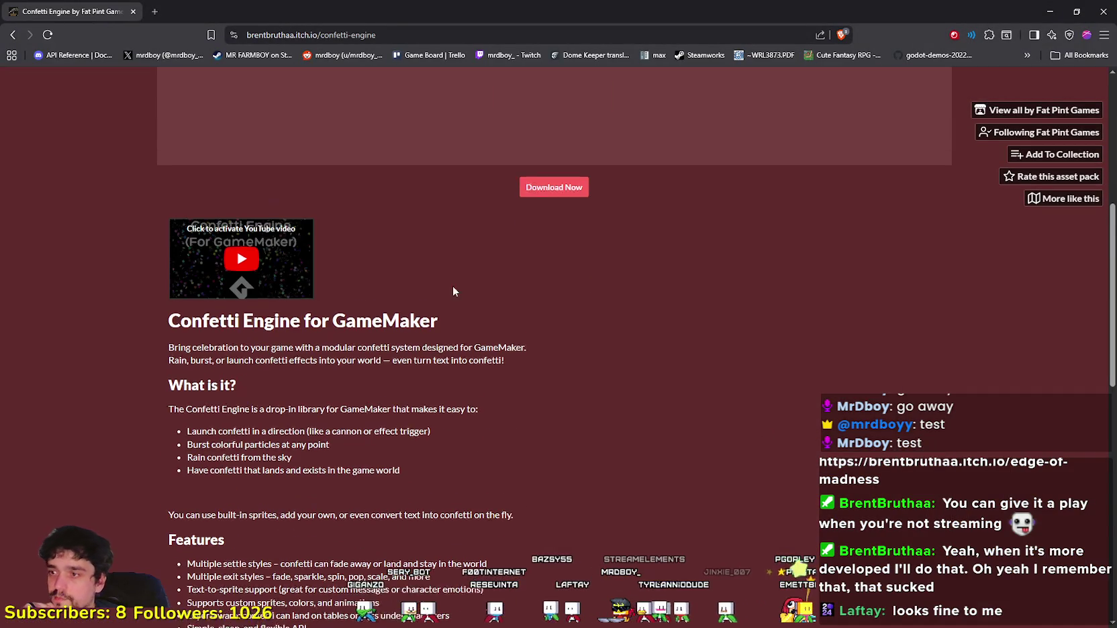
key(alt+Left)
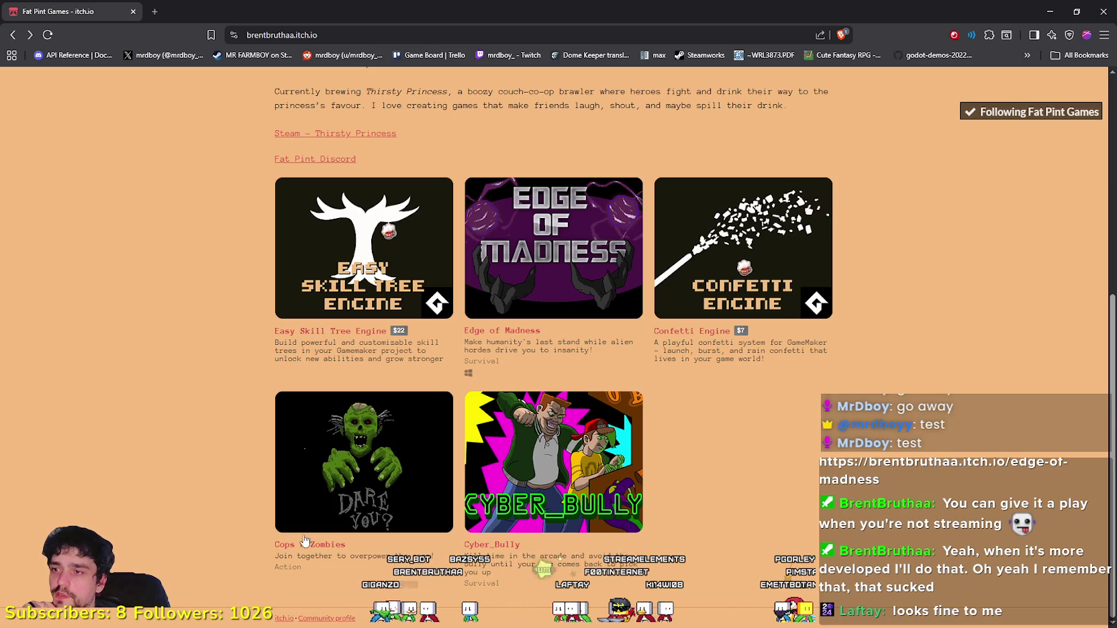
Step: Check the Cyber_Bully and Cops N Zombies pages, then reopen the Edge of Madness page
click(591, 467)
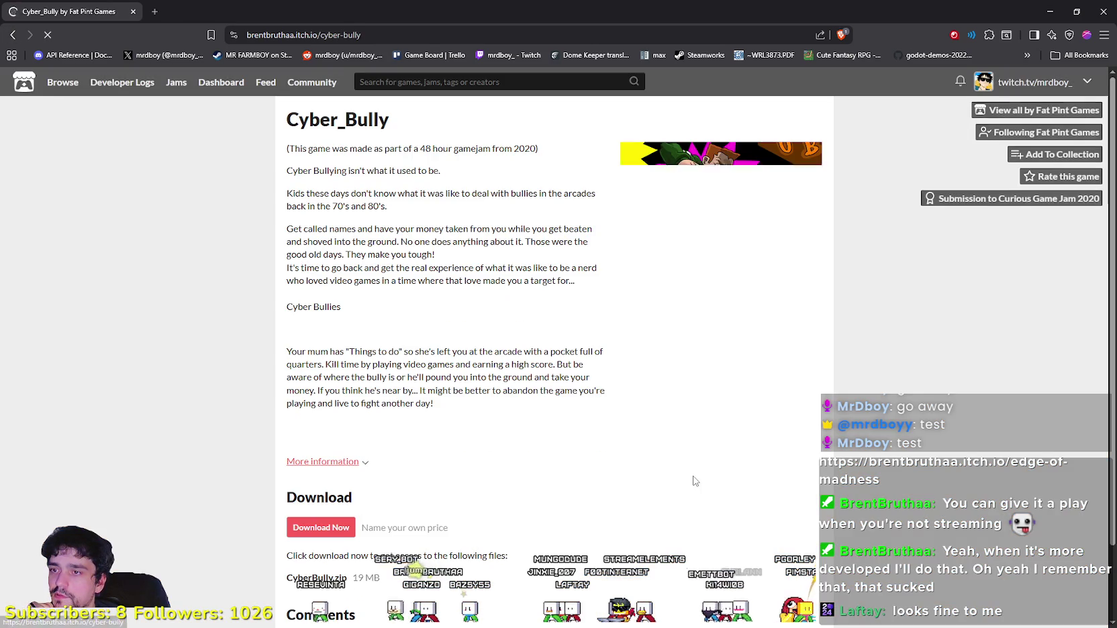
click(10, 35)
click(429, 457)
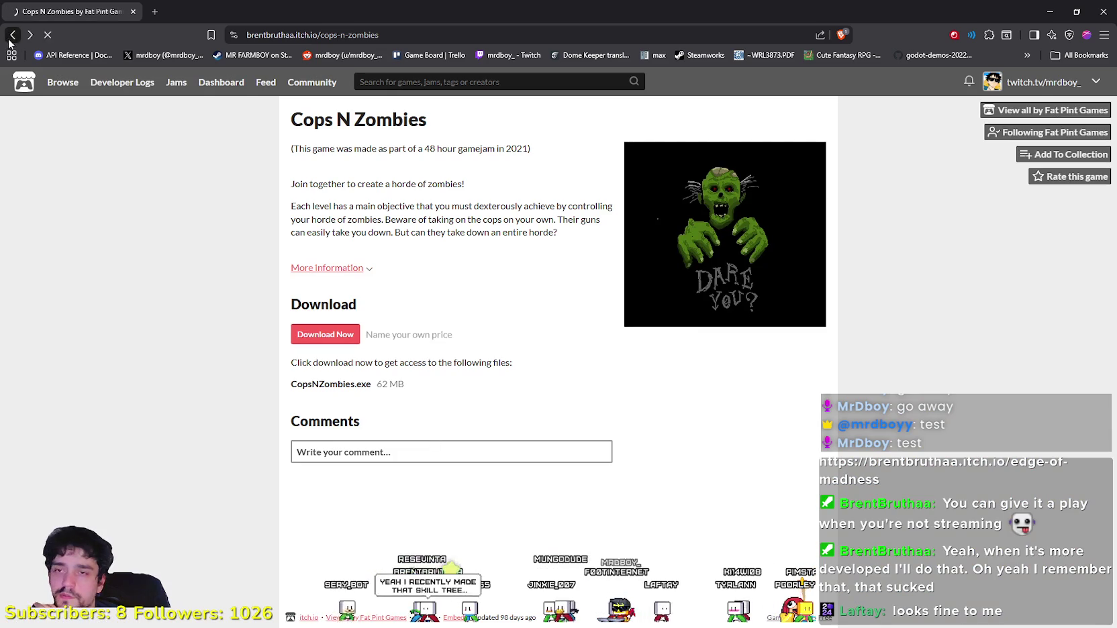
click(13, 35)
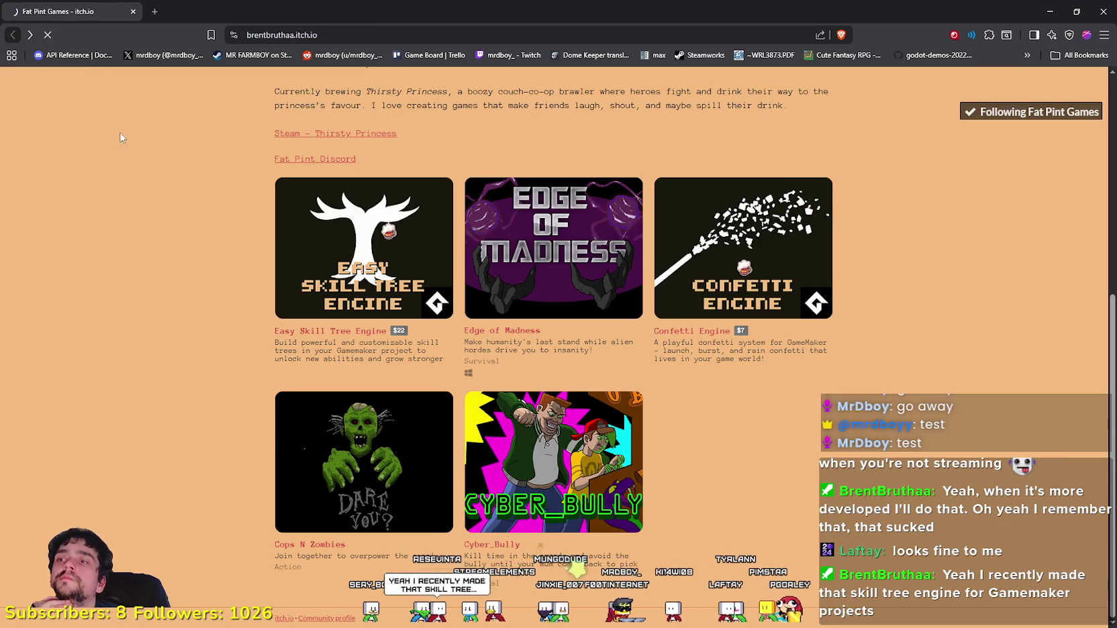
click(553, 248)
scroll(785, 374, down, 4)
scroll(785, 374, down, 2)
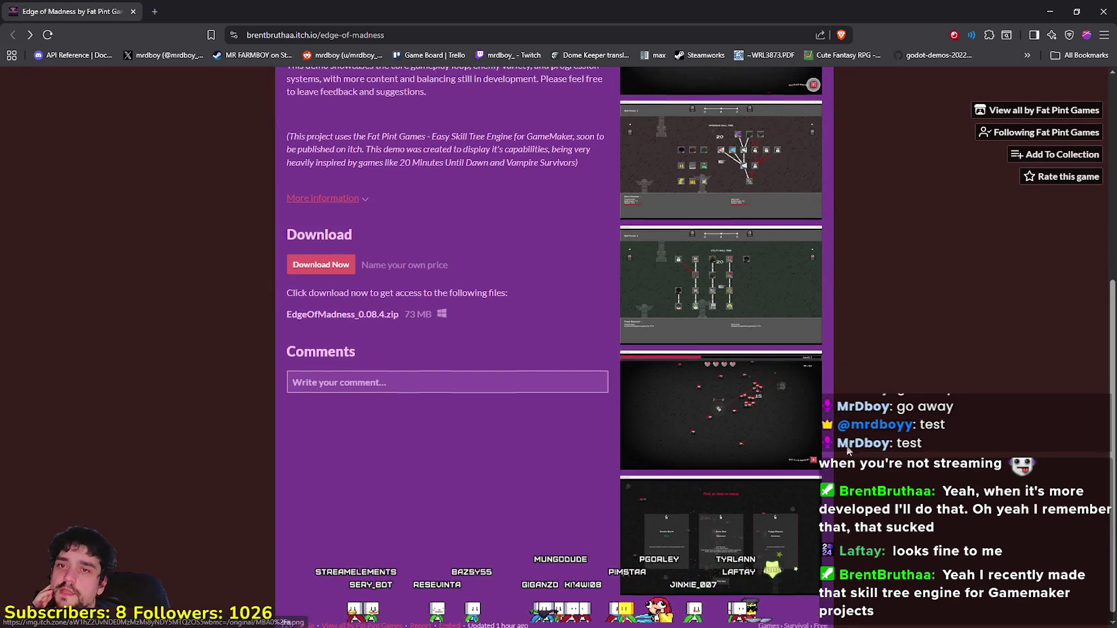
Step: Scroll the Edge of Madness page to Download and Comments, then restore the browser window down
scroll(766, 420, up, 5)
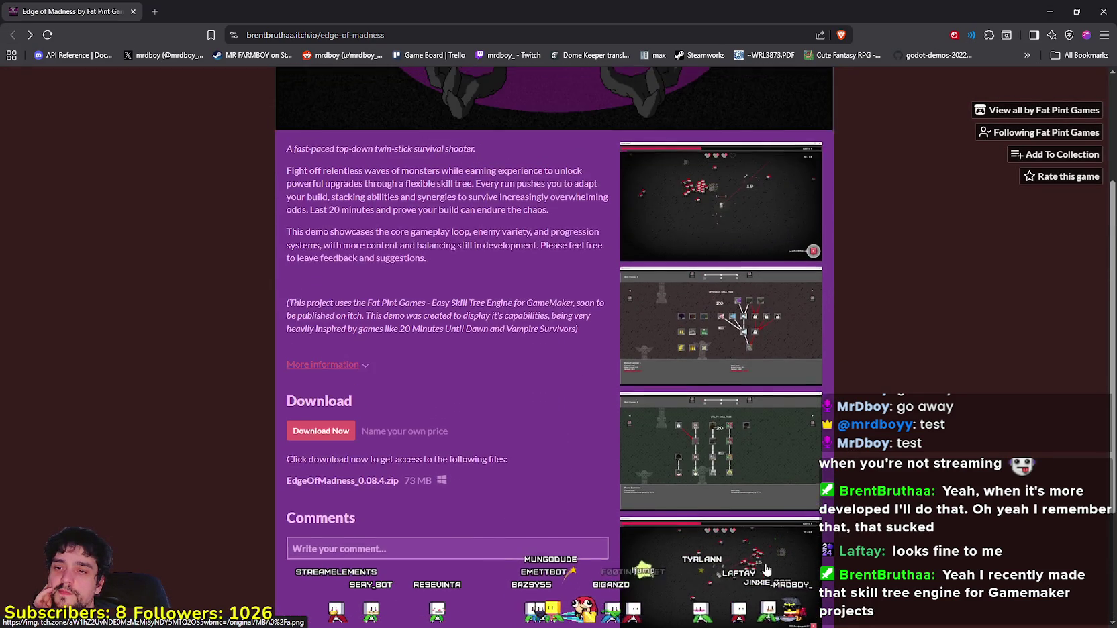
scroll(731, 512, down, 4)
scroll(730, 511, down, 1)
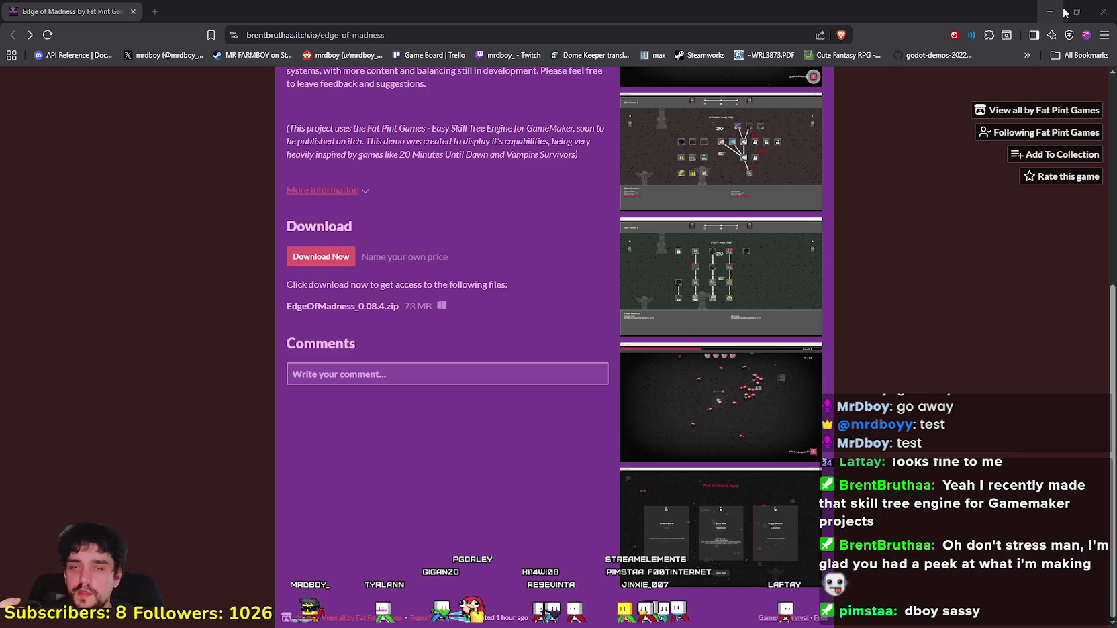
scroll(921, 246, up, 5)
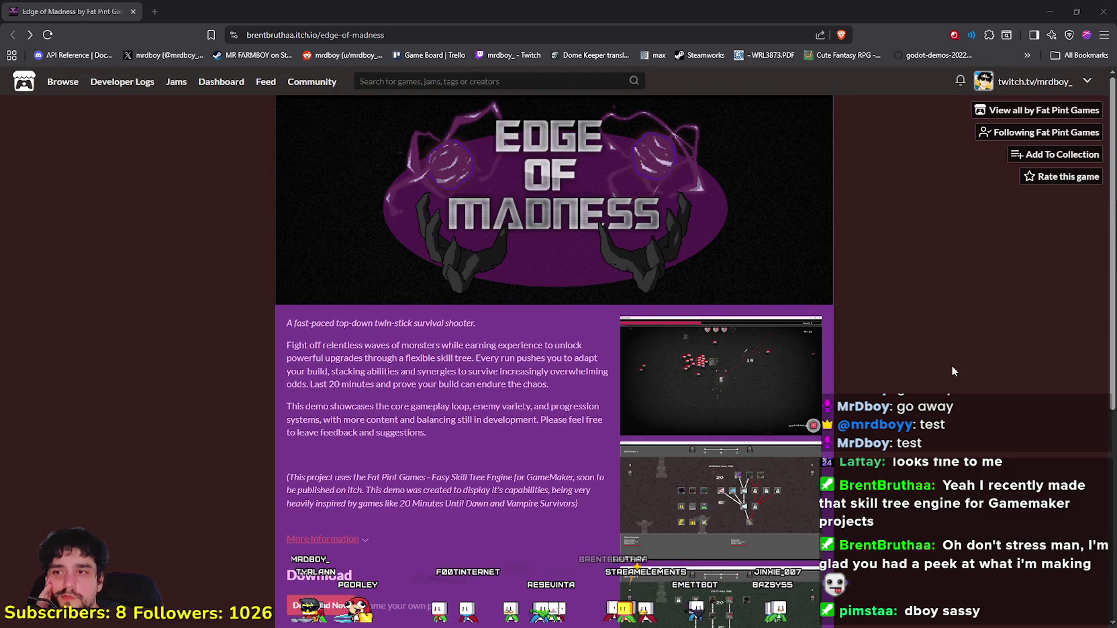
scroll(769, 353, down, 5)
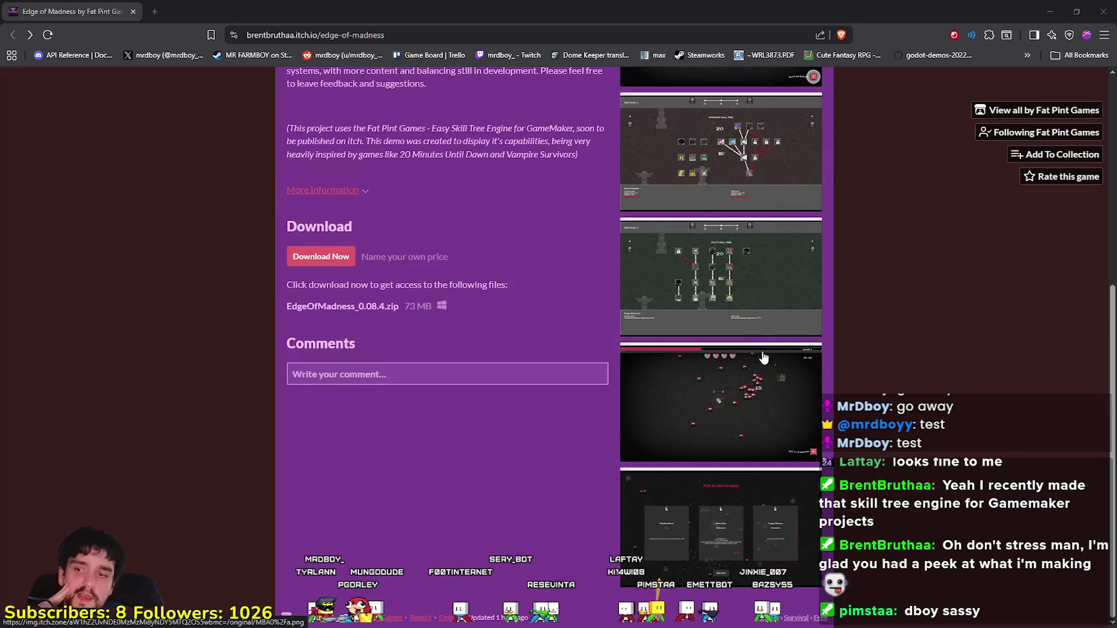
double_click(1007, 7)
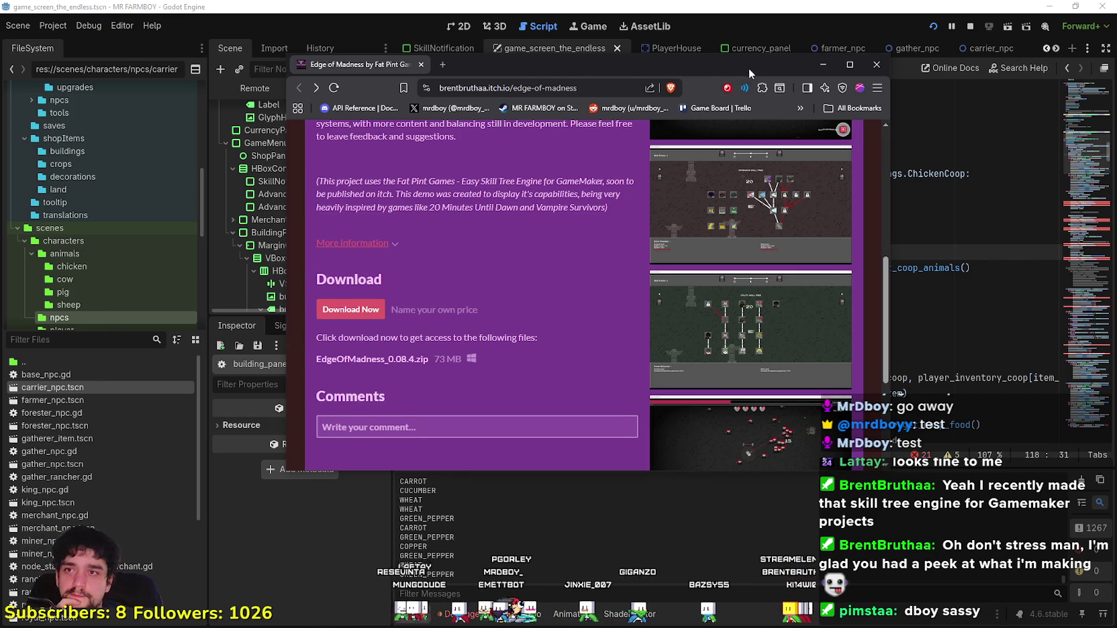
Step: Return to the Godot editor and open the player_house_panel scene from the earlier scene tabs
click(824, 65)
click(899, 285)
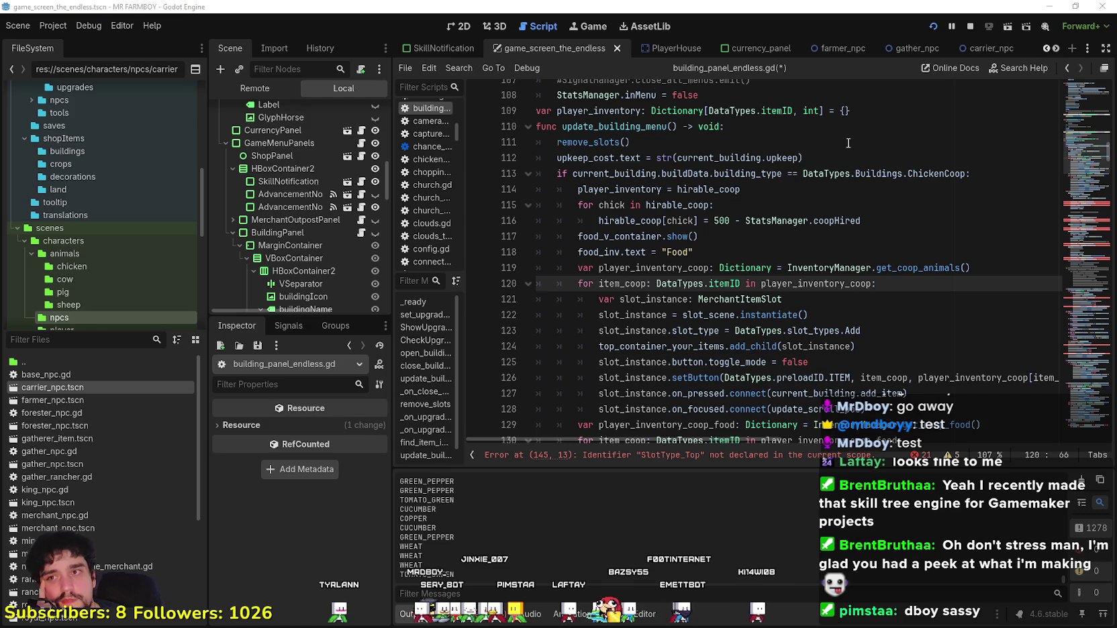
click(1046, 47)
click(1046, 47)
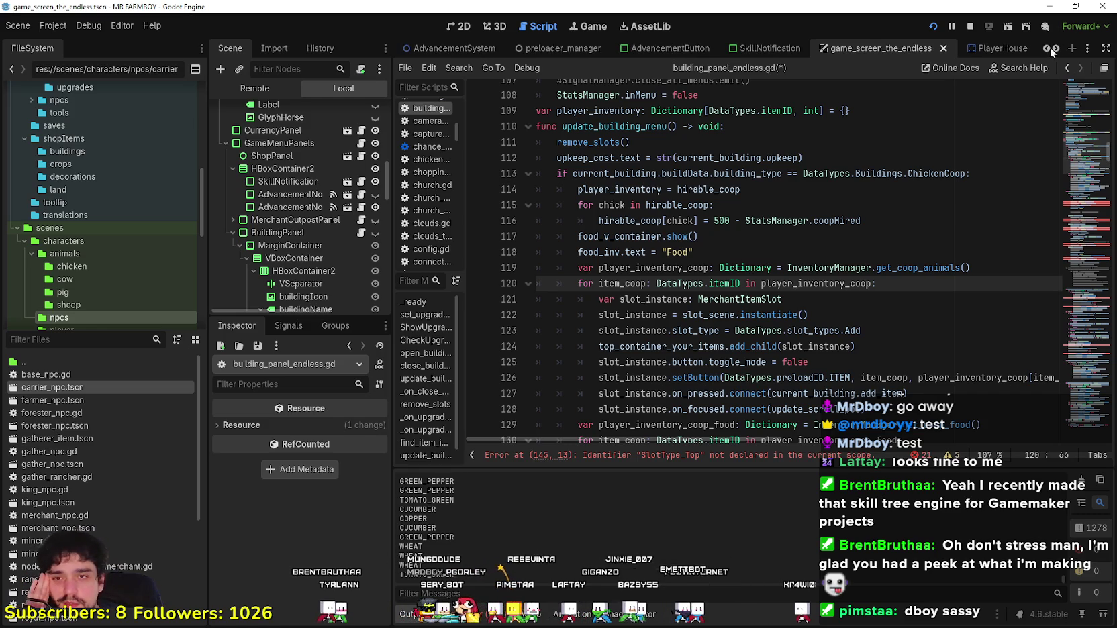
click(1050, 47)
click(1047, 48)
click(1047, 49)
click(1047, 48)
click(1047, 48)
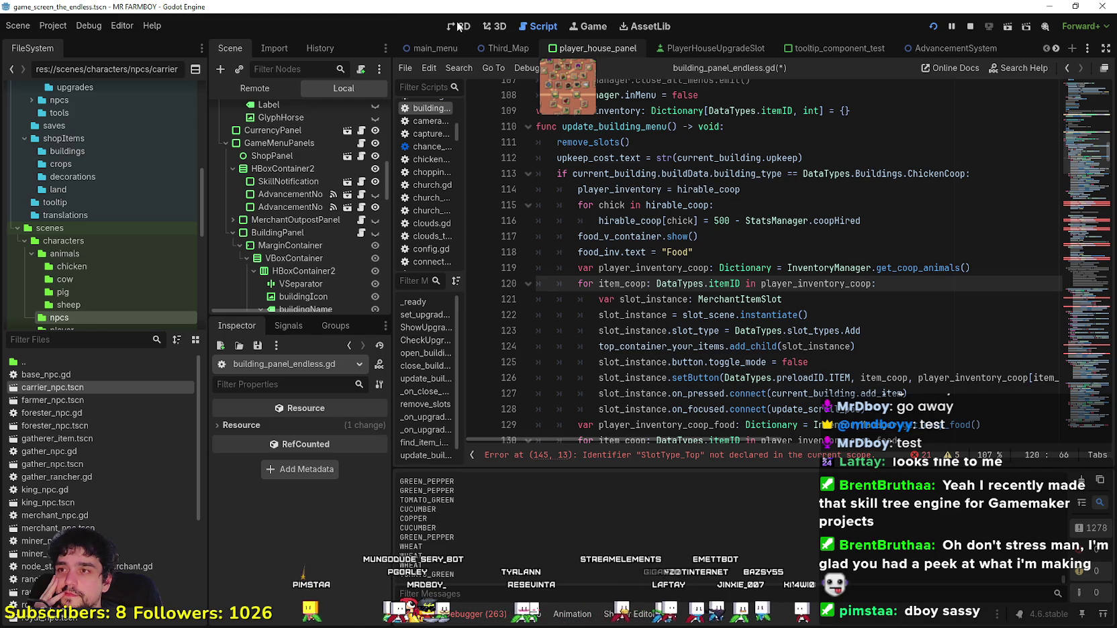
click(594, 48)
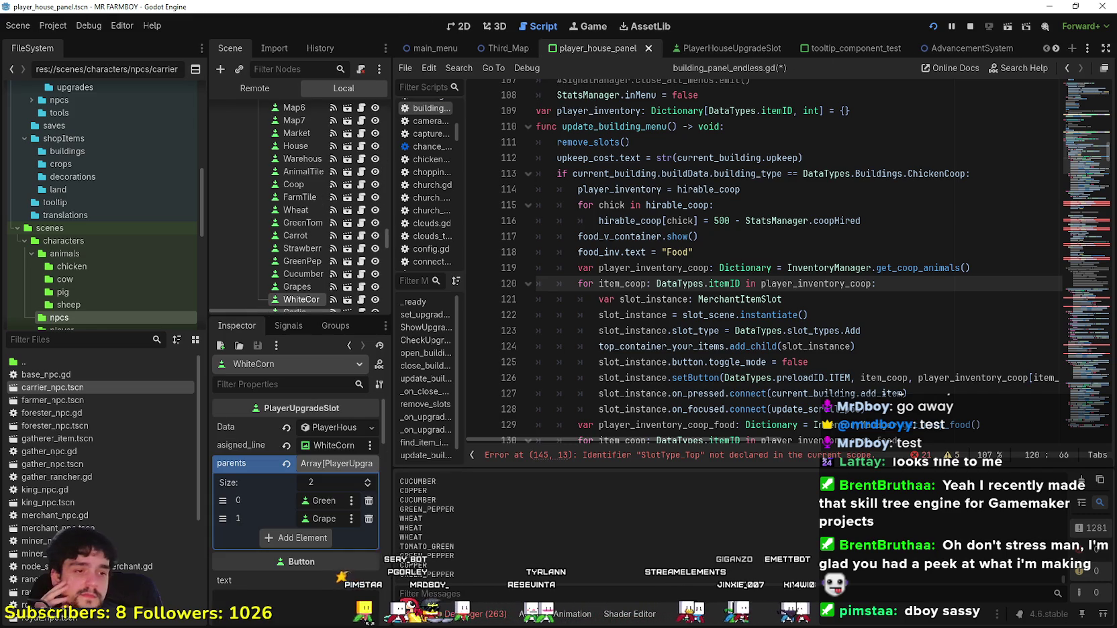
Step: View the Player House skill tree panel in 2D and collapse WhiteCorn's parents list
click(462, 26)
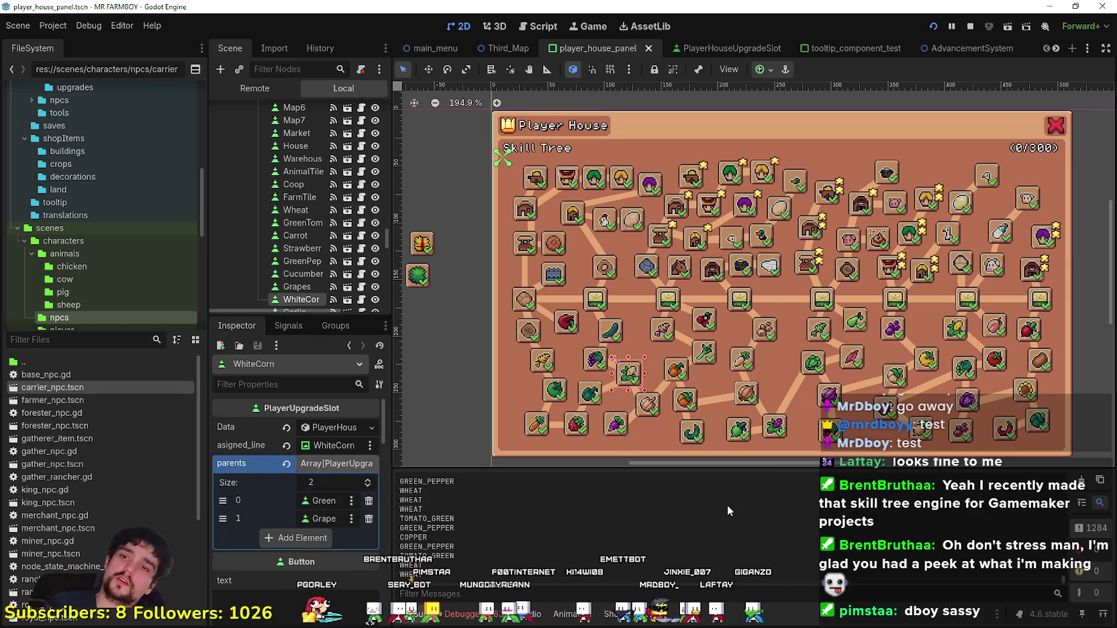
click(335, 470)
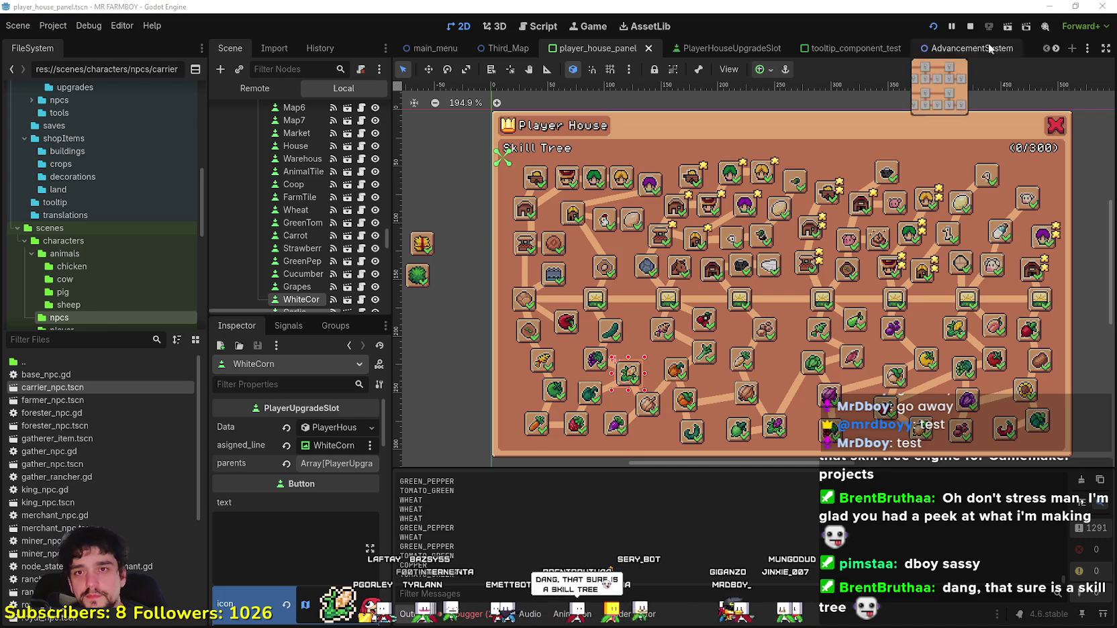
click(1056, 48)
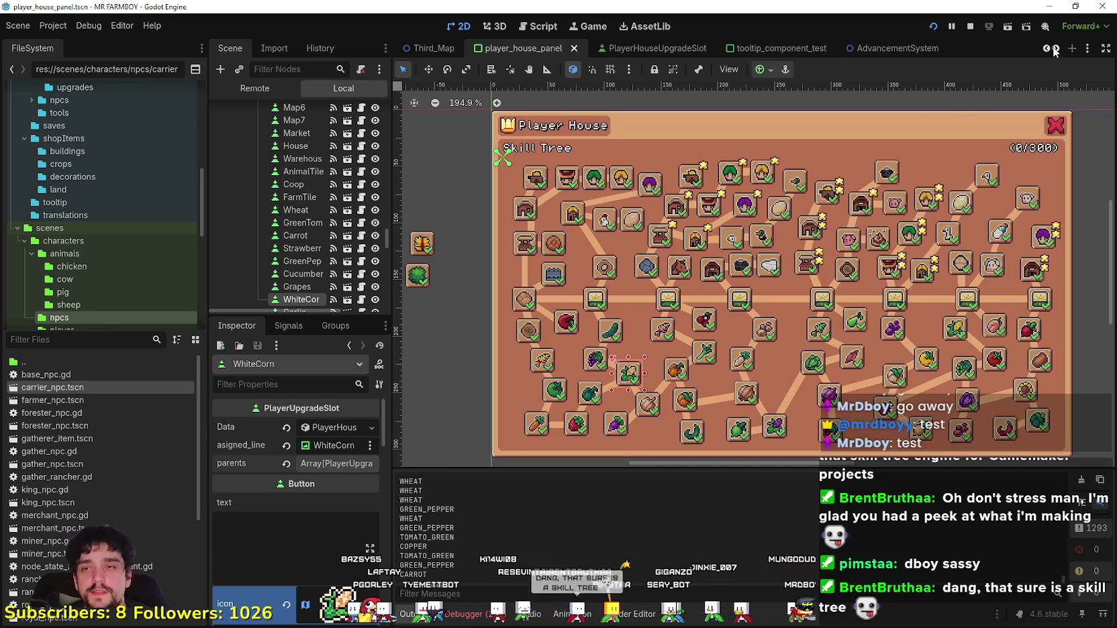
click(1056, 48)
click(1056, 48)
click(1056, 48)
click(1056, 49)
click(1056, 49)
click(1056, 48)
click(1057, 49)
click(1056, 48)
click(1057, 48)
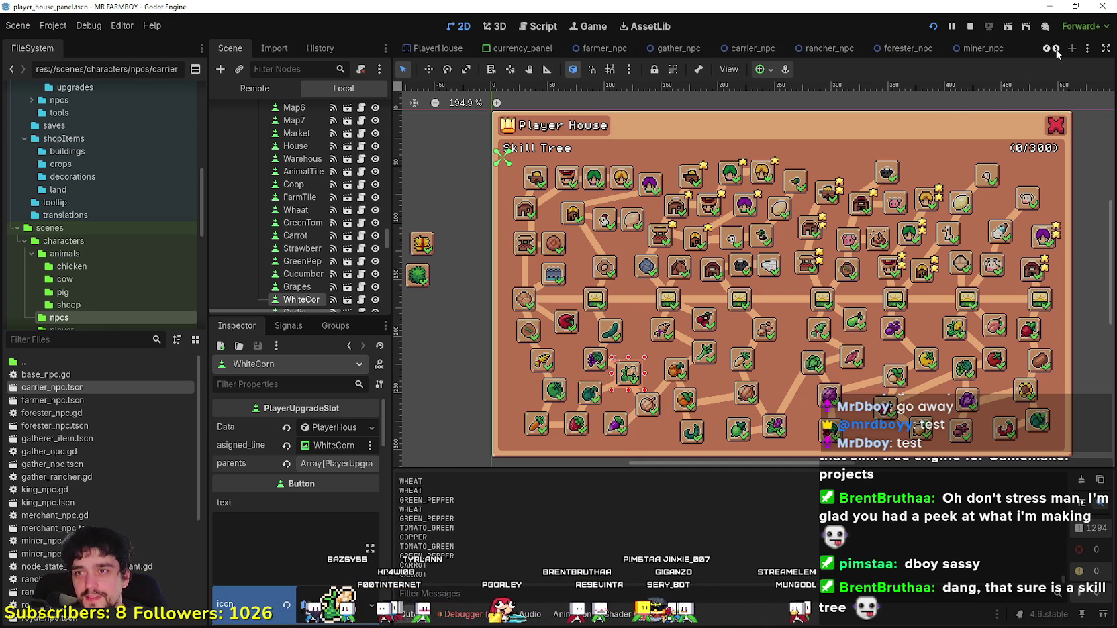
click(1056, 49)
click(1057, 48)
click(1057, 49)
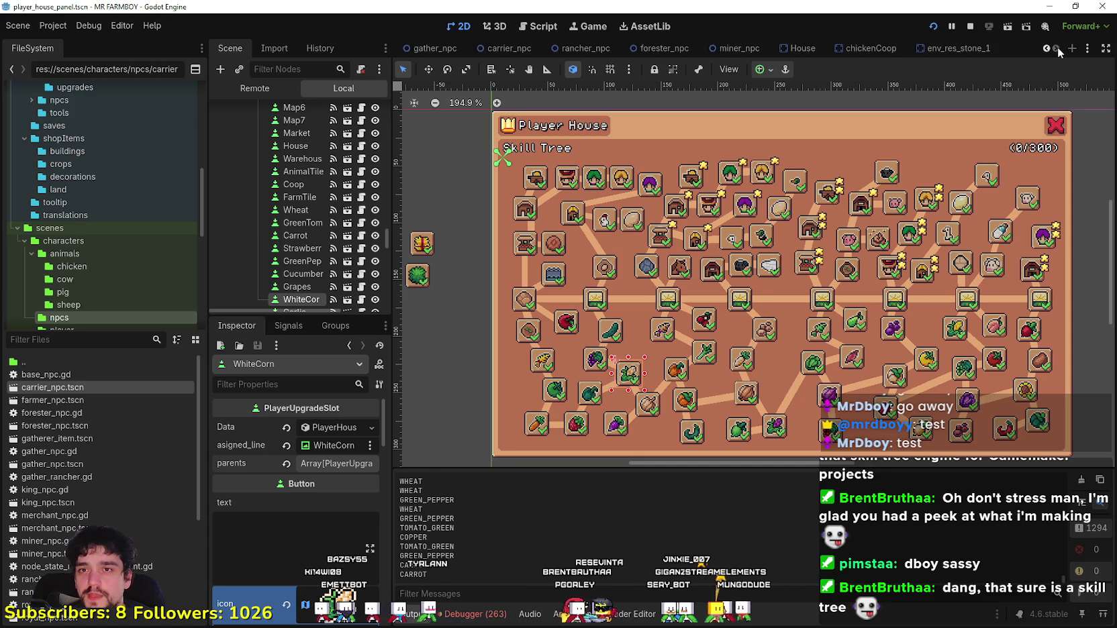
Step: Scroll the scene tabs to game_screen_the_endless and open that scene
click(1047, 48)
click(1047, 49)
click(1047, 48)
click(1047, 48)
click(1047, 48)
click(1047, 49)
click(1046, 48)
click(1047, 48)
click(1047, 49)
click(1047, 48)
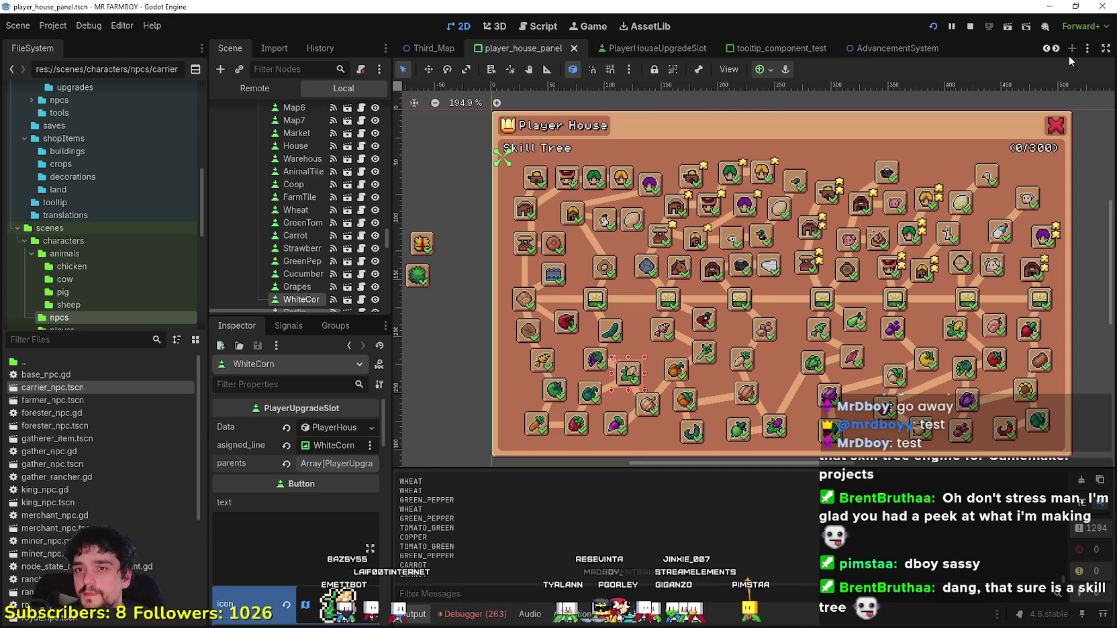
click(1046, 49)
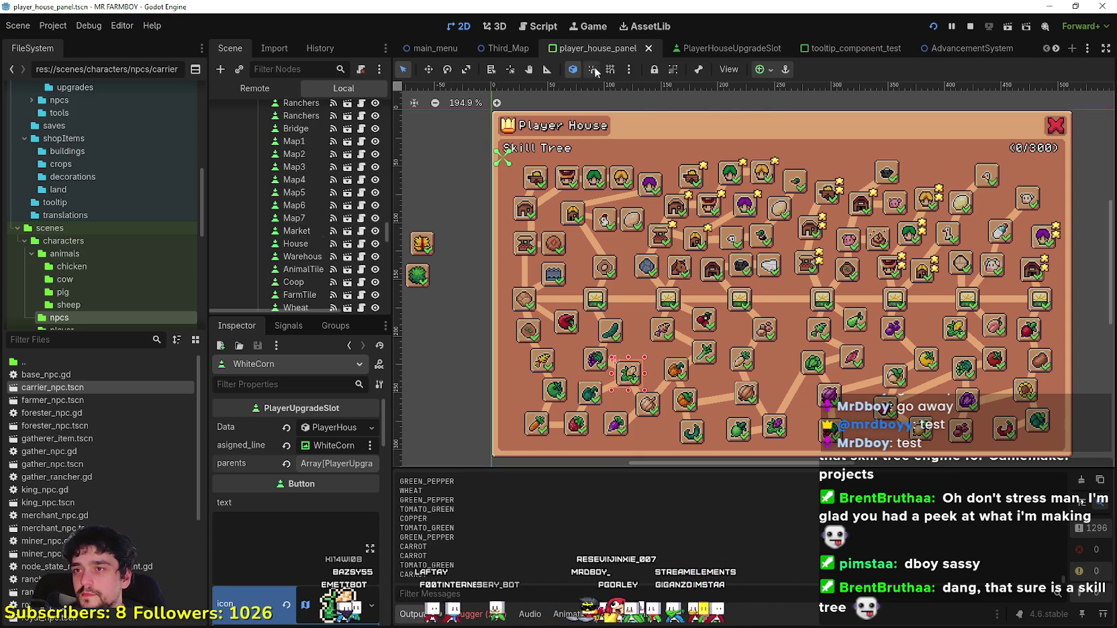
click(1057, 49)
click(1057, 49)
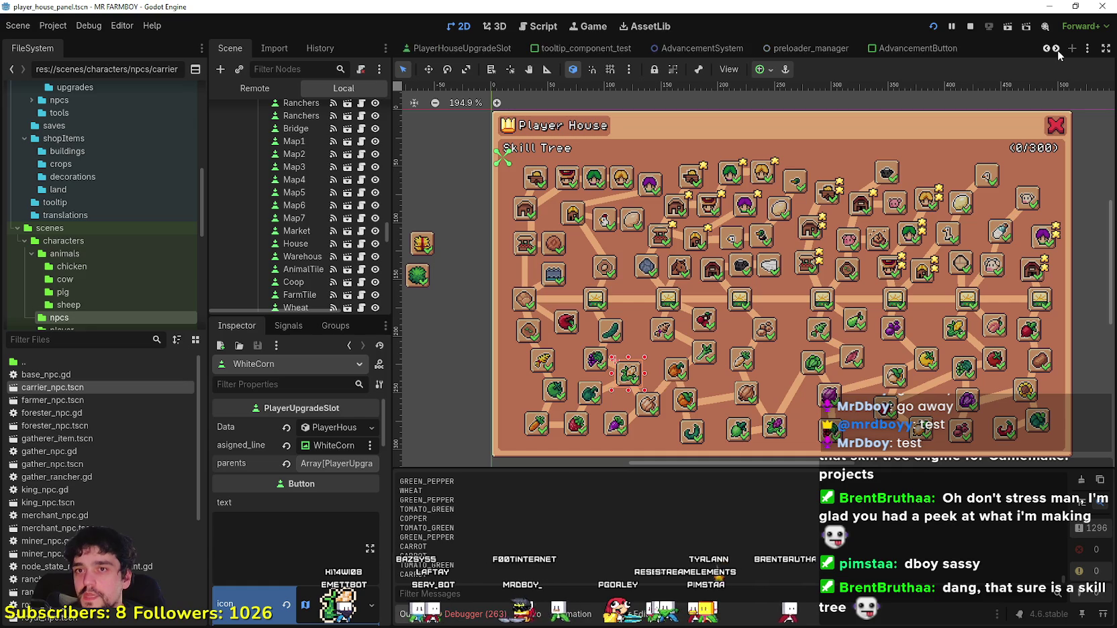
click(1057, 49)
click(1057, 49)
click(1058, 49)
click(1057, 49)
click(782, 49)
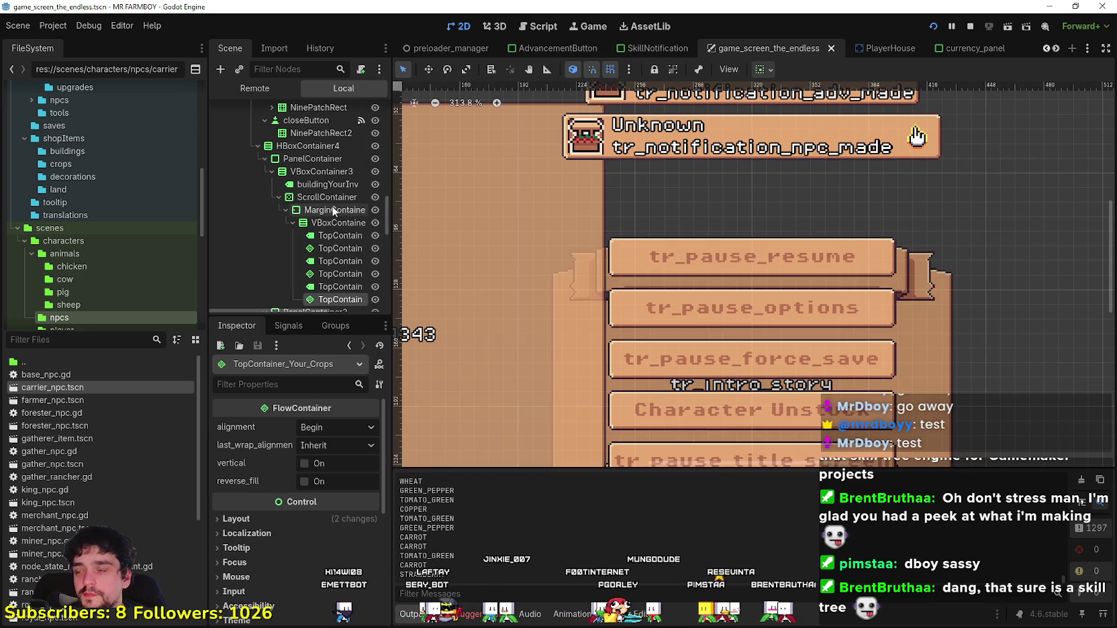
Step: Open building_panel_endless.gd from the BuildingPanel script icon and scroll to update_building_menu
scroll(367, 218, up, 2)
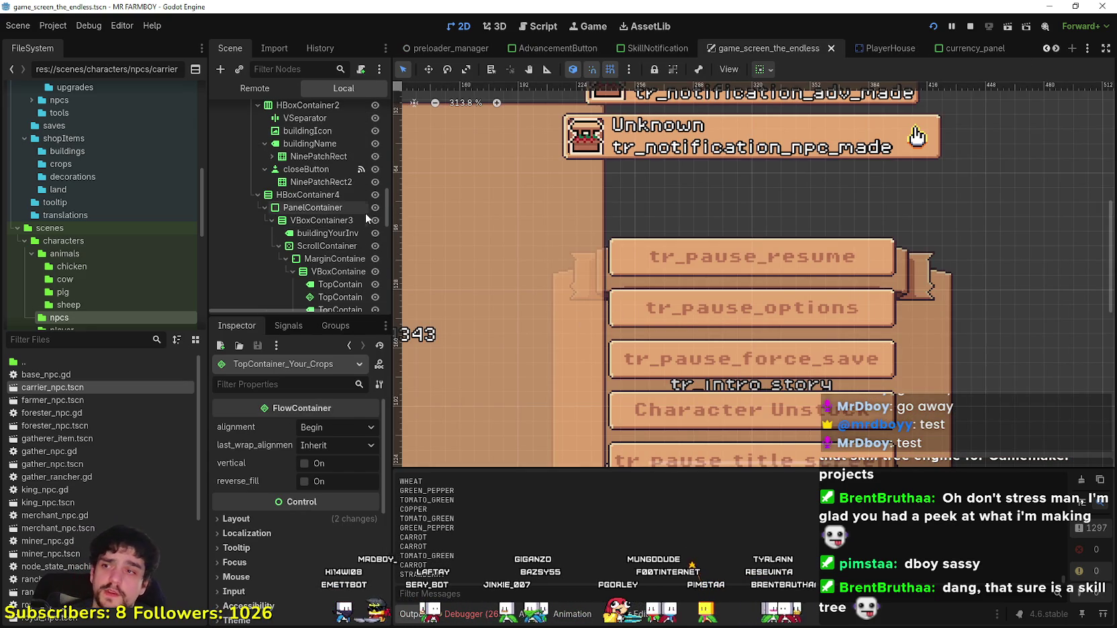
scroll(355, 192, up, 5)
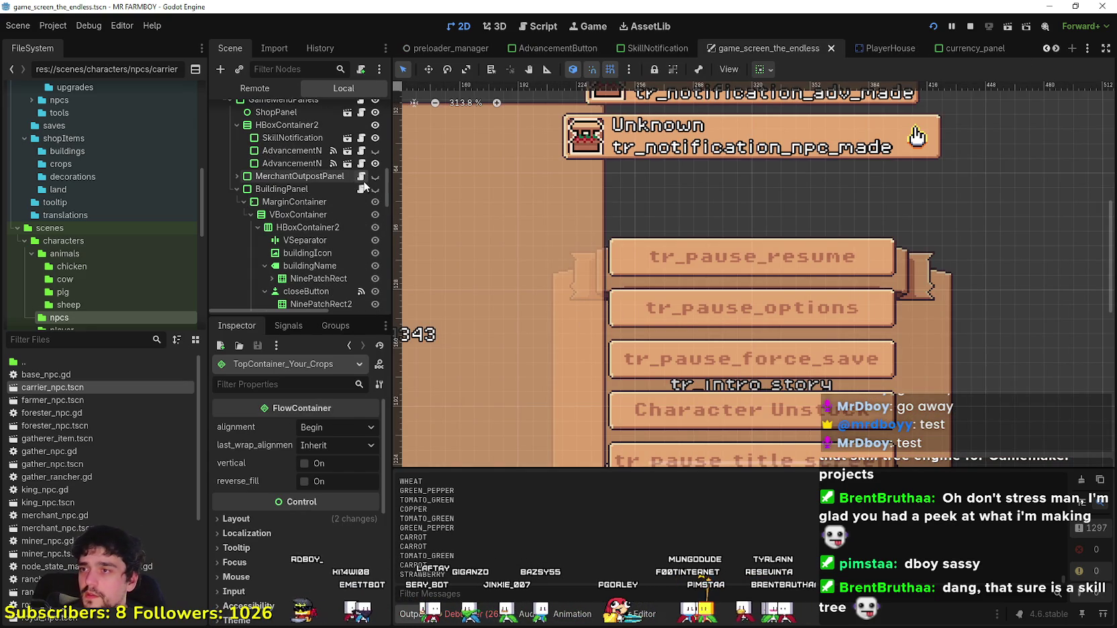
click(362, 188)
scroll(583, 184, down, 10)
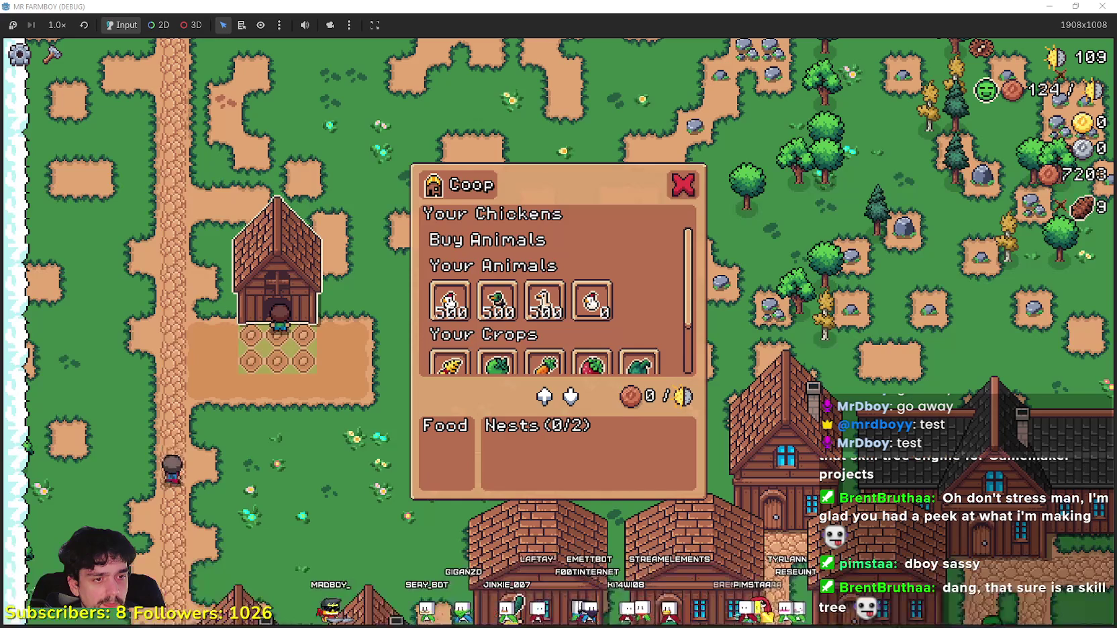
Step: Close the Coop panel and walk the farmer through the village to the Player House
click(678, 182)
key(s+d)
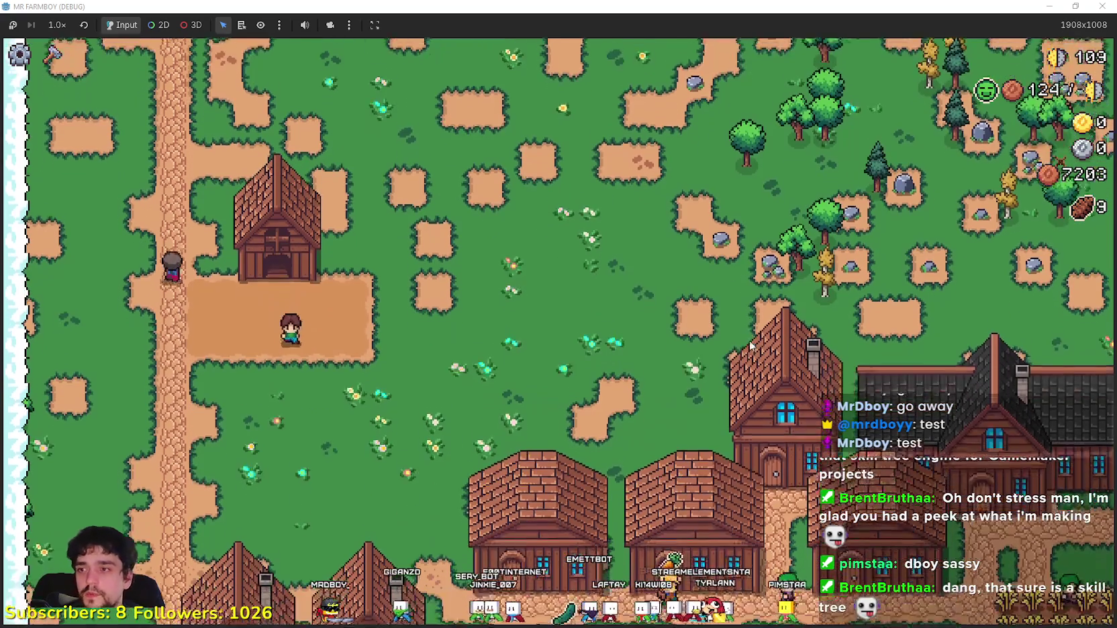
key(s+d)
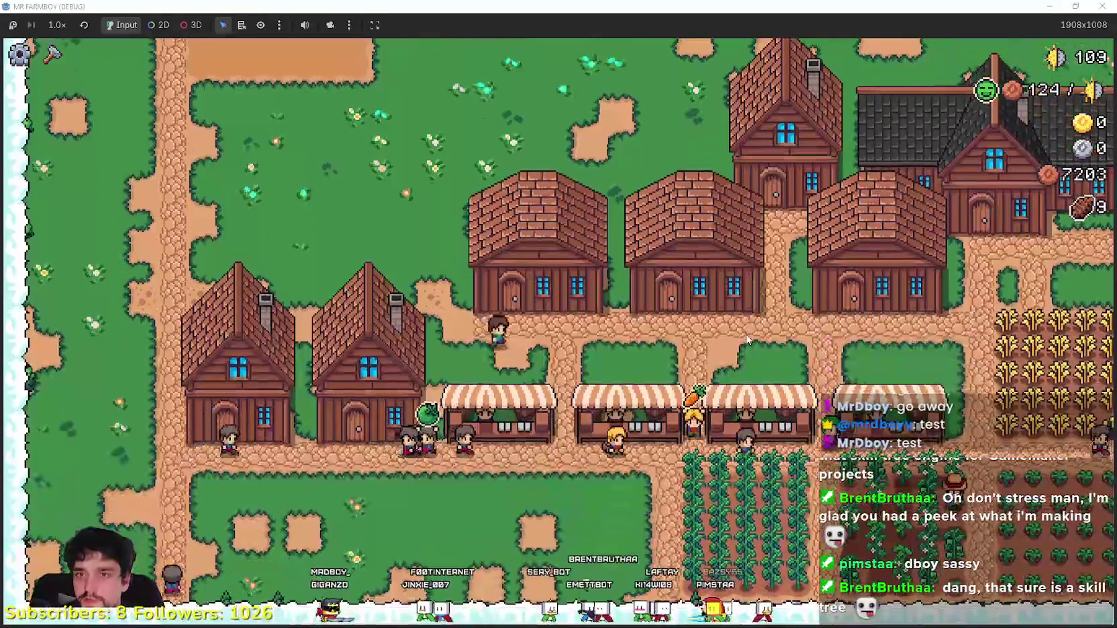
key(d)
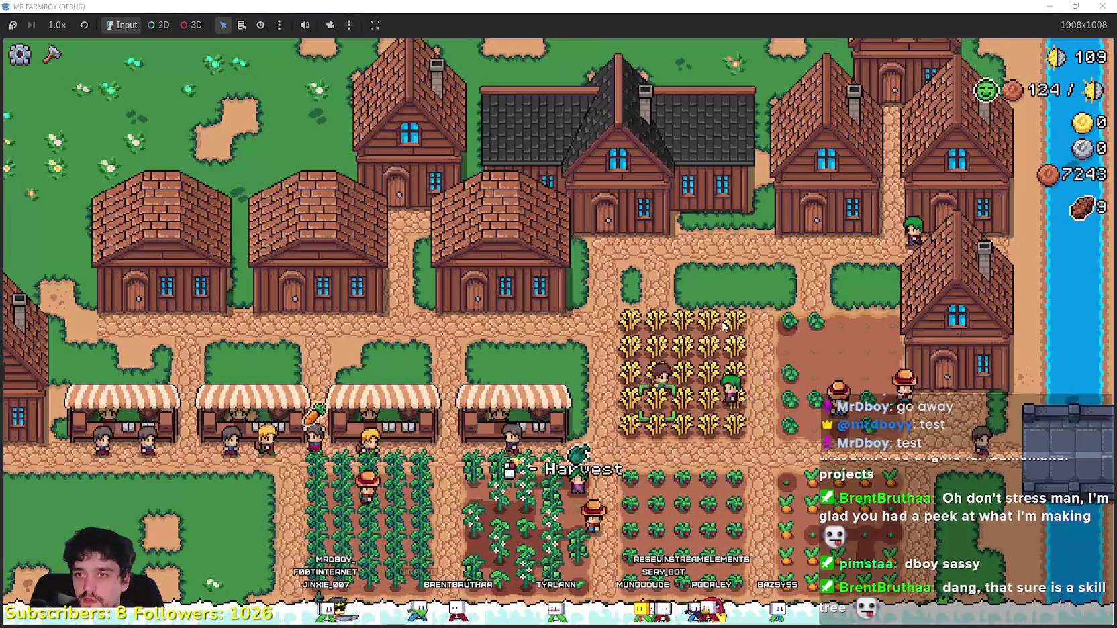
key(w)
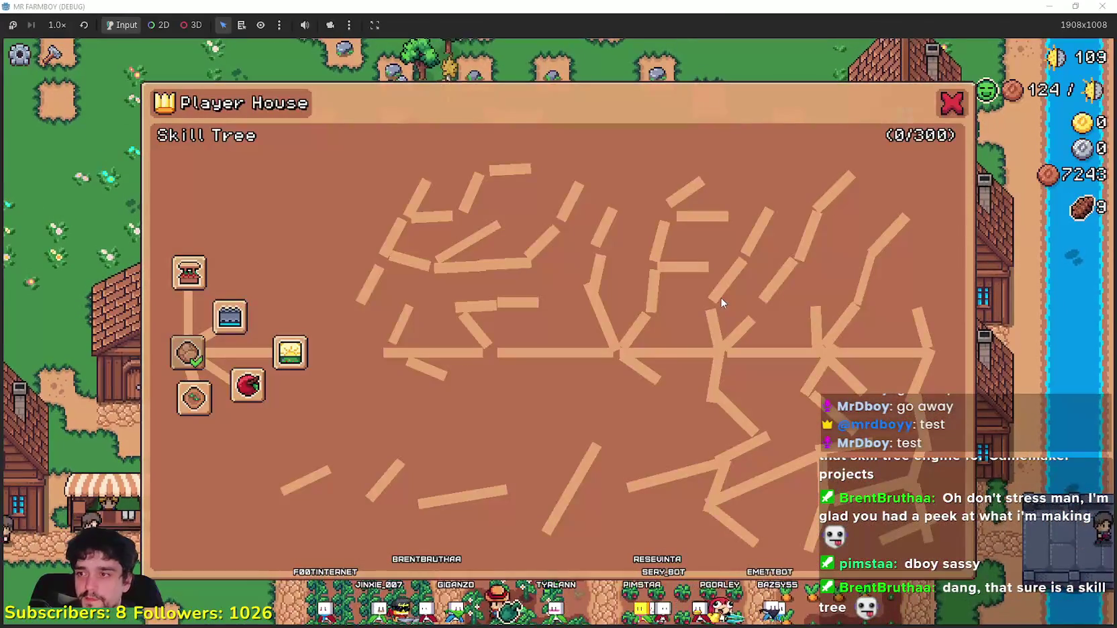
Step: Unlock the Bridge, Market, Farm Tile, Wheat, Green Tomato and Carrot advancements
mouse_move(197, 285)
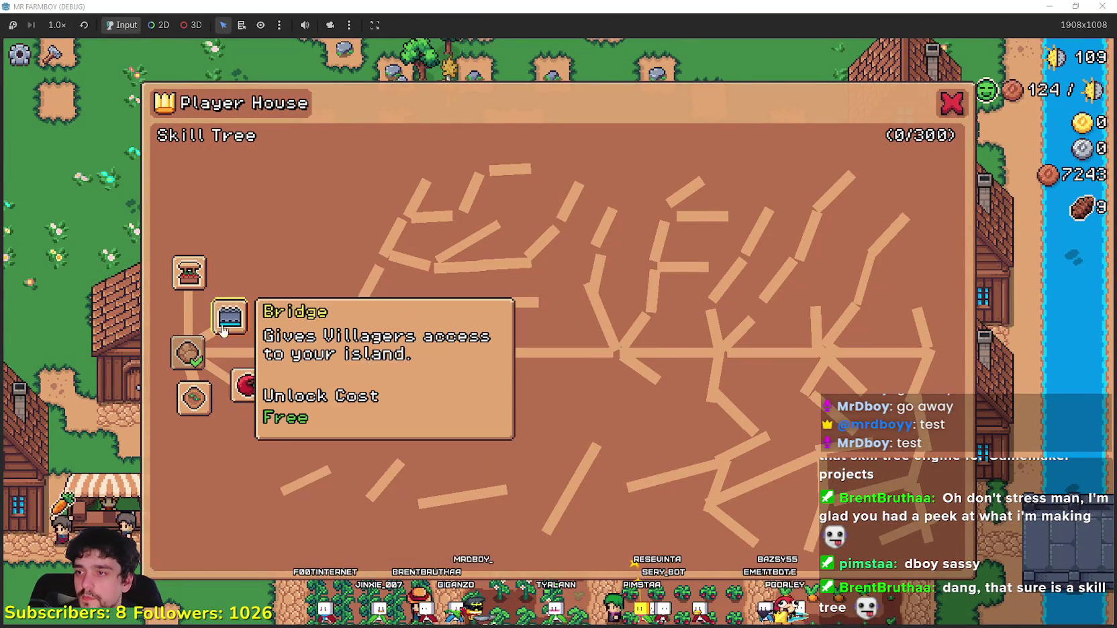
click(245, 306)
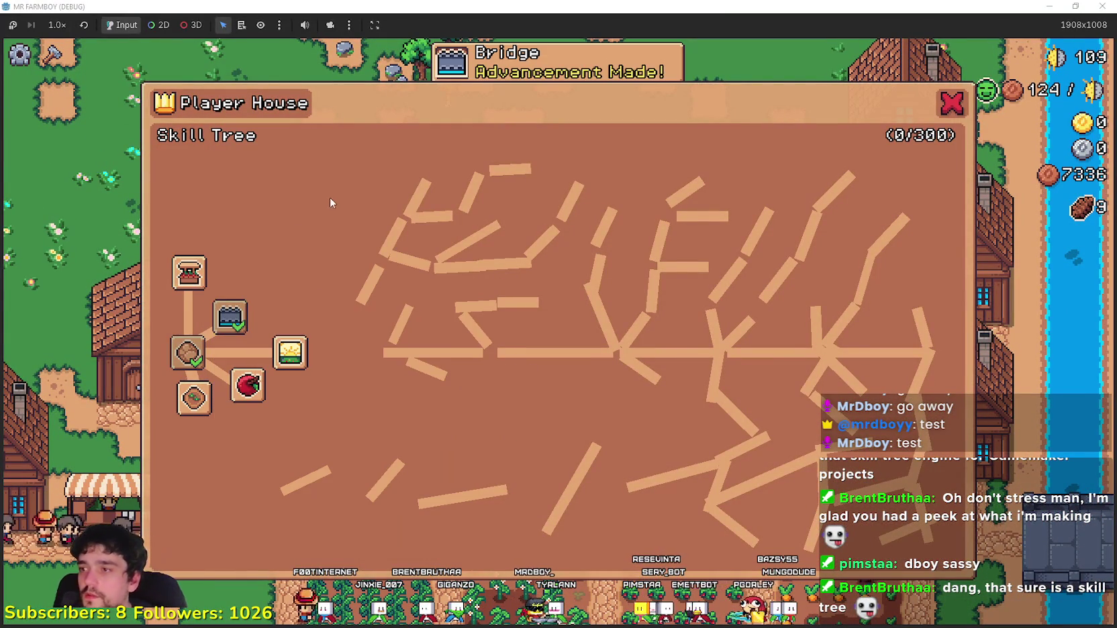
click(189, 272)
click(194, 402)
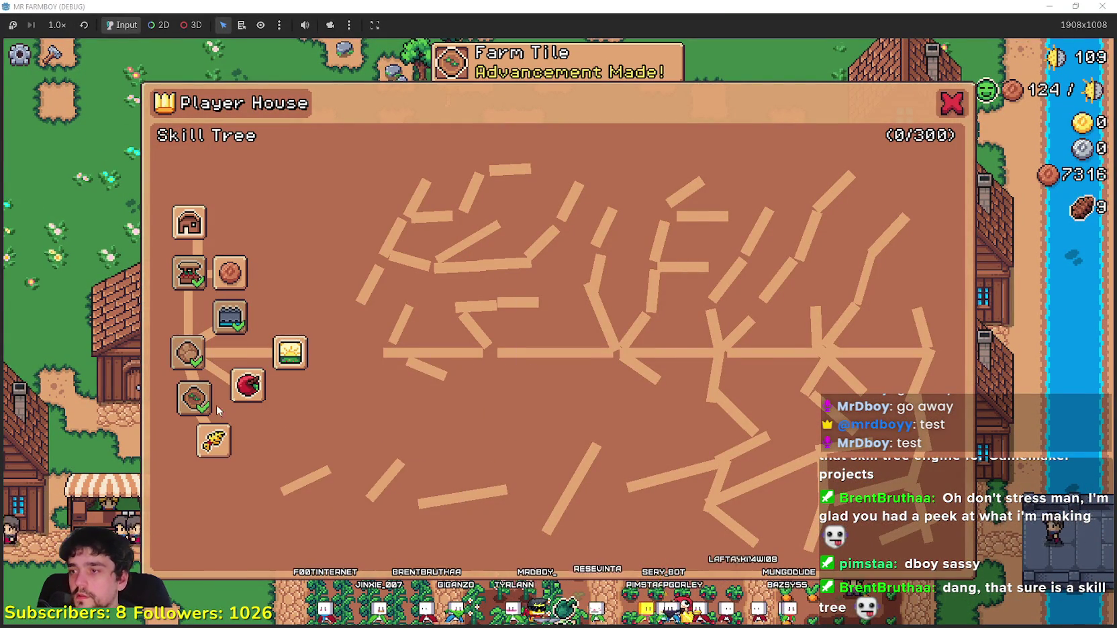
click(214, 440)
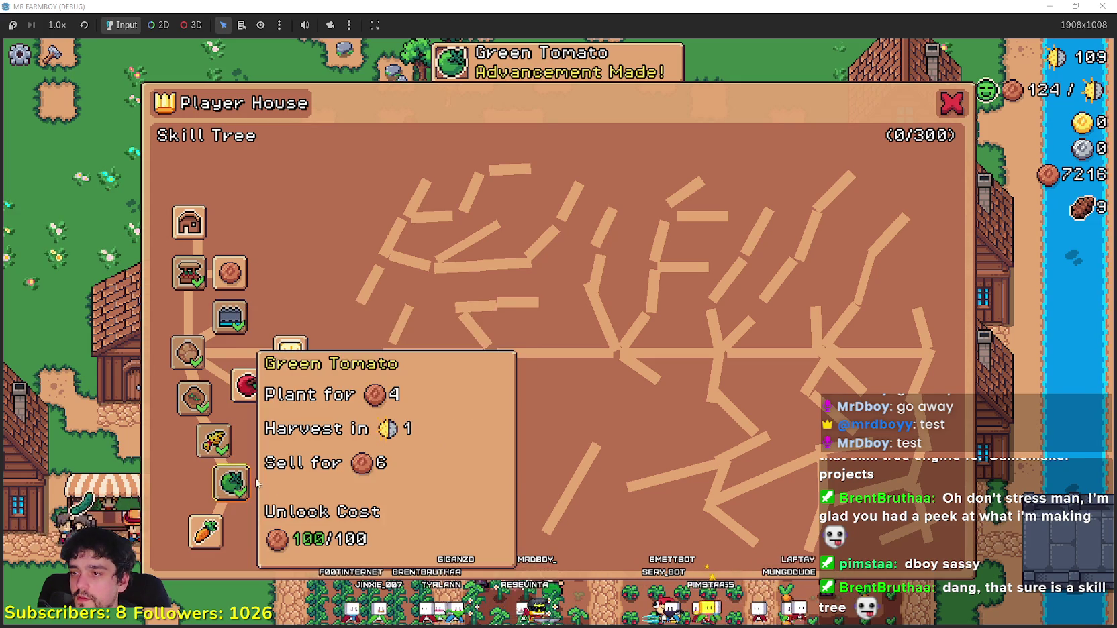
click(230, 482)
click(205, 532)
Step: Unlock House, Warehouse, Farmers, Gatherers, the next top-row node, Strawberry, Green Pepper and Island Expansion I
click(189, 222)
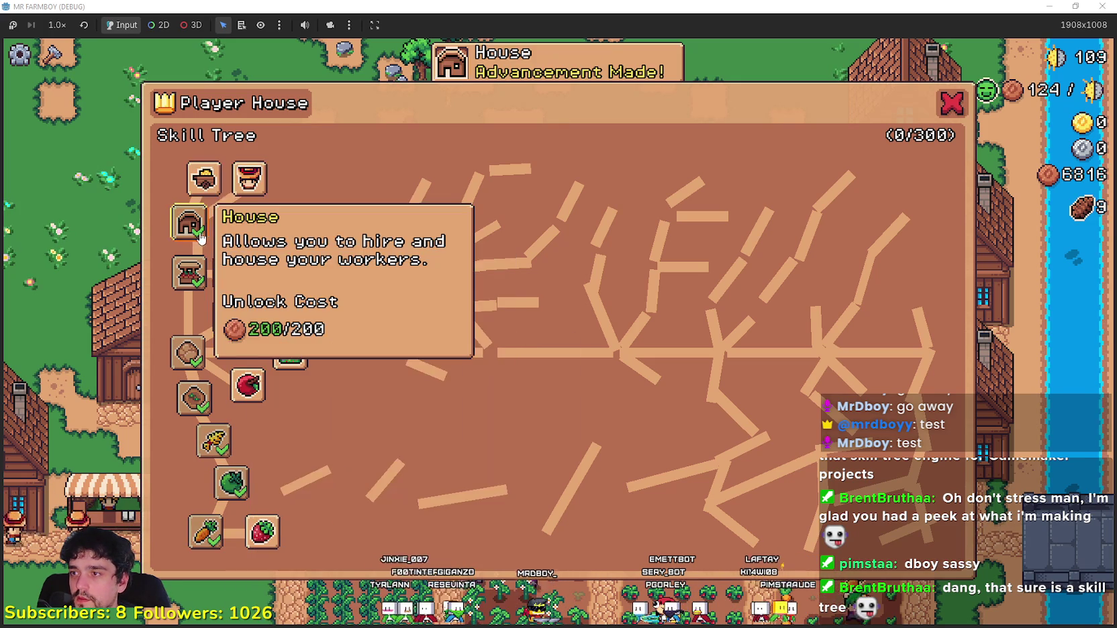
click(204, 178)
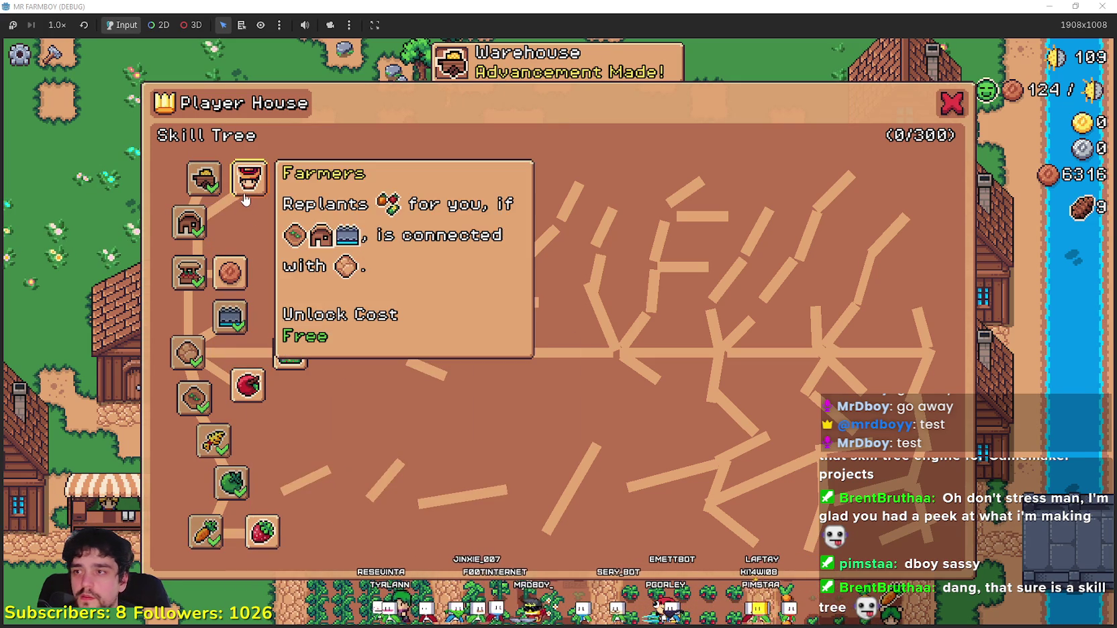
click(249, 178)
click(289, 178)
click(329, 178)
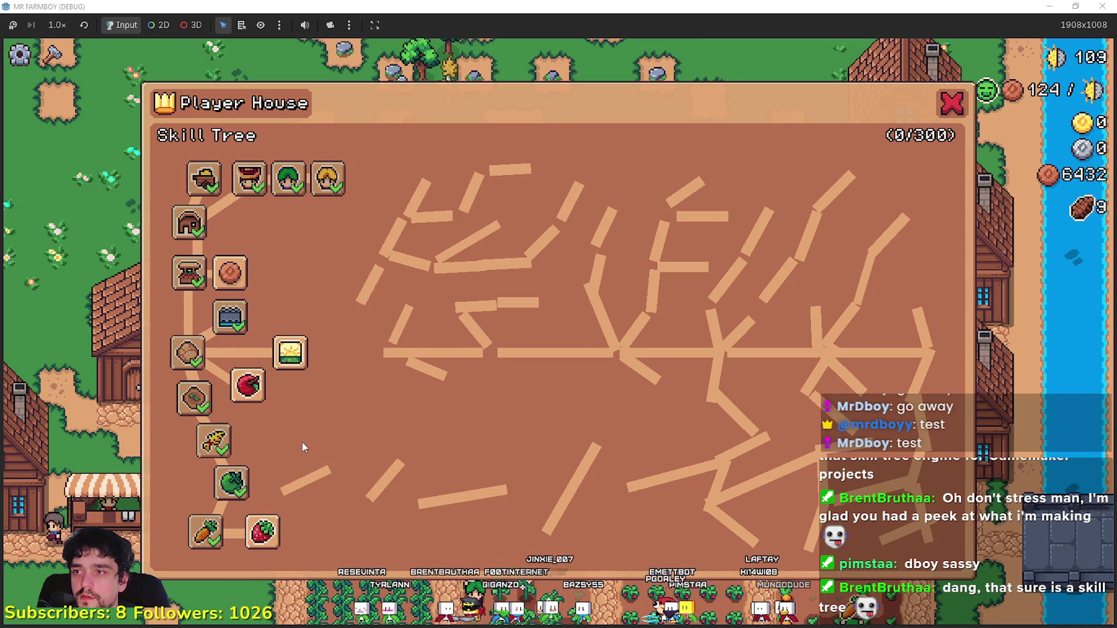
click(254, 533)
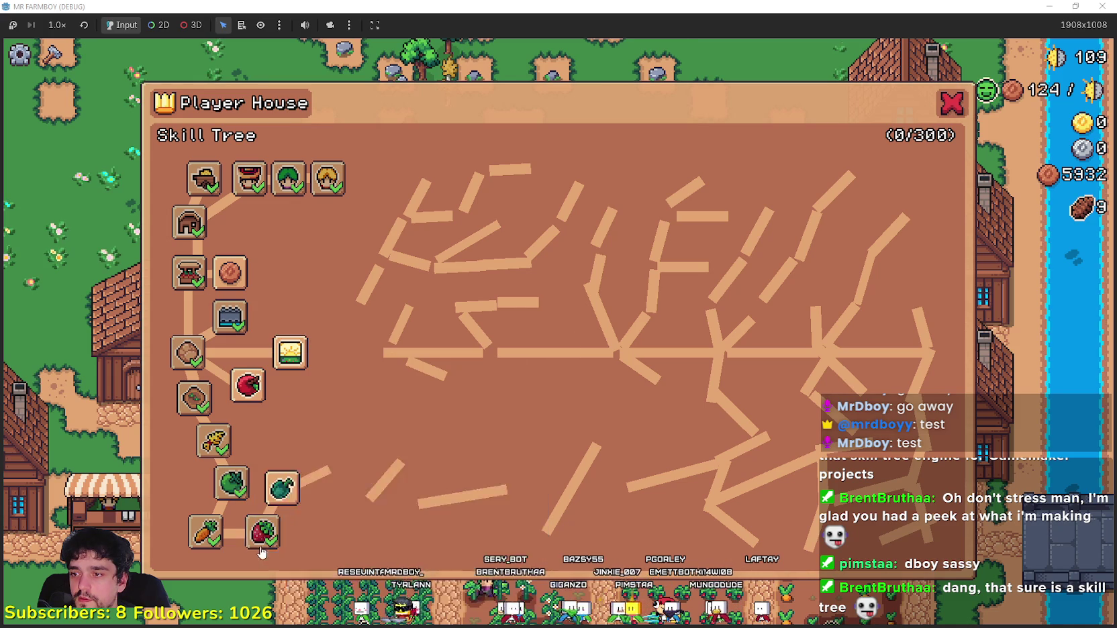
click(282, 487)
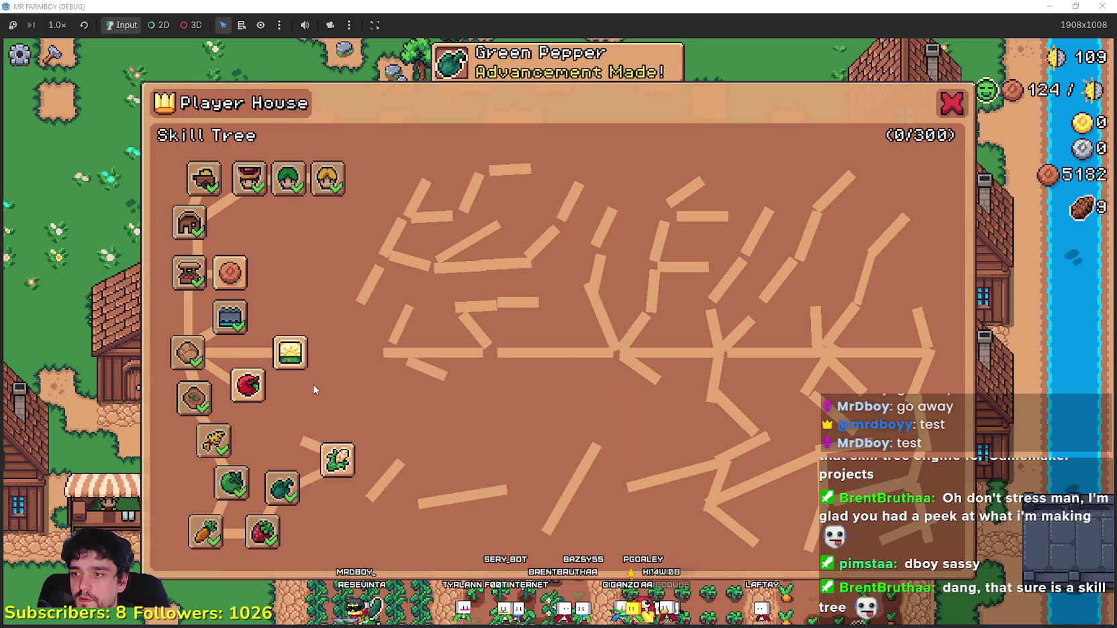
click(290, 352)
Step: Unlock Animal Tile, Keep, Upkeep, Chickens, Ranchers, Chicken Egg and Cucumber, then close the skill tree
click(302, 306)
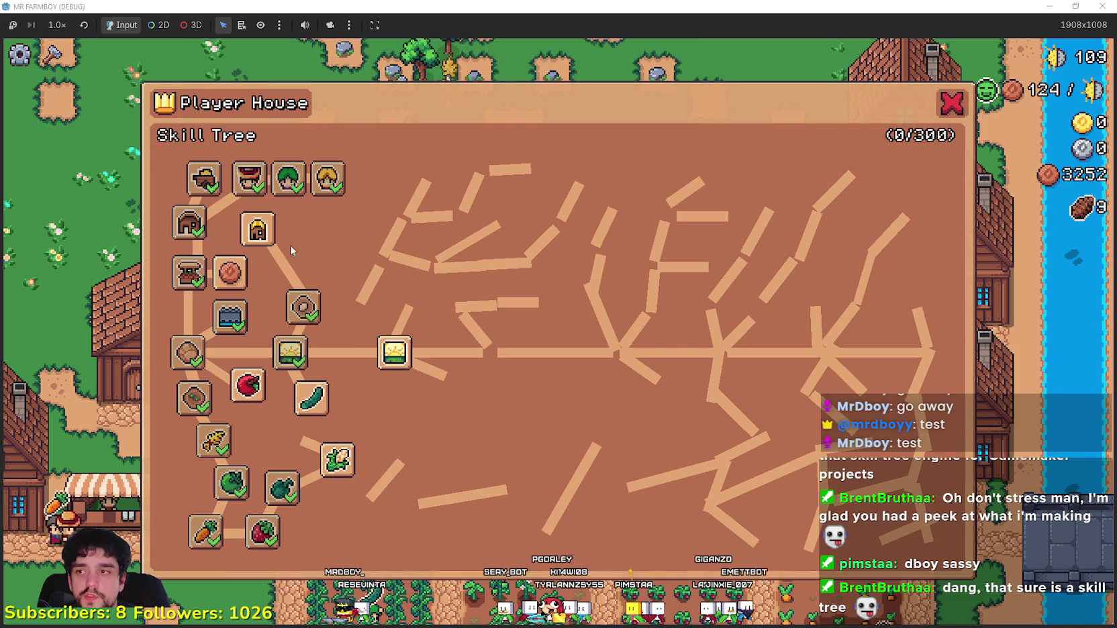
click(258, 230)
click(236, 286)
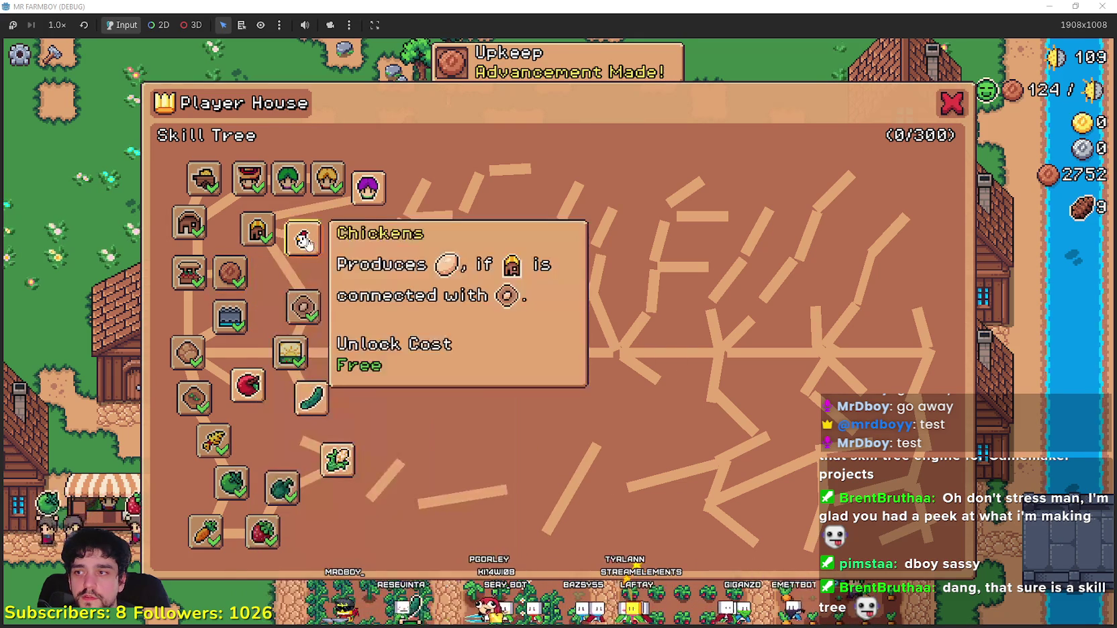
click(304, 239)
click(369, 188)
click(331, 248)
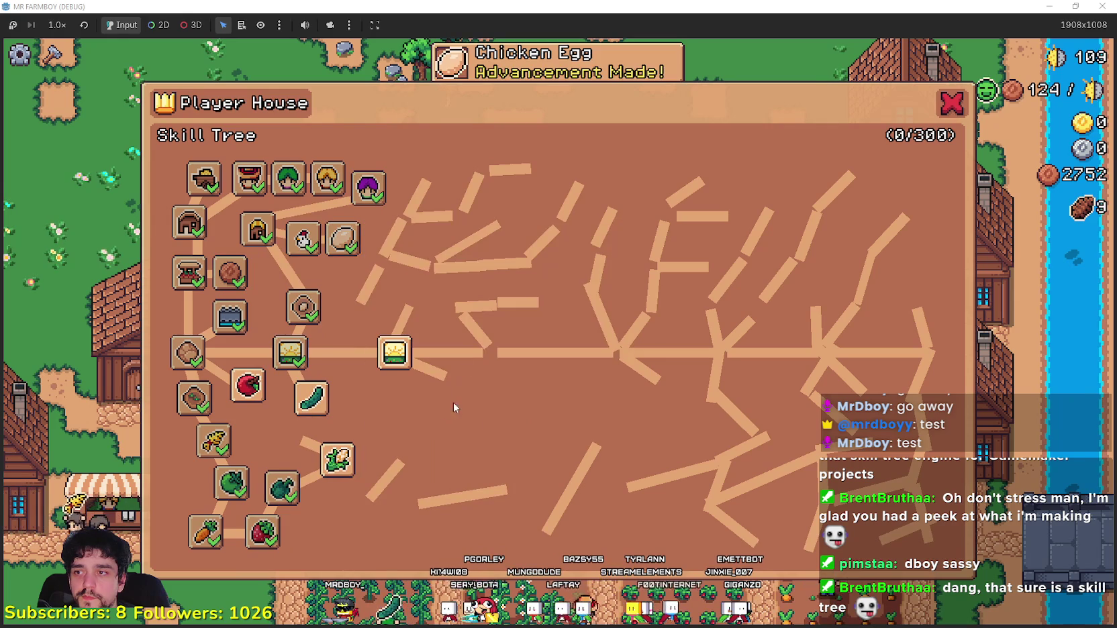
click(311, 397)
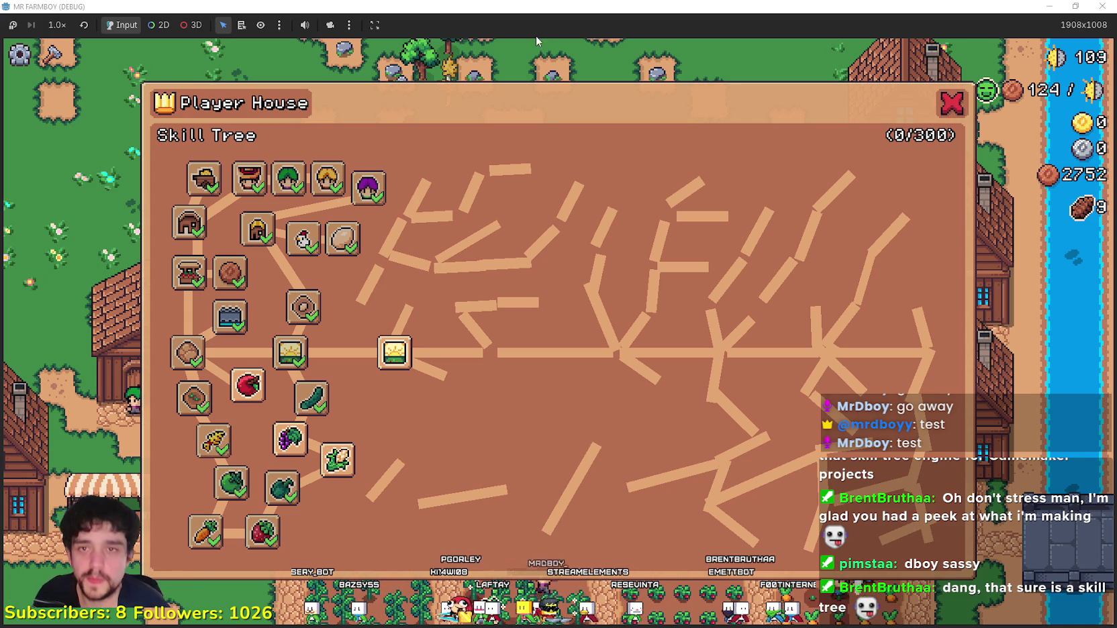
key(Escape)
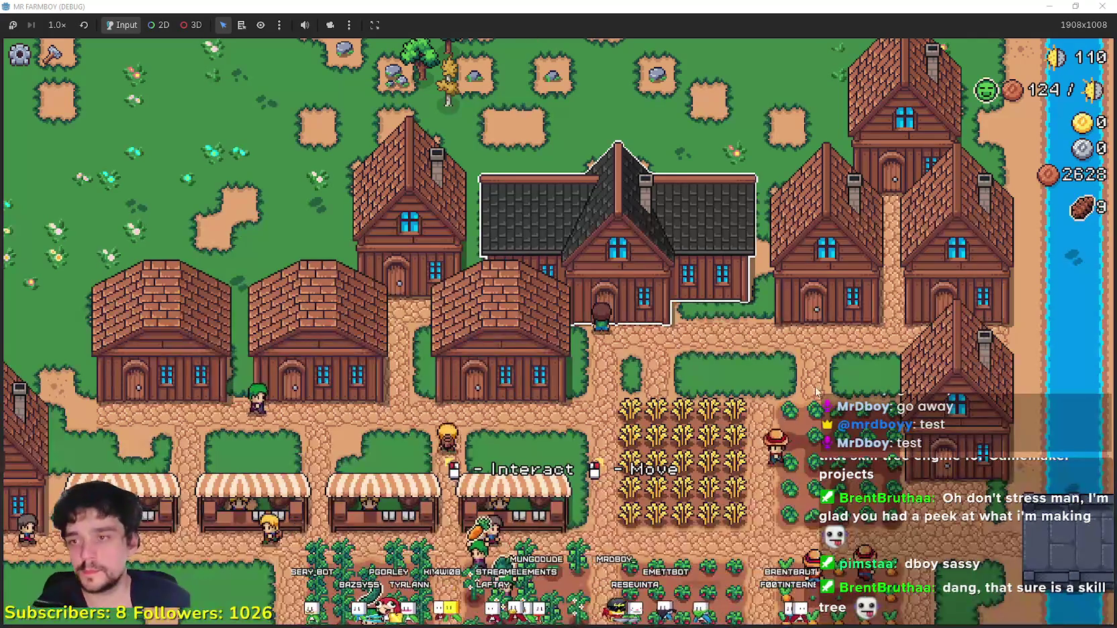
Step: Walk to a nearby house, open its House panel to check the slots, and close it
right_click(804, 386)
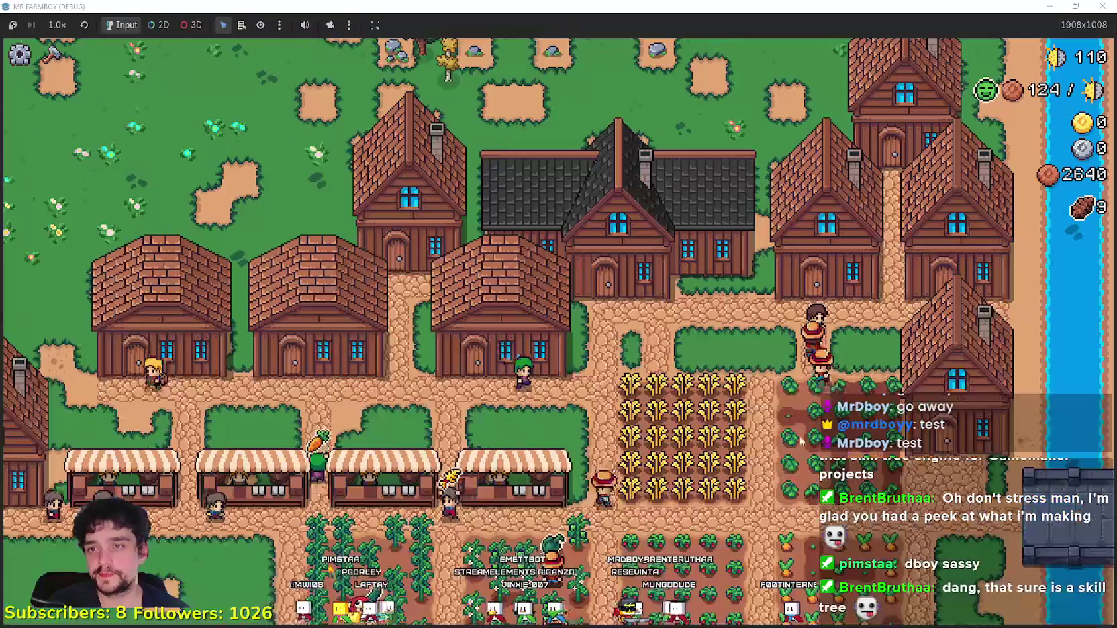
scroll(808, 363, up, 3)
click(807, 363)
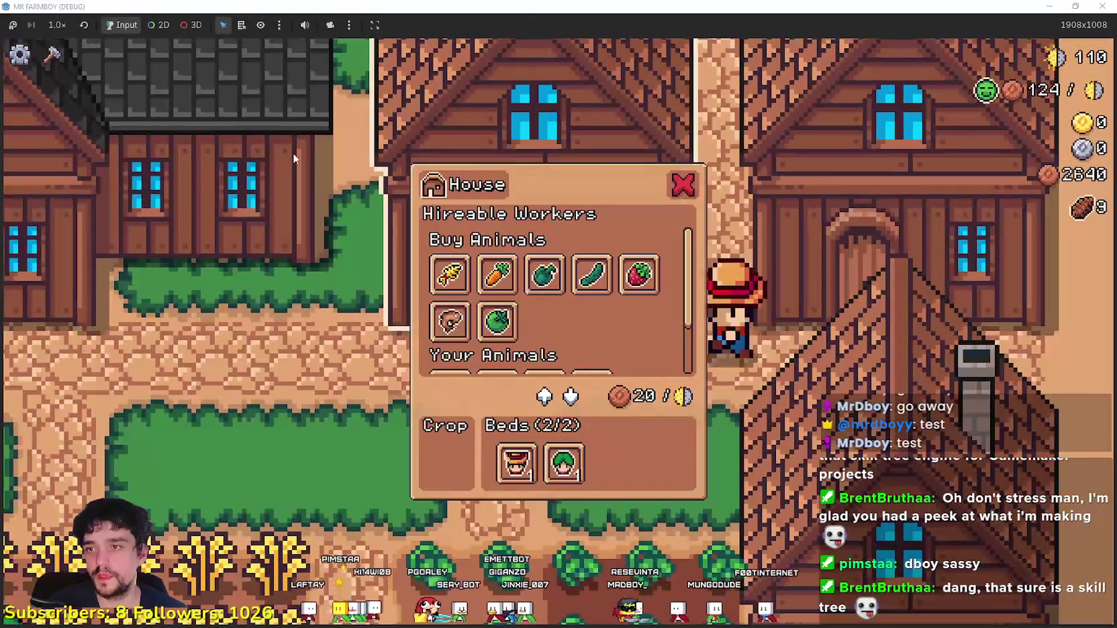
drag(685, 277, 687, 329)
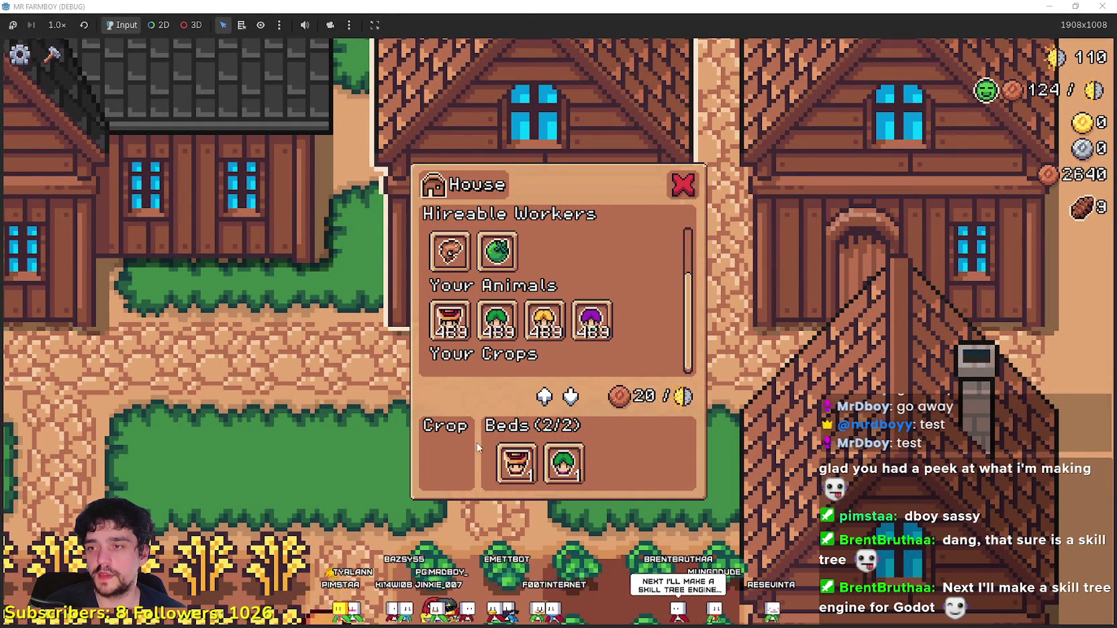
click(767, 513)
scroll(739, 509, down, 5)
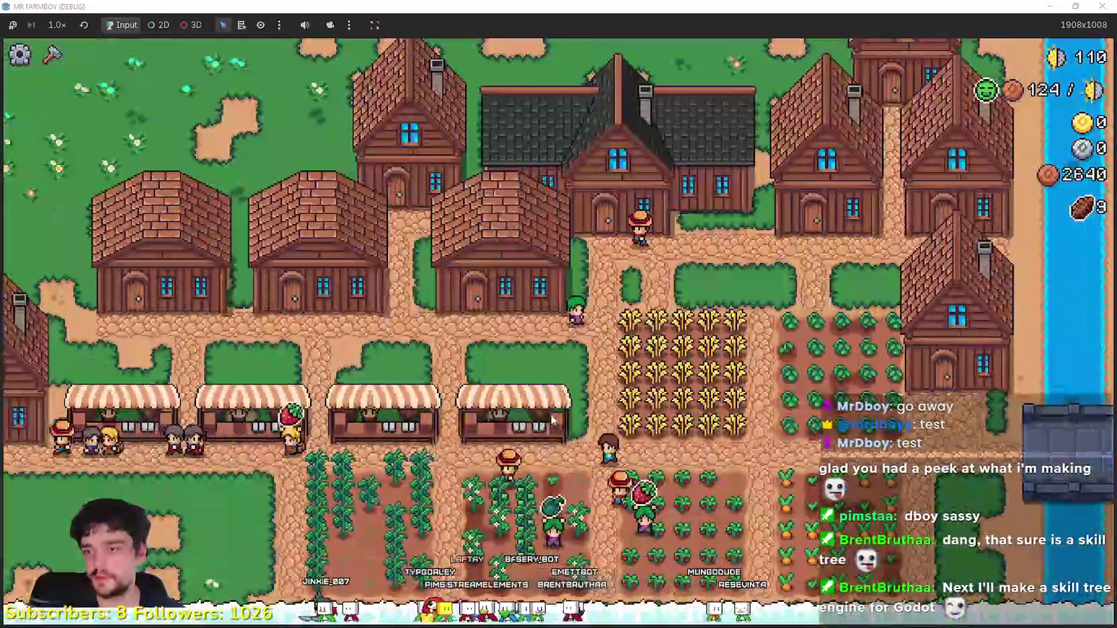
Step: Check the Warehouse panel's slots, then bring the Player House skill tree up again
key(Left)
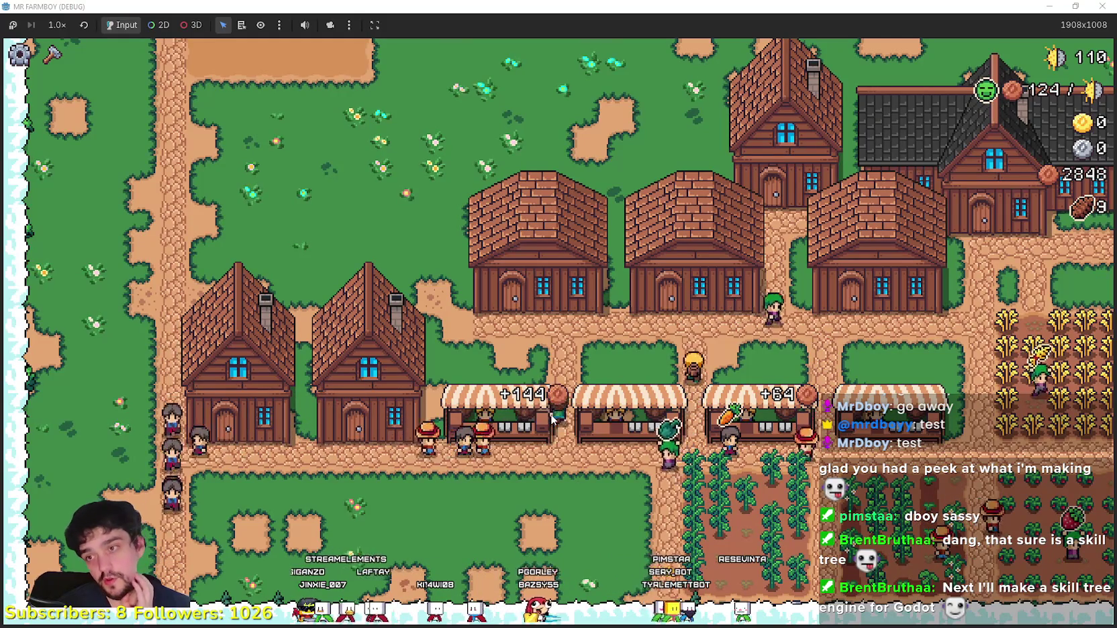
key(Up)
click(537, 282)
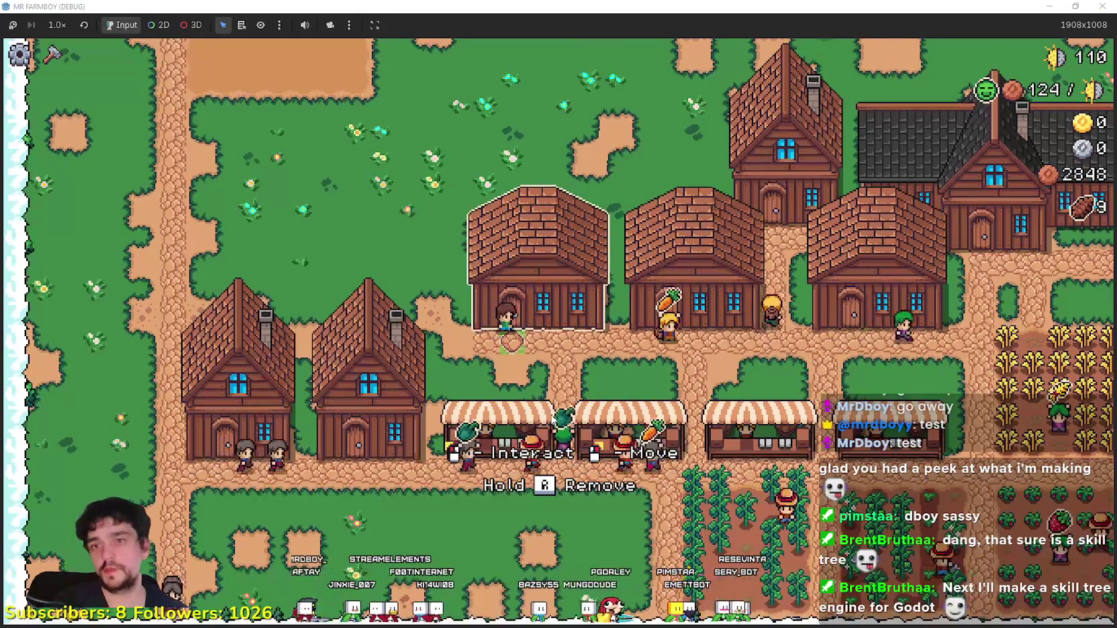
key(e)
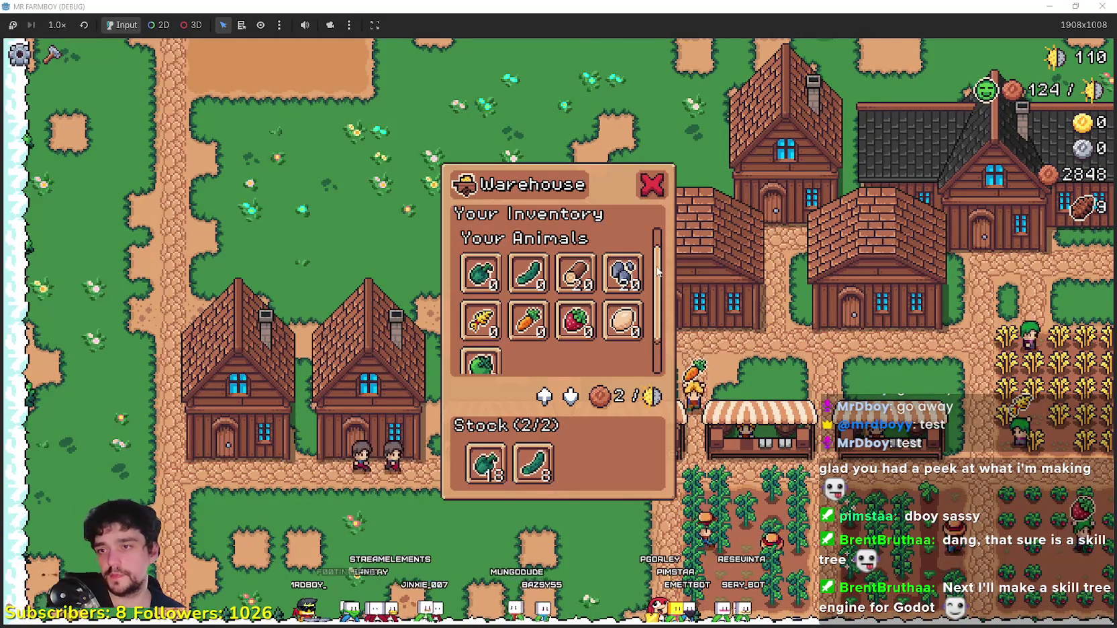
key(Escape)
key(Right)
key(Right)
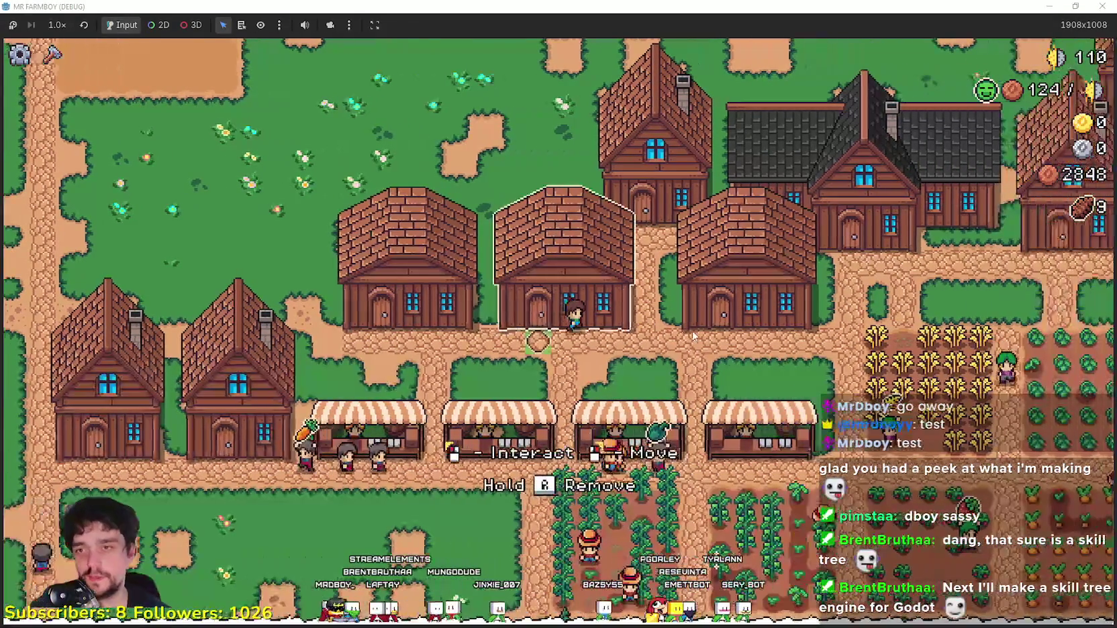
key(e)
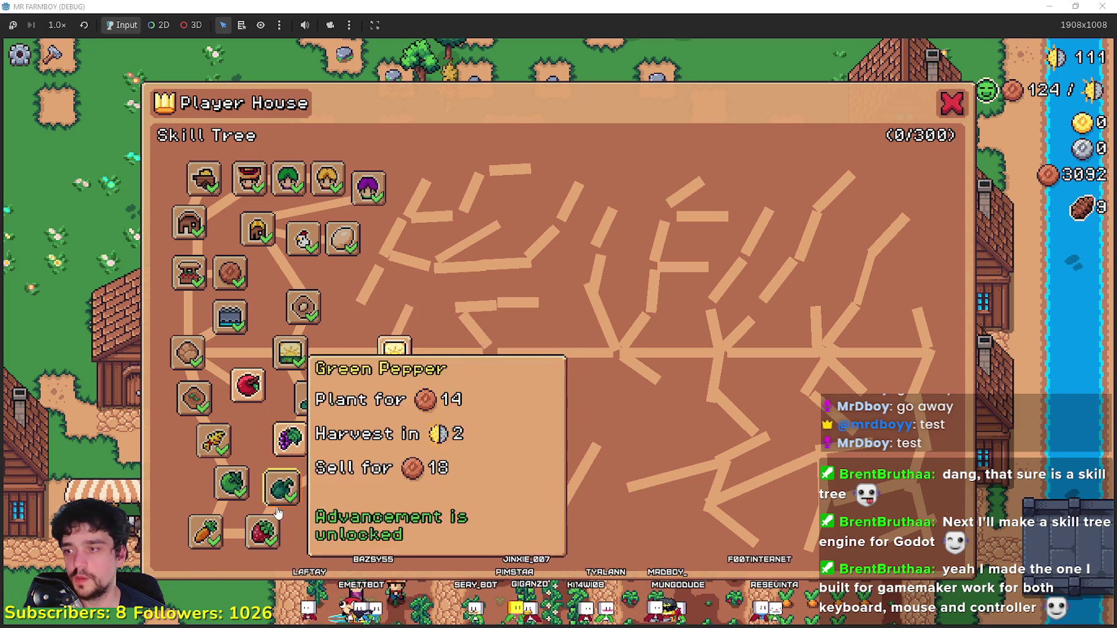
Step: Close the skill tree, scroll through the House panel's worker and animal slots, then show the Coop panel
click(954, 108)
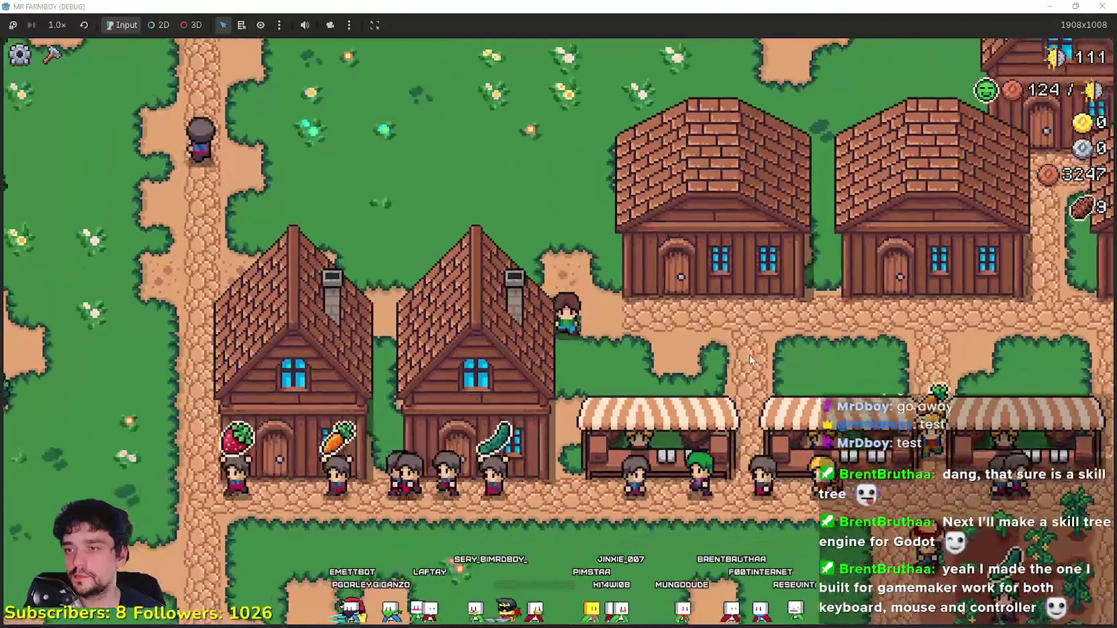
key(e)
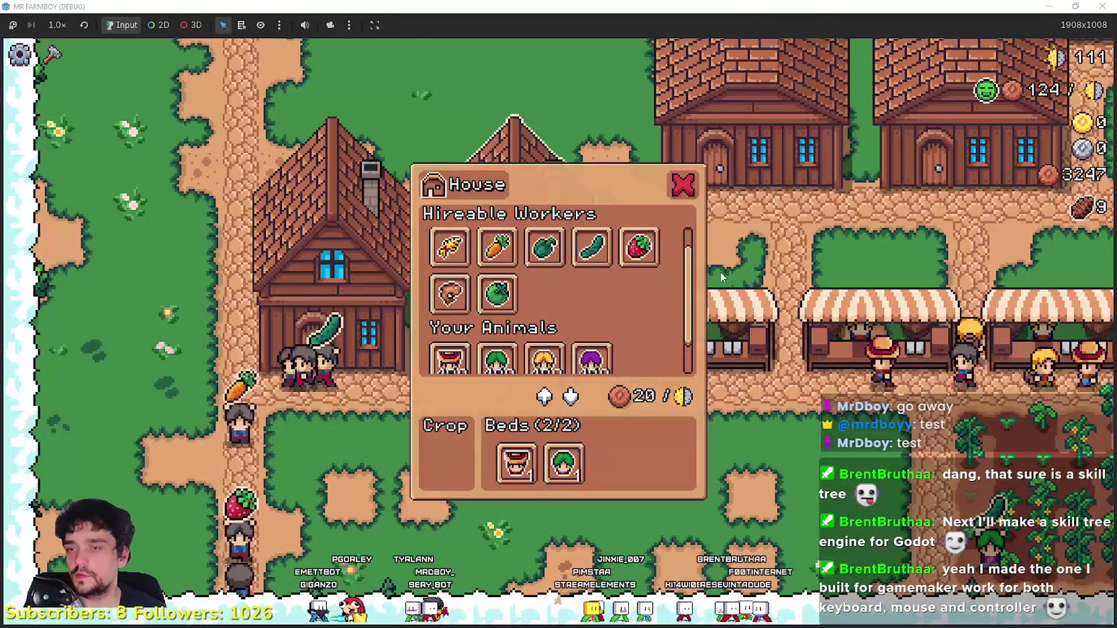
scroll(697, 252, up, 2)
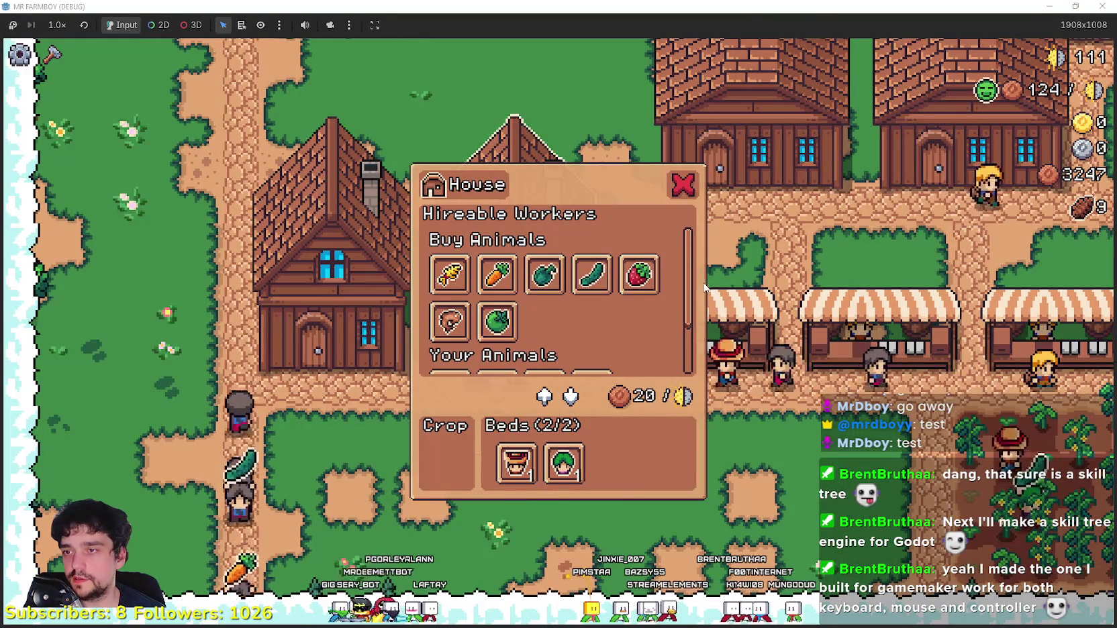
scroll(689, 325, down, 2)
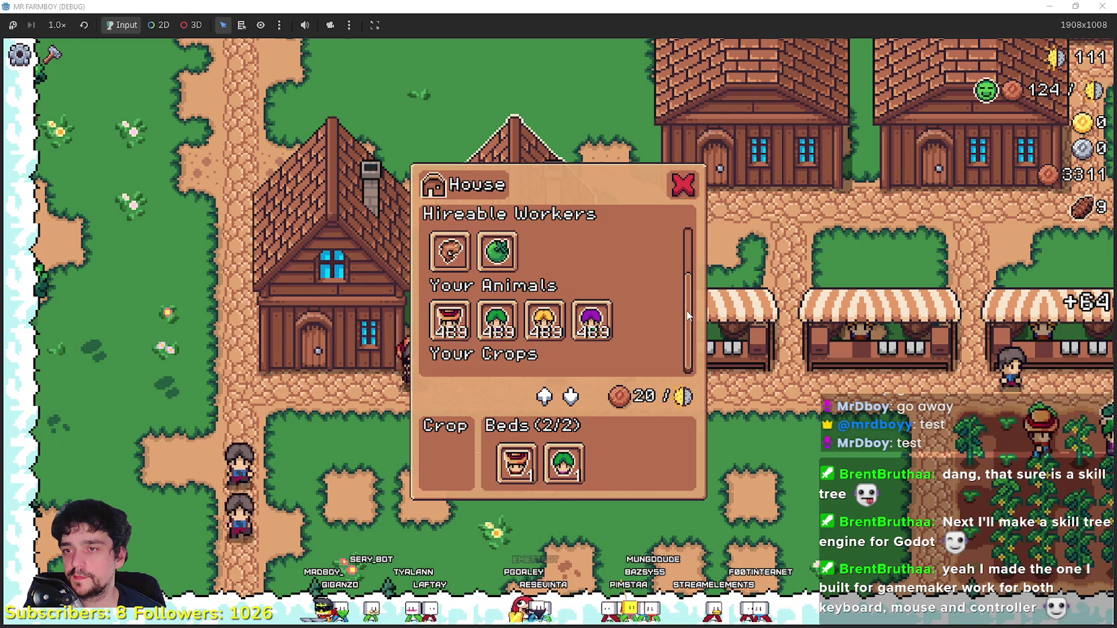
scroll(696, 279, up, 2)
scroll(697, 279, down, 2)
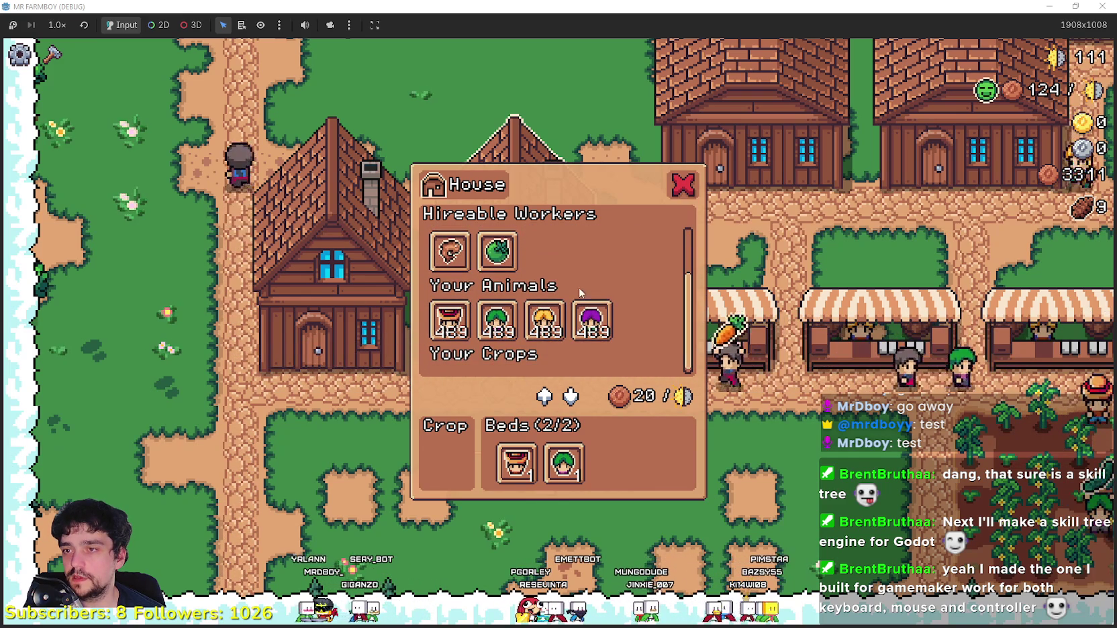
scroll(687, 281, up, 2)
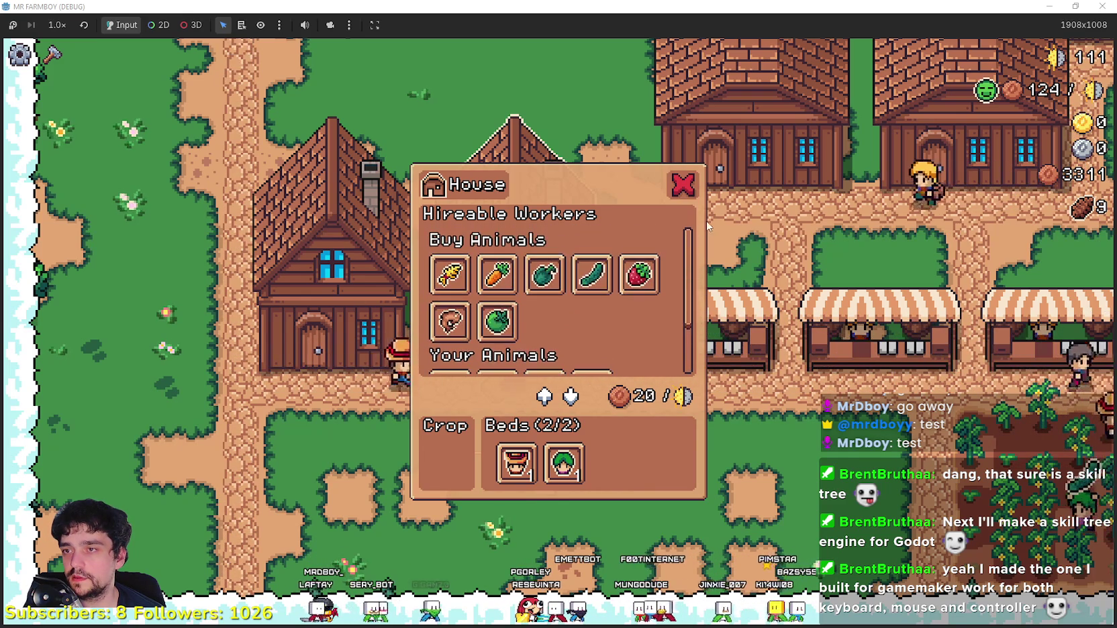
scroll(630, 286, down, 2)
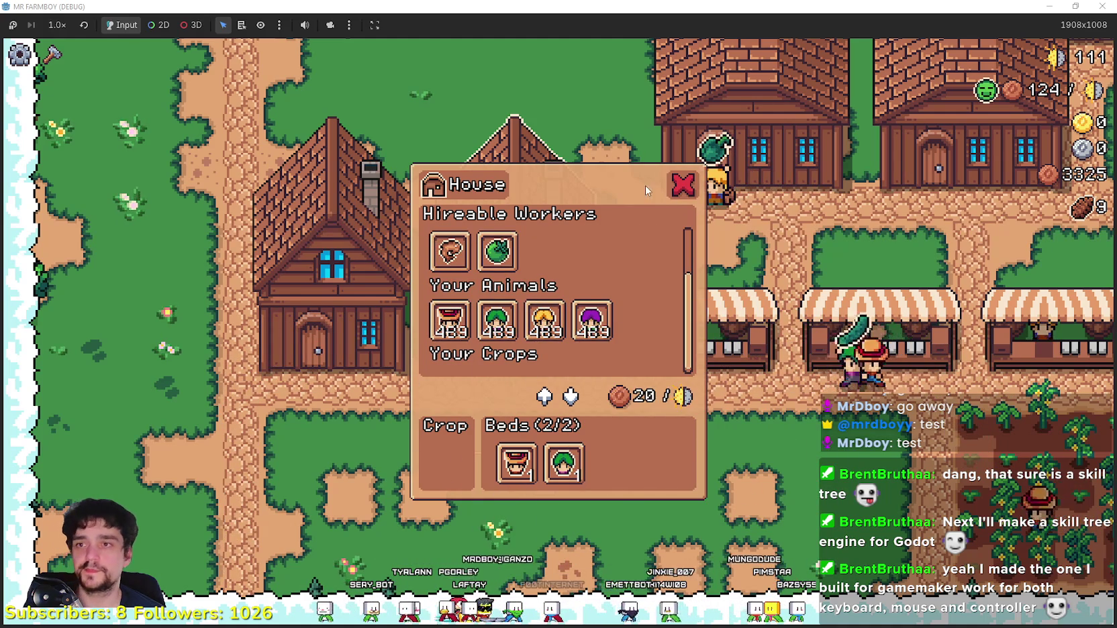
key(Escape)
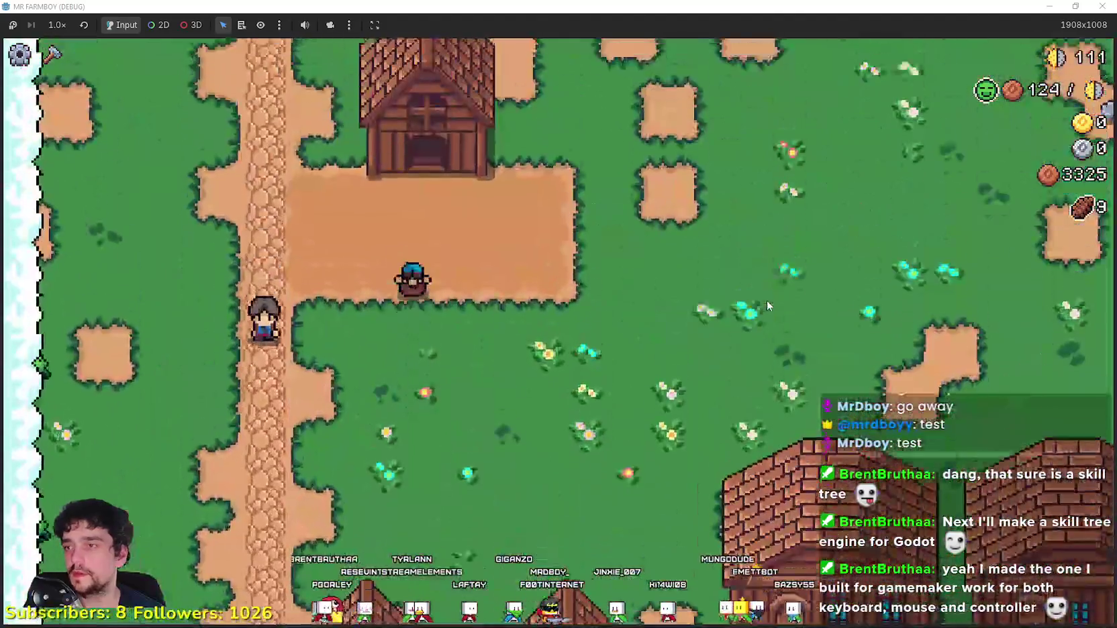
key(e)
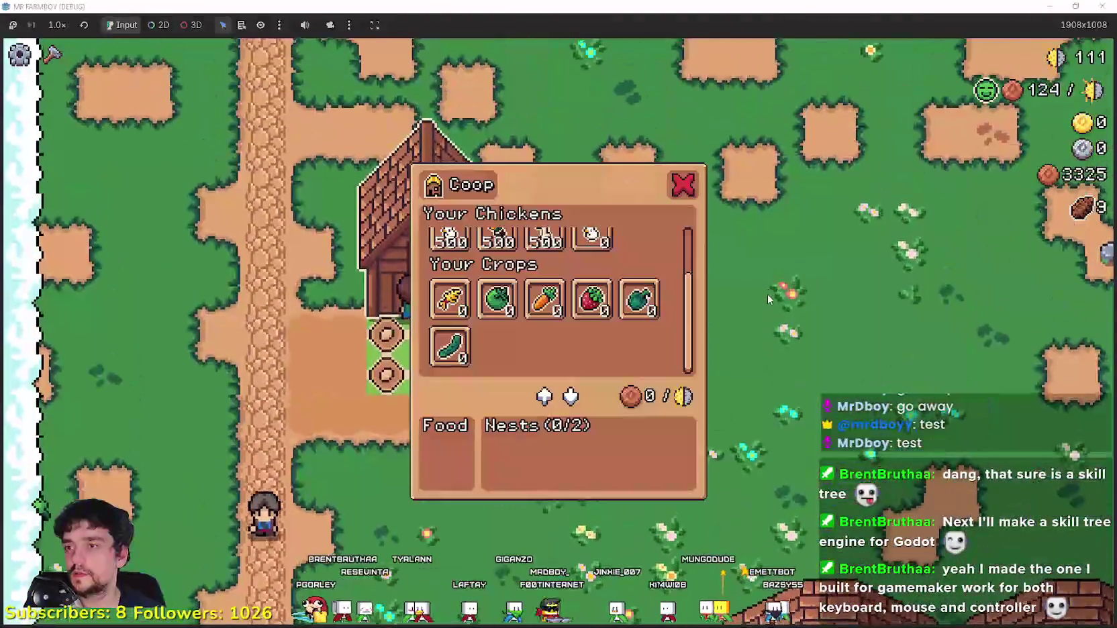
Step: Scroll through the Coop panel's chicken and crop slots, inspecting the Chicken slot
scroll(705, 299, down, 1)
scroll(705, 258, up, 1)
scroll(688, 314, down, 1)
mouse_move(482, 339)
scroll(427, 277, up, 1)
mouse_move(591, 306)
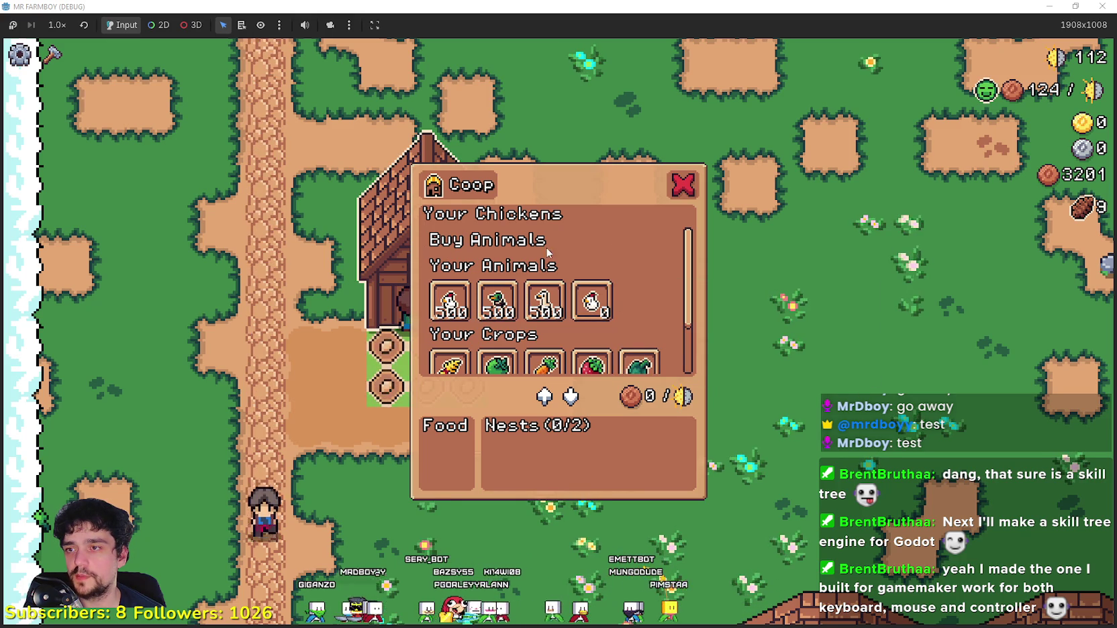
drag(692, 274, 698, 391)
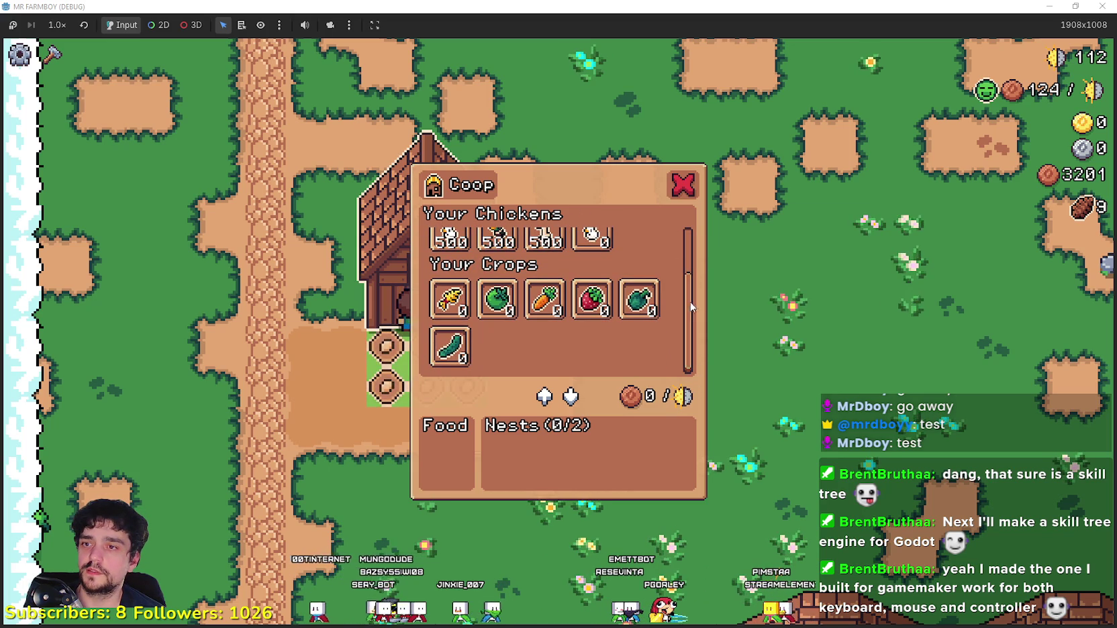
drag(693, 307, 693, 242)
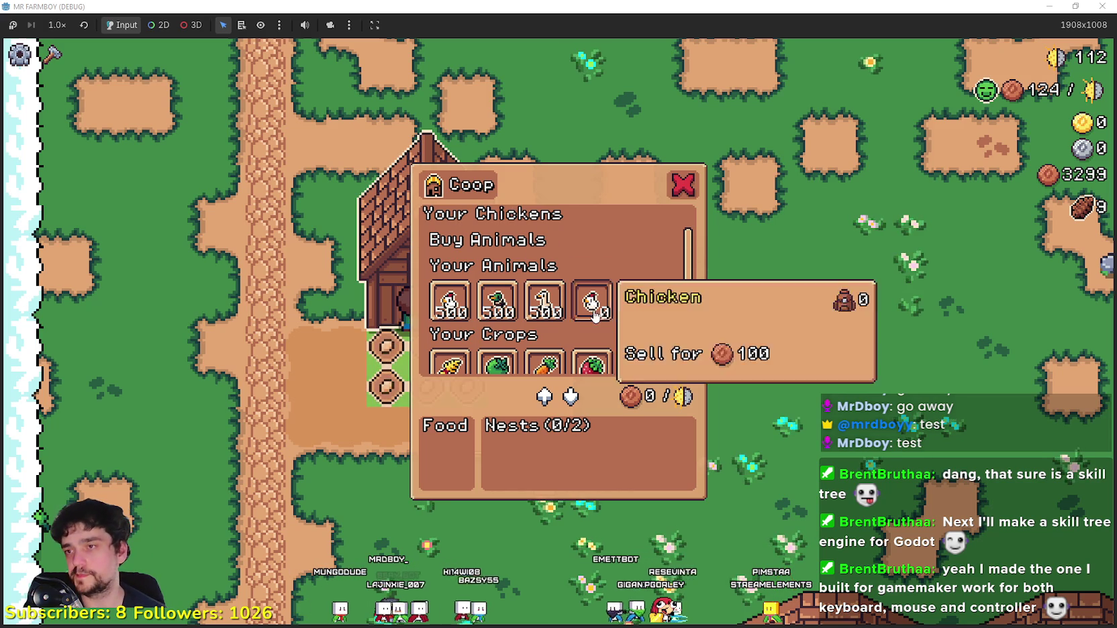
Step: Scroll the Coop list once more, then close it and pause the game, showing 30100 coins earned
scroll(669, 270, down, 2)
scroll(646, 356, up, 2)
scroll(647, 356, down, 2)
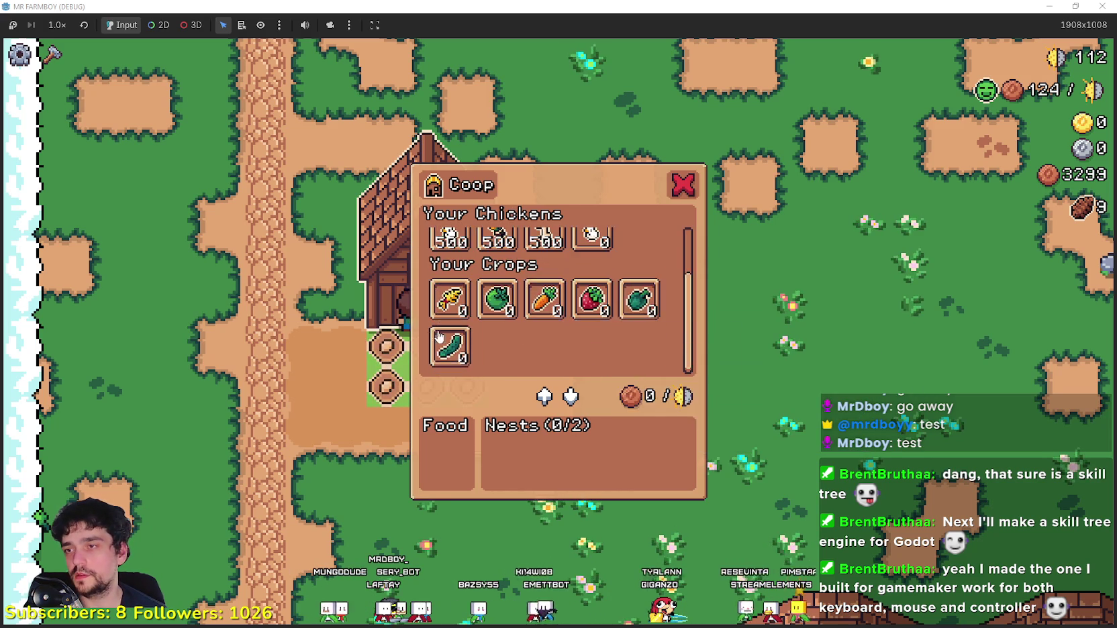
scroll(502, 305, up, 2)
scroll(574, 344, down, 2)
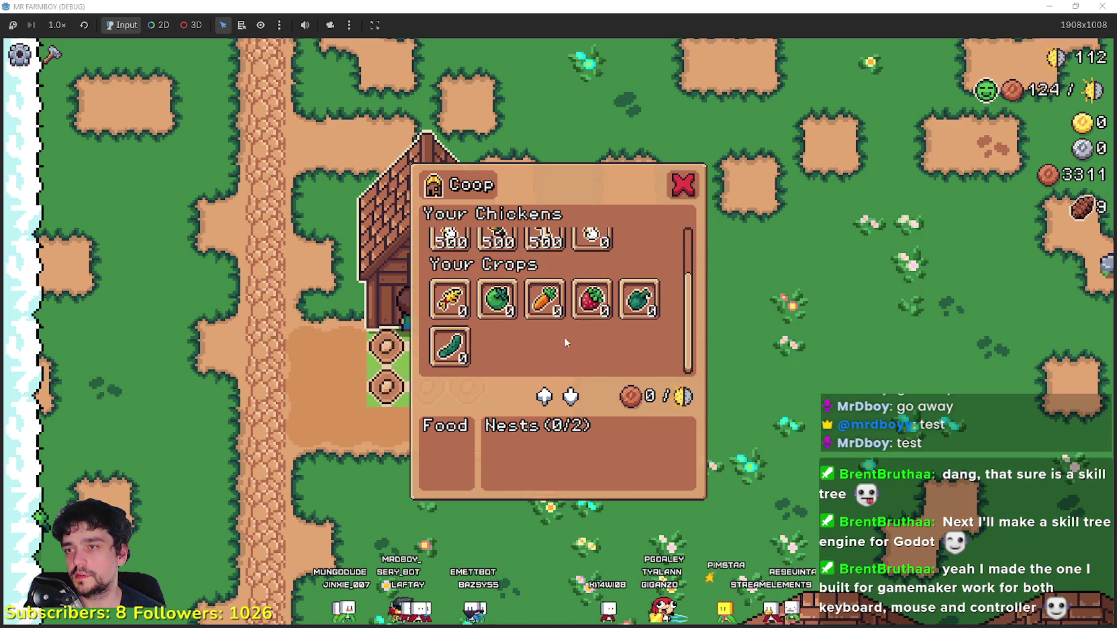
key(Escape)
key(Escape)
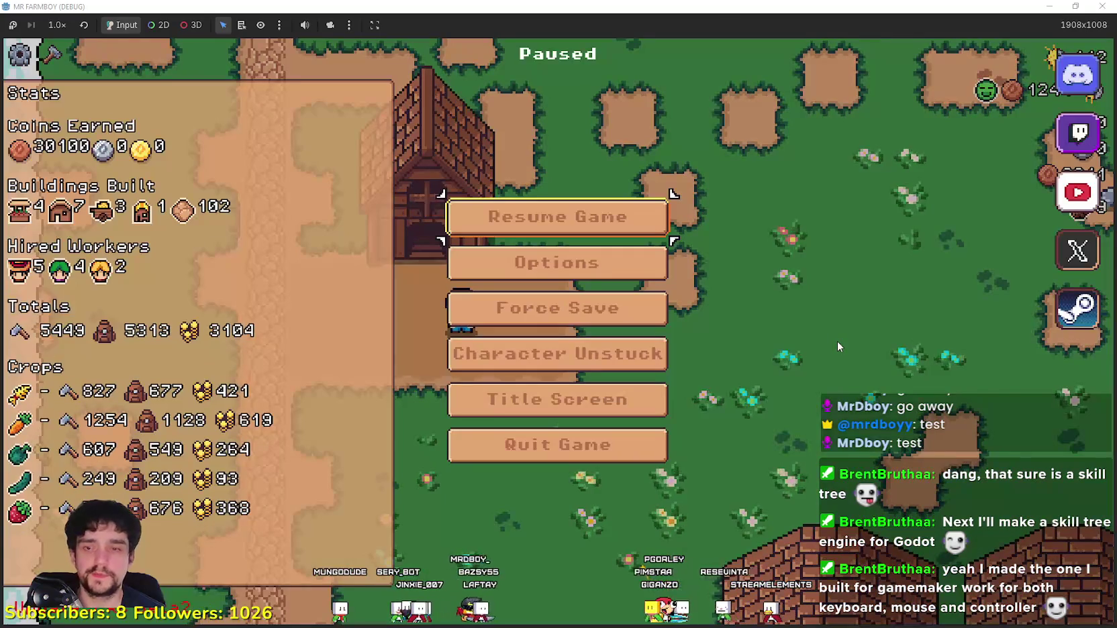
Step: Return to building_panel_endless.gd and review lines 121–143 where hireable workers are set
key(alt+Tab)
click(860, 310)
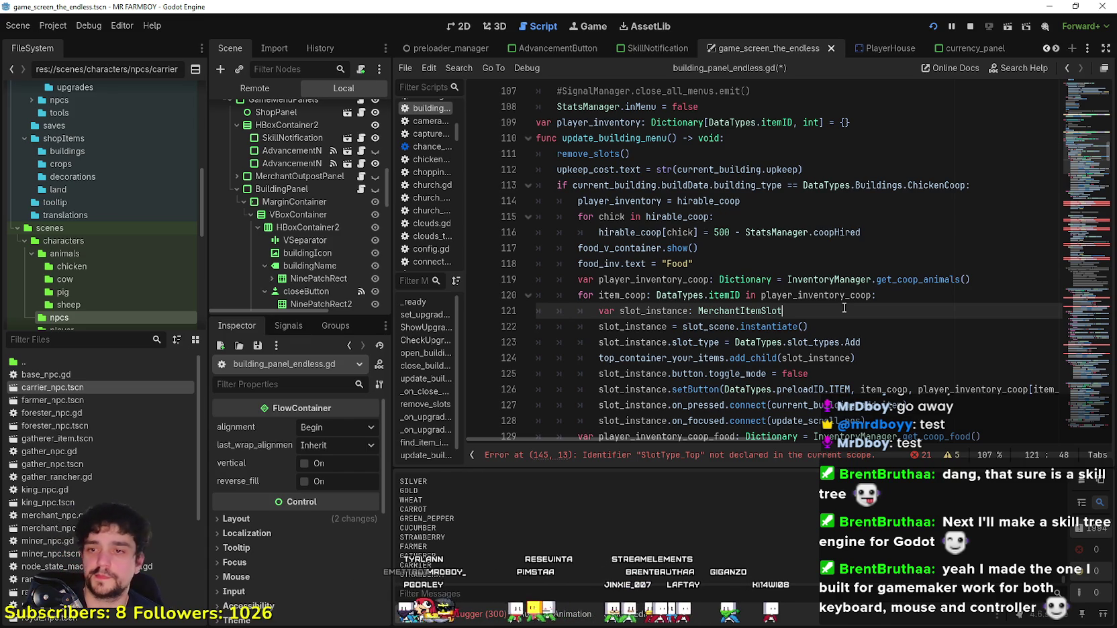
scroll(663, 236, down, 9)
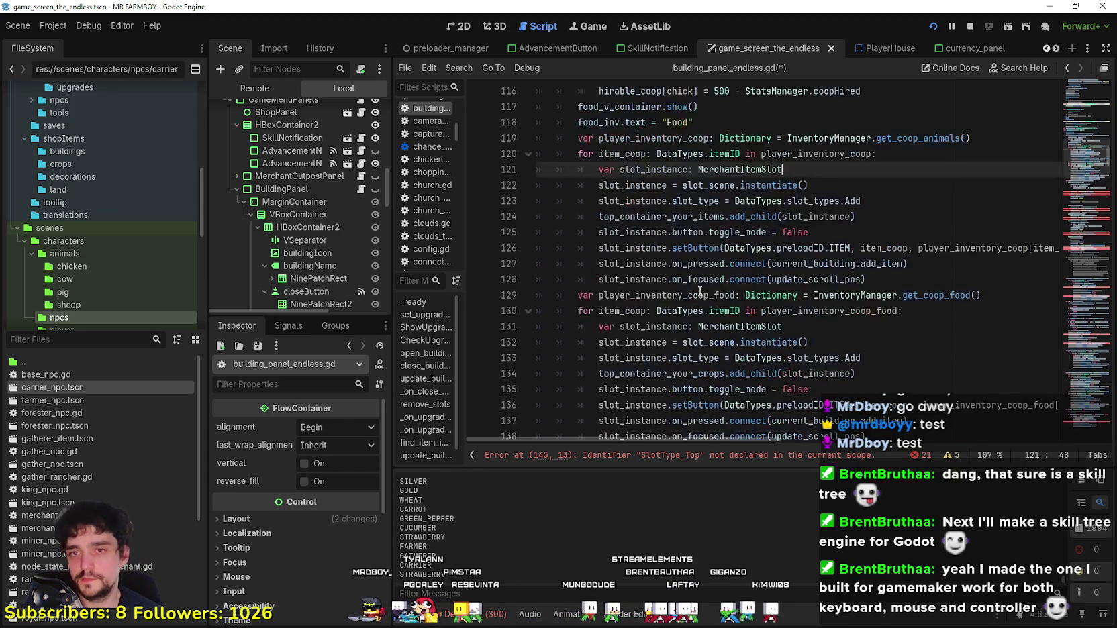
click(663, 234)
scroll(663, 237, up, 9)
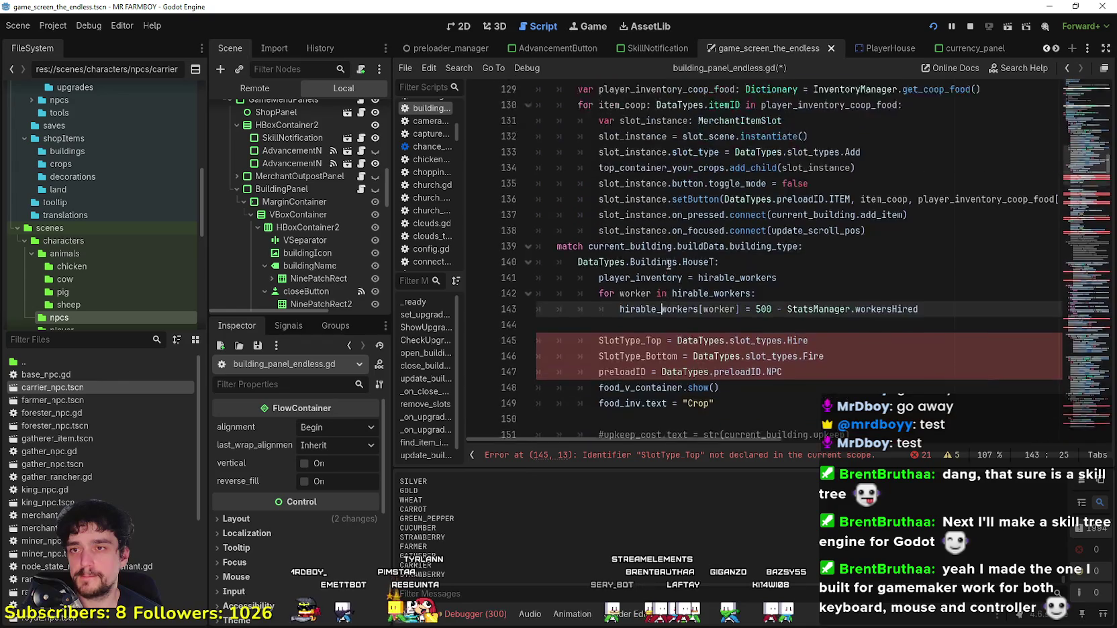
Step: Browse down to line 200, scroll back, select lines 108–110 near update_building_menu, and resume the game
click(1081, 295)
click(961, 344)
scroll(961, 292, up, 4)
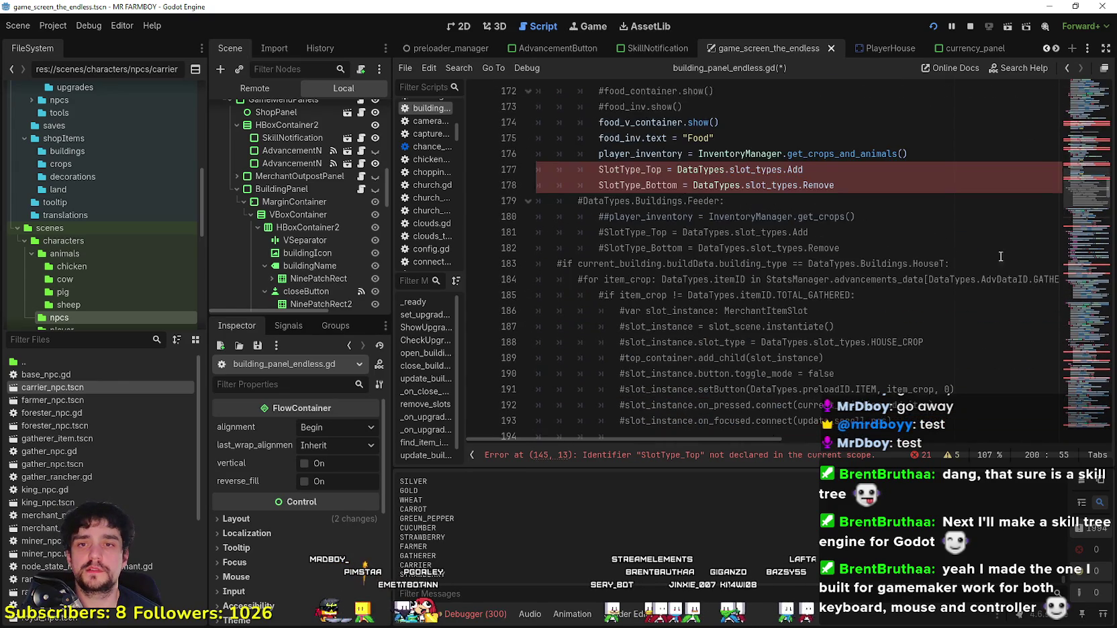
scroll(1077, 162, up, 14)
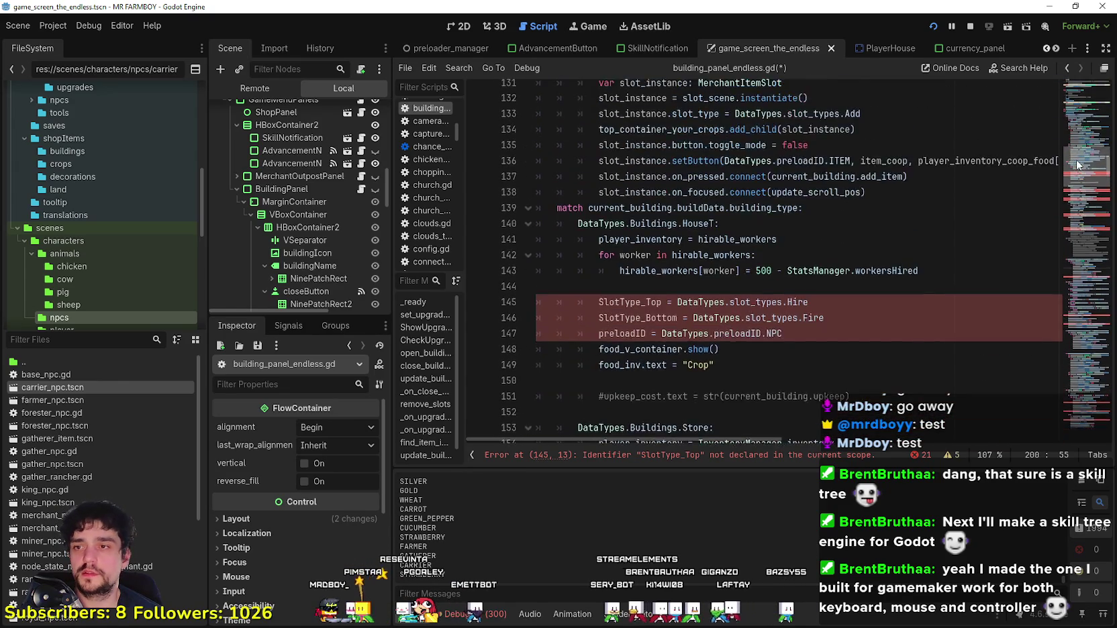
scroll(1076, 154, up, 10)
drag(537, 270, 512, 225)
click(628, 216)
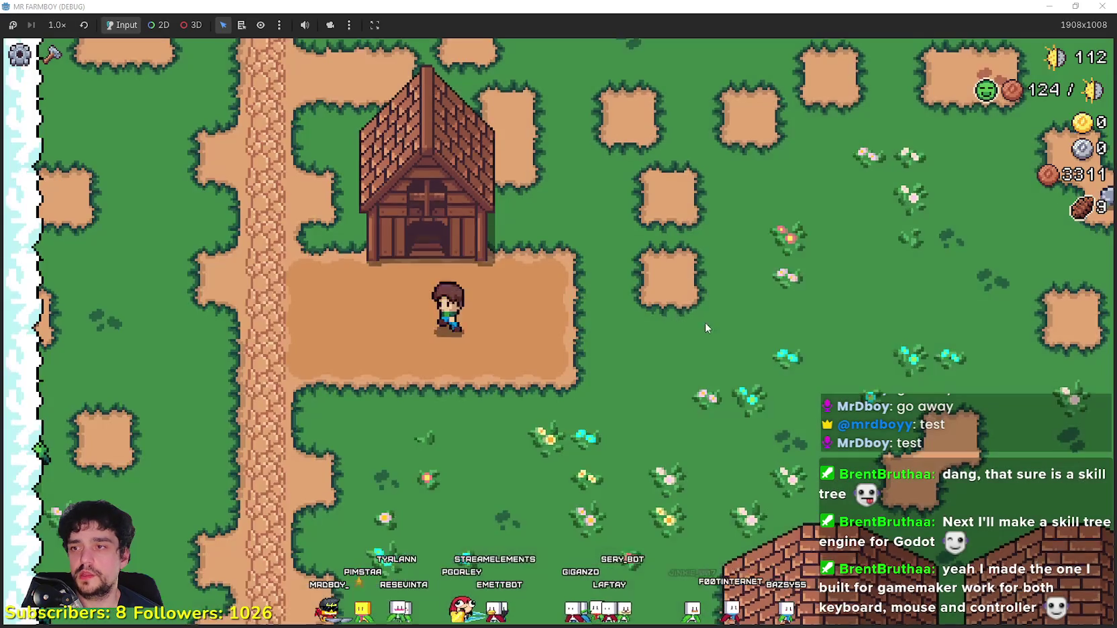
Step: Open and close the coop panel twice to check its slots
key(e)
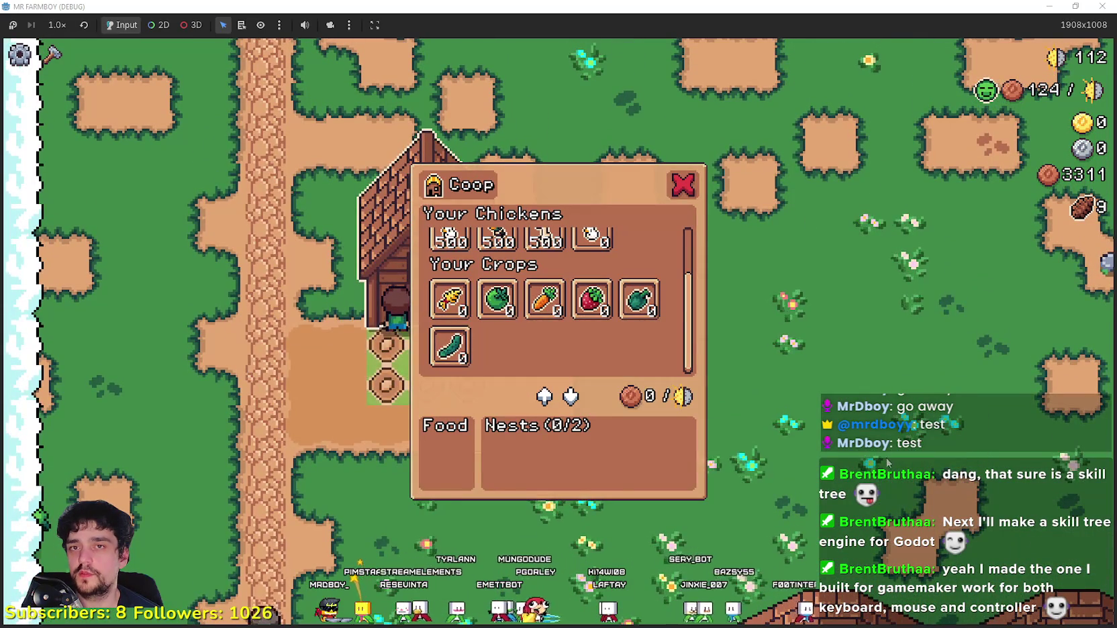
key(e)
key(d)
key(e)
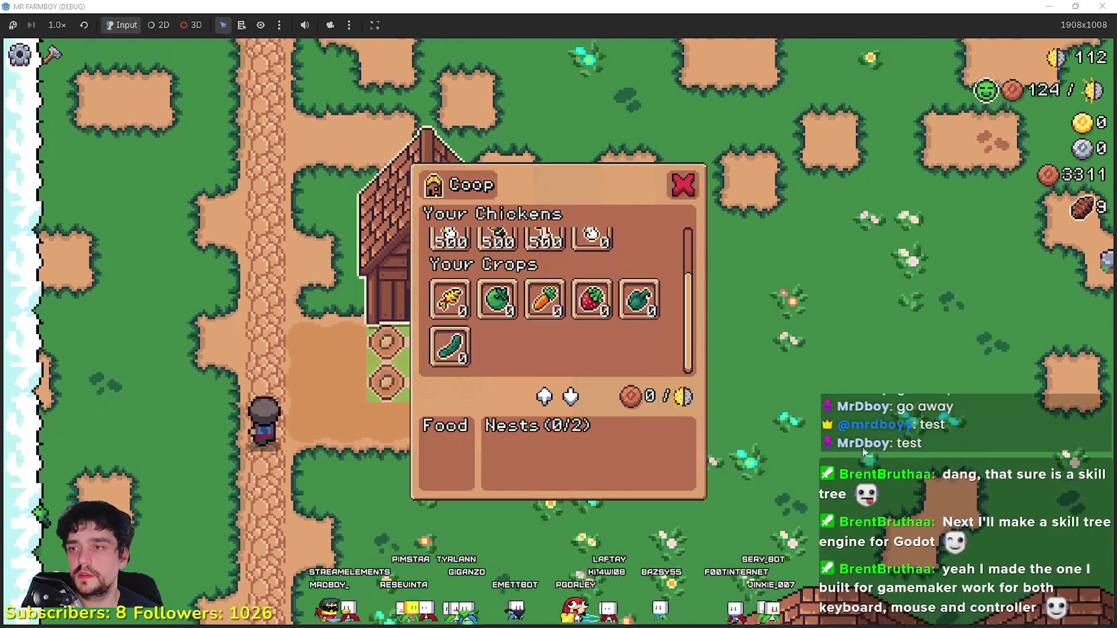
key(e)
Step: Walk into the village to the warehouse, then open and close its panel
key(s)
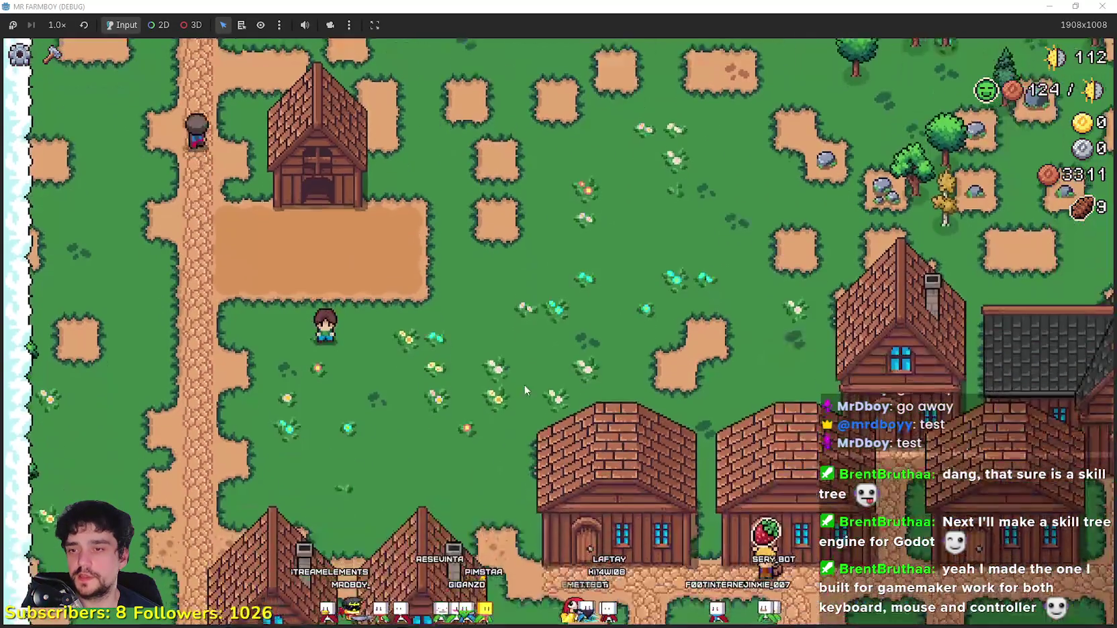
key(d)
key(s)
key(d)
key(e)
key(d)
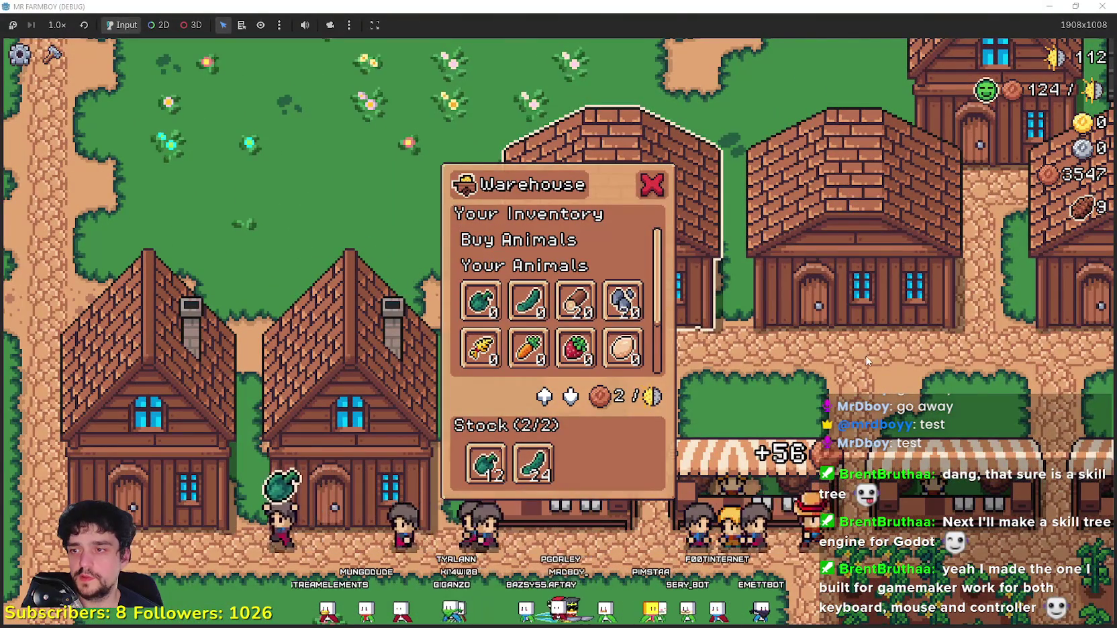
key(e)
Step: Walk to the market, scroll through its panel's slots, and close it
key(a)
key(w)
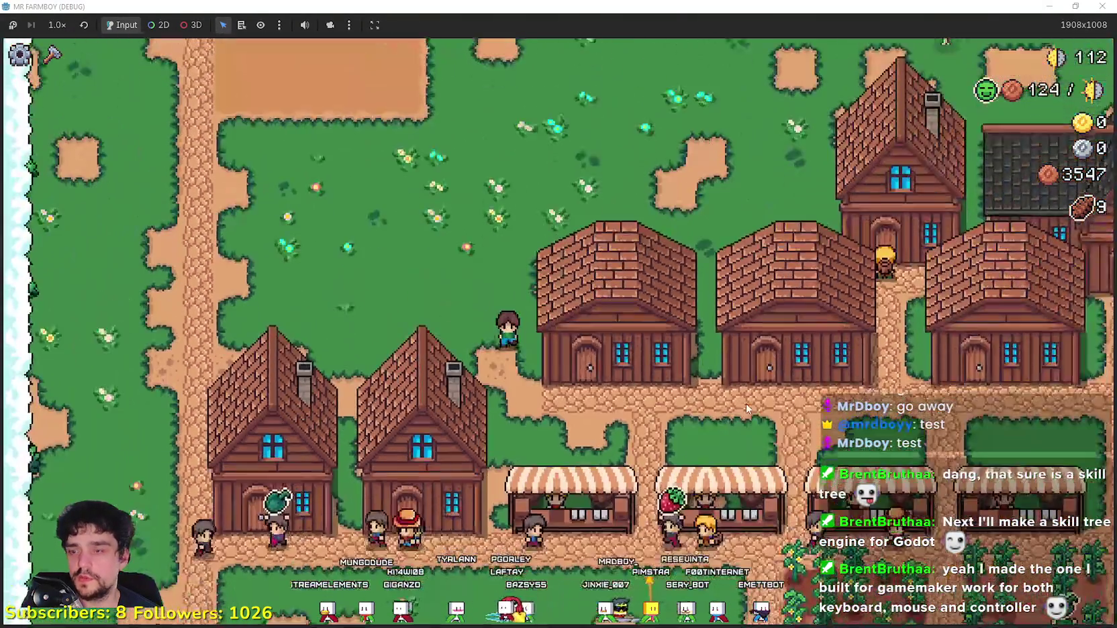
key(s)
key(d)
key(e)
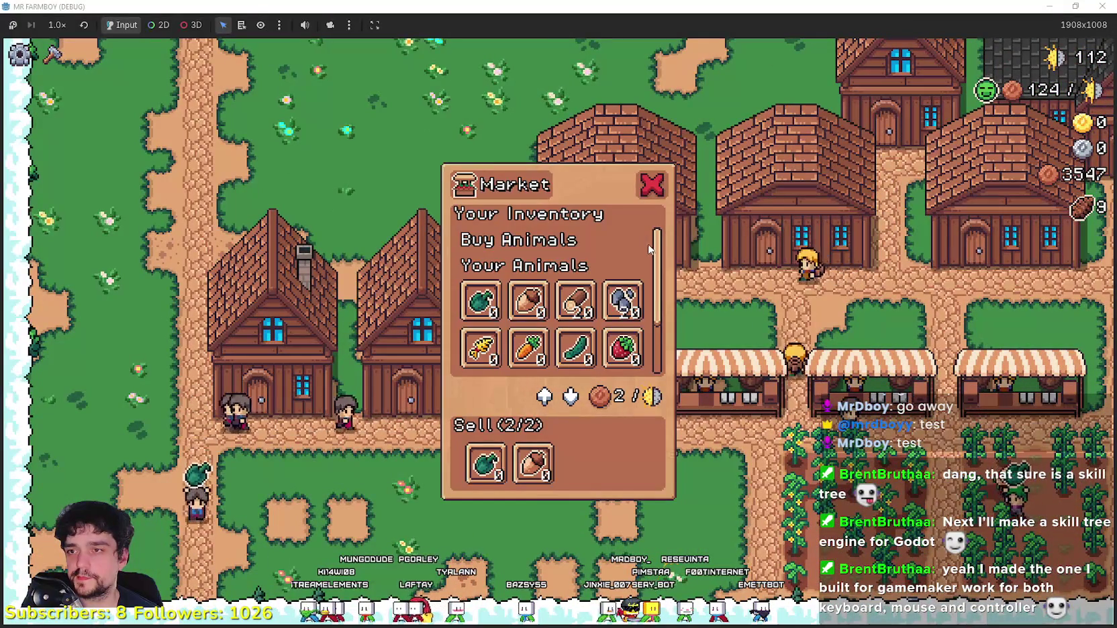
drag(657, 265, 657, 289)
scroll(657, 289, down, 2)
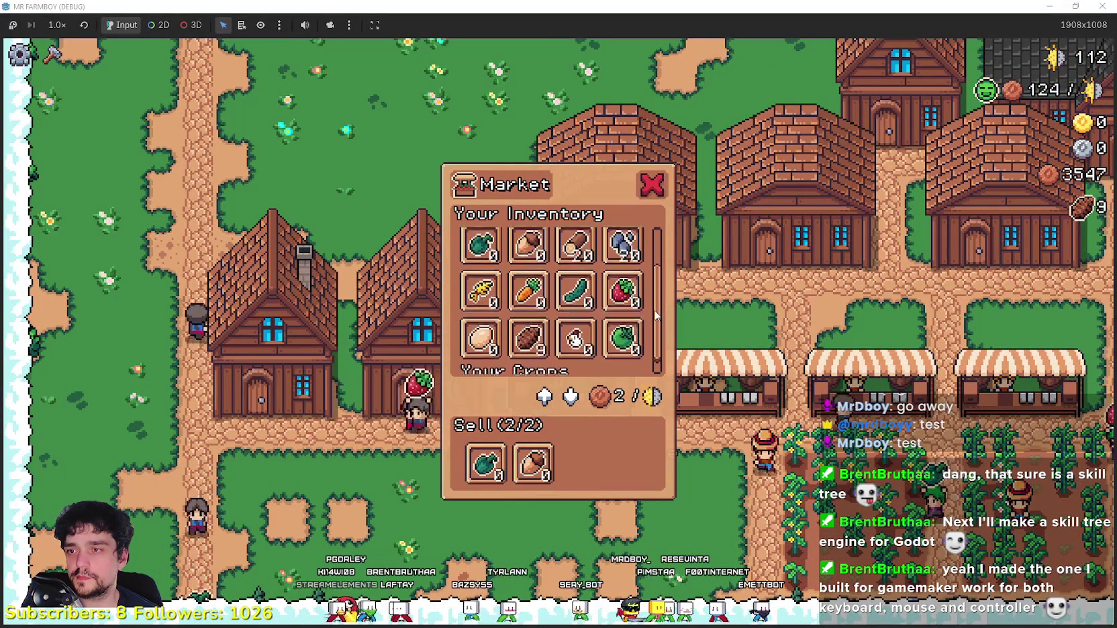
scroll(658, 230, up, 3)
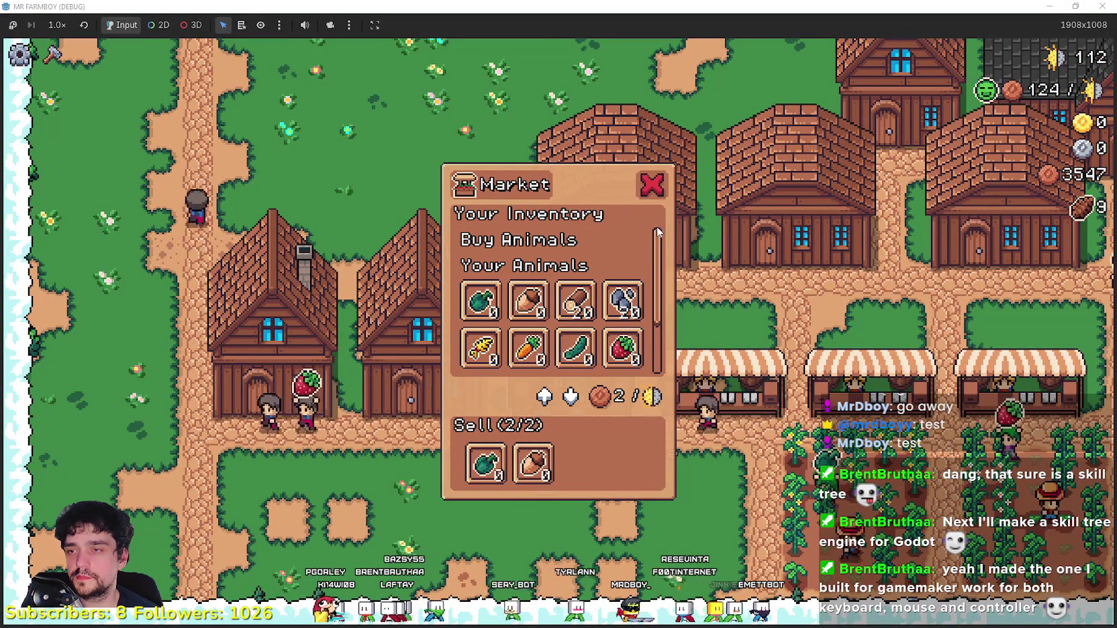
scroll(635, 266, down, 3)
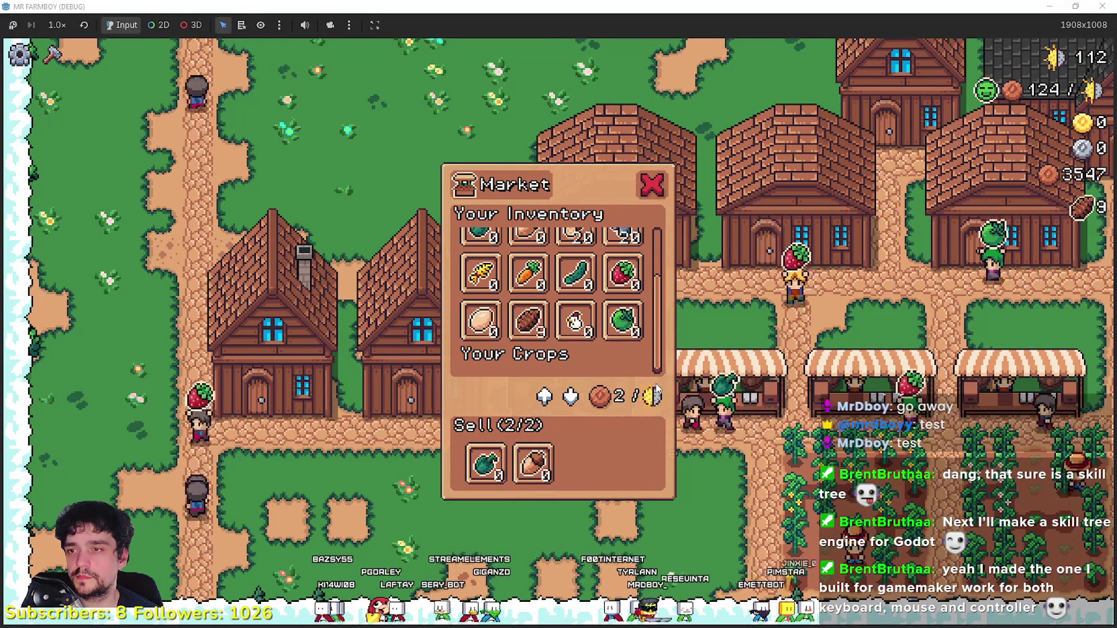
scroll(660, 289, up, 3)
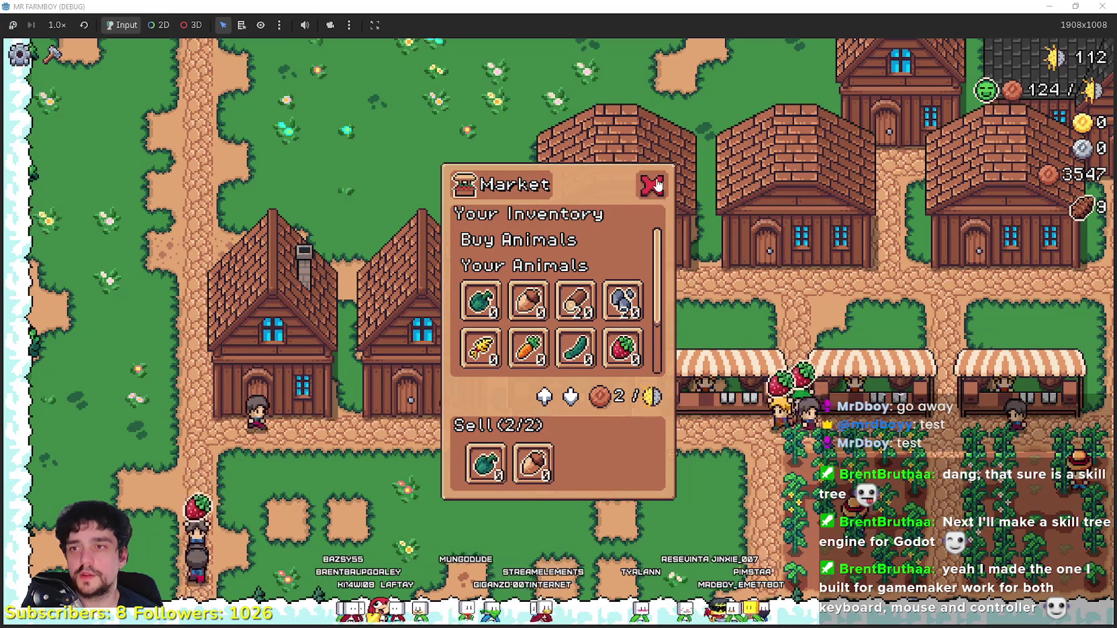
click(653, 186)
Step: Walk back to the coop, recheck its panel twice, then return to the script editor
key(w)
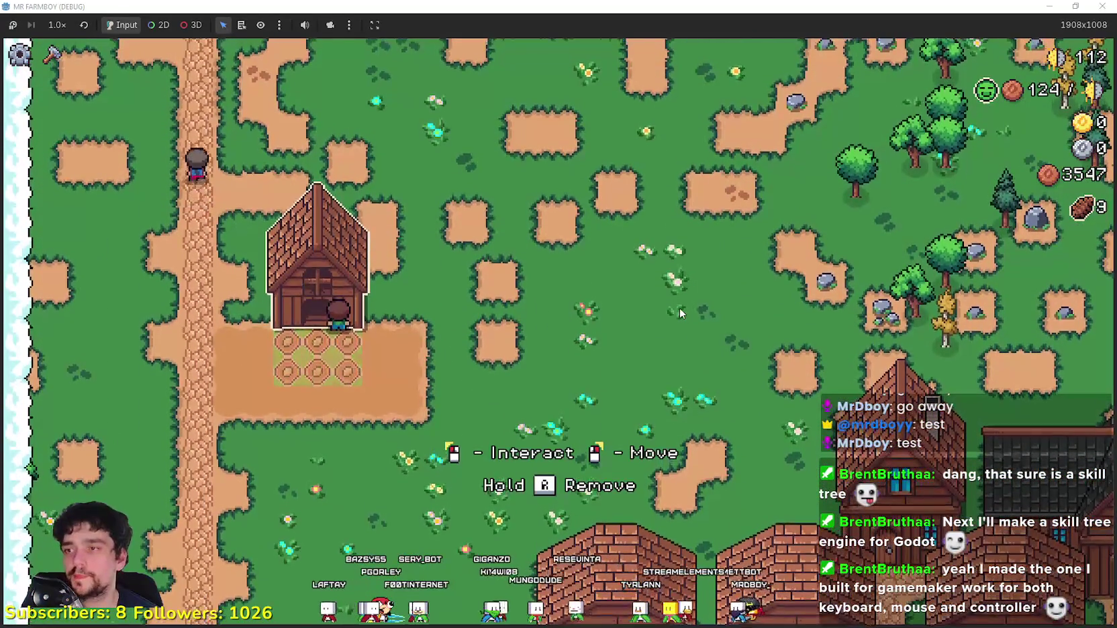
click(679, 308)
mouse_move(686, 299)
mouse_down()
mouse_move(687, 329)
mouse_move(682, 223)
mouse_up()
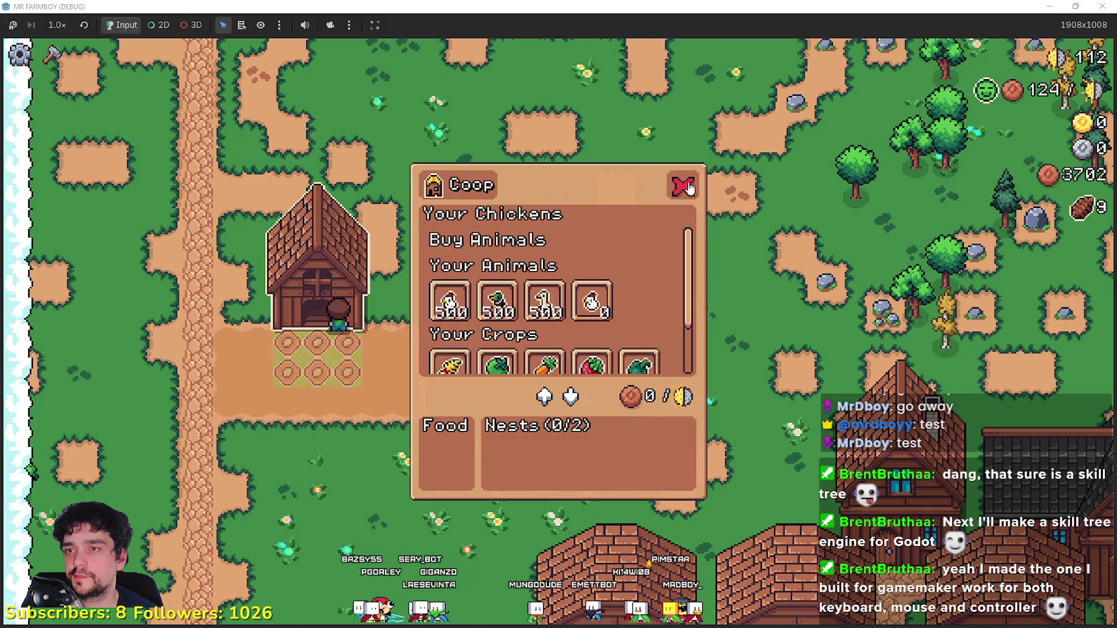
click(688, 188)
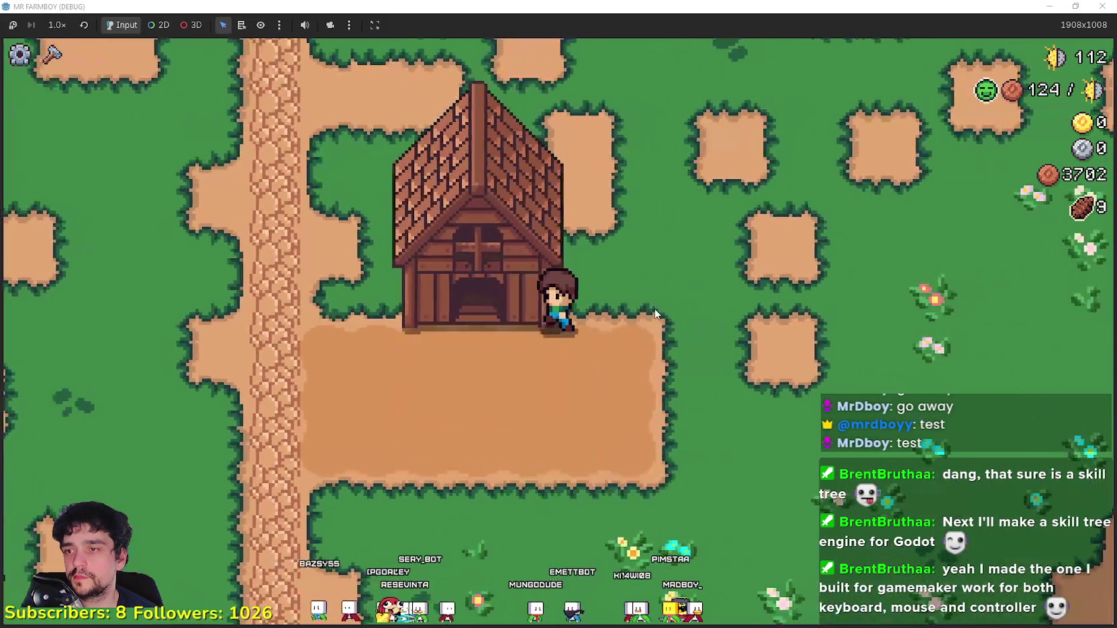
click(655, 309)
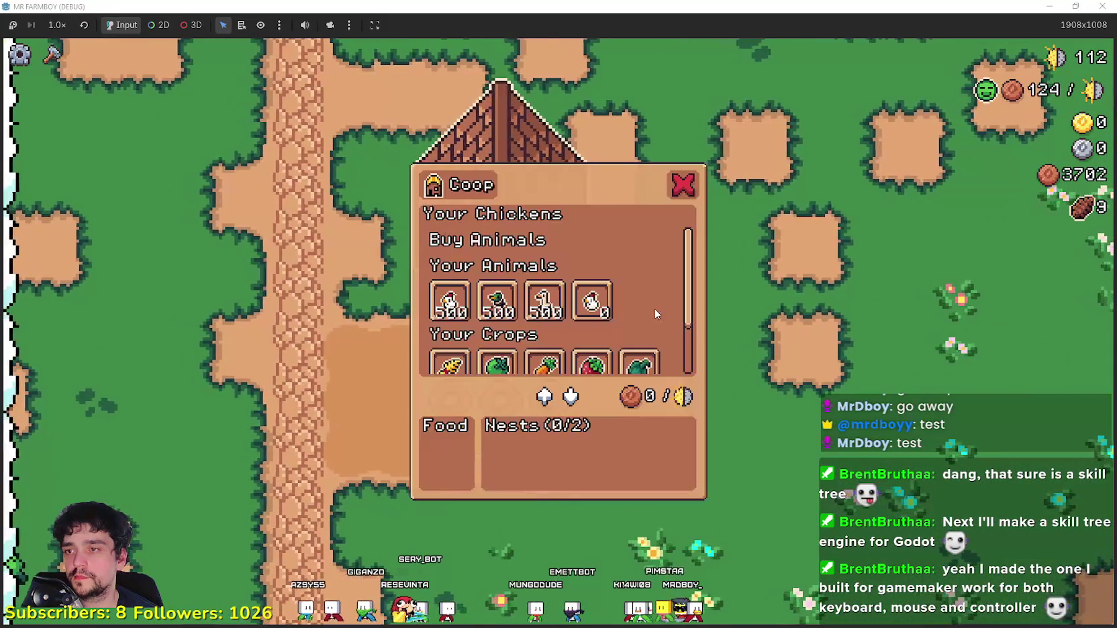
click(682, 186)
key(alt+Tab)
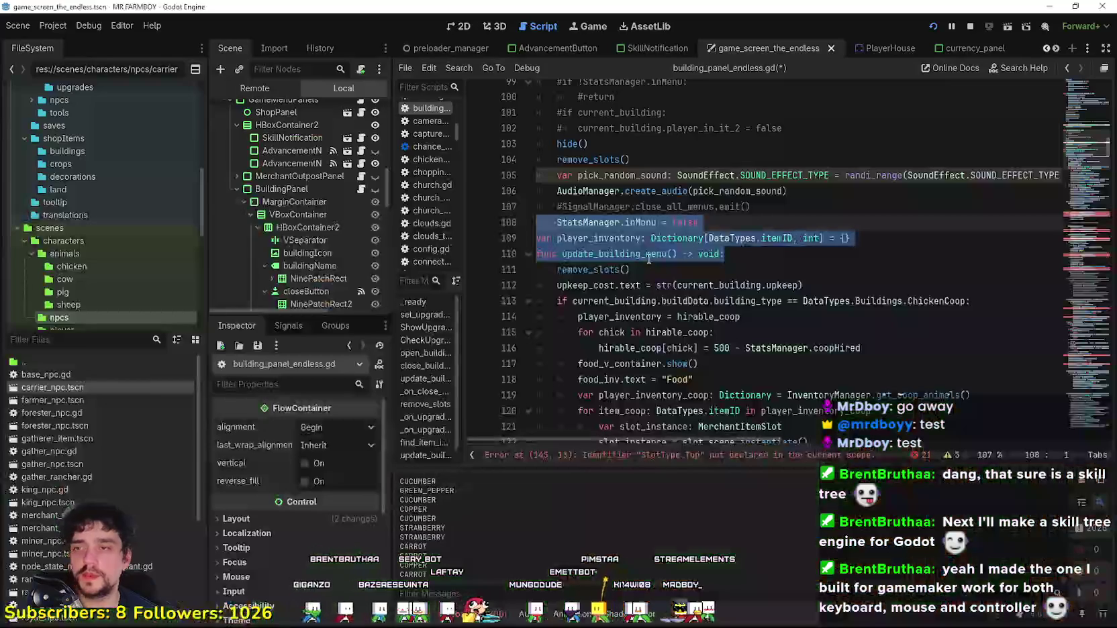
click(674, 238)
scroll(674, 292, down, 1)
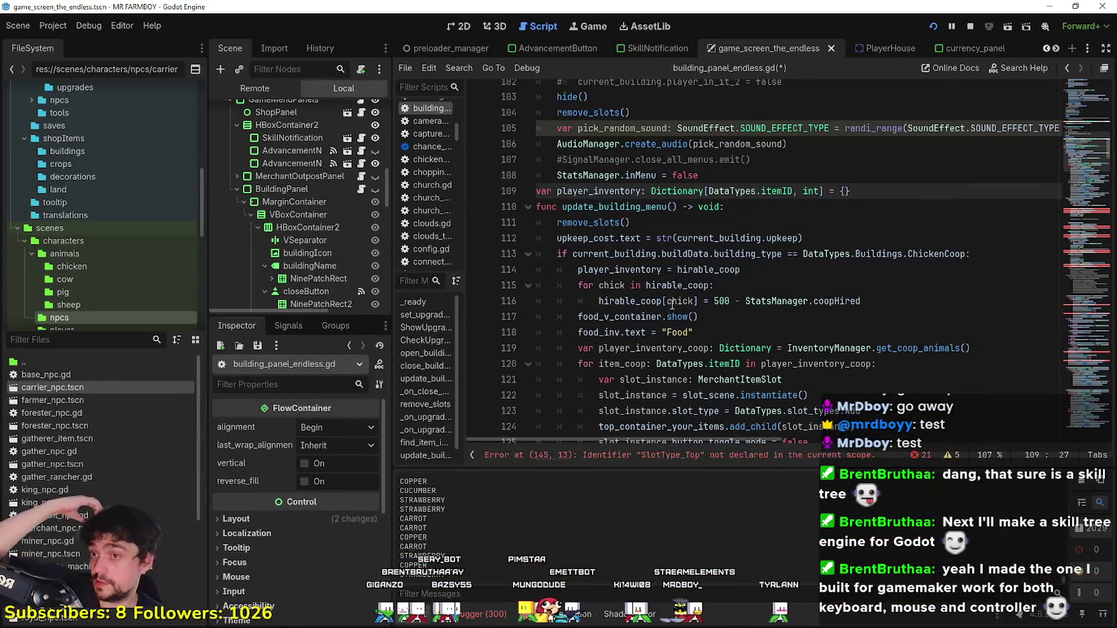
scroll(673, 304, down, 1)
scroll(674, 300, down, 3)
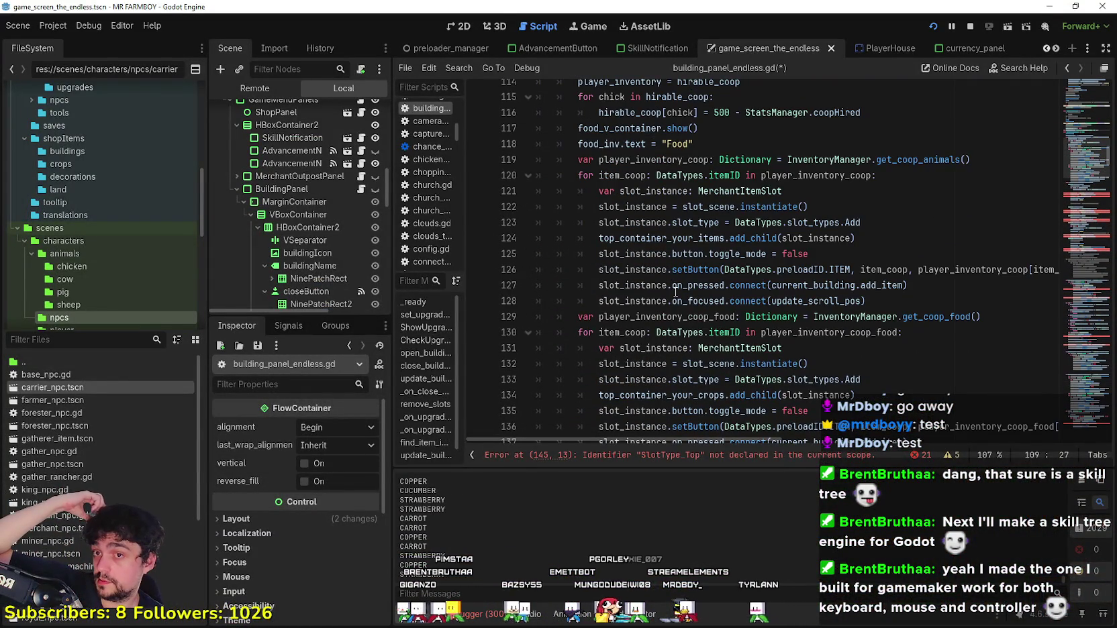
click(680, 225)
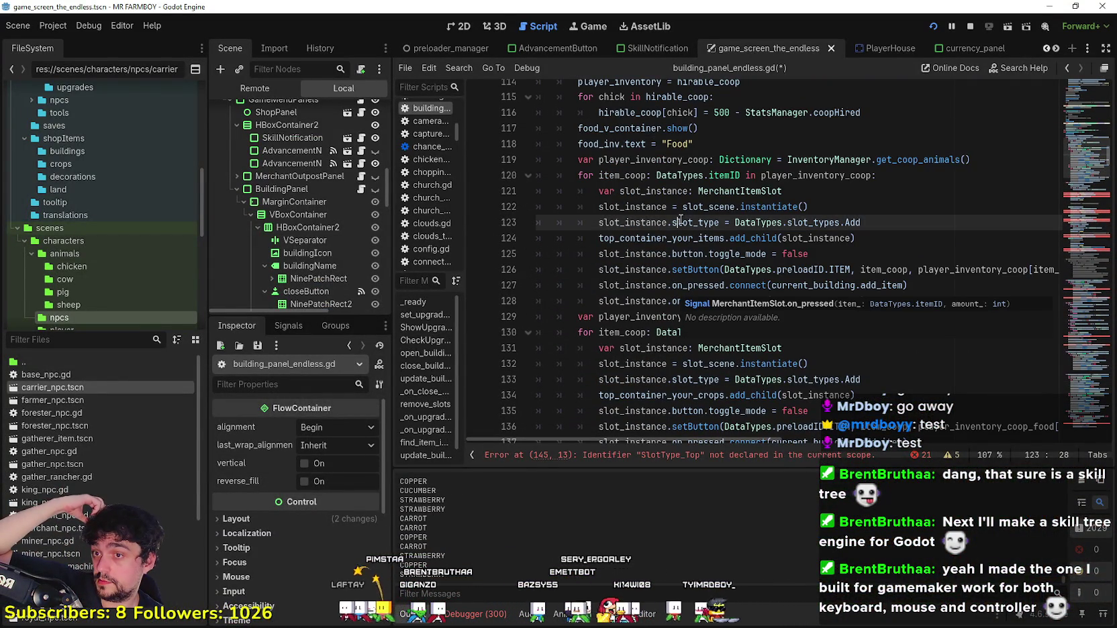
scroll(650, 218, up, 1)
scroll(651, 218, up, 1)
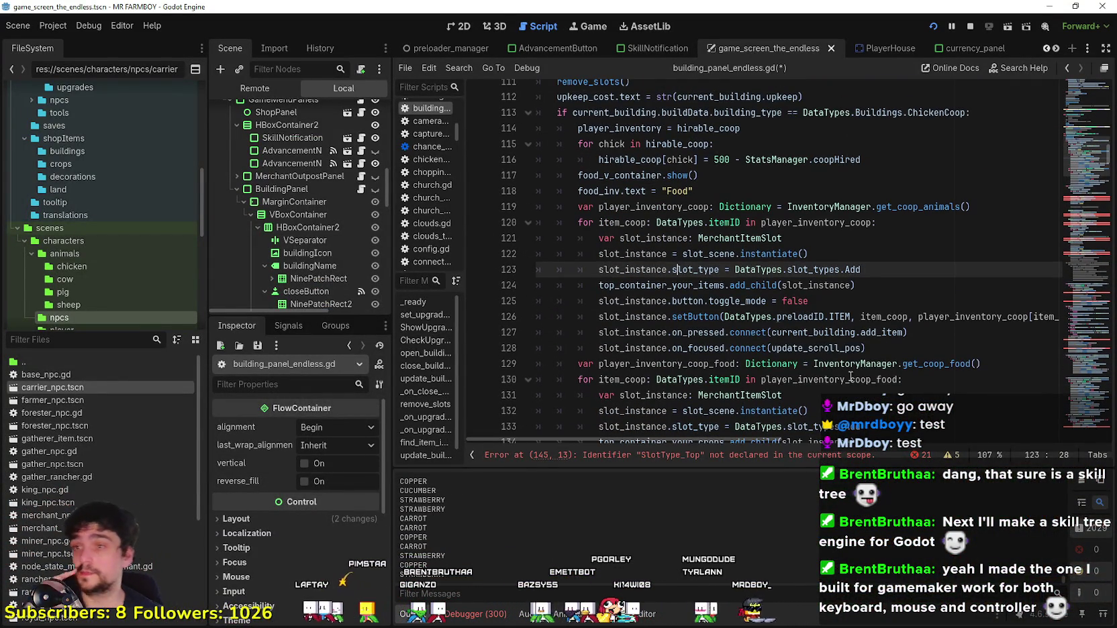
double_click(837, 222)
drag(836, 222, 582, 213)
mouse_move(782, 239)
mouse_down()
mouse_move(836, 252)
mouse_move(759, 235)
mouse_move(598, 233)
mouse_up()
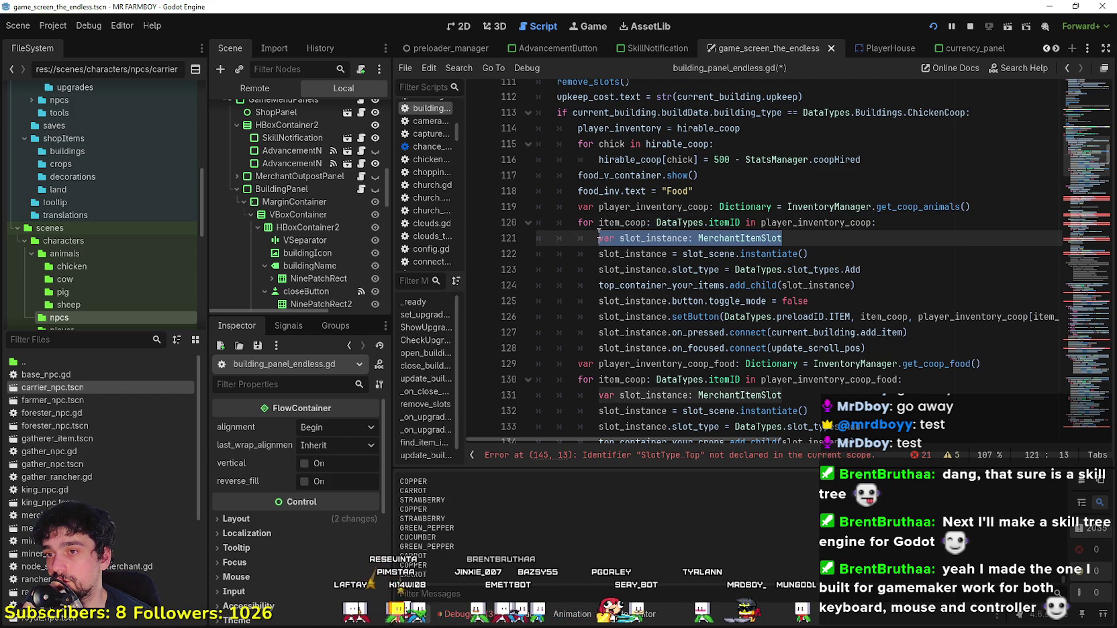
double_click(768, 243)
click(823, 248)
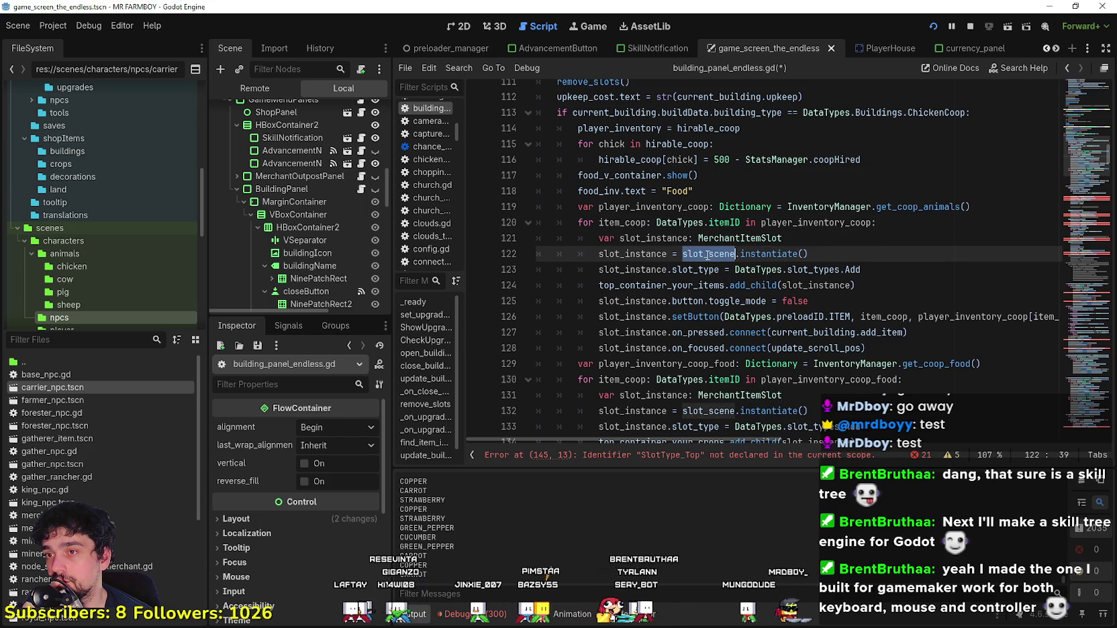
drag(849, 256, 492, 231)
scroll(569, 246, up, 2)
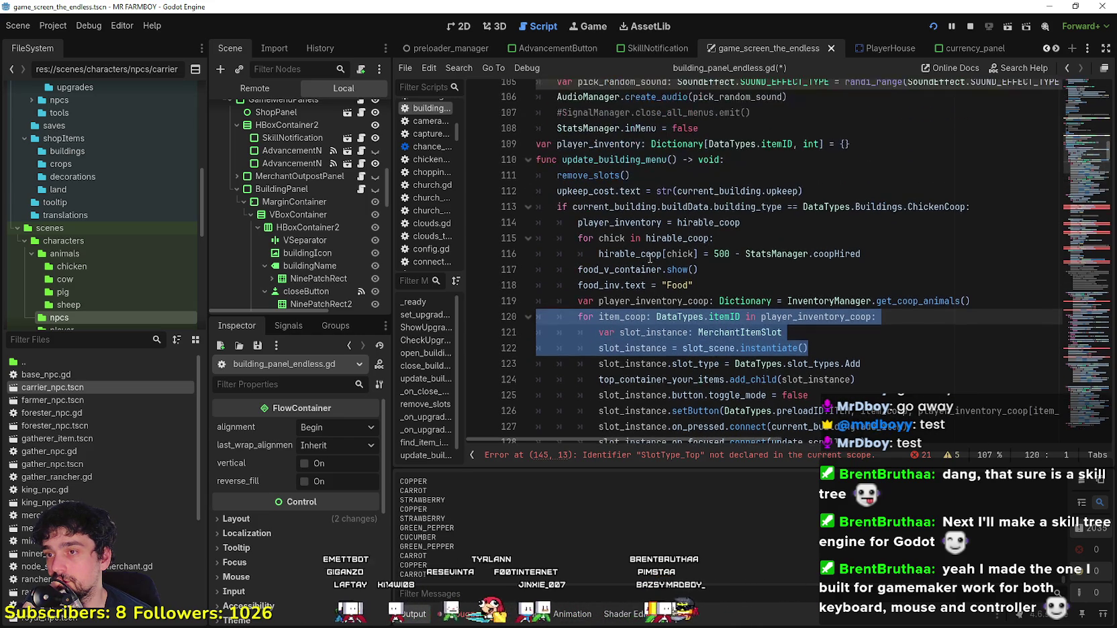
key(shift+Tab)
key(shift+Tab)
key(ctrl+z)
drag(809, 347, 518, 330)
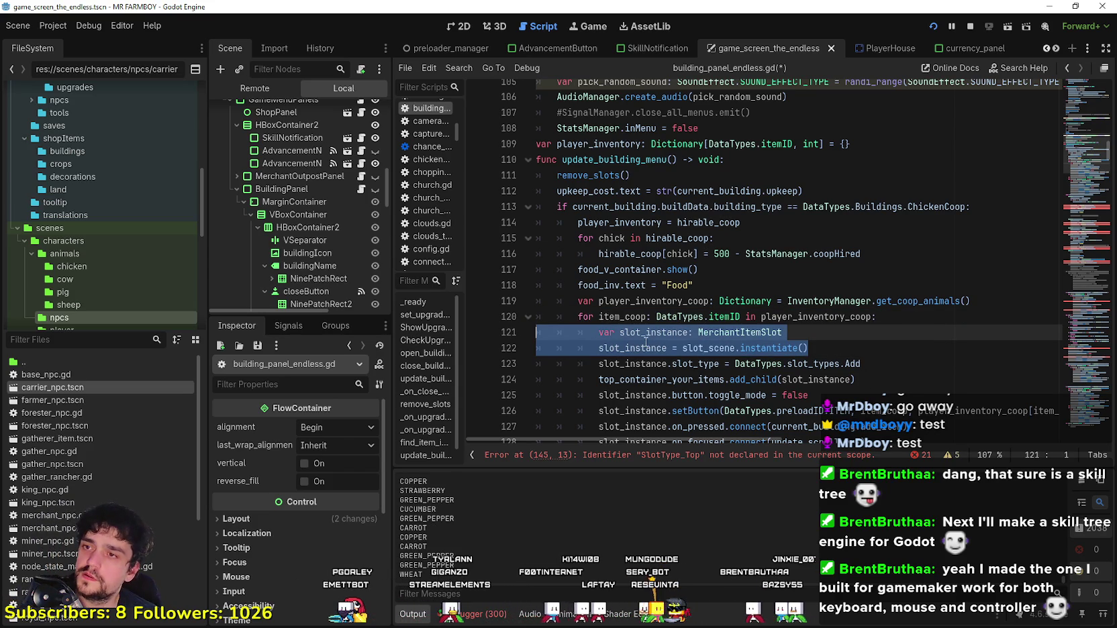
click(626, 350)
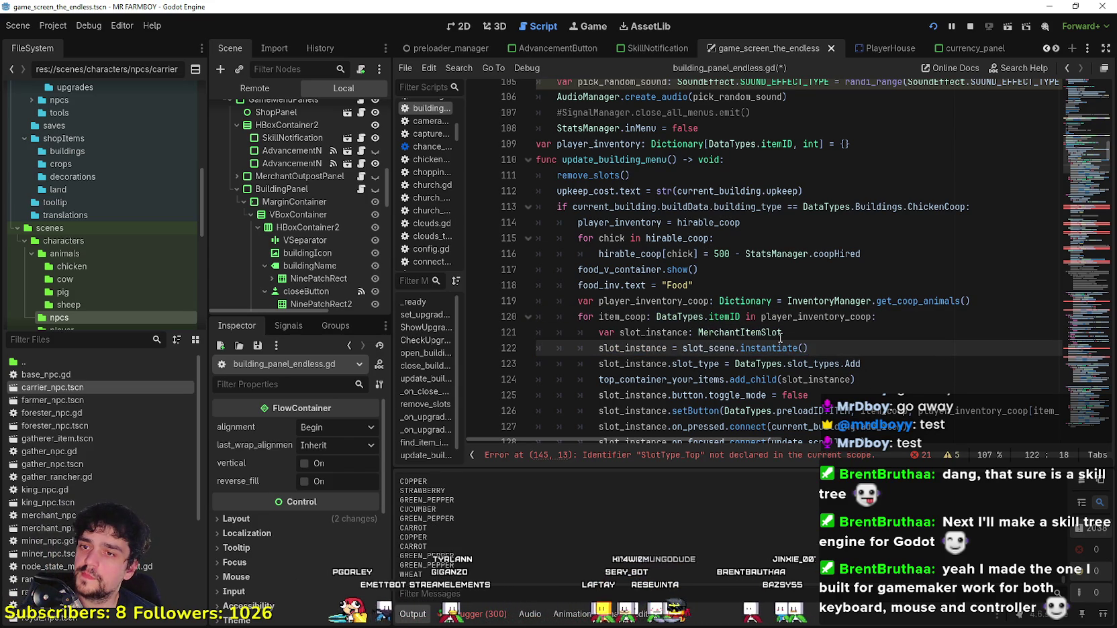
drag(804, 333, 599, 327)
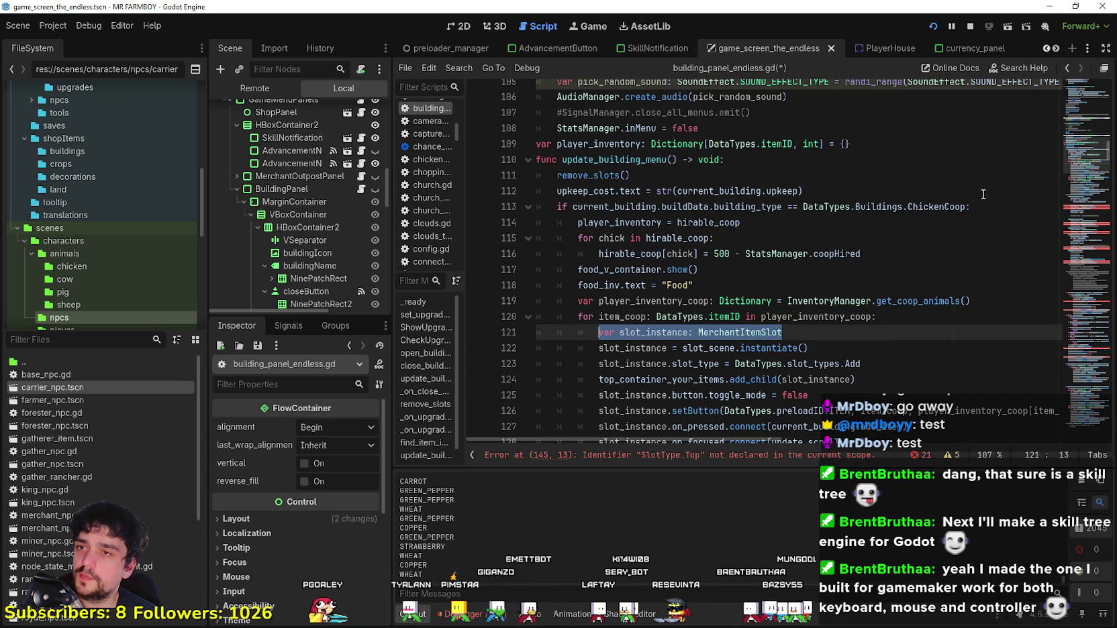
click(874, 189)
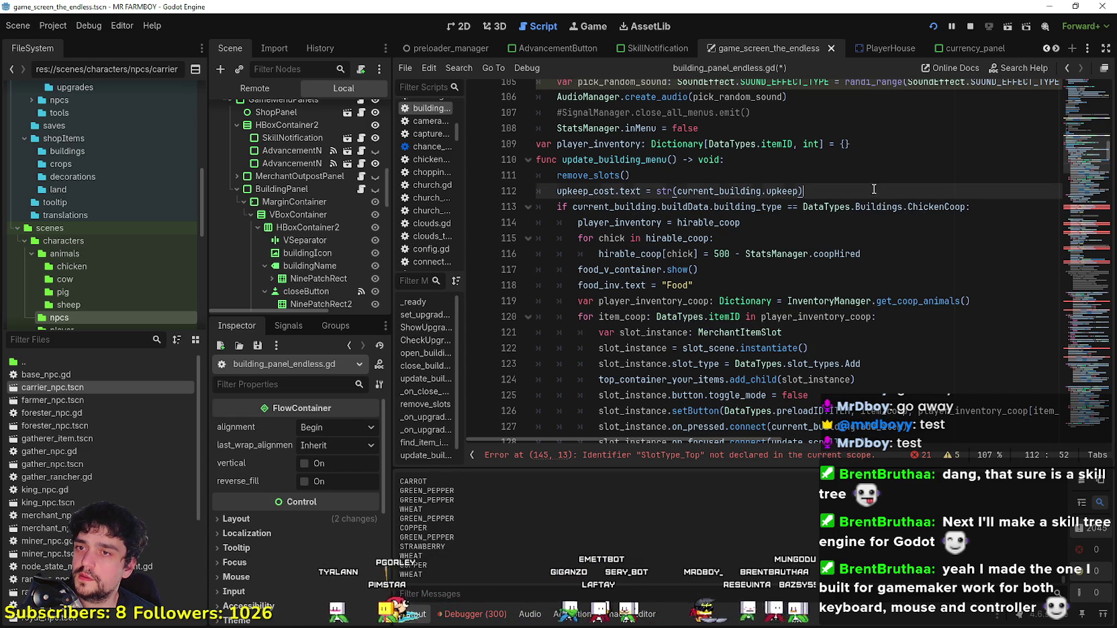
key(Return)
text(var slot_instance: MerchantItemSlot)
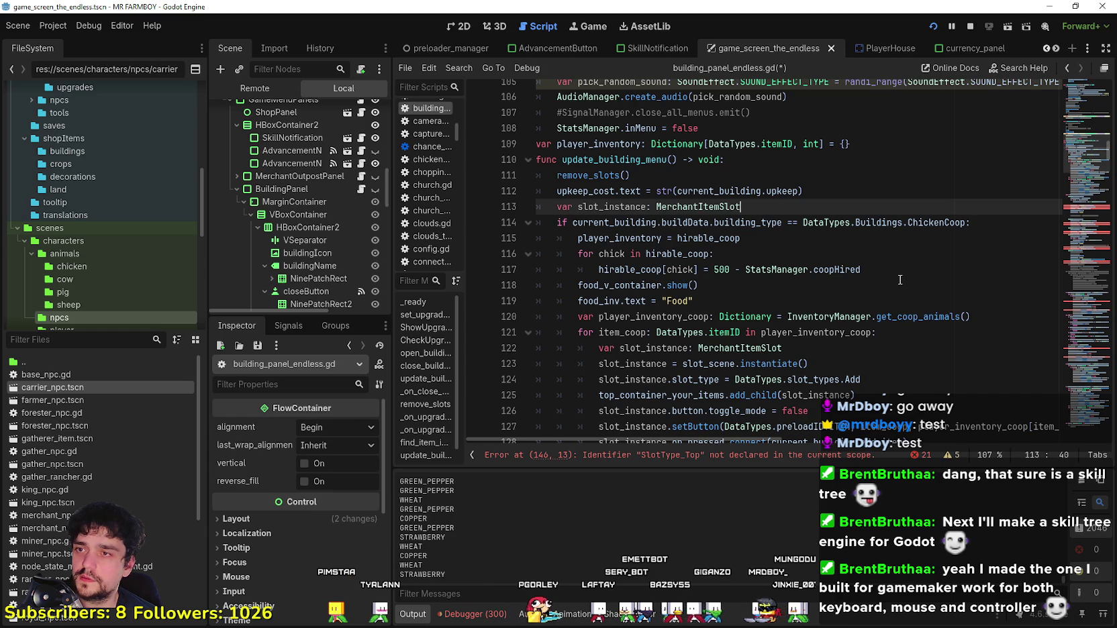
Step: Delete the duplicate 'var slot_instance: MerchantItemSlot' line from the coop food loop
mouse_move(782, 358)
mouse_down()
mouse_move(638, 343)
mouse_move(537, 360)
mouse_up()
key(BackSpace)
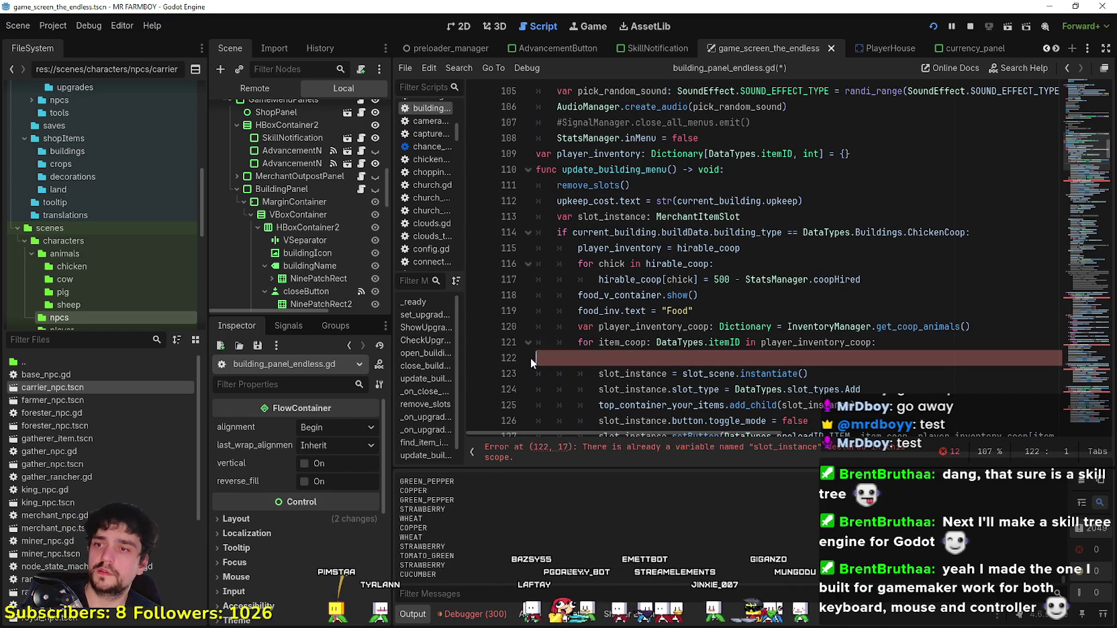
key(BackSpace)
click(820, 357)
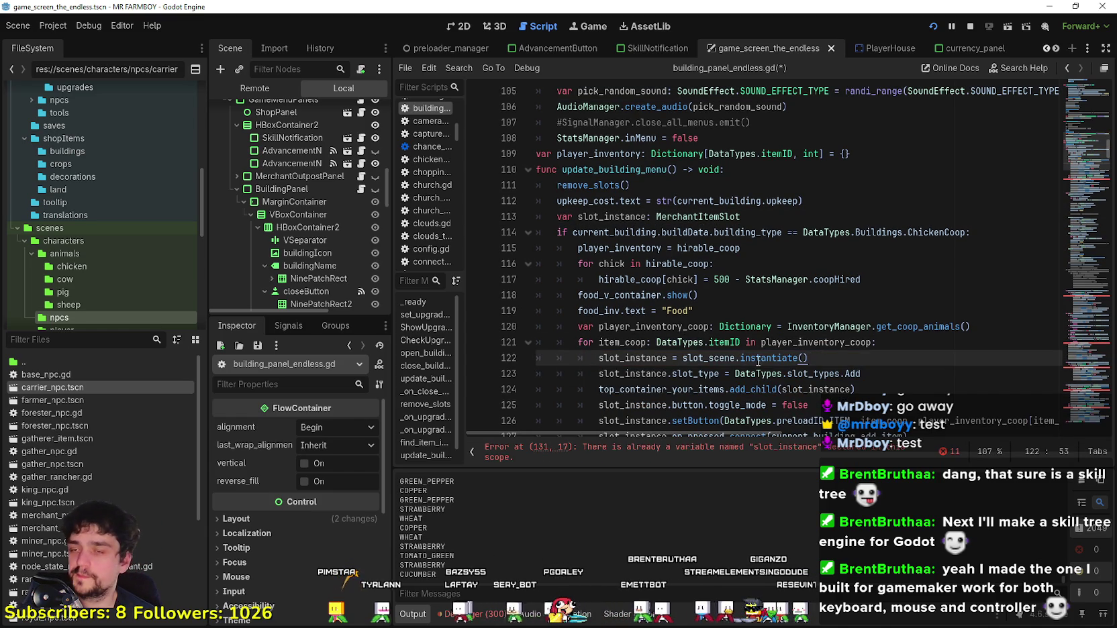
Step: Review the coop loop's food container, slot type, get_coop_animals and toggle_mode lines
scroll(837, 359, down, 2)
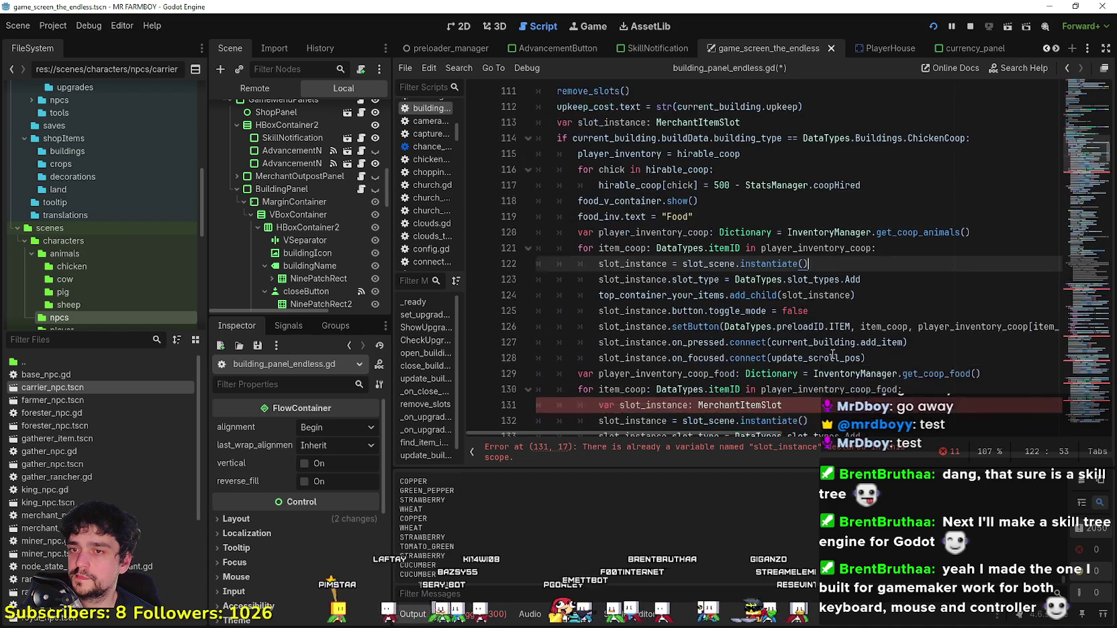
scroll(833, 352, up, 1)
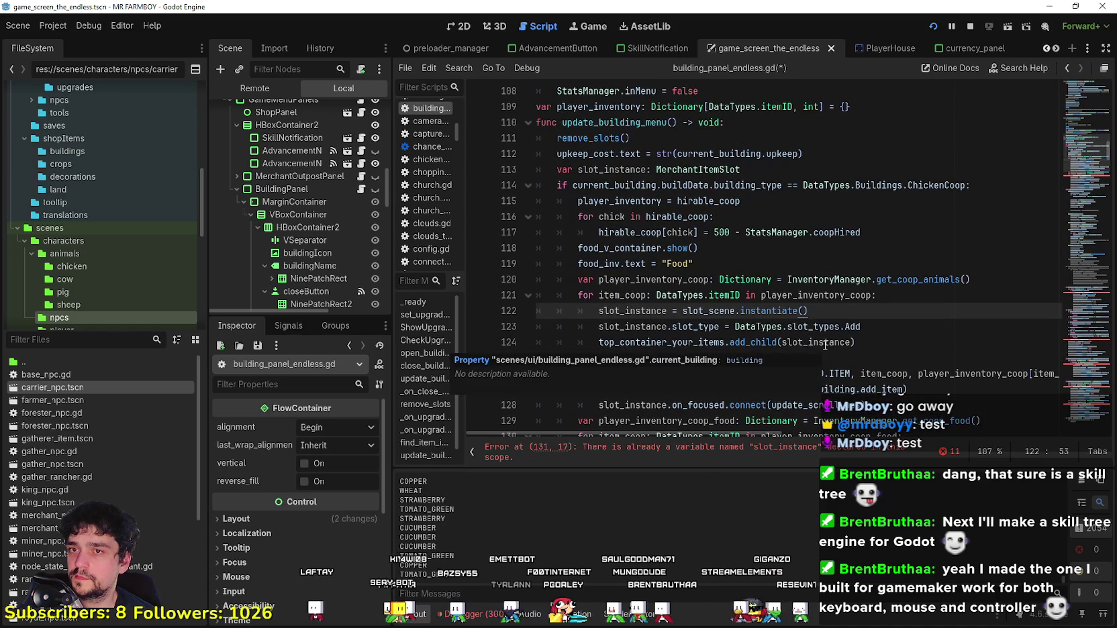
click(729, 252)
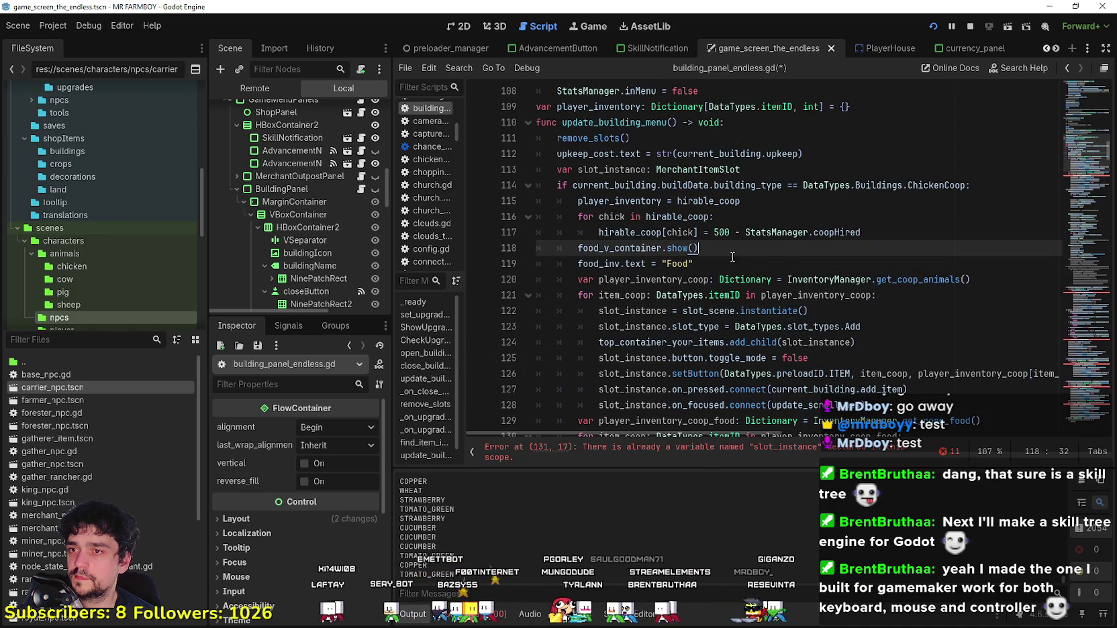
click(881, 328)
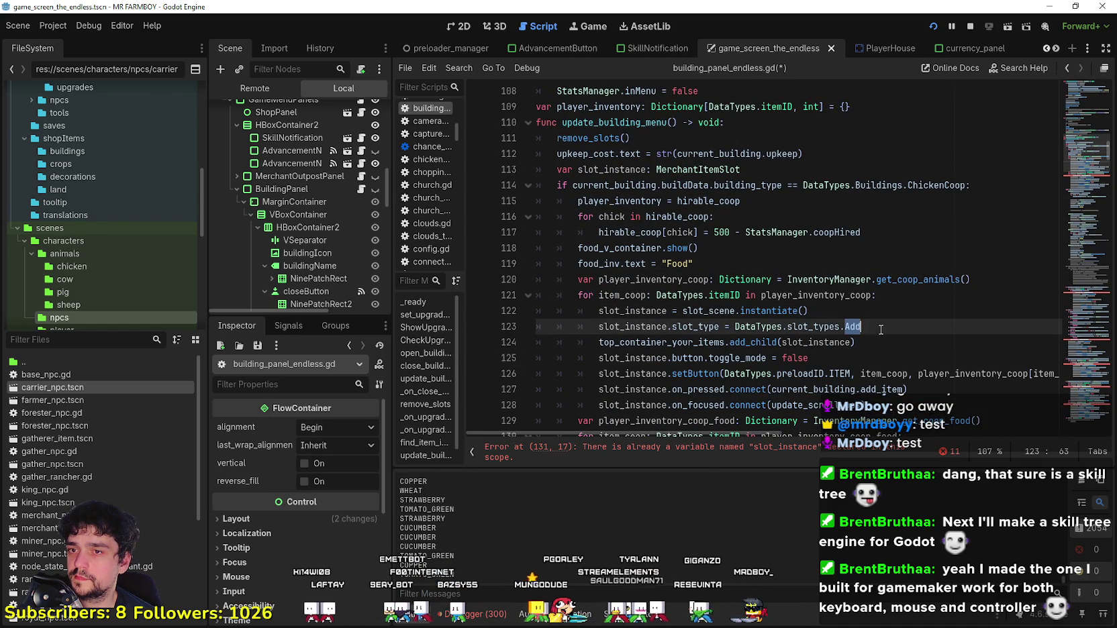
click(919, 279)
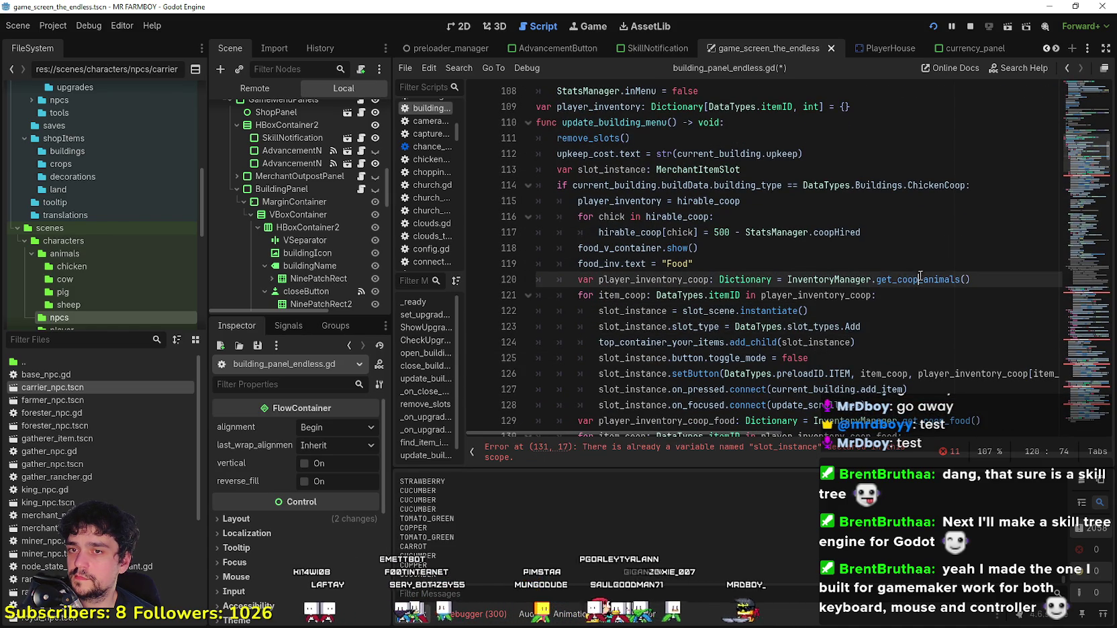
click(742, 356)
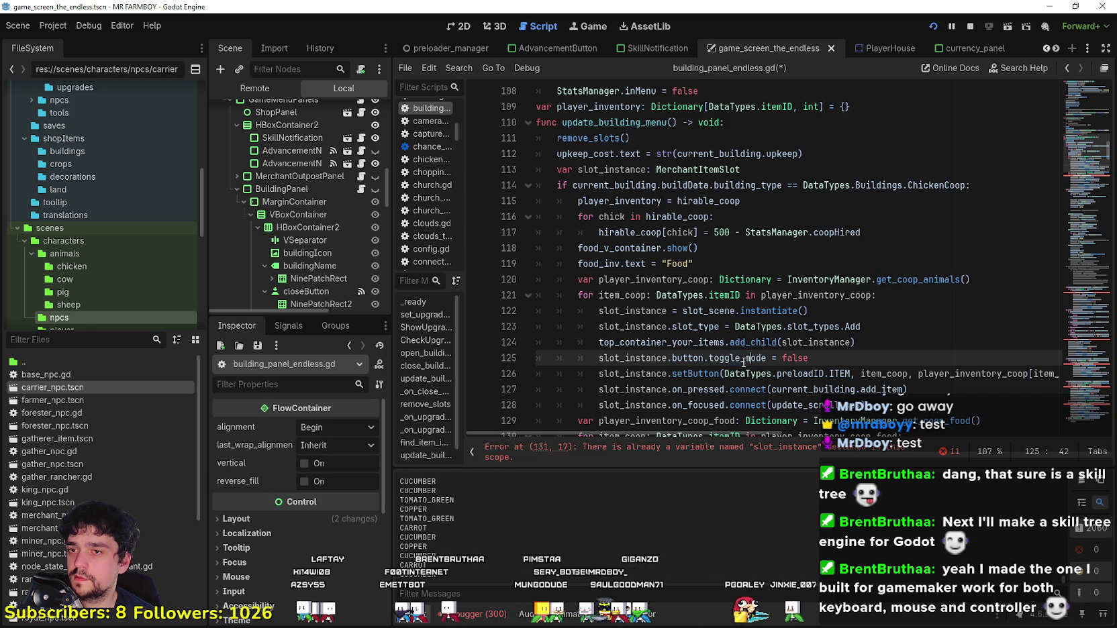
scroll(842, 269, down, 2)
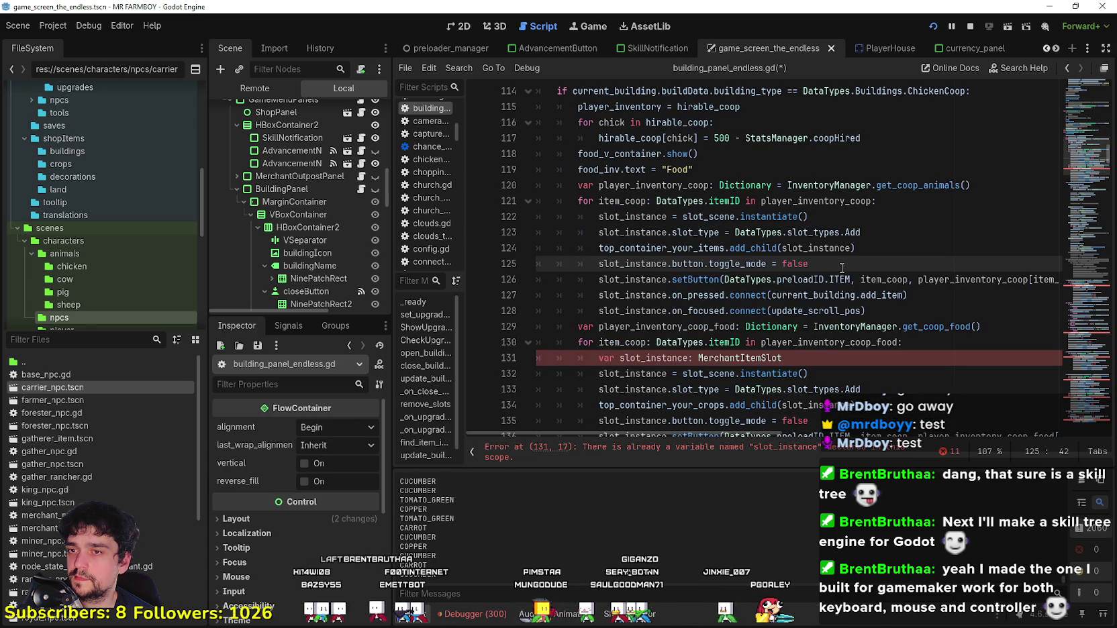
scroll(828, 285, up, 1)
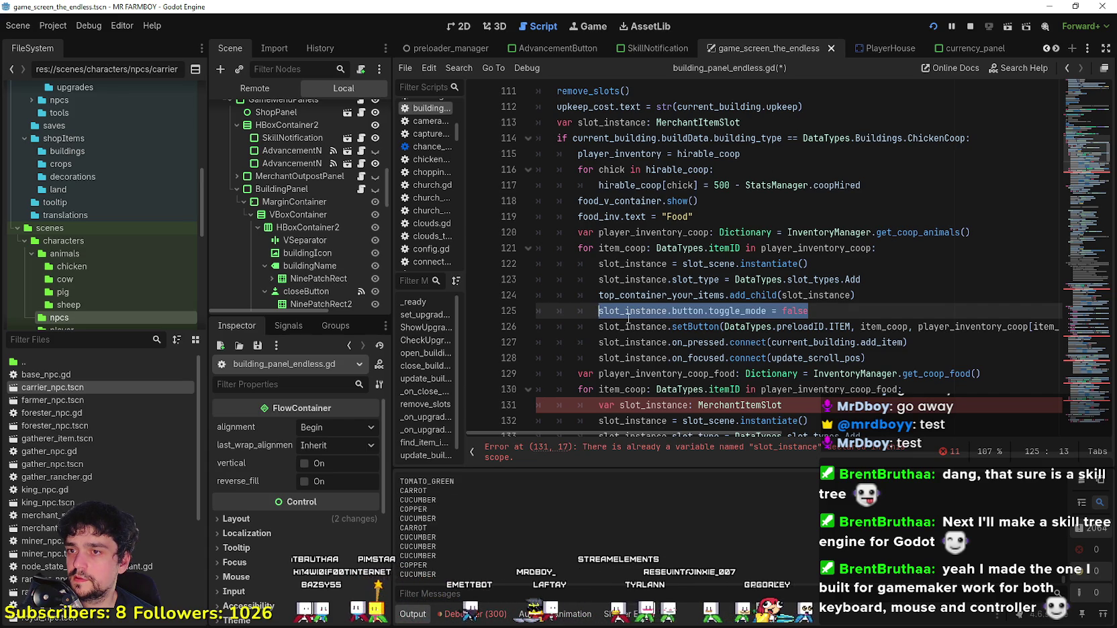
Step: Check the instantiate and signal connection lines, then delete the remaining duplicate slot_instance declaration
double_click(769, 264)
click(851, 309)
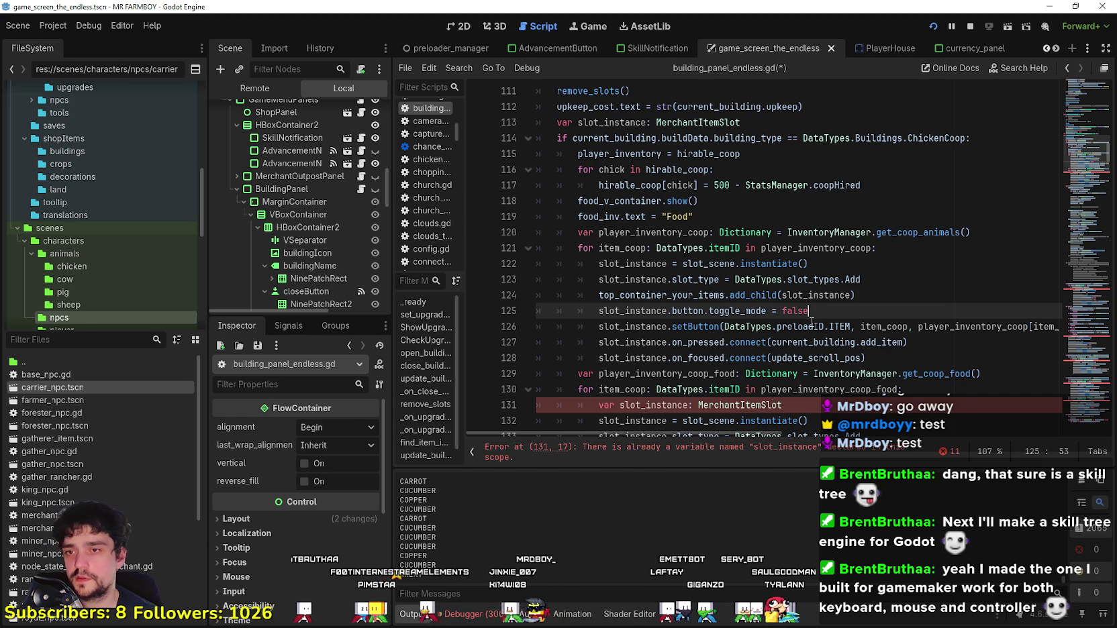
mouse_move(870, 358)
mouse_down()
mouse_move(592, 354)
mouse_move(577, 329)
mouse_move(560, 344)
mouse_move(534, 342)
mouse_up()
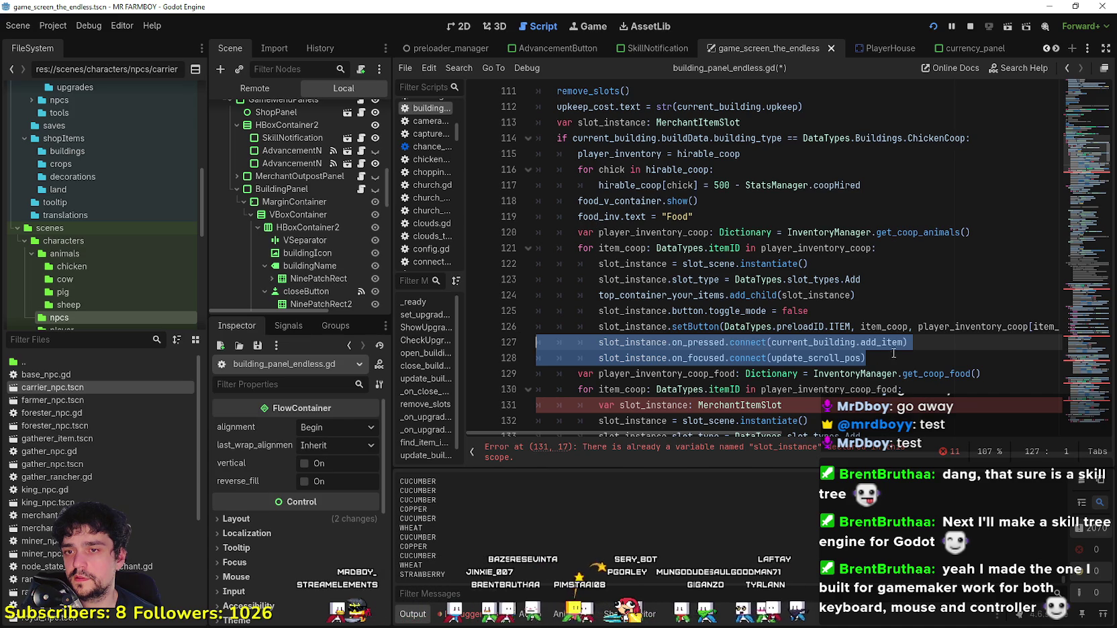
key(Right)
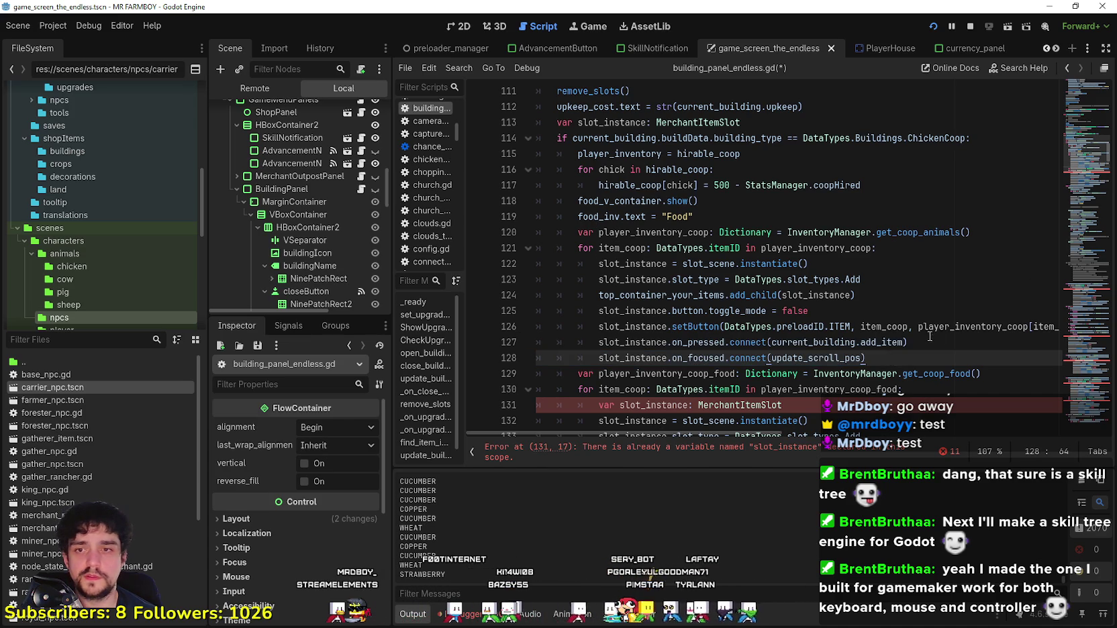
scroll(759, 376, down, 3)
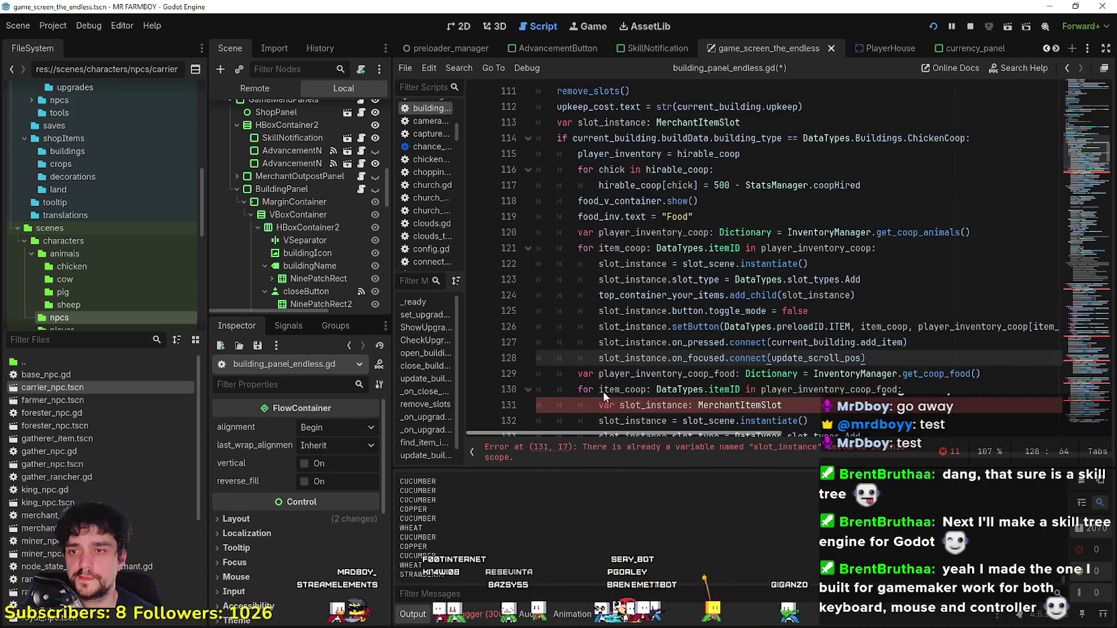
click(819, 264)
key(shift+Home)
key(BackSpace)
key(BackSpace)
Step: Check the add_child and instantiate lines across the coop item and food loops
scroll(799, 309, up, 3)
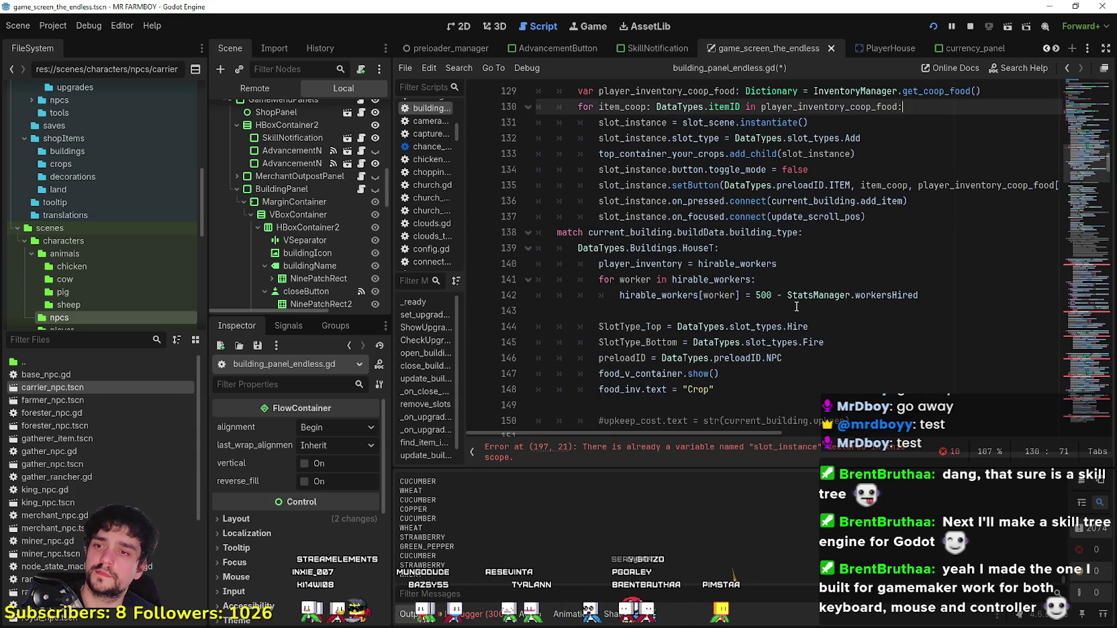
scroll(782, 304, down, 3)
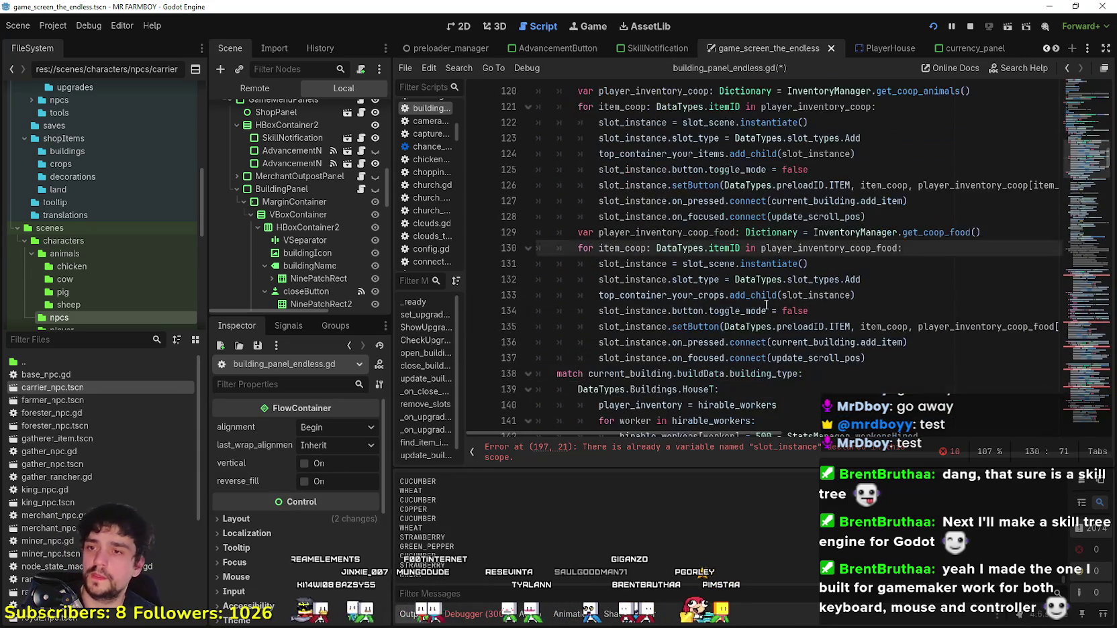
scroll(782, 302, up, 3)
click(730, 295)
click(813, 229)
scroll(813, 228, down, 3)
click(816, 311)
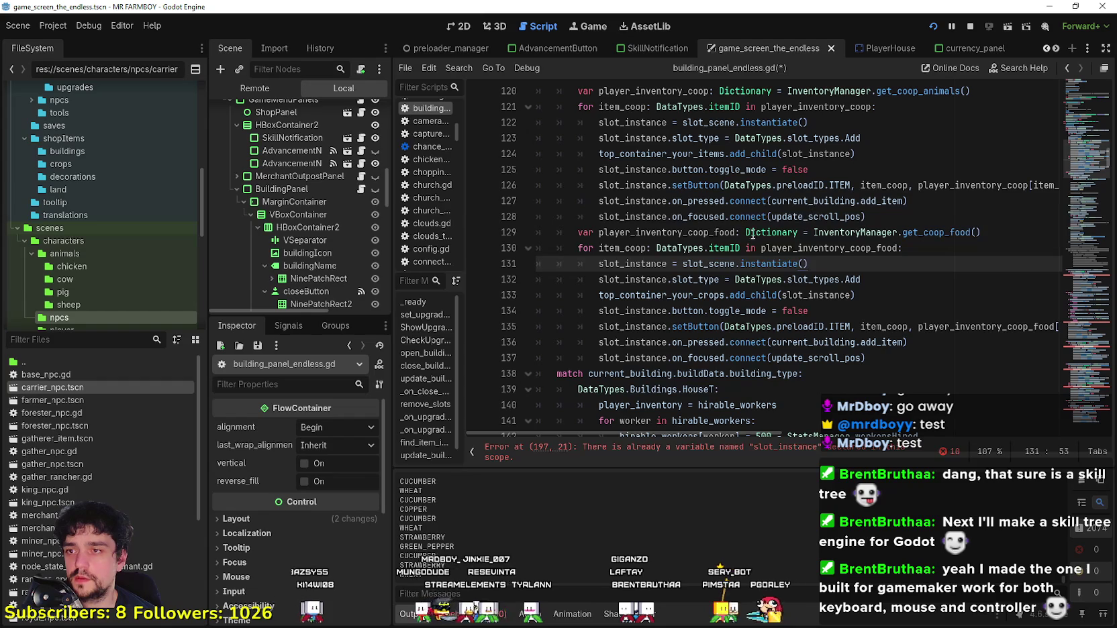
drag(866, 358, 579, 154)
click(921, 343)
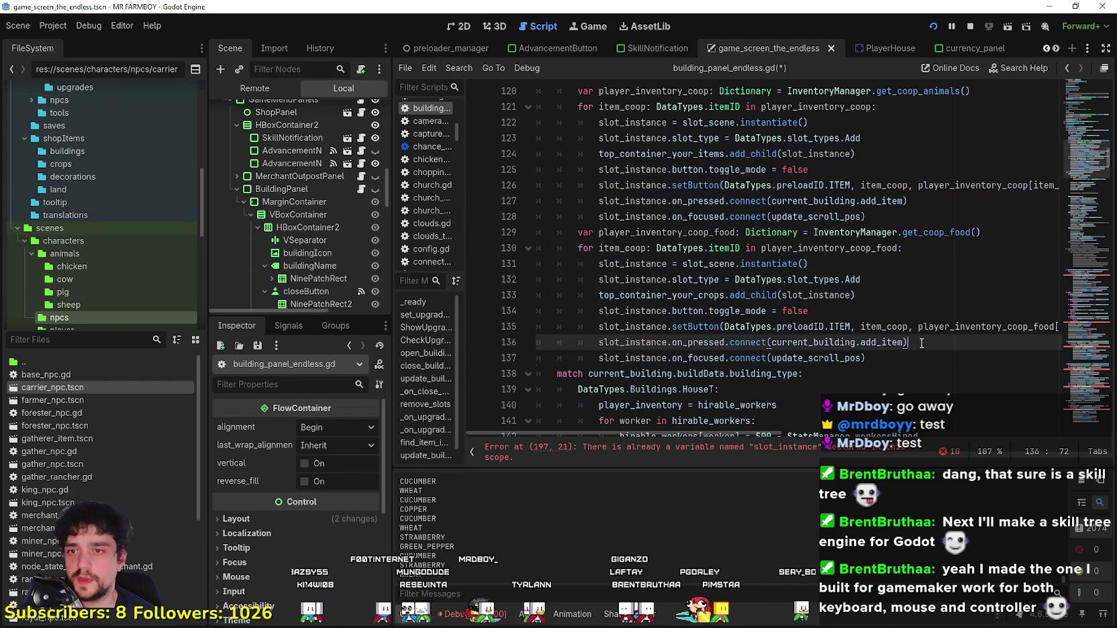
Step: Inspect the food loop's Add slot type, top_container_your_items and the get_coop_animals call
double_click(891, 277)
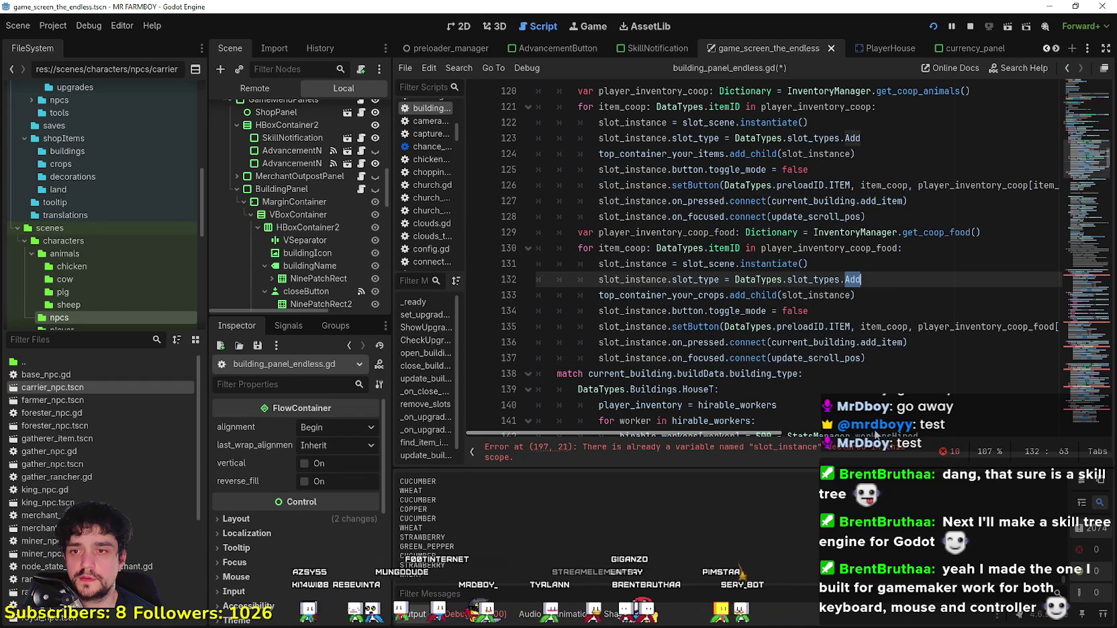
scroll(766, 433, right, 3)
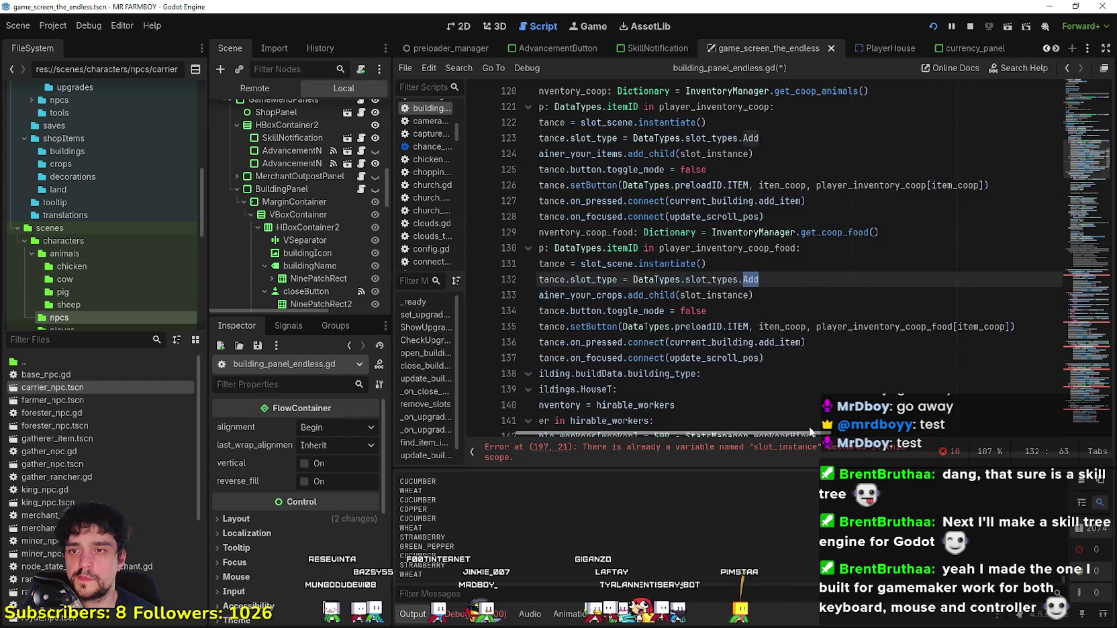
scroll(747, 421, left, 3)
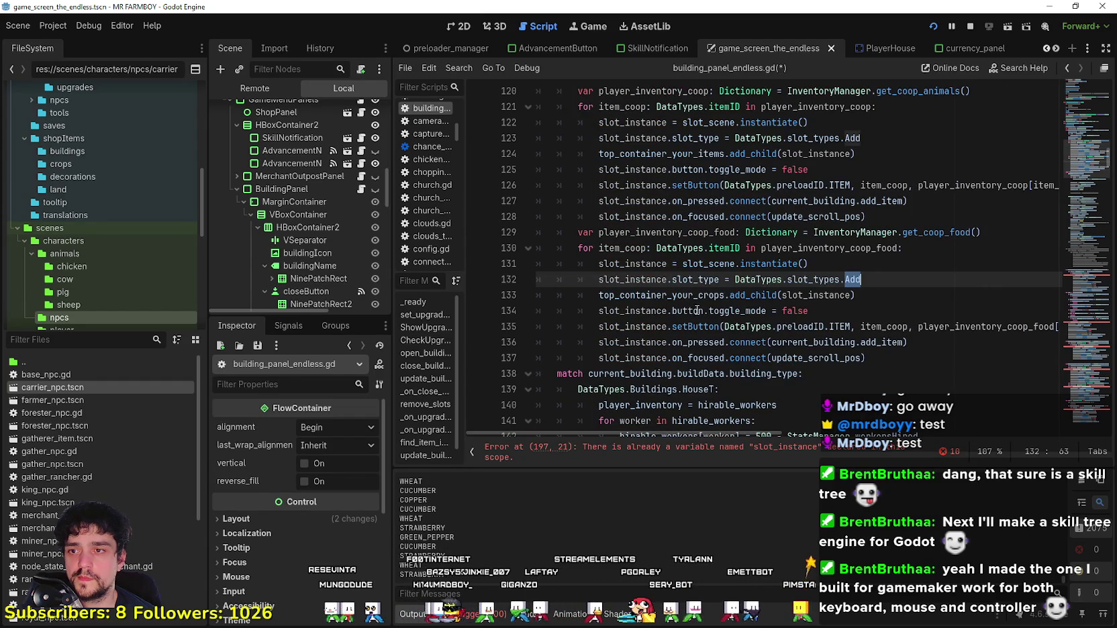
double_click(715, 295)
click(898, 357)
scroll(899, 360, up, 4)
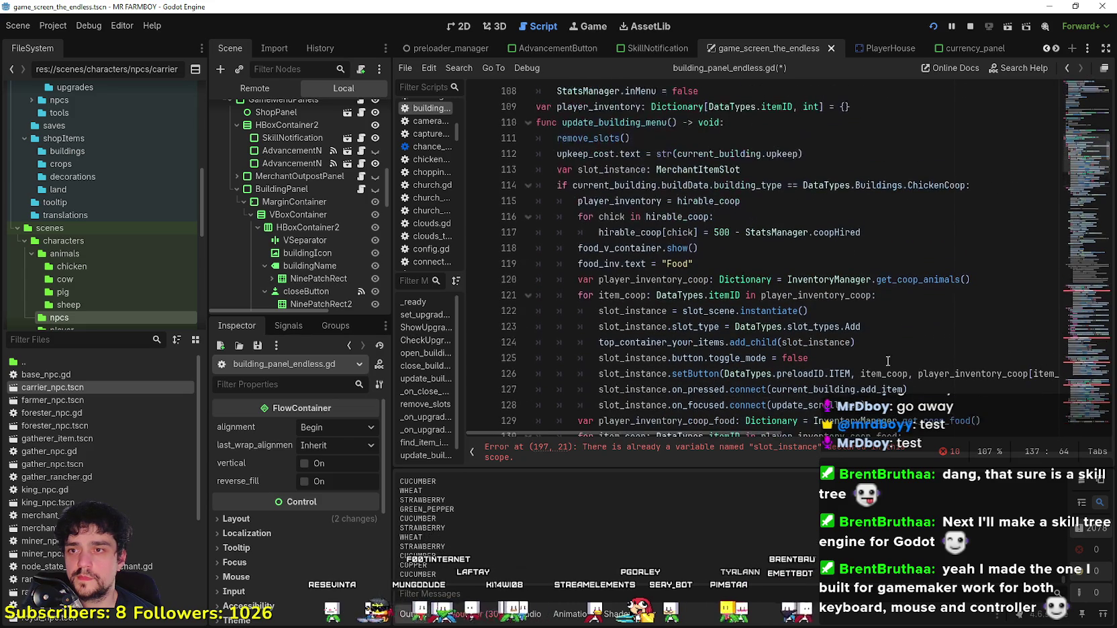
double_click(690, 342)
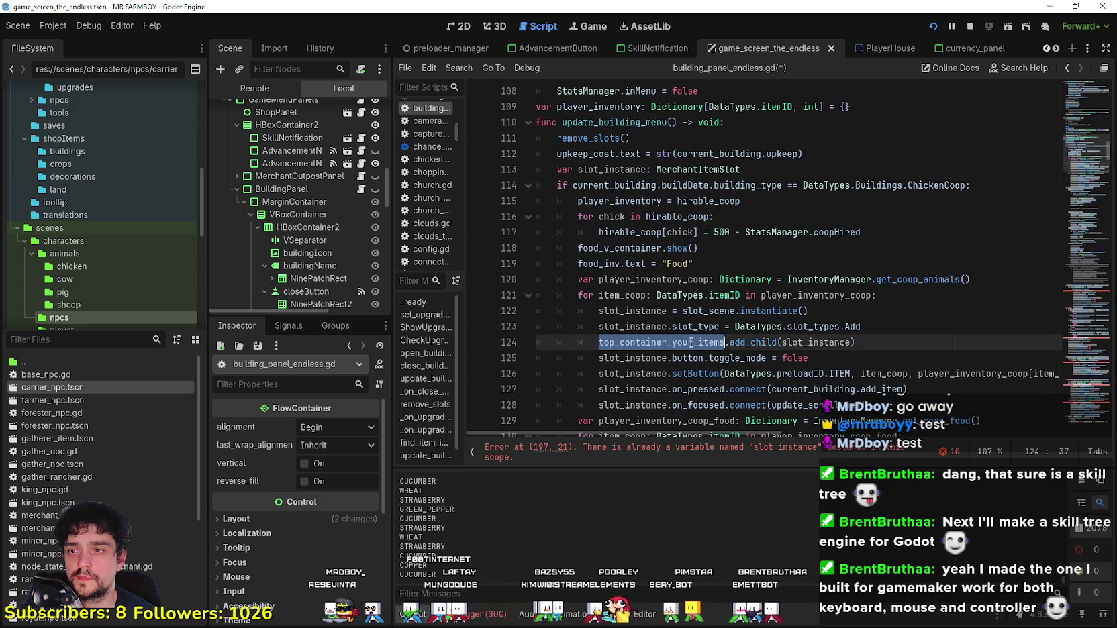
click(915, 296)
double_click(916, 280)
scroll(805, 352, down, 1)
scroll(805, 352, up, 1)
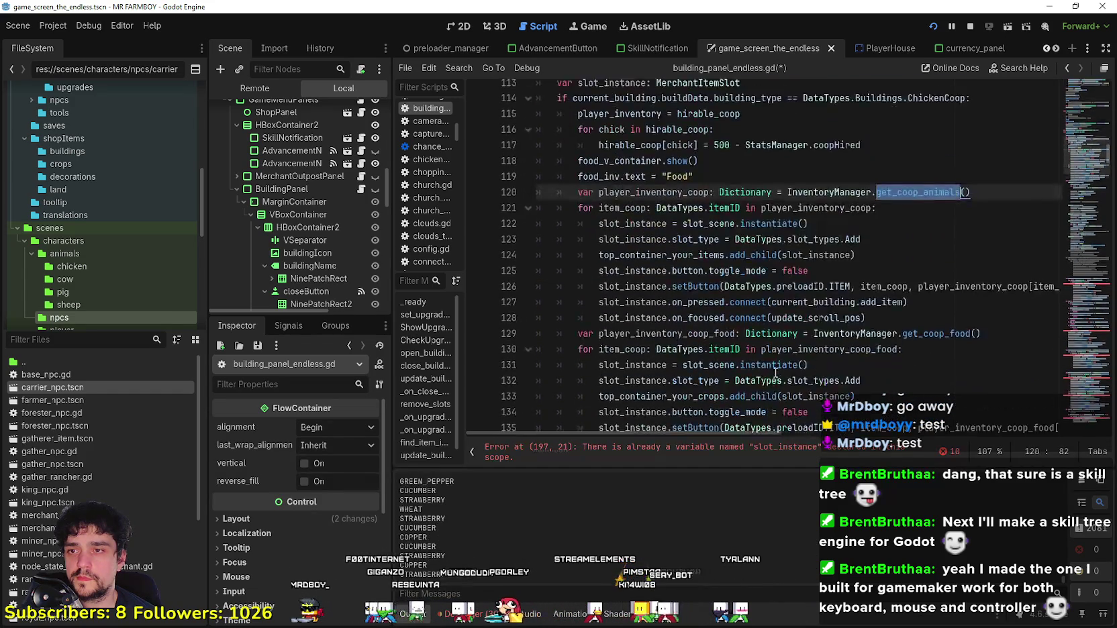
Step: Insert a blank line after the Food label line
click(713, 295)
key(Return)
scroll(713, 300, down, 4)
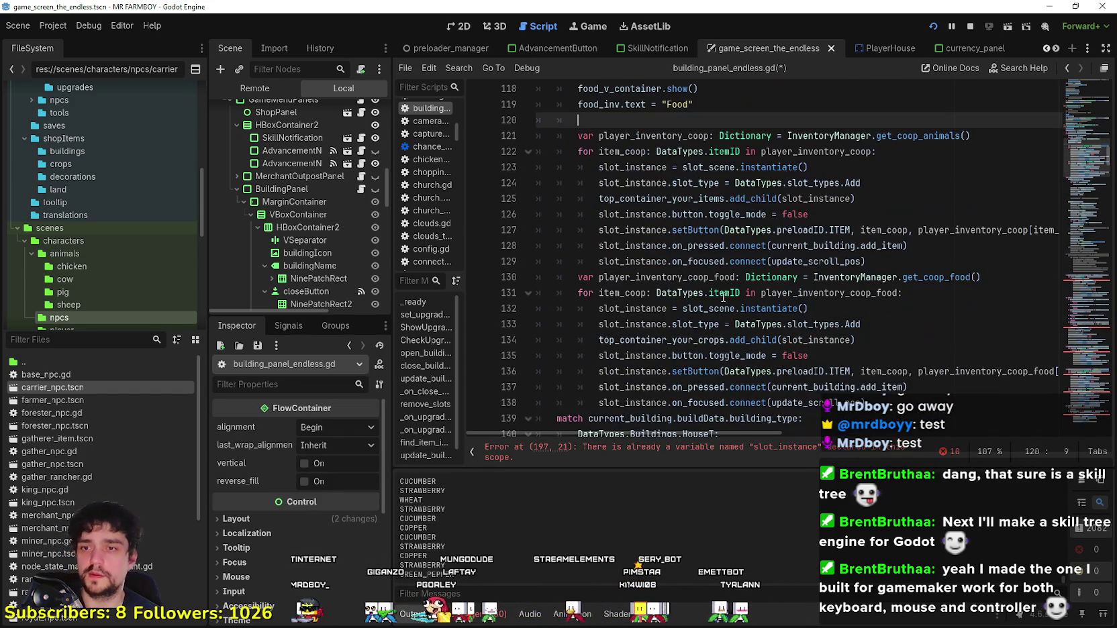
Step: Paste a copy of the coop animals slot-creation block (lines 121–129) below the Food label
mouse_move(868, 262)
mouse_down()
mouse_move(772, 258)
mouse_move(512, 143)
mouse_up()
key(ctrl+c)
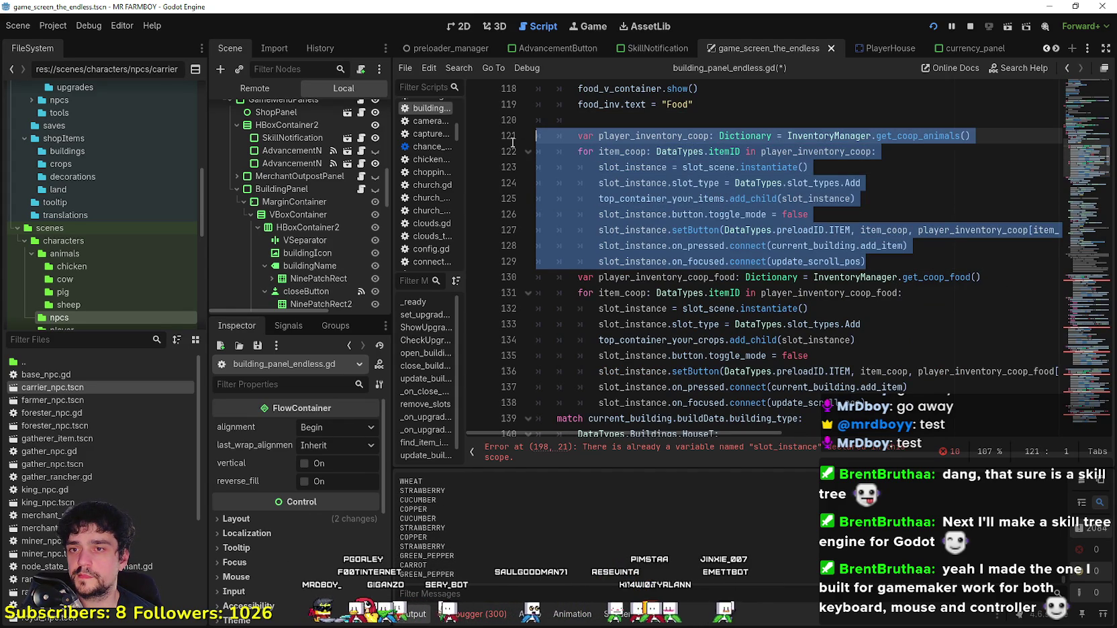
scroll(579, 153, up, 4)
drag(579, 308, 533, 308)
key(ctrl+v)
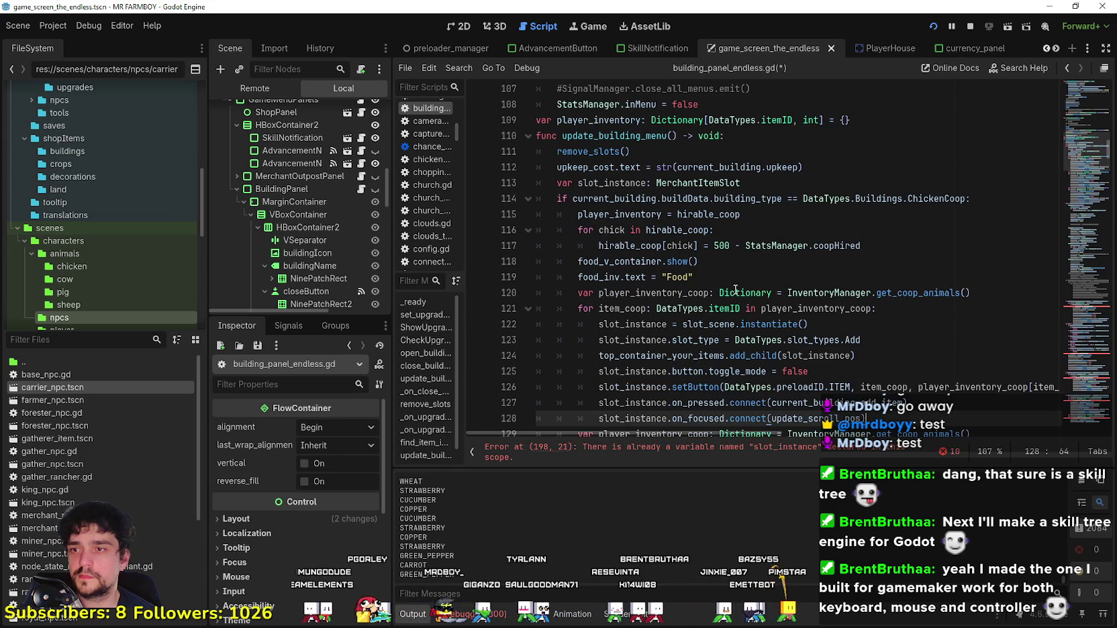
key(Return)
Step: Add a blank line after the Food label and check the duplicated block below
scroll(735, 282, down, 2)
click(714, 178)
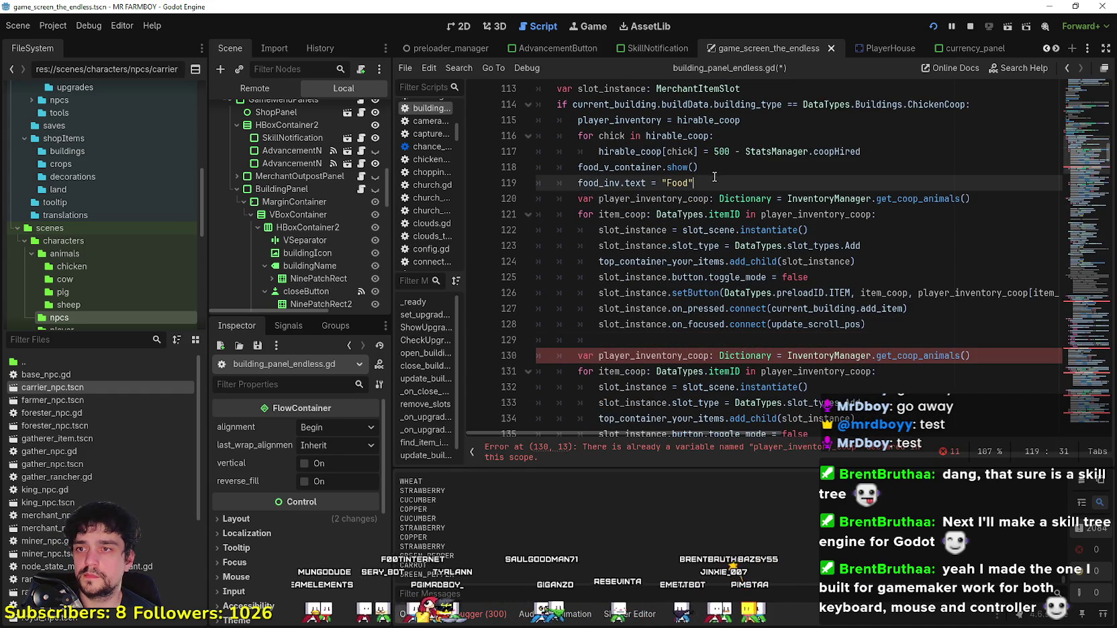
key(Return)
scroll(715, 287, down, 5)
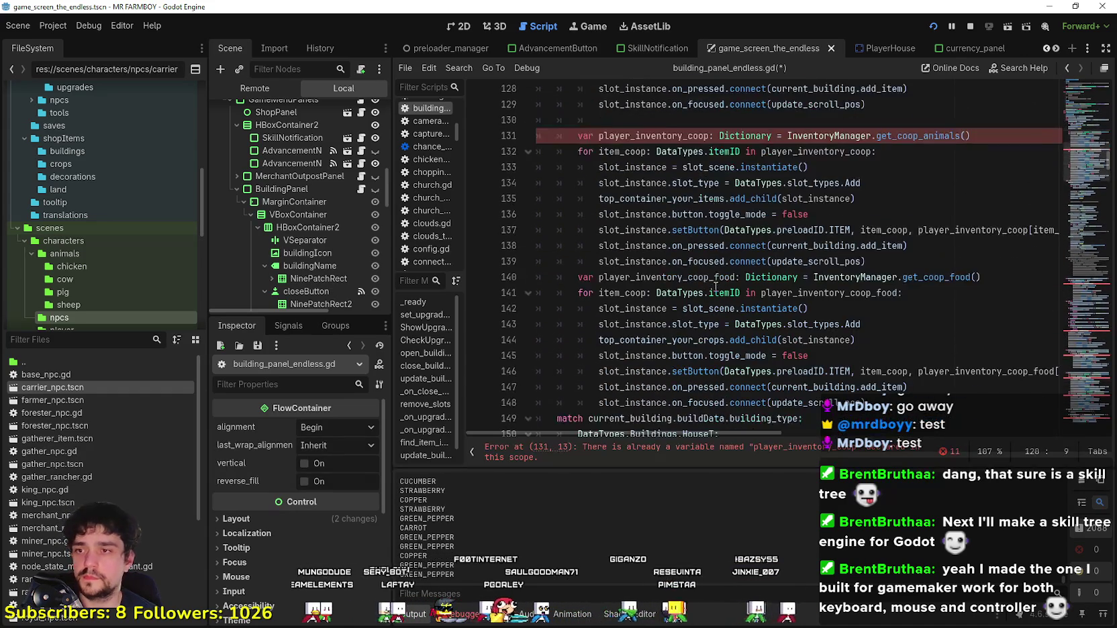
scroll(907, 249, down, 1)
click(650, 232)
scroll(650, 234, up, 6)
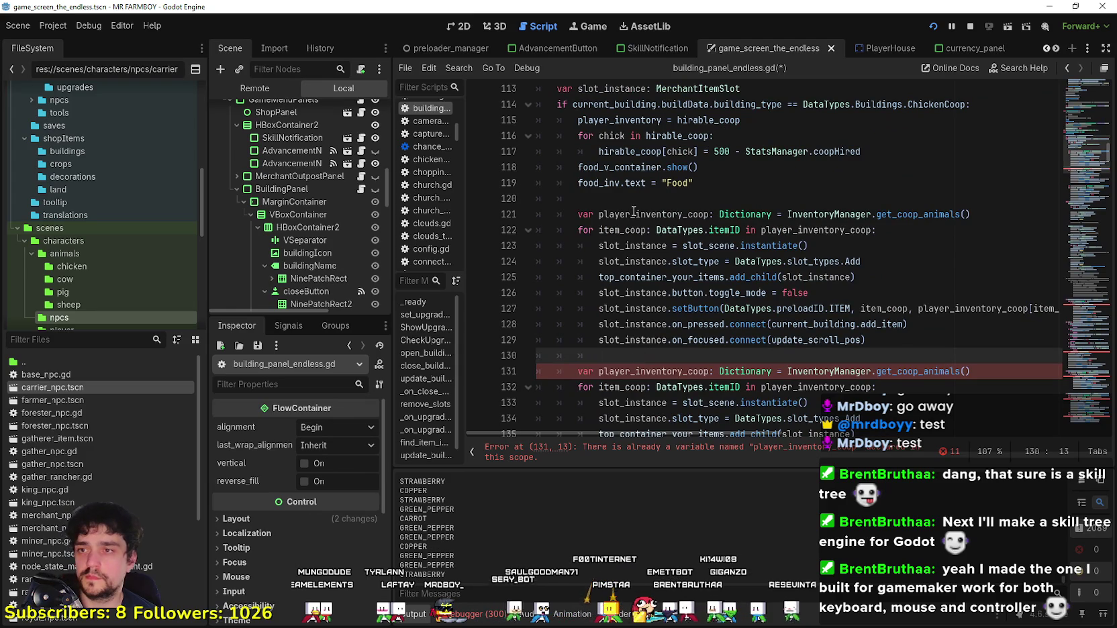
click(671, 198)
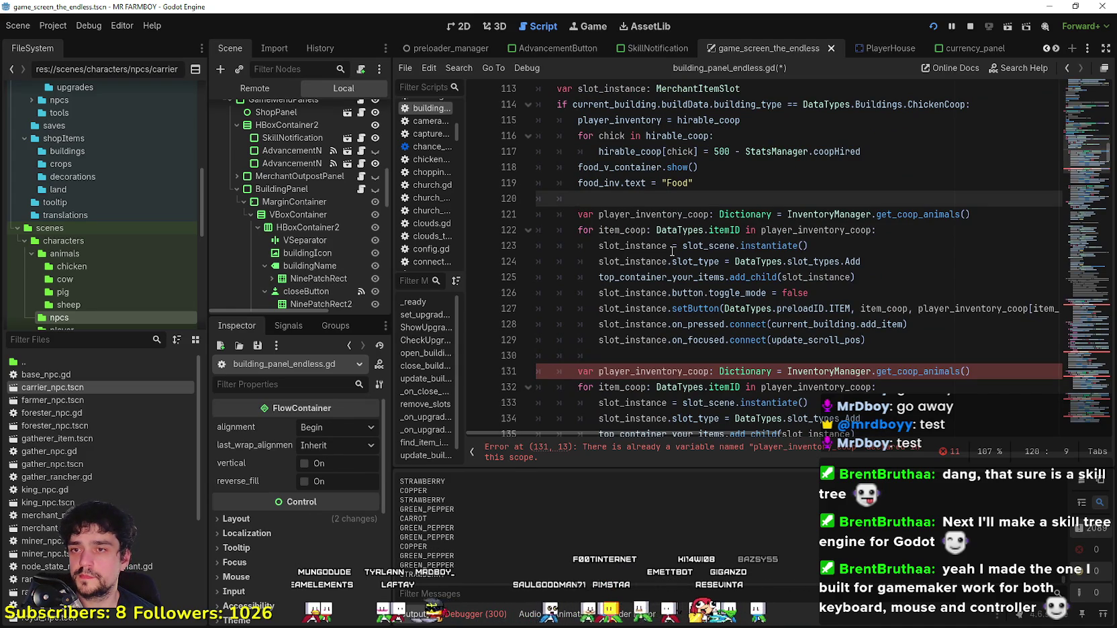
Step: Inspect the get_coop_animals, player_inventory_coop and hirable_coop references behind the redeclaration error
scroll(672, 251, up, 2)
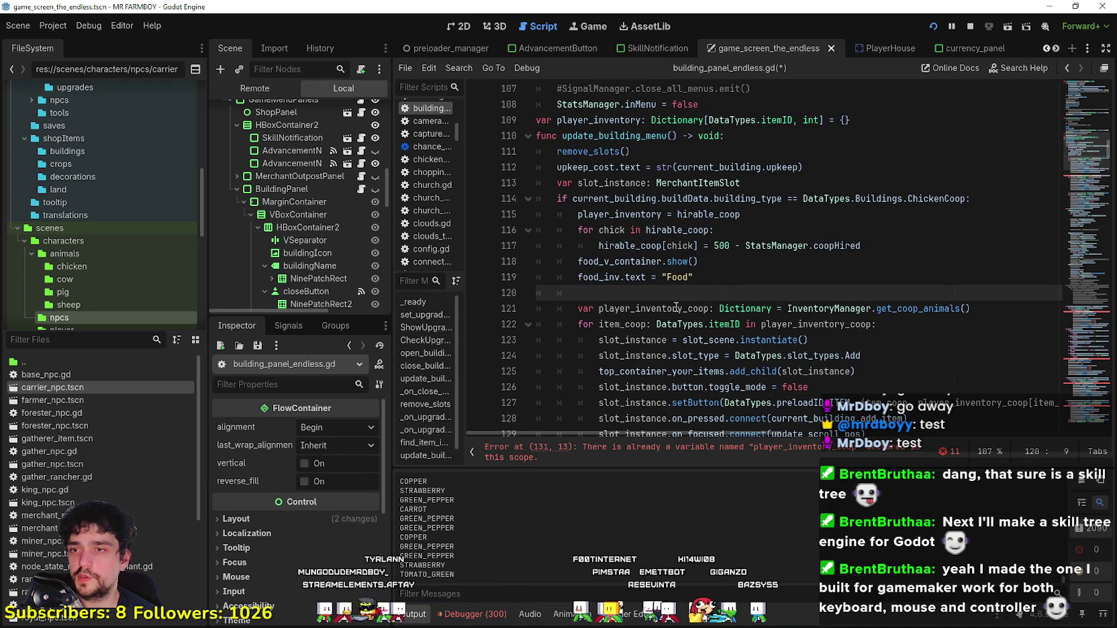
scroll(675, 310, down, 3)
double_click(913, 167)
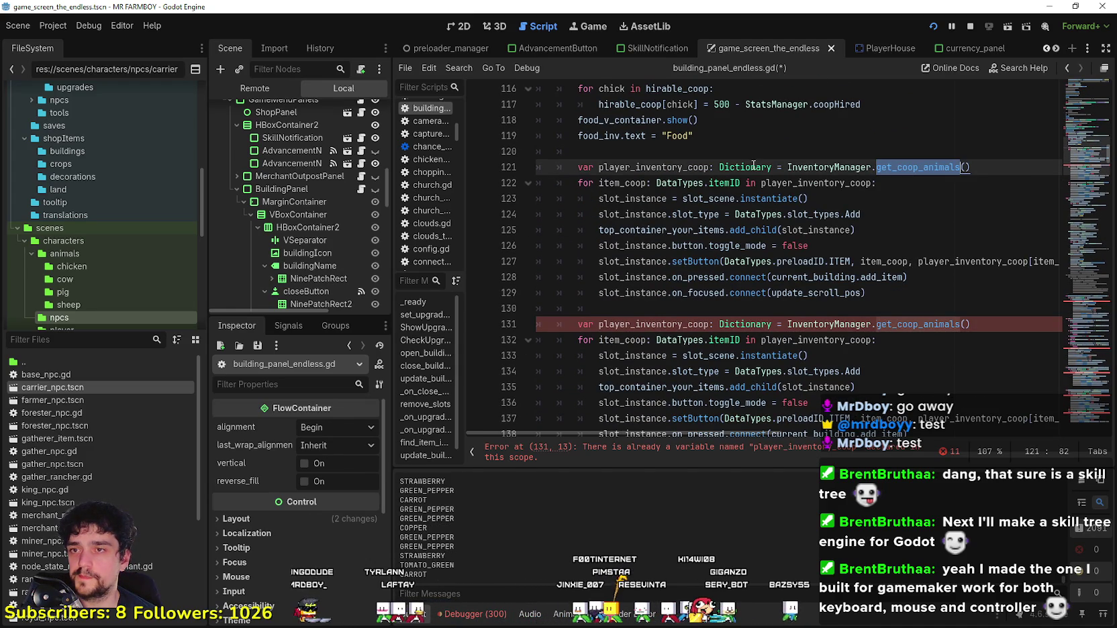
double_click(655, 167)
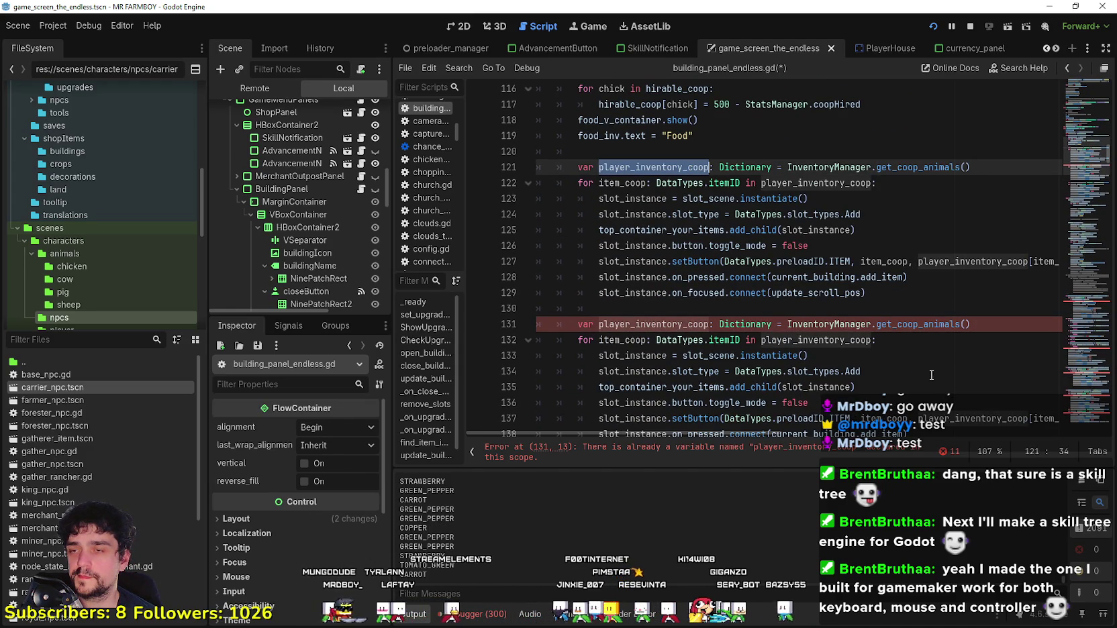
click(743, 310)
scroll(772, 209, up, 3)
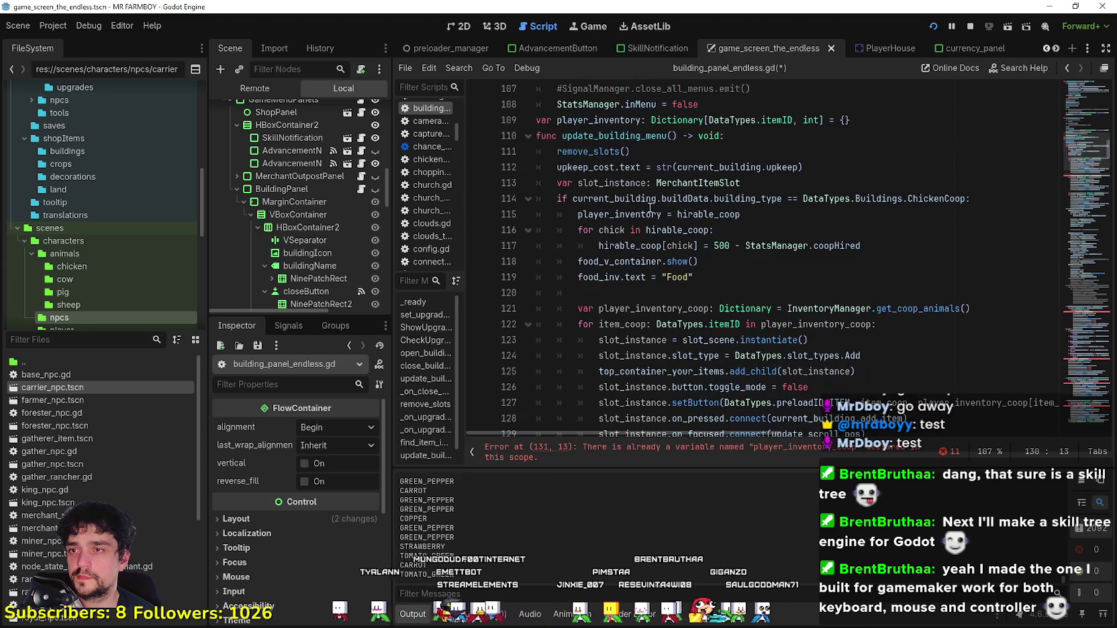
double_click(602, 214)
double_click(717, 213)
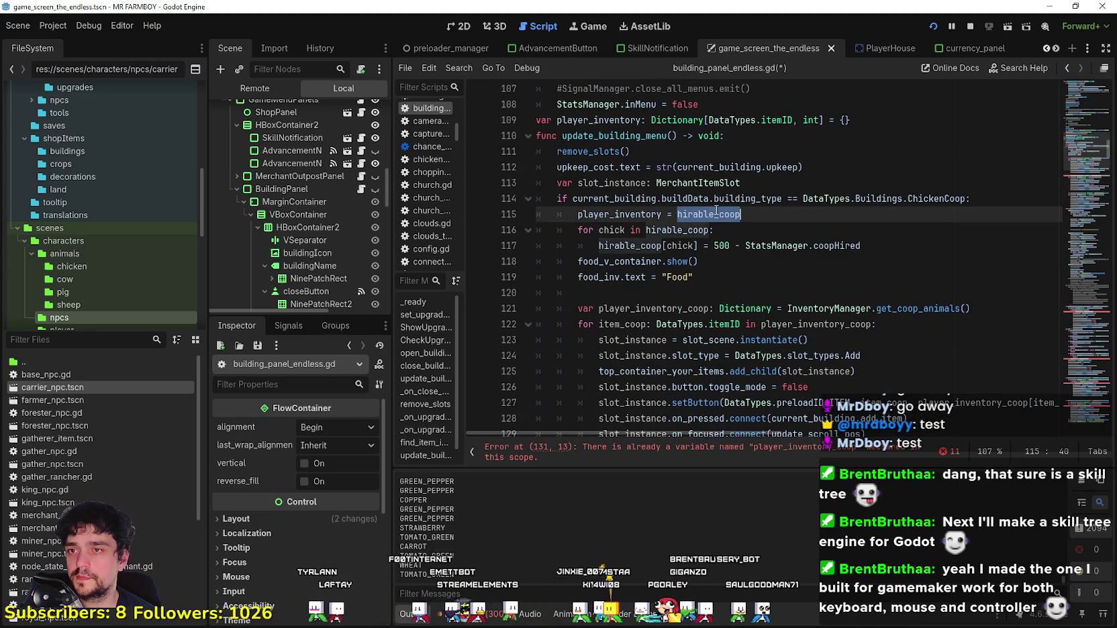
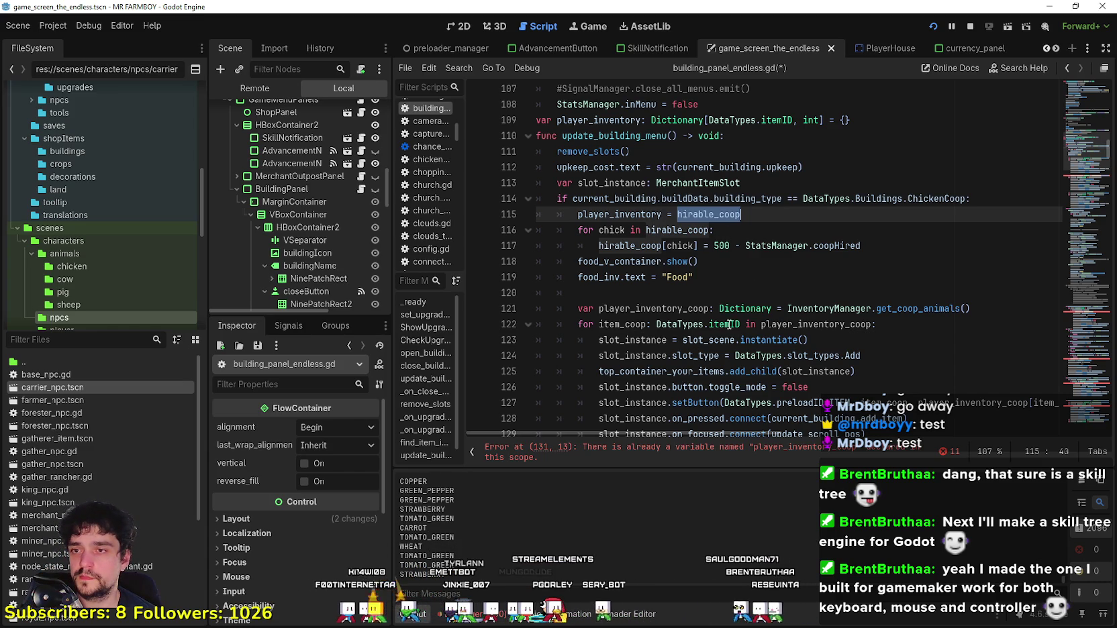
Step: Replace player_inventory_coop with hirable_coop in the first coop loop header
double_click(817, 325)
scroll(805, 349, down, 2)
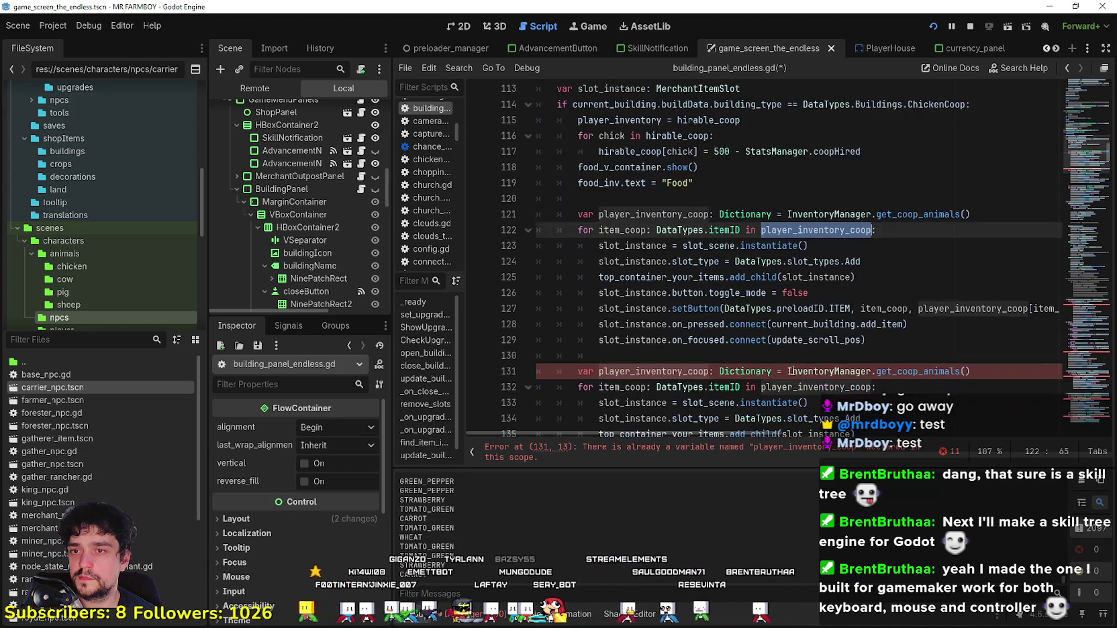
scroll(792, 369, up, 1)
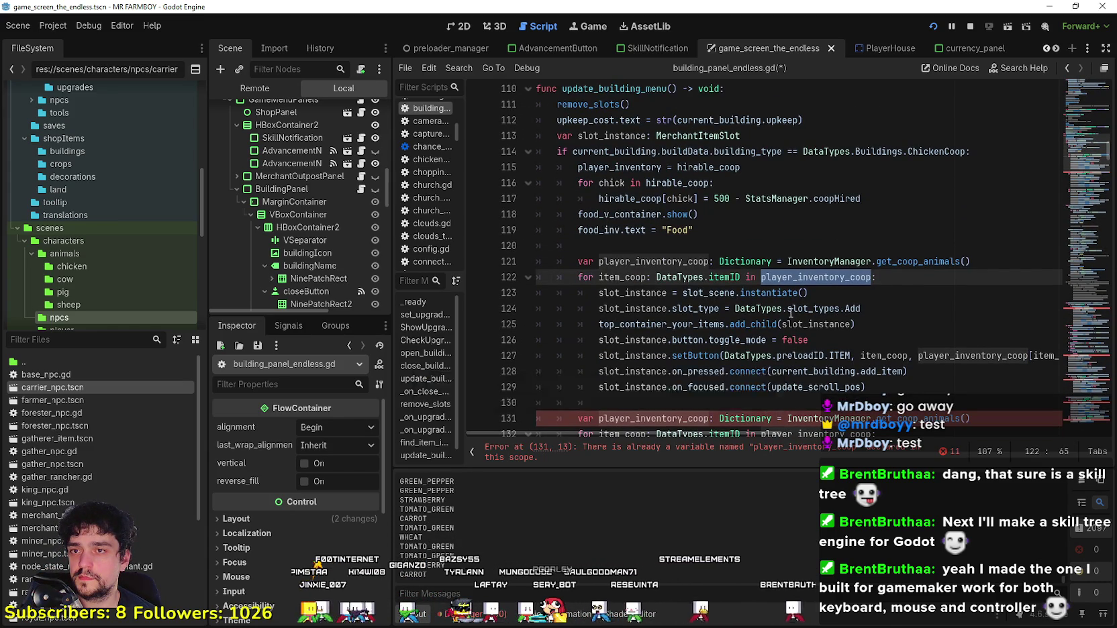
text(hirable_coop)
Step: Change the loop's slot type from Add to Hire
double_click(643, 277)
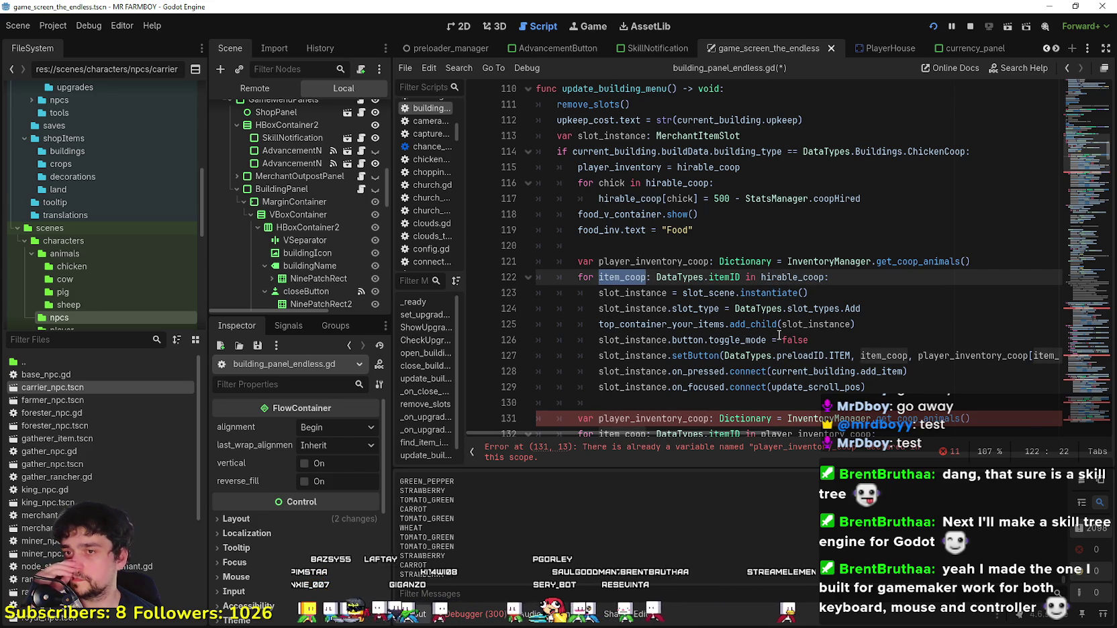
double_click(877, 304)
scroll(875, 302, up, 1)
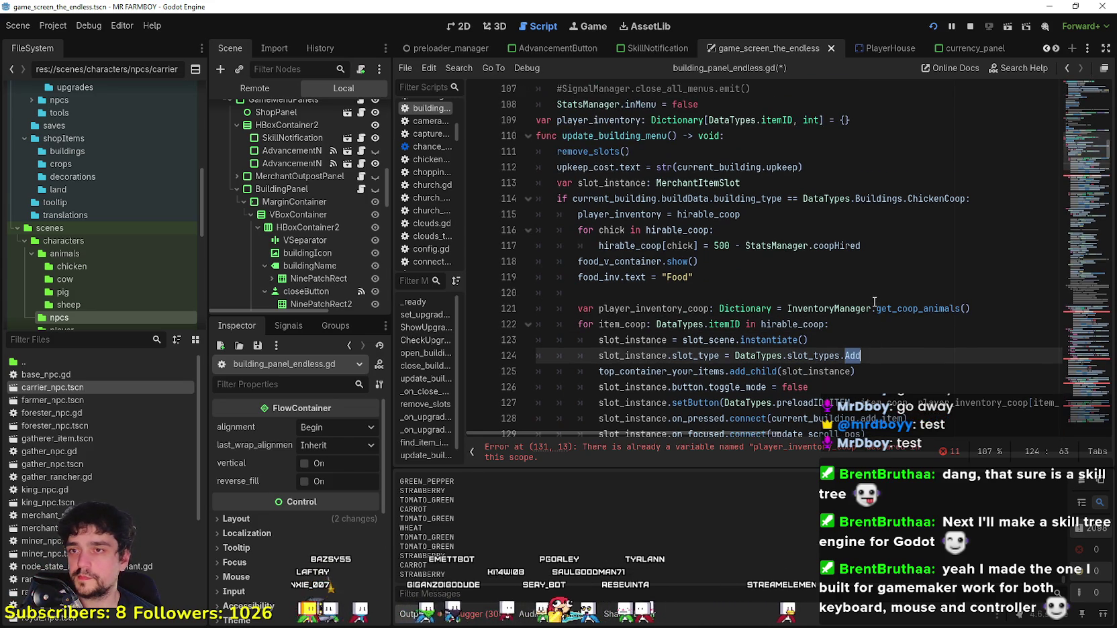
scroll(871, 302, down, 1)
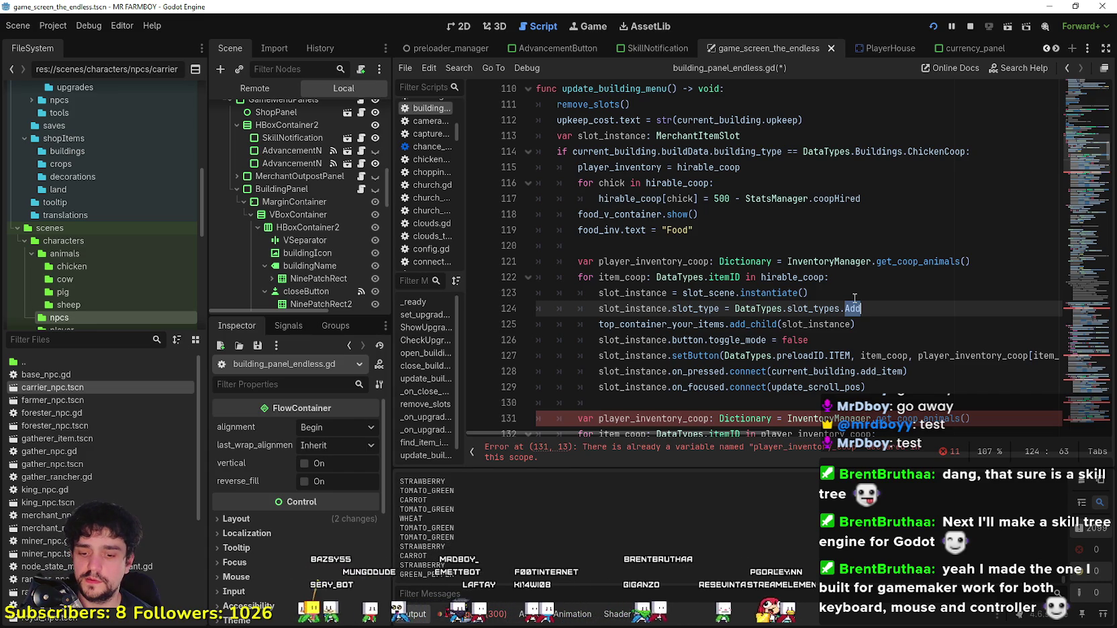
text(Hi)
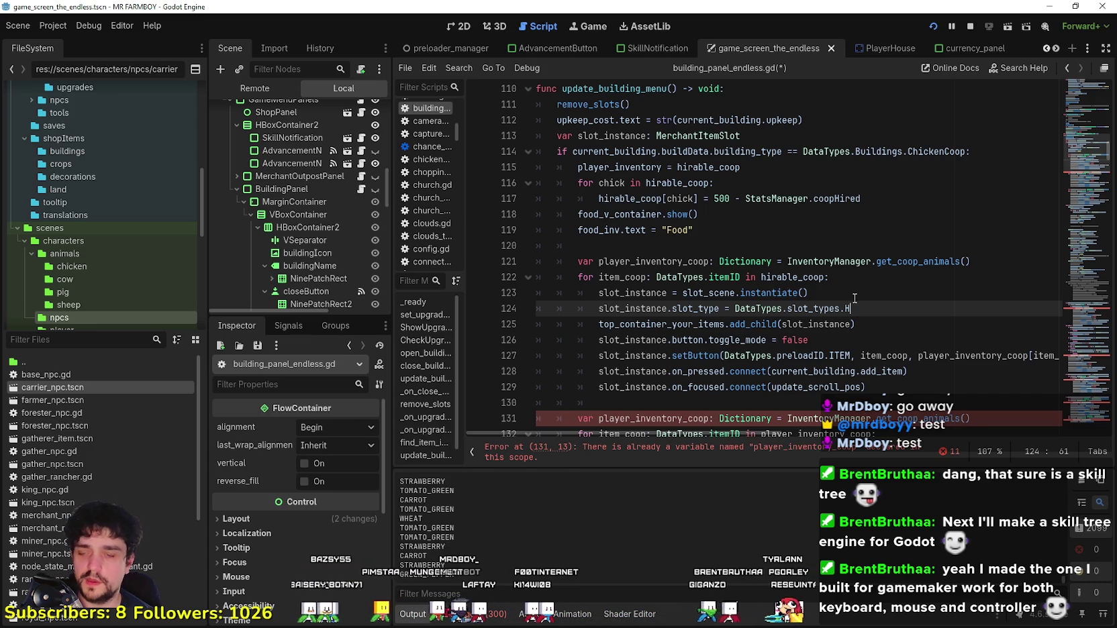
key(Return)
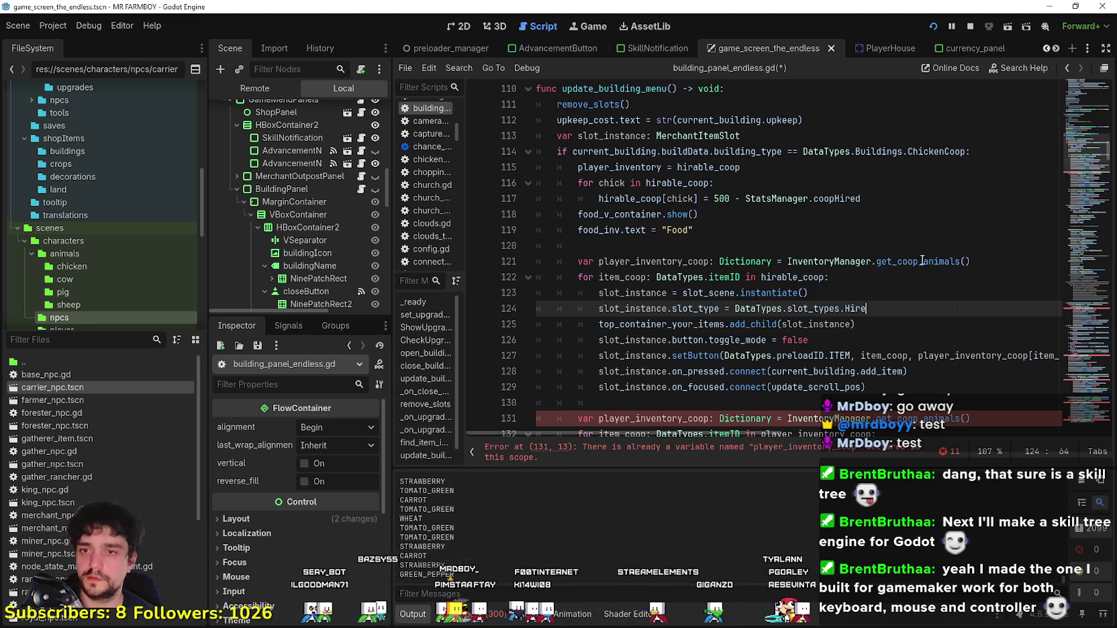
scroll(759, 437, right, 5)
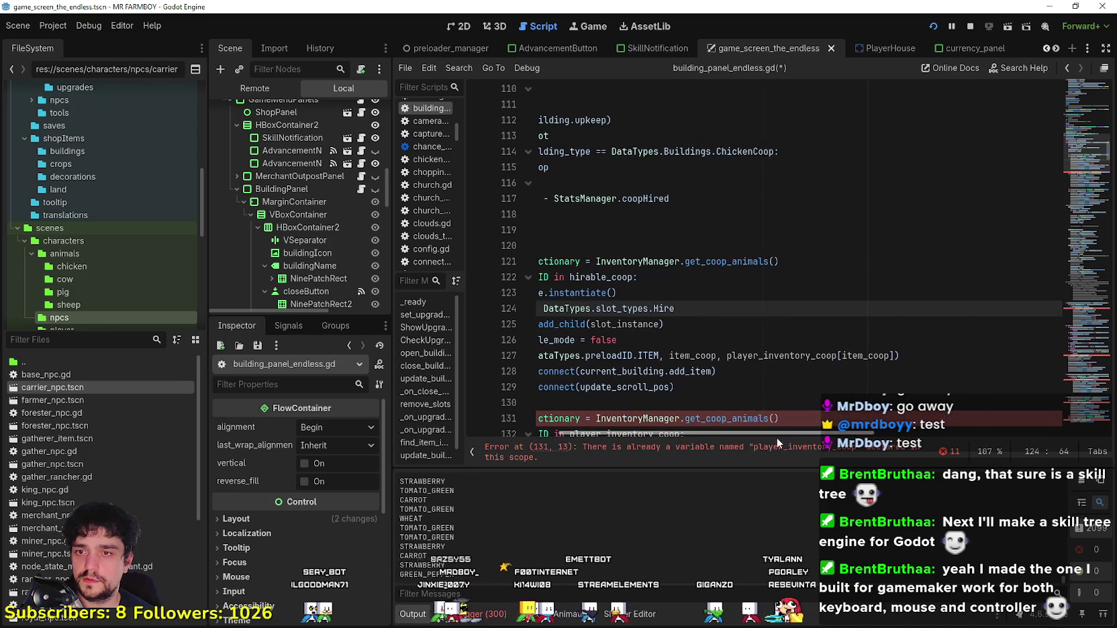
scroll(778, 437, left, 5)
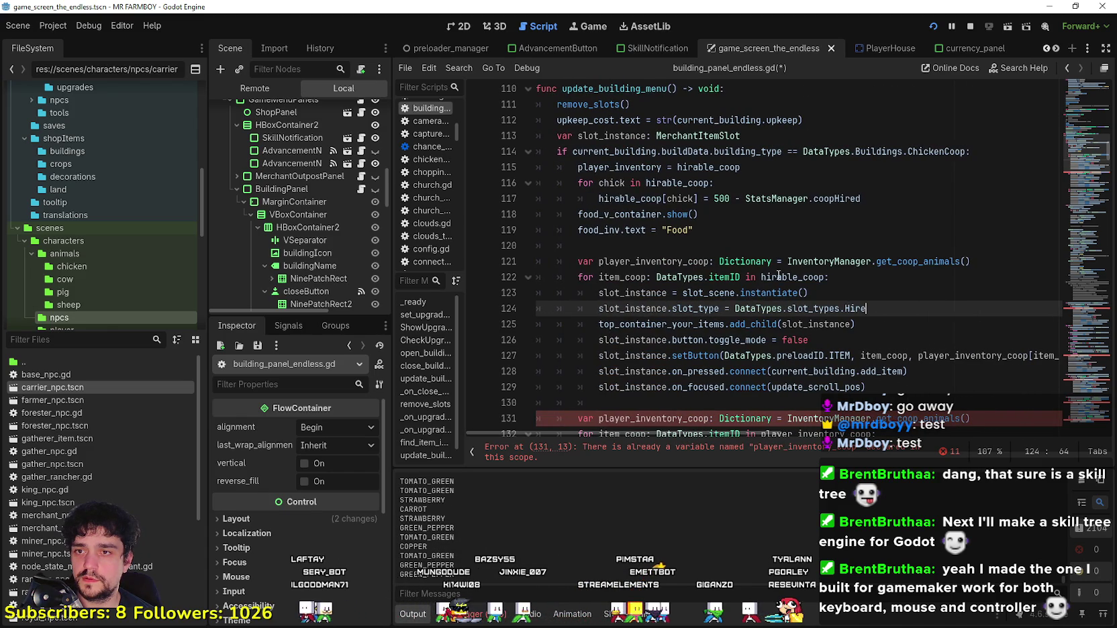
Step: Try pasting hirable_coop over setButton's player_inventory_coop argument, then undo the faulty paste
double_click(792, 277)
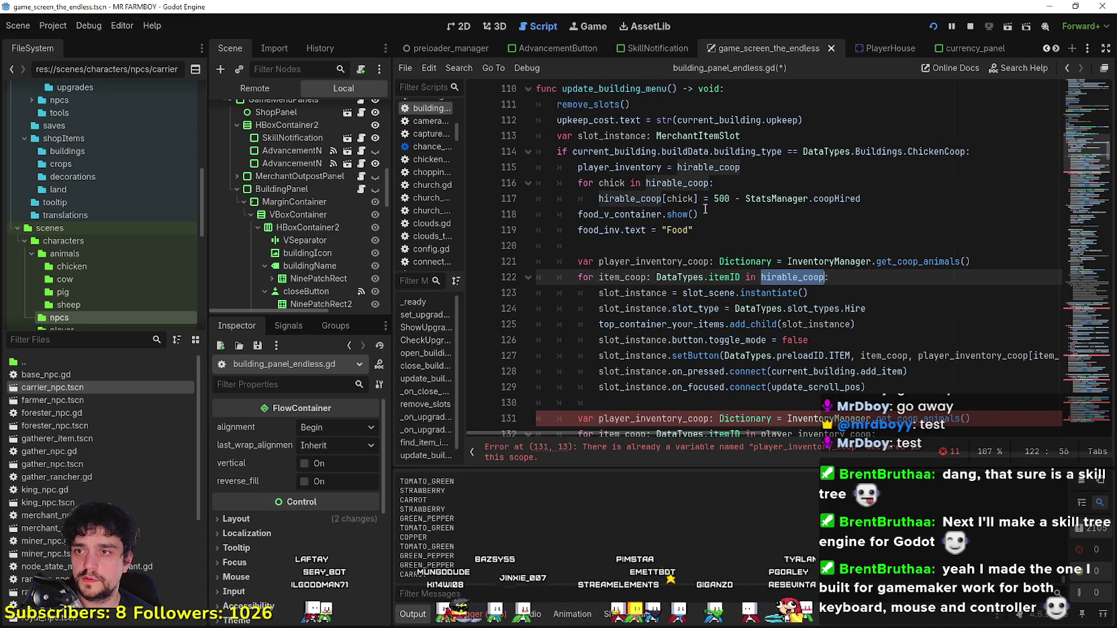
click(613, 188)
double_click(630, 199)
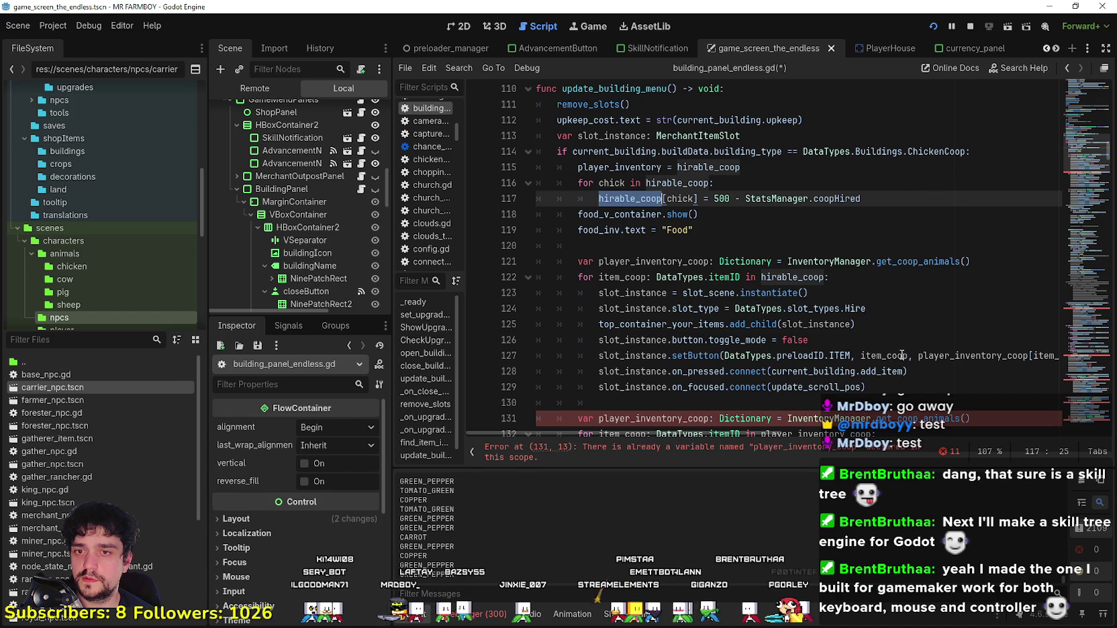
scroll(791, 436, right, 4)
scroll(791, 436, left, 4)
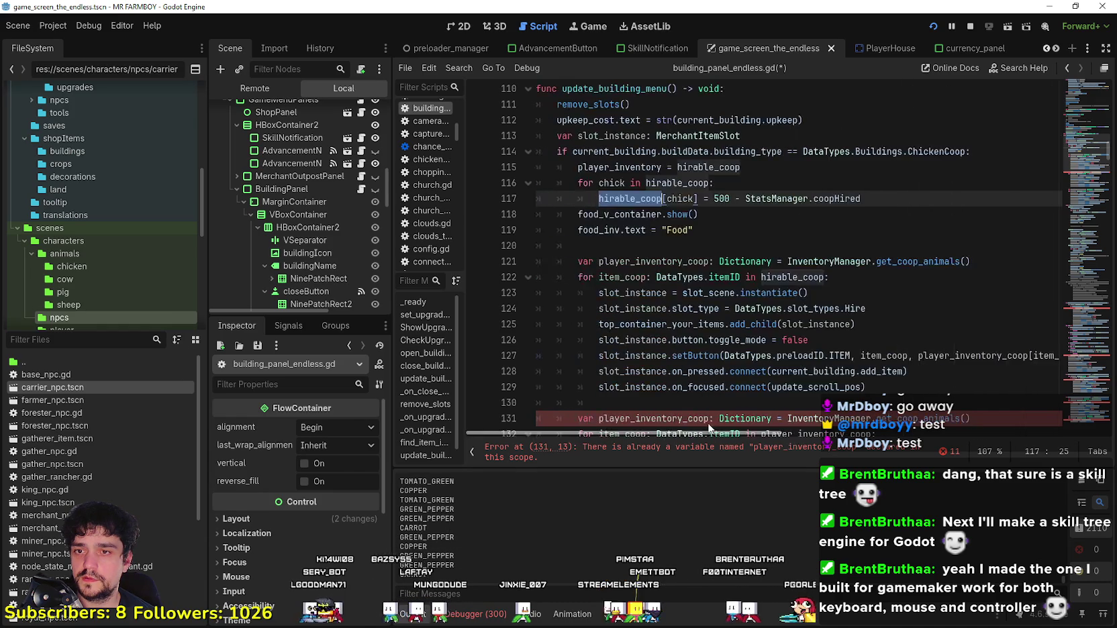
double_click(974, 355)
key(ctrl+v)
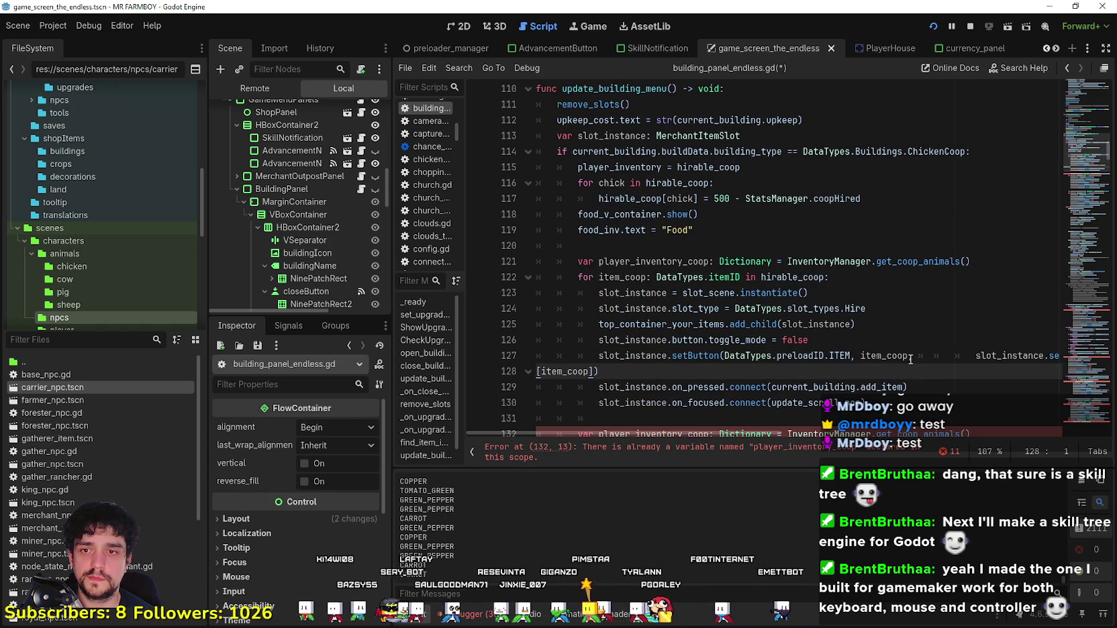
key(ctrl+z)
Step: Replace player_inventory_coop with hirable_coop in the setButton call on line 127
double_click(610, 199)
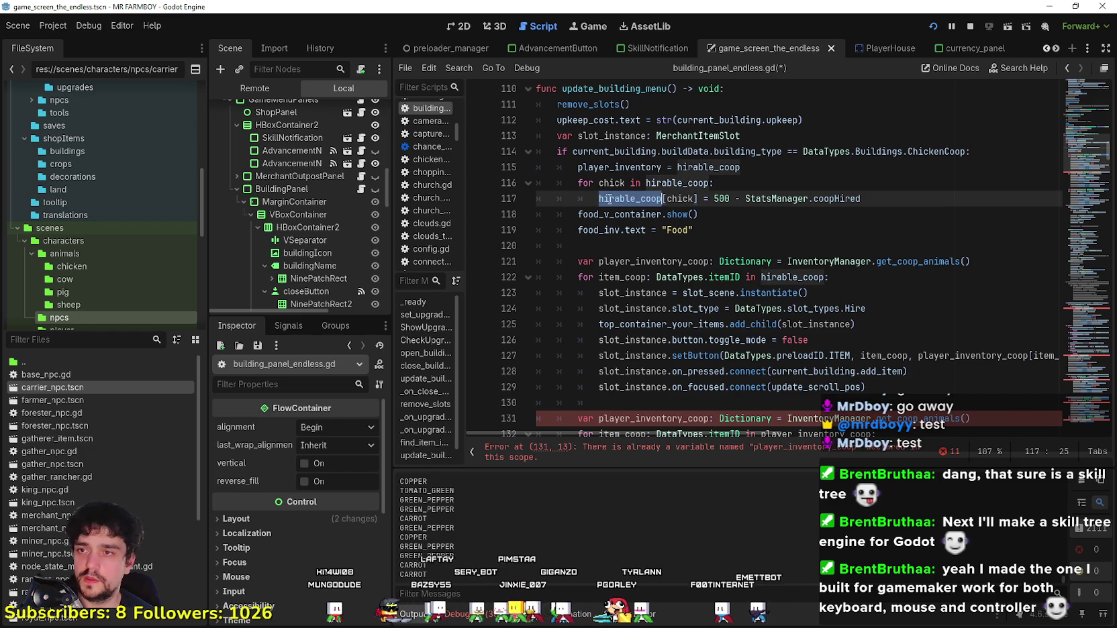
right_click(610, 199)
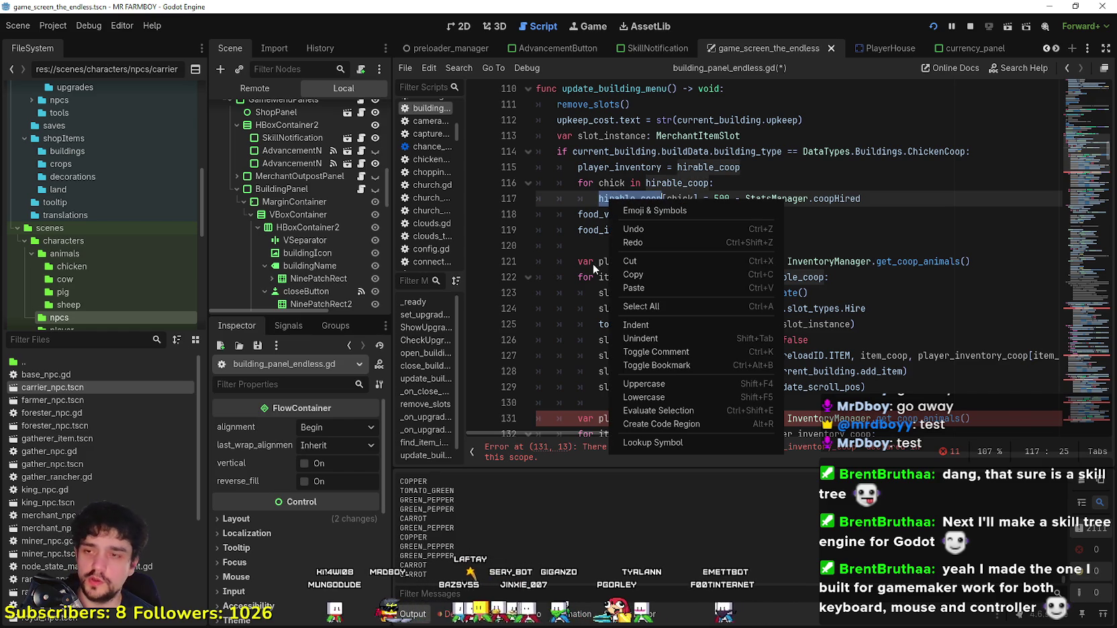
click(638, 275)
click(932, 403)
scroll(920, 393, down, 1)
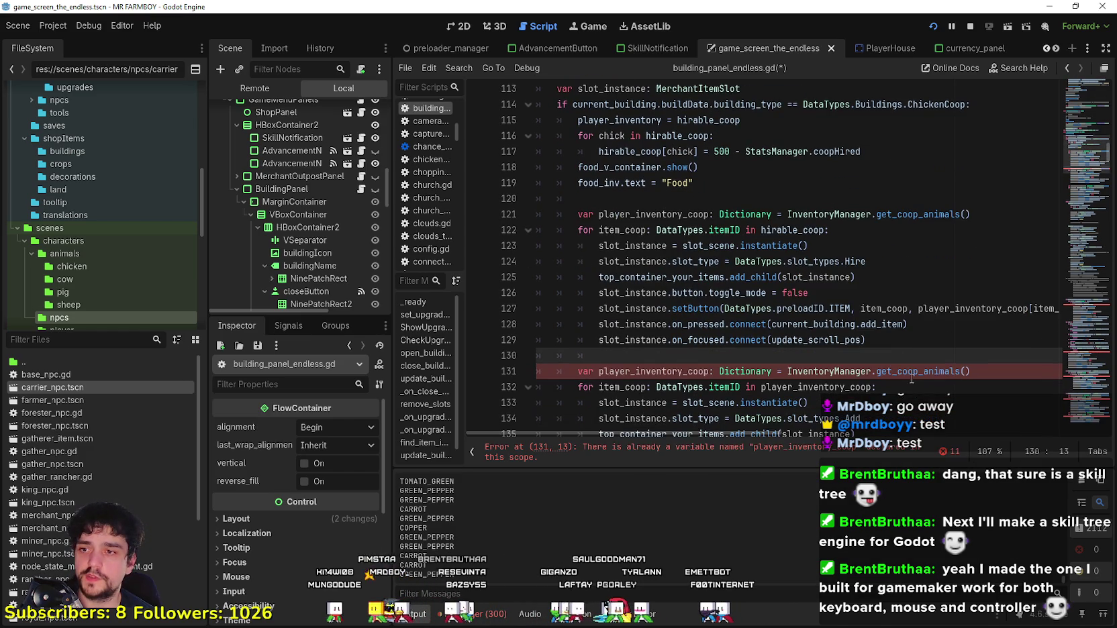
click(1004, 309)
double_click(985, 306)
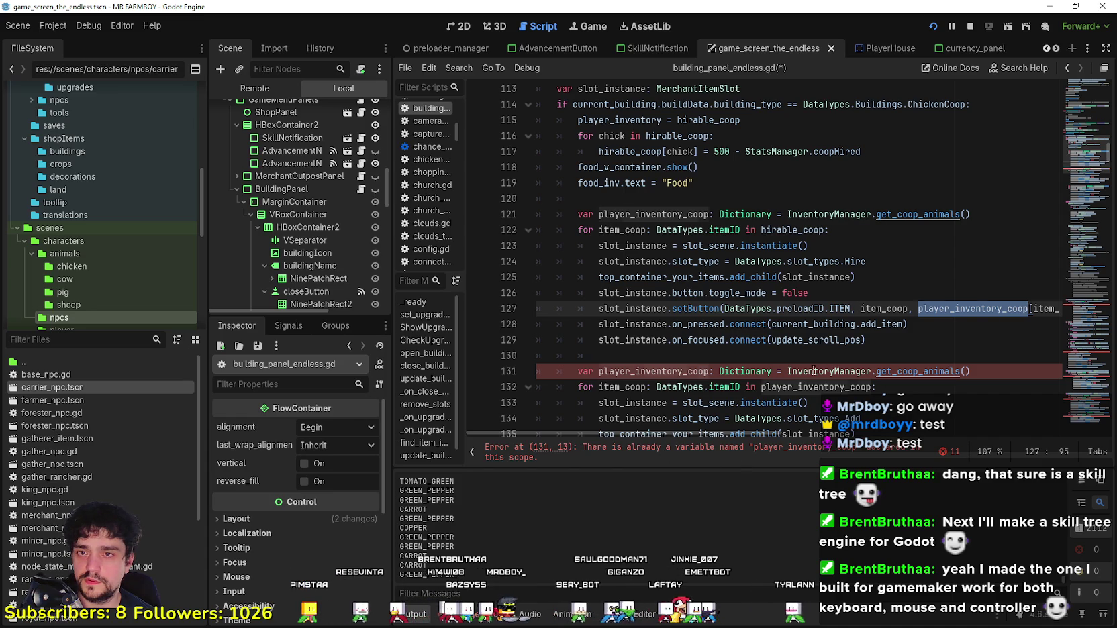
text(hirable_coop)
Step: Delete the duplicate player_inventory_coop declaration line
click(641, 352)
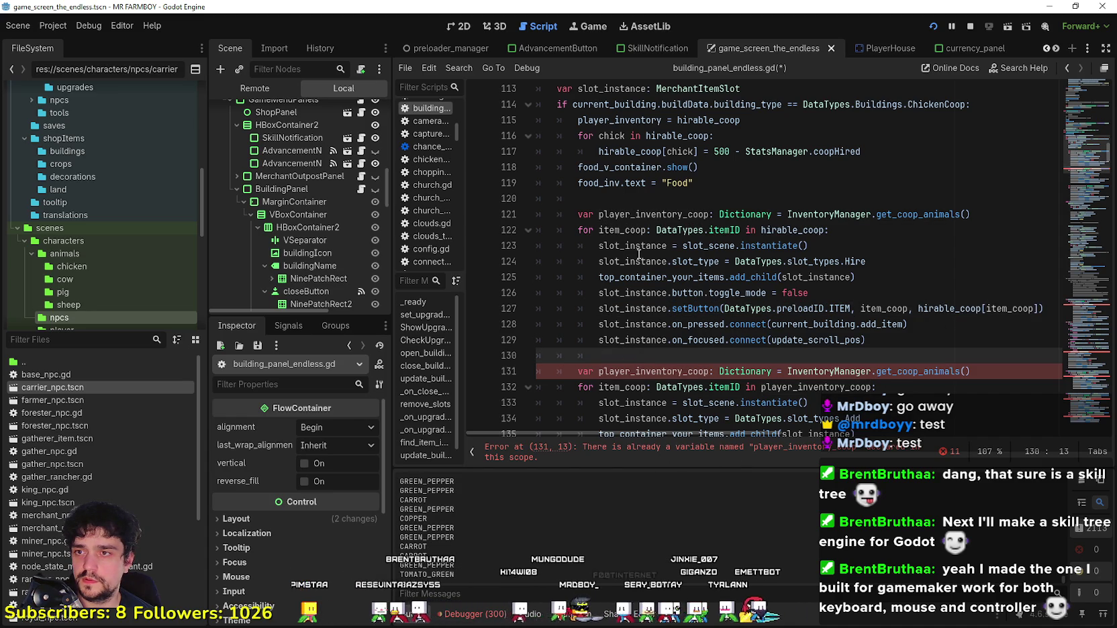
double_click(657, 215)
drag(1022, 224, 537, 214)
key(BackSpace)
key(BackSpace)
click(690, 181)
mouse_move(741, 120)
mouse_down()
mouse_move(551, 106)
mouse_move(531, 122)
mouse_up()
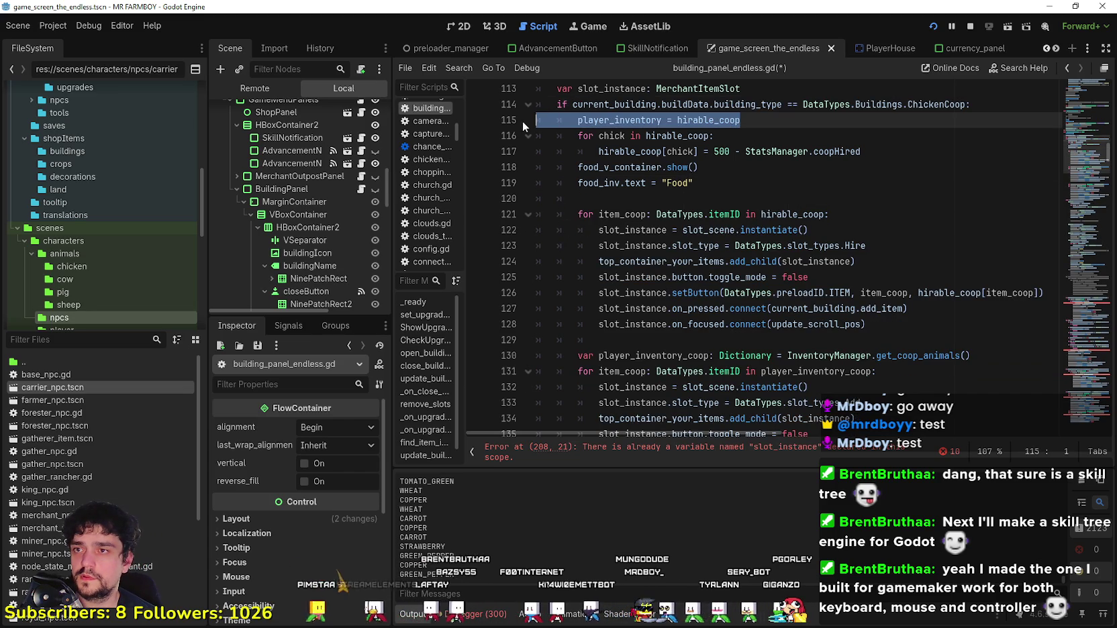
Step: Delete the player_inventory = hirable_coop line and tidy the blank lines around the Food line
click(598, 118)
double_click(638, 124)
drag(792, 122, 498, 127)
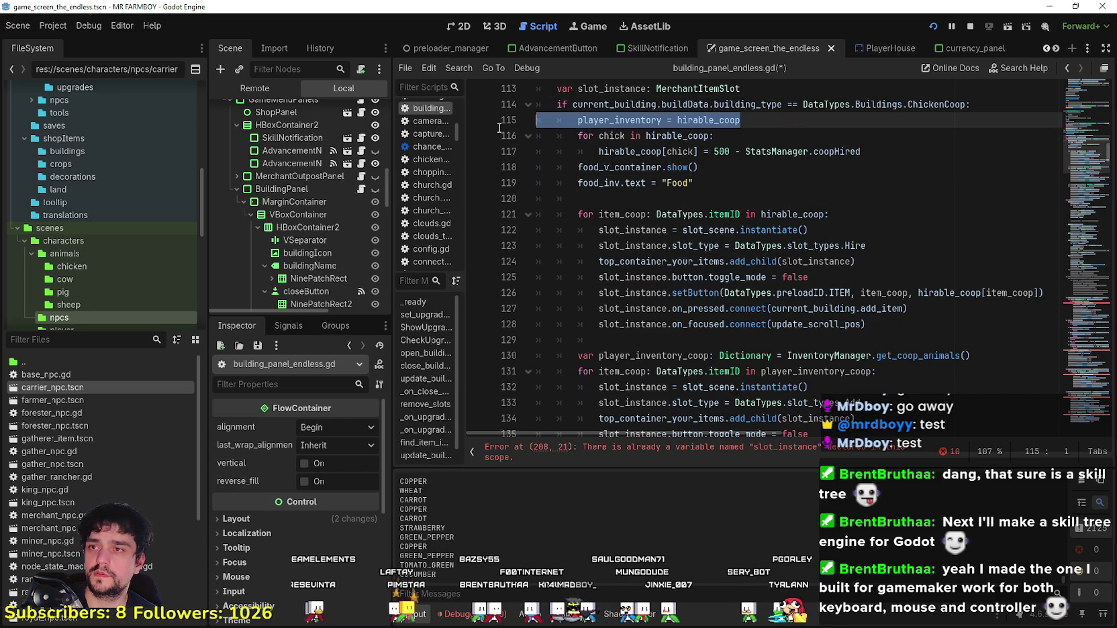
key(BackSpace)
key(BackSpace)
click(658, 179)
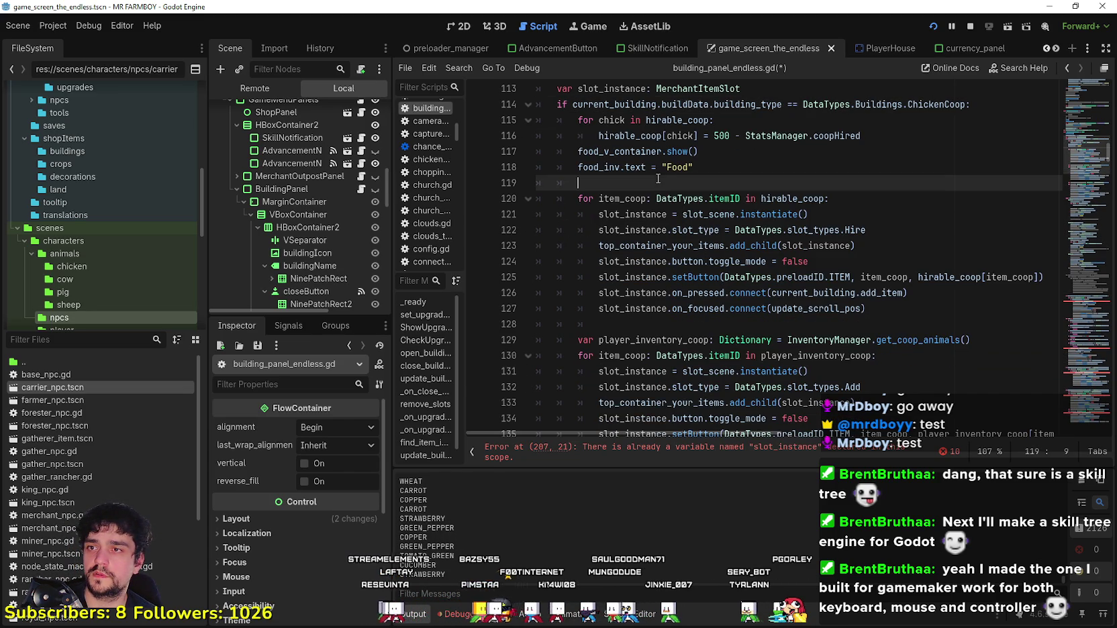
key(BackSpace)
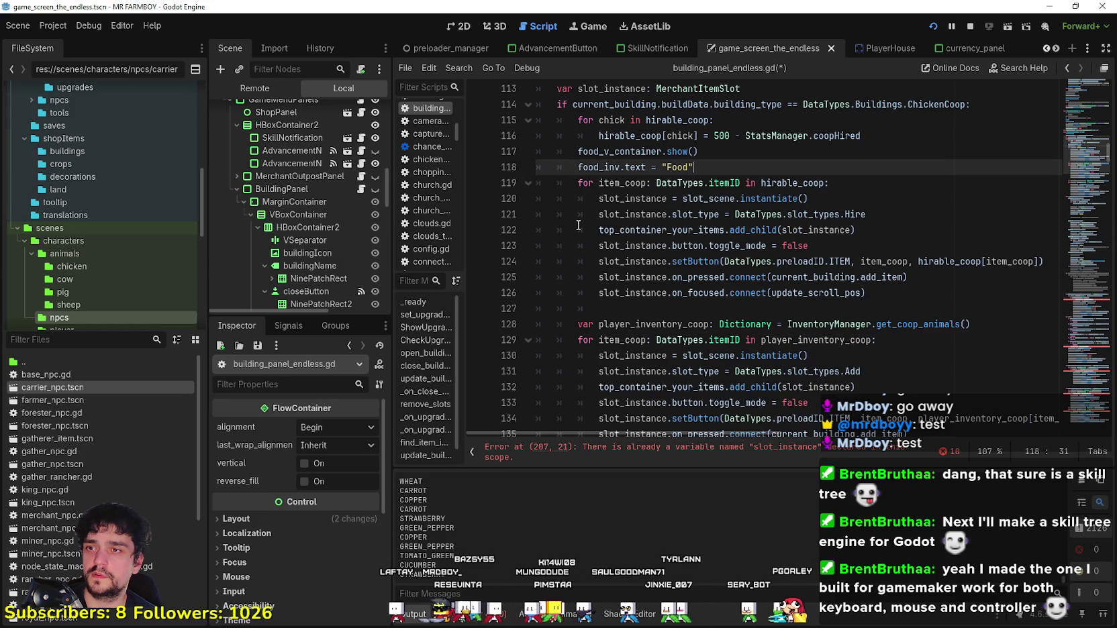
key(Return)
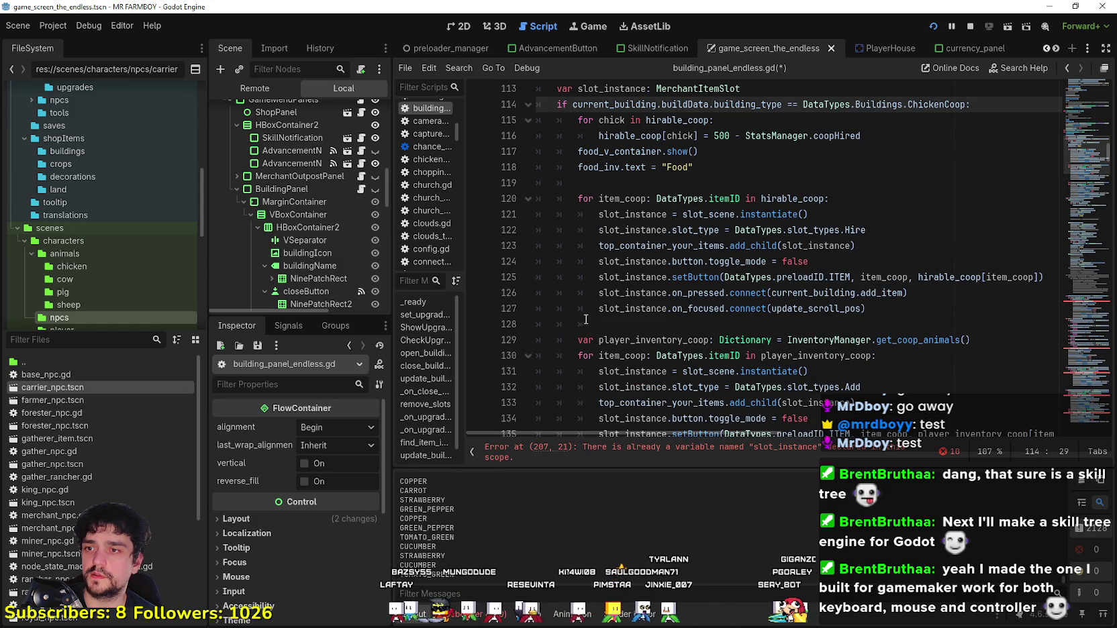
click(536, 324)
key(BackSpace)
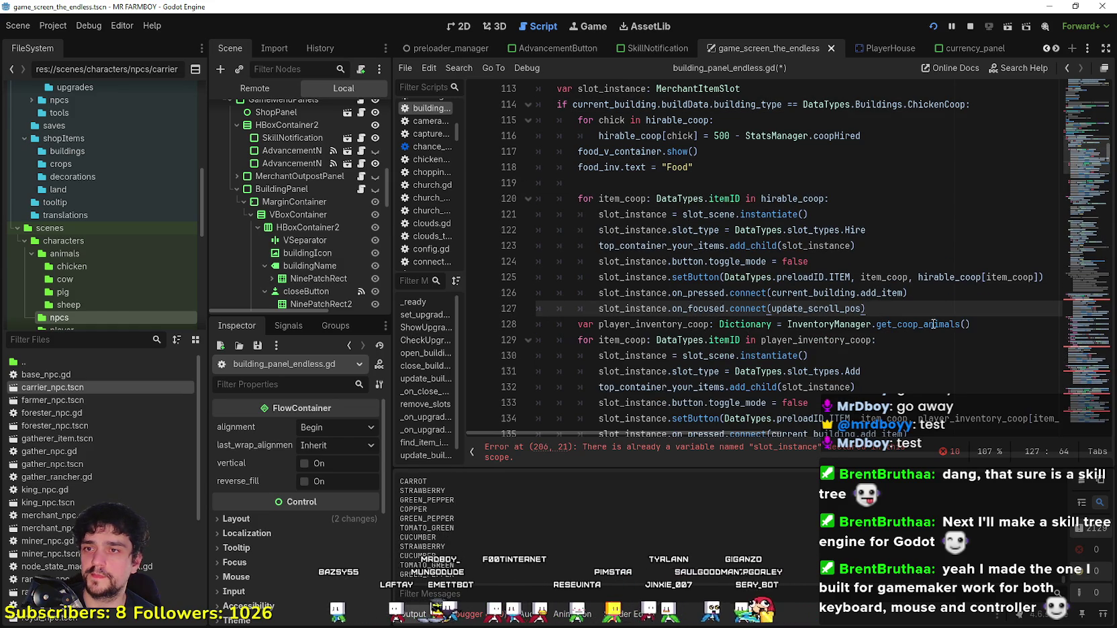
Step: Add a blank separator line after the hire loop's on_pressed connection
click(872, 230)
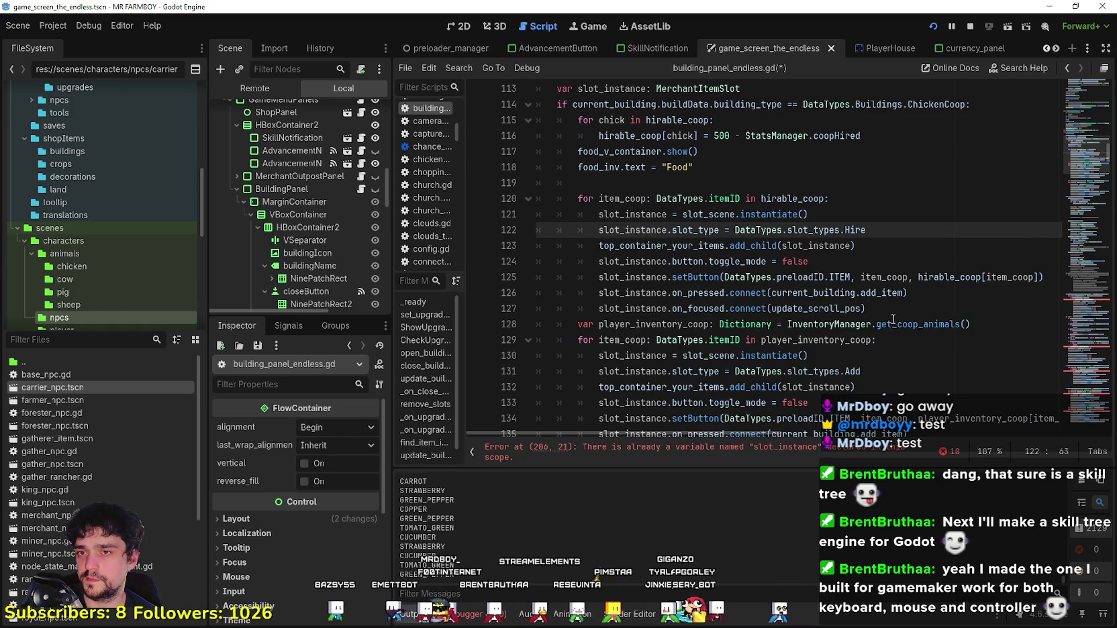
double_click(883, 292)
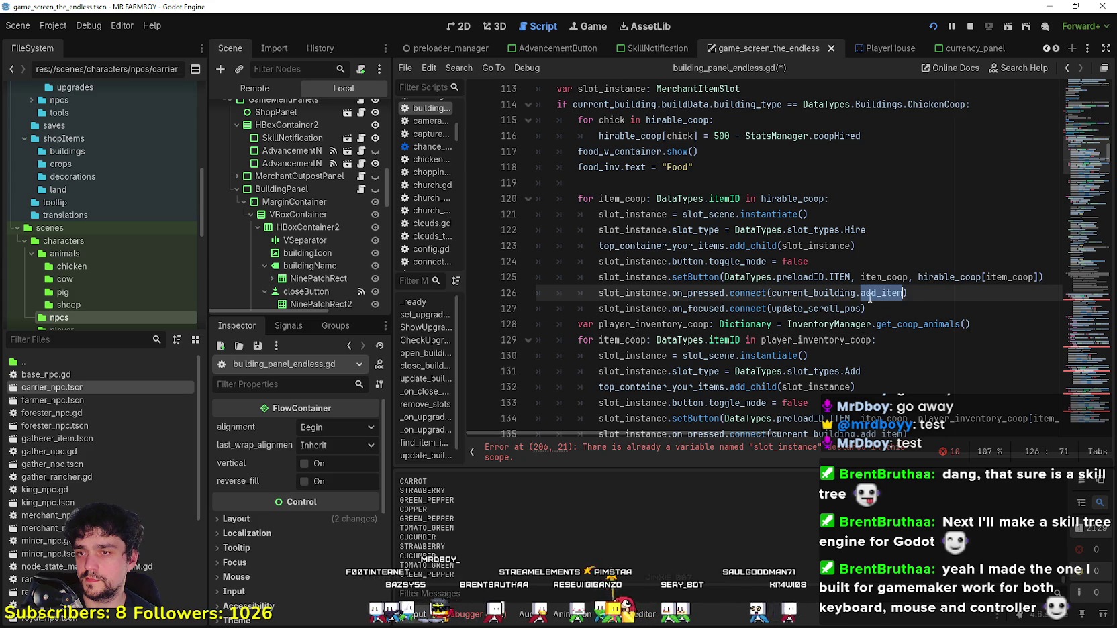
click(870, 309)
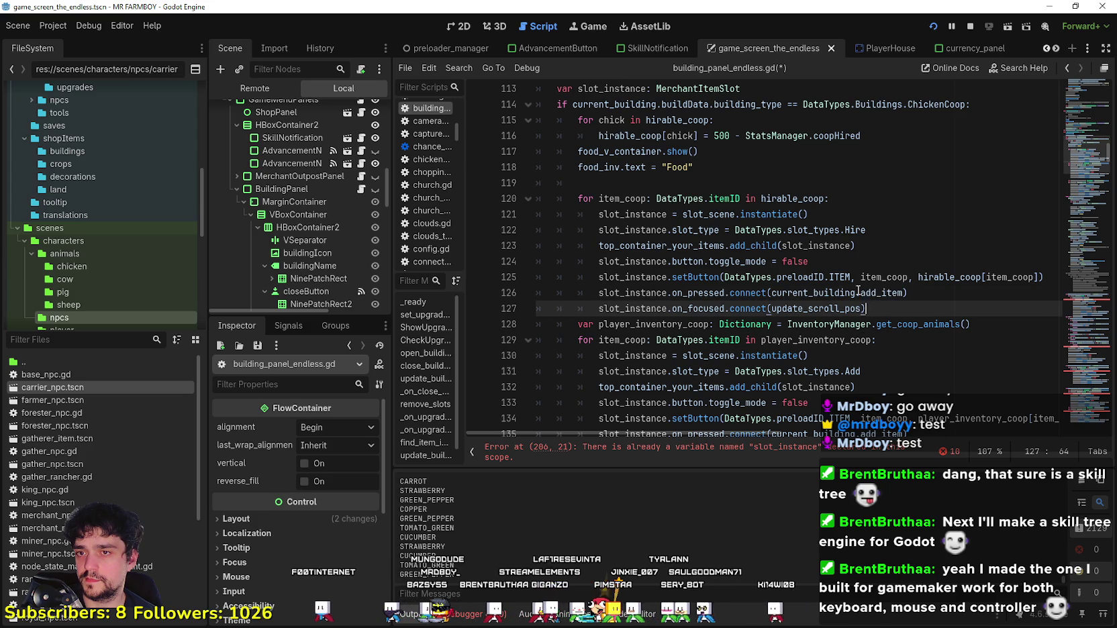
double_click(810, 293)
double_click(871, 293)
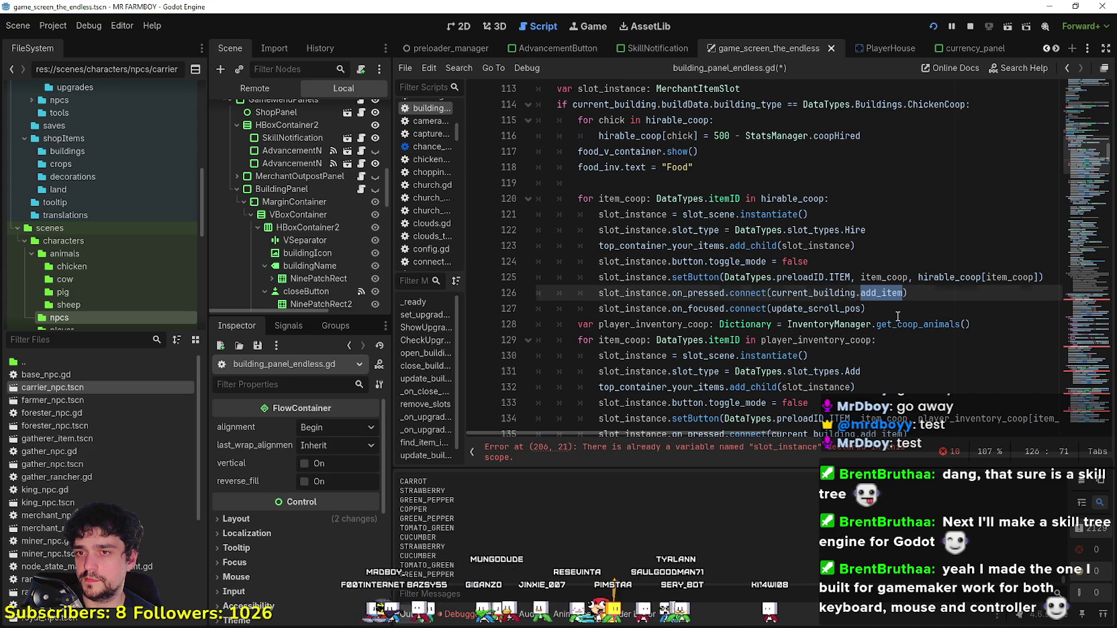
click(897, 313)
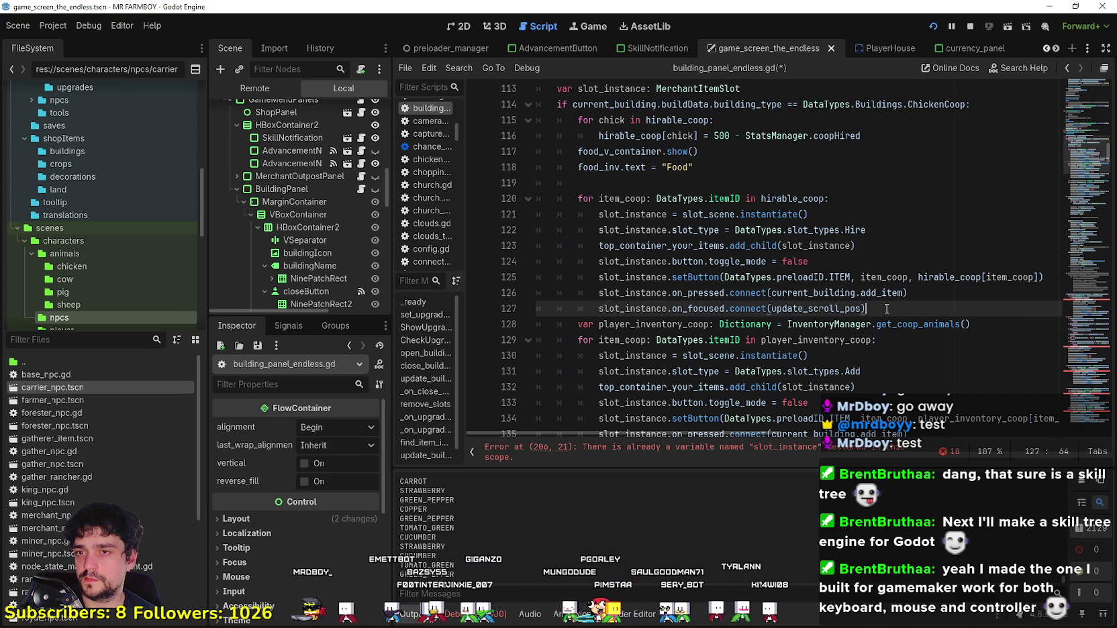
key(Return)
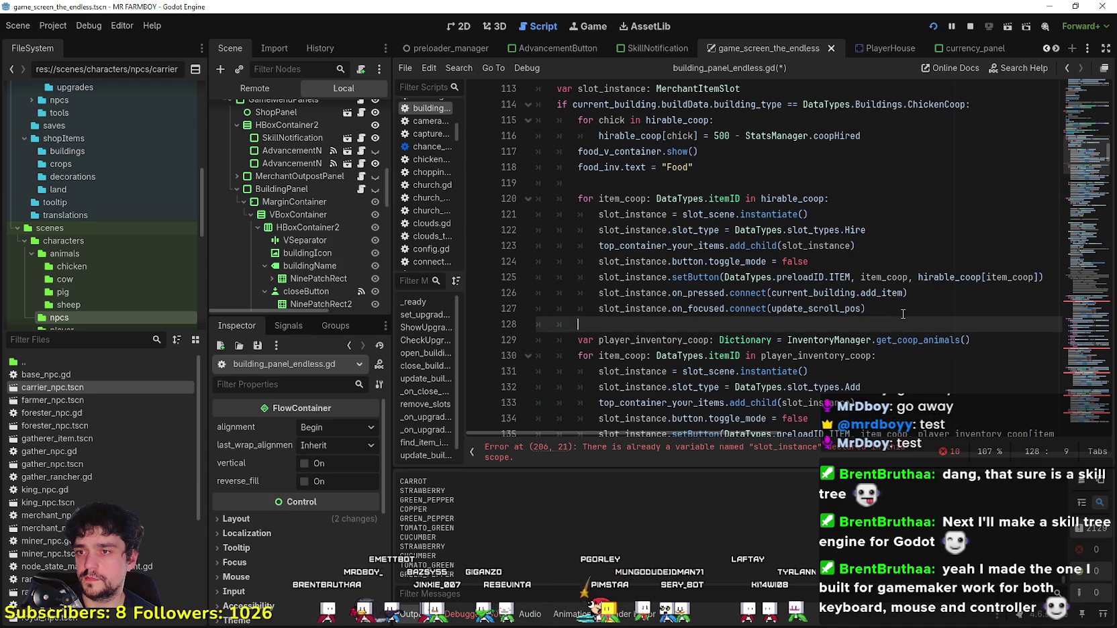
Step: Add a blank line between the coop food loop and the building-type match
scroll(903, 314, down, 4)
click(810, 294)
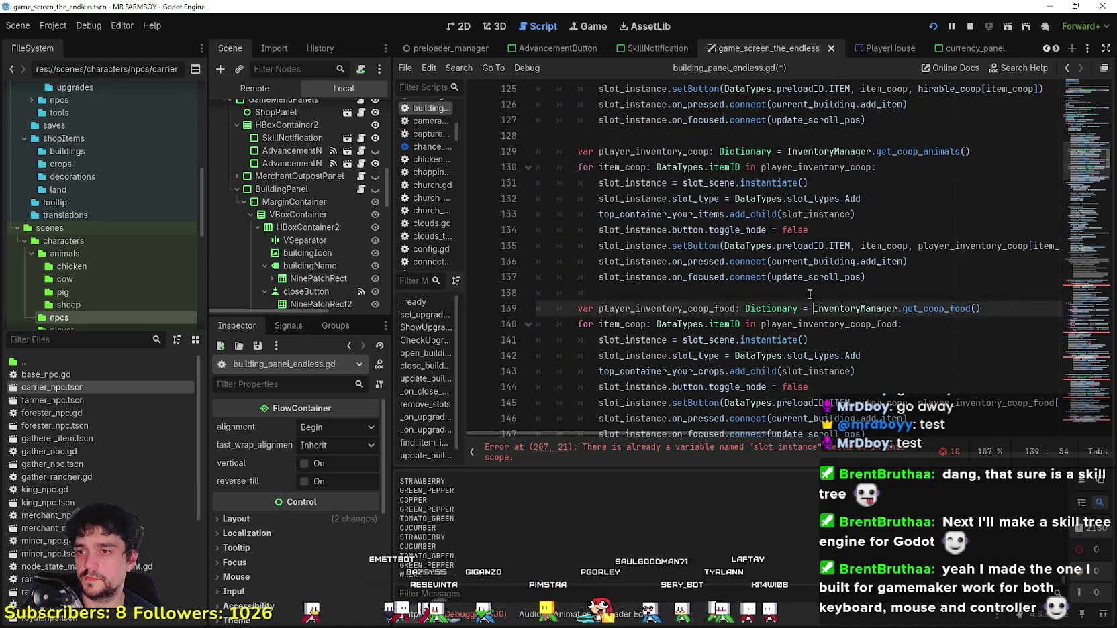
scroll(746, 304, down, 4)
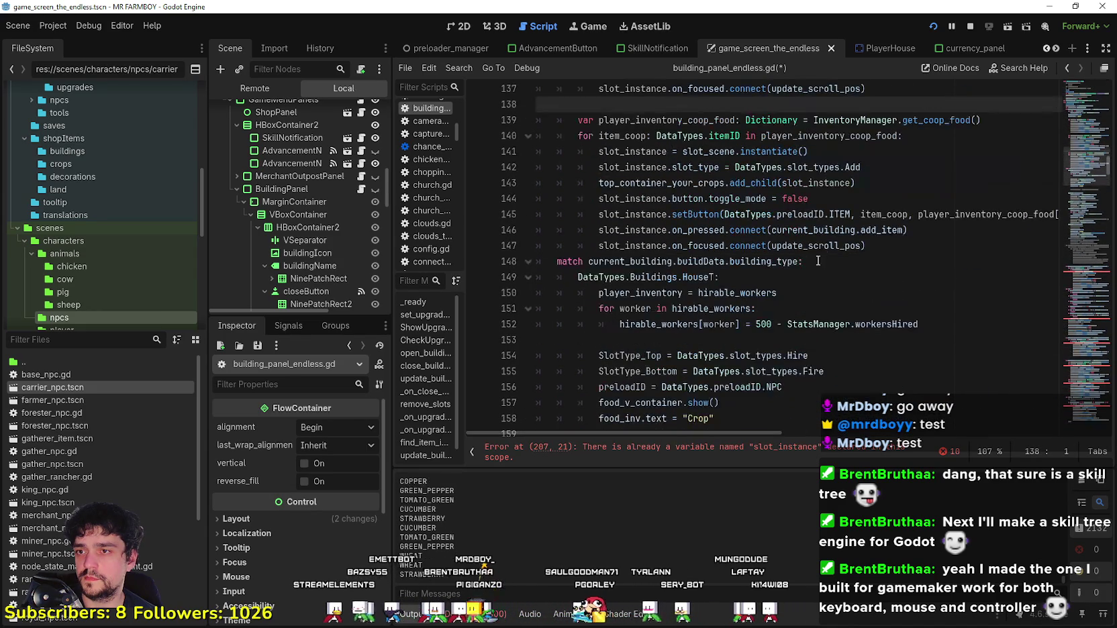
click(889, 248)
key(Return)
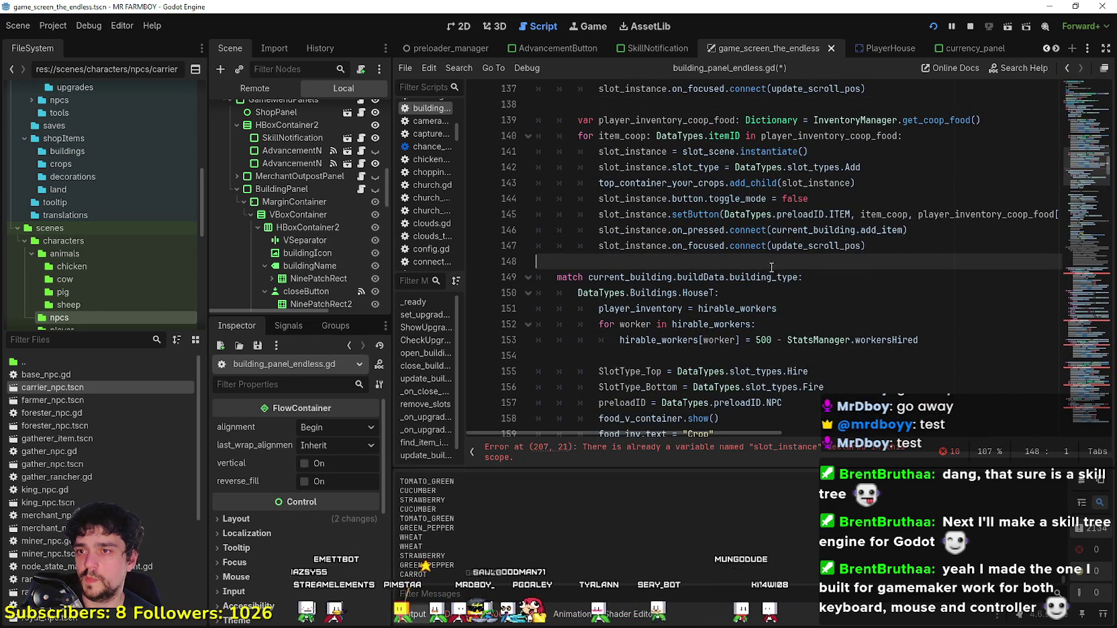
scroll(552, 162, down, 2)
click(552, 162)
mouse_move(553, 161)
mouse_down()
mouse_move(584, 277)
mouse_move(591, 232)
mouse_move(604, 258)
mouse_move(654, 265)
mouse_move(619, 194)
mouse_move(739, 194)
mouse_move(906, 151)
mouse_move(911, 229)
mouse_move(791, 234)
mouse_move(613, 137)
mouse_move(631, 154)
mouse_move(663, 171)
mouse_move(600, 96)
mouse_up()
Step: Extend the selection past line 303, then pull it back to end at line 279
scroll(912, 229, down, 10)
scroll(739, 208, down, 3)
scroll(618, 141, down, 12)
scroll(632, 134, down, 5)
mouse_move(674, 92)
mouse_down()
mouse_move(1000, 125)
mouse_move(993, 113)
mouse_up()
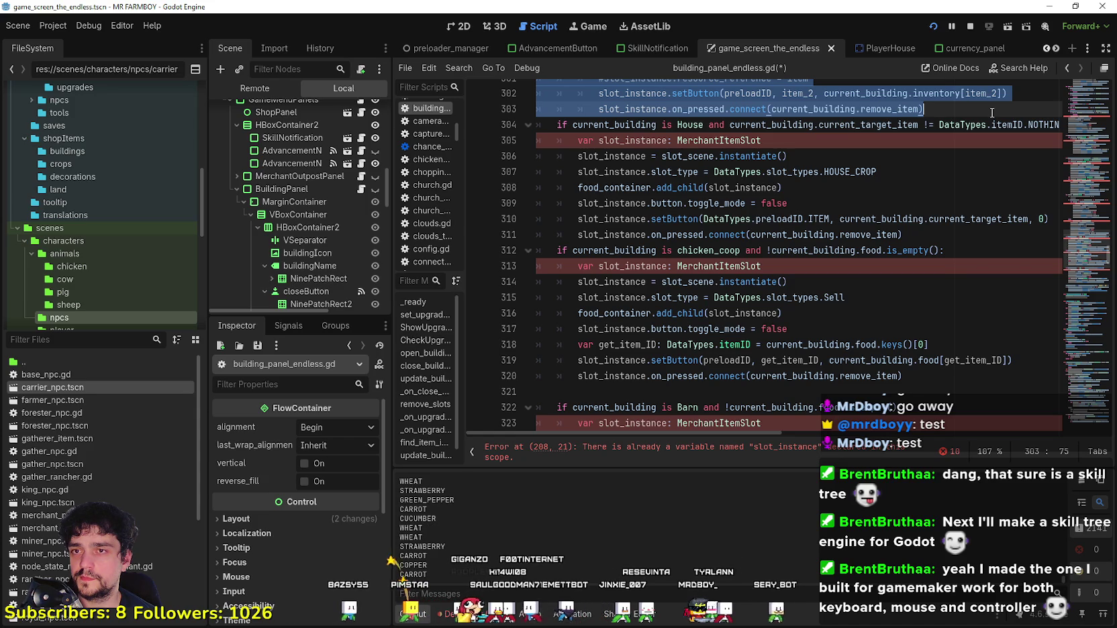
mouse_move(983, 120)
mouse_down()
mouse_move(1018, 246)
mouse_move(1006, 231)
mouse_move(985, 240)
mouse_move(973, 229)
mouse_move(952, 240)
mouse_move(948, 265)
mouse_move(947, 245)
mouse_move(840, 133)
mouse_move(853, 210)
mouse_up()
scroll(1018, 246, down, 3)
scroll(1006, 231, up, 3)
scroll(985, 240, down, 5)
scroll(975, 230, down, 1)
scroll(968, 233, up, 6)
scroll(948, 265, up, 11)
scroll(852, 211, up, 1)
mouse_move(817, 254)
mouse_down()
mouse_move(688, 143)
mouse_move(638, 167)
mouse_move(587, 223)
mouse_move(591, 94)
mouse_move(604, 77)
mouse_move(617, 139)
mouse_move(598, 79)
mouse_move(585, 228)
mouse_move(594, 133)
mouse_move(671, 440)
mouse_move(806, 134)
mouse_move(918, 197)
mouse_up()
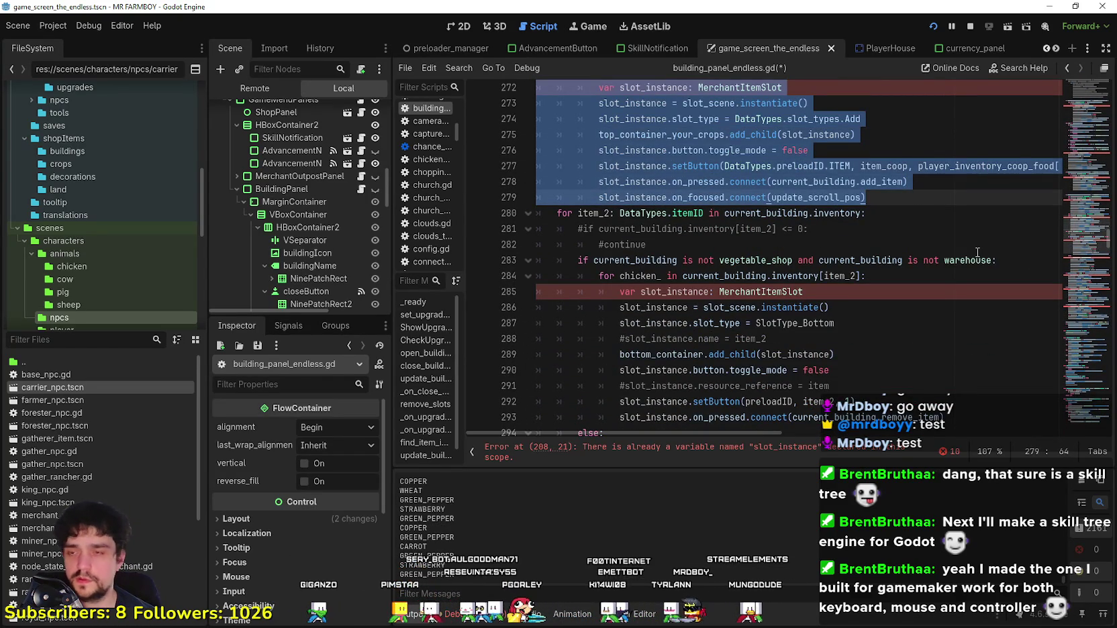
Step: Comment out the selected old coop loop with Ctrl+K and scan down to line 331
key(ctrl+k)
click(861, 247)
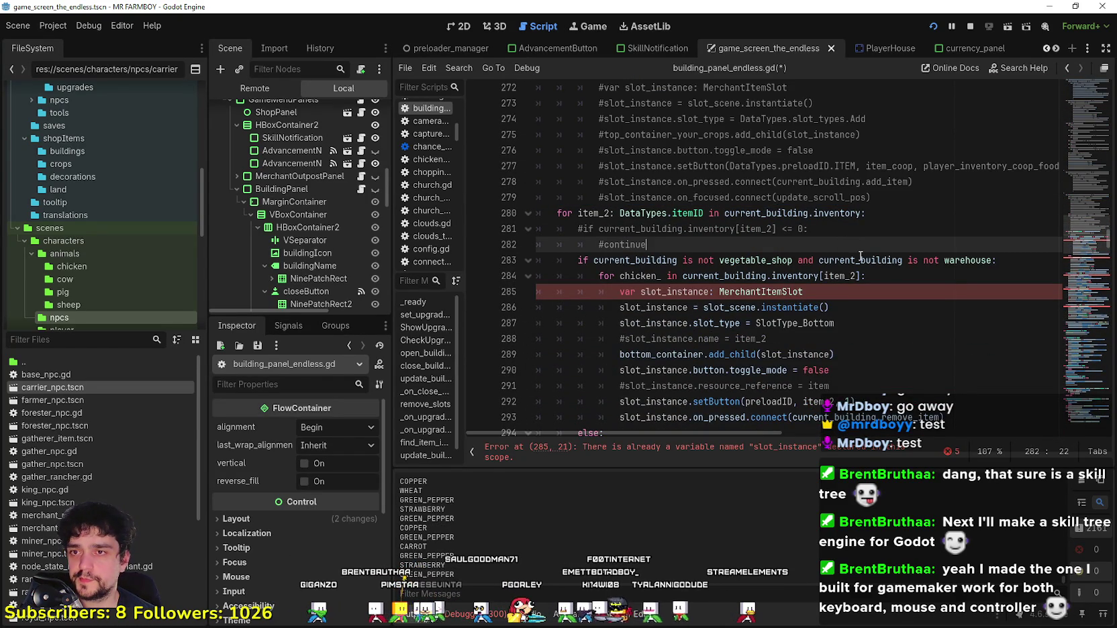
click(844, 354)
scroll(846, 358, down, 3)
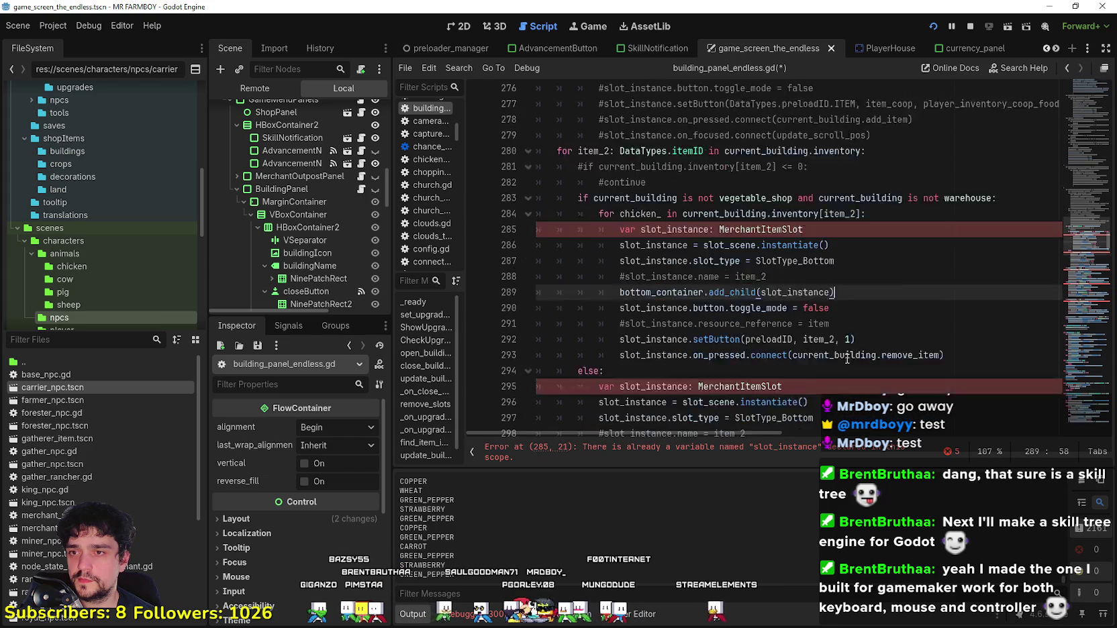
click(624, 150)
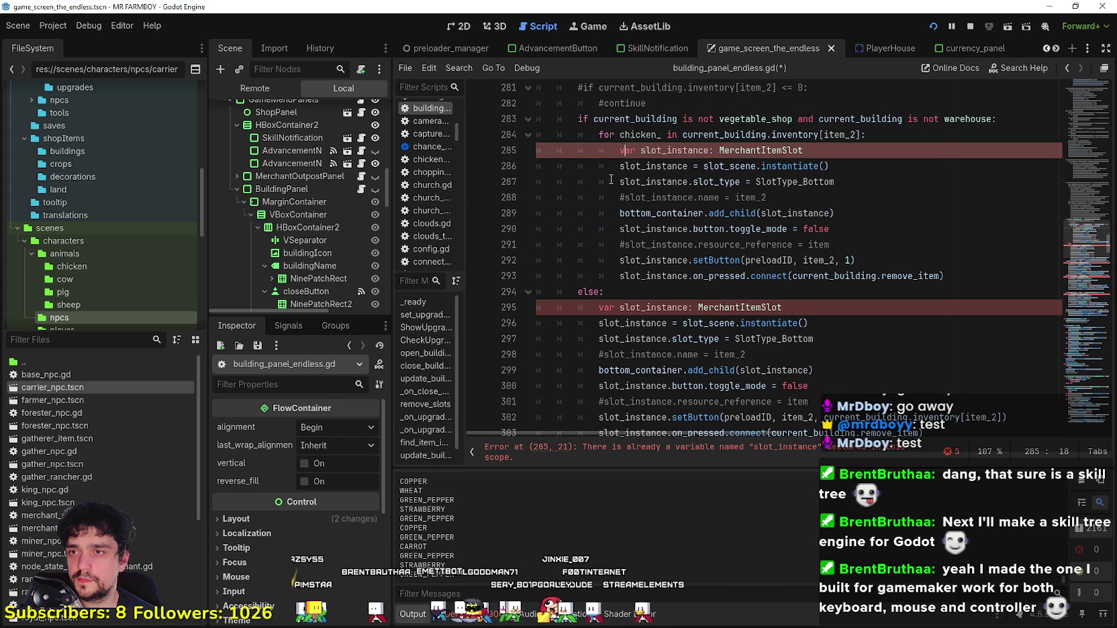
scroll(674, 297, down, 2)
click(674, 292)
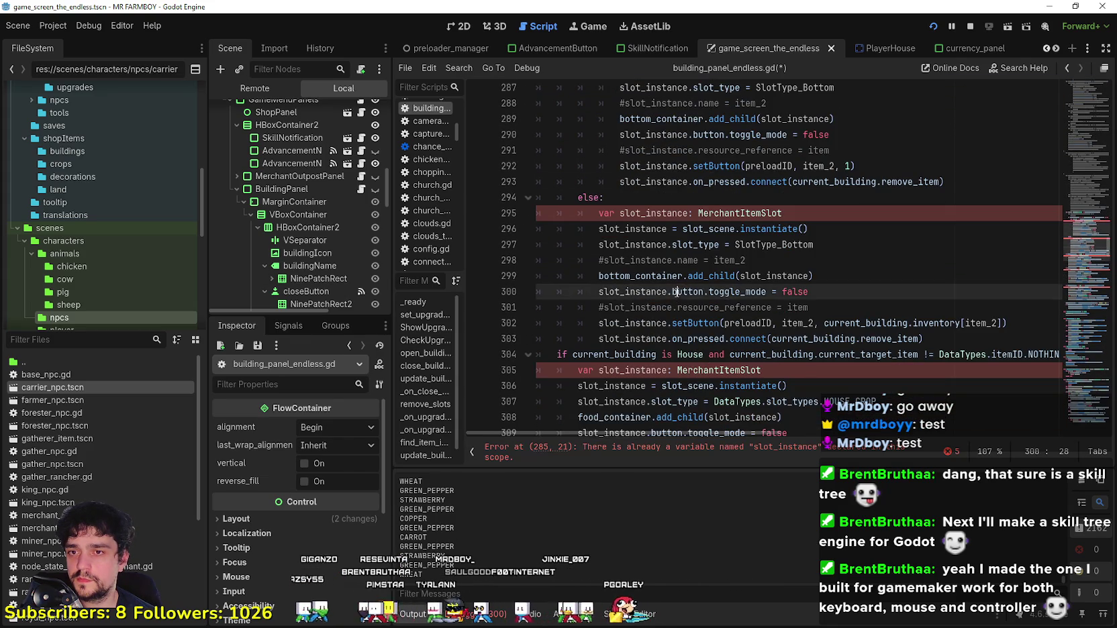
scroll(674, 292, down, 2)
click(673, 287)
scroll(673, 287, down, 3)
click(663, 284)
scroll(658, 283, down, 3)
click(642, 307)
scroll(643, 310, down, 2)
click(706, 244)
scroll(706, 324, down, 1)
scroll(706, 324, up, 4)
click(570, 326)
Step: Prefix # to the duplicate slot_instance declarations on lines 313, 305 and 295
click(579, 166)
text(#)
scroll(601, 261, up, 2)
scroll(601, 261, up, 2)
click(582, 276)
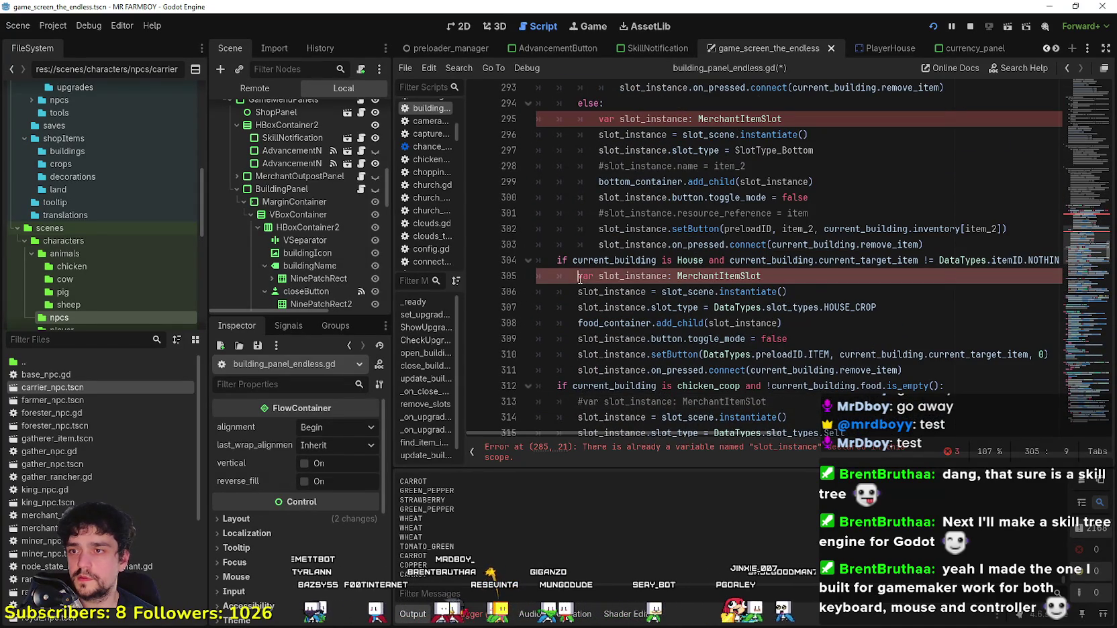
text(#)
scroll(588, 253, up, 3)
click(592, 262)
text(#)
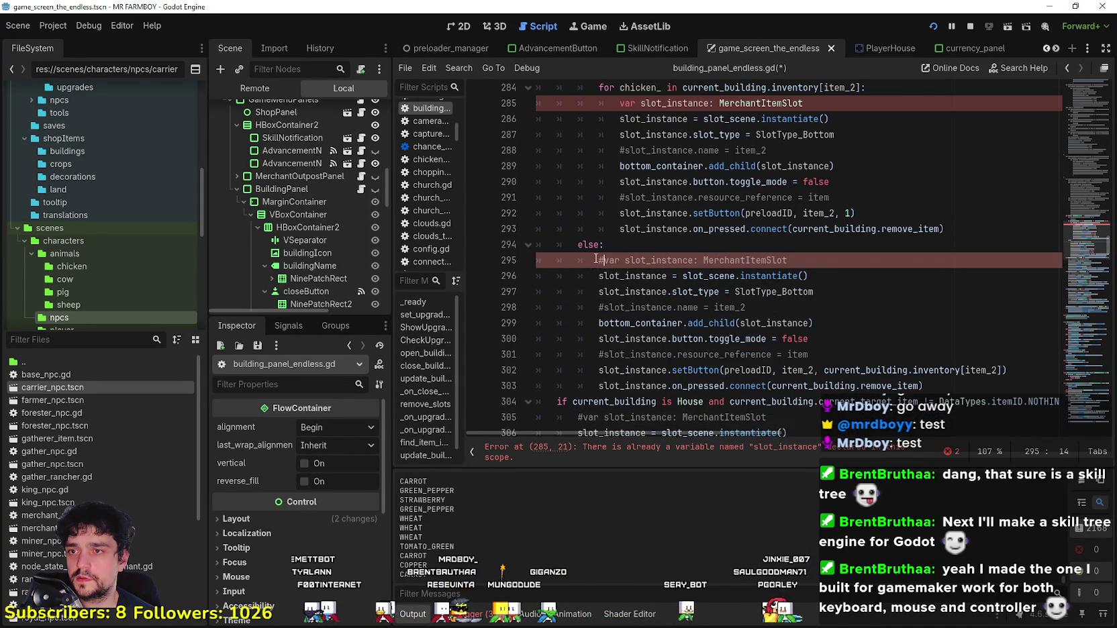
scroll(603, 255, up, 3)
click(613, 247)
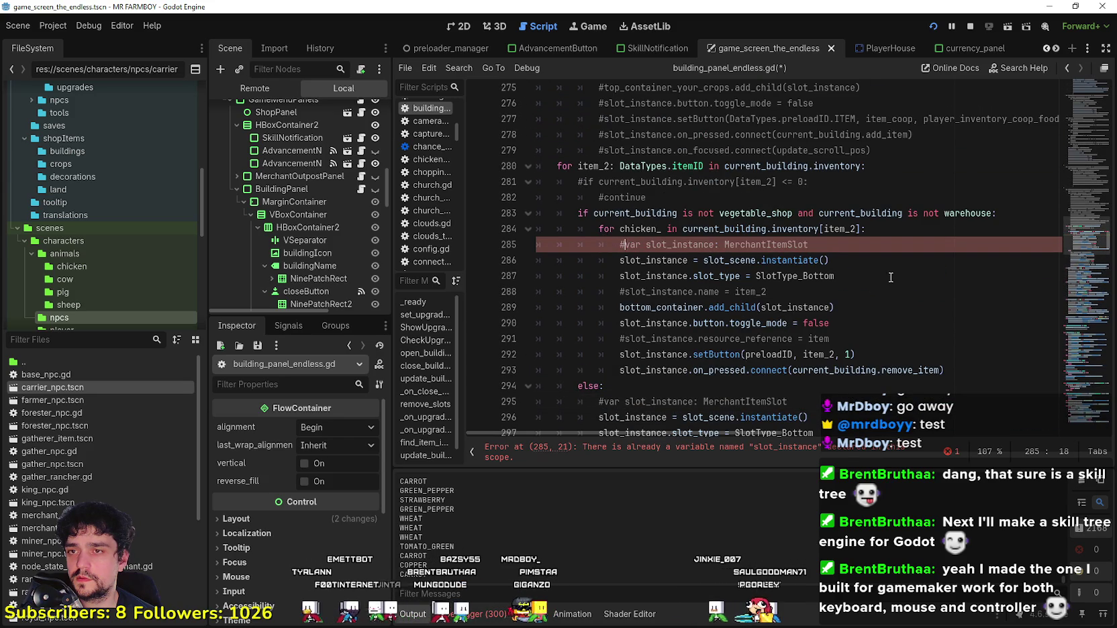
Step: Select the undeclared SlotType_Bottom in line 287's slot_type assignment
click(890, 278)
drag(862, 285, 598, 277)
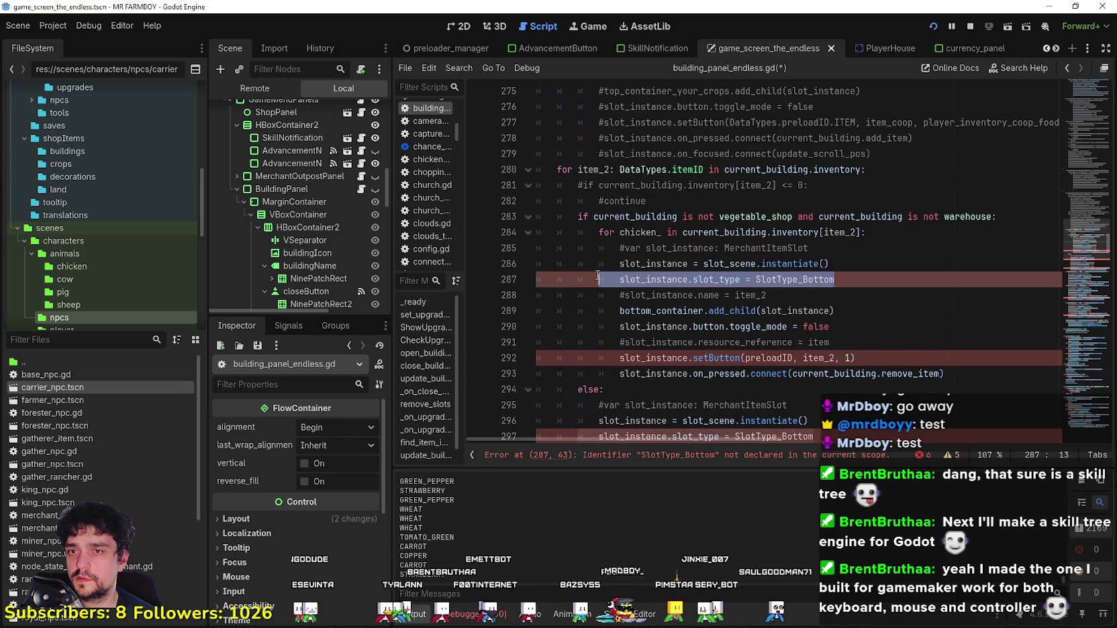
double_click(781, 281)
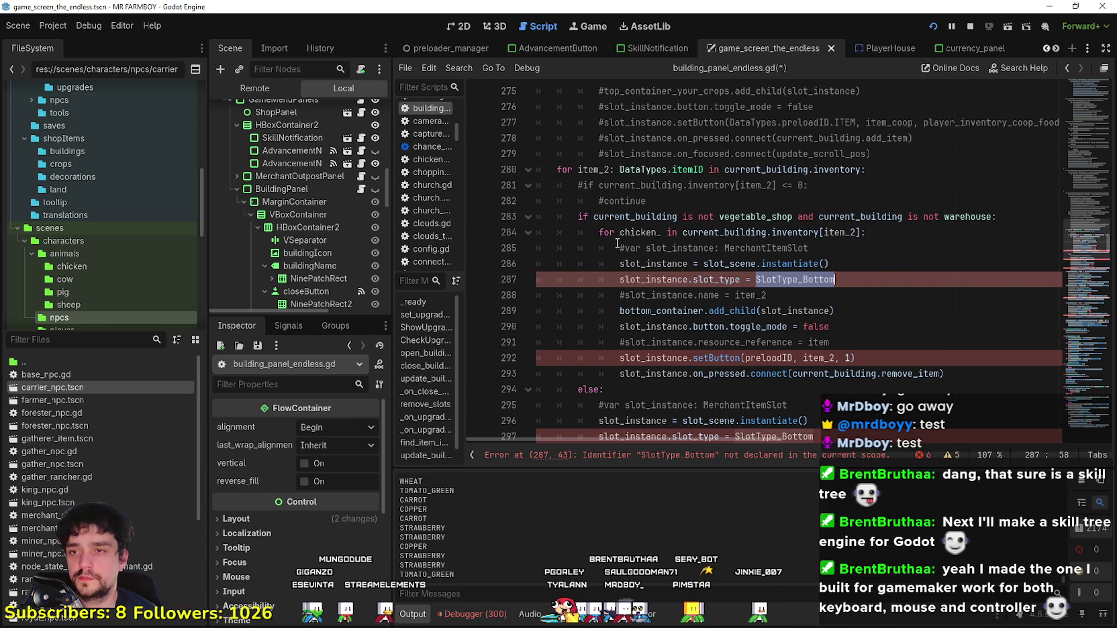
click(619, 281)
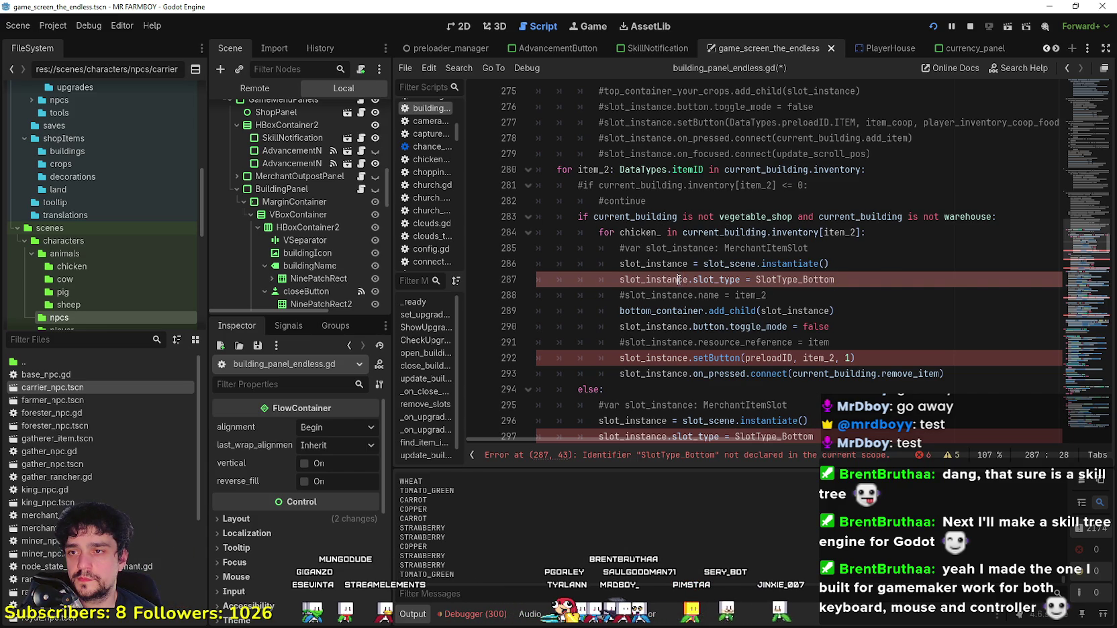
click(878, 281)
scroll(874, 282, down, 3)
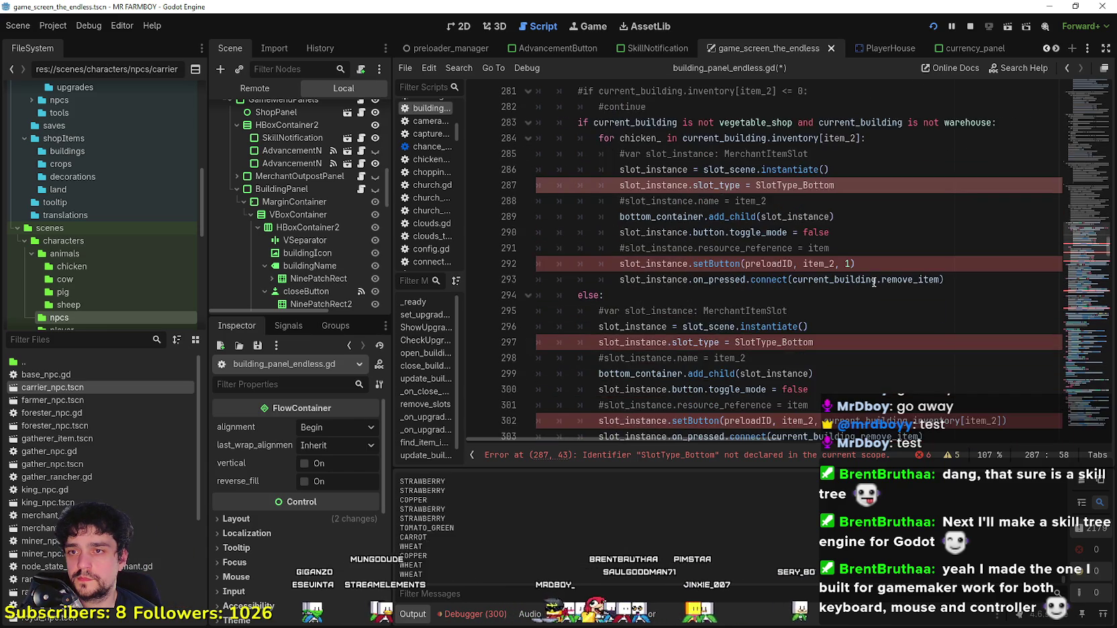
scroll(874, 282, down, 3)
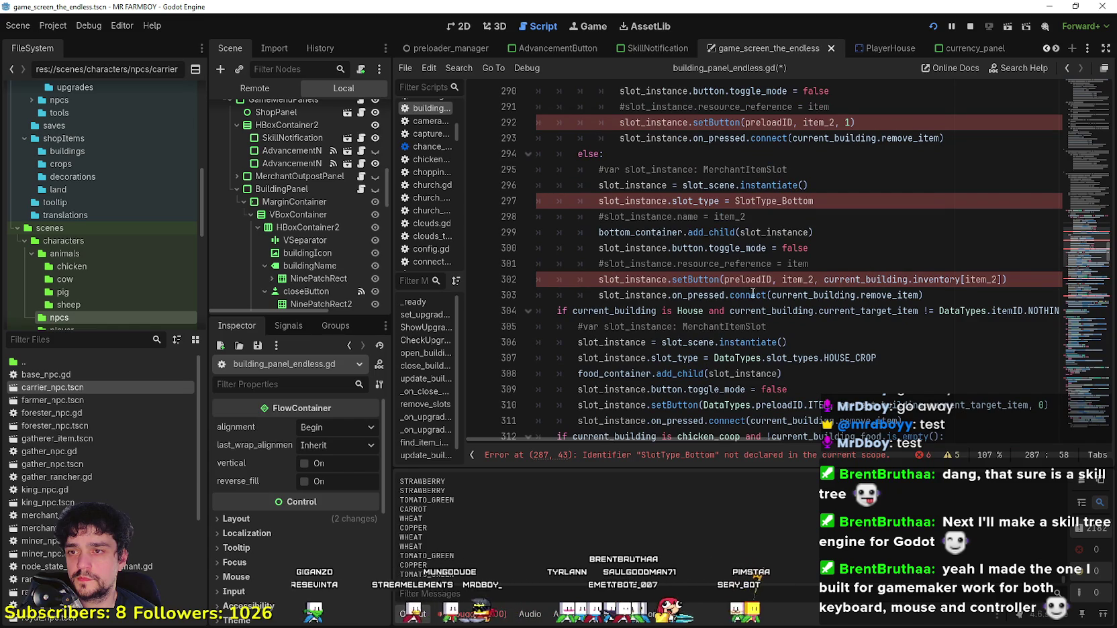
double_click(940, 280)
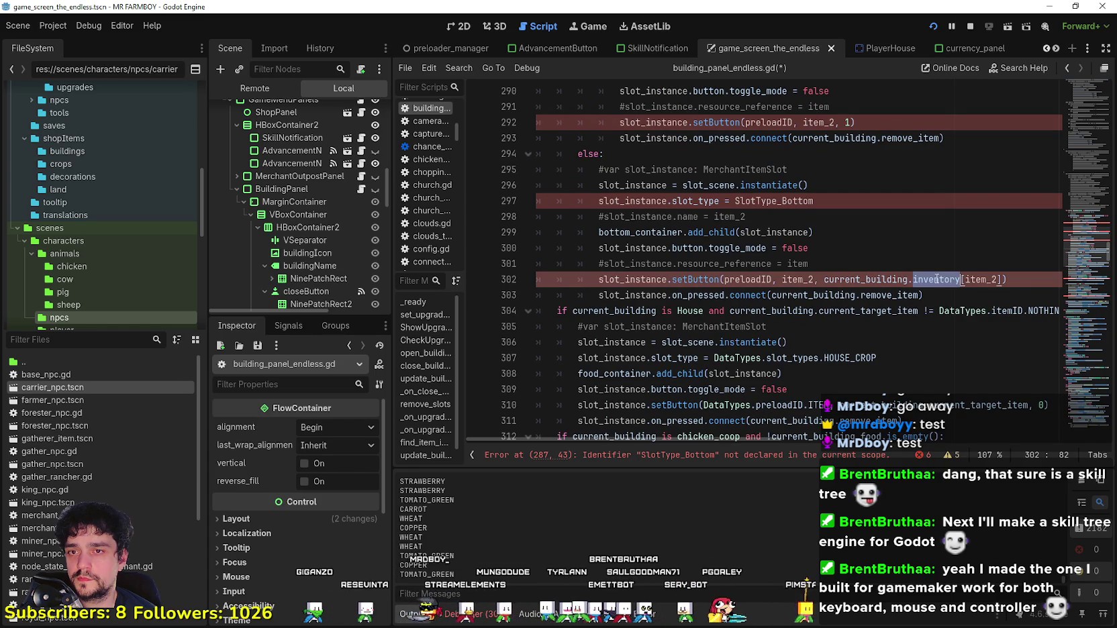
double_click(981, 279)
click(740, 264)
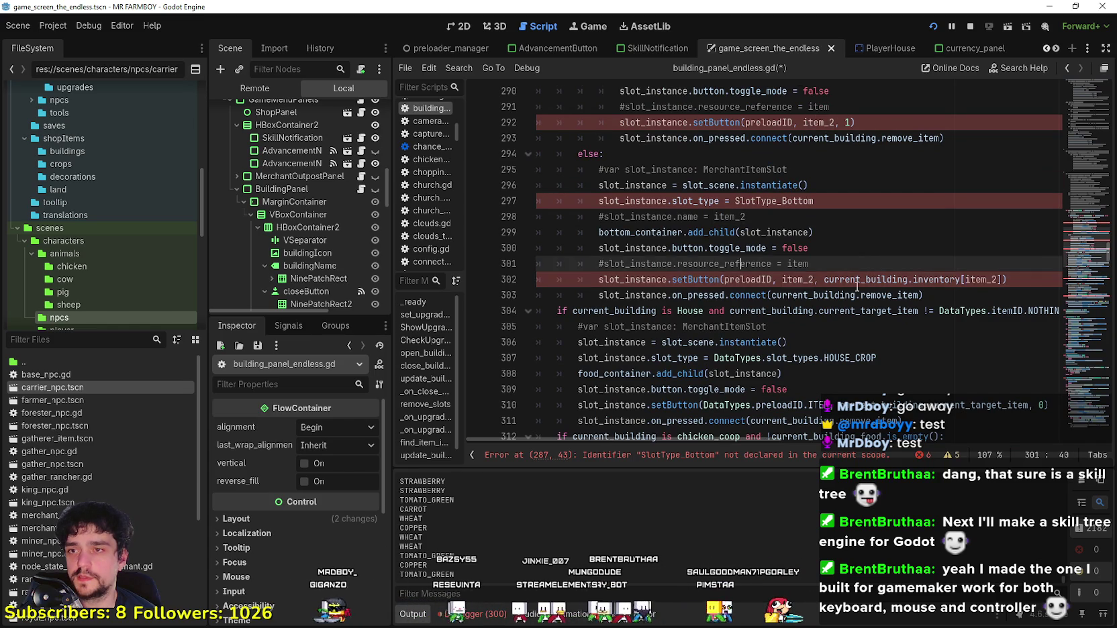
scroll(855, 282, down, 7)
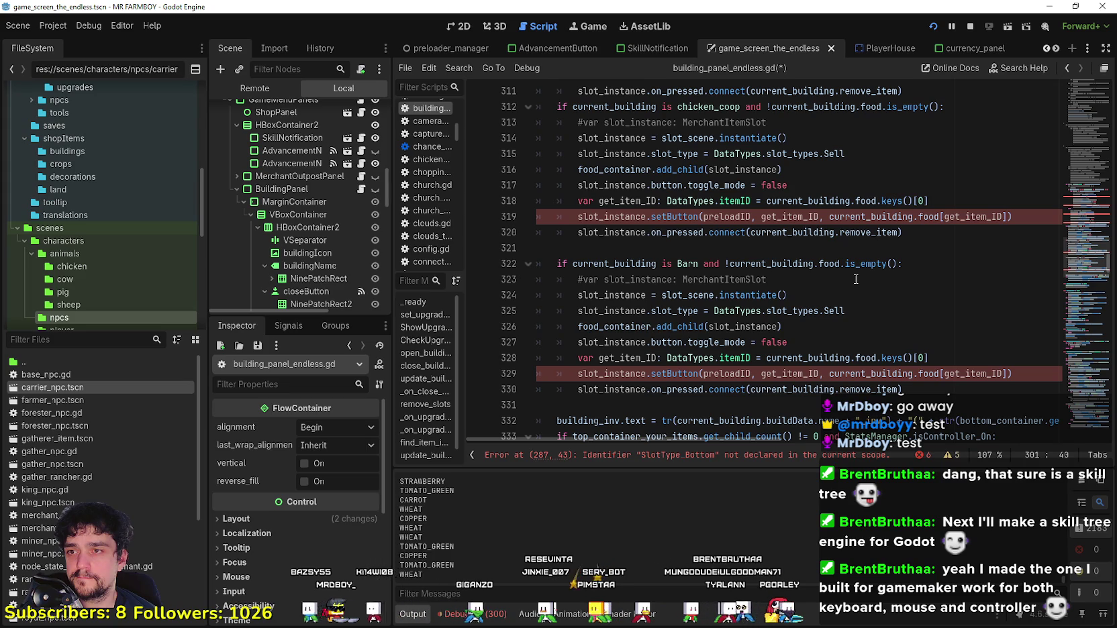
scroll(855, 279, up, 2)
scroll(853, 274, up, 13)
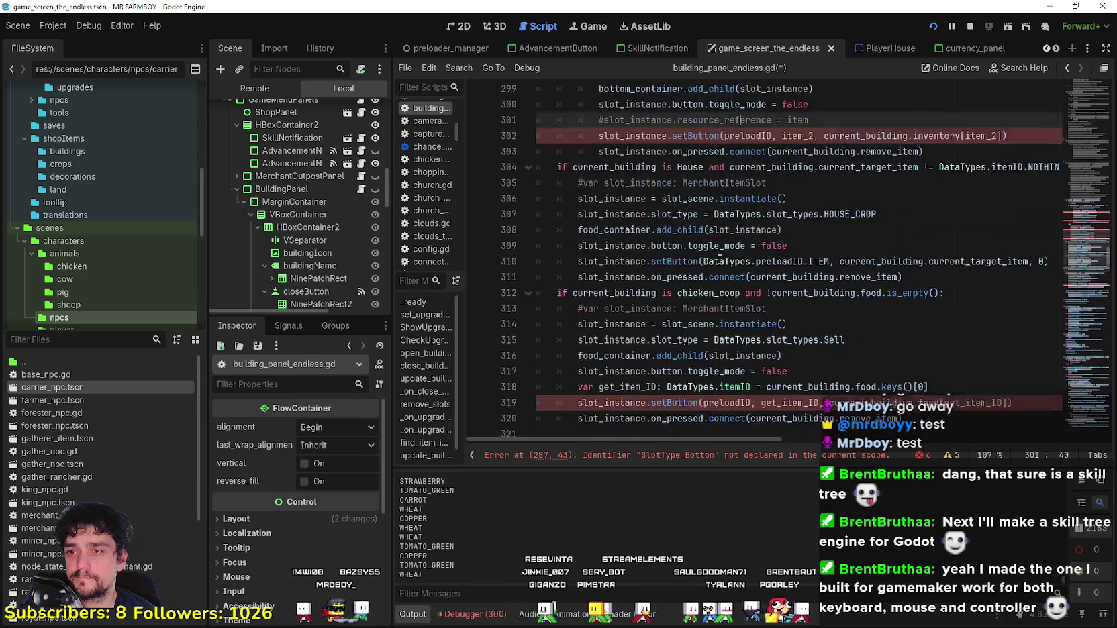
scroll(715, 261, up, 1)
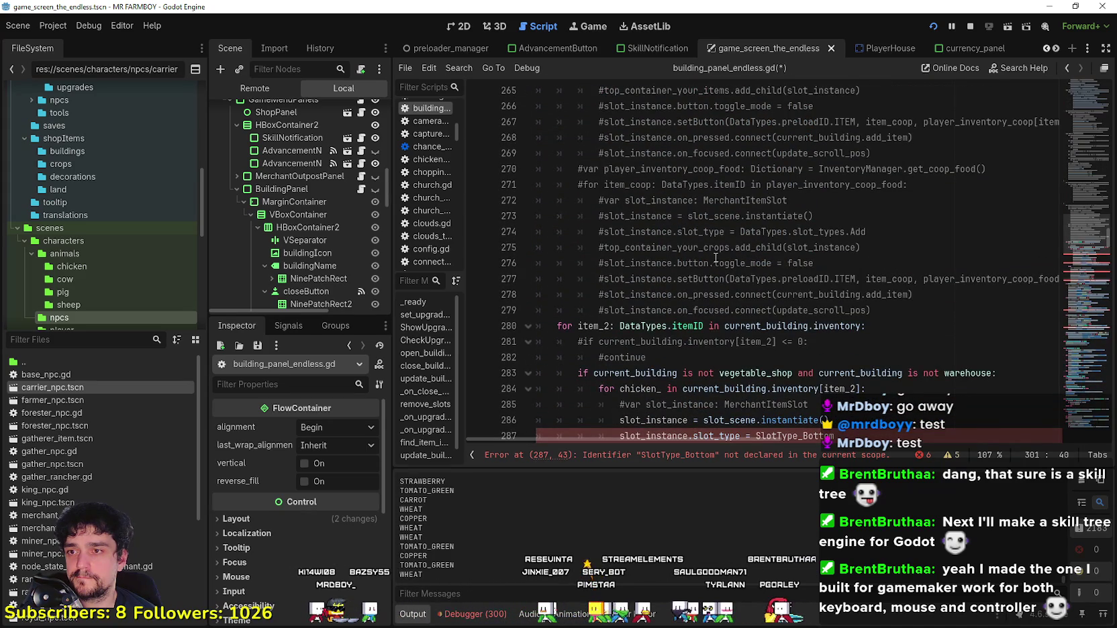
scroll(597, 230, down, 3)
drag(862, 184, 562, 184)
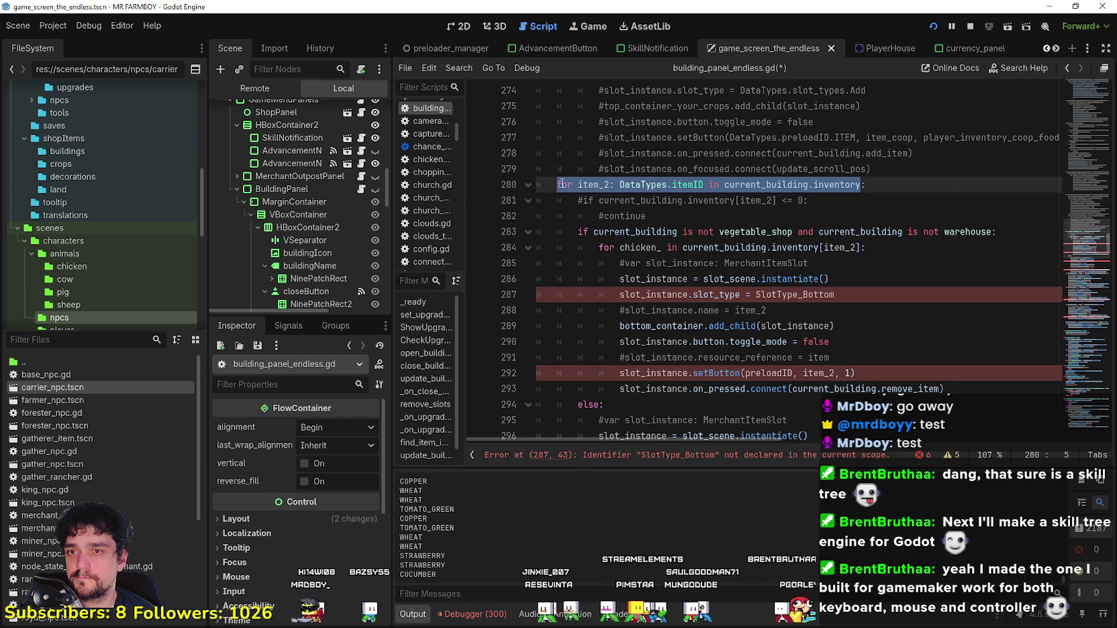
scroll(669, 232, down, 4)
scroll(739, 253, up, 8)
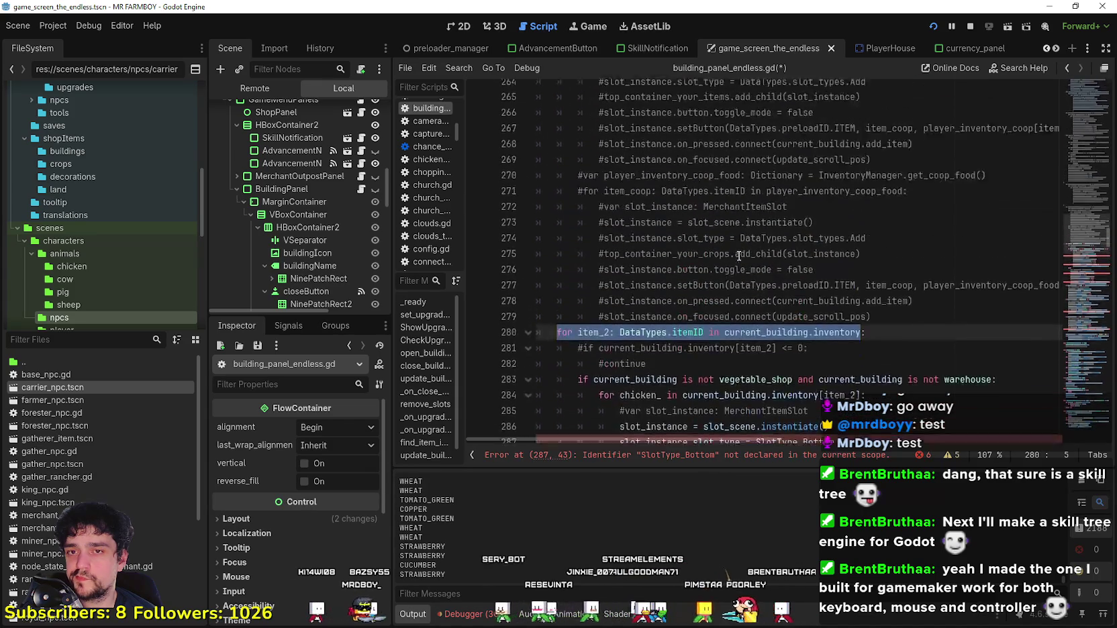
scroll(739, 245, up, 5)
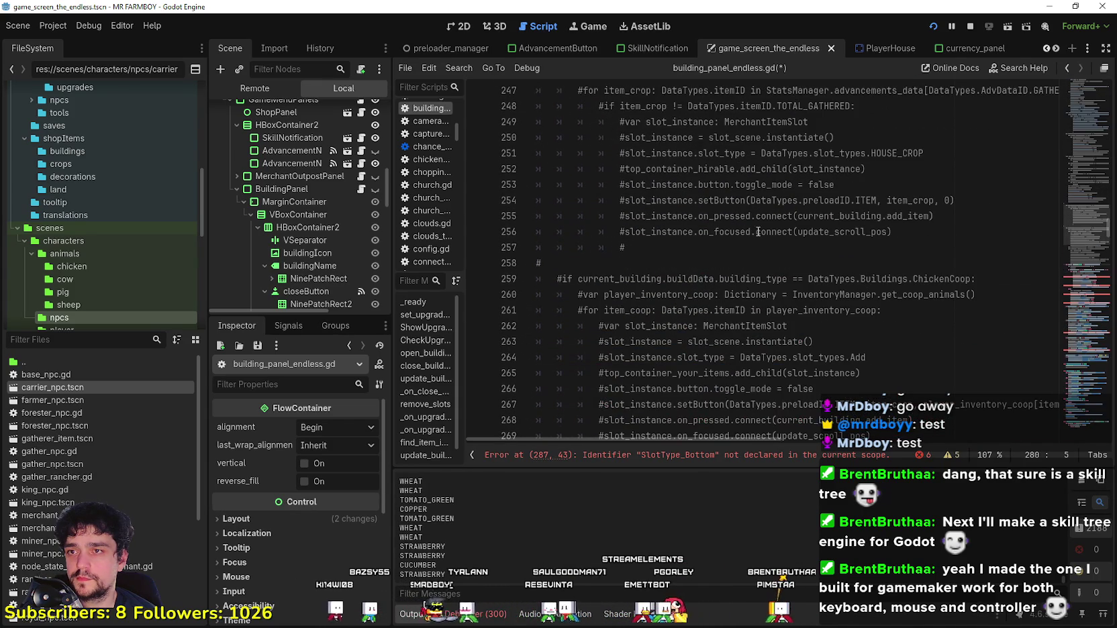
scroll(1079, 325, down, 11)
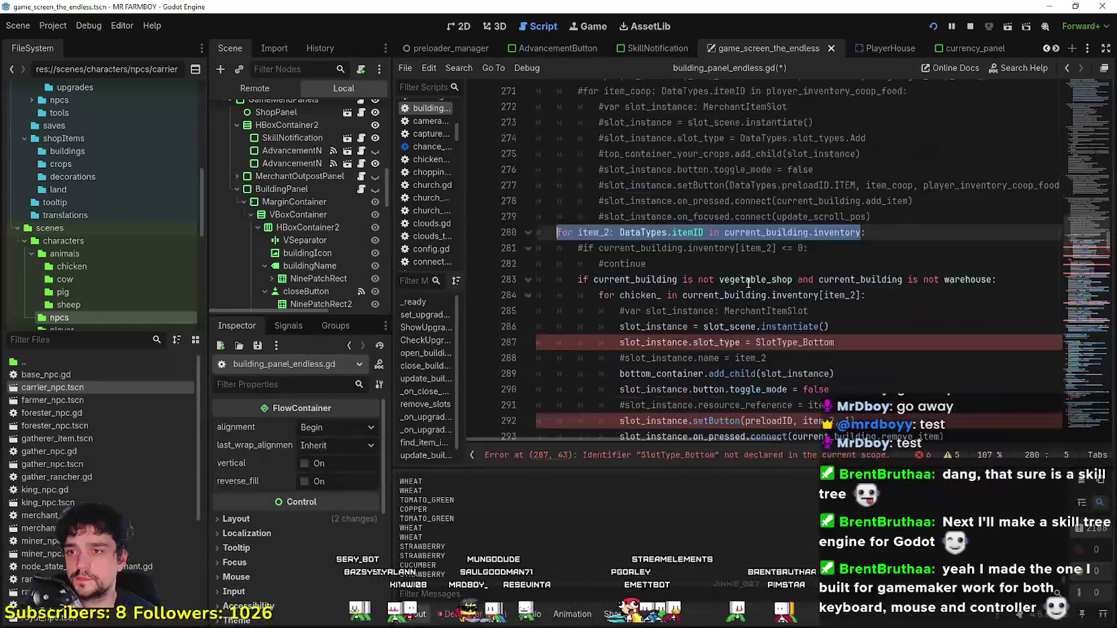
click(693, 279)
scroll(689, 250, up, 2)
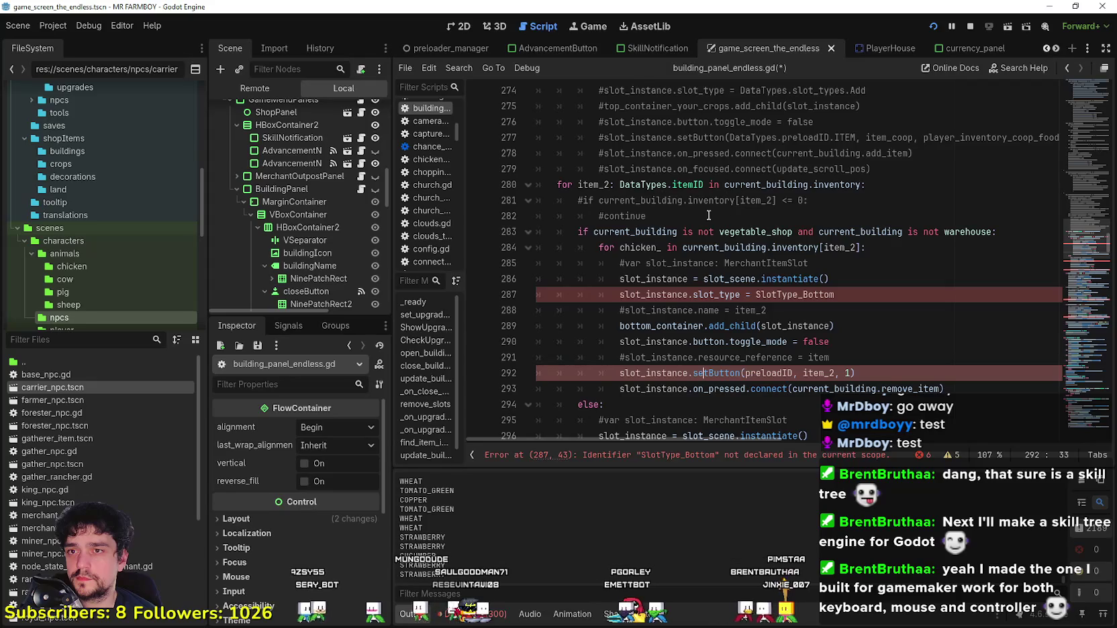
scroll(671, 228, up, 8)
scroll(544, 243, down, 7)
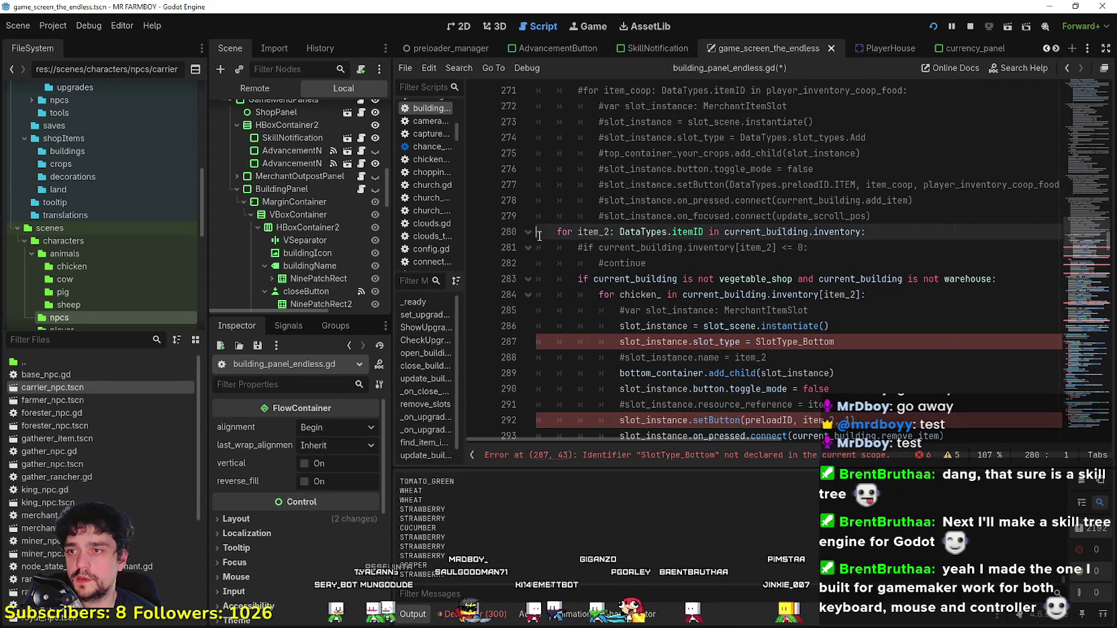
drag(539, 236, 685, 263)
scroll(685, 266, down, 2)
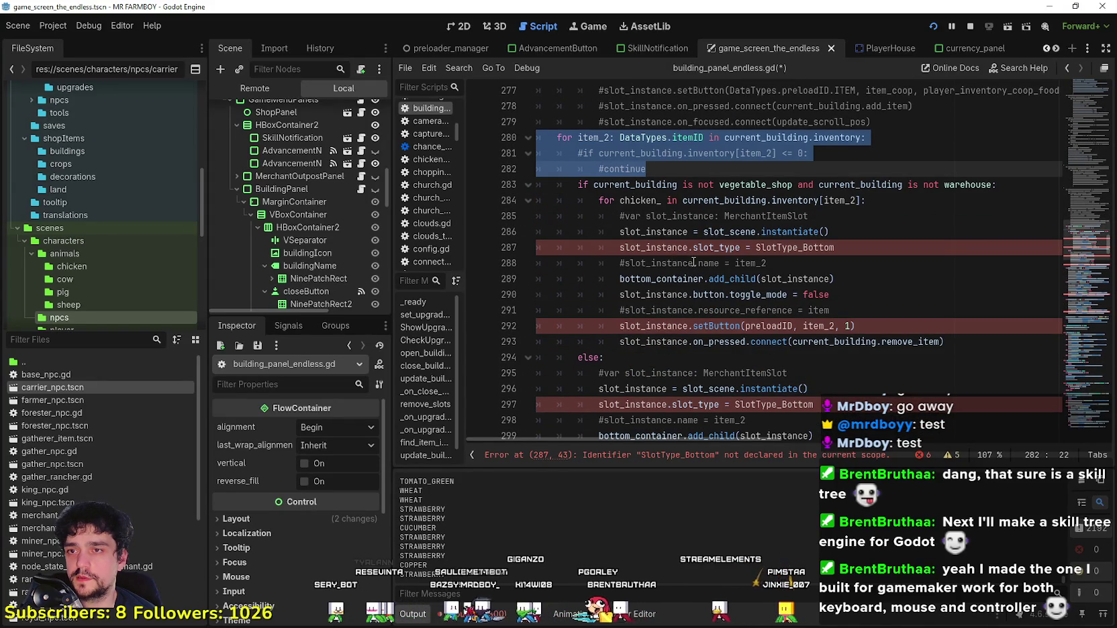
click(696, 263)
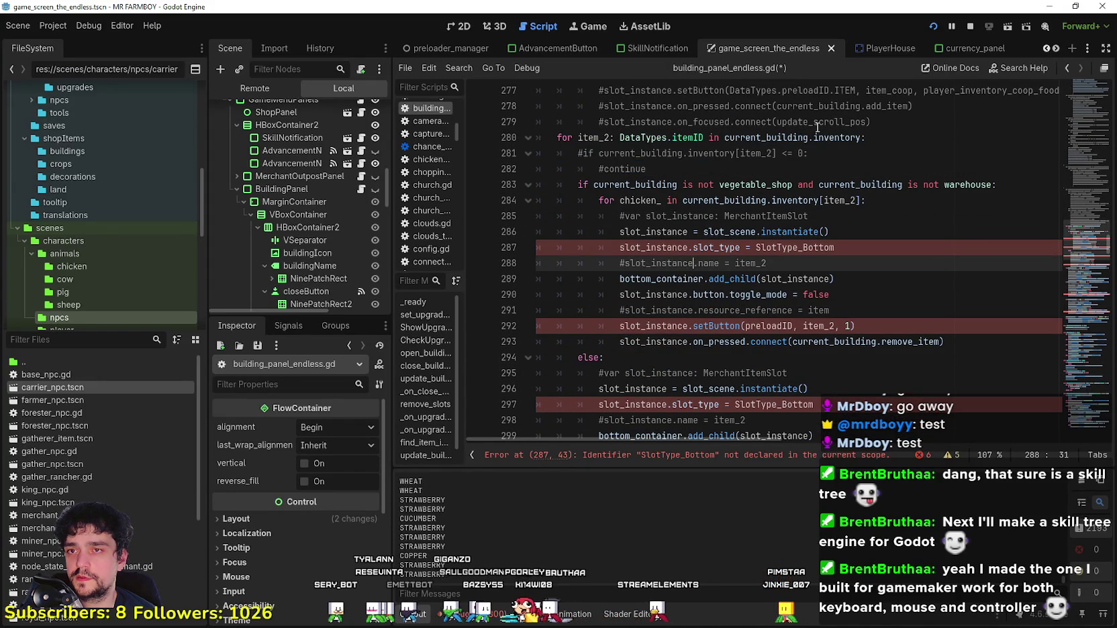
double_click(830, 134)
mouse_move(545, 138)
mouse_down()
mouse_move(631, 255)
mouse_move(654, 125)
mouse_move(683, 247)
mouse_move(739, 296)
mouse_move(712, 111)
mouse_move(708, 173)
mouse_move(1007, 249)
mouse_move(1023, 152)
mouse_up()
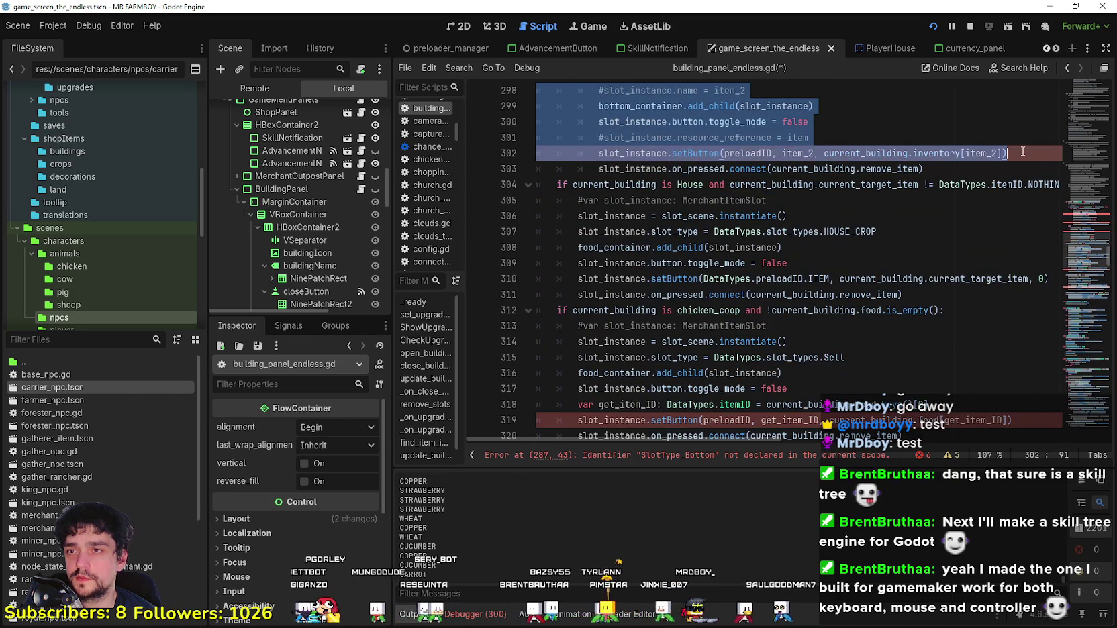
Step: Drag-select the old slot code from line 280, starting at the item loop, scrolling downward
mouse_move(925, 169)
mouse_down()
mouse_move(599, 169)
mouse_move(599, 121)
mouse_move(603, 252)
mouse_move(595, 100)
mouse_move(591, 258)
mouse_move(611, 309)
mouse_move(531, 265)
mouse_move(537, 360)
mouse_move(527, 282)
mouse_move(515, 299)
mouse_up()
mouse_move(607, 298)
mouse_down()
mouse_move(564, 296)
mouse_move(564, 321)
mouse_move(551, 185)
mouse_move(522, 160)
mouse_move(537, 170)
mouse_up()
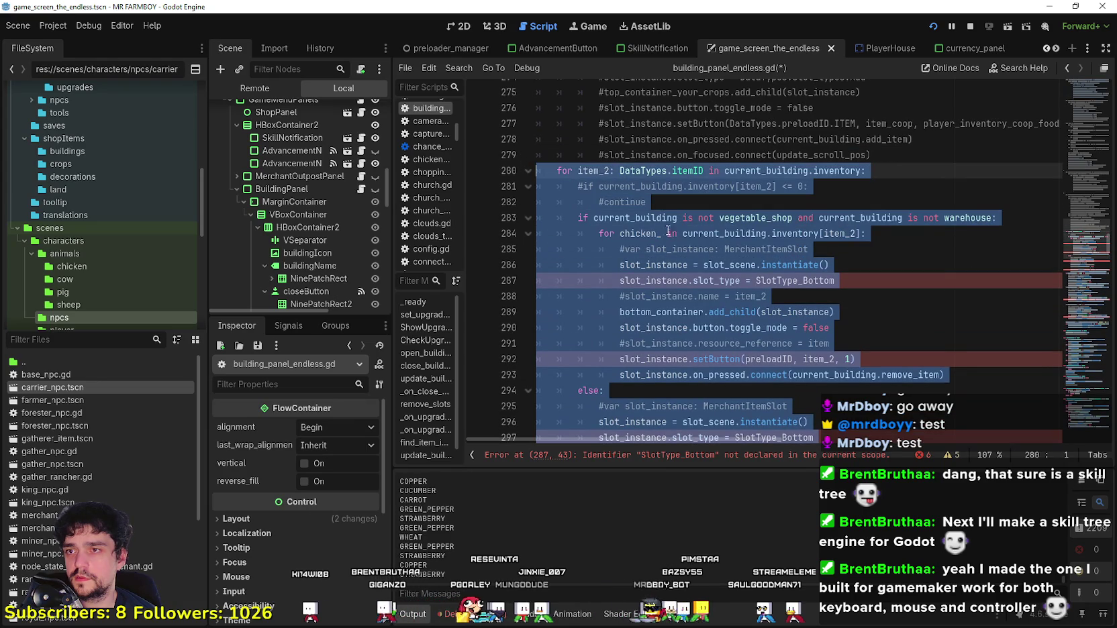
scroll(666, 256, down, 10)
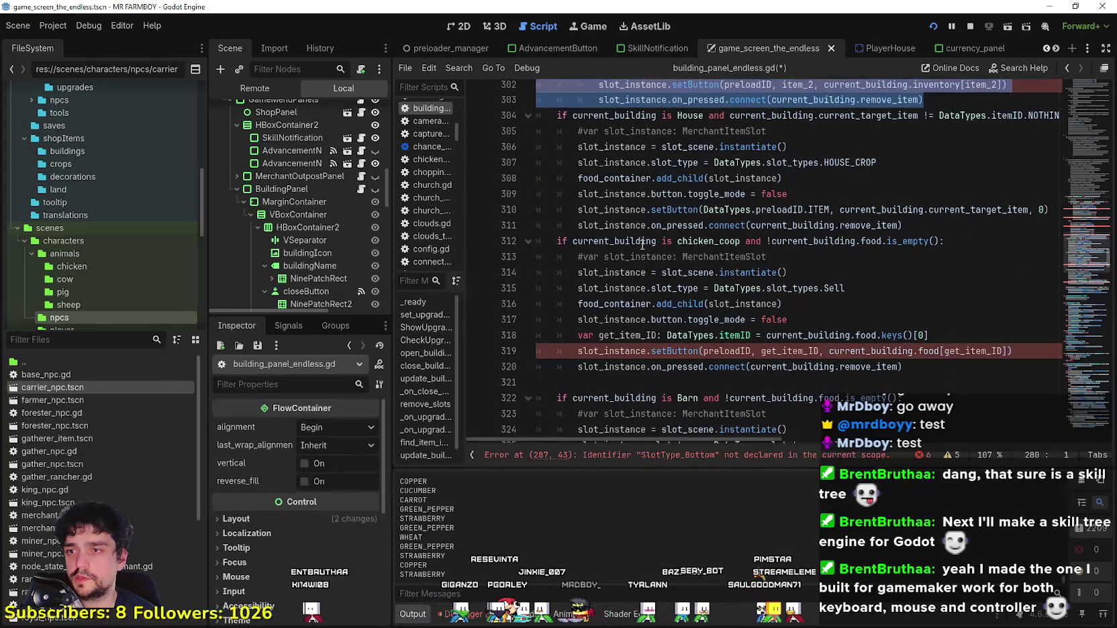
click(665, 139)
click(677, 155)
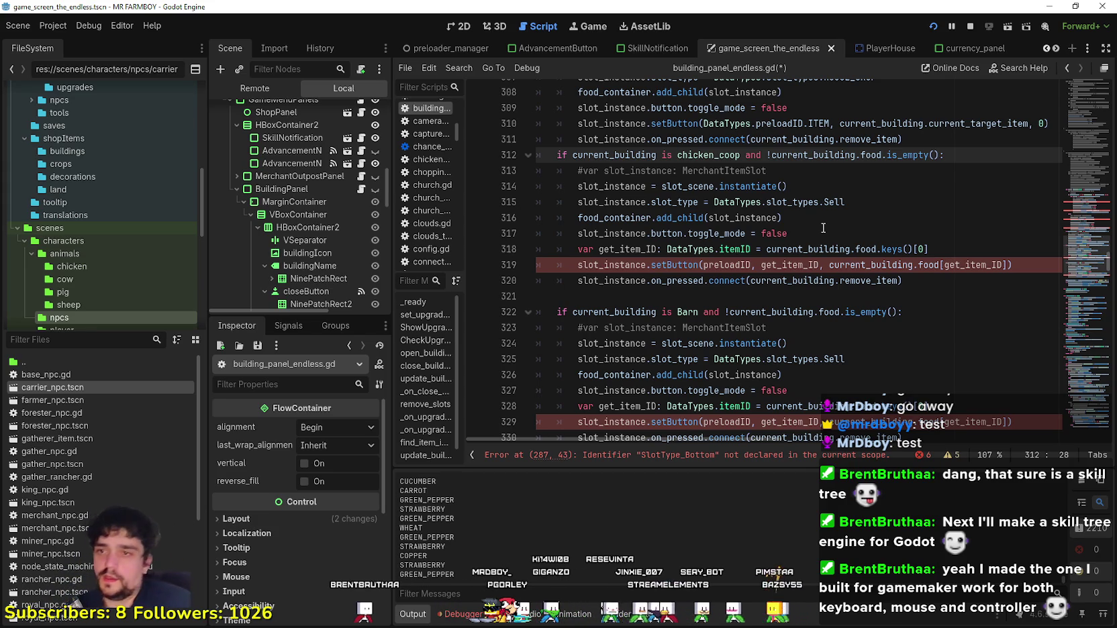
scroll(820, 230, up, 10)
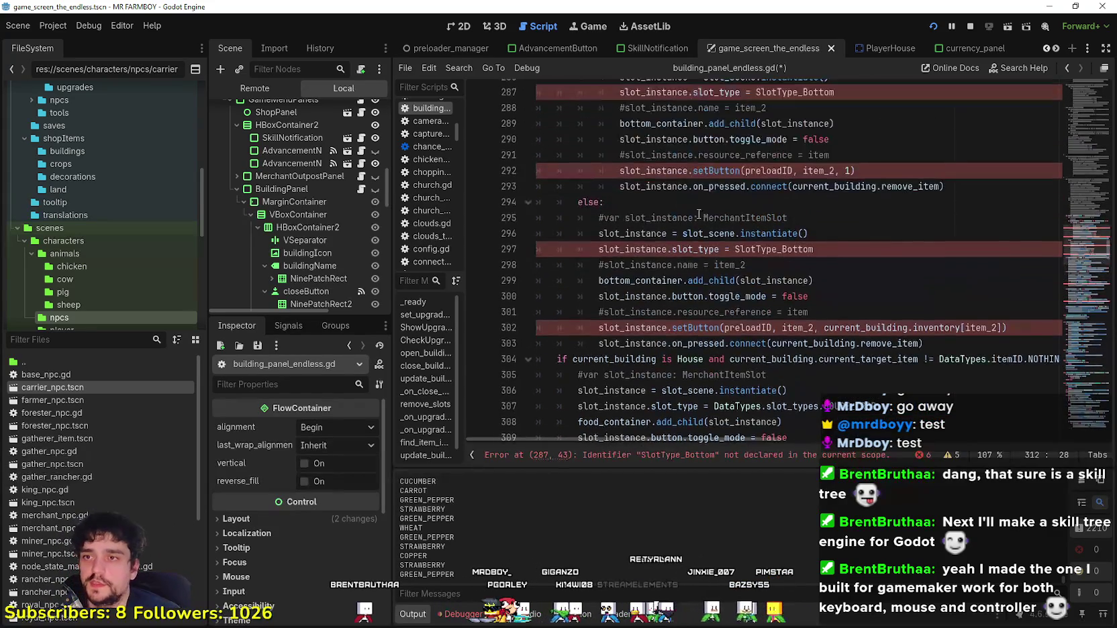
mouse_move(557, 123)
mouse_down()
mouse_move(671, 144)
mouse_move(691, 248)
mouse_up()
click(688, 202)
mouse_move(544, 124)
mouse_down()
mouse_move(739, 316)
mouse_move(773, 201)
mouse_move(773, 94)
mouse_move(791, 188)
mouse_move(779, 201)
mouse_move(725, 98)
mouse_move(810, 141)
mouse_move(758, 144)
mouse_move(751, 136)
mouse_move(927, 189)
mouse_move(950, 190)
mouse_move(948, 176)
mouse_move(965, 182)
mouse_up()
scroll(779, 201, down, 5)
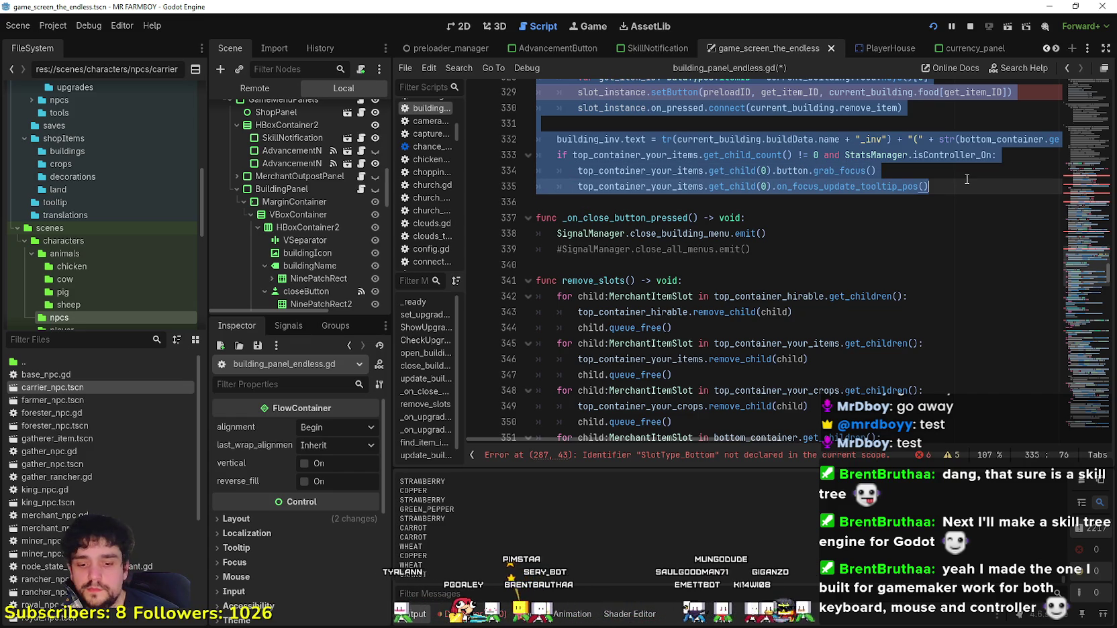
Step: Comment out the selected lines 280–335 with Ctrl+K
key(ctrl+k)
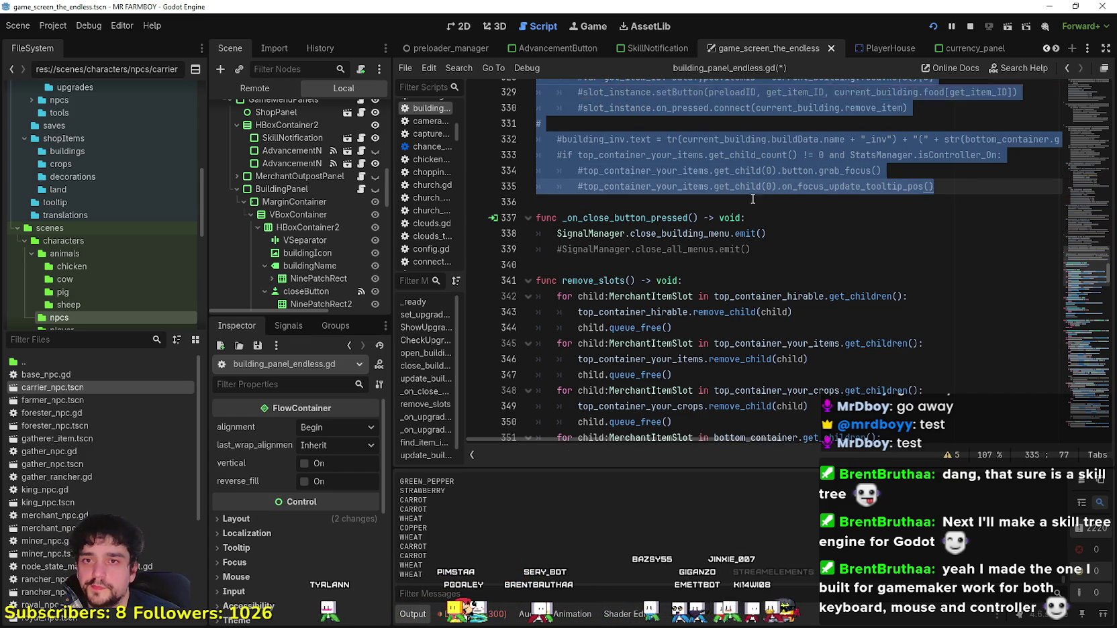
scroll(702, 285, up, 15)
scroll(701, 285, up, 12)
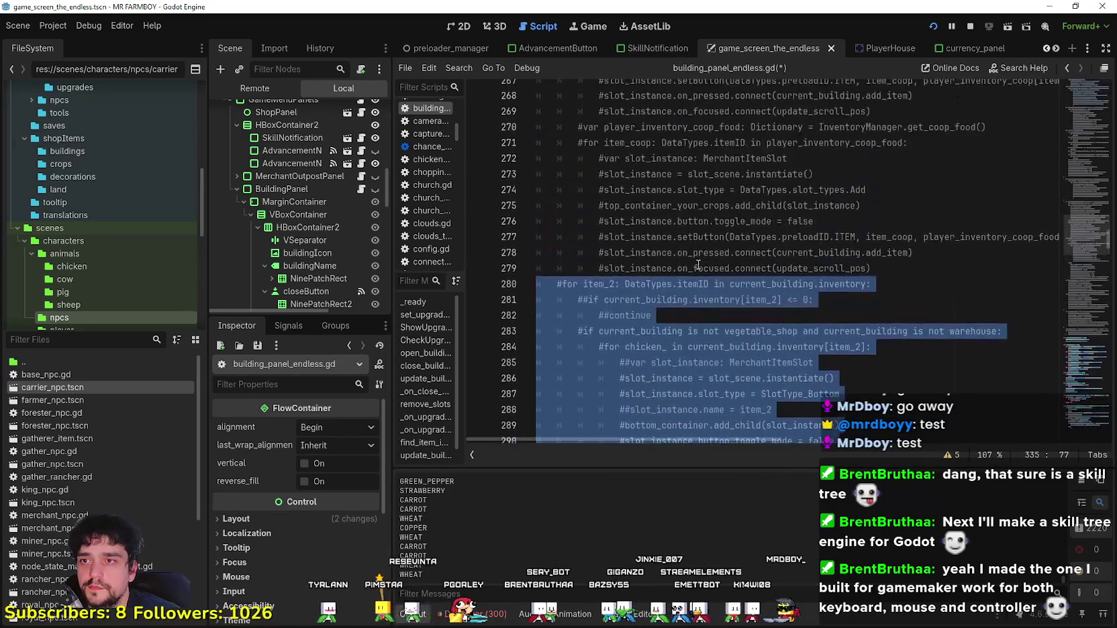
mouse_move(1093, 222)
mouse_down()
mouse_move(1092, 161)
mouse_move(1099, 268)
mouse_up()
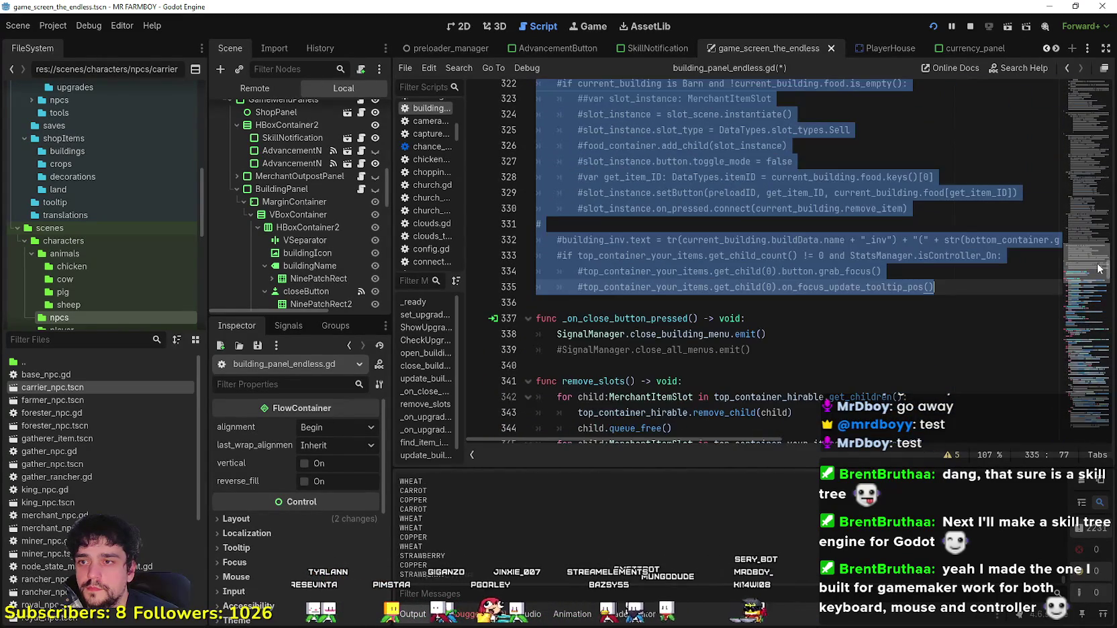
Step: Remove the # before building_inv.text on line 332, then undo two edits
click(560, 240)
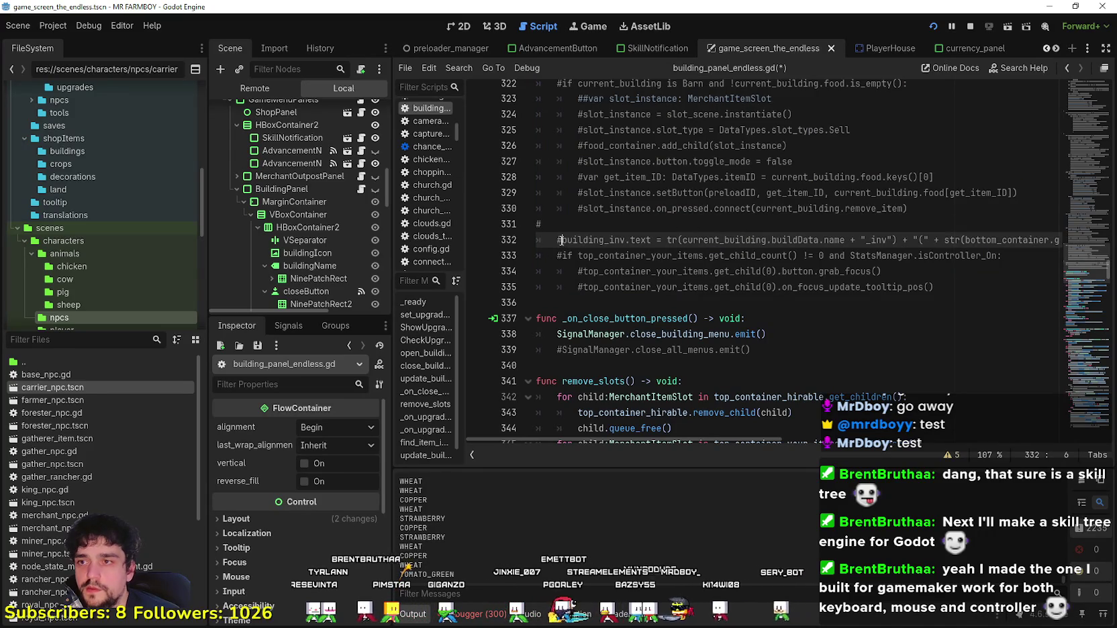
key(BackSpace)
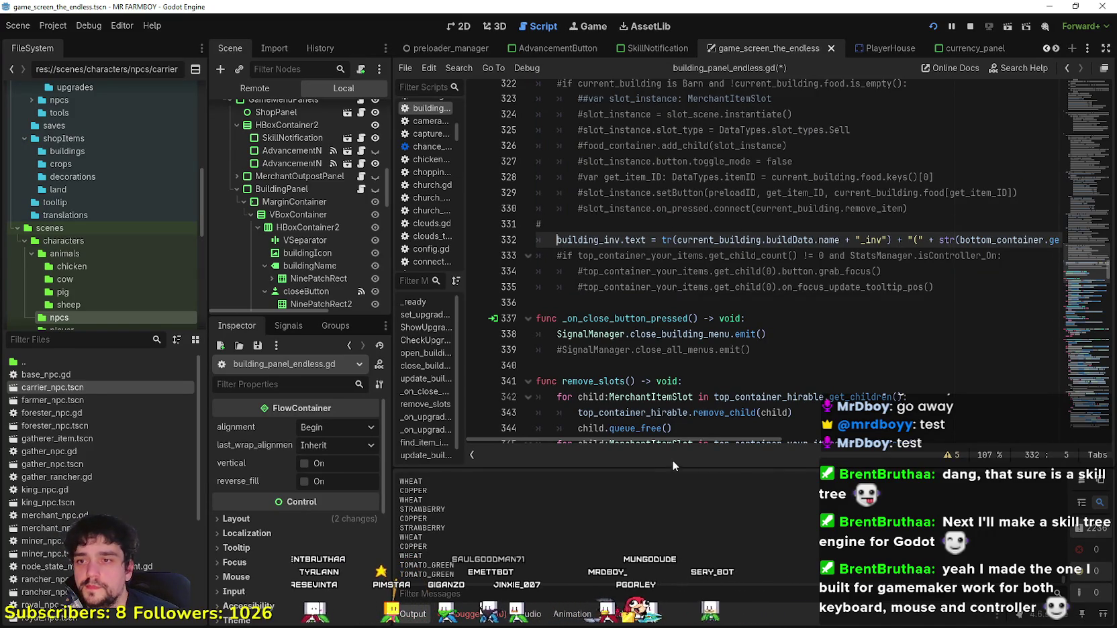
drag(675, 440, 765, 450)
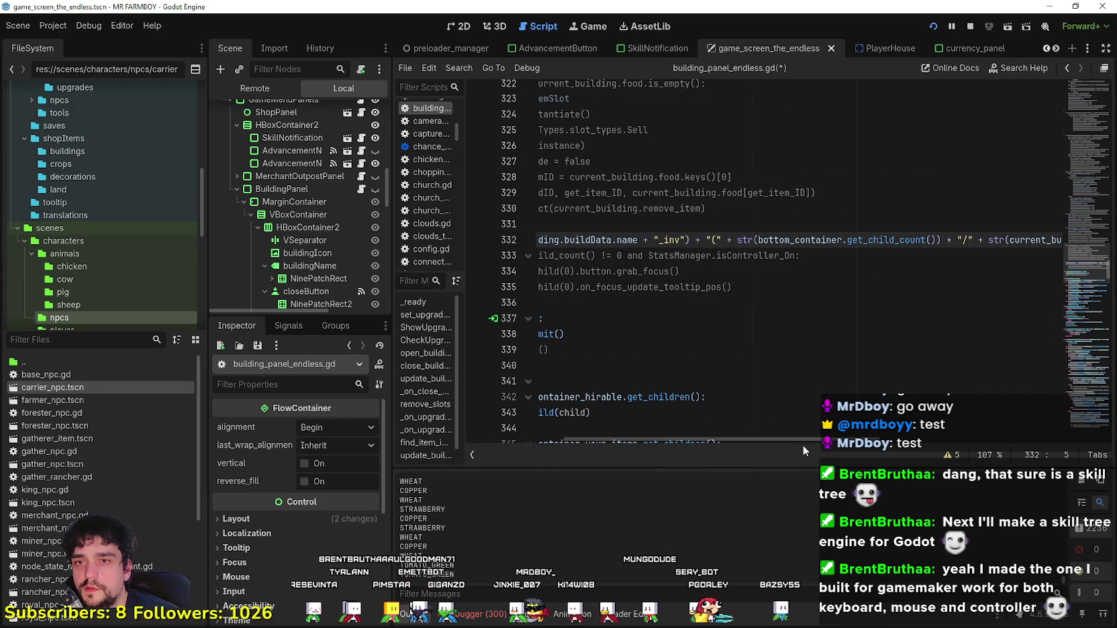
key(ctrl+z)
key(ctrl+z)
key(ctrl+z)
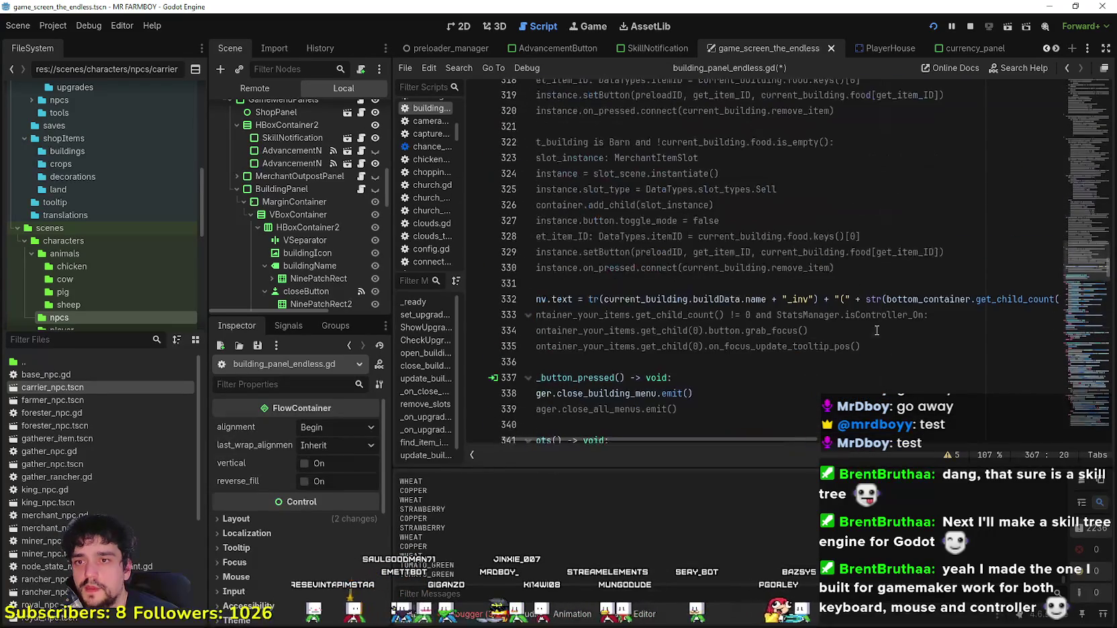
key(ctrl+z)
key(ctrl+z)
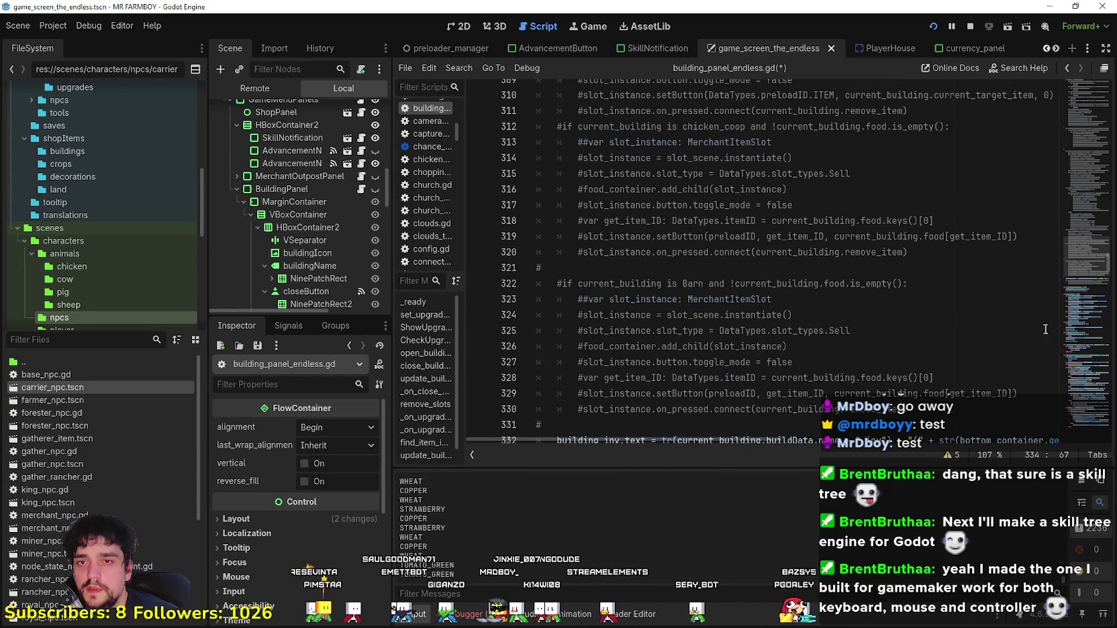
mouse_move(1105, 319)
mouse_down()
mouse_move(1091, 303)
mouse_move(1080, 231)
mouse_move(1081, 158)
mouse_move(1074, 202)
mouse_move(1069, 163)
mouse_move(1069, 178)
mouse_up()
Step: Paste the old slot code after the coop food loop and delete its building_inv.text line
click(901, 165)
scroll(901, 164, up, 7)
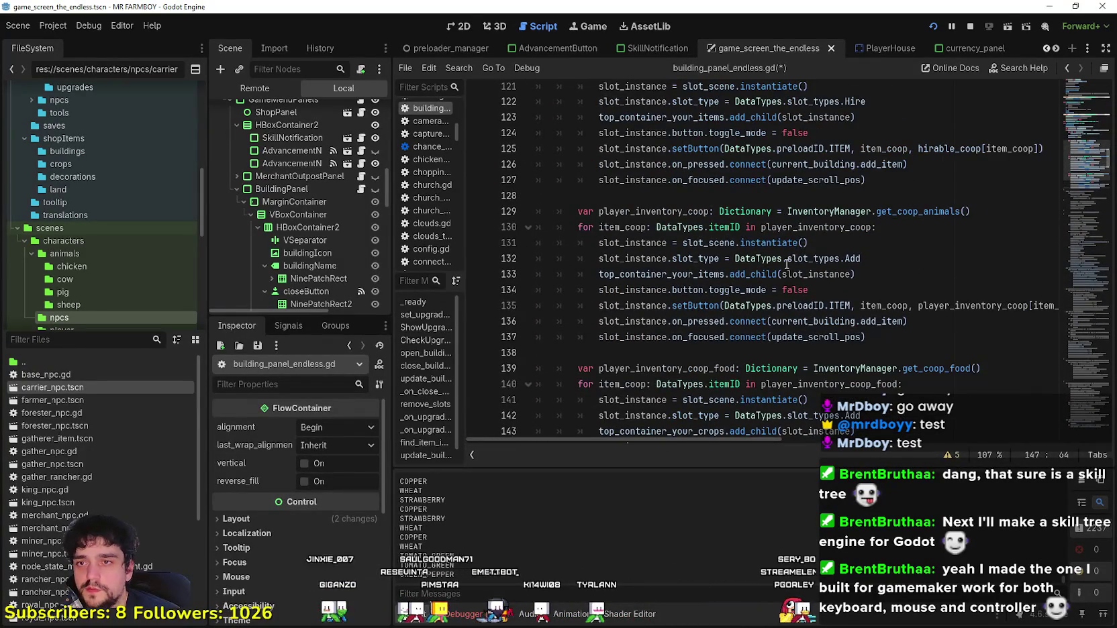
key(Return)
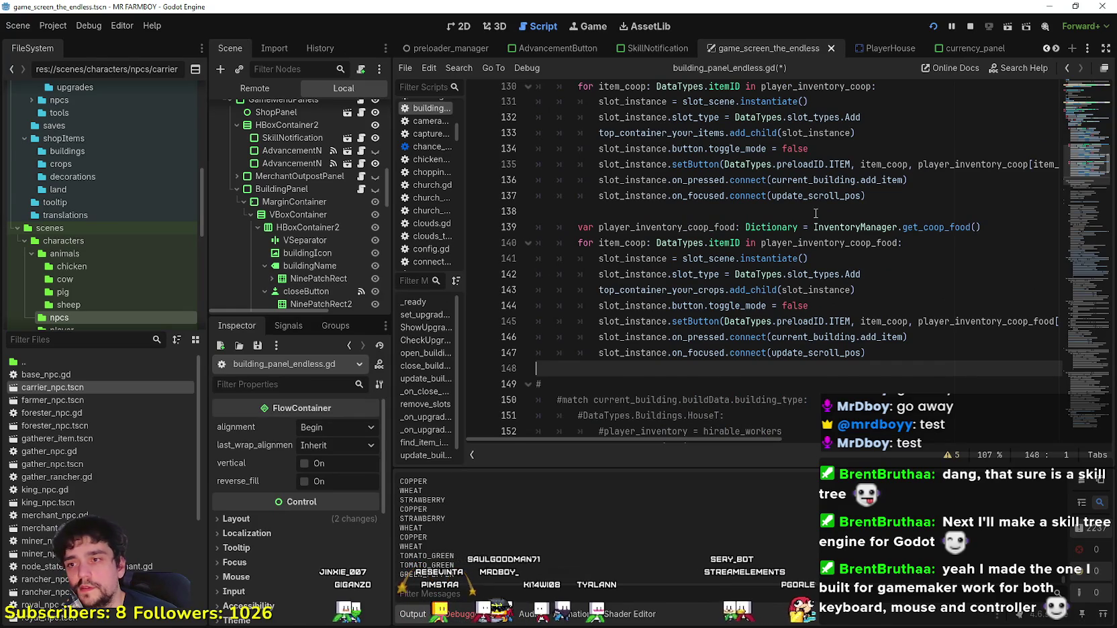
key(ctrl+v)
scroll(812, 204, down, 1)
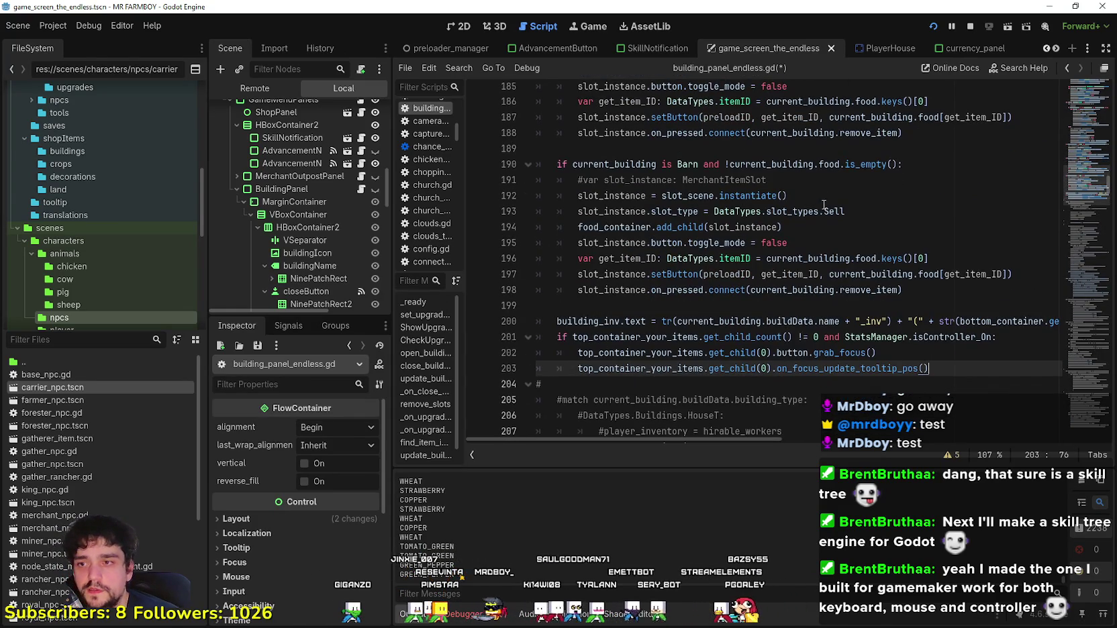
scroll(873, 370, down, 1)
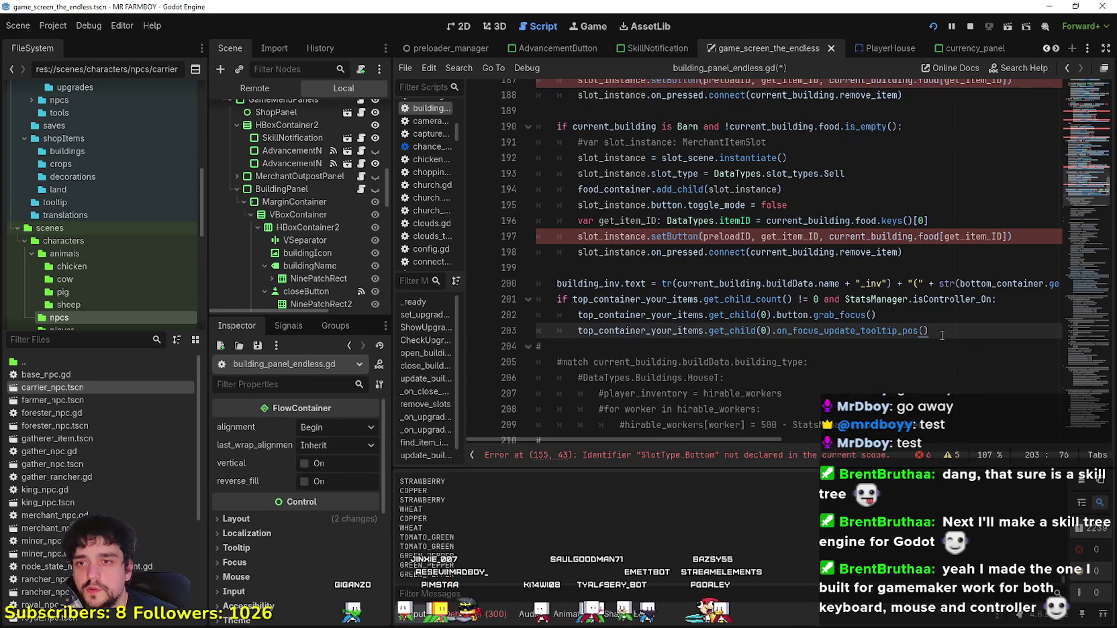
click(634, 315)
mouse_move(931, 281)
mouse_down()
mouse_move(1081, 283)
mouse_move(574, 258)
mouse_up()
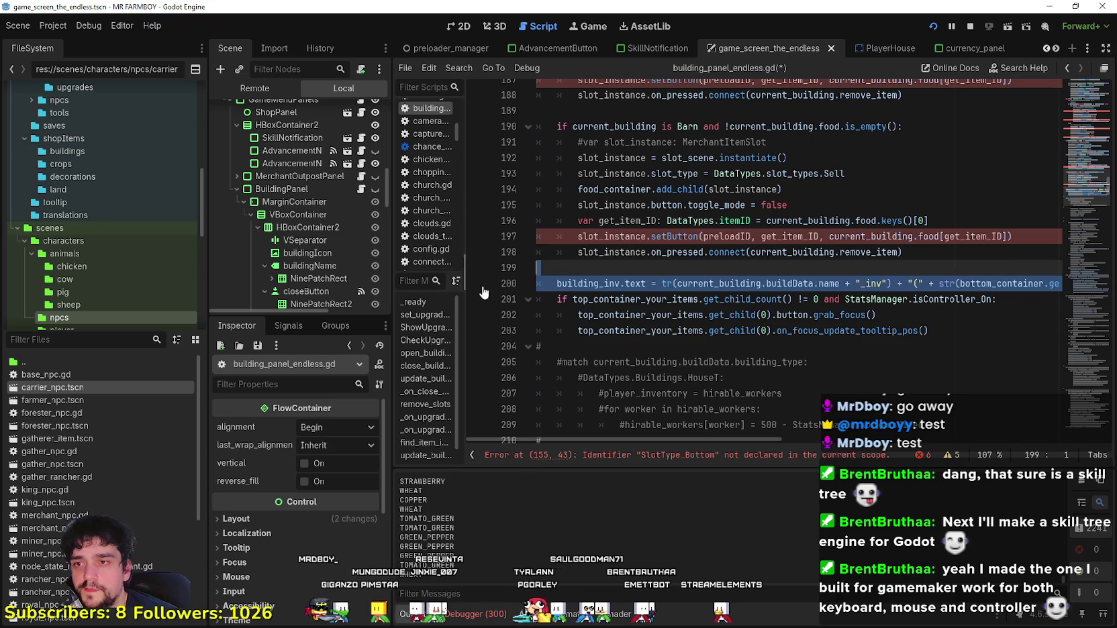
key(Delete)
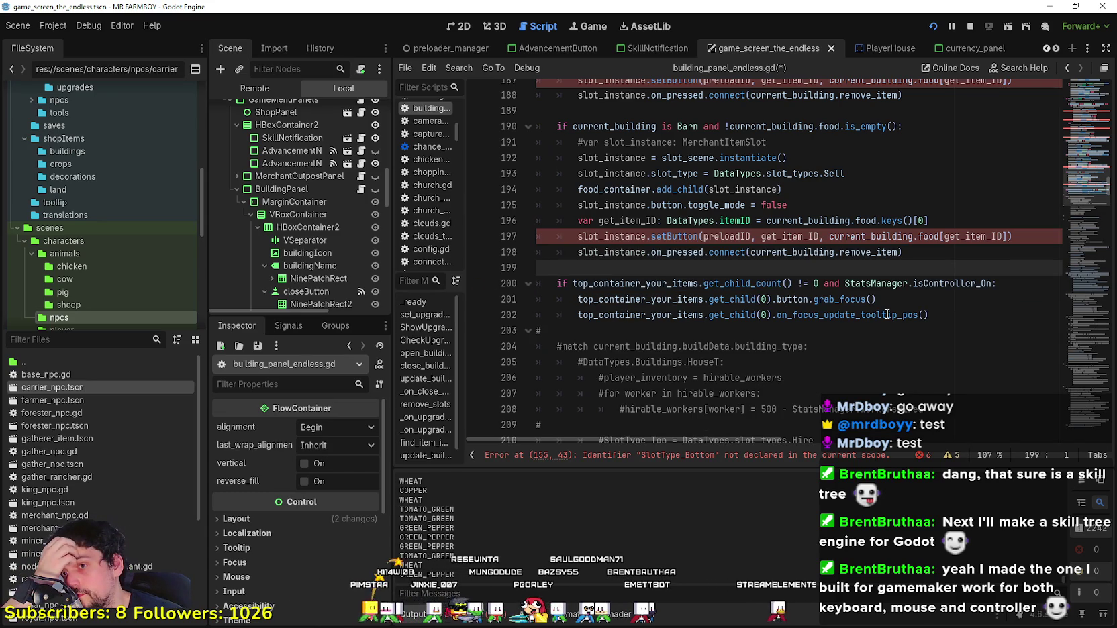
Step: Check the top_container_your_items reference on line 200 and save the script
scroll(887, 313, up, 1)
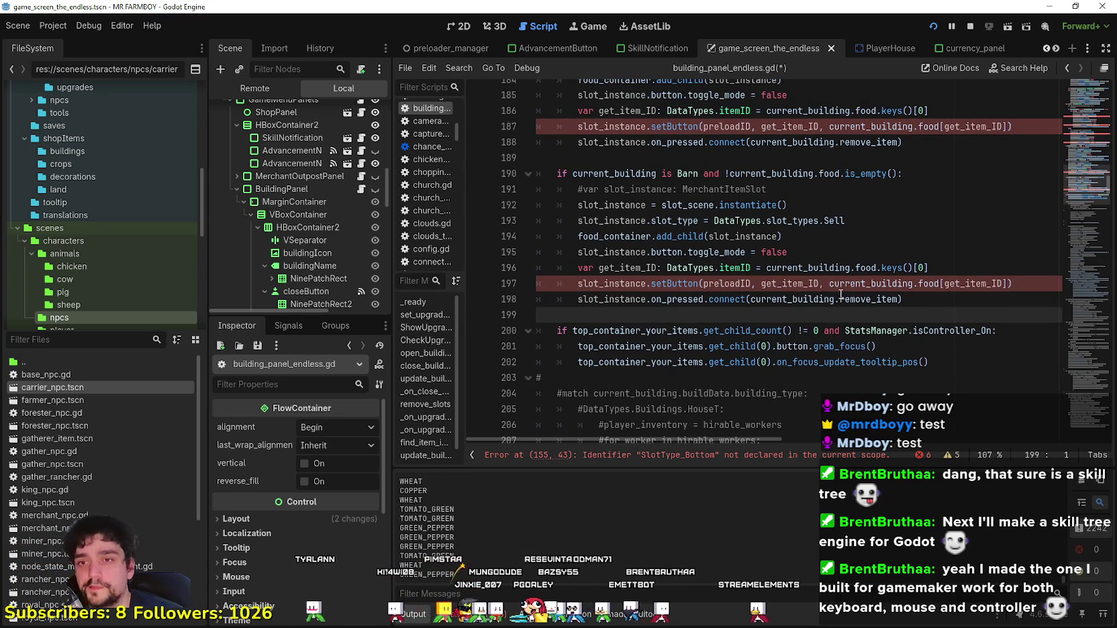
double_click(711, 332)
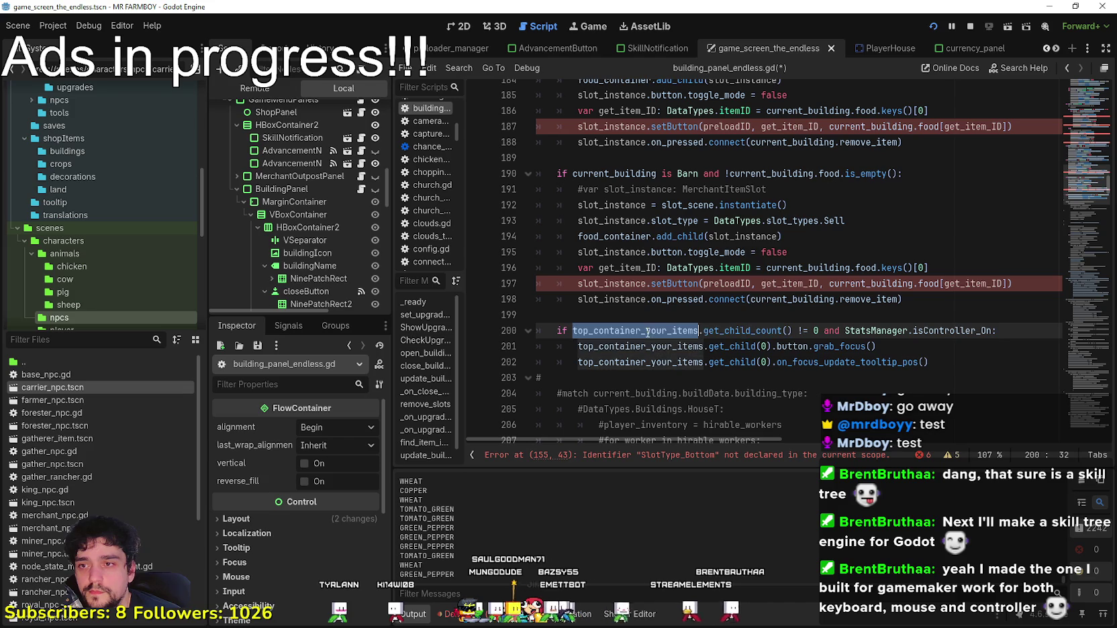
click(617, 300)
scroll(622, 290, up, 4)
scroll(623, 290, up, 15)
key(ctrl+s)
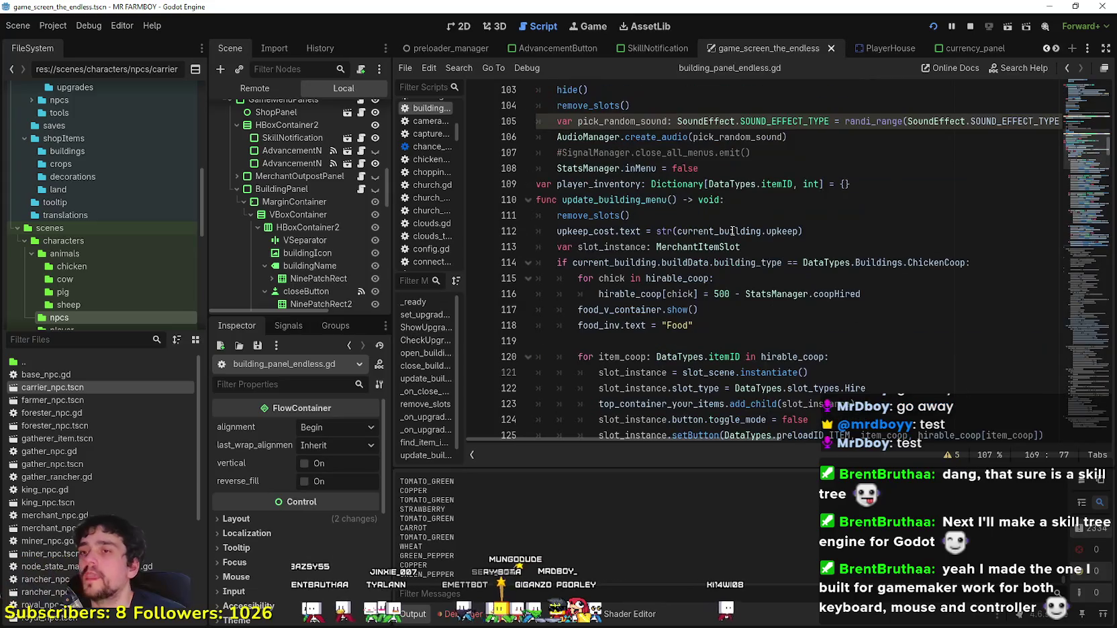
click(697, 252)
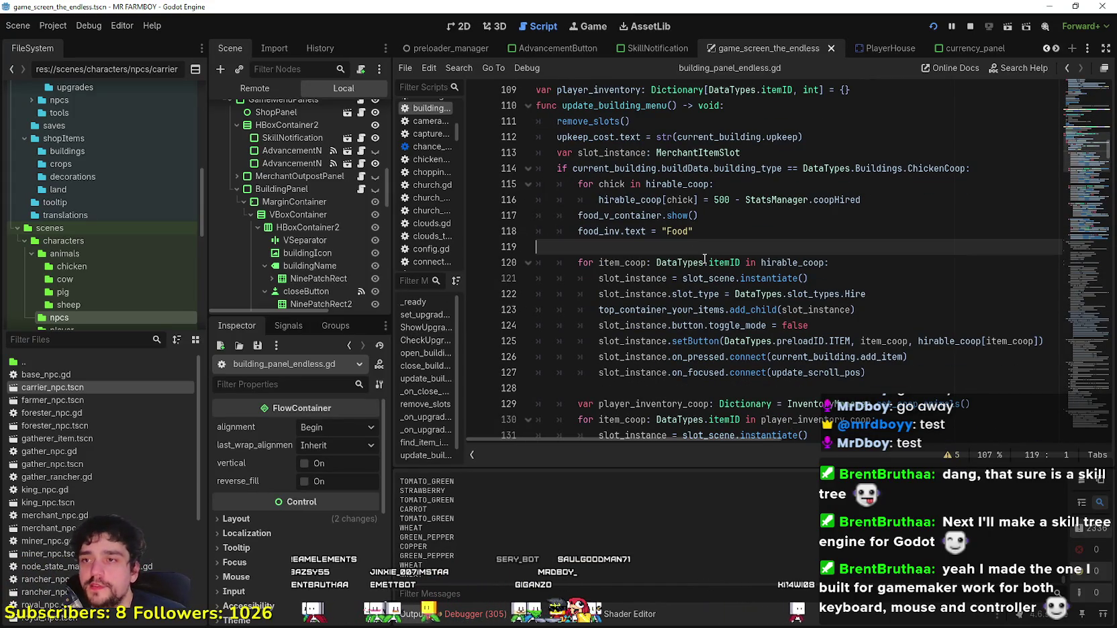
Step: Save the scene and run the game, walking the player to the Coop to see the chicken hire list
key(ctrl+s)
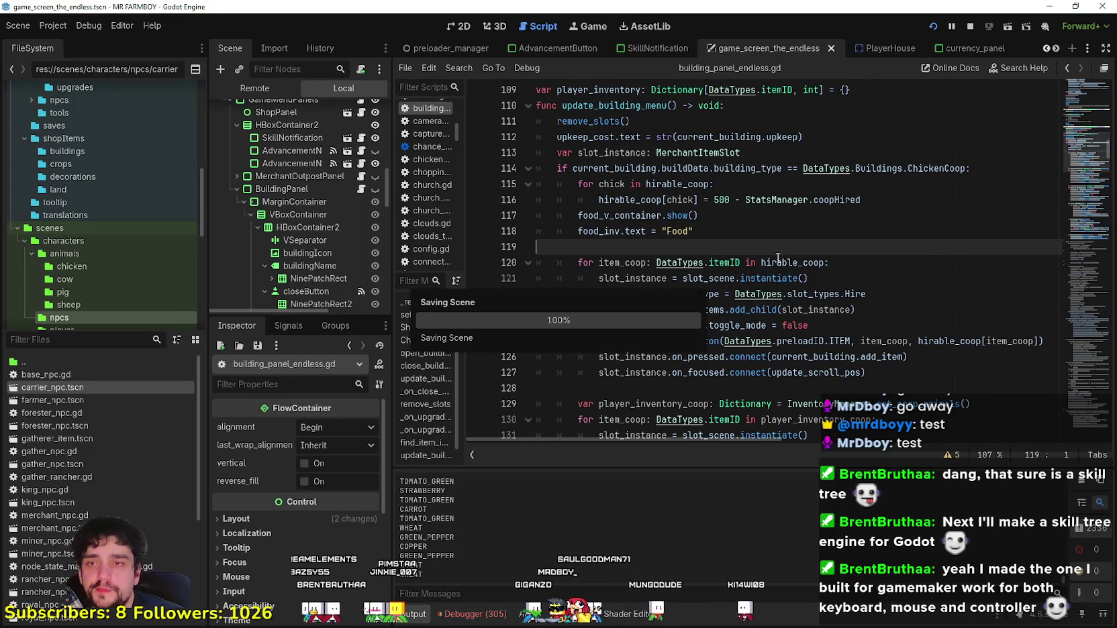
scroll(721, 206, down, 1)
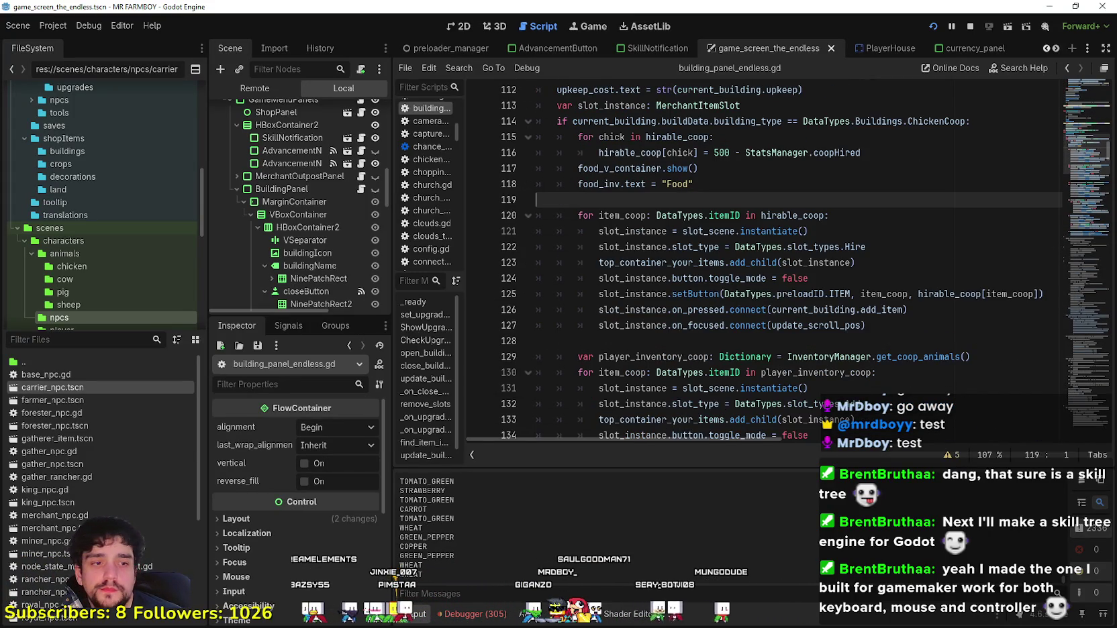
key(alt+Tab)
key(a)
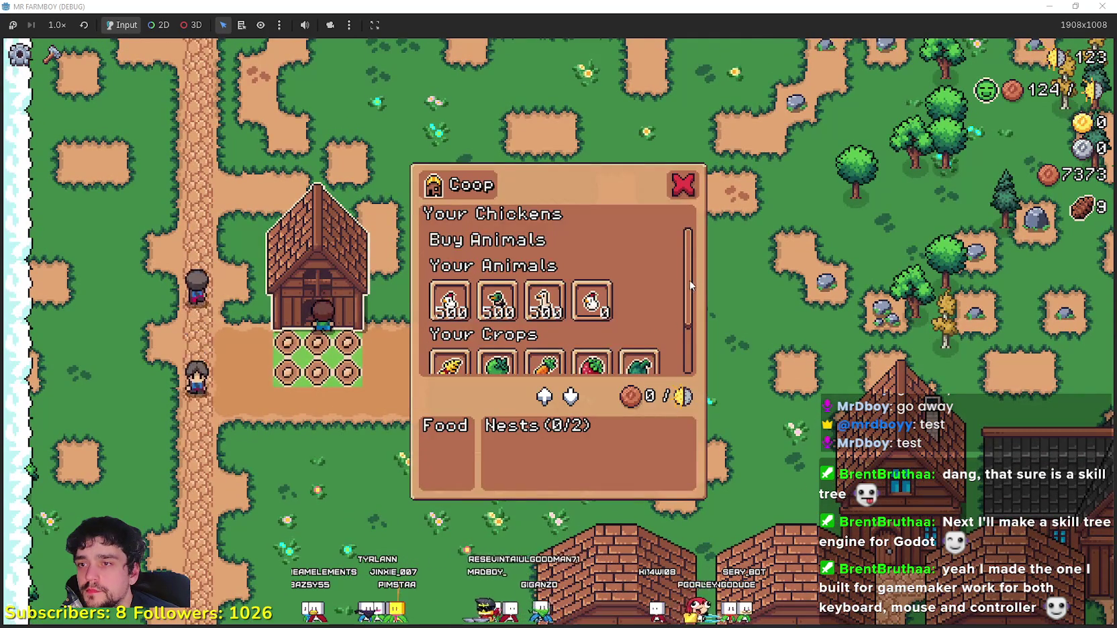
scroll(691, 308, down, 1)
Step: Close the in-game Coop panel and return to line 124 of building_panel_endless.gd
key(s)
key(alt+Tab)
click(806, 278)
scroll(803, 282, up, 2)
Step: On line 123, swap top_container_your_items for top_container_hirable, then save and run
click(710, 279)
click(650, 298)
double_click(785, 310)
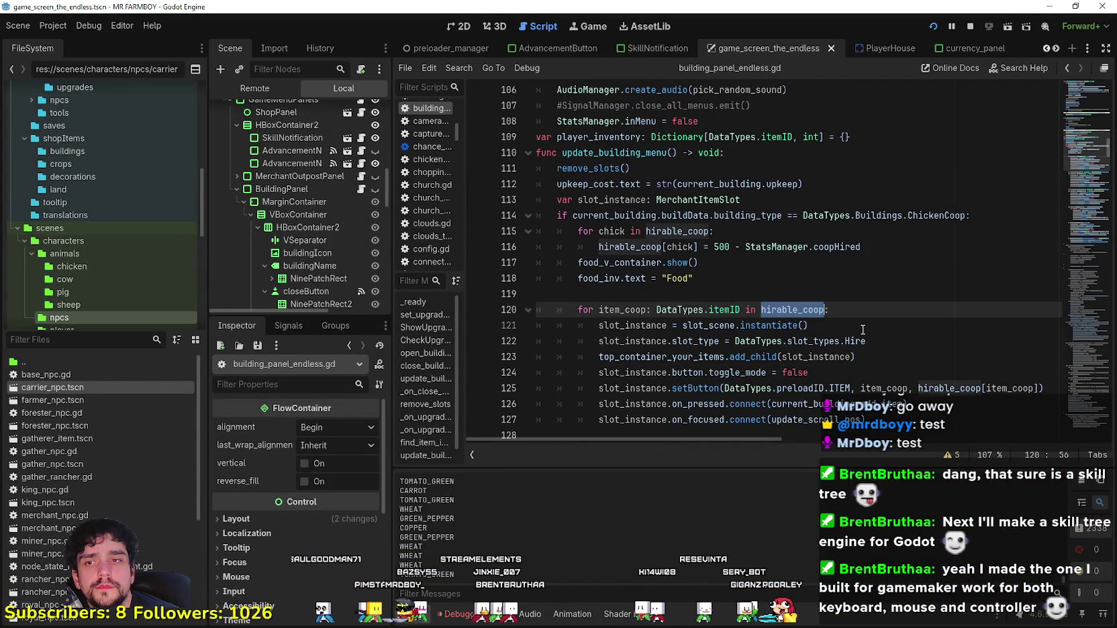
double_click(676, 357)
text(op)
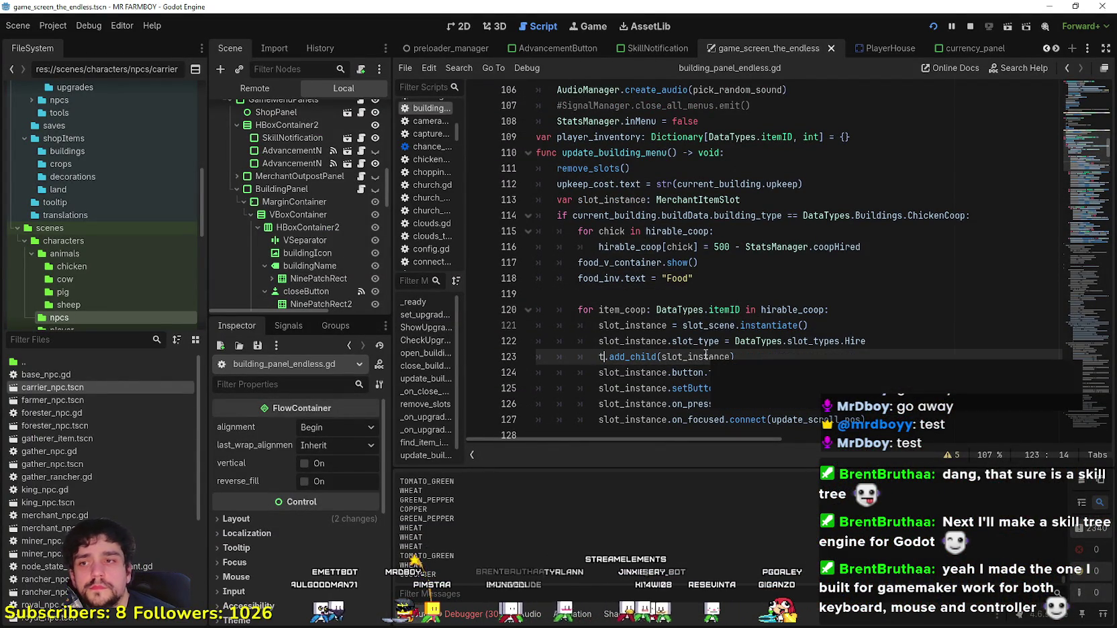
key(Return)
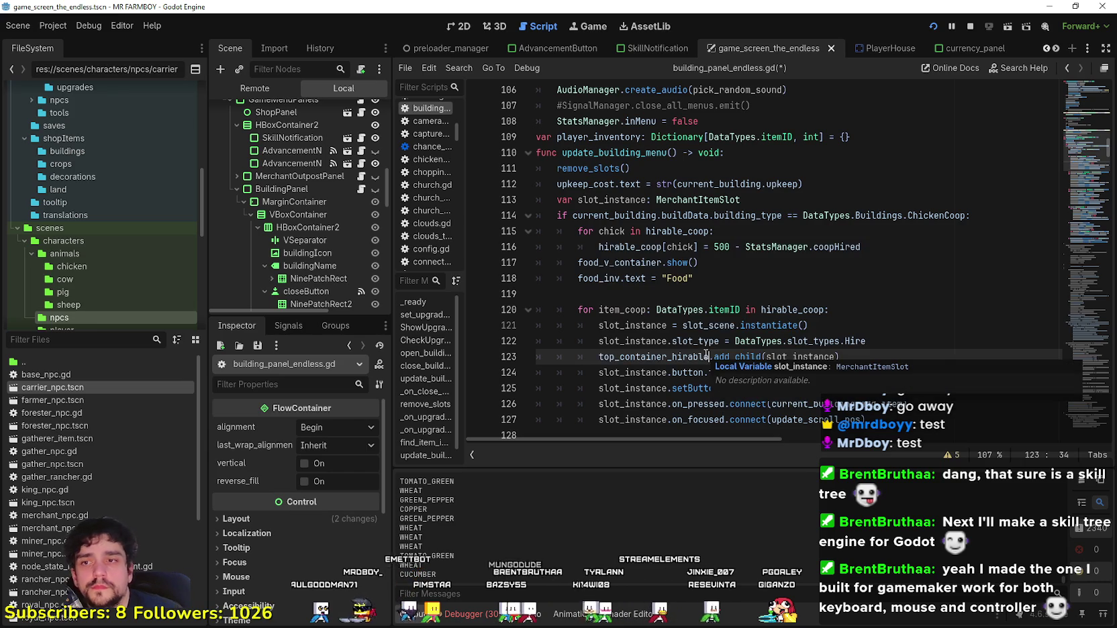
key(ctrl+s)
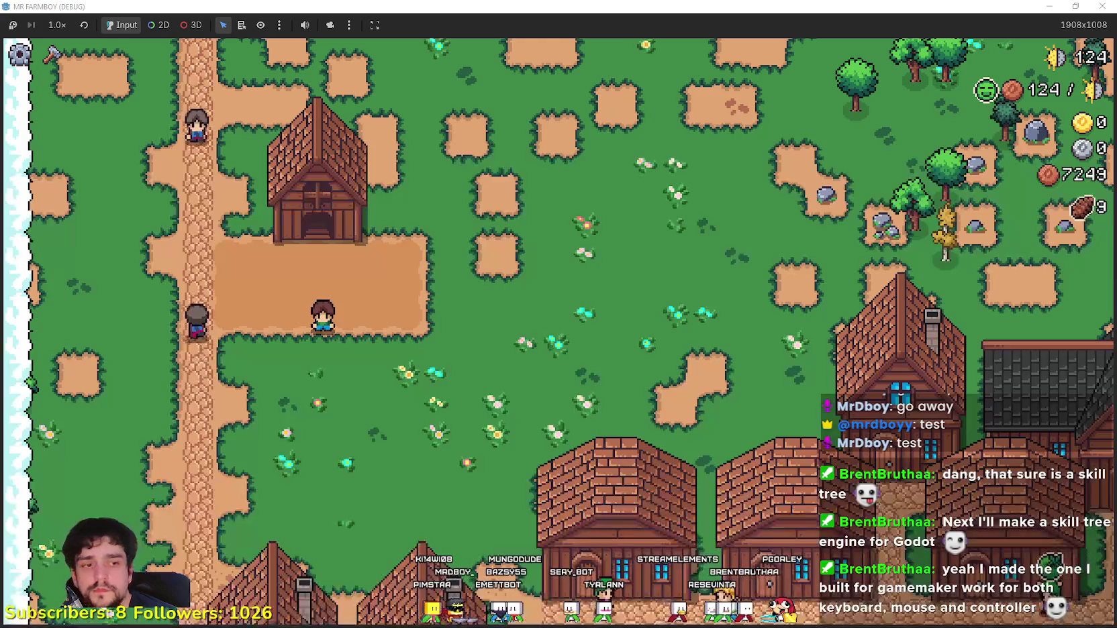
Step: Open the Coop building menu in the game and scroll through its list
key(e)
key(e)
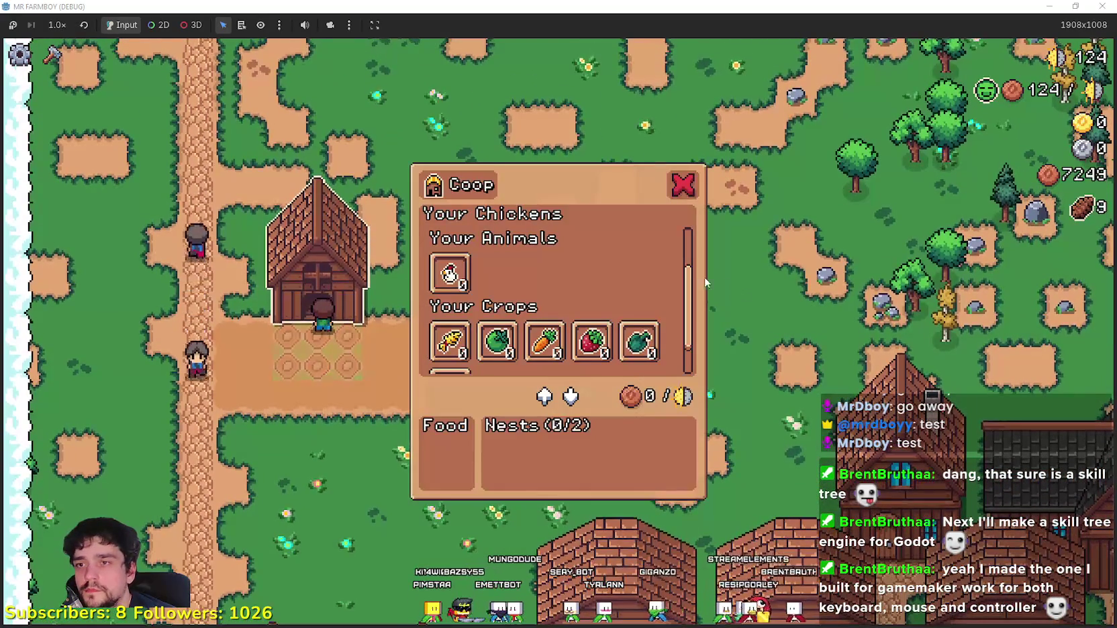
scroll(603, 293, up, 2)
scroll(619, 299, down, 1)
scroll(619, 299, up, 1)
scroll(632, 299, down, 2)
scroll(632, 299, down, 1)
scroll(570, 295, up, 3)
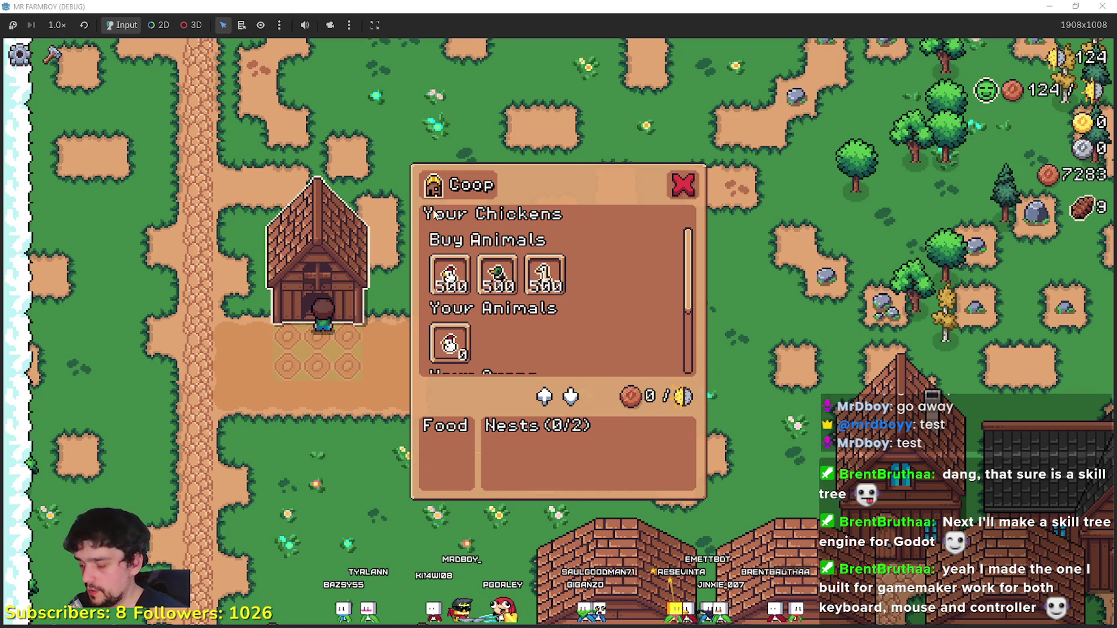
Step: Hide the buildingYourInv node with its eye icon in the Scene tree
click(528, 286)
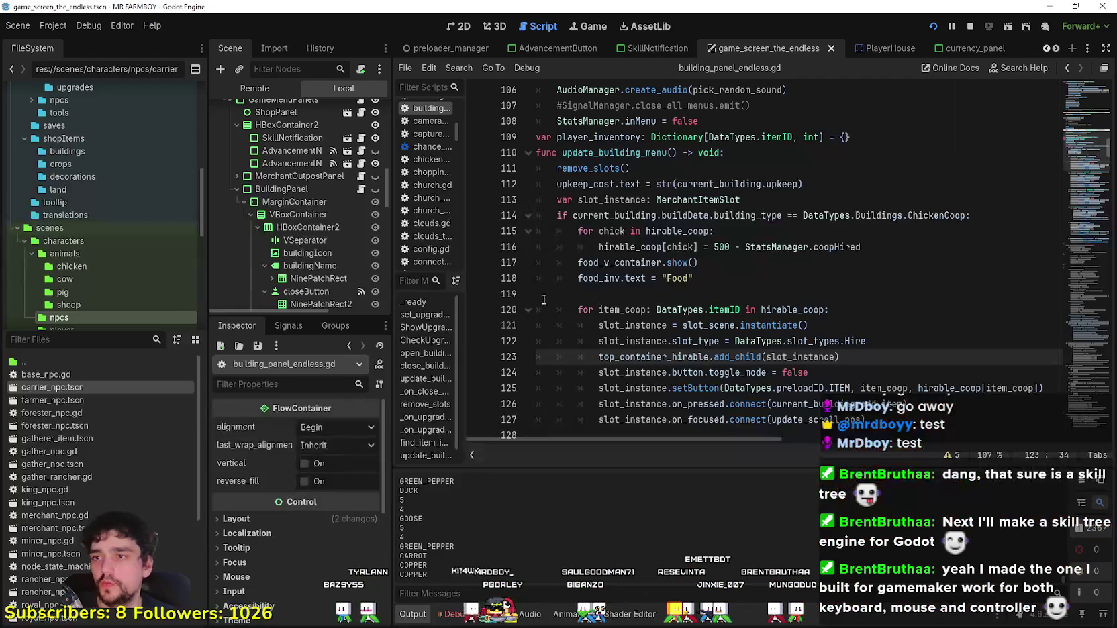
click(608, 299)
scroll(338, 260, down, 3)
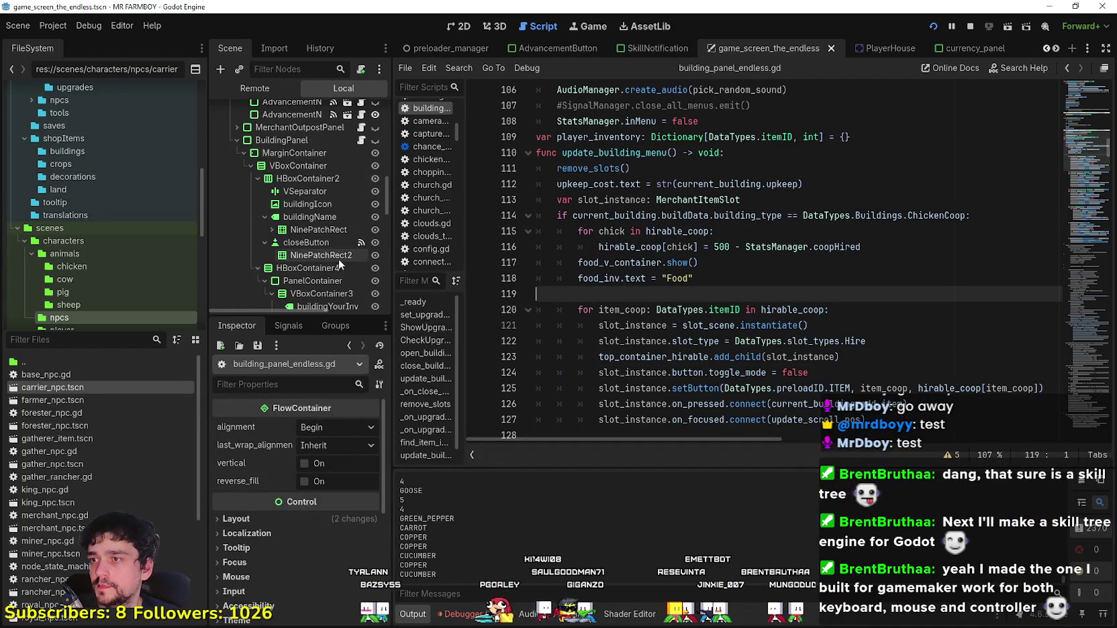
scroll(332, 222, down, 4)
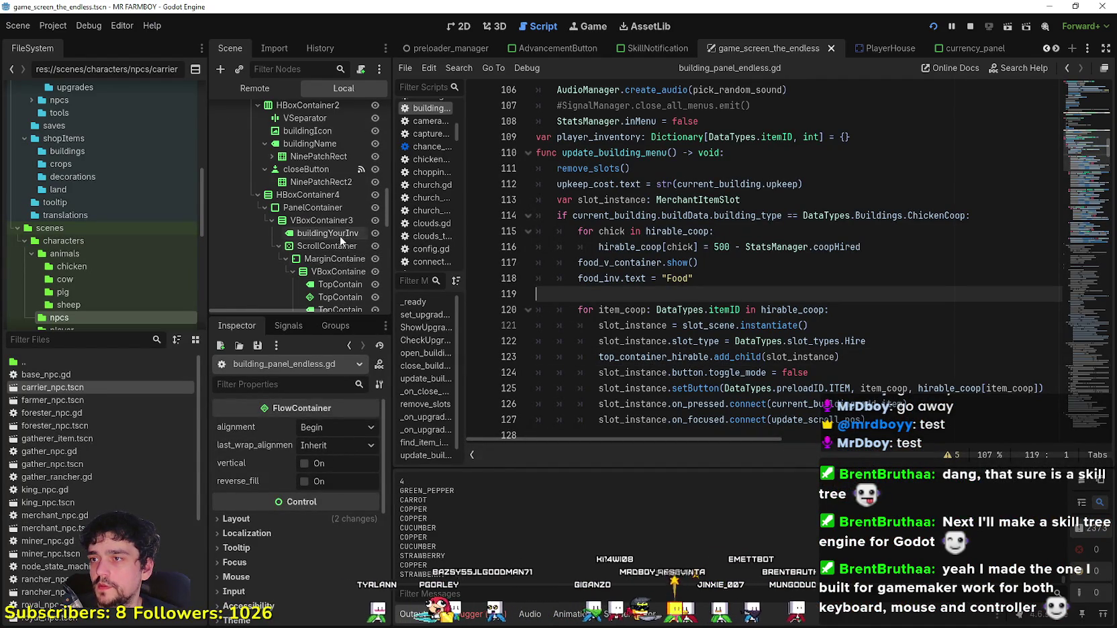
click(380, 233)
Step: Check the Coop list in the running game, now starting at Buy Animals, then return to the editor
key(alt+Tab)
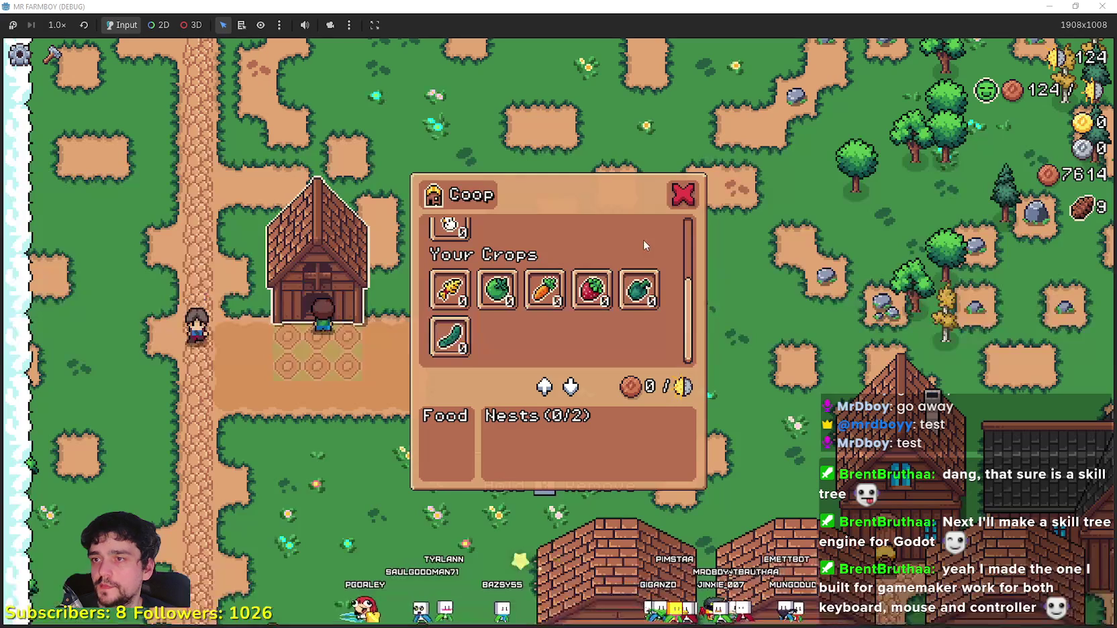
scroll(601, 327, up, 3)
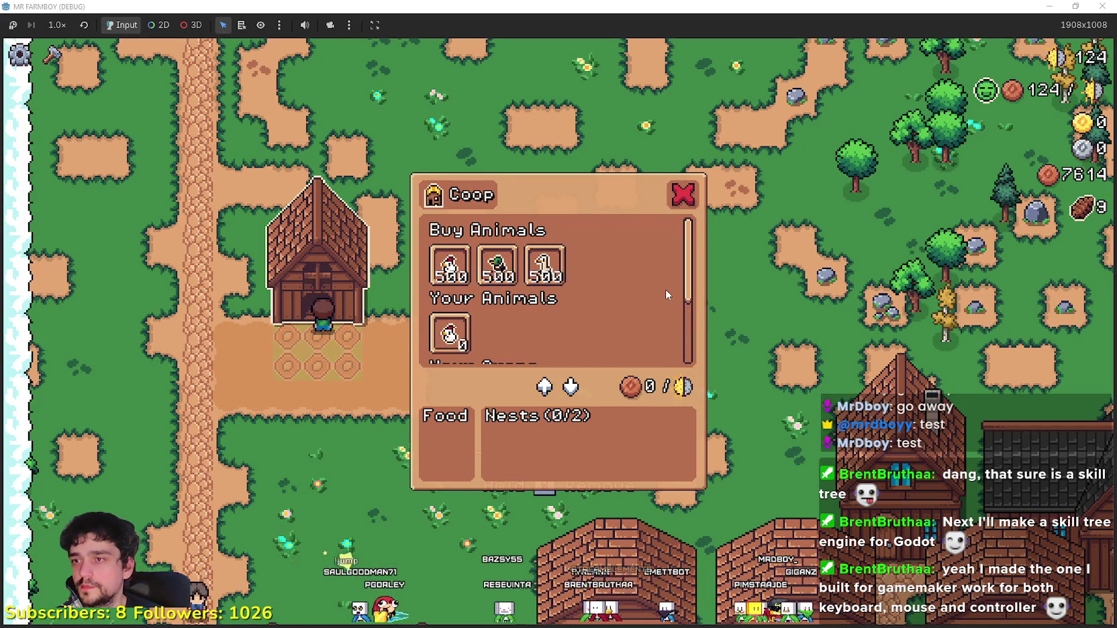
scroll(663, 291, down, 3)
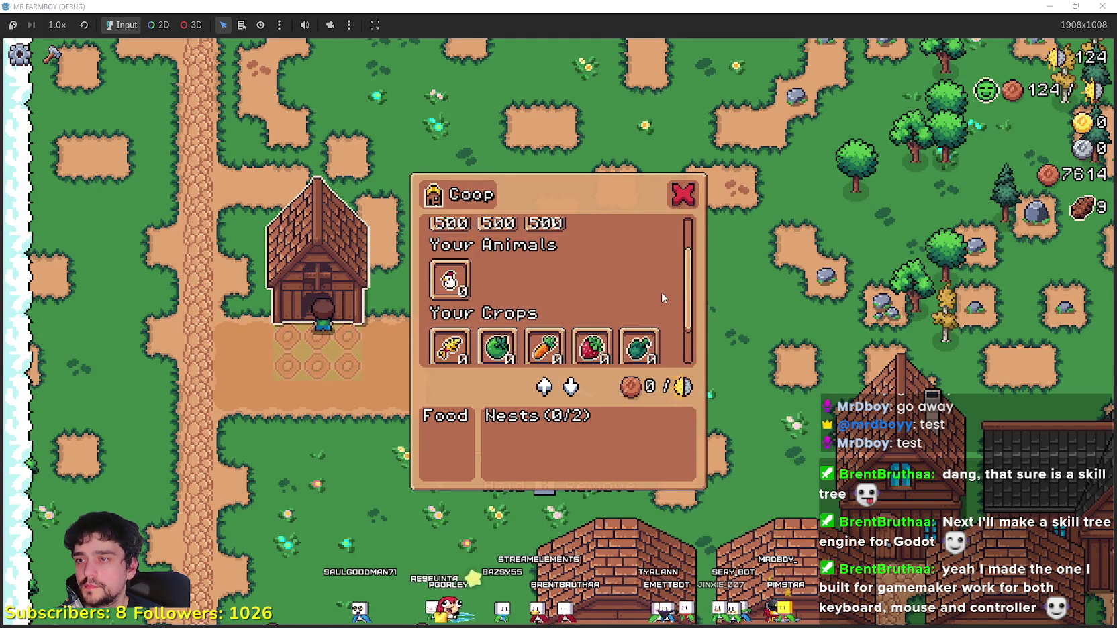
scroll(584, 312, up, 3)
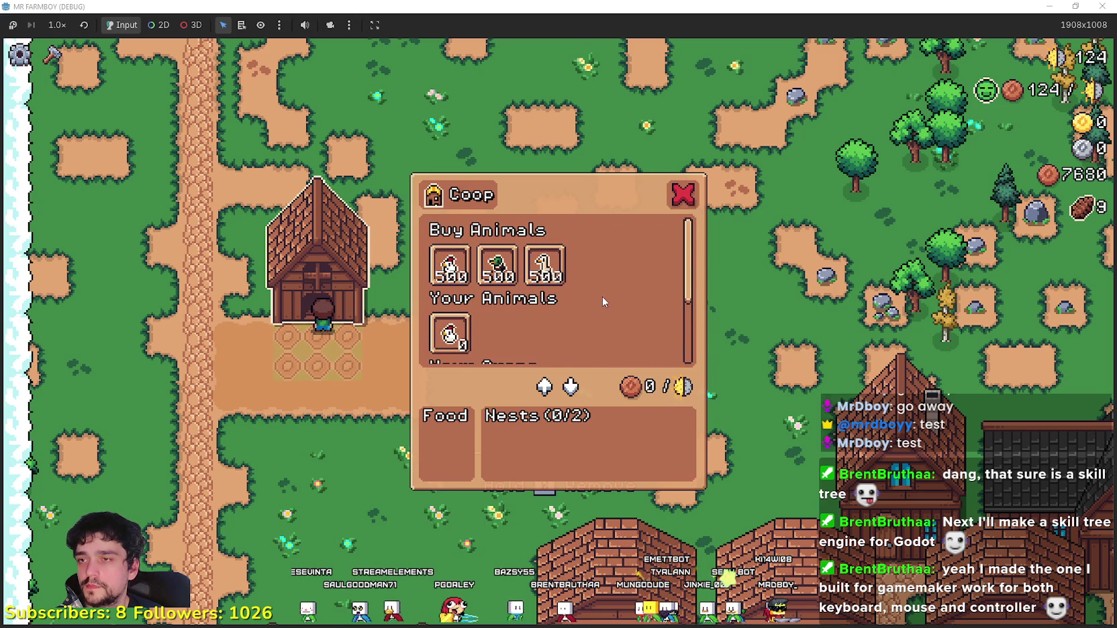
mouse_move(687, 241)
mouse_down()
mouse_move(696, 302)
mouse_move(694, 240)
mouse_move(690, 298)
mouse_move(643, 213)
mouse_up()
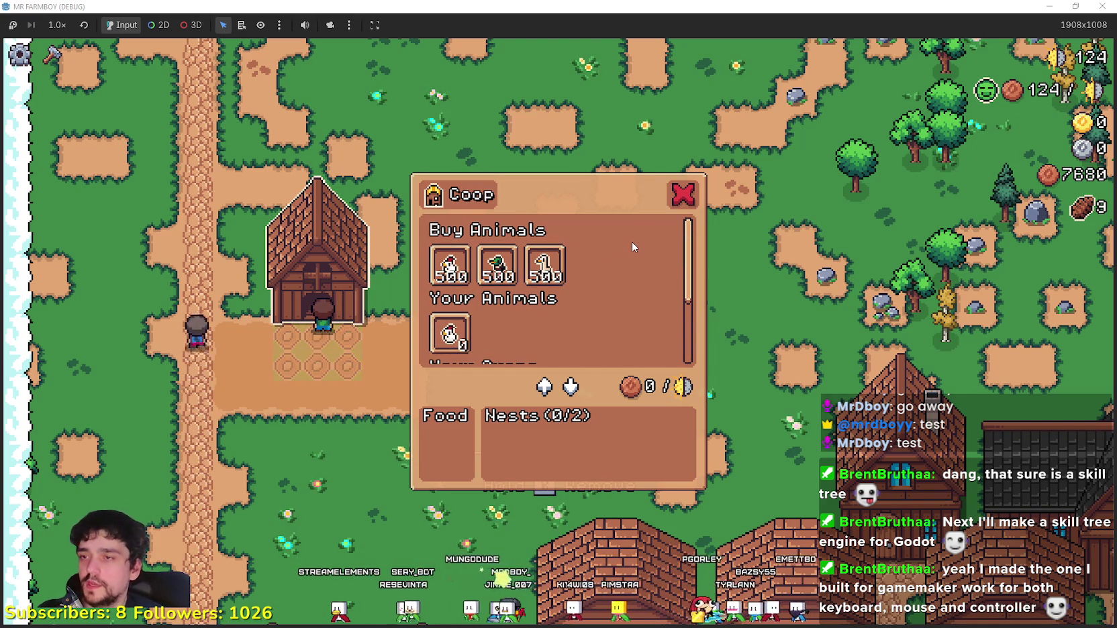
scroll(610, 252, down, 3)
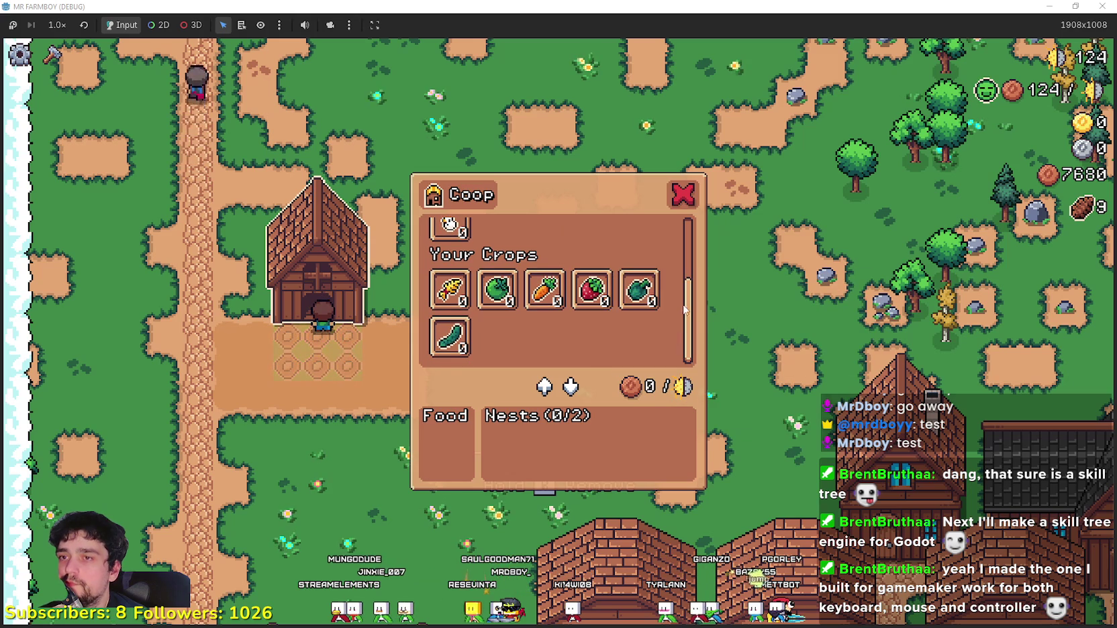
drag(686, 311, 689, 248)
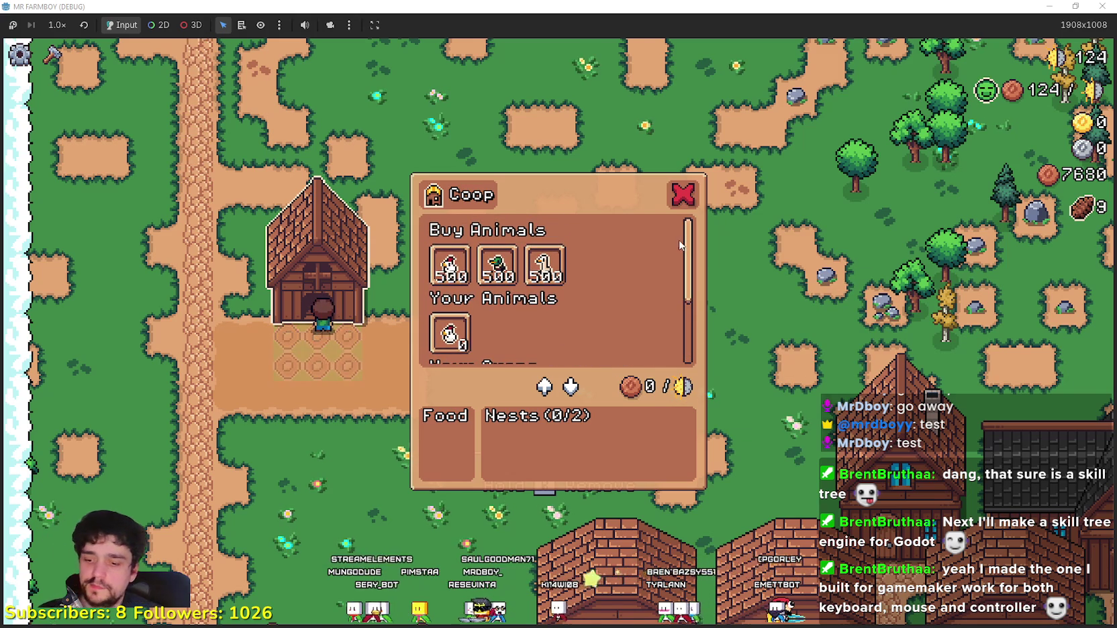
key(alt+Tab)
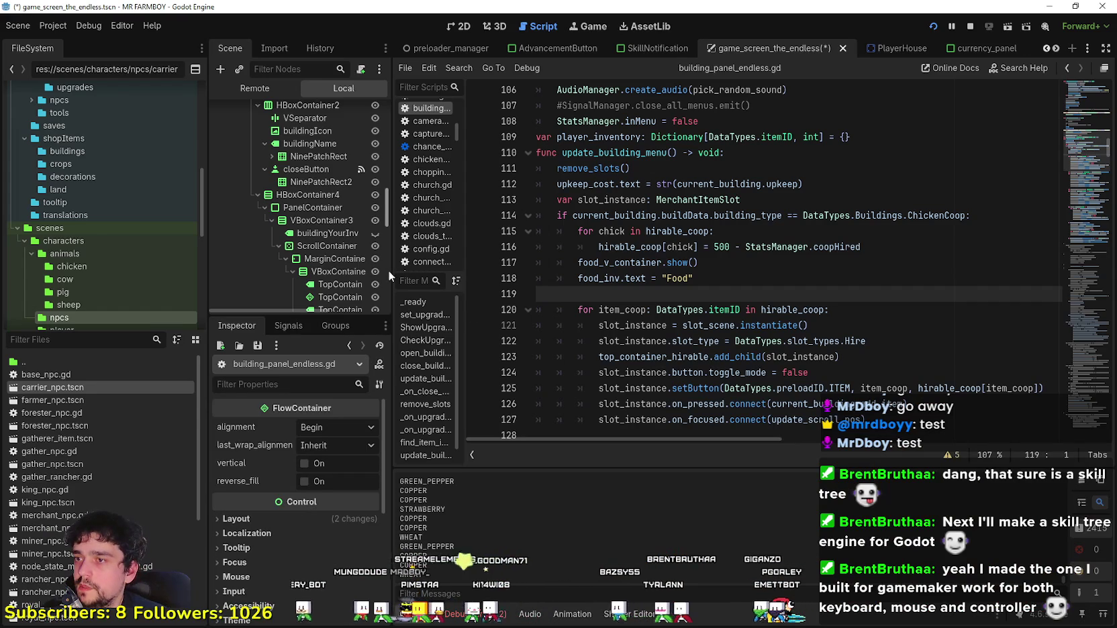
Step: Widen the Scene dock to read the TopContainer names, then scroll the game's Coop list
drag(392, 270, 440, 270)
scroll(403, 240, down, 3)
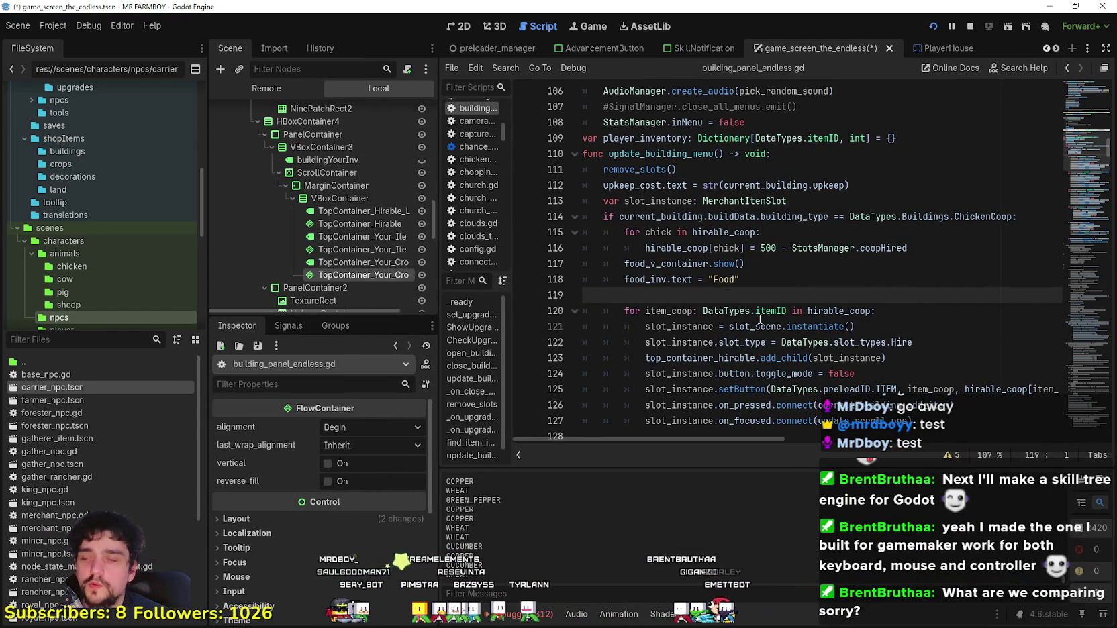
key(alt+Tab)
scroll(686, 283, down, 3)
scroll(686, 283, up, 3)
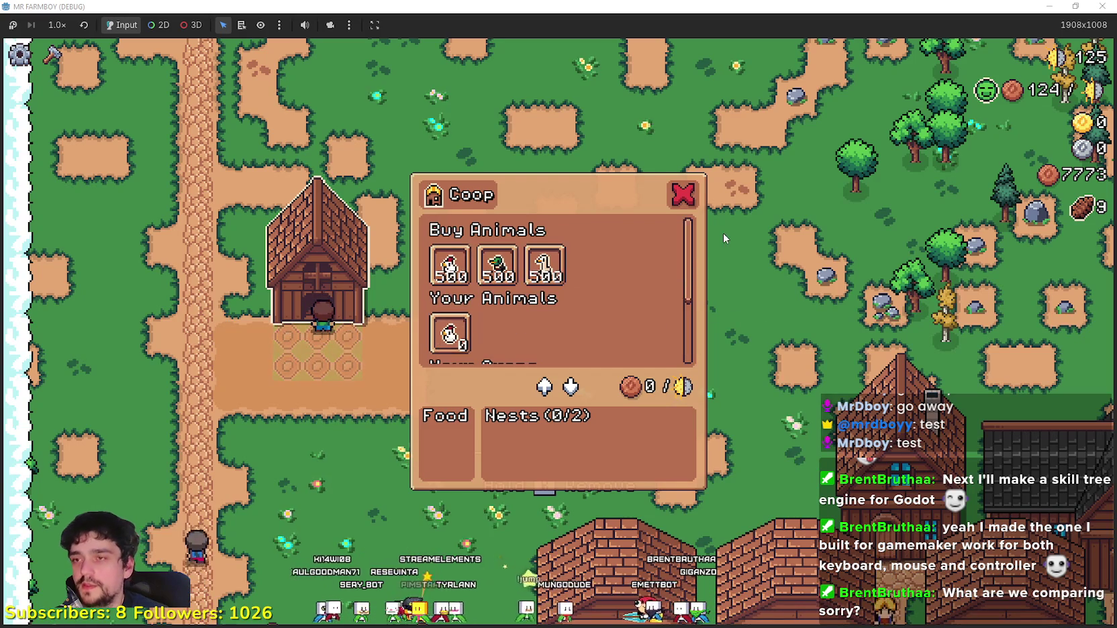
scroll(690, 264, down, 3)
scroll(691, 264, up, 3)
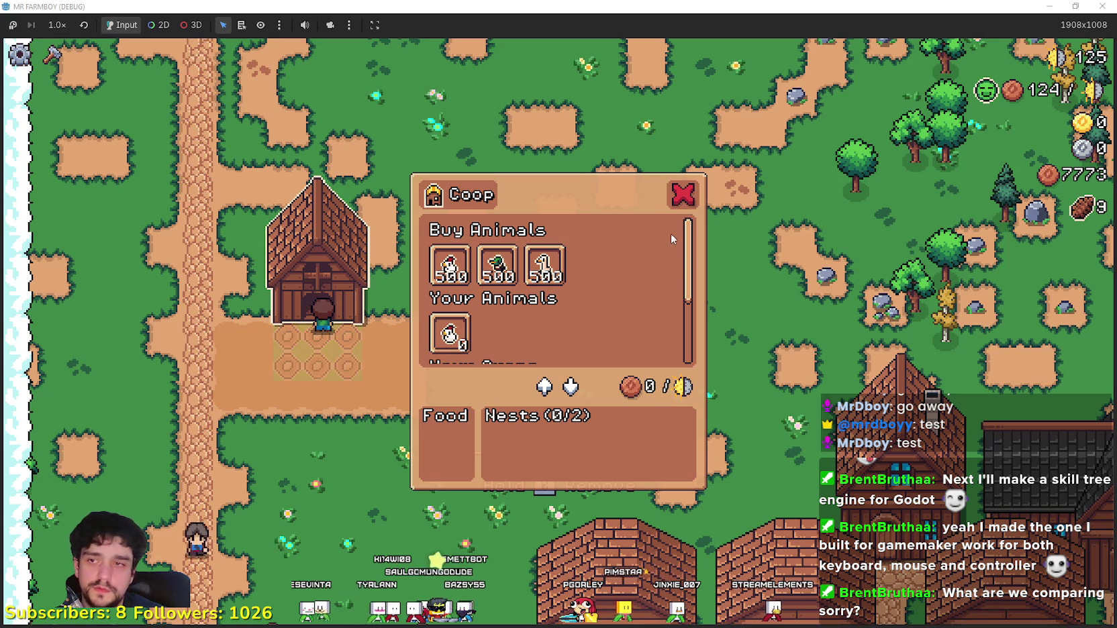
mouse_move(689, 245)
mouse_down()
mouse_move(694, 275)
mouse_move(696, 258)
mouse_up()
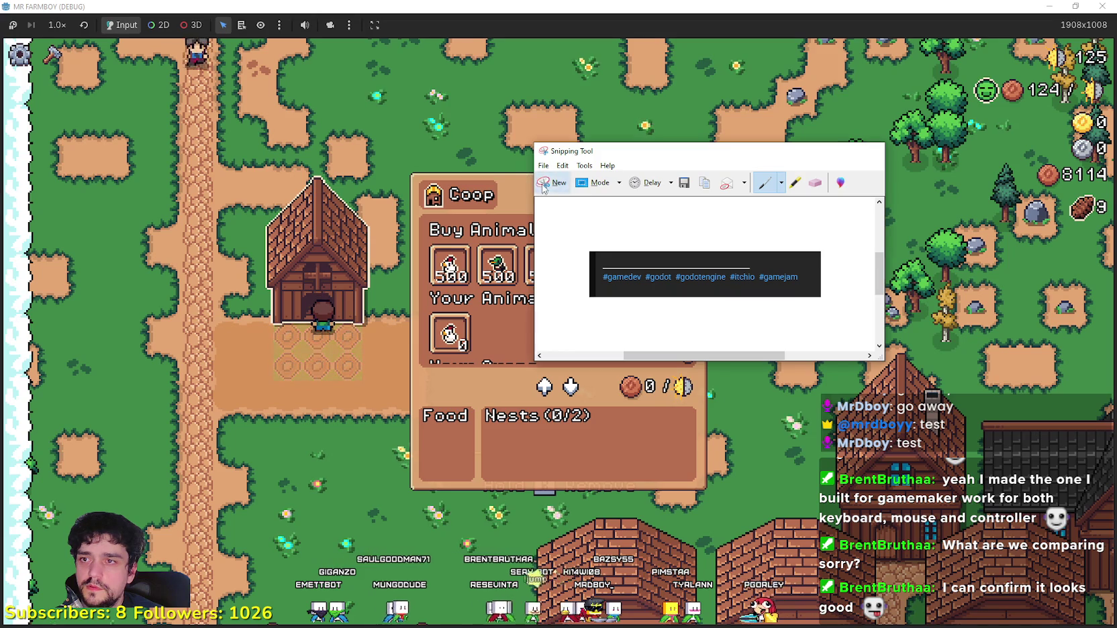
Step: Snip the Coop panel, copy the capture, and paste it into Paint
click(552, 183)
mouse_move(392, 155)
mouse_down()
mouse_move(799, 552)
mouse_move(770, 513)
mouse_up()
click(364, 68)
click(379, 79)
key(alt+Tab)
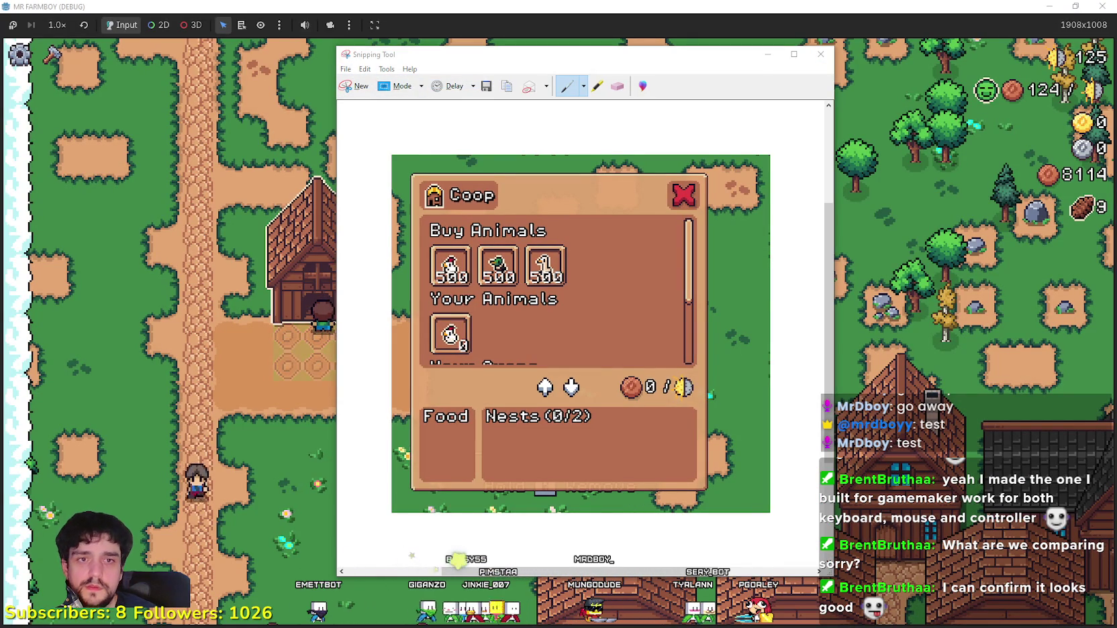
key(alt+Tab)
key(ctrl+v)
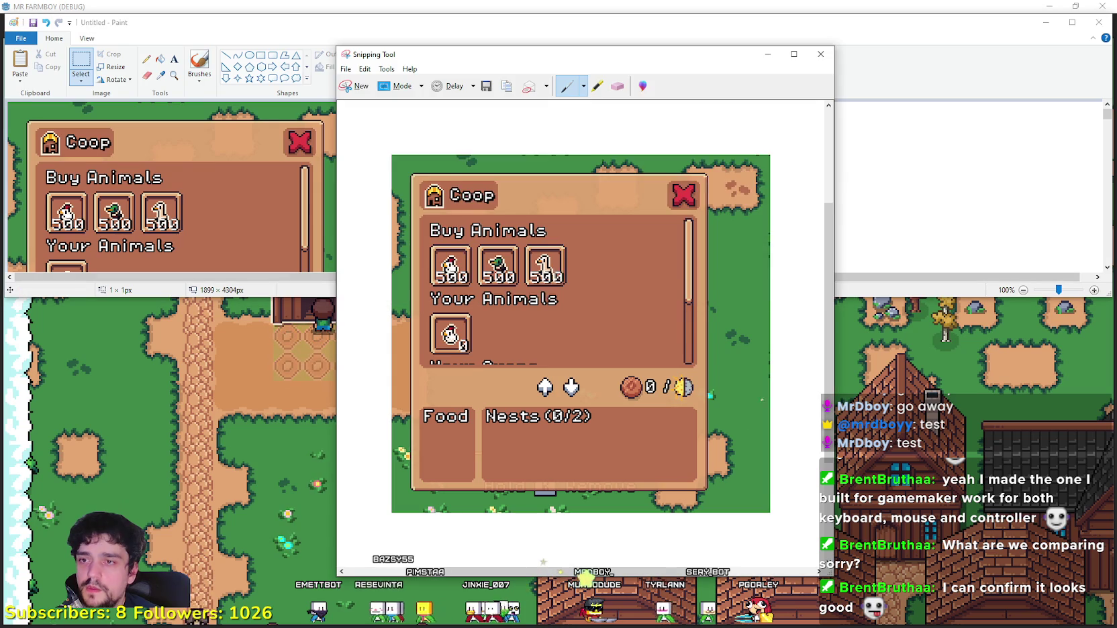
Step: Scroll the game's Coop panel down to Your Crops and snip it again
scroll(746, 340, down, 2)
key(alt+Tab)
scroll(594, 307, down, 3)
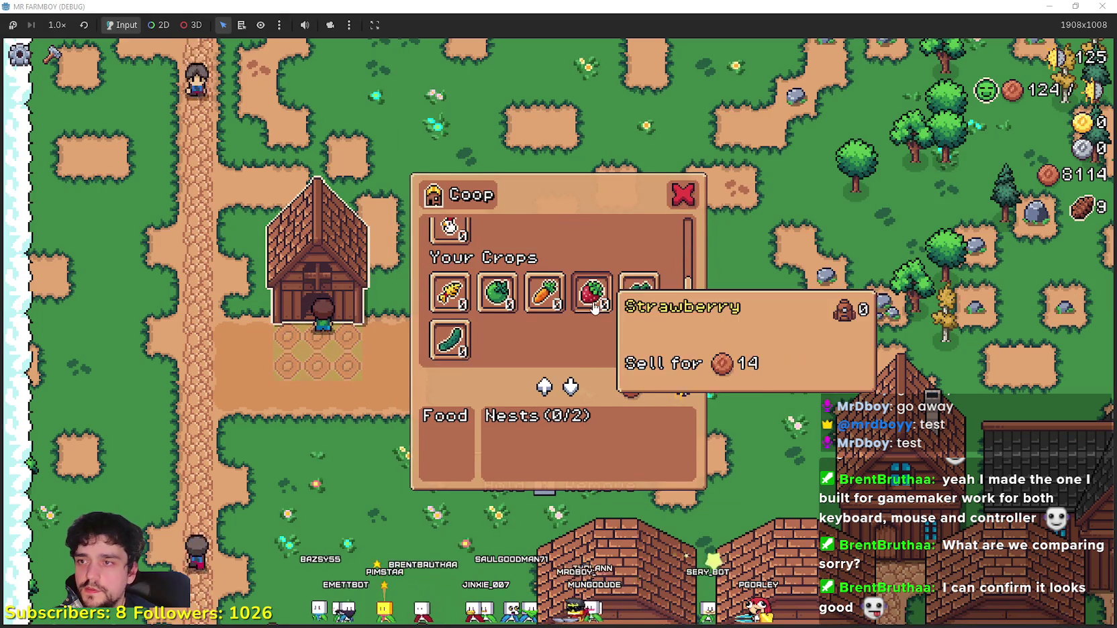
key(alt+Tab)
key(alt+Tab)
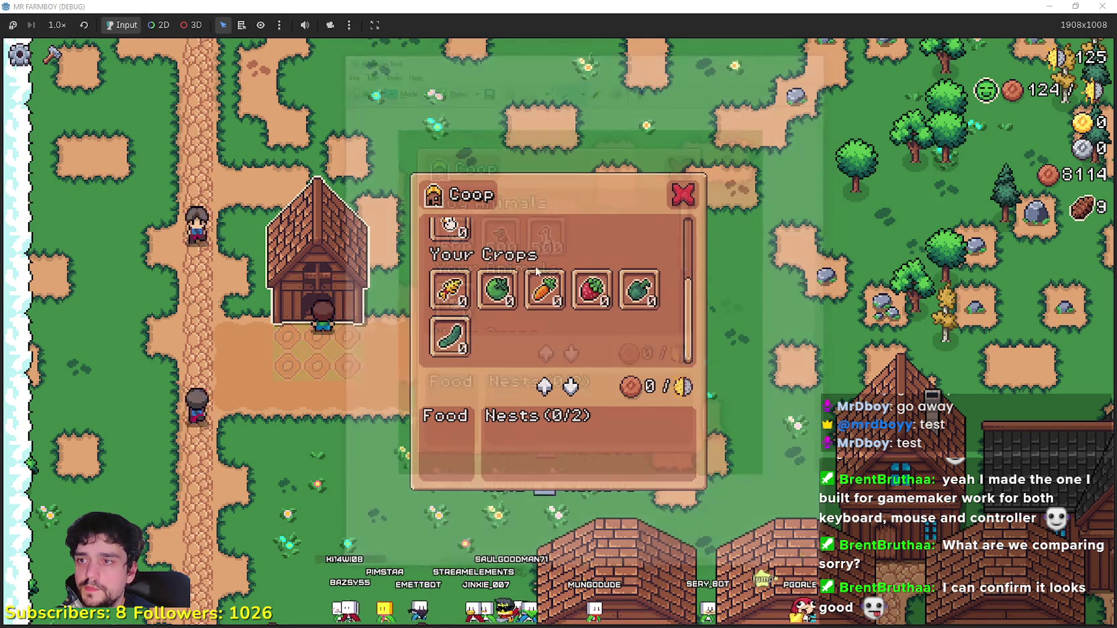
drag(397, 152, 743, 506)
click(391, 65)
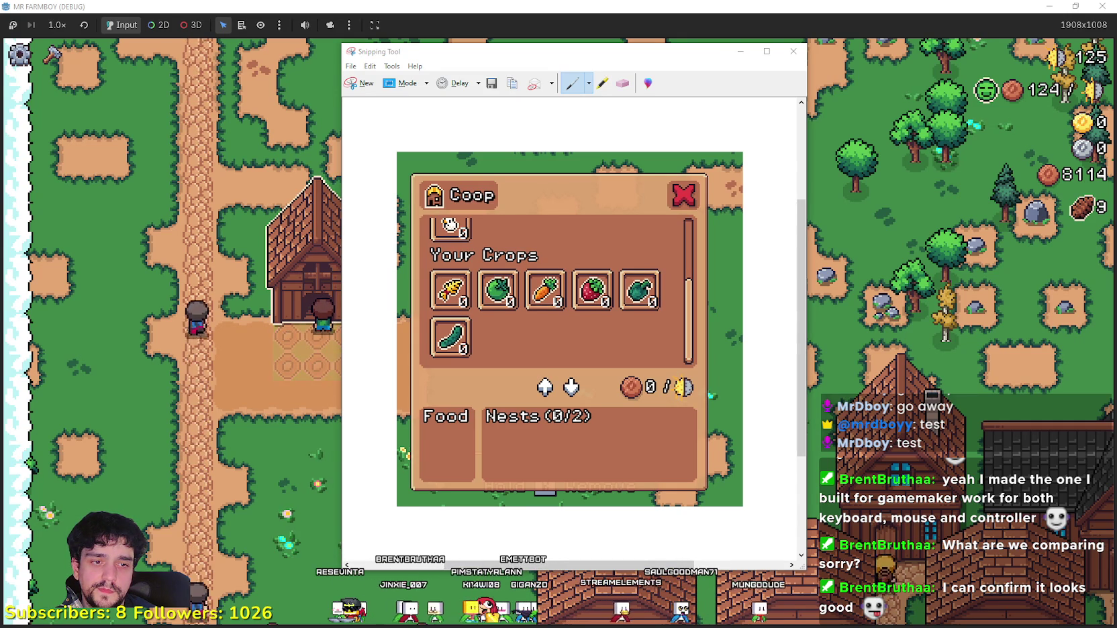
Step: Paste the second Coop capture into Paint and stack it below the first, enlarging the window
key(alt+Tab)
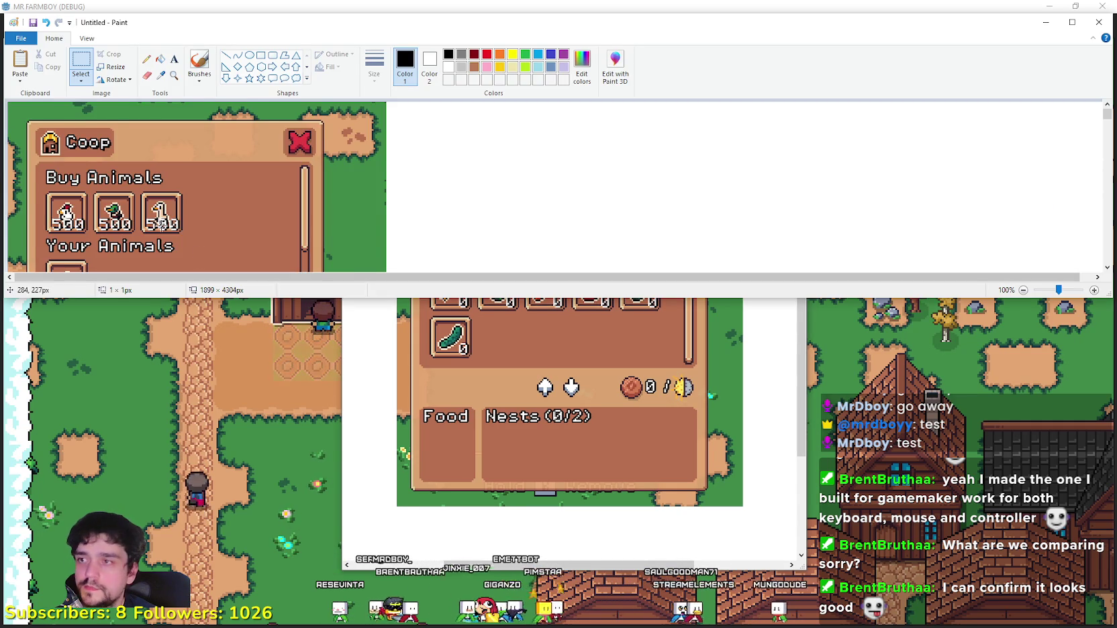
key(ctrl+v)
drag(120, 195, 521, 203)
scroll(521, 203, down, 5)
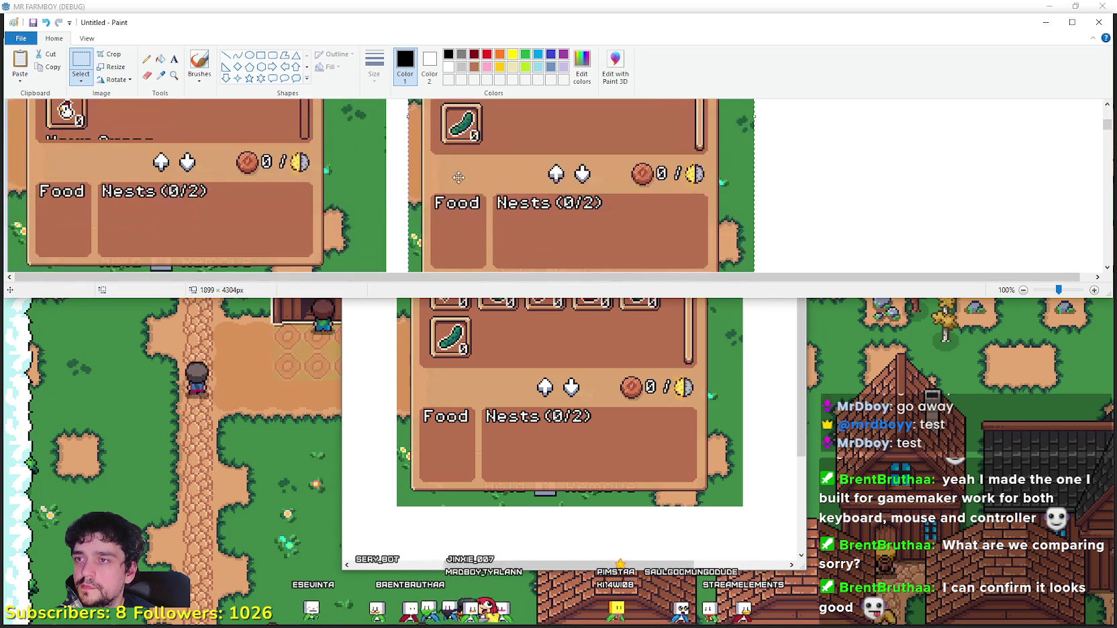
drag(499, 299, 501, 607)
scroll(510, 335, down, 2)
scroll(510, 335, up, 5)
drag(509, 243, 202, 500)
scroll(202, 500, down, 5)
mouse_move(202, 260)
mouse_down()
mouse_move(98, 367)
mouse_move(109, 351)
mouse_up()
scroll(511, 332, up, 5)
scroll(517, 327, down, 5)
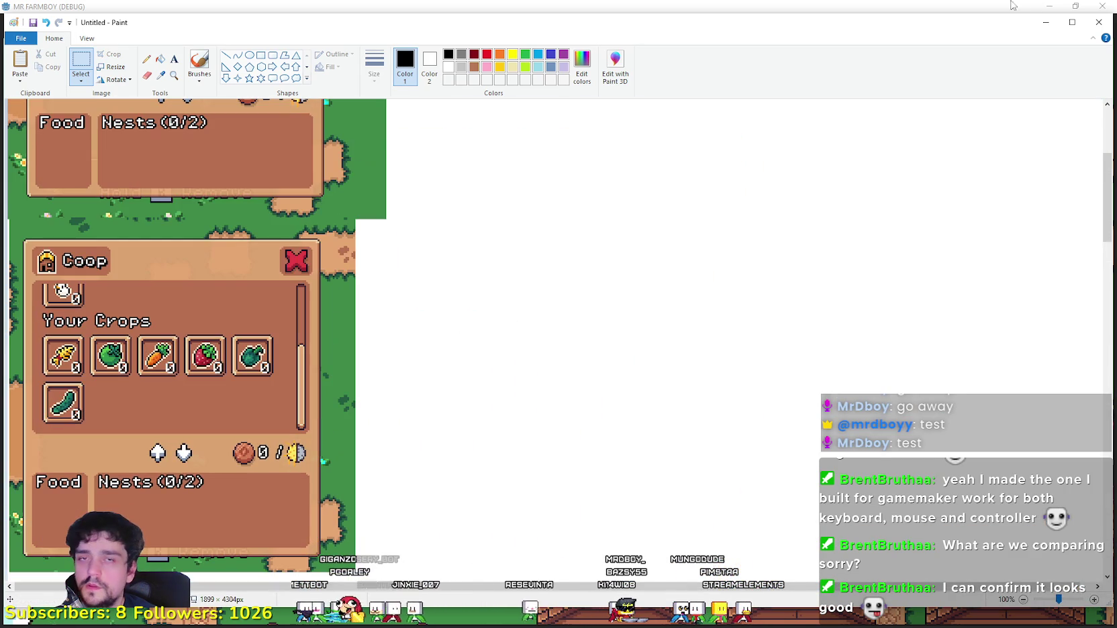
Step: Minimize Paint, close the in-game Coop panel with Esc, and restore the game window
click(1047, 23)
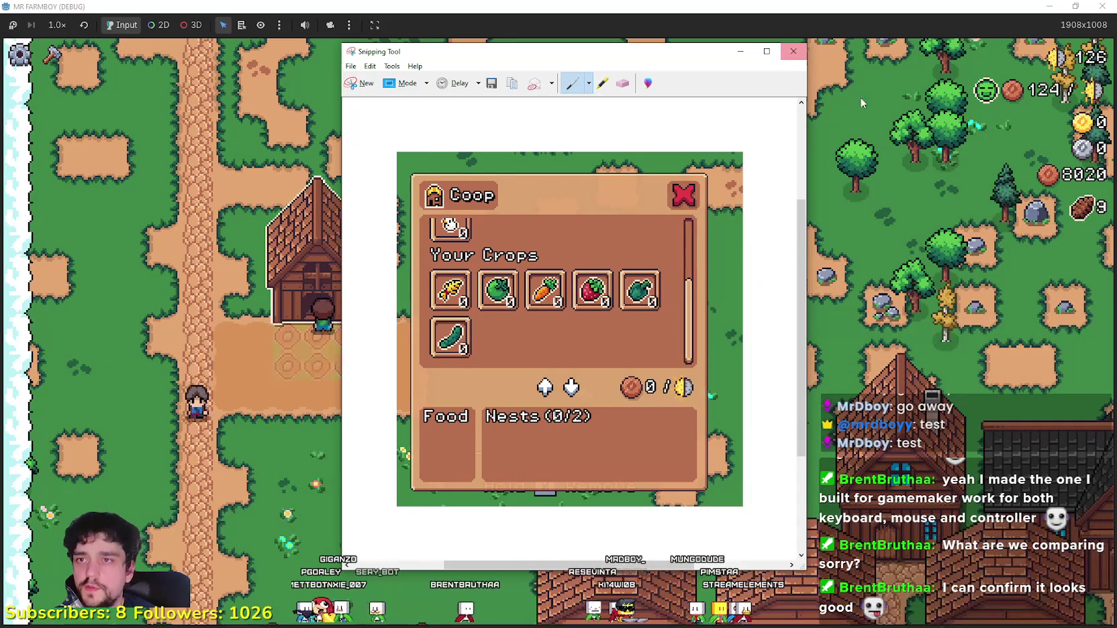
click(840, 84)
key(Escape)
click(1076, 6)
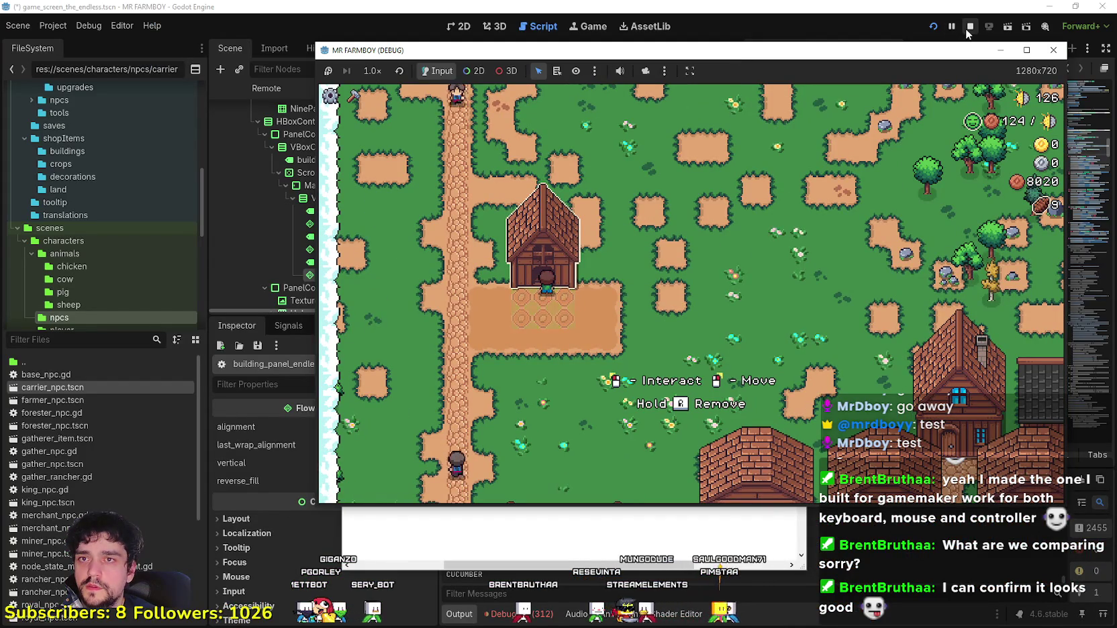
Step: Stop the debug build and launch MR FARMBOY from the Steam library
click(886, 145)
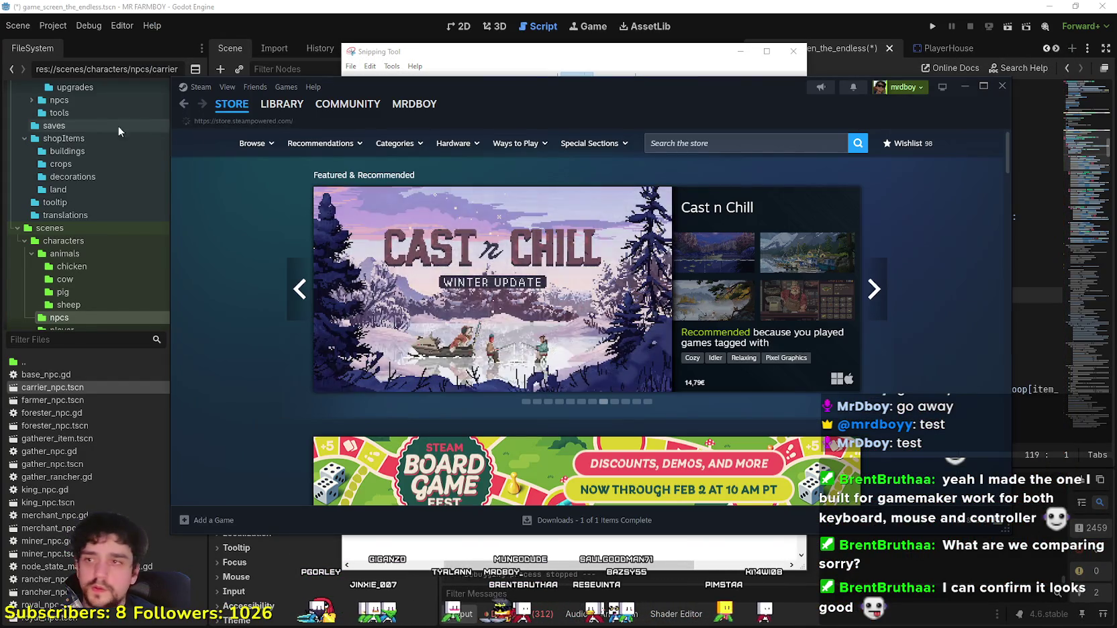
click(296, 107)
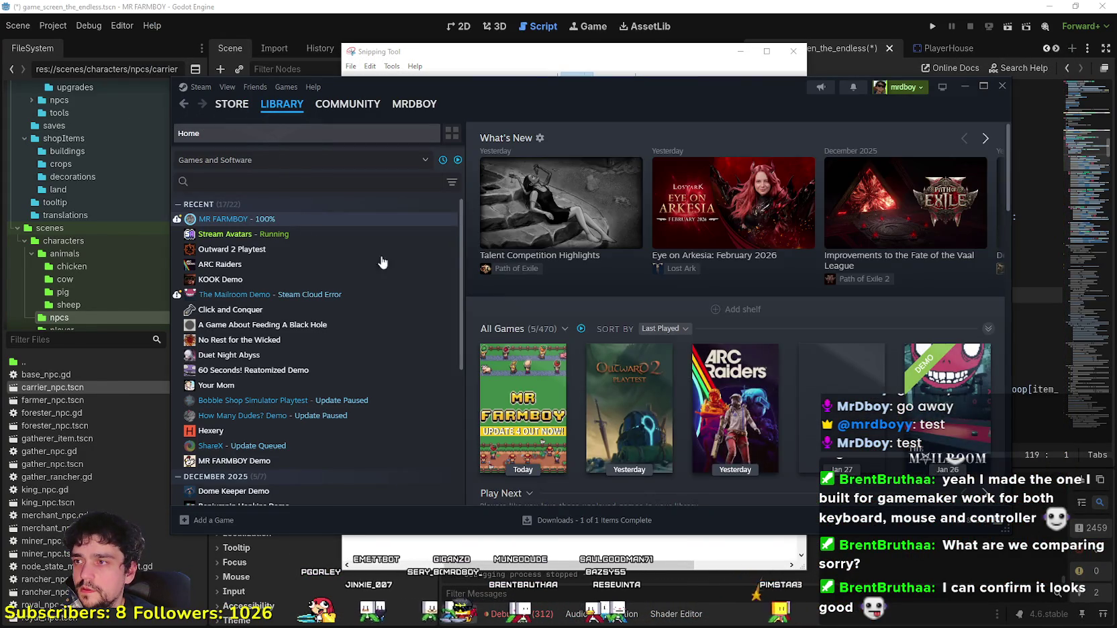
click(306, 220)
click(521, 327)
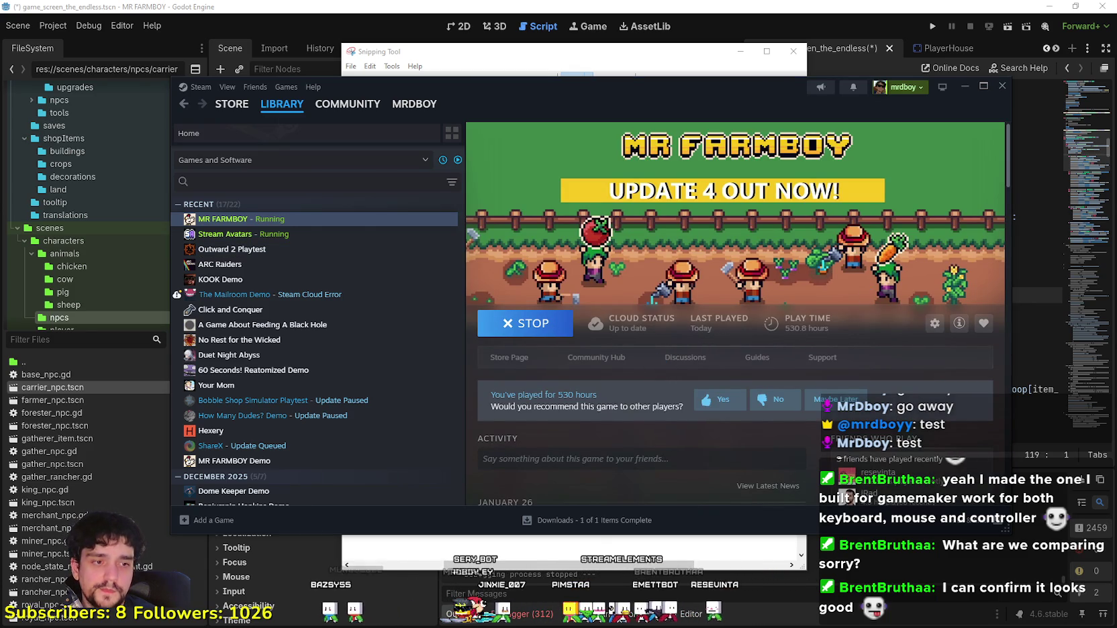
Step: Resume and minimize the music player, then bring the game window forward
key(alt+Tab)
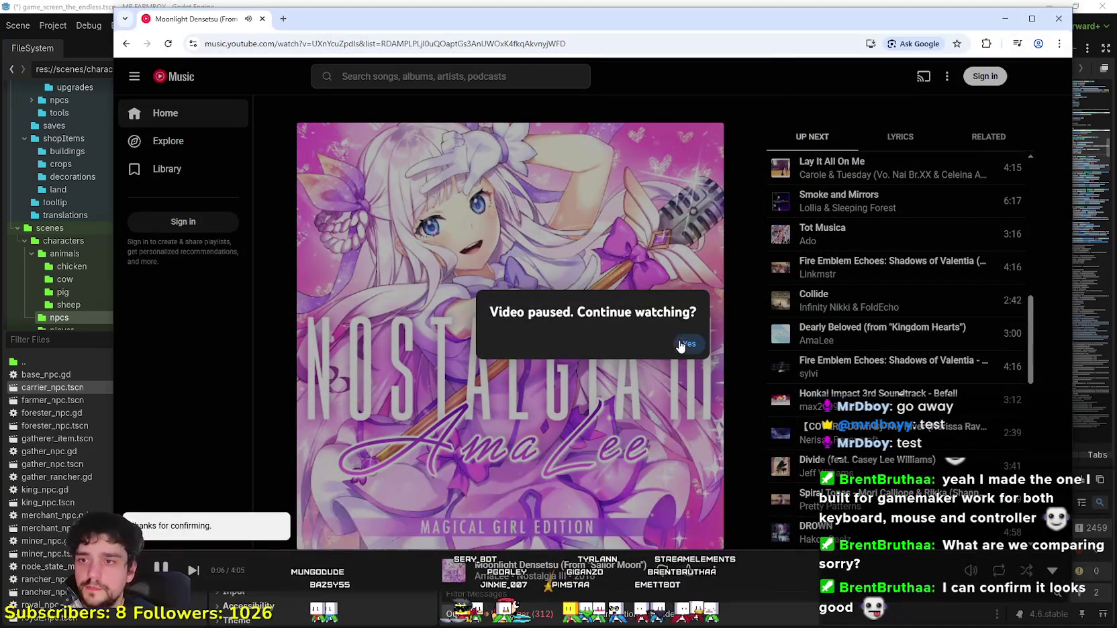
click(686, 345)
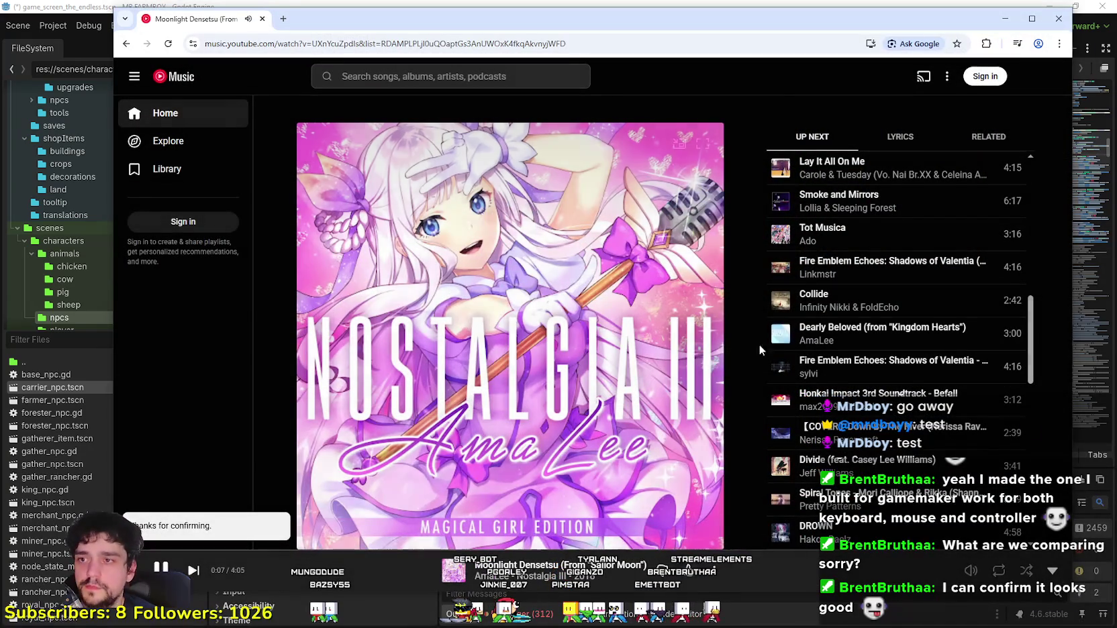
click(1000, 23)
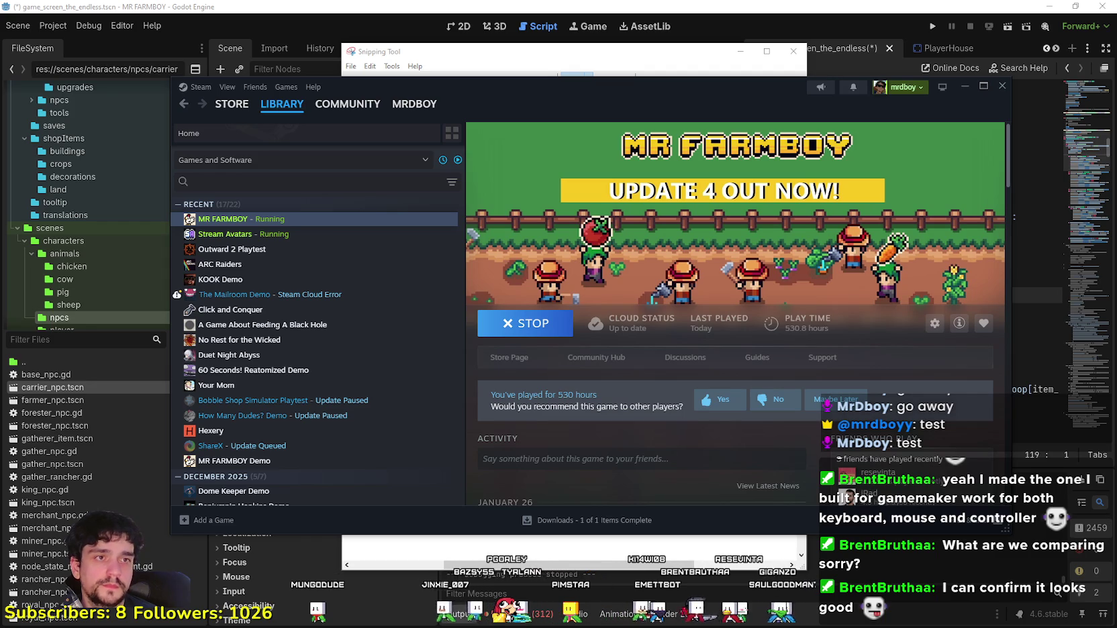
key(alt+Tab)
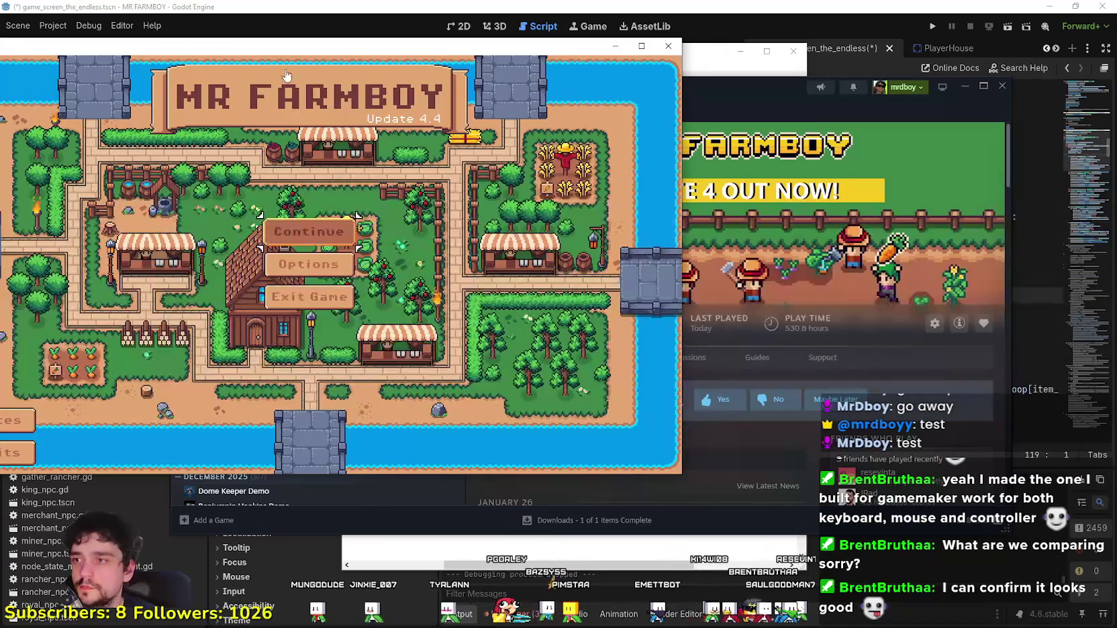
Step: Load the Save 2 game from the Continue menu
click(305, 231)
drag(266, 48, 466, 59)
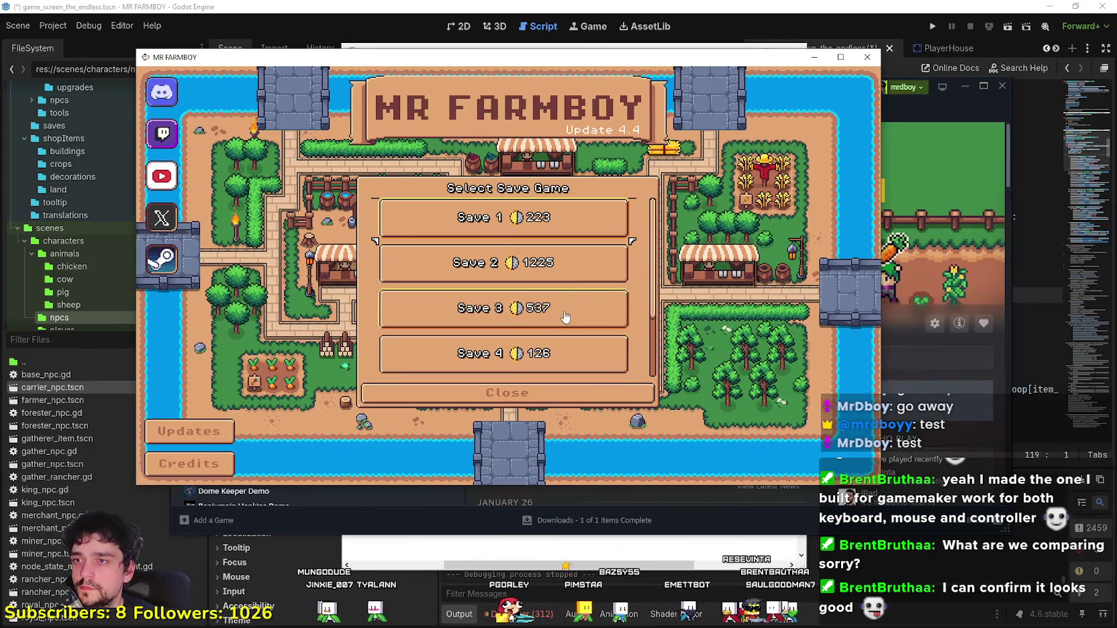
click(565, 267)
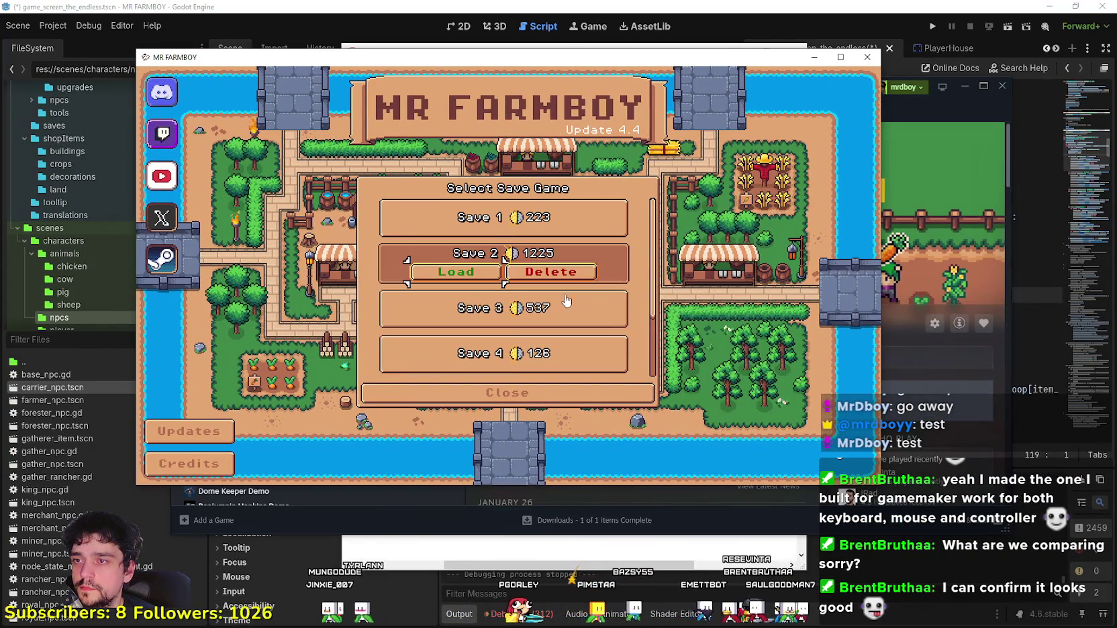
click(463, 277)
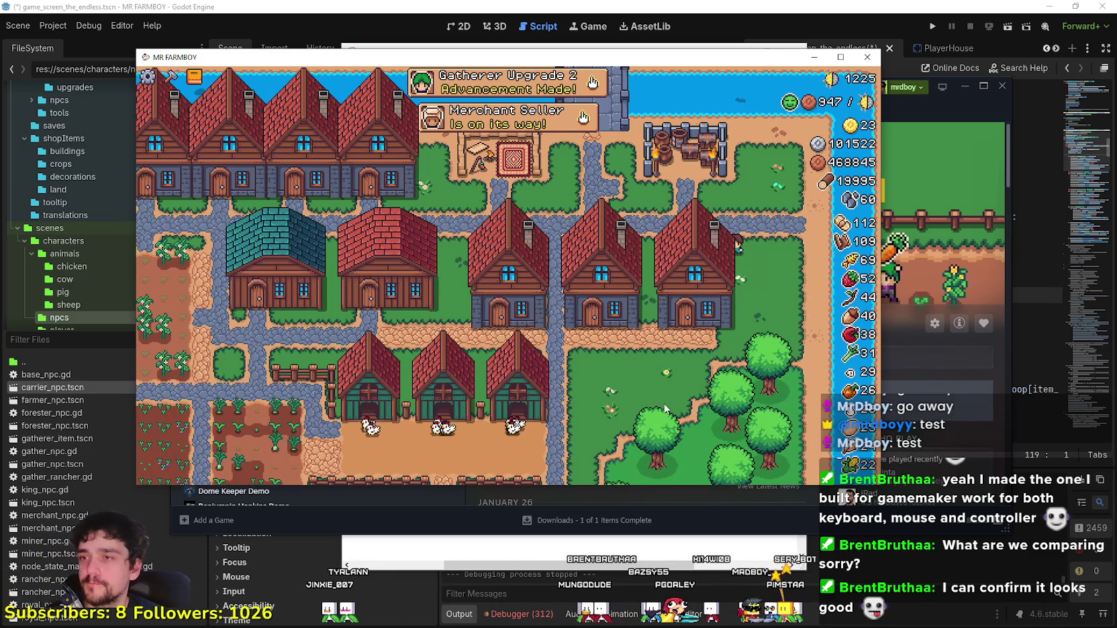
Step: Build a Coop on the empty grass from the Crafting panel
drag(665, 423, 652, 329)
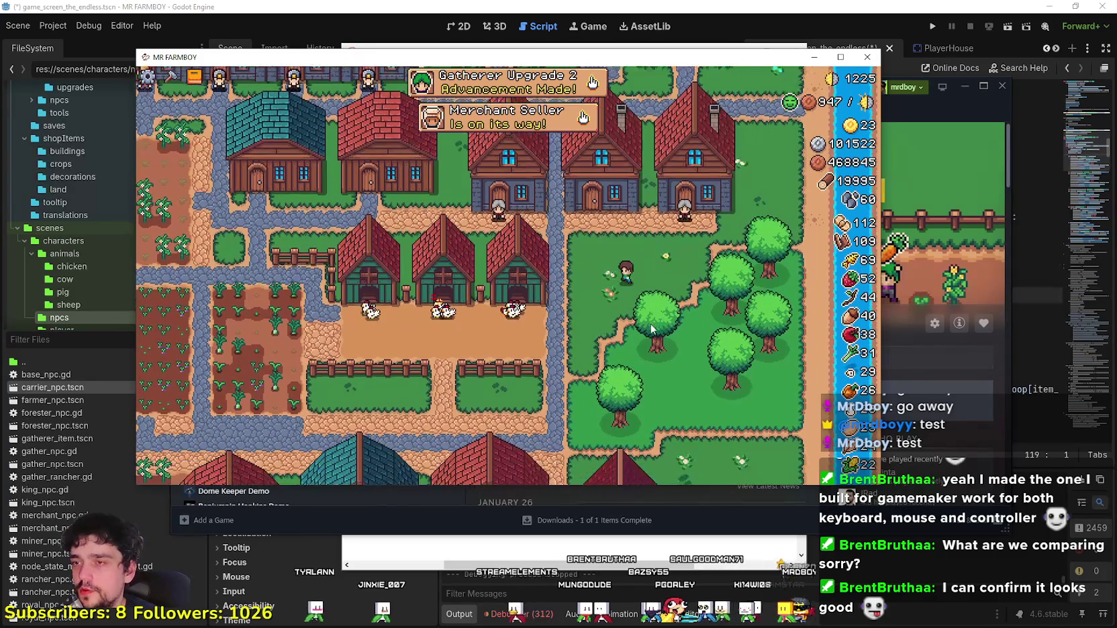
key(c)
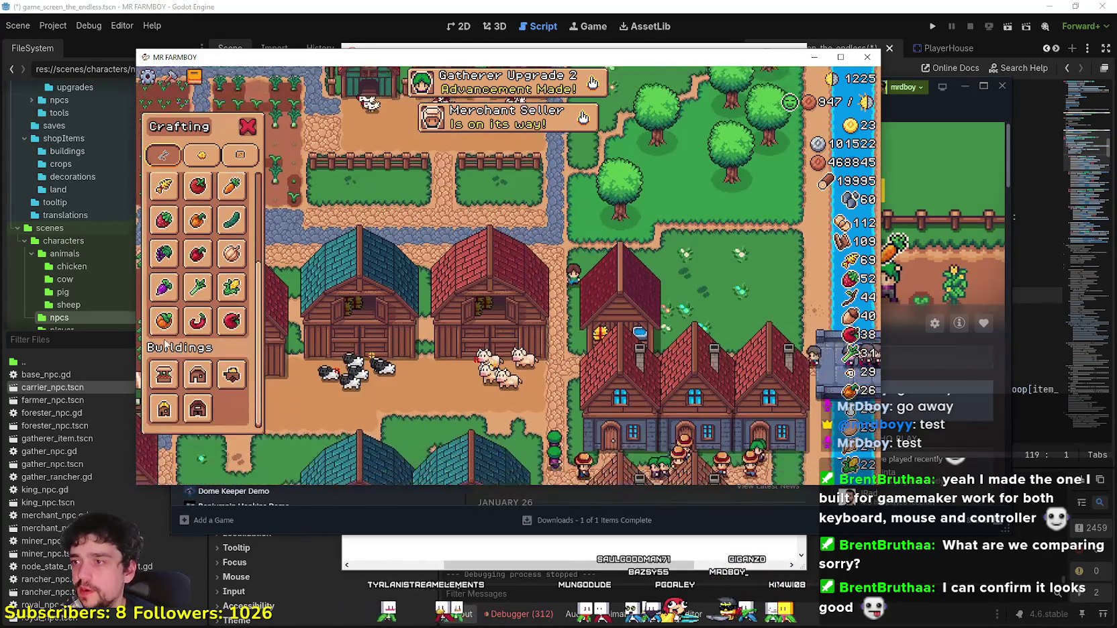
click(173, 418)
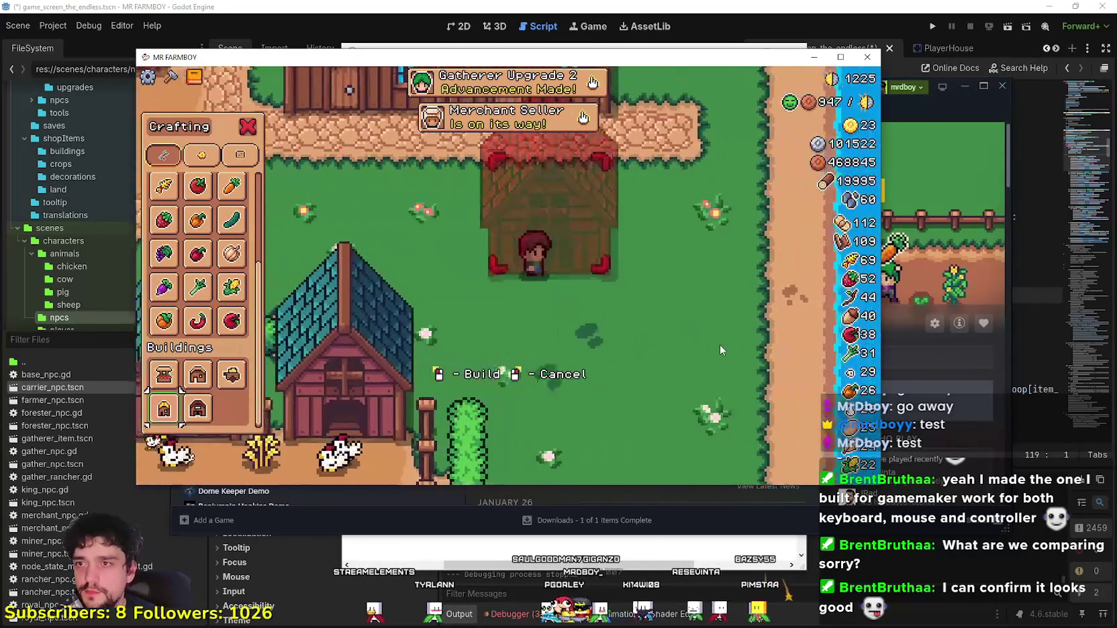
click(686, 318)
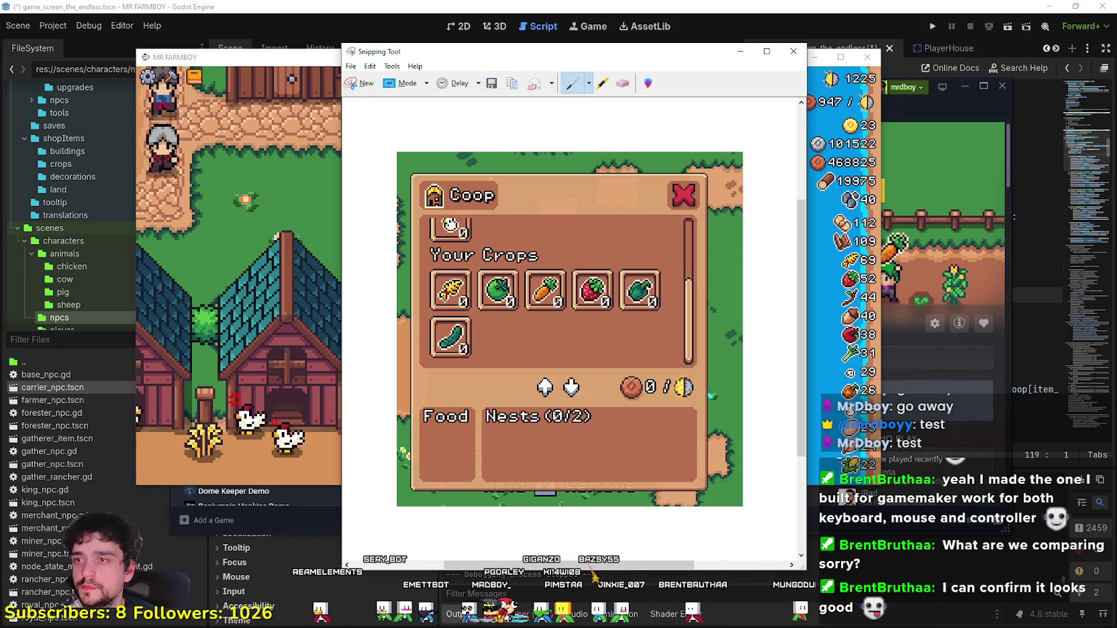
Step: Snip the released game's Coop Your Chickens panel and go back to Paint
click(383, 78)
drag(393, 148, 618, 408)
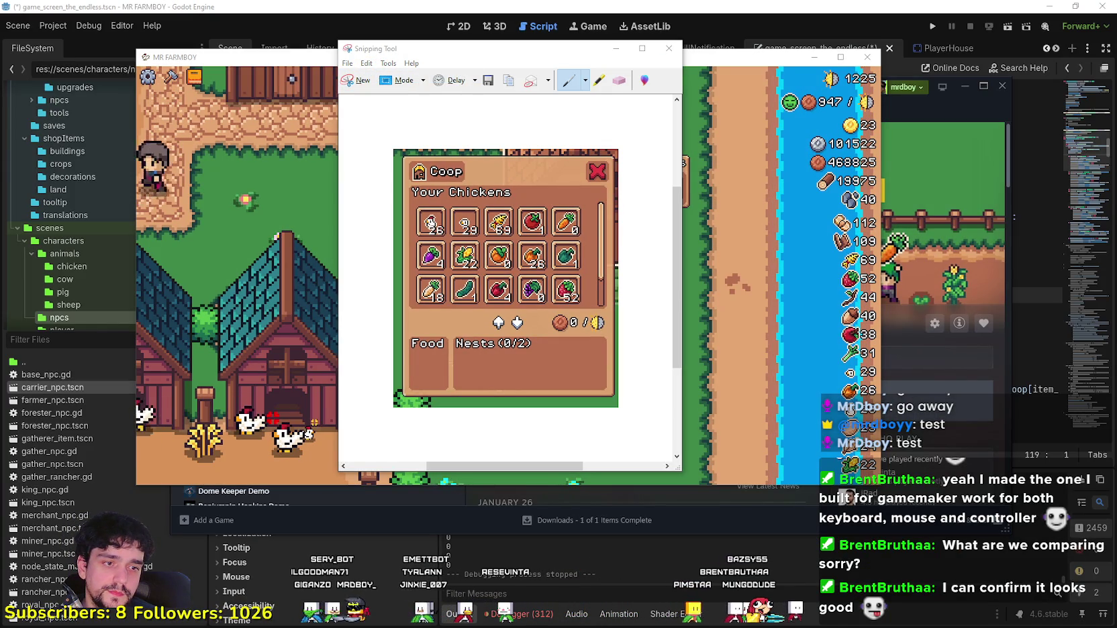
click(867, 57)
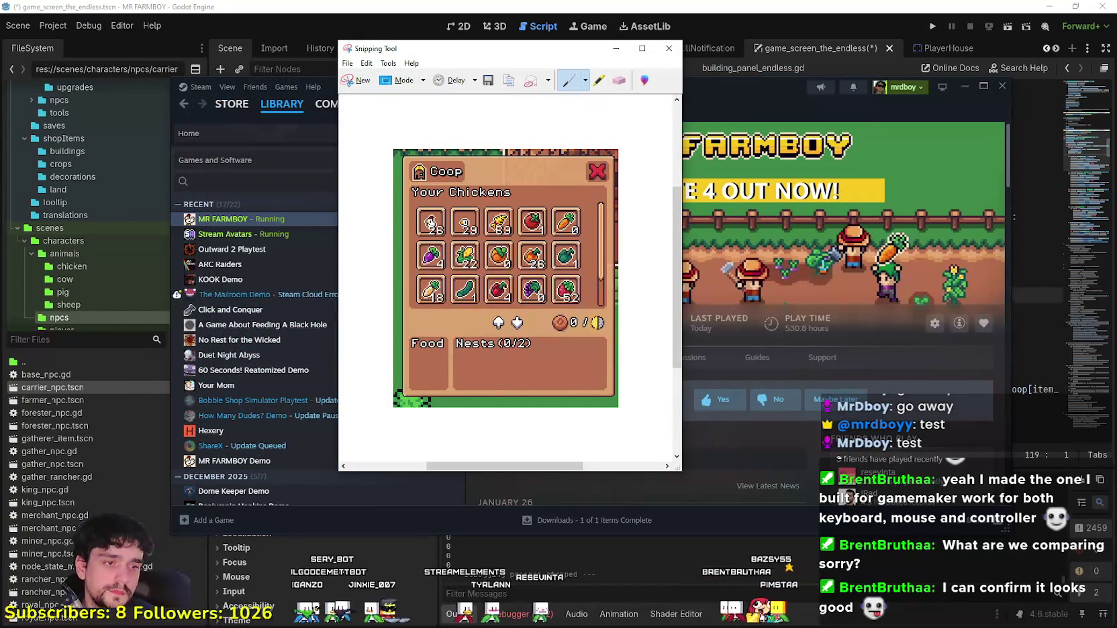
key(alt+Tab)
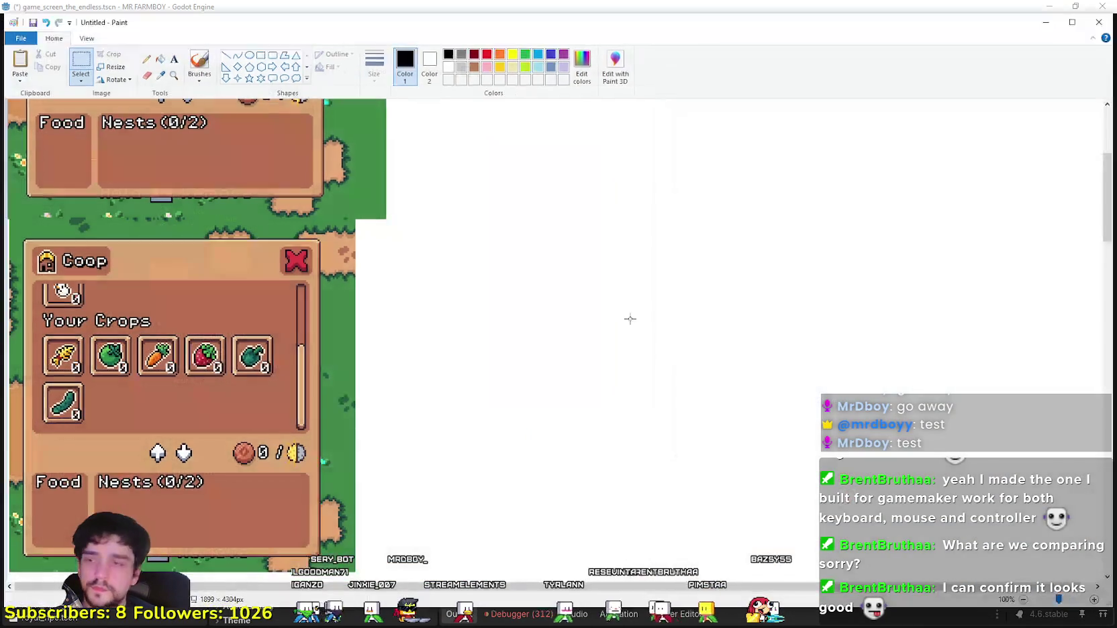
Step: Paste the Your Chickens snip into the canvas, try a 200% enlargement, then undo it
key(ctrl+v)
mouse_move(354, 237)
mouse_down()
mouse_move(585, 219)
mouse_move(628, 368)
mouse_move(544, 354)
mouse_move(546, 200)
mouse_up()
scroll(585, 220, up, 3)
click(826, 341)
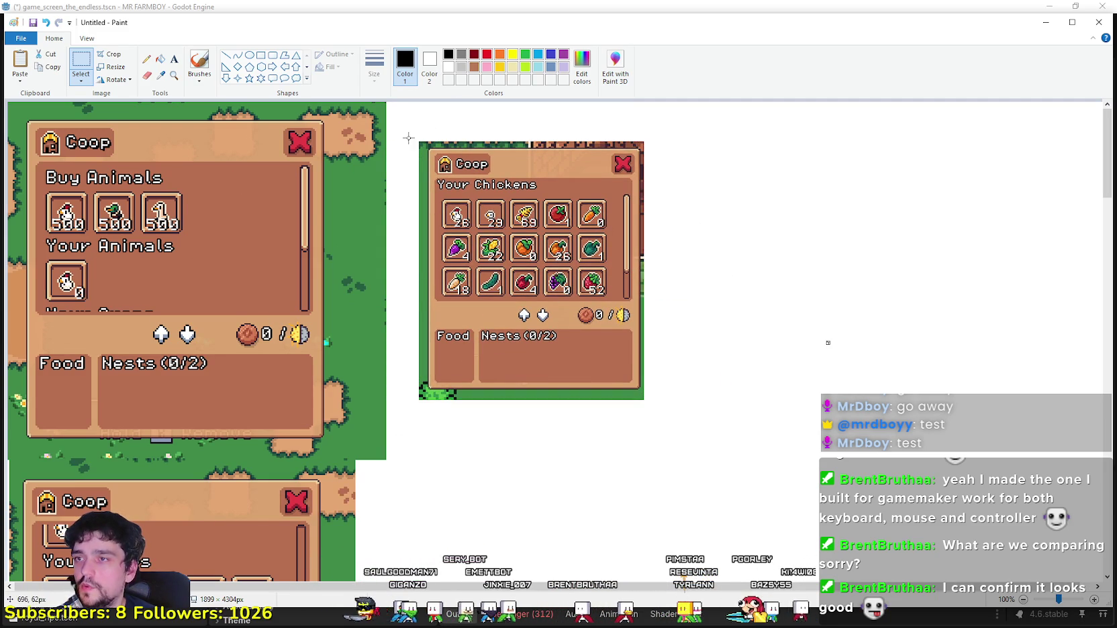
key(ctrl+z)
key(ctrl+z)
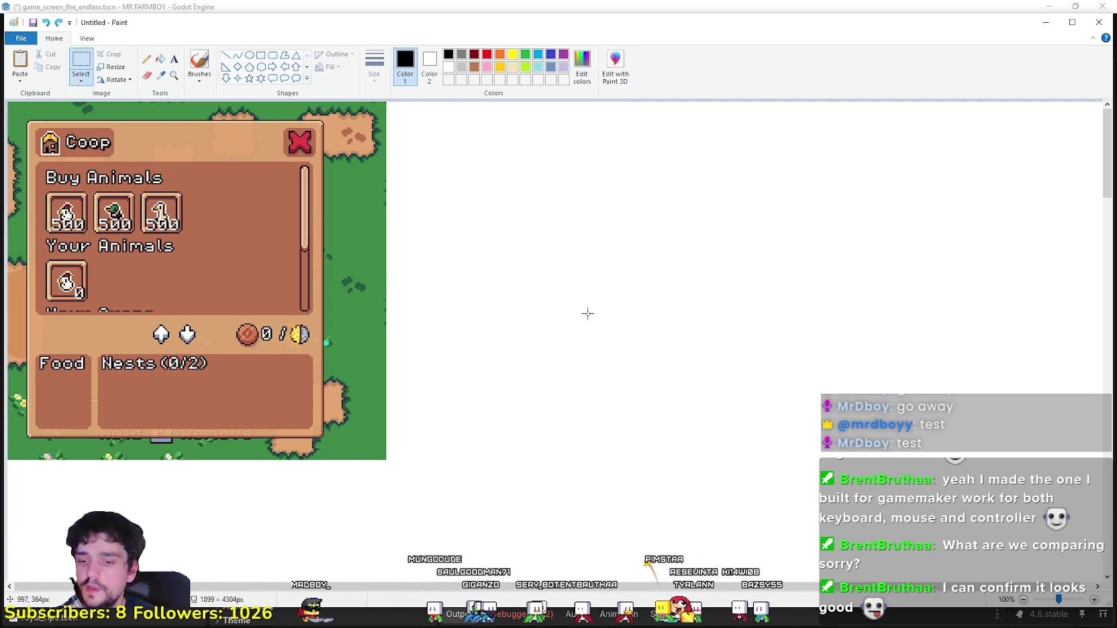
key(ctrl+y)
key(ctrl+y)
key(ctrl+y)
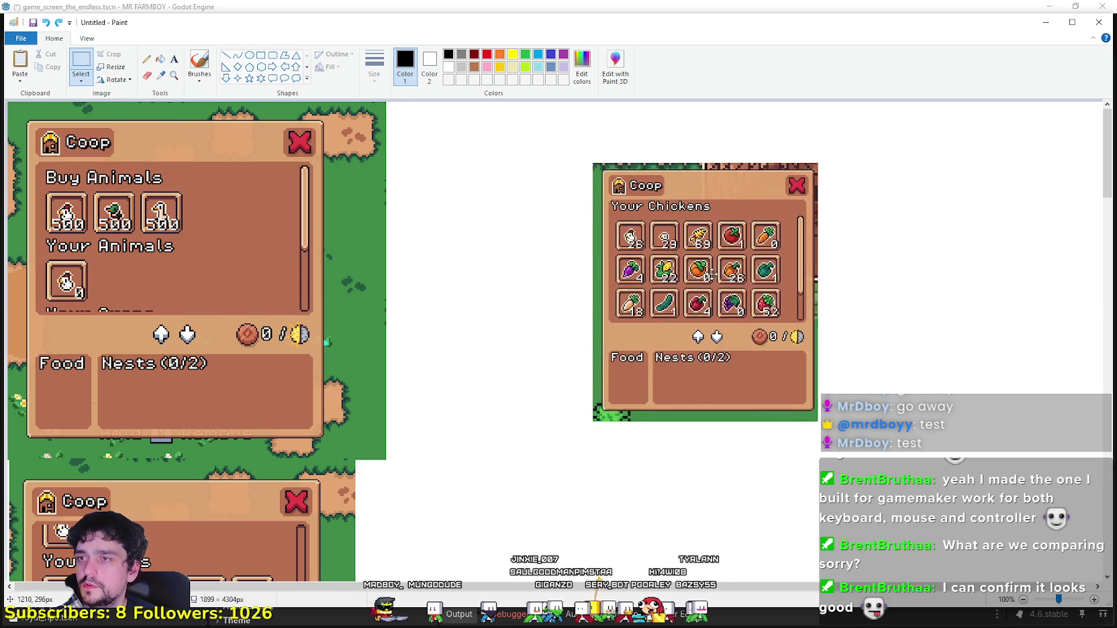
key(ctrl+y)
click(126, 70)
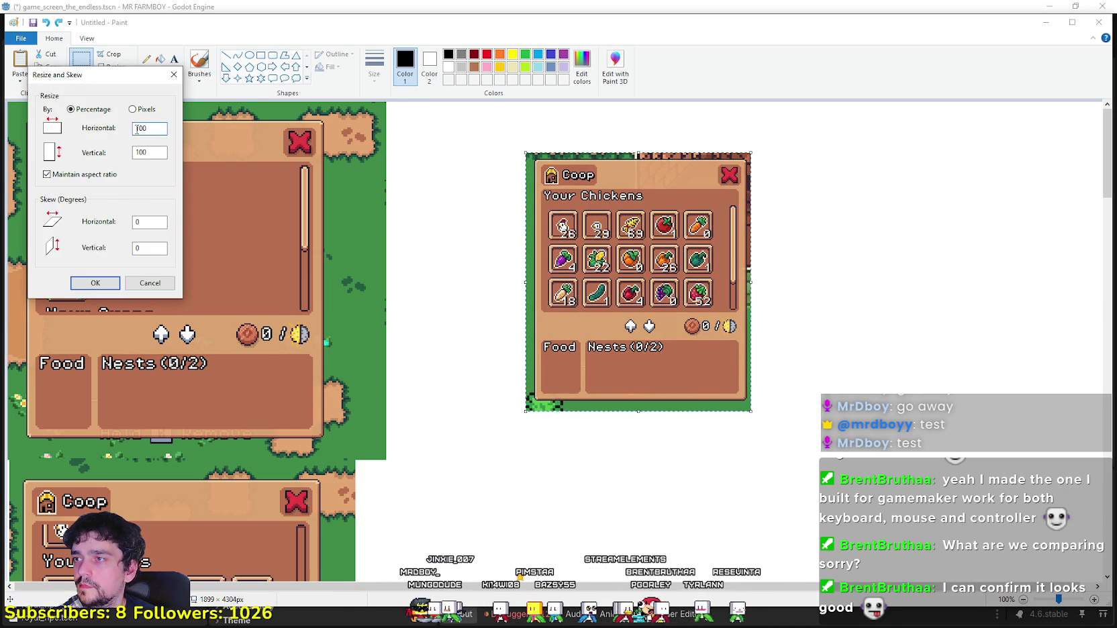
click(95, 283)
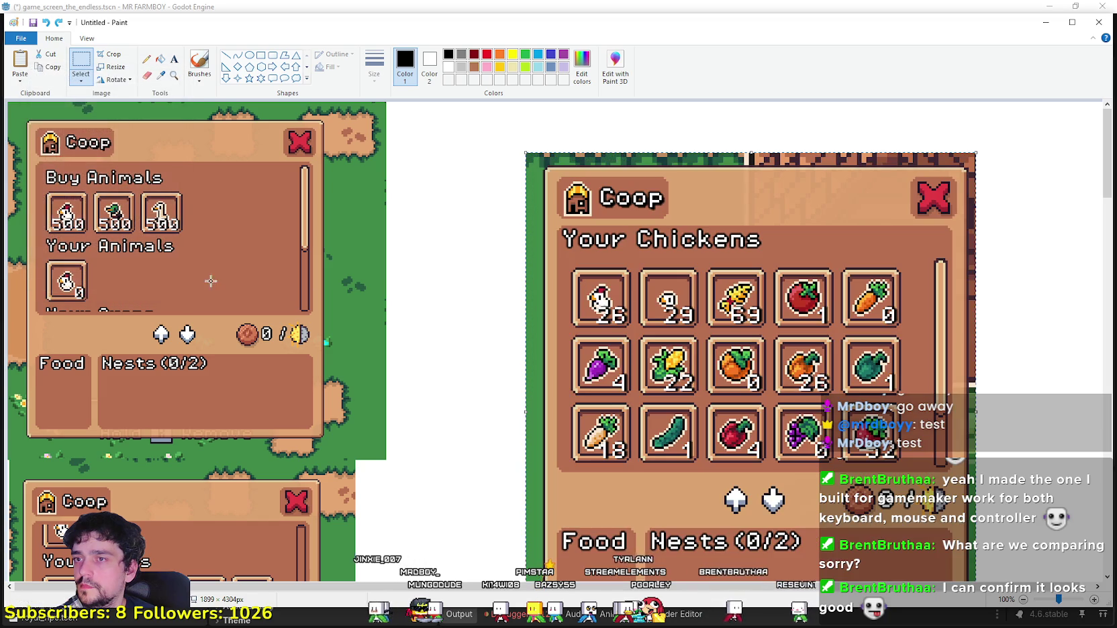
key(ctrl+z)
Step: Re-paste the snip, enlarge it to 150%, and place it beside the Buy Animals image
key(ctrl+v)
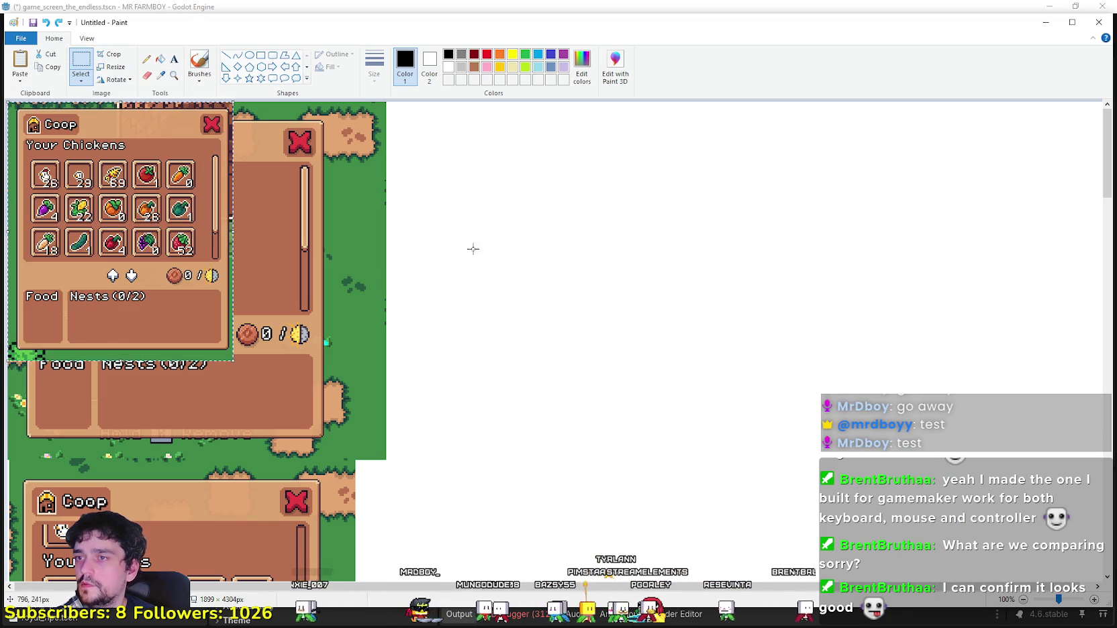
drag(146, 207, 598, 250)
click(111, 67)
text(150)
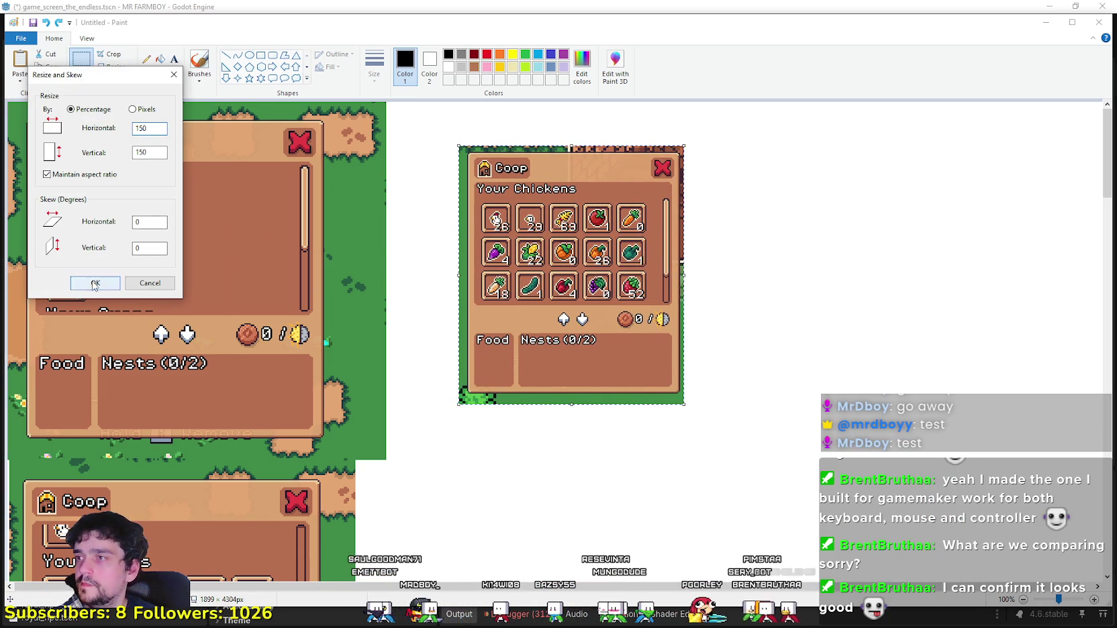
click(95, 283)
mouse_move(594, 309)
mouse_down()
mouse_move(580, 255)
mouse_move(548, 261)
mouse_move(527, 327)
mouse_move(505, 341)
mouse_up()
scroll(504, 340, down, 3)
click(922, 325)
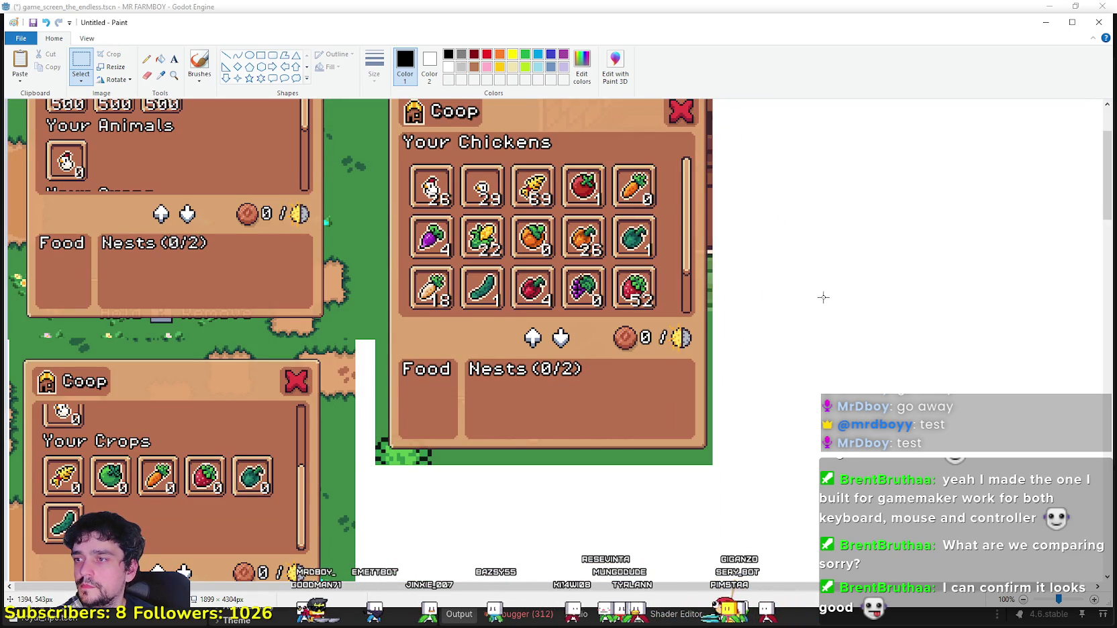
mouse_move(1105, 156)
mouse_down()
mouse_move(1104, 138)
mouse_move(1107, 148)
mouse_up()
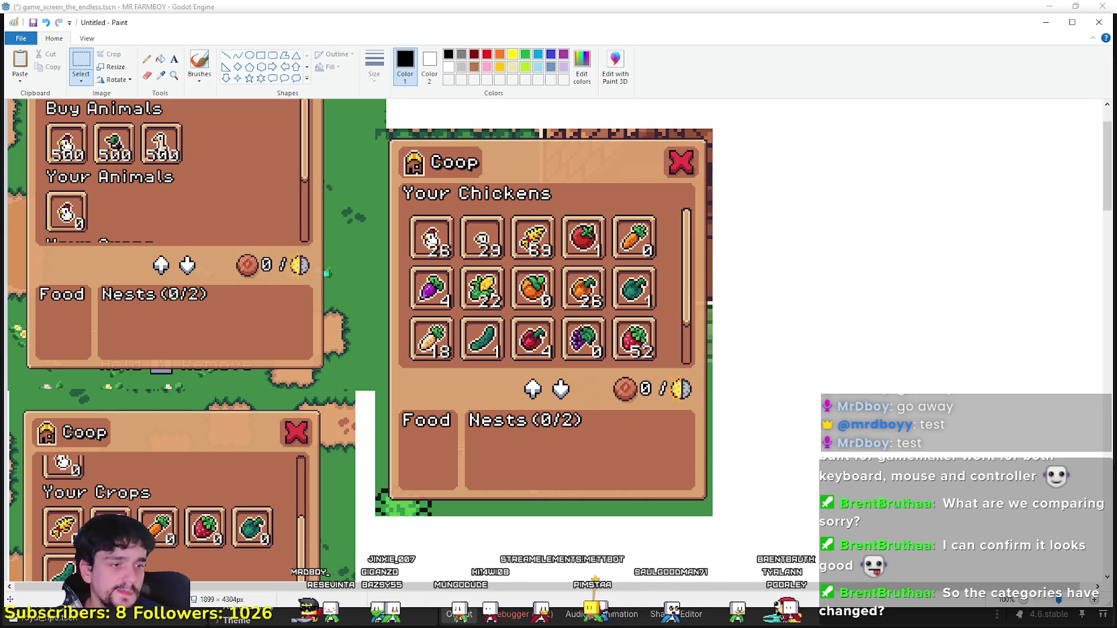
key(alt+Tab)
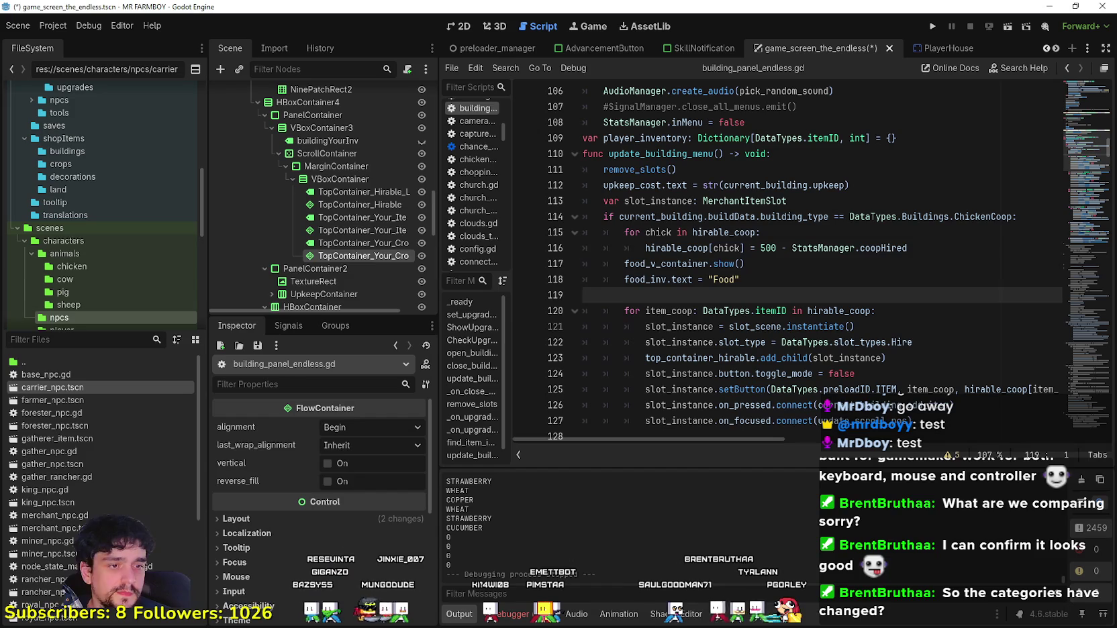
Step: Switch to the 2D scene and make the building menu panel visible on the canvas
click(450, 26)
click(361, 191)
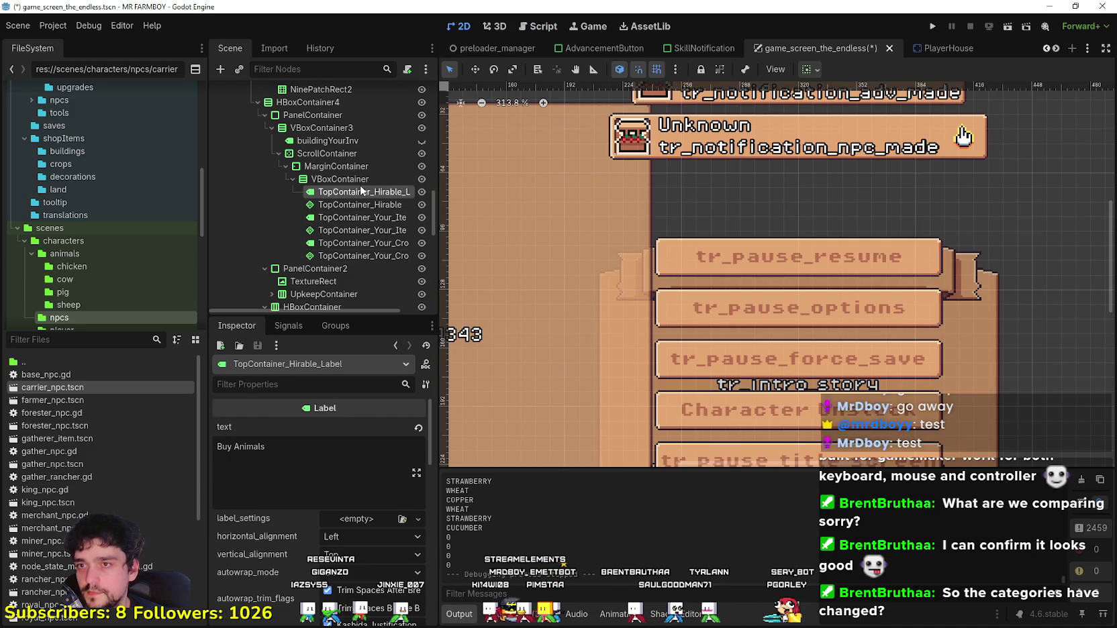
scroll(681, 242, down, 4)
scroll(404, 183, up, 3)
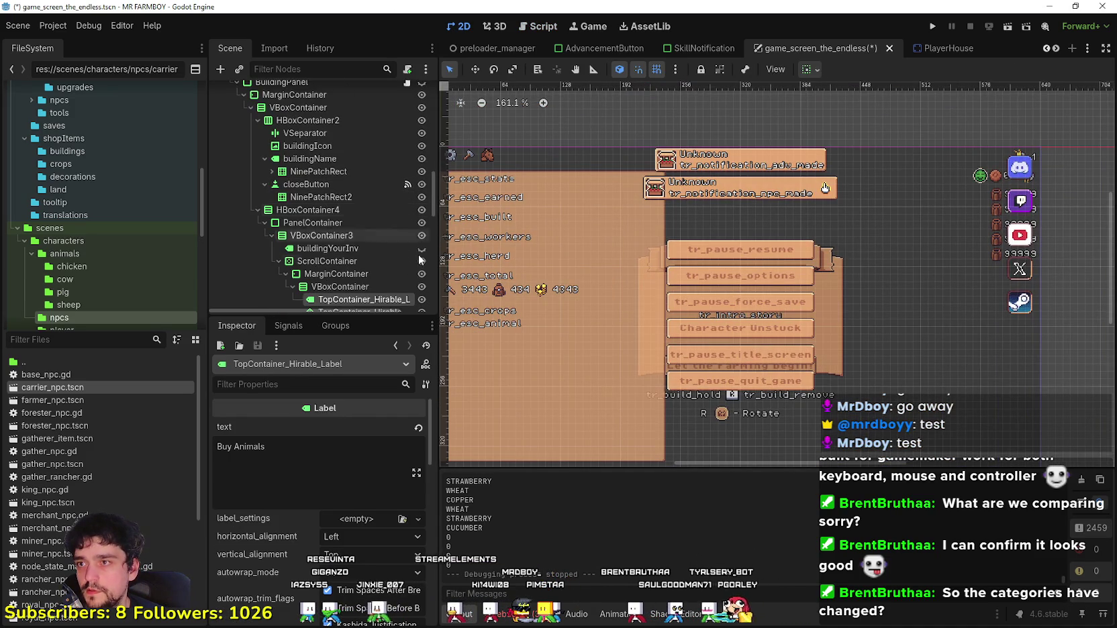
scroll(419, 236, up, 4)
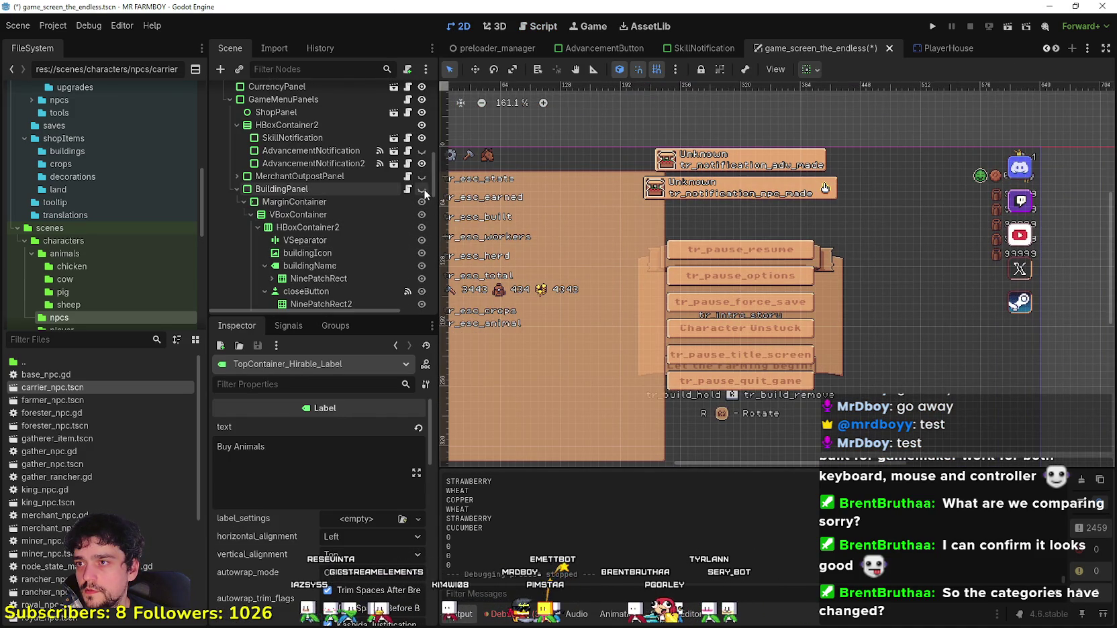
click(421, 189)
scroll(701, 259, up, 6)
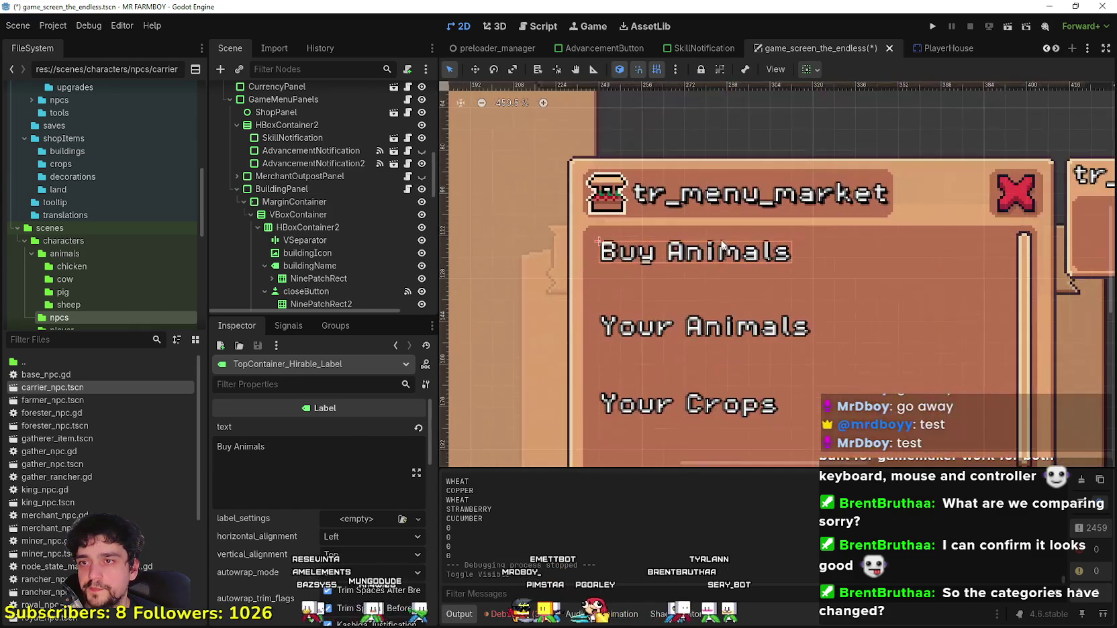
scroll(378, 223, down, 5)
scroll(378, 223, down, 2)
Step: Select the Buy Animals label node under TopContainer_Hirable in the scene tree
click(360, 205)
click(365, 202)
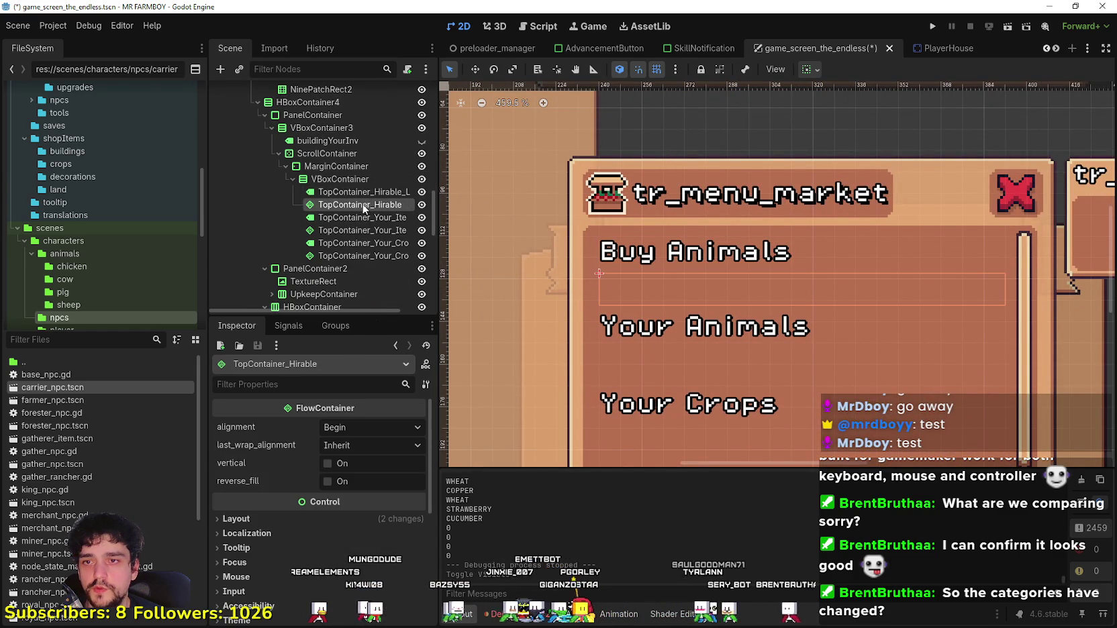
click(366, 193)
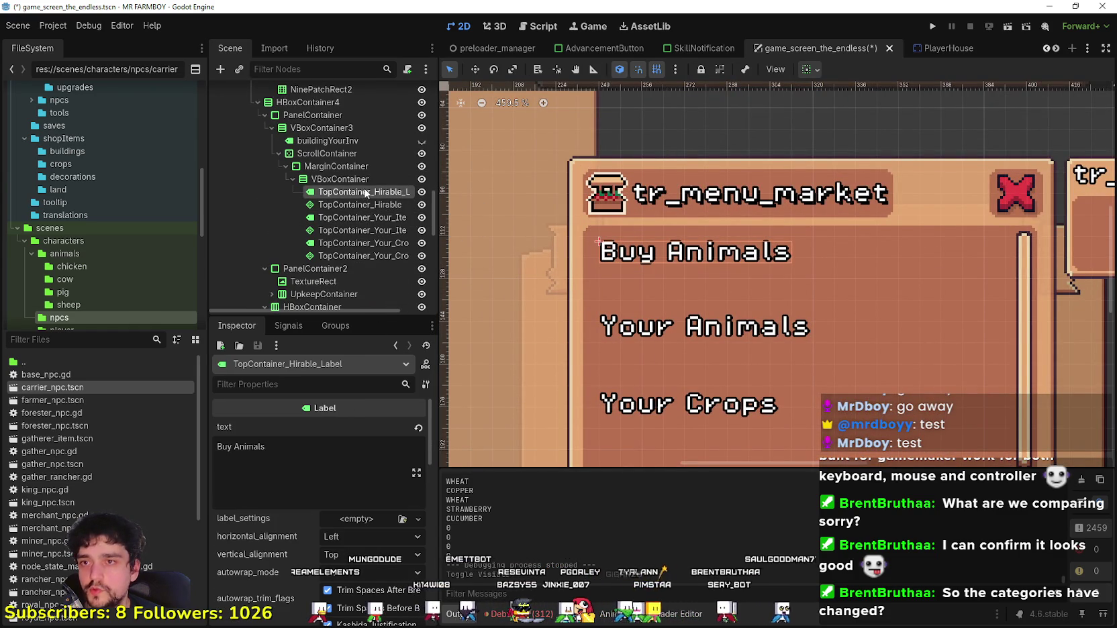
scroll(366, 195, up, 2)
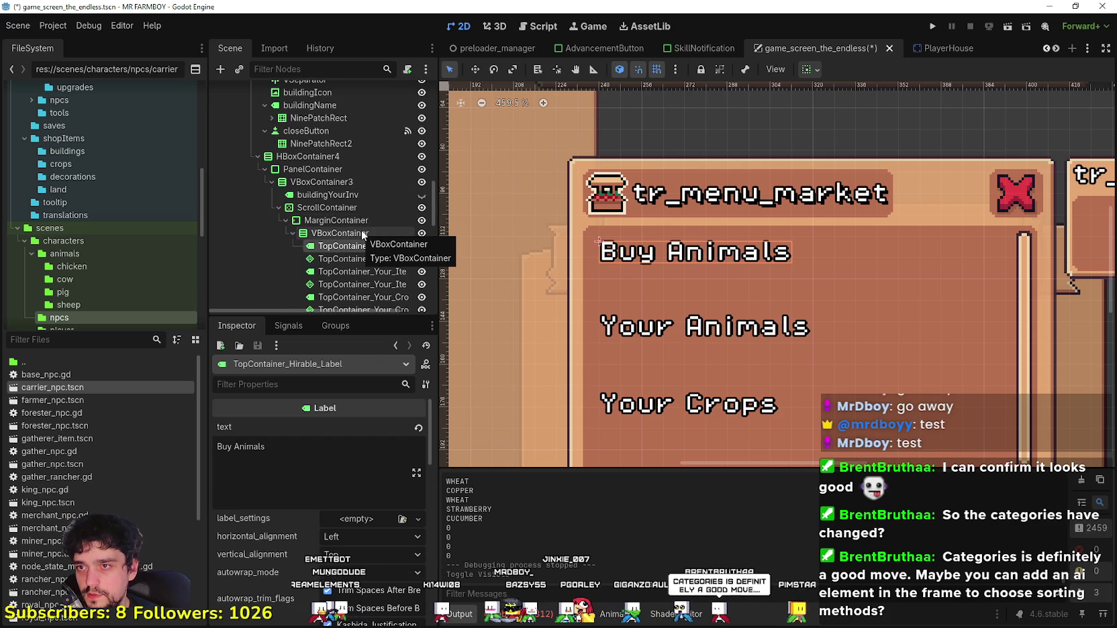
click(361, 233)
click(363, 245)
click(357, 233)
click(362, 246)
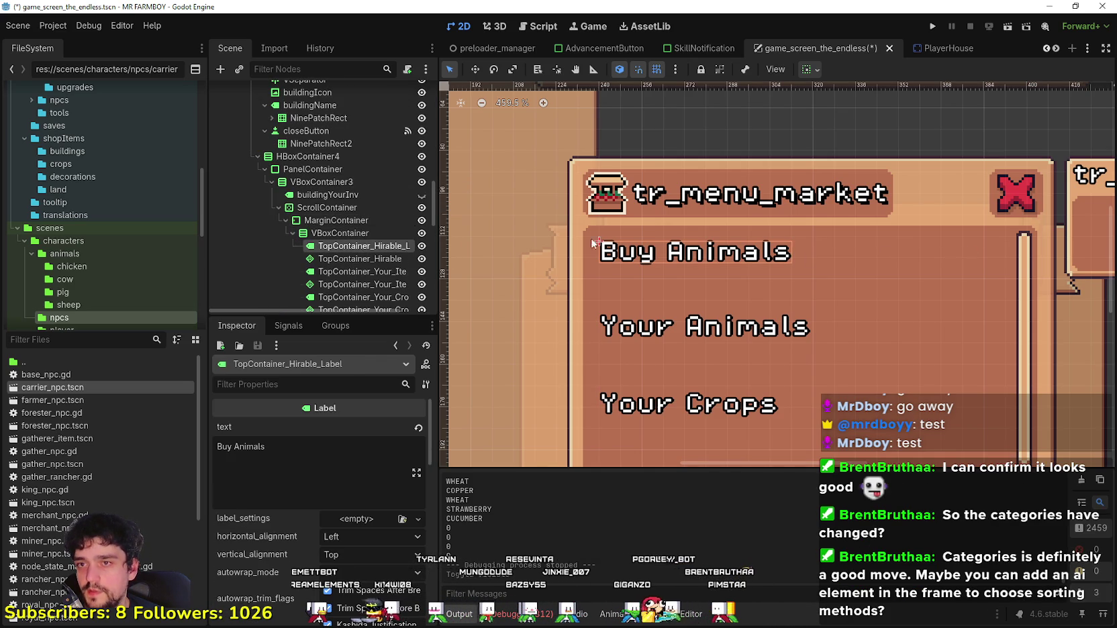
Step: Inspect the Buy Animals label's Theme Overrides constants, then collapse them again
scroll(324, 510, down, 15)
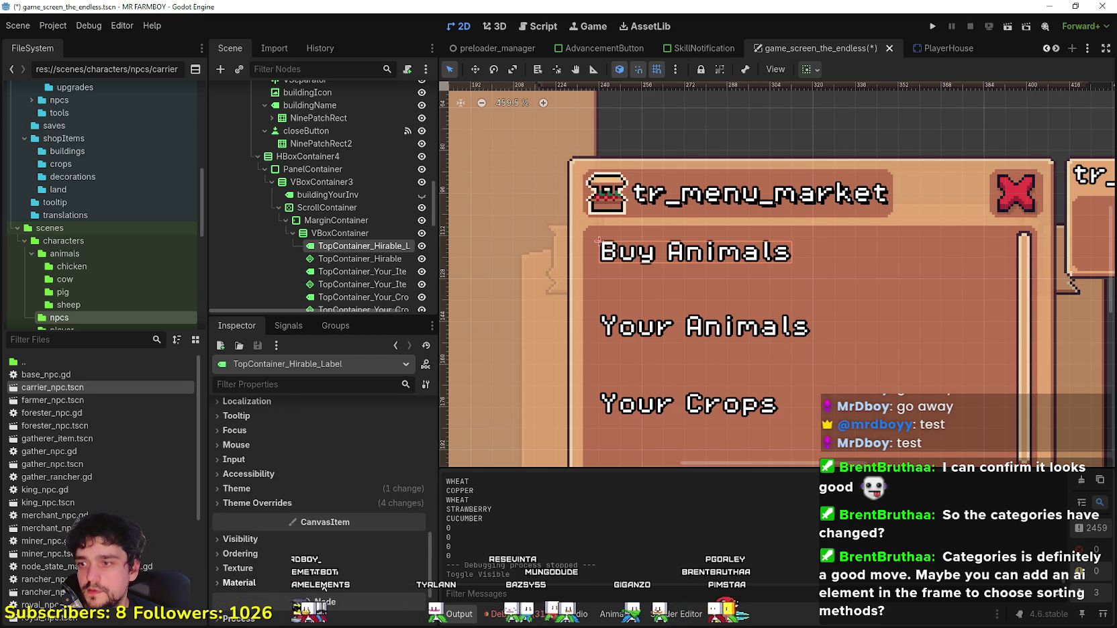
click(262, 502)
click(280, 531)
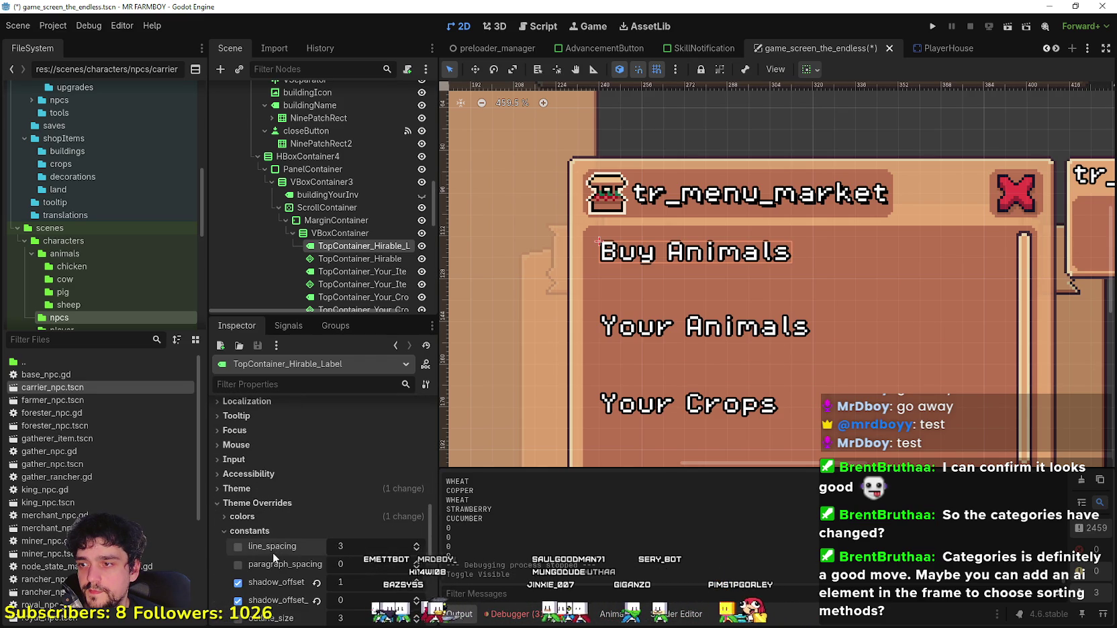
click(266, 530)
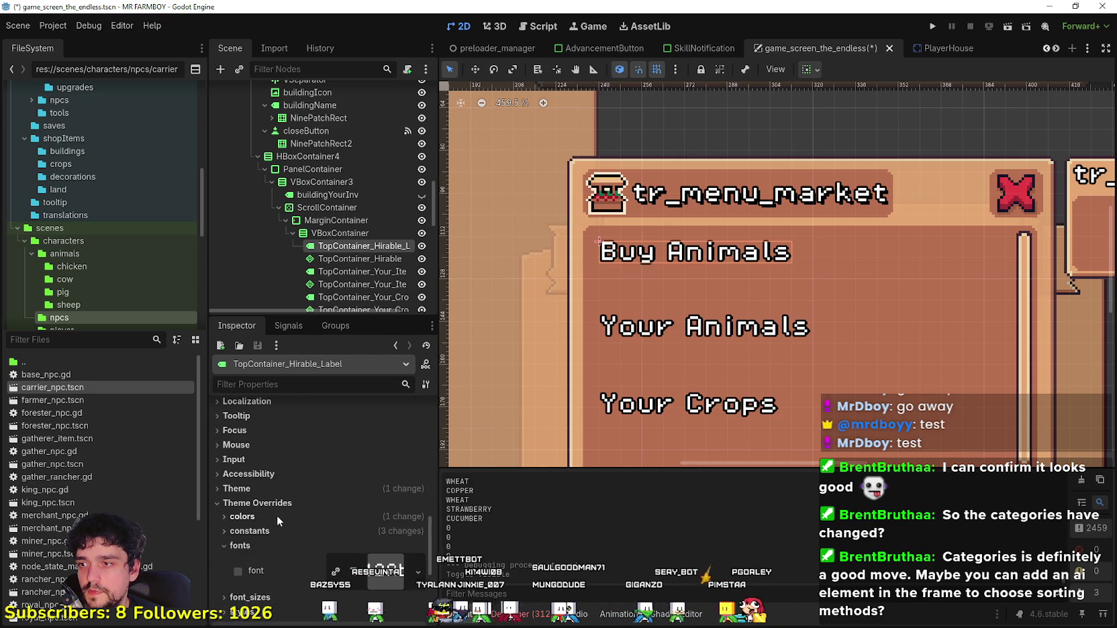
click(275, 503)
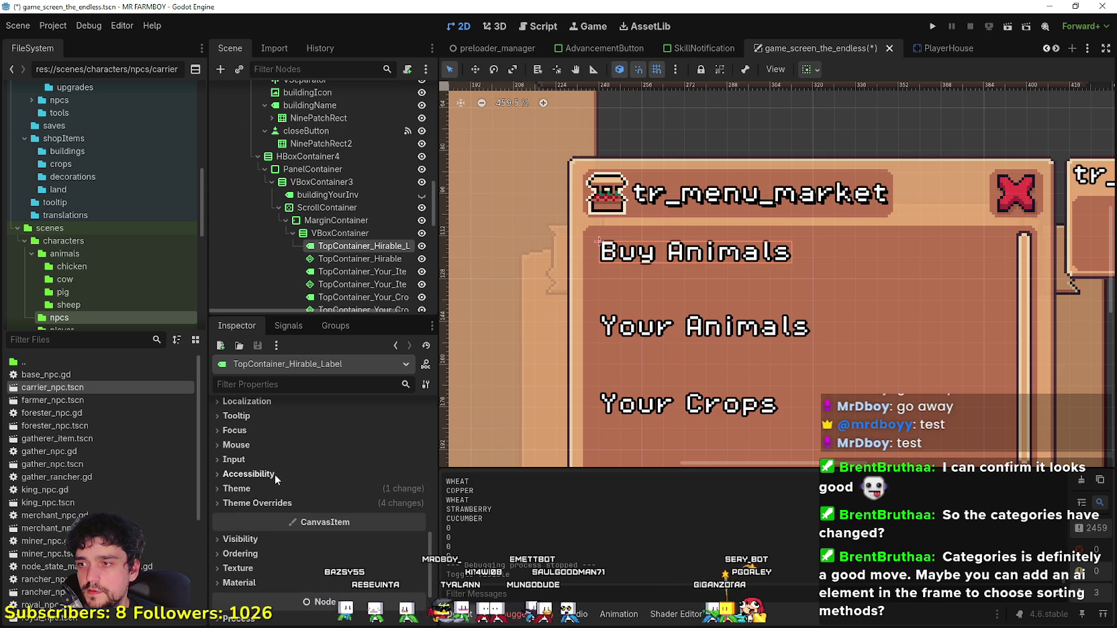
Step: Reselect the Buy Animals label, then bring the Paint screenshot to the front
scroll(351, 234, down, 2)
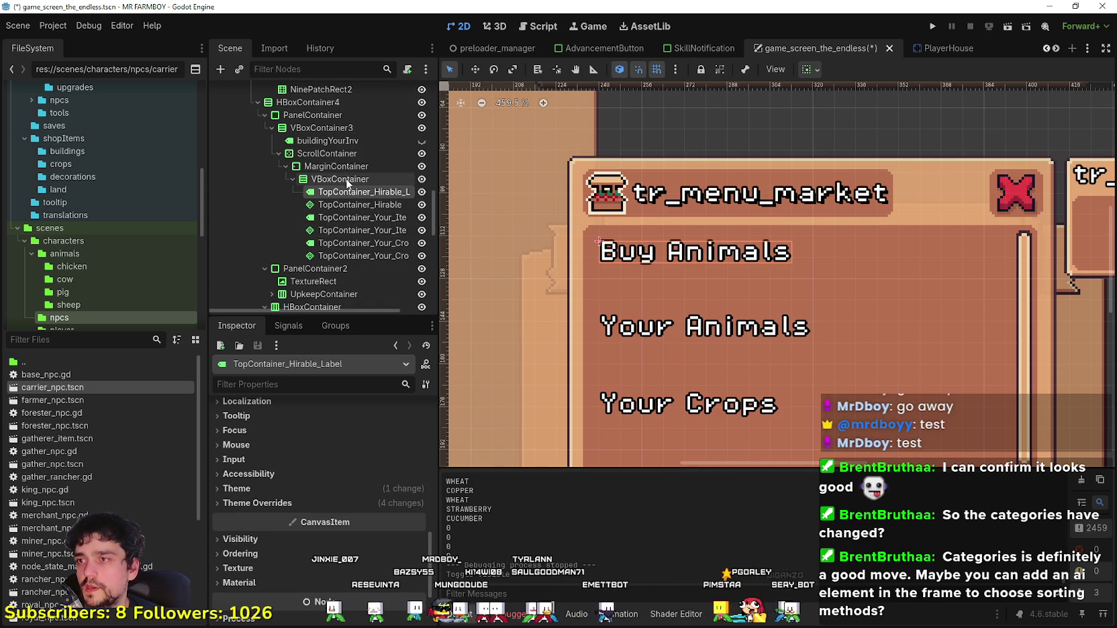
scroll(679, 229, down, 2)
scroll(841, 190, up, 1)
scroll(841, 191, down, 2)
click(380, 201)
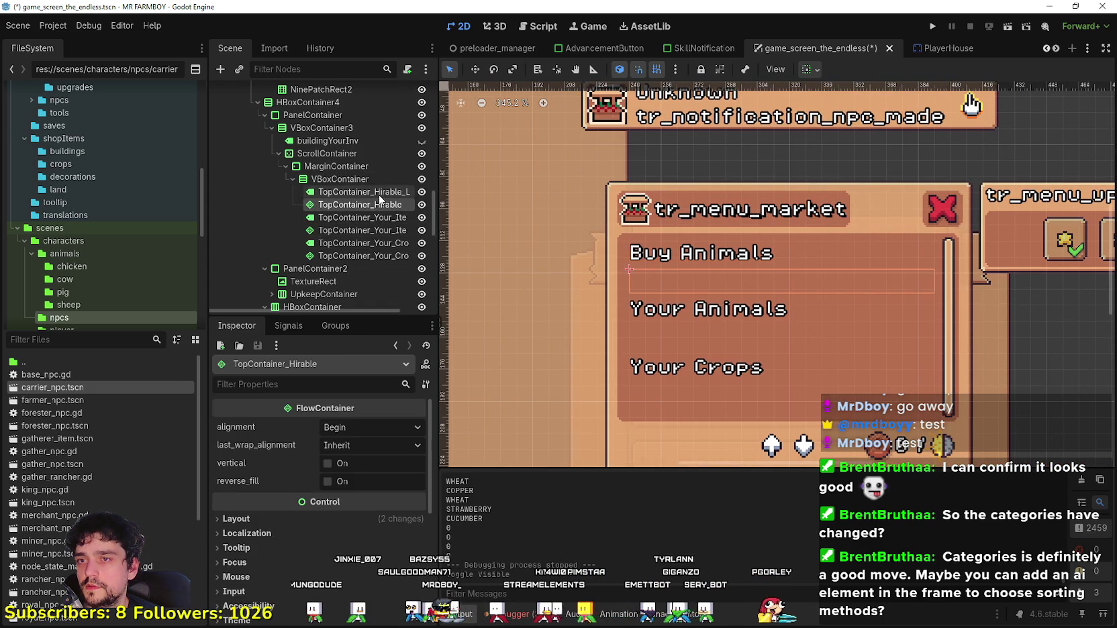
click(370, 192)
click(362, 217)
click(370, 192)
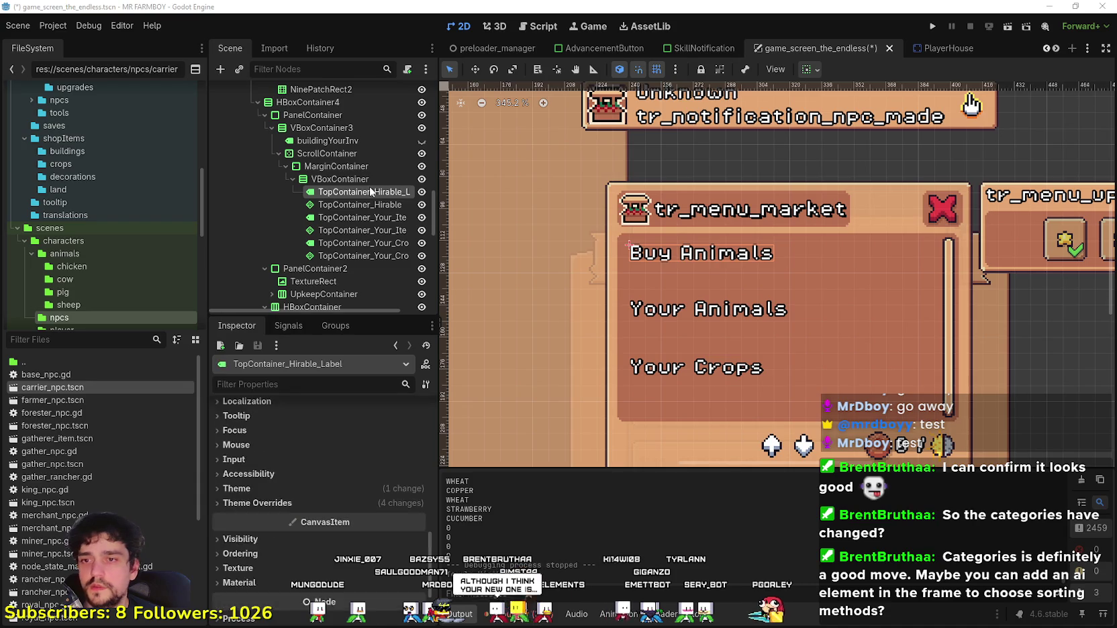
key(alt+Tab)
scroll(679, 273, down, 2)
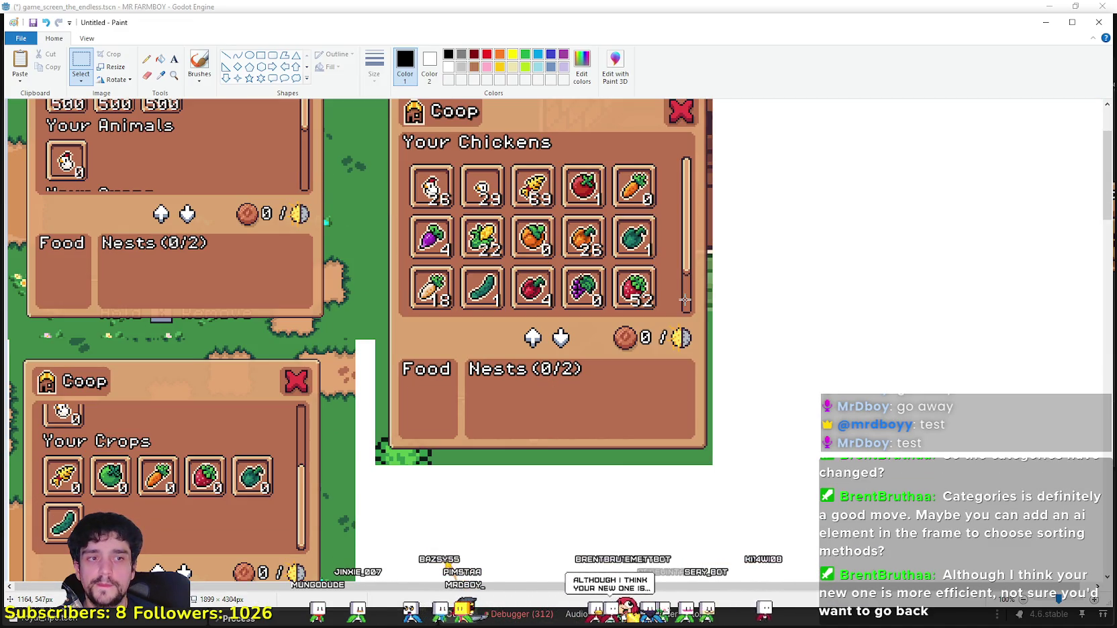
Step: Scroll through the pasted coop menu screenshots in Paint to compare them
scroll(684, 300, up, 5)
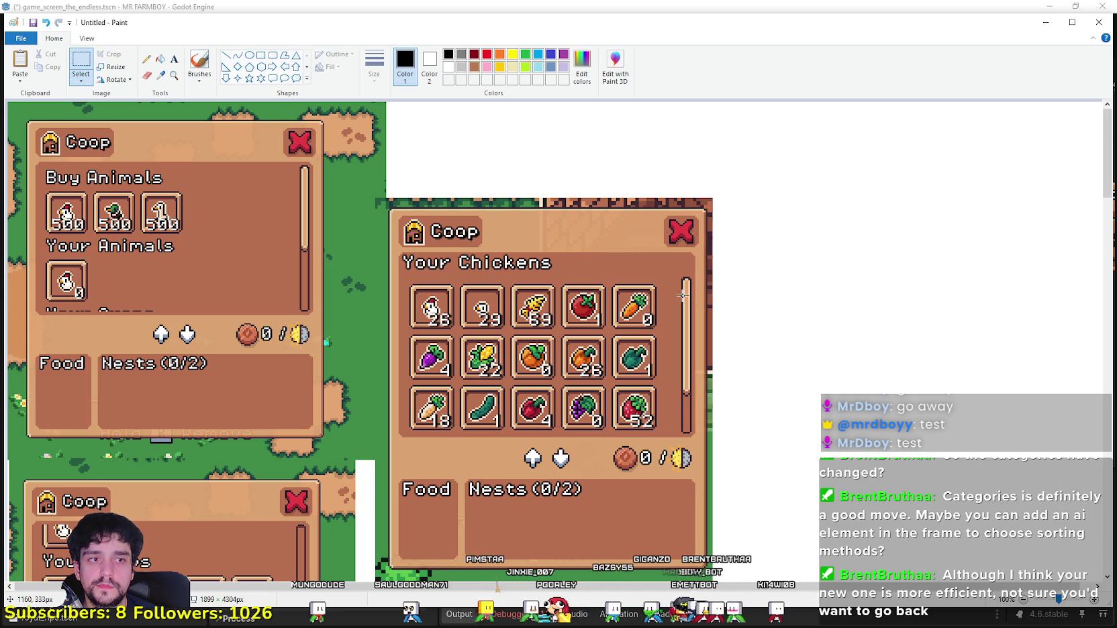
scroll(682, 295, down, 10)
scroll(691, 296, up, 10)
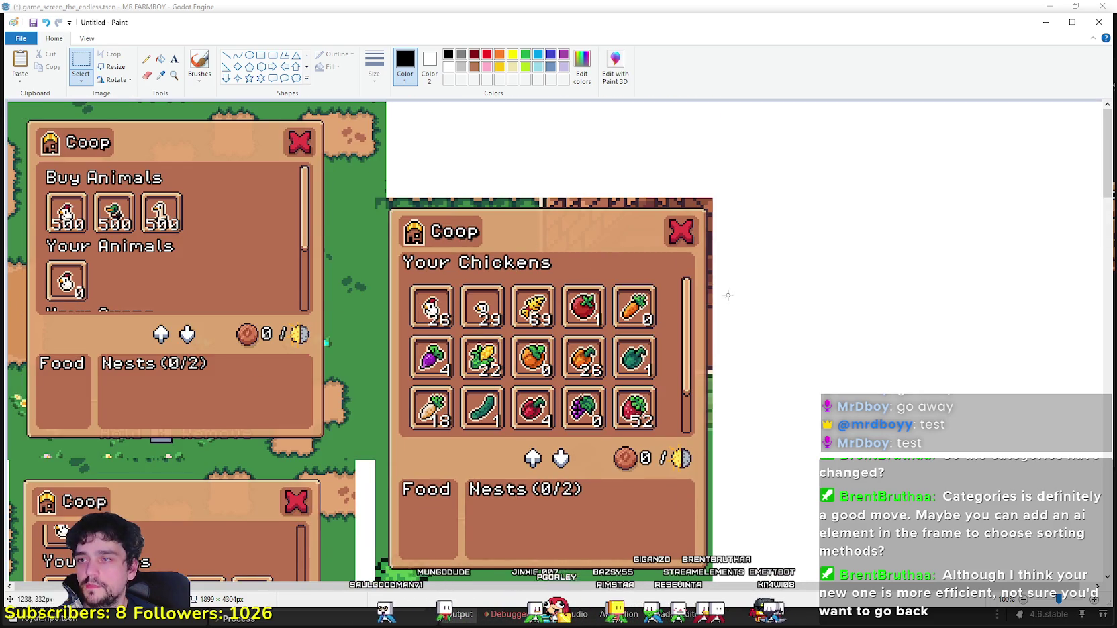
scroll(574, 312, down, 5)
scroll(268, 389, up, 5)
scroll(178, 406, down, 5)
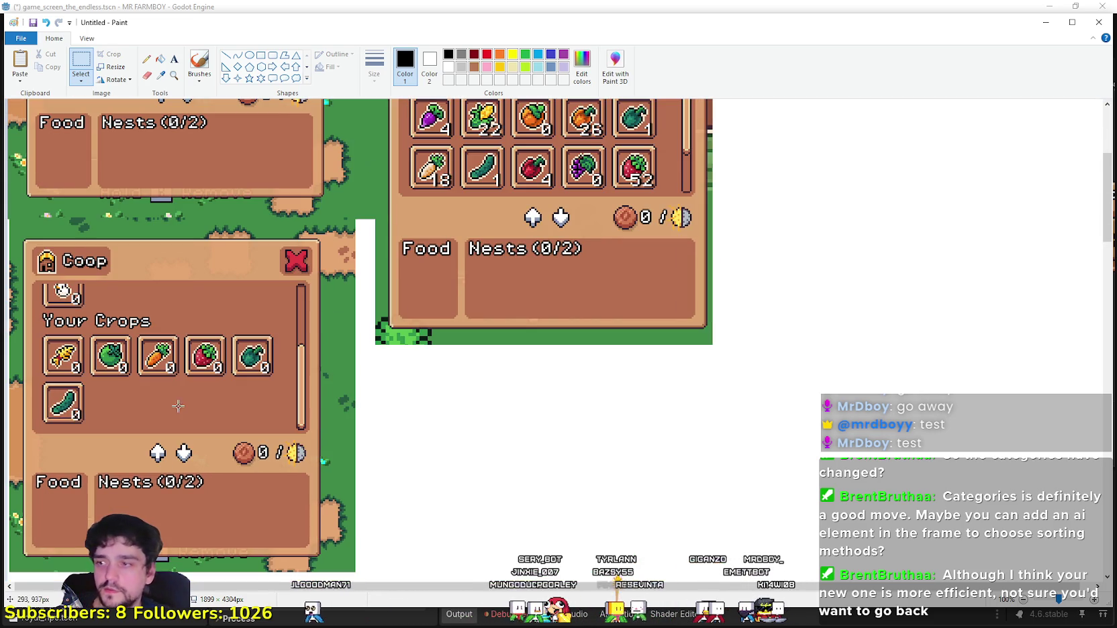
scroll(178, 406, down, 5)
scroll(188, 430, up, 15)
scroll(202, 454, down, 10)
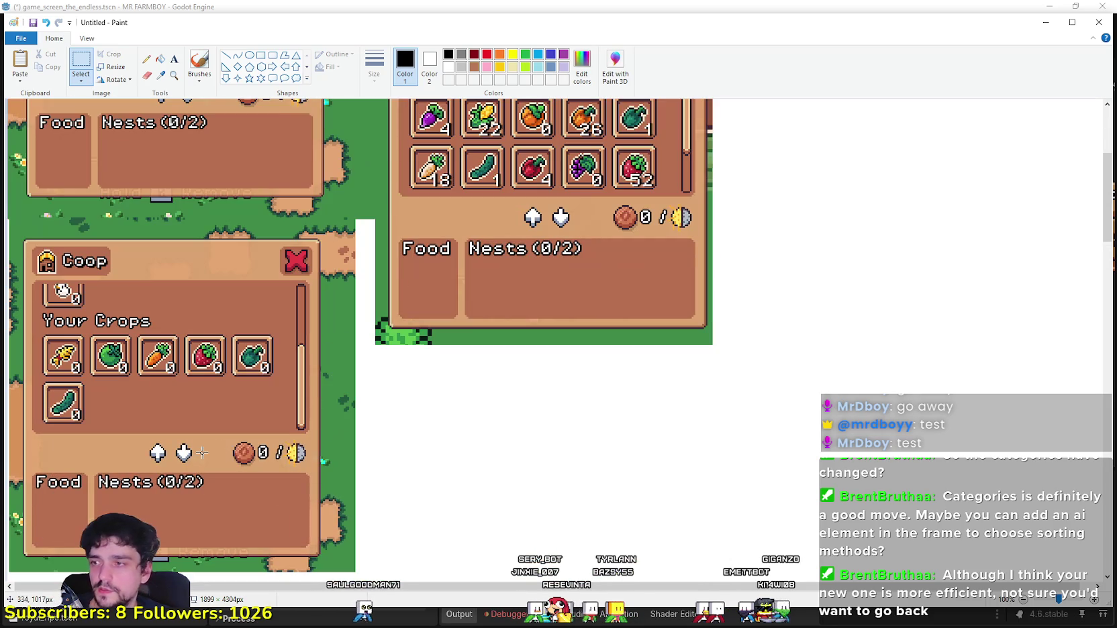
scroll(208, 437, up, 5)
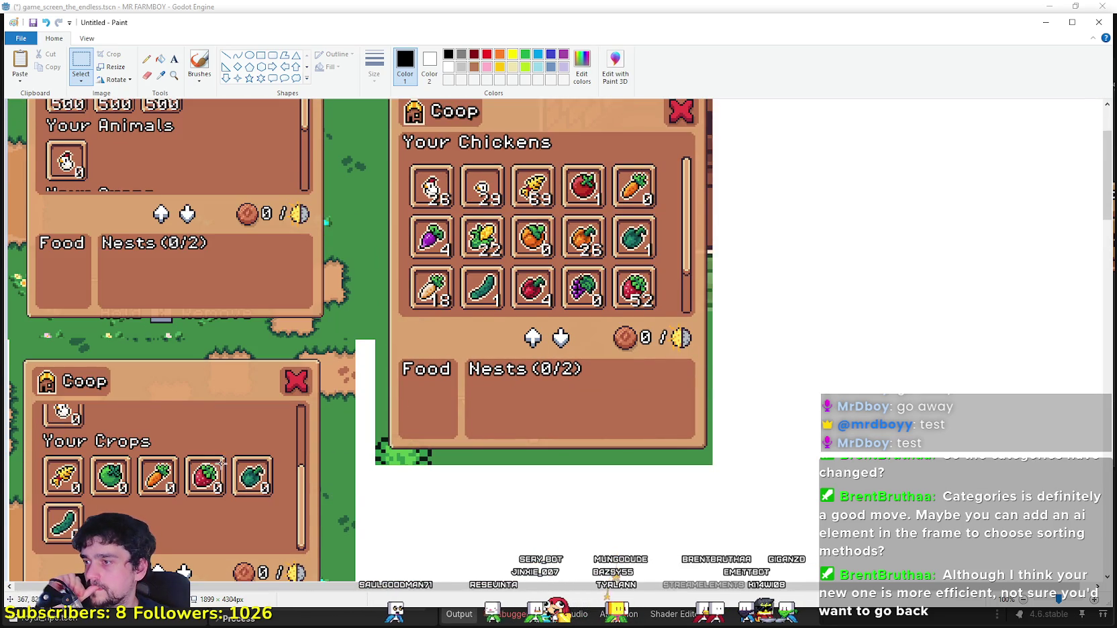
scroll(222, 462, up, 5)
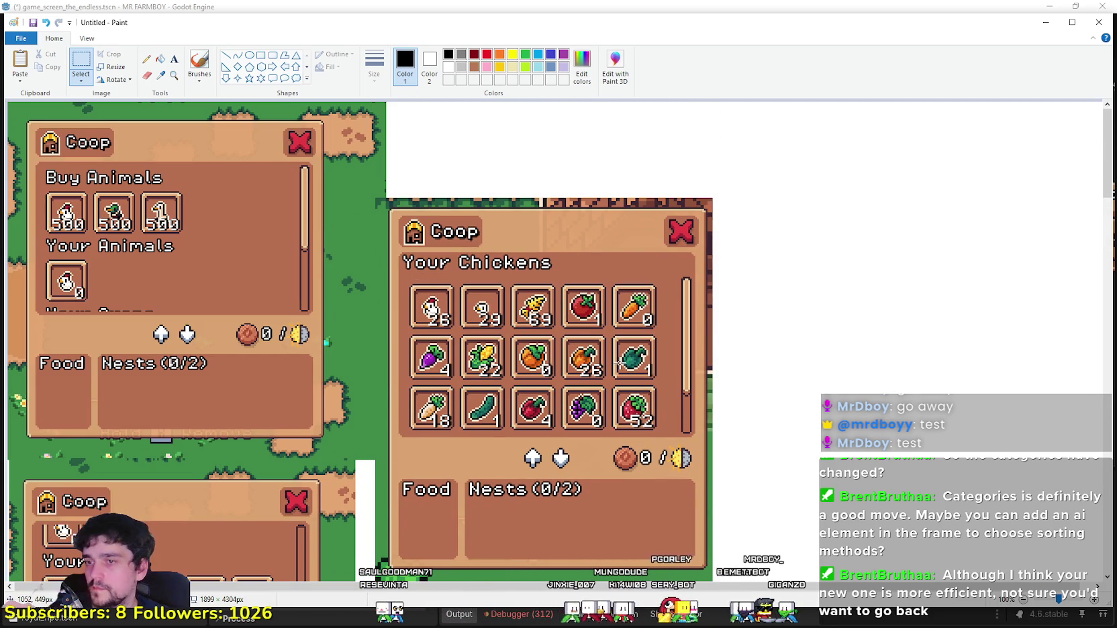
scroll(619, 362, down, 20)
scroll(603, 357, up, 15)
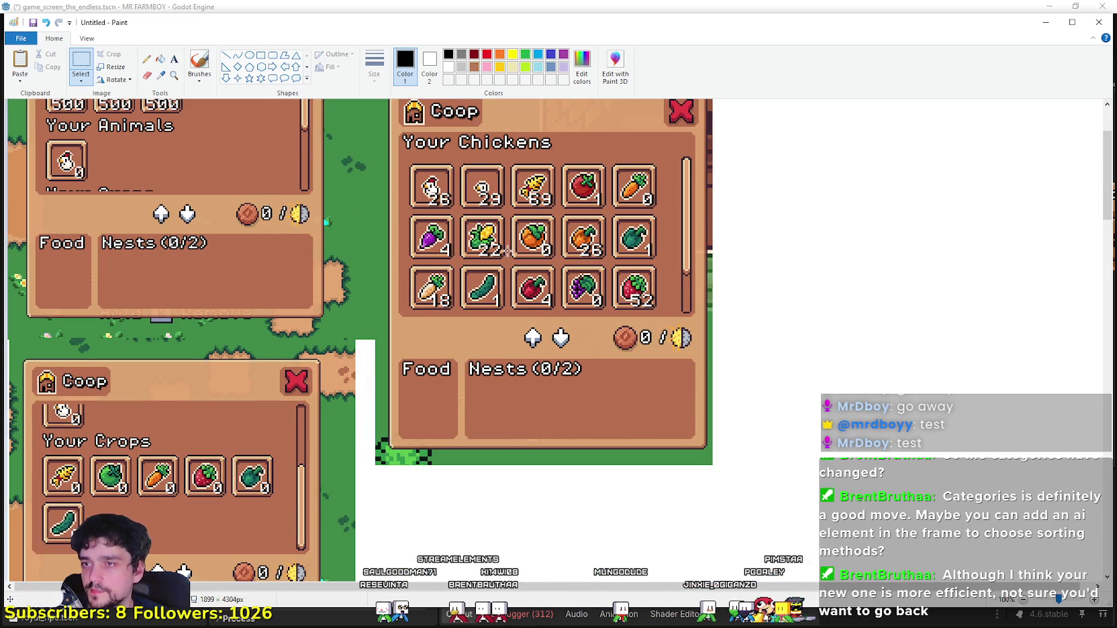
scroll(511, 255, up, 5)
scroll(523, 349, down, 10)
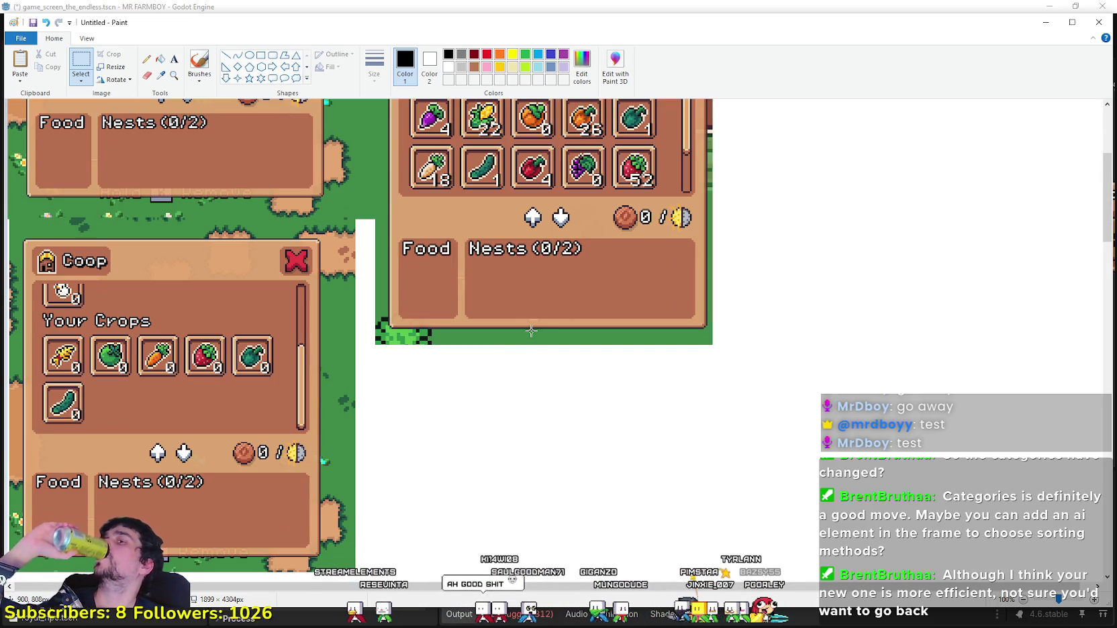
scroll(512, 323, up, 10)
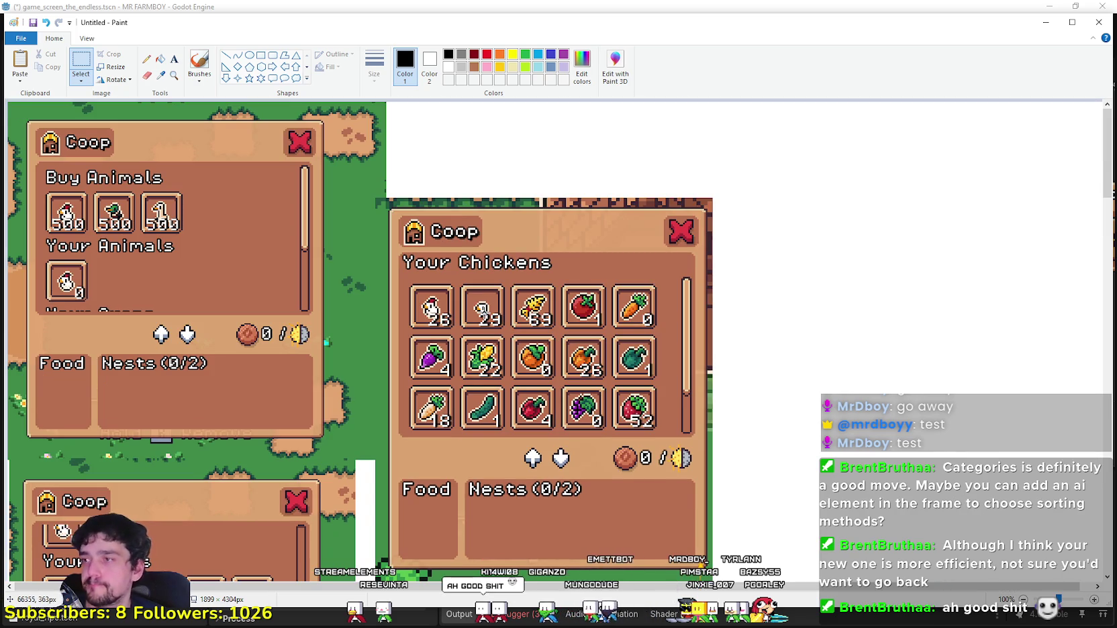
Step: Check the Godot editor briefly, then switch back to it from Paint
key(alt+Tab)
key(alt+Tab)
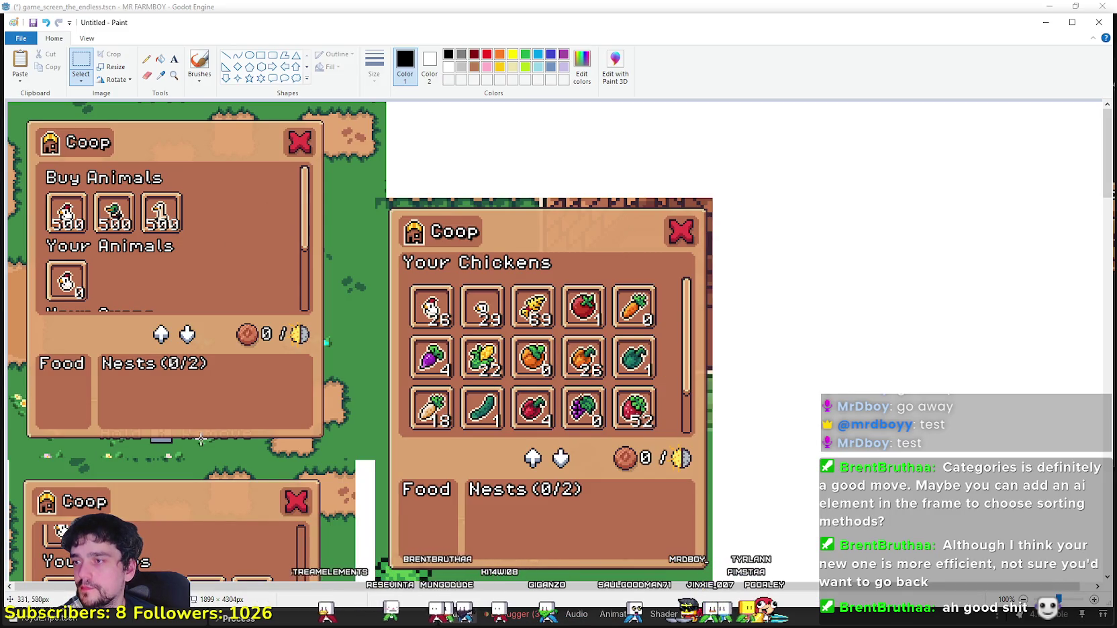
scroll(194, 410, down, 15)
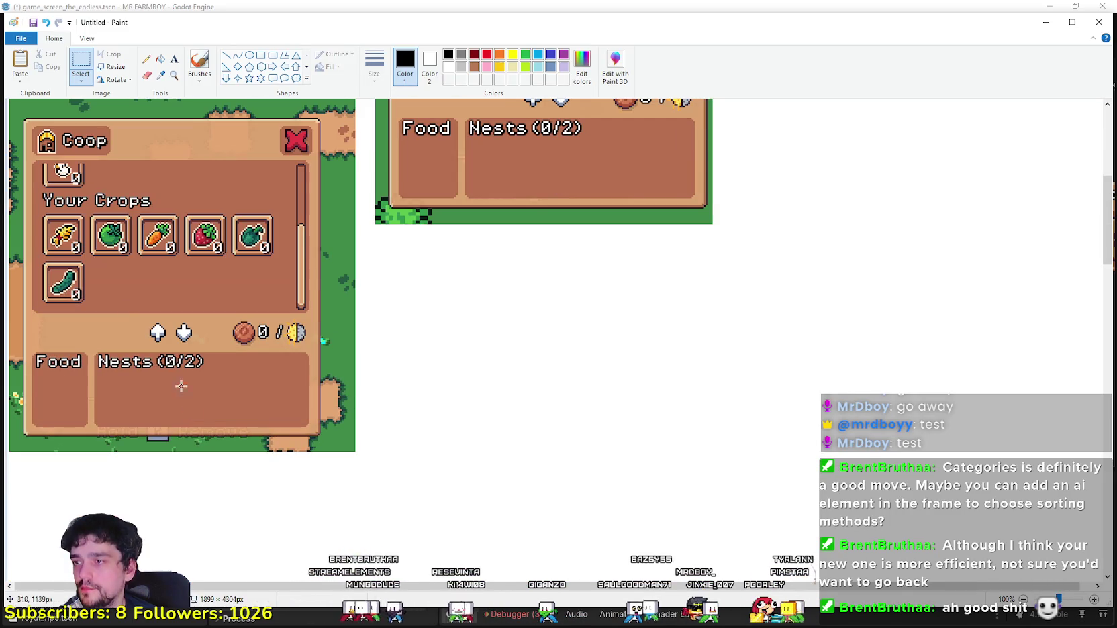
scroll(181, 429, up, 5)
scroll(180, 430, up, 5)
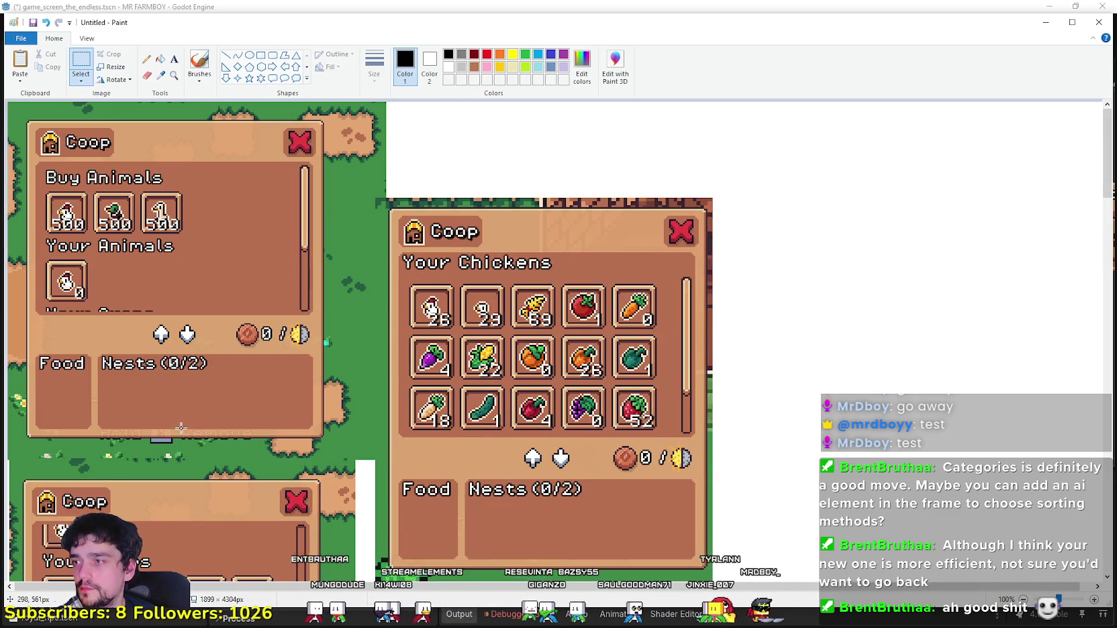
scroll(164, 343, down, 5)
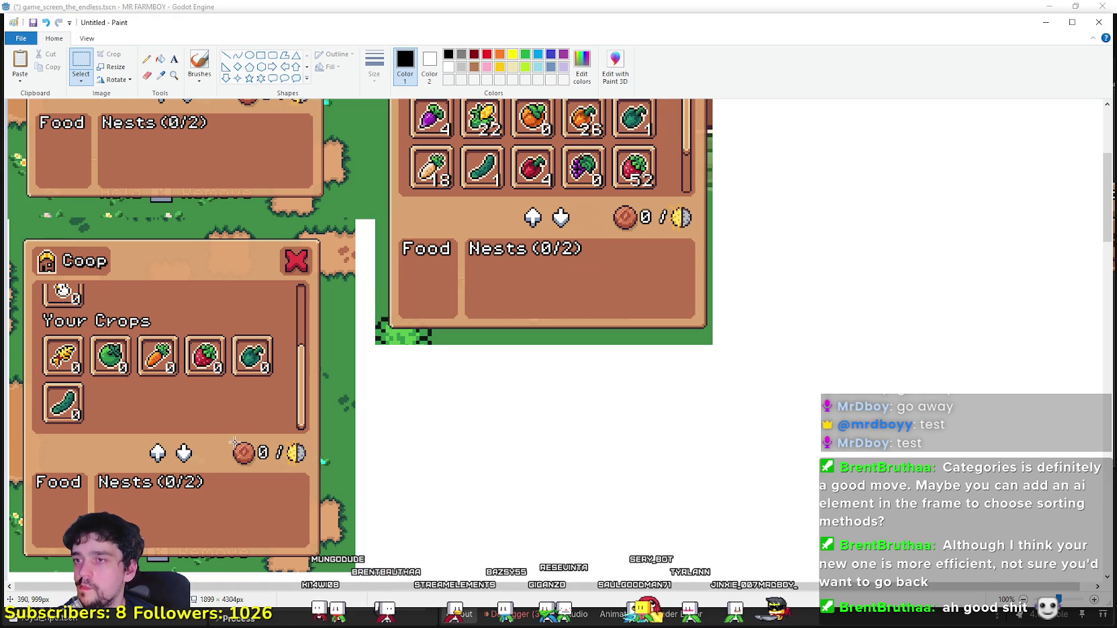
key(alt+Tab)
scroll(703, 262, up, 2)
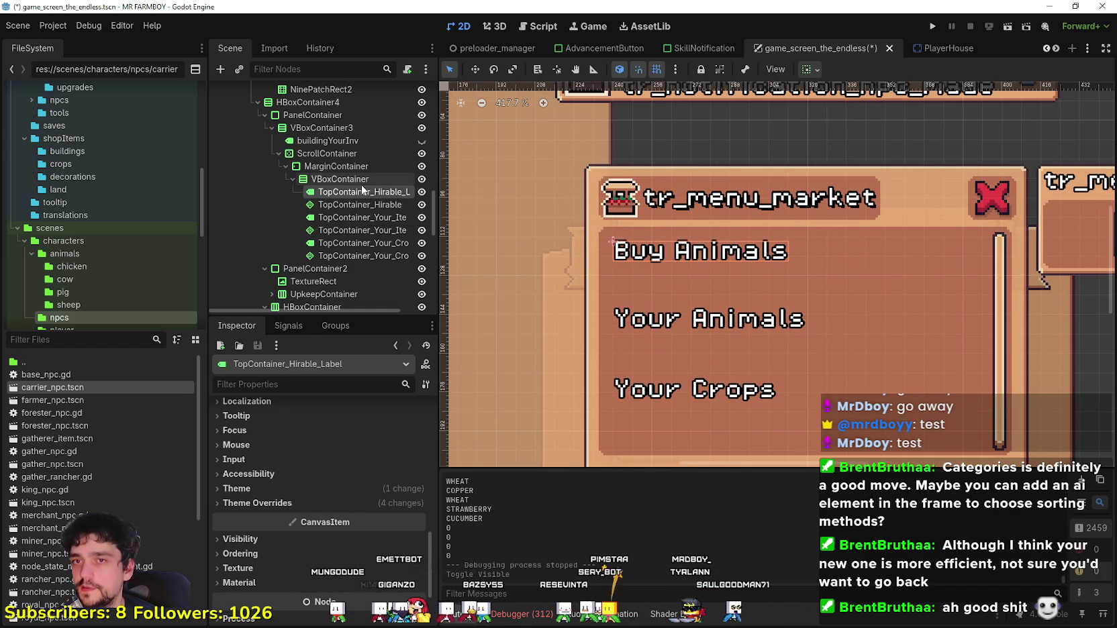
scroll(831, 296, down, 3)
scroll(831, 282, down, 2)
scroll(826, 229, up, 4)
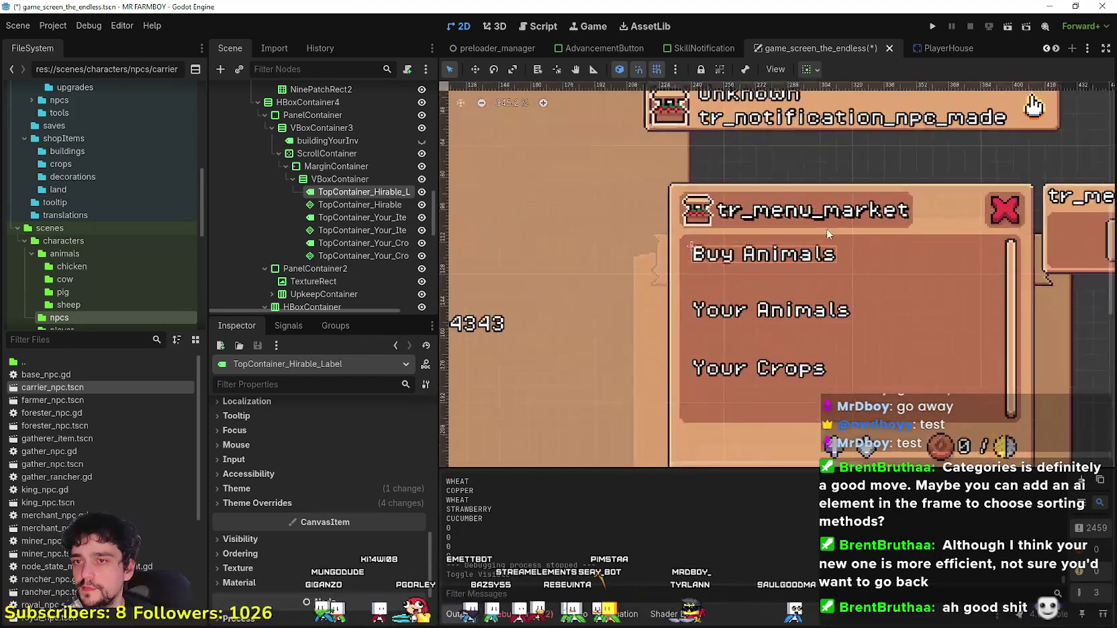
click(353, 179)
right_click(350, 180)
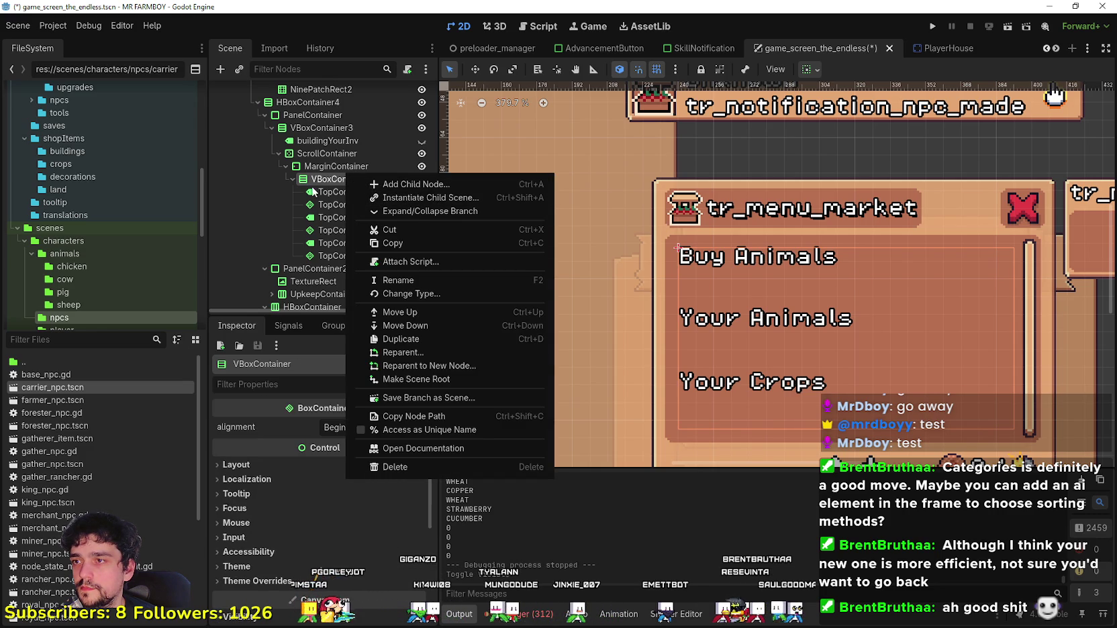
click(333, 193)
click(333, 194)
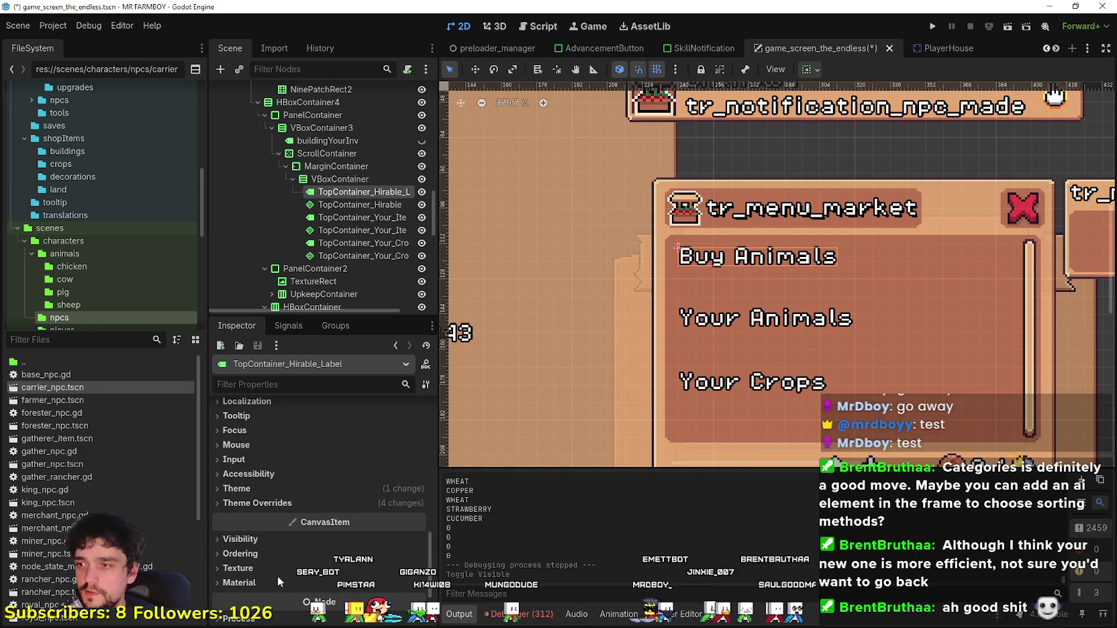
click(302, 489)
click(285, 538)
scroll(283, 589, down, 2)
scroll(290, 610, down, 2)
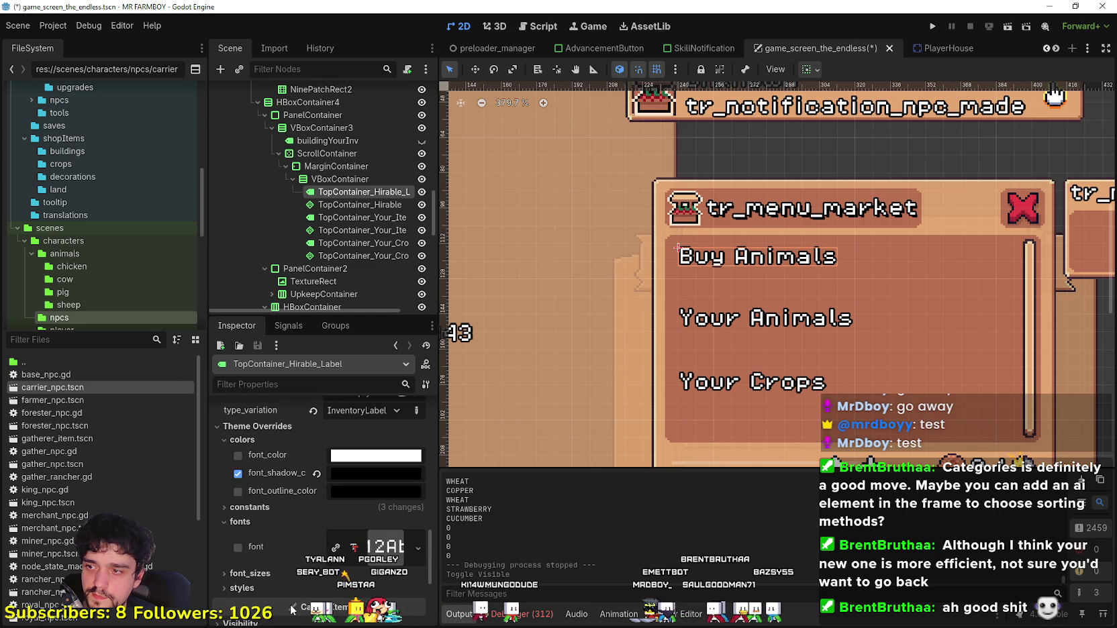
click(290, 509)
click(288, 509)
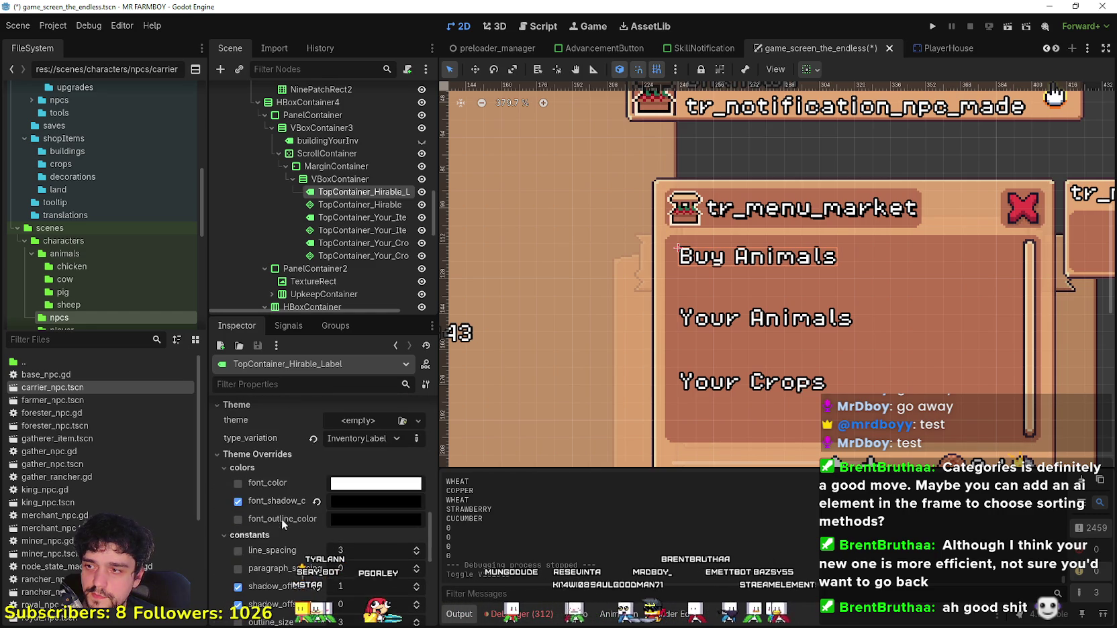
scroll(276, 541, up, 5)
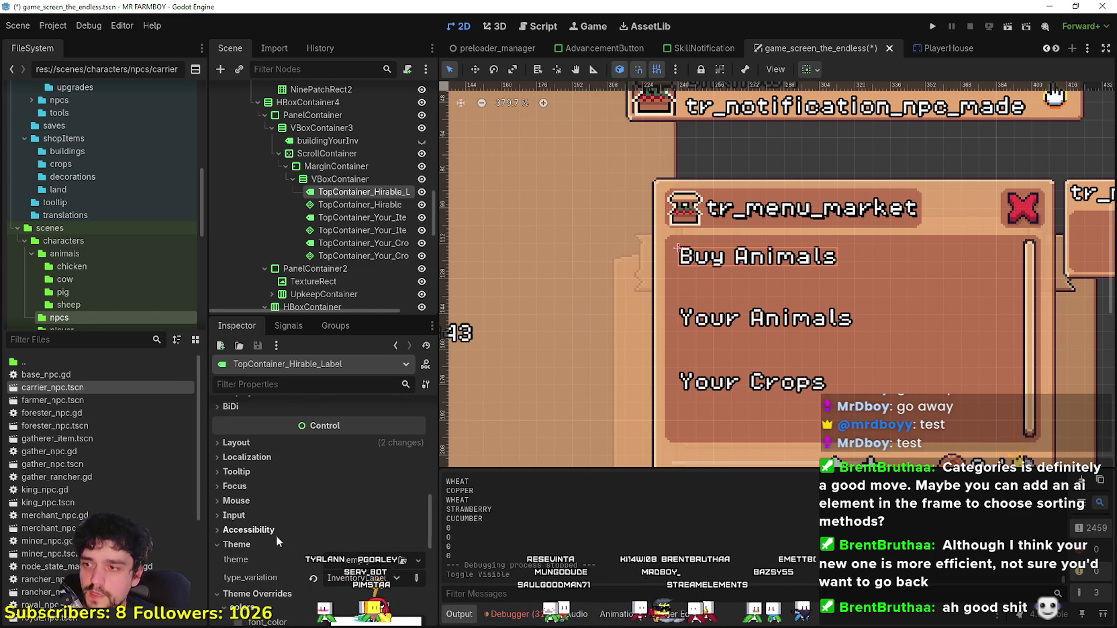
right_click(335, 193)
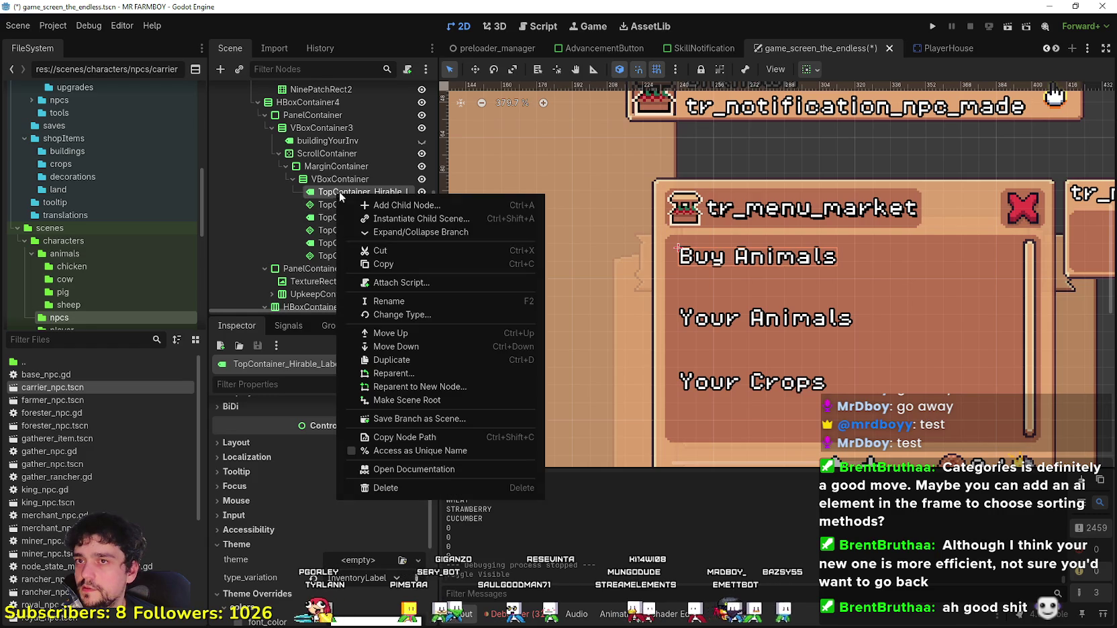
click(434, 205)
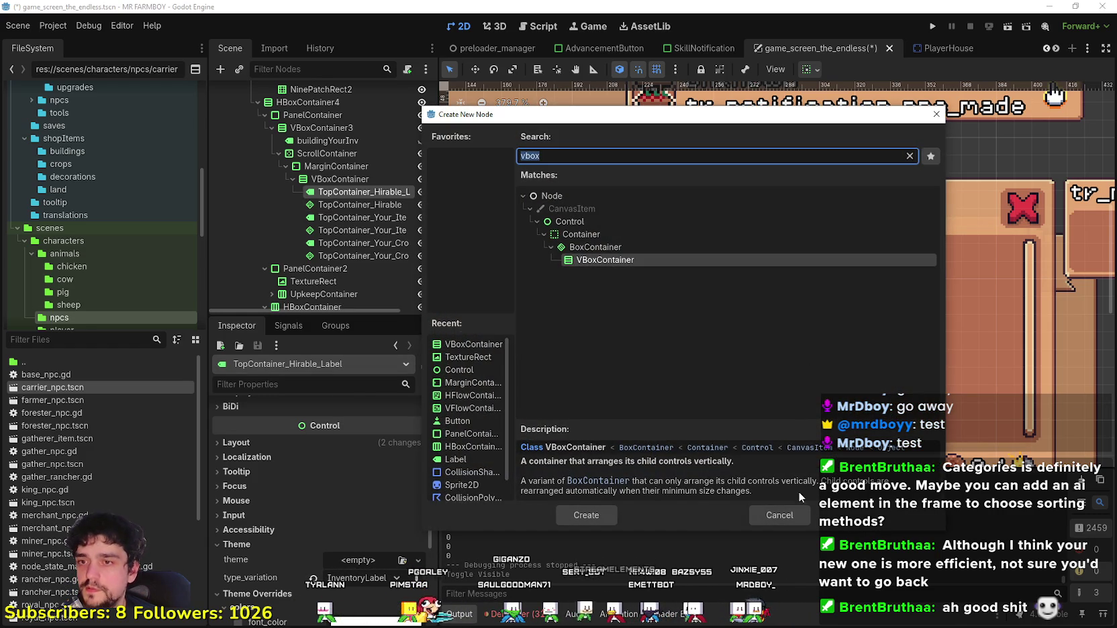
click(781, 515)
click(316, 282)
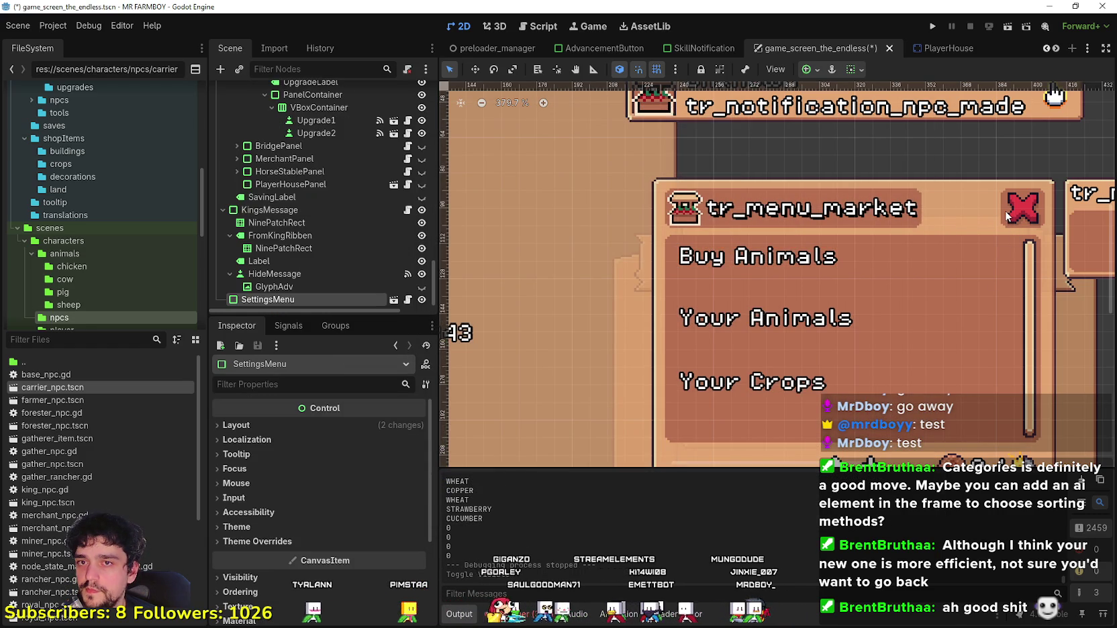
Step: Copy the close button's NinePatchRect2 background node
scroll(321, 232, up, 2)
scroll(315, 243, up, 6)
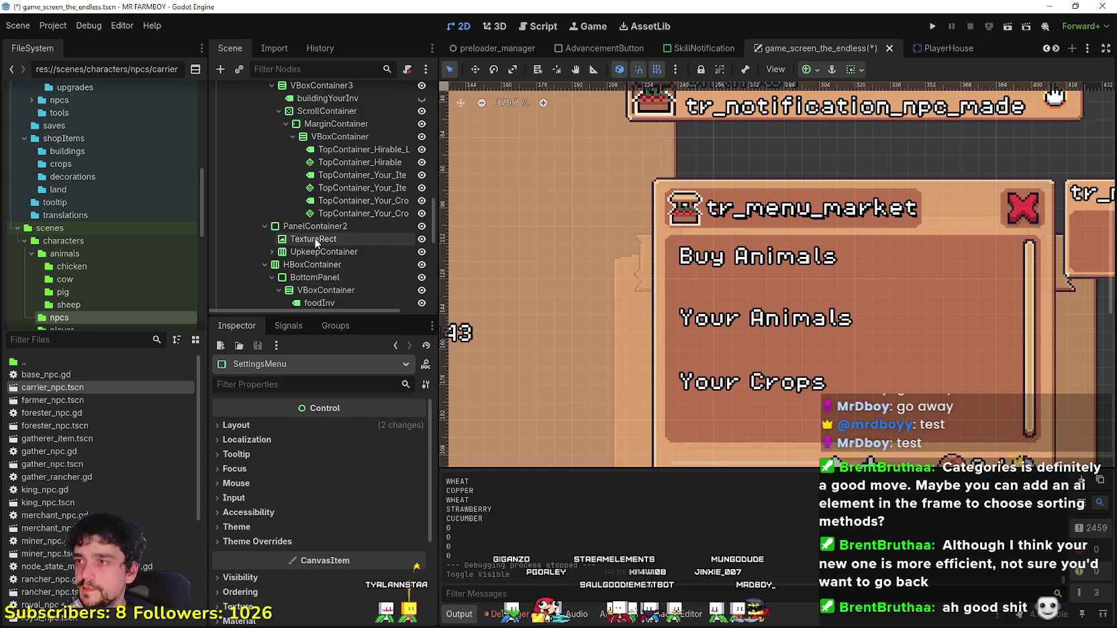
click(324, 207)
scroll(335, 207, up, 3)
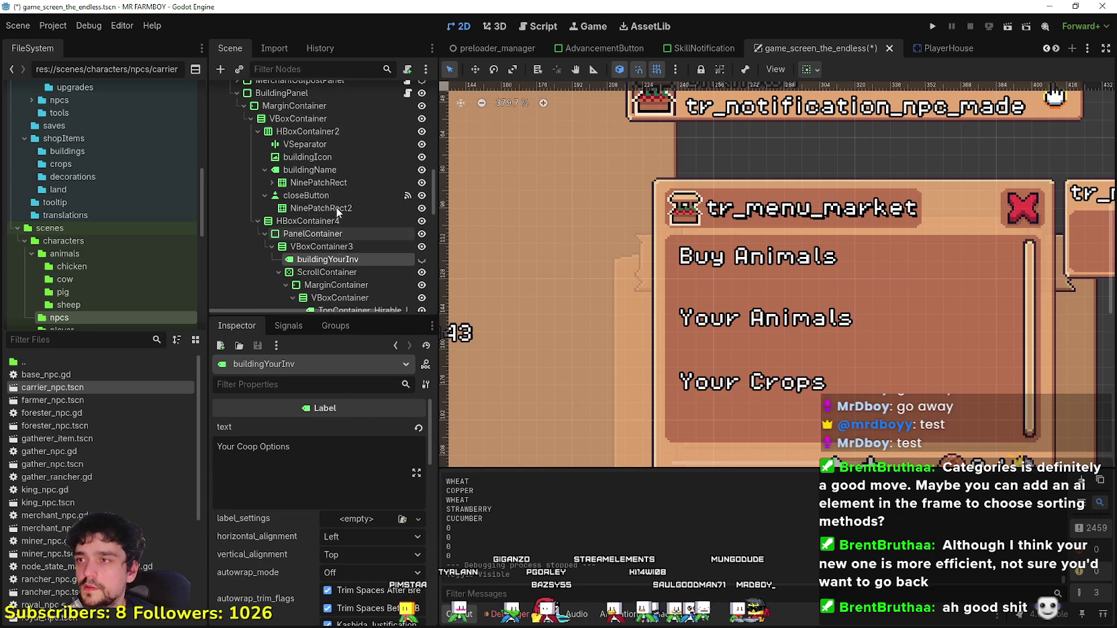
click(333, 263)
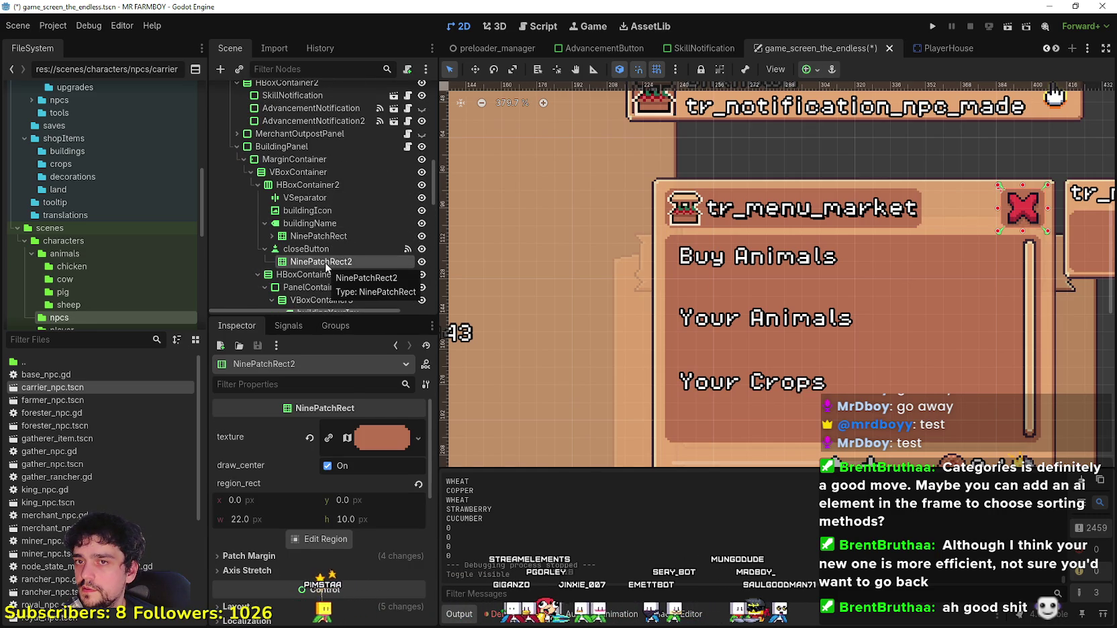
right_click(327, 268)
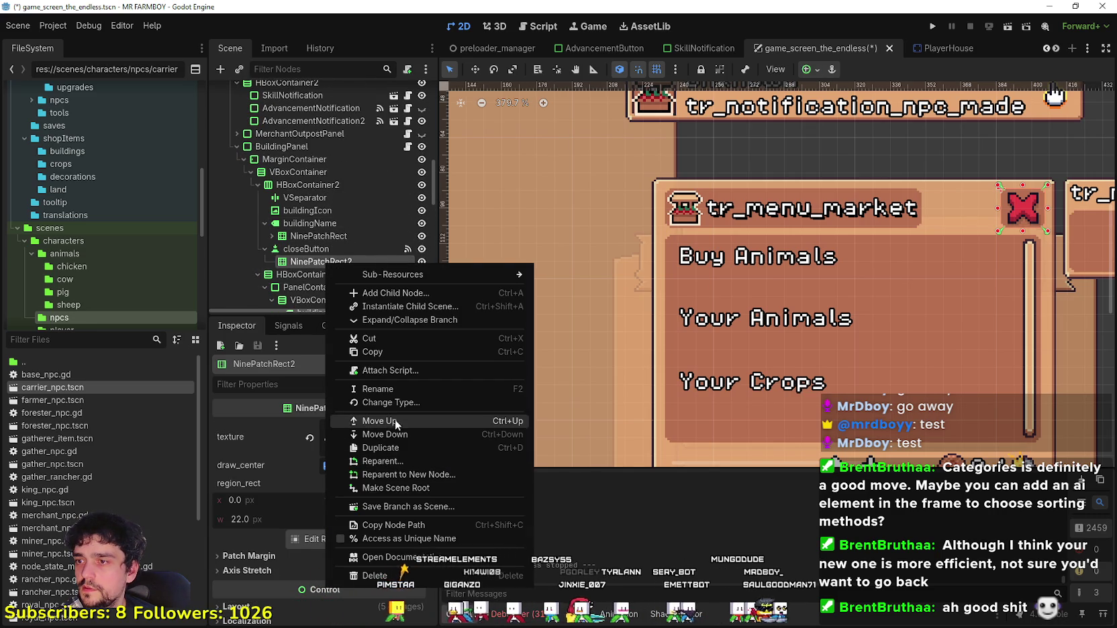
click(317, 279)
Step: Paste the NinePatchRect2 copy under TopContainer_Hirable_Label
scroll(317, 279, down, 5)
click(353, 150)
right_click(354, 150)
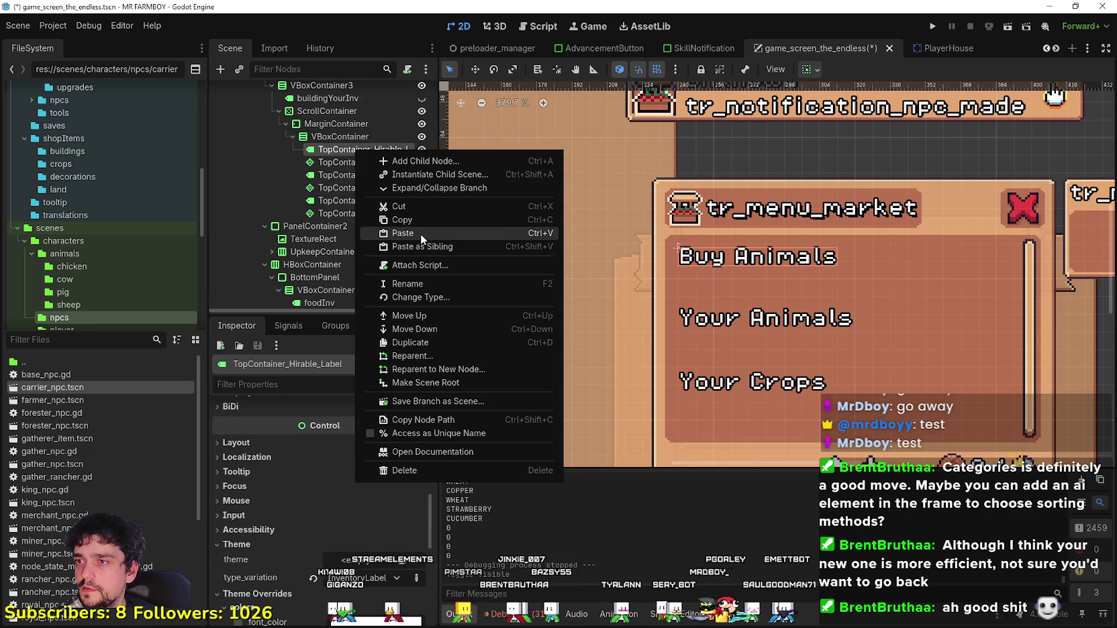
click(421, 231)
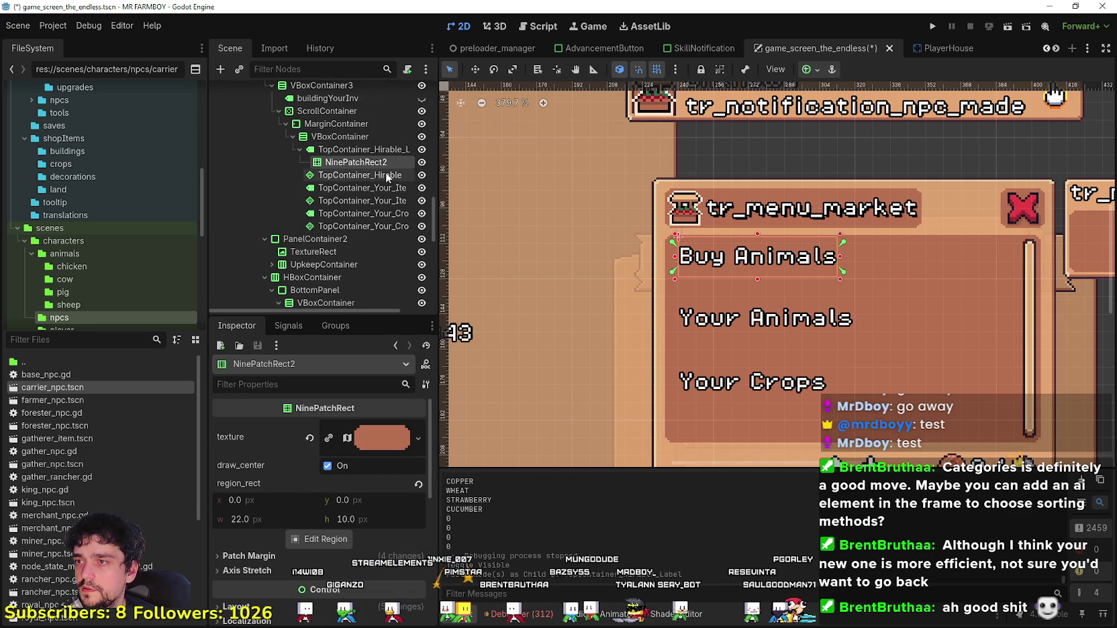
click(376, 437)
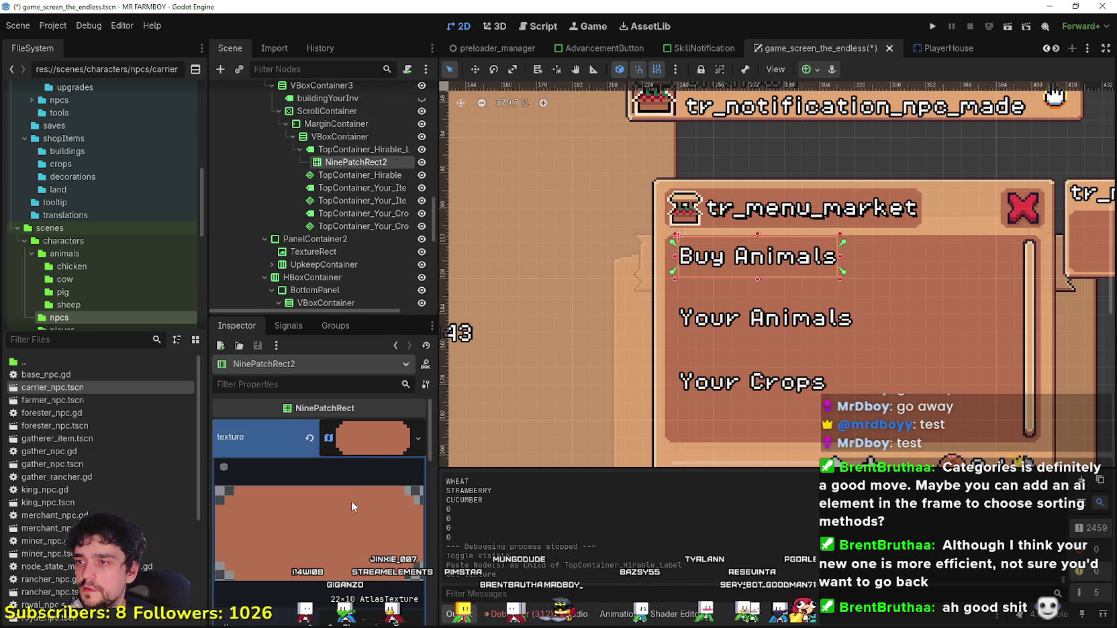
Step: Browse the background texture's atlas region in the region editor, then close it
scroll(352, 501, down, 3)
click(322, 600)
scroll(586, 386, down, 5)
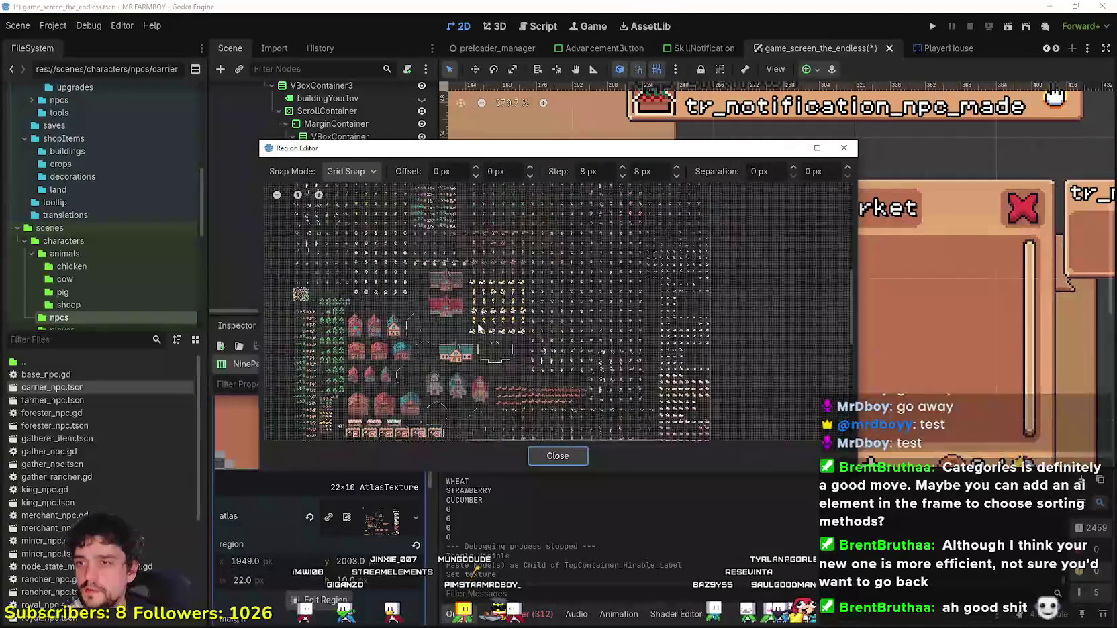
scroll(586, 386, up, 4)
scroll(595, 313, up, 3)
scroll(611, 305, down, 1)
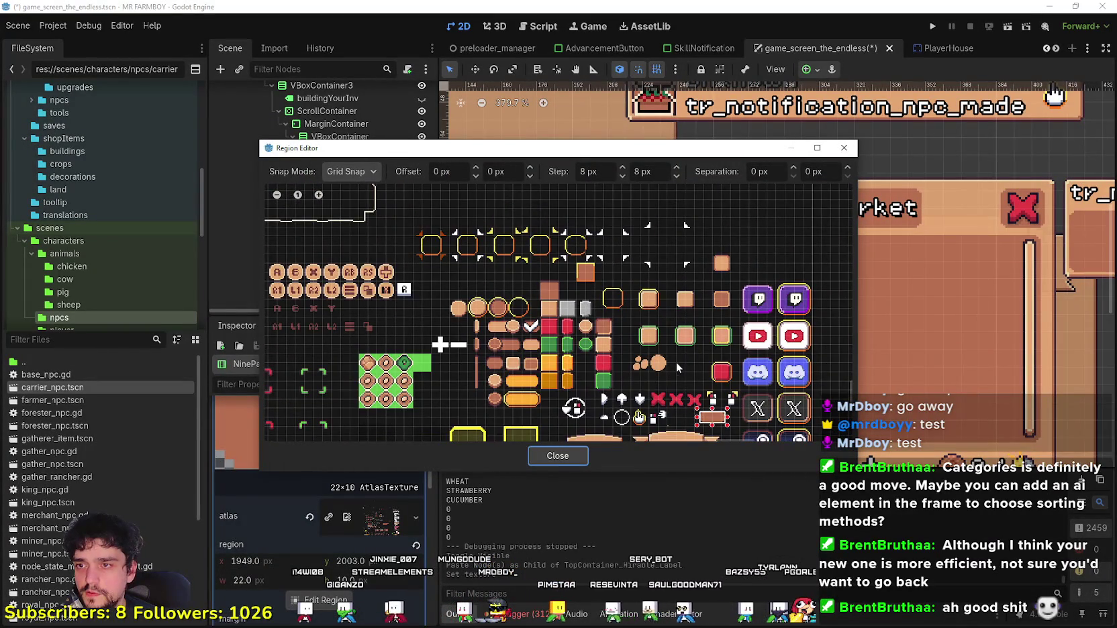
scroll(679, 359, up, 4)
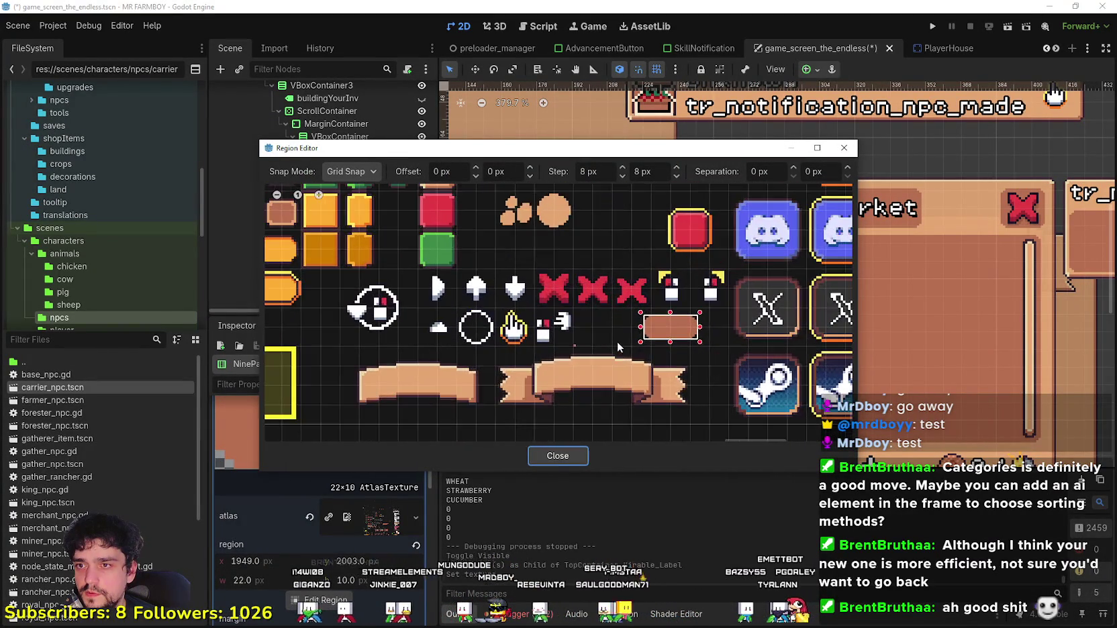
scroll(619, 347, down, 2)
scroll(637, 339, up, 2)
scroll(645, 335, up, 1)
scroll(661, 435, up, 1)
scroll(661, 434, down, 2)
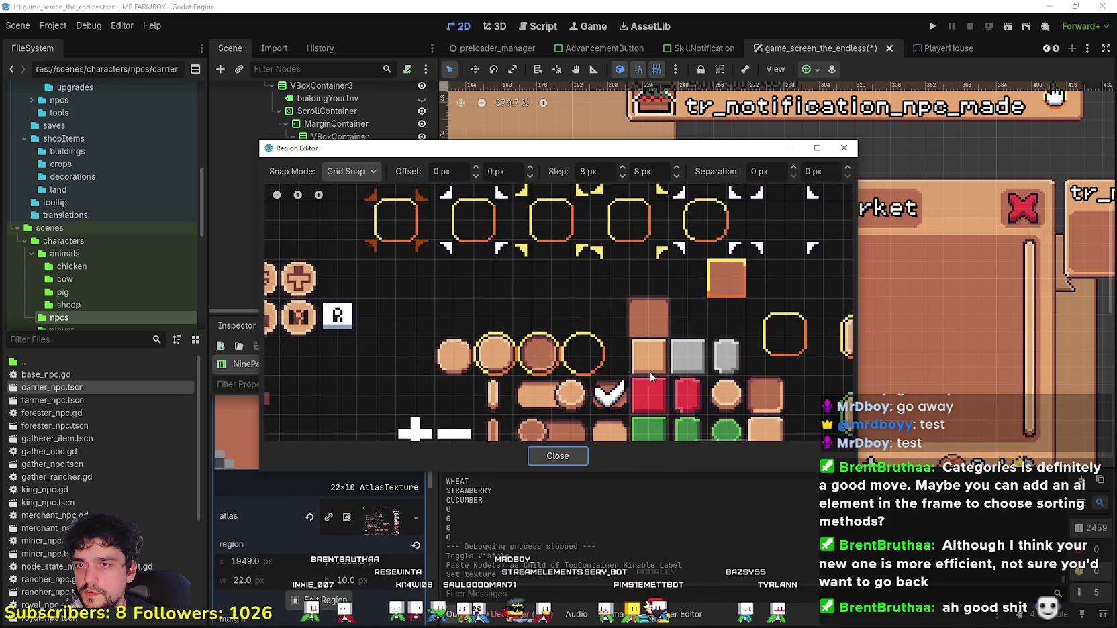
scroll(651, 322, up, 4)
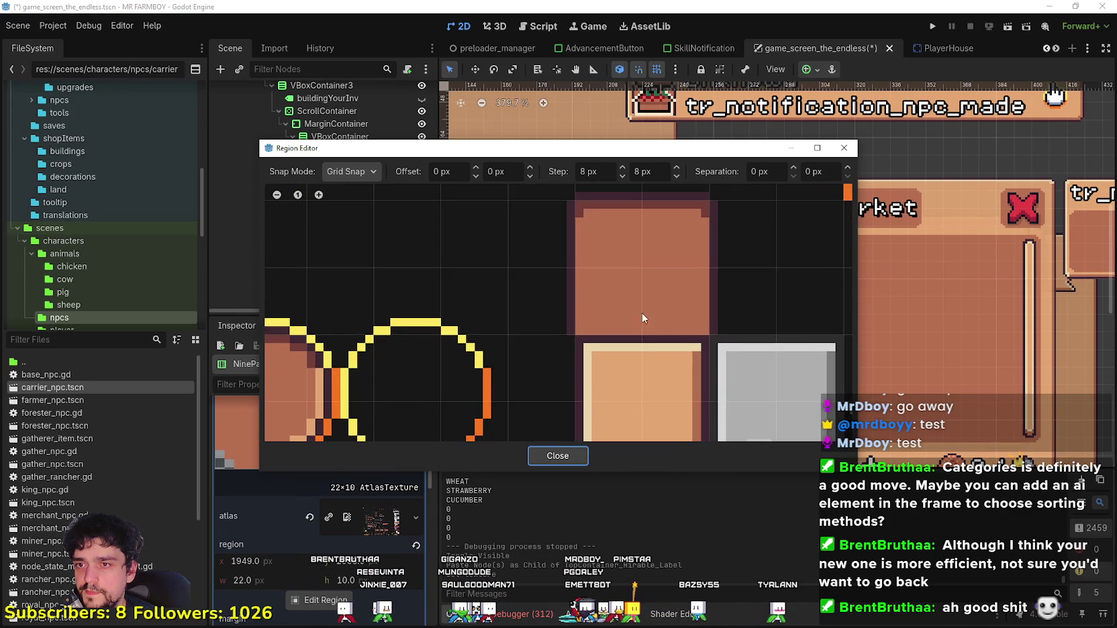
scroll(645, 322, down, 5)
scroll(594, 421, down, 2)
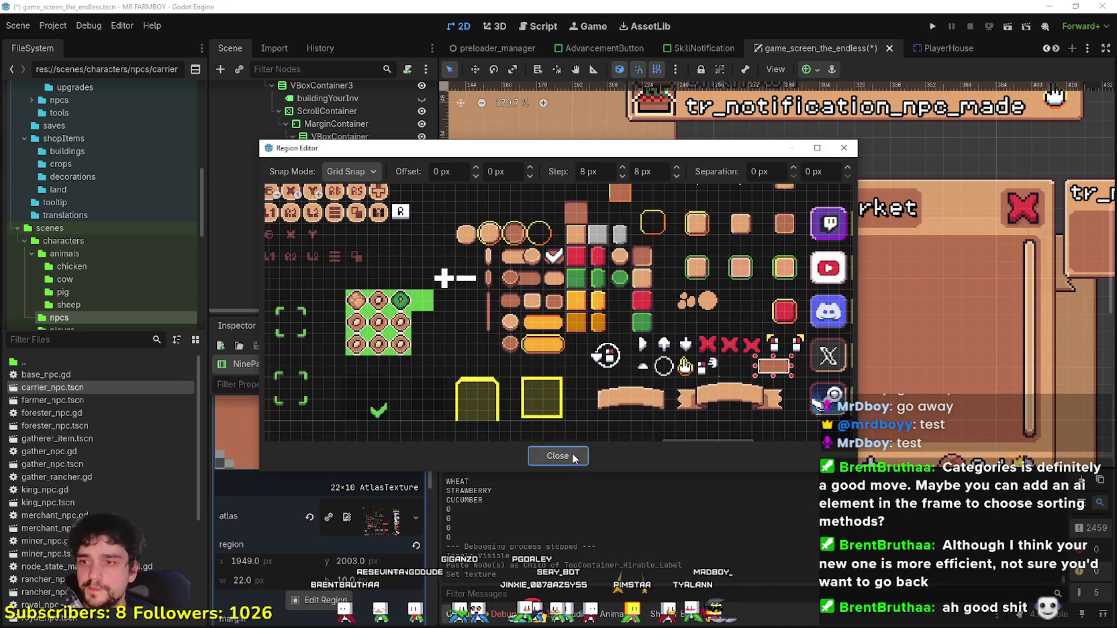
click(558, 456)
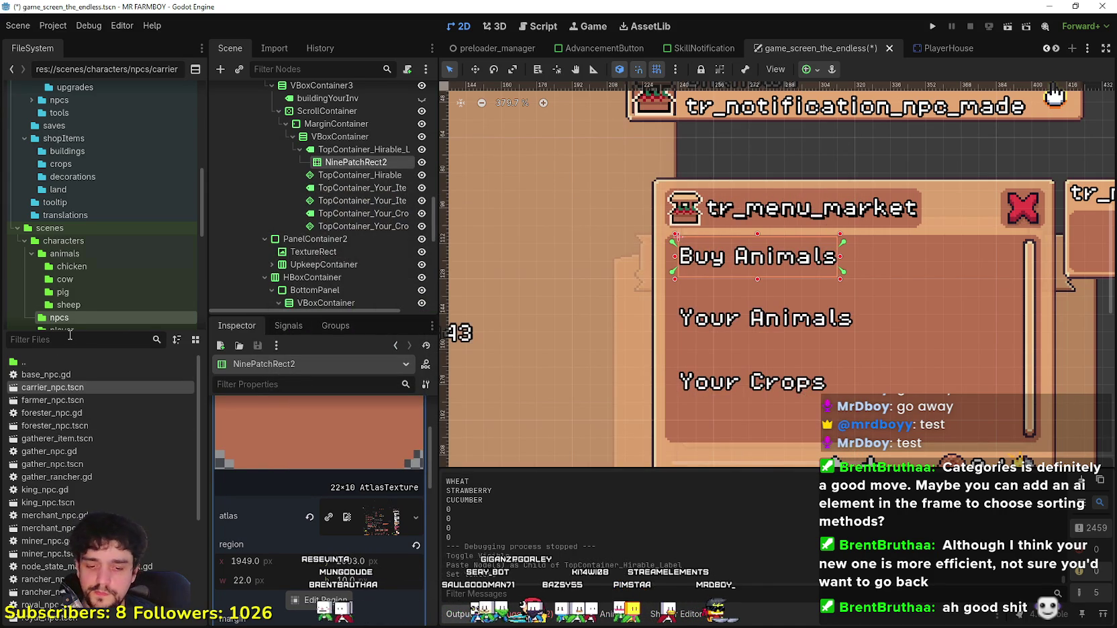
Step: Filter FileSystem for 'player' and open Player.png in the external image editor
click(70, 339)
text(player)
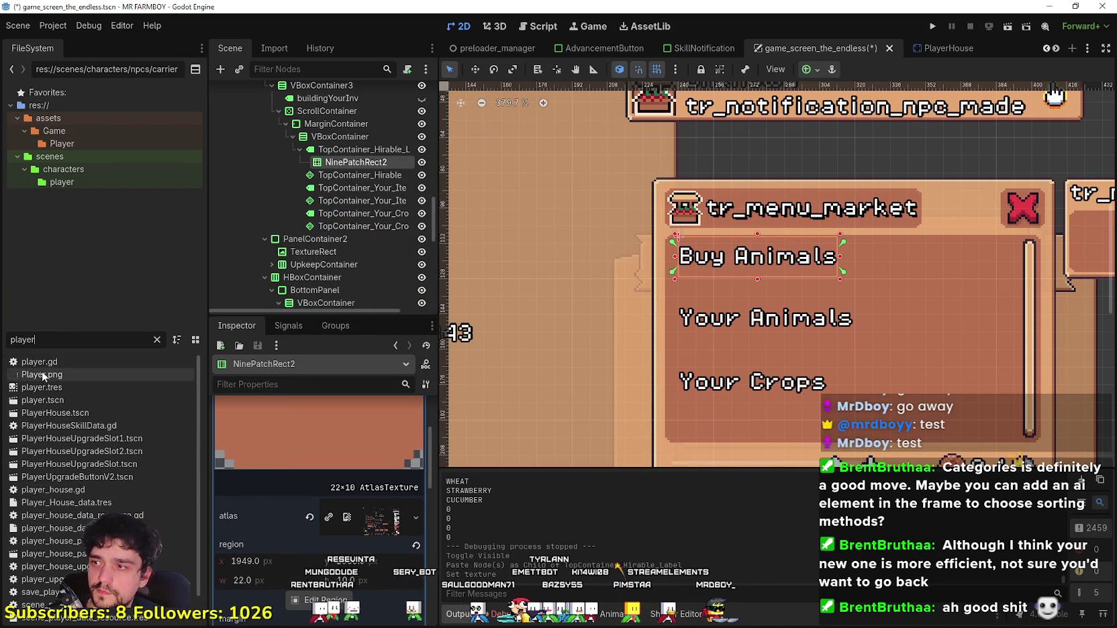
right_click(43, 377)
click(101, 580)
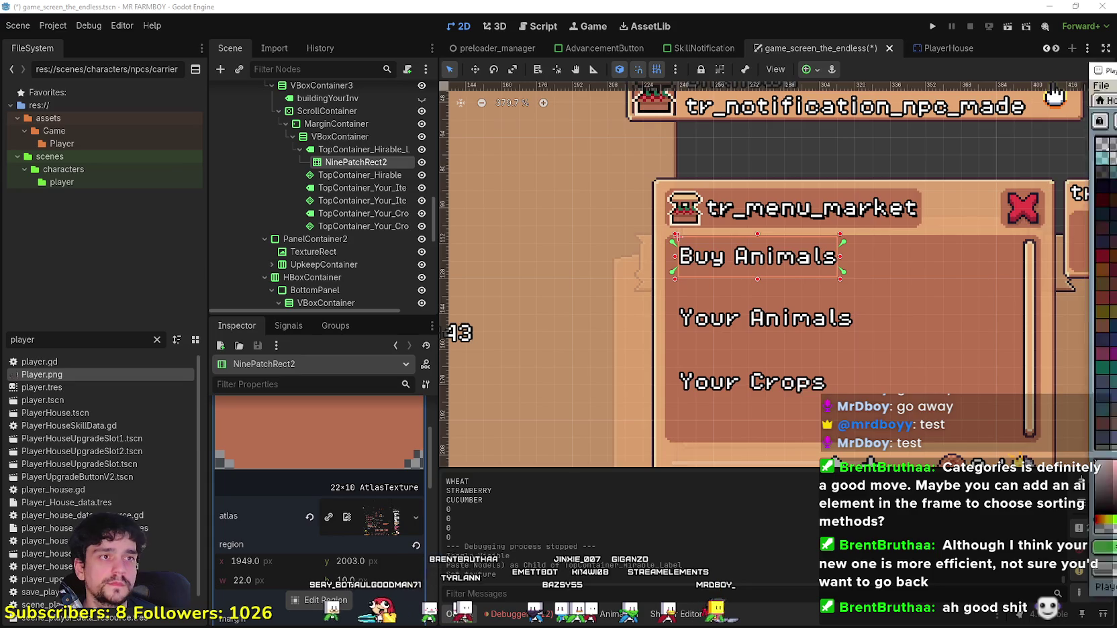
scroll(503, 391, down, 2)
Step: Sample the dark brown #743f39 from the pill shape with the eyedropper
scroll(503, 391, up, 4)
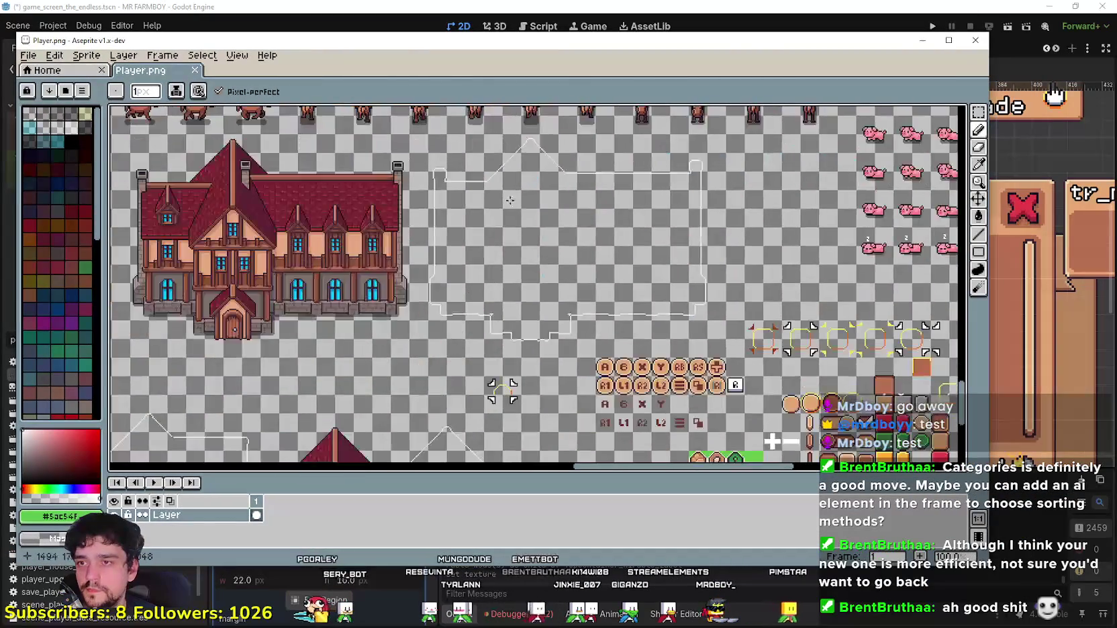
scroll(496, 169, down, 2)
scroll(589, 278, up, 2)
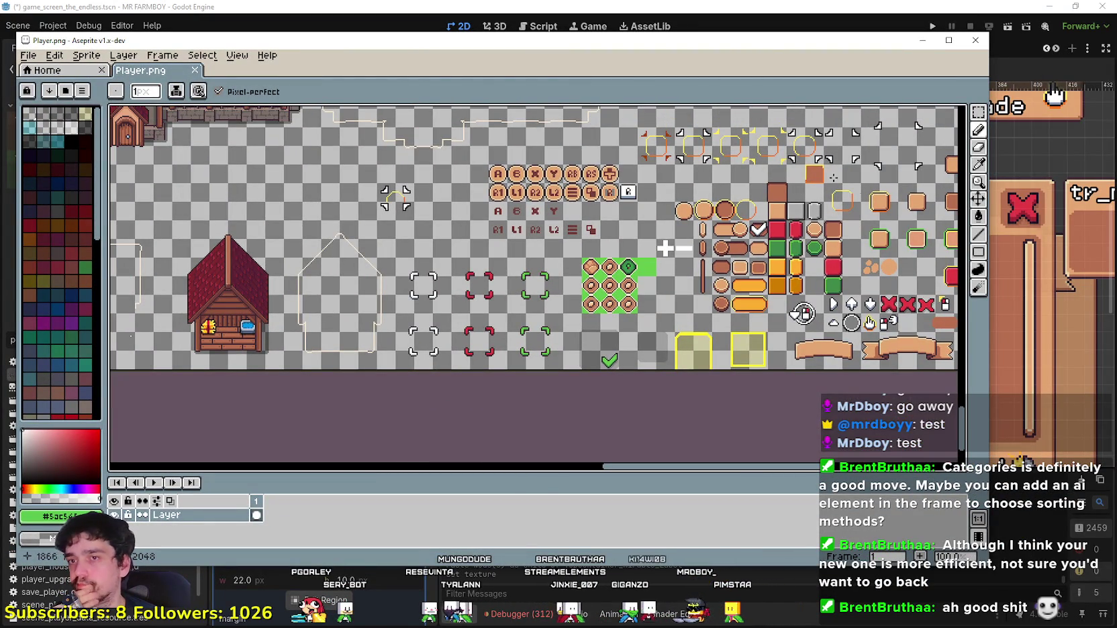
scroll(789, 178, up, 4)
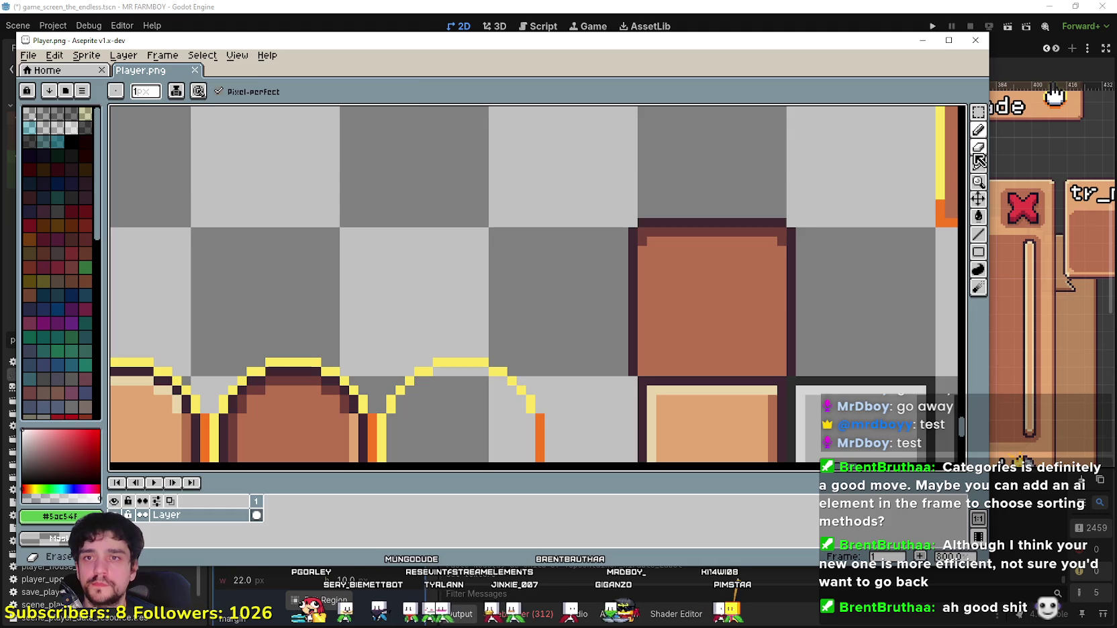
click(979, 161)
scroll(872, 199, up, 3)
click(768, 219)
scroll(639, 224, down, 3)
scroll(639, 224, up, 1)
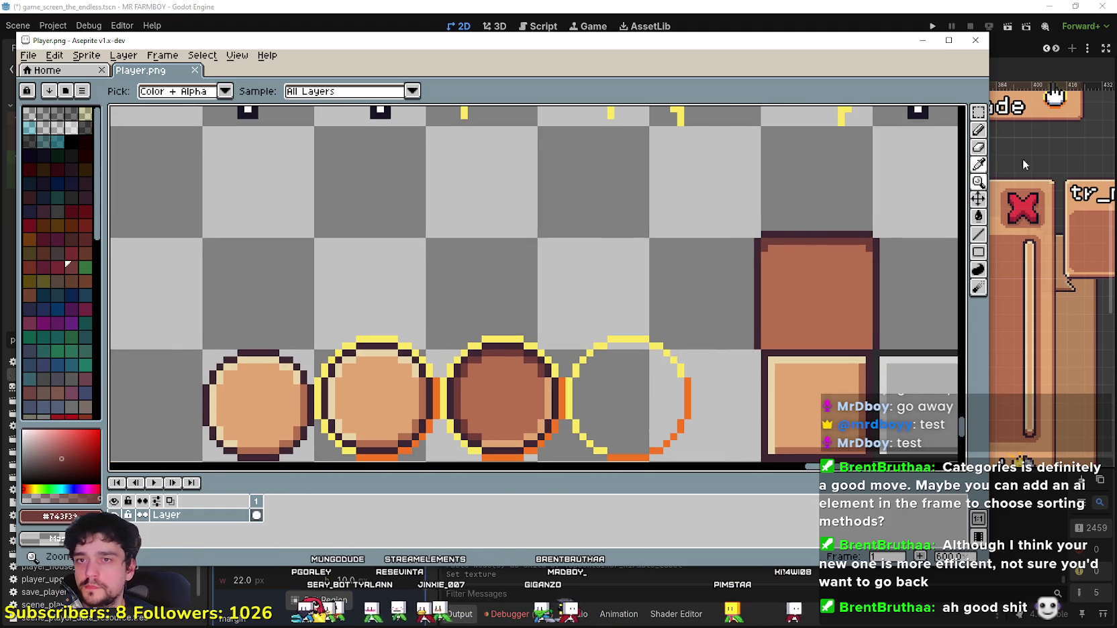
click(980, 129)
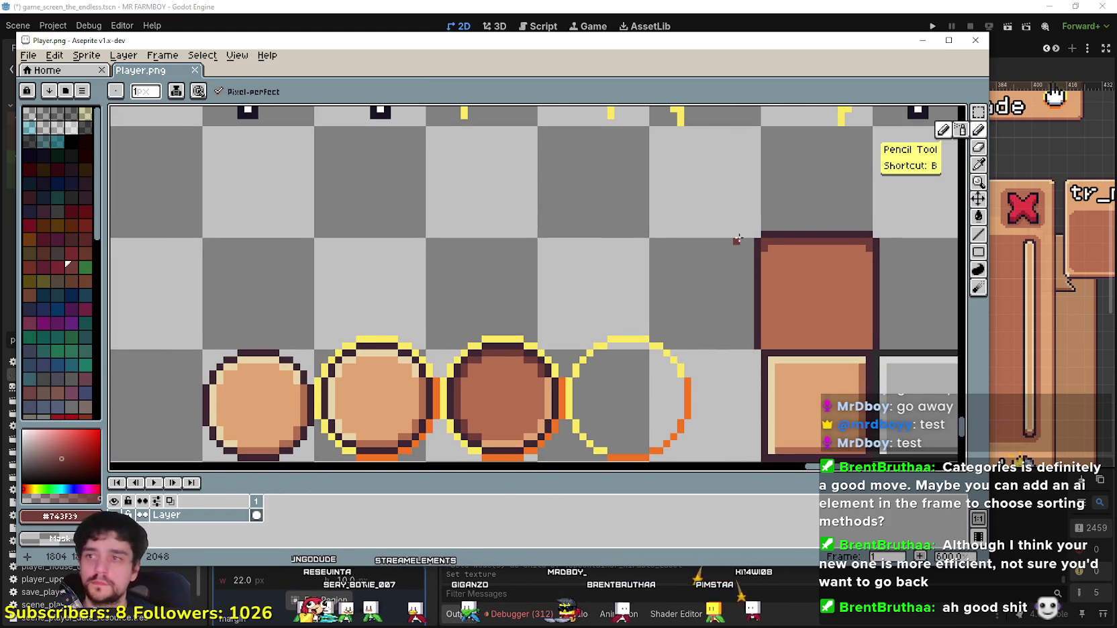
Step: Select the brown pill and paste a copy into an empty spot on the sheet
scroll(738, 240, down, 5)
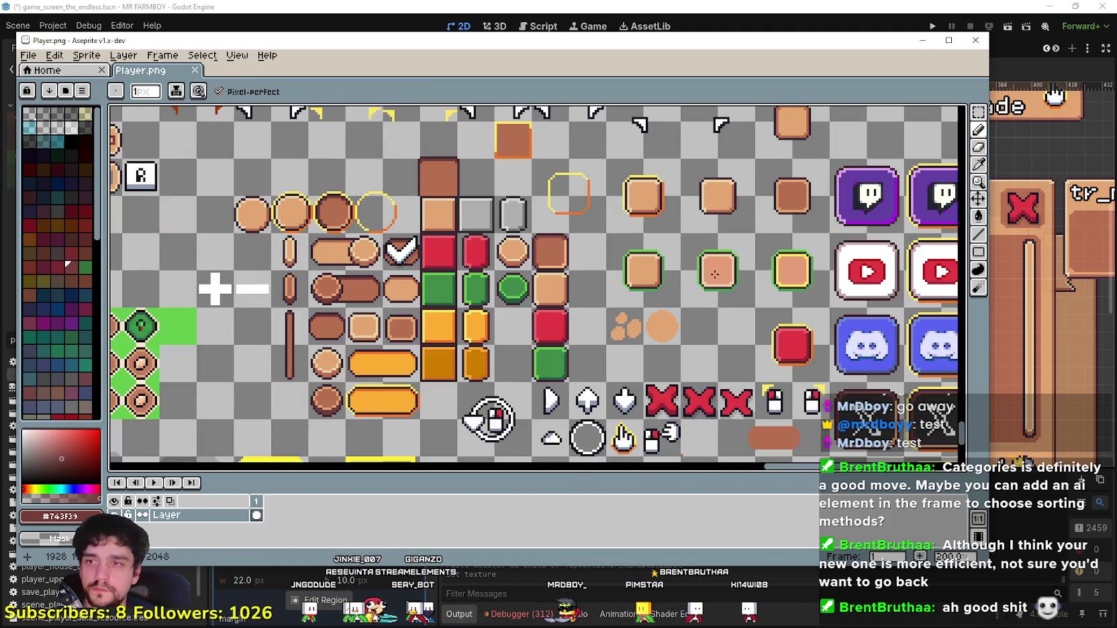
scroll(599, 268, up, 3)
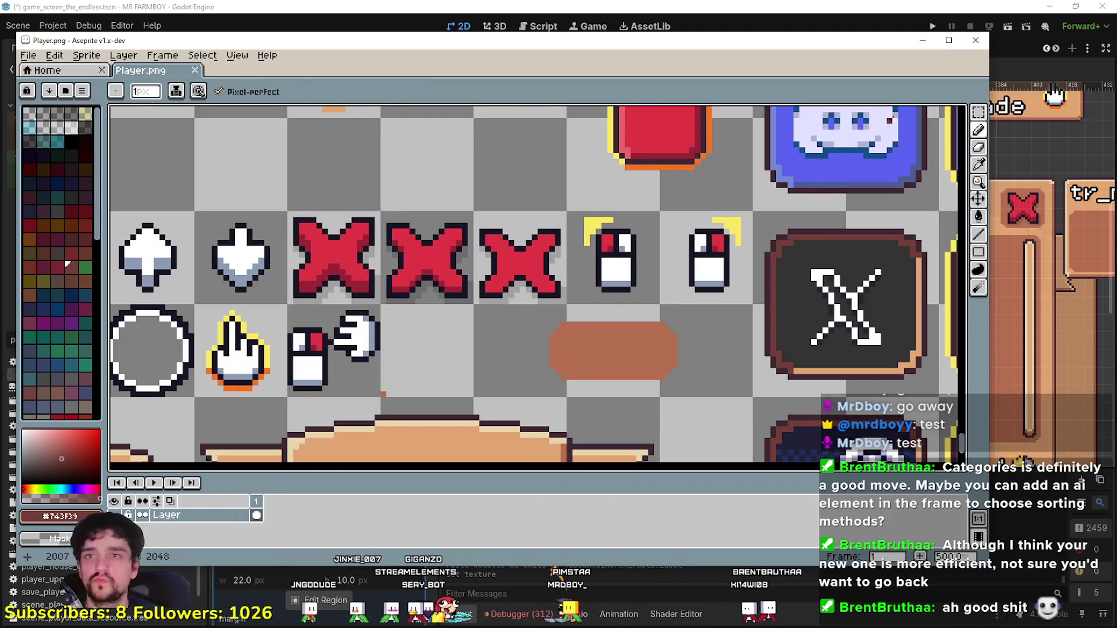
click(979, 112)
mouse_move(474, 304)
mouse_down()
mouse_move(553, 386)
mouse_move(701, 351)
mouse_up()
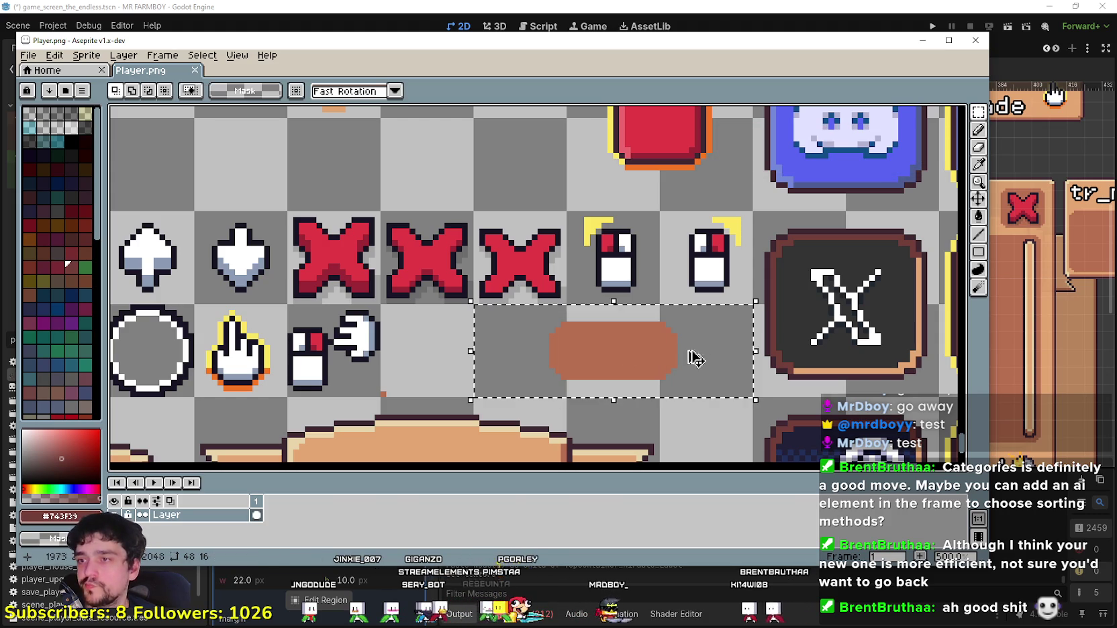
scroll(700, 351, down, 3)
scroll(636, 339, down, 4)
scroll(585, 282, up, 4)
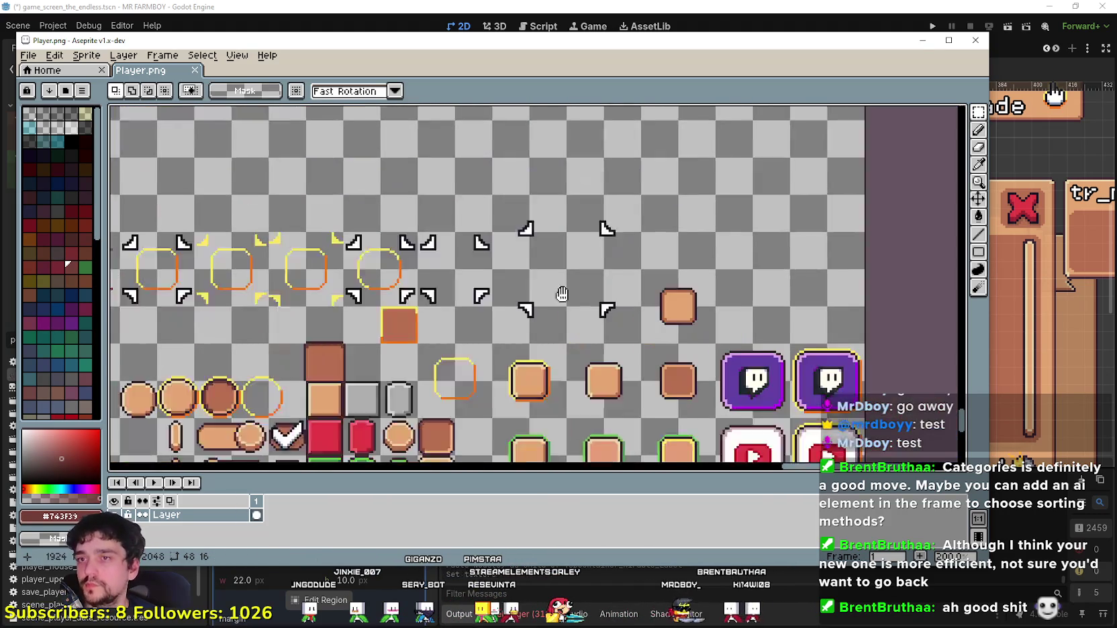
key(ctrl+v)
scroll(568, 287, up, 1)
drag(529, 304, 774, 292)
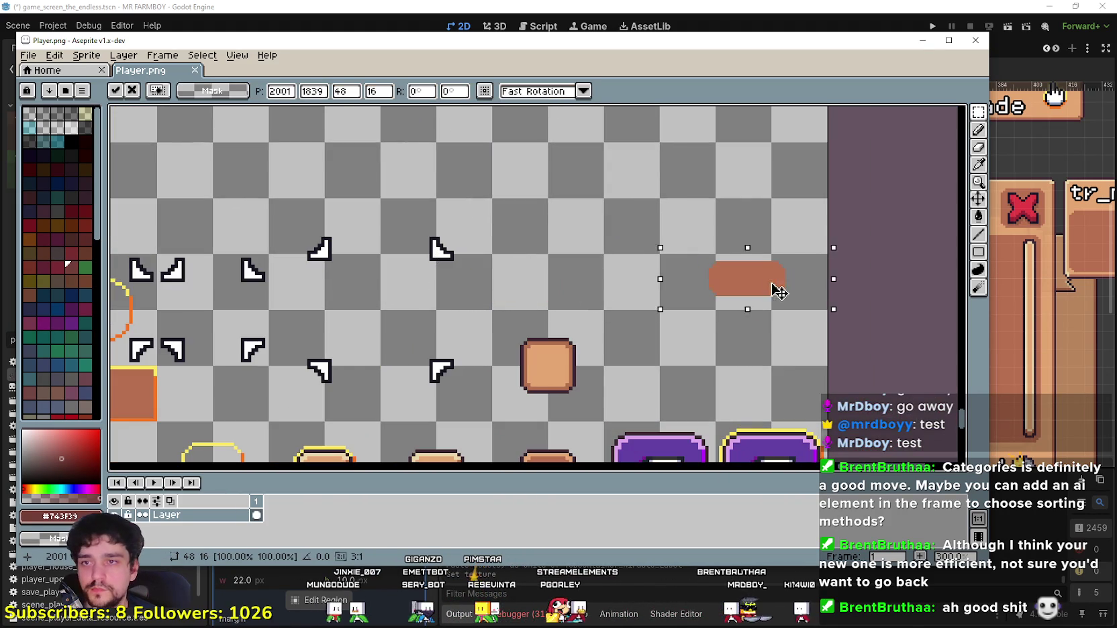
key(Return)
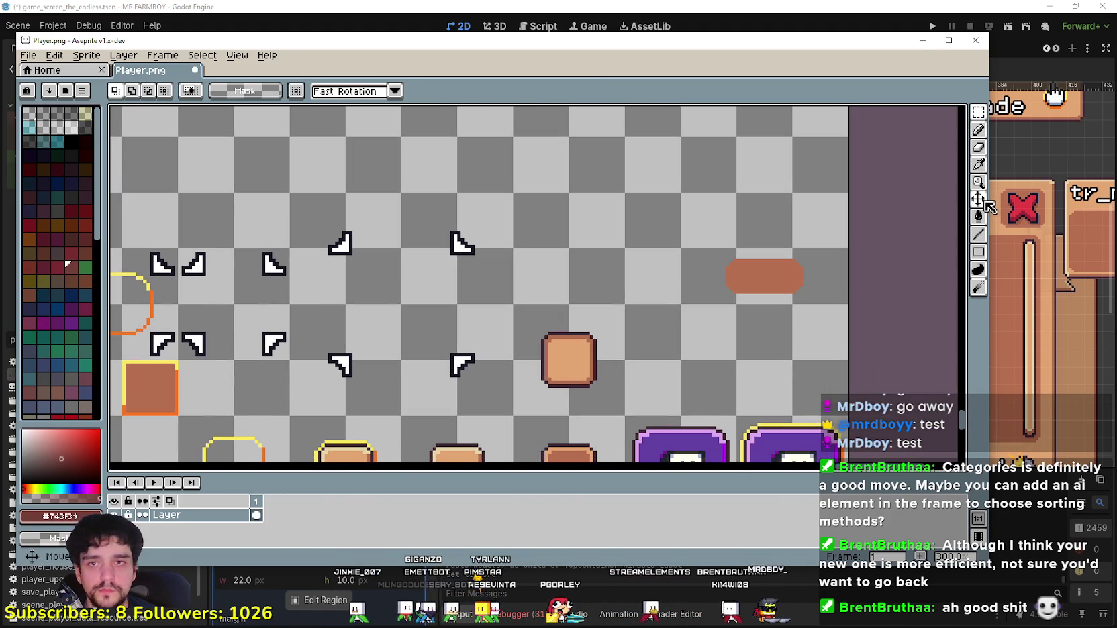
Step: Bucket-fill the pasted pill with dark brown (contiguous only), save, and return to Godot
click(980, 216)
click(221, 92)
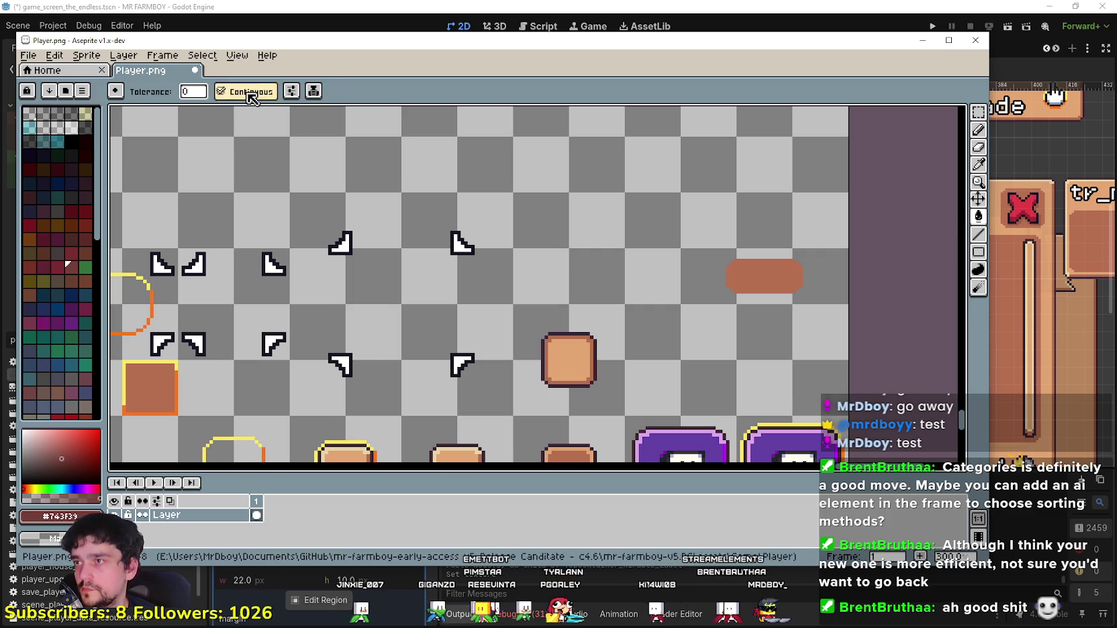
scroll(761, 295, down, 1)
click(764, 287)
scroll(718, 315, down, 3)
key(ctrl+s)
key(alt+Tab)
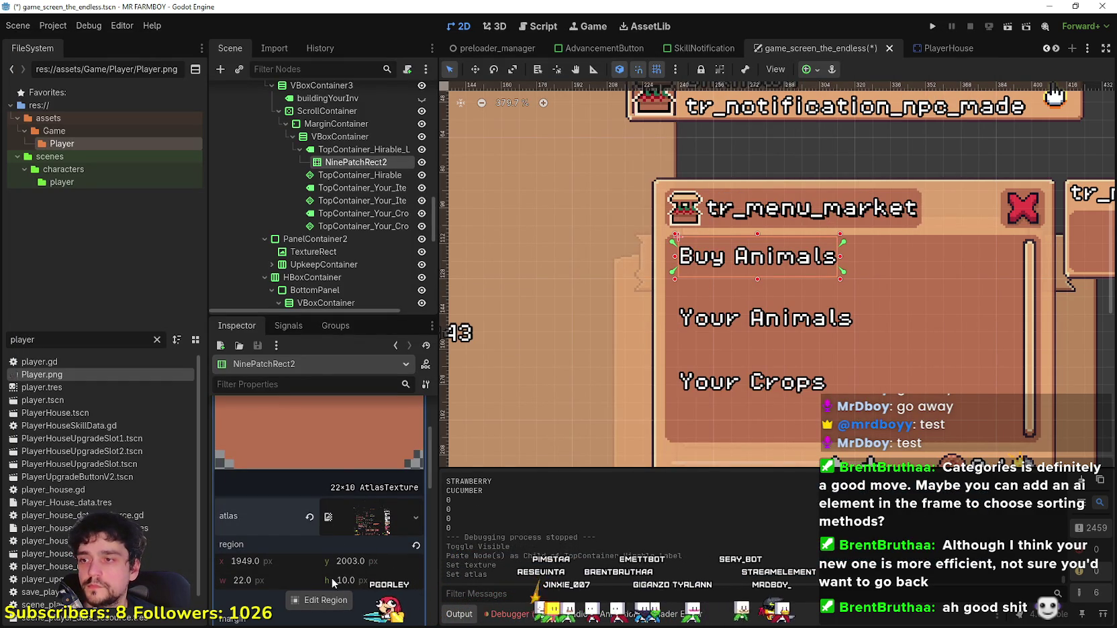
Step: Select the new dark pill sprite as NinePatchRect2's atlas region
scroll(340, 497, up, 4)
scroll(318, 580, down, 5)
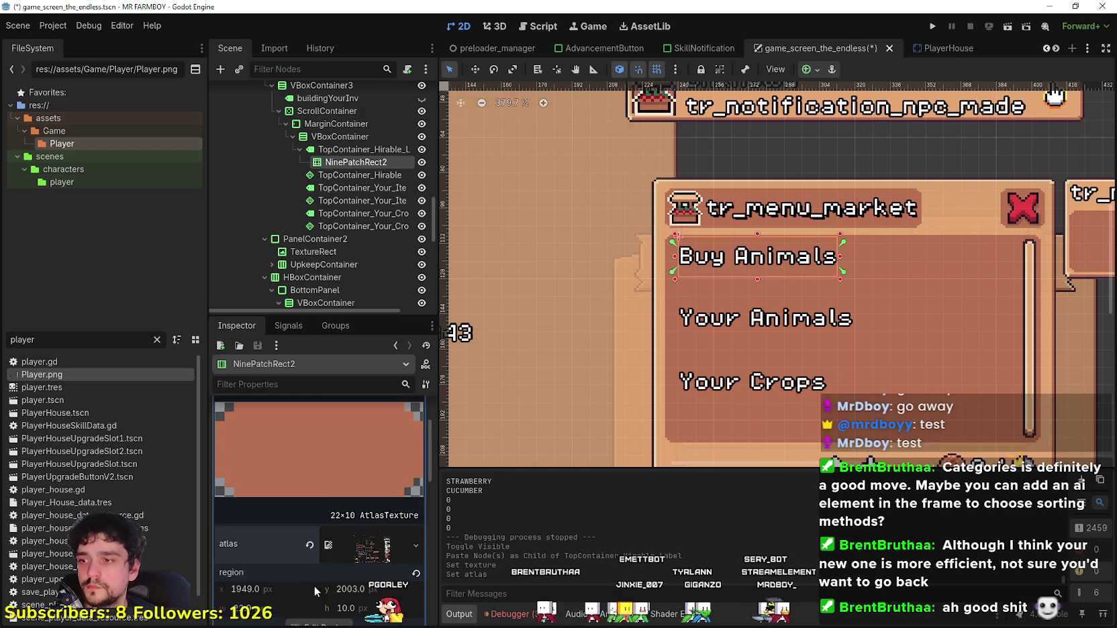
click(323, 545)
scroll(537, 329, down, 5)
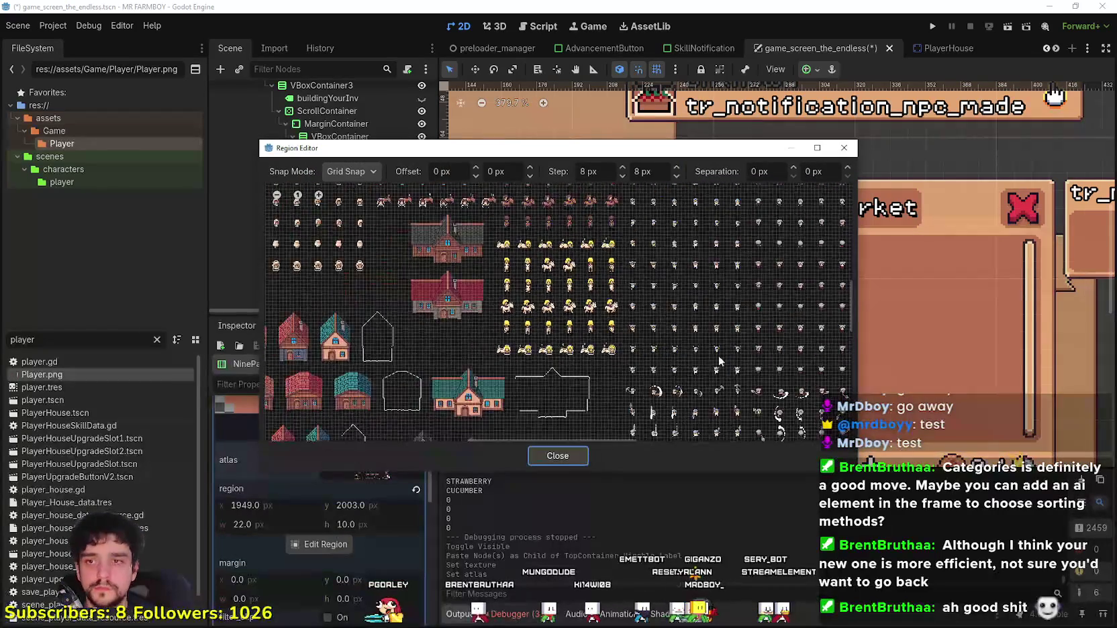
scroll(591, 356, up, 8)
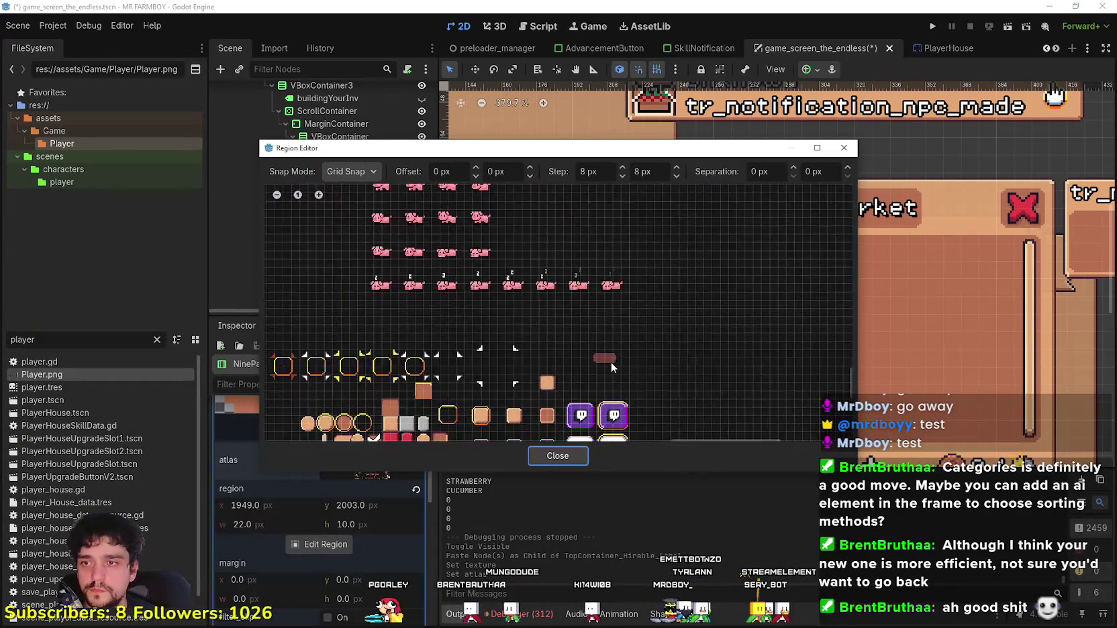
drag(581, 369, 636, 343)
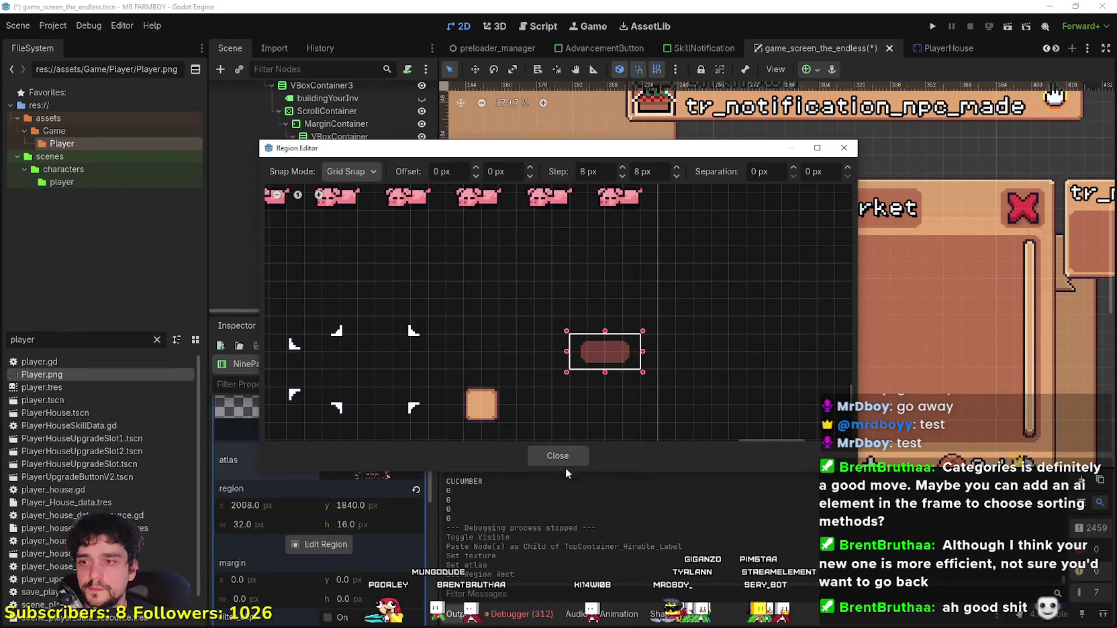
click(564, 458)
Step: Reselect the pill with a 32×16 region in the region editor
scroll(732, 282, up, 3)
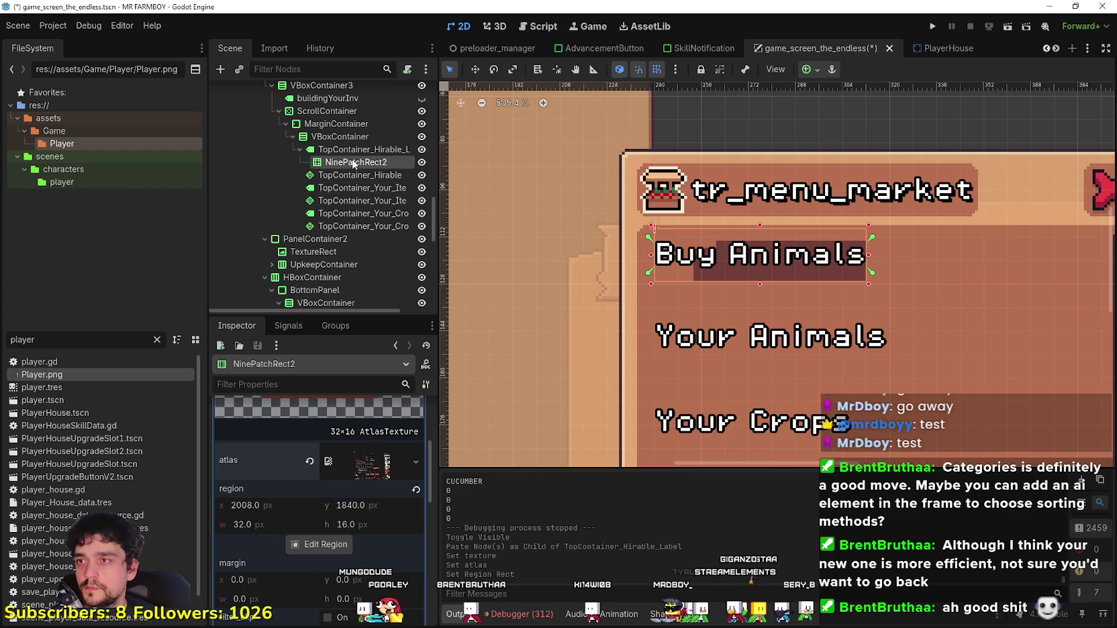
scroll(331, 541, up, 1)
scroll(352, 475, up, 2)
scroll(329, 489, down, 5)
scroll(326, 511, down, 5)
click(326, 558)
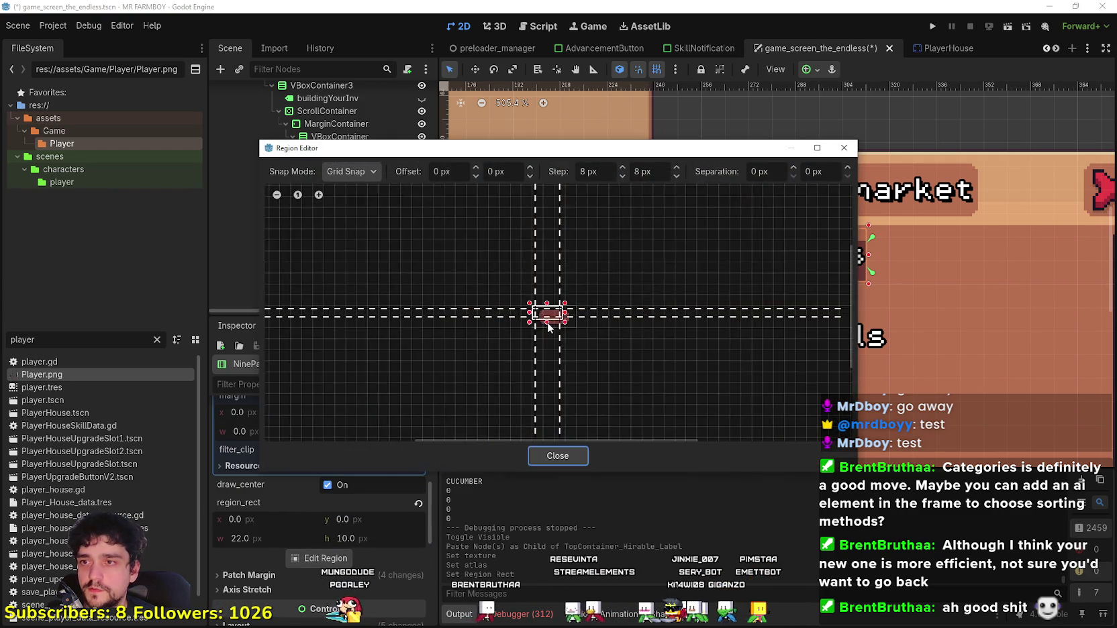
scroll(576, 327, up, 2)
mouse_move(564, 323)
mouse_down()
mouse_move(557, 337)
mouse_move(529, 342)
mouse_move(590, 379)
mouse_up()
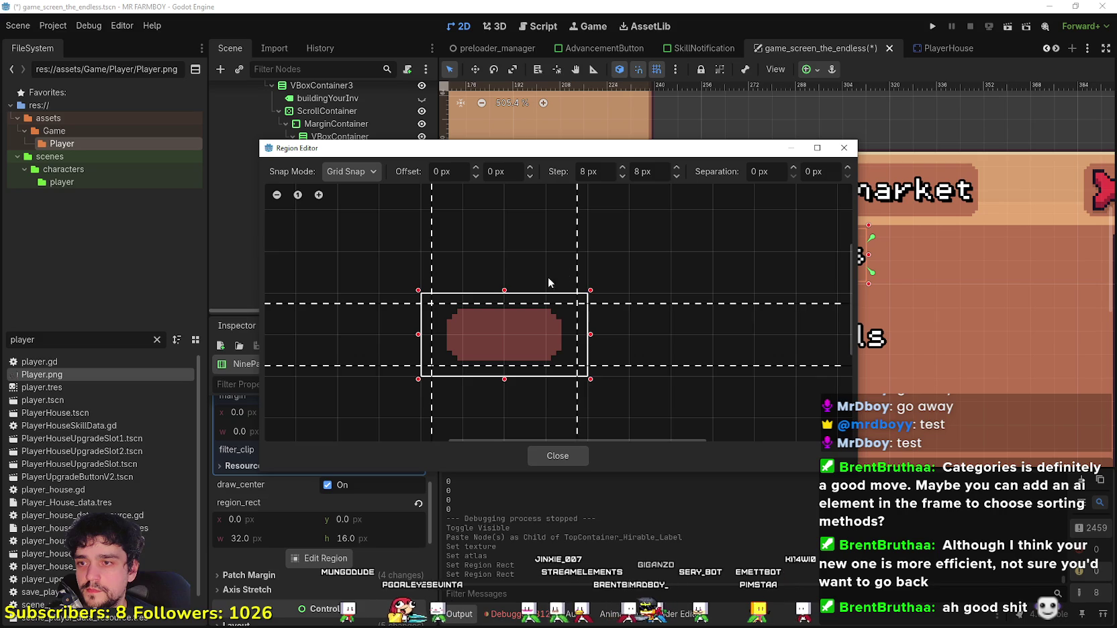
Step: Switch to Pixel Snap and trim the region tight to the pill at 5, 3, 22×10
mouse_move(614, 149)
mouse_down()
mouse_move(666, 303)
mouse_move(702, 561)
mouse_move(682, 274)
mouse_up()
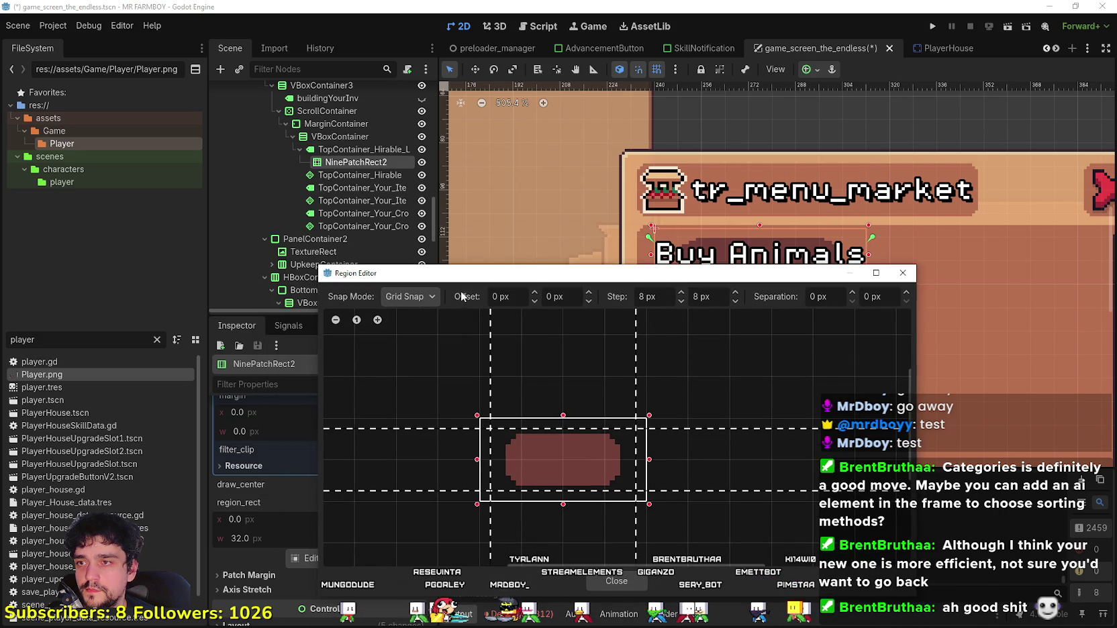
scroll(576, 412, up, 1)
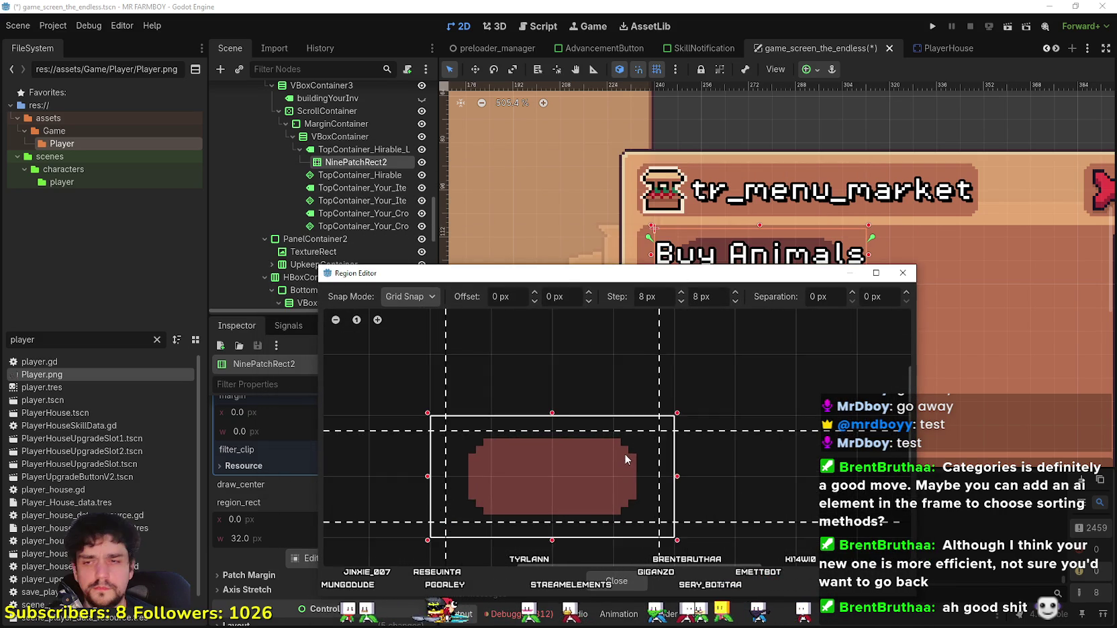
scroll(624, 455, down, 1)
mouse_move(566, 281)
mouse_down()
mouse_move(671, 403)
mouse_move(699, 346)
mouse_up()
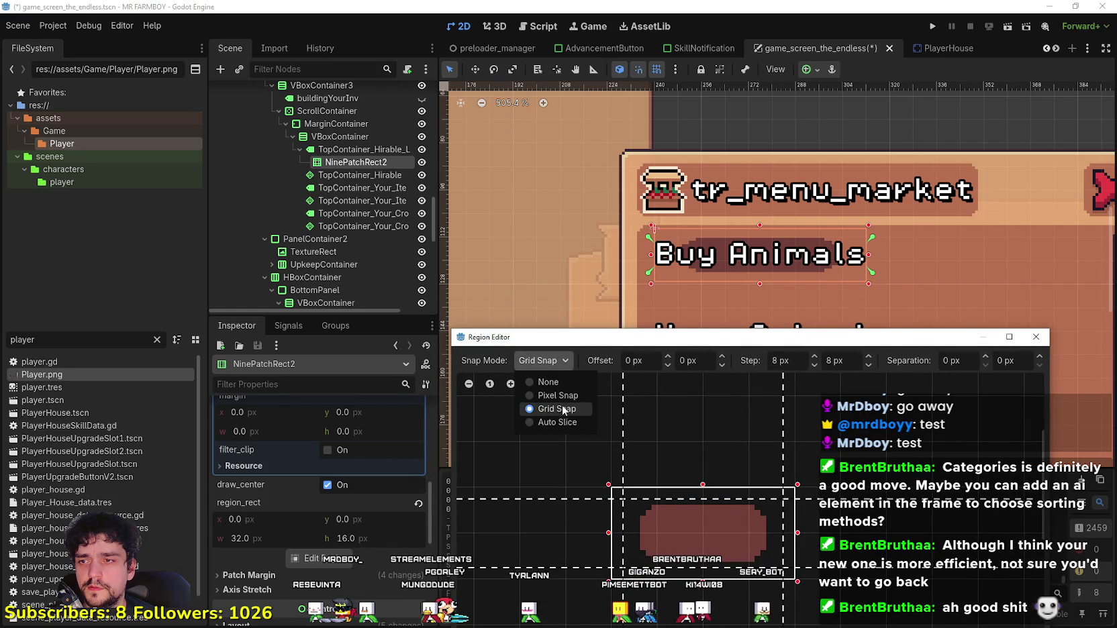
click(558, 396)
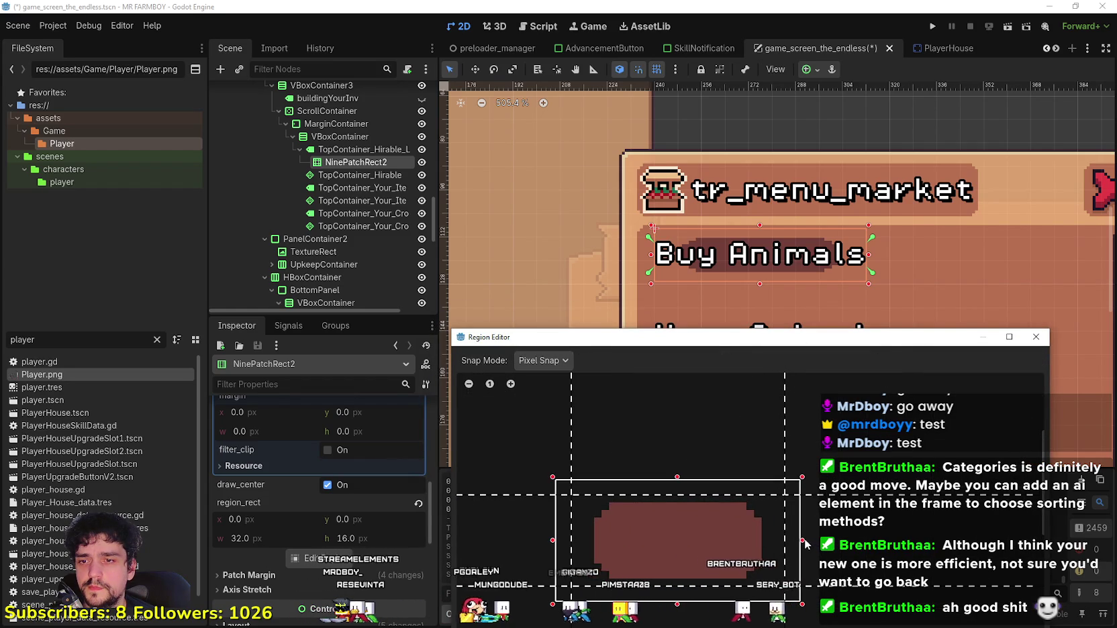
drag(801, 544, 759, 543)
drag(553, 542, 592, 543)
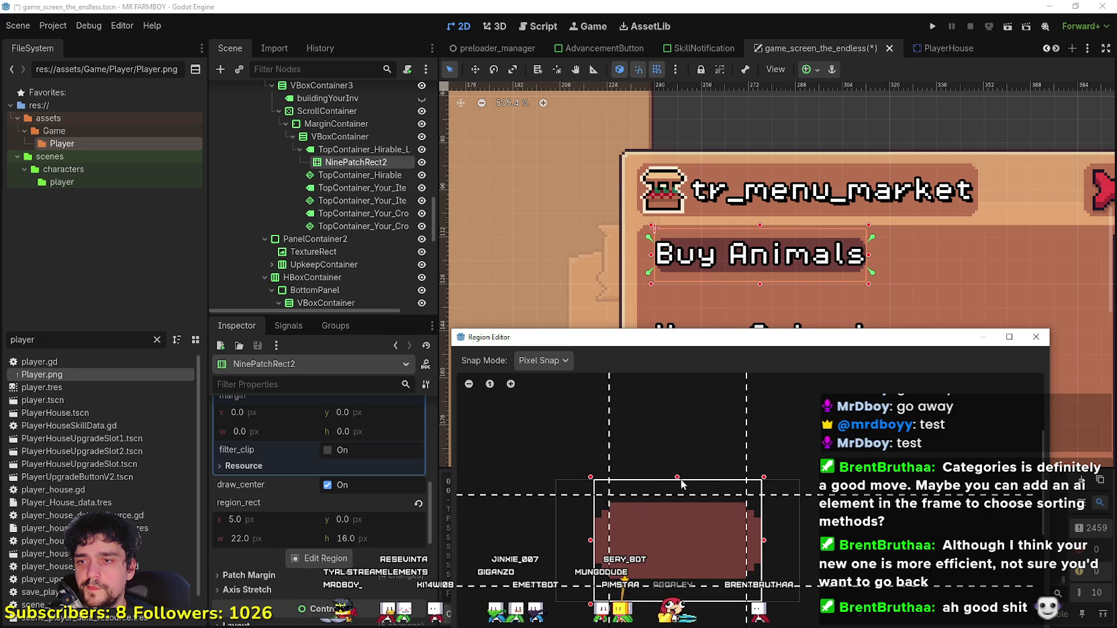
drag(683, 480, 677, 503)
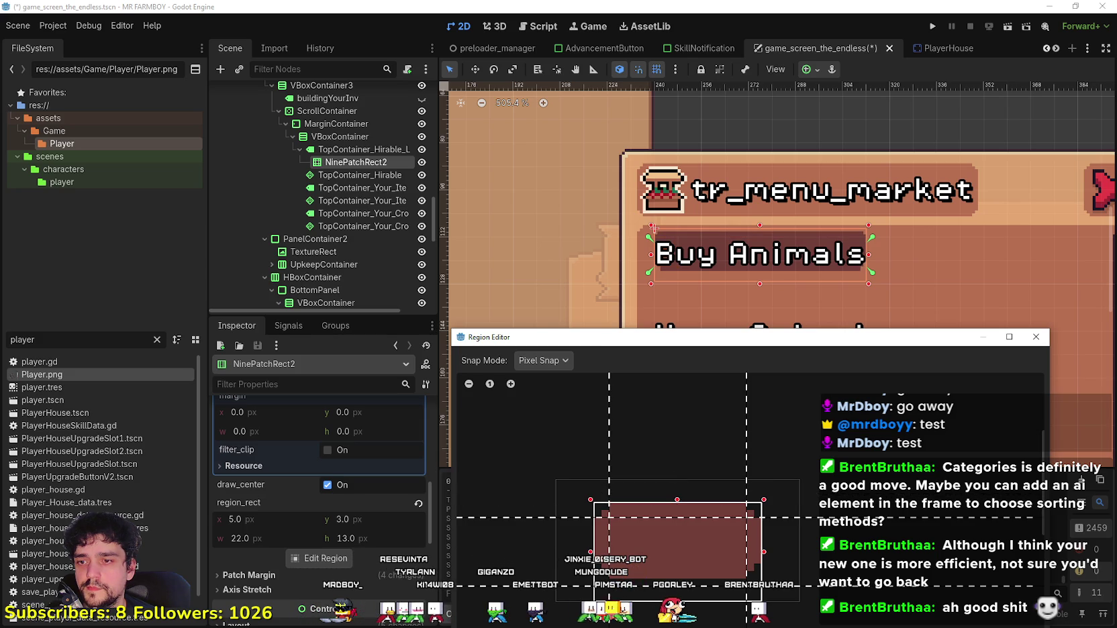
drag(677, 603, 673, 584)
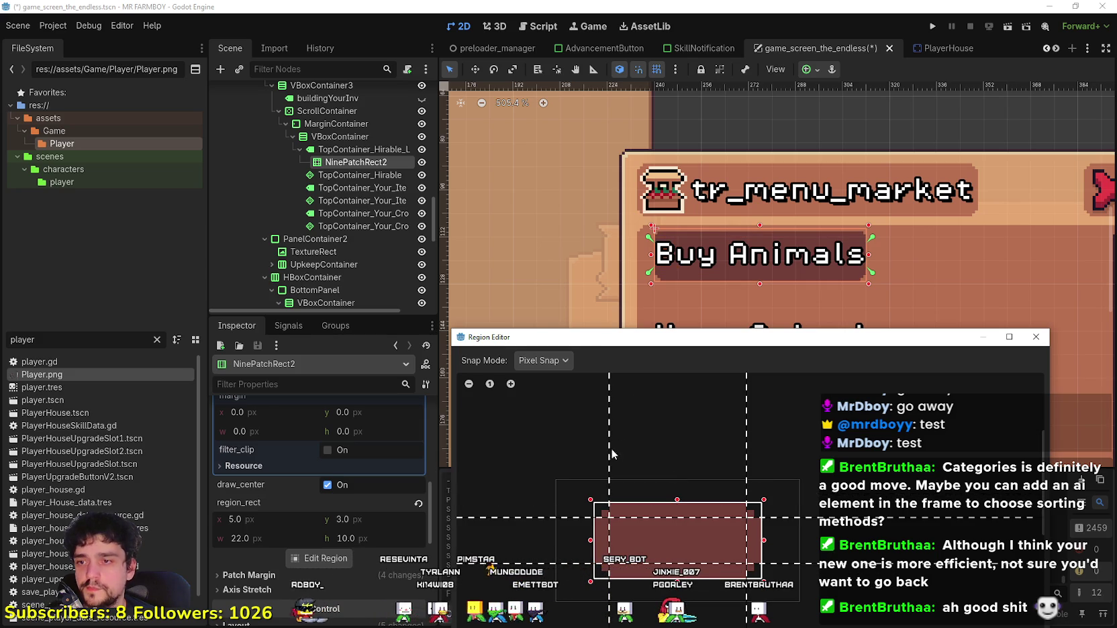
drag(653, 345, 548, 253)
click(635, 550)
scroll(635, 326, up, 5)
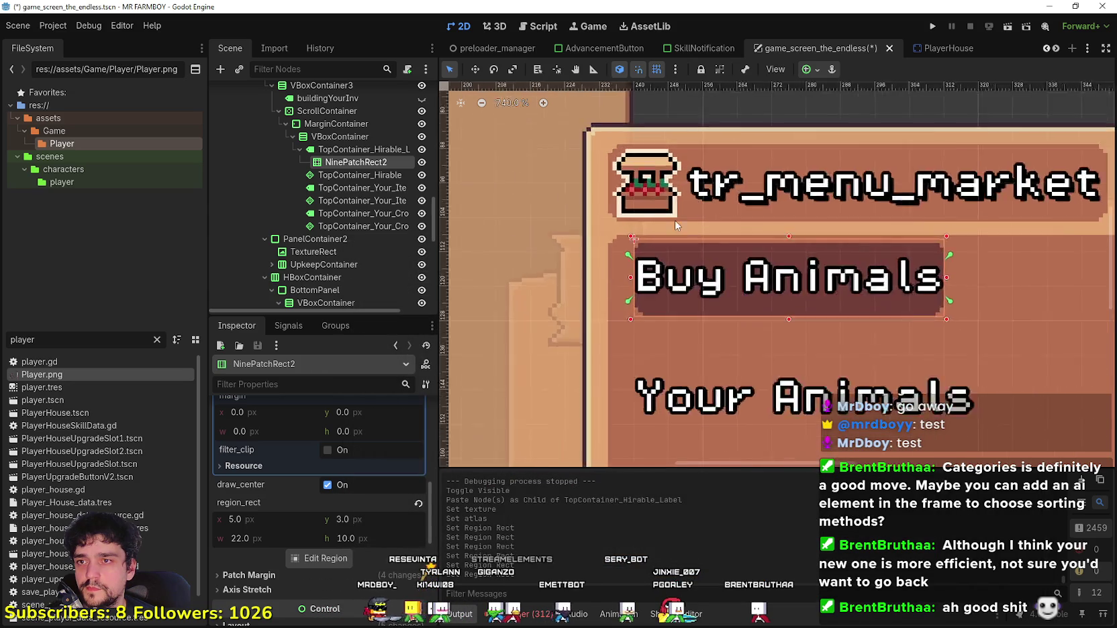
Step: Remove the stray characters so the first label reads 'Buy Animals' again
scroll(631, 329, down, 2)
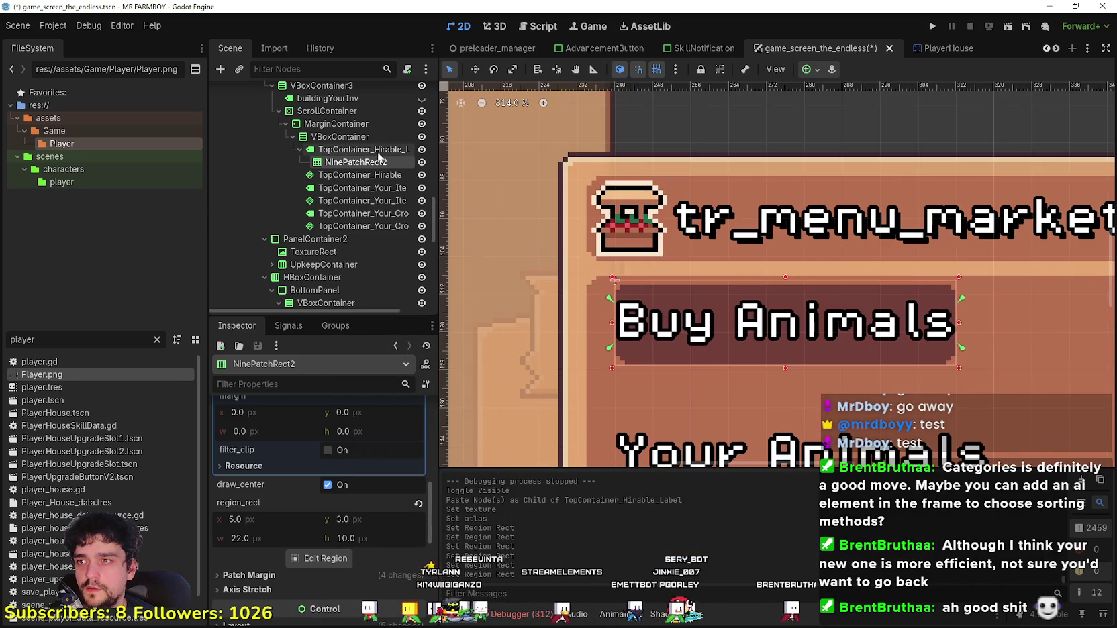
click(362, 150)
scroll(356, 443, up, 10)
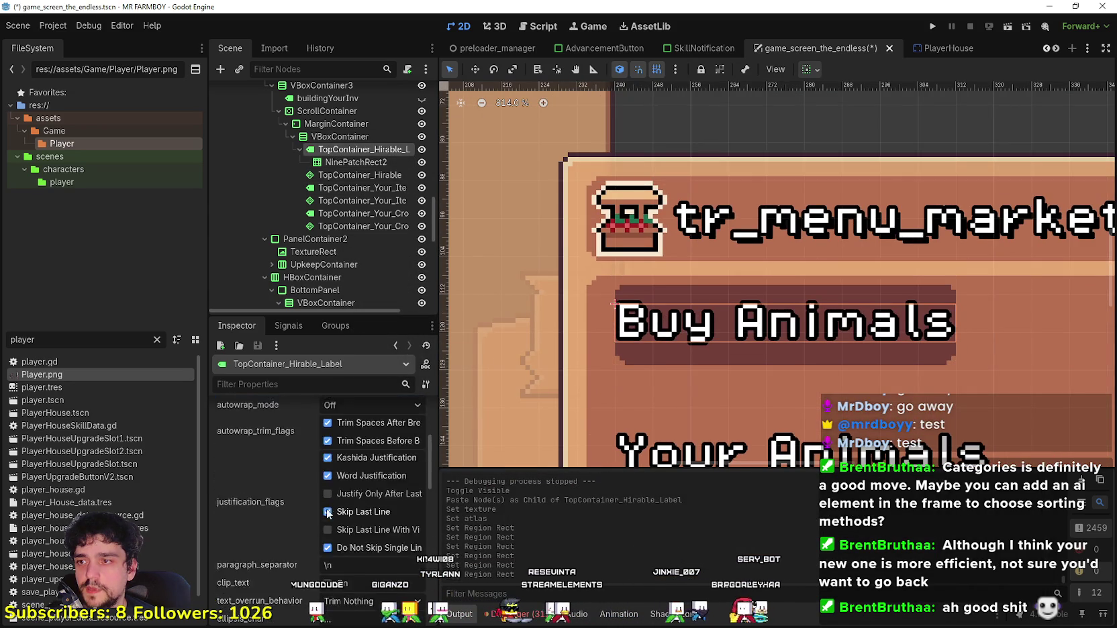
text(wdwdadwadwa)
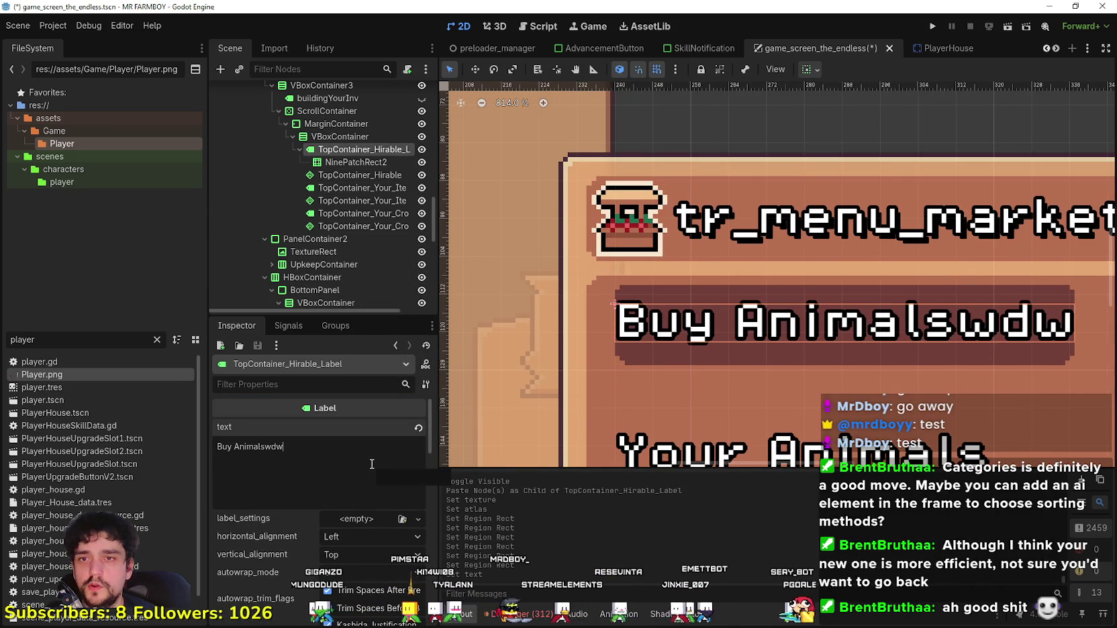
scroll(761, 293, down, 4)
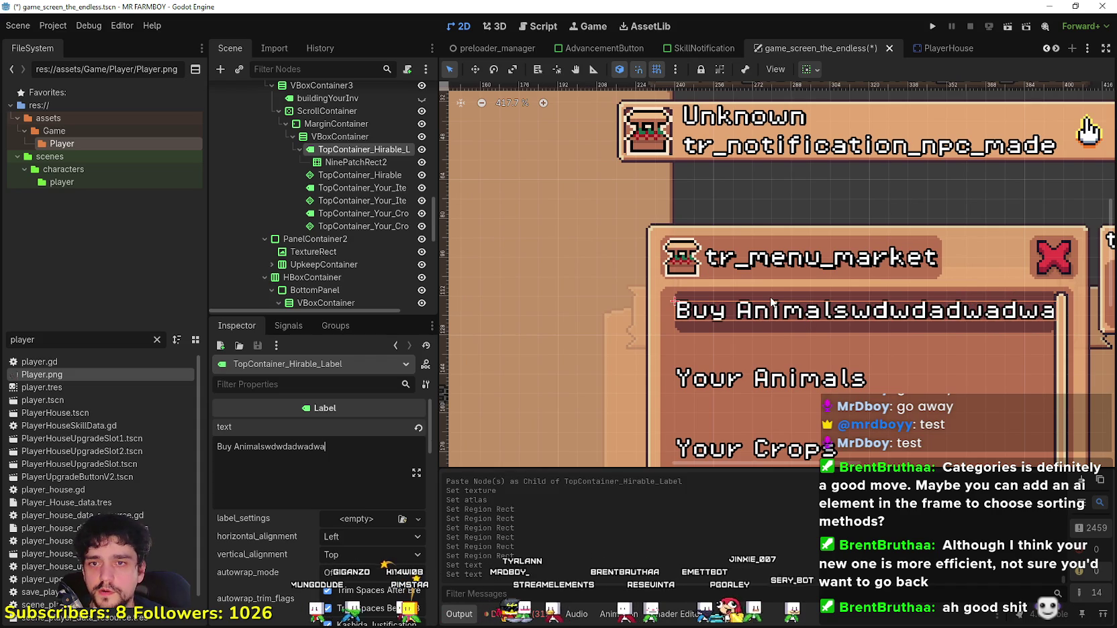
key(BackSpace)
key(BackSpace)
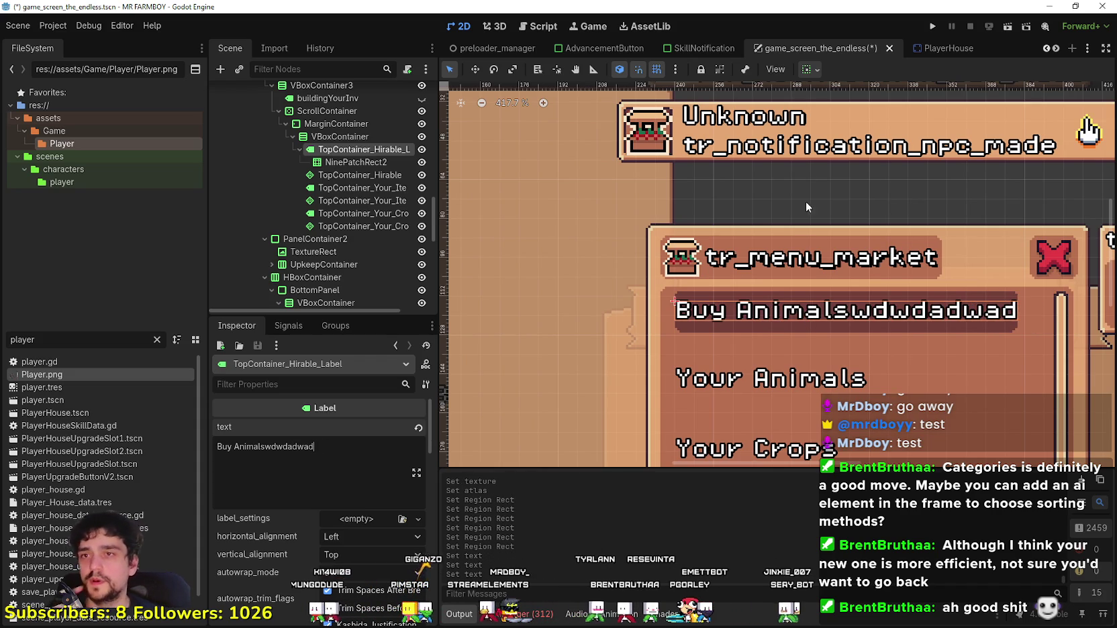
key(BackSpace)
key(BackSpace)
key(BackSpace)
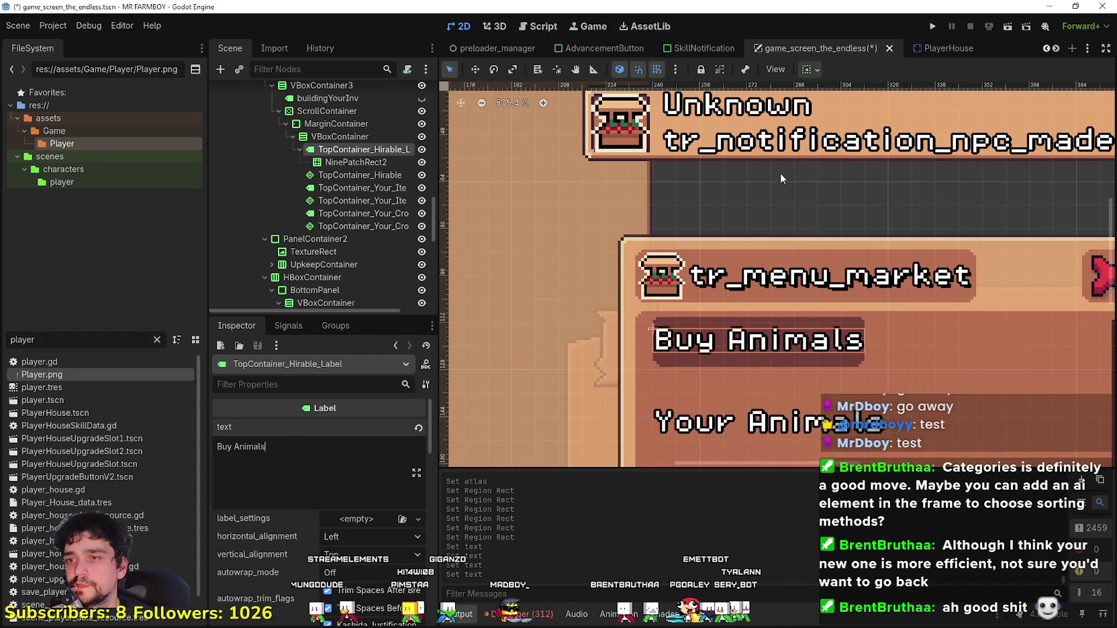
Step: Set the Buy Animals label's container sizing to Horizontal Fill, testing and reverting vertical expand
click(808, 70)
click(880, 113)
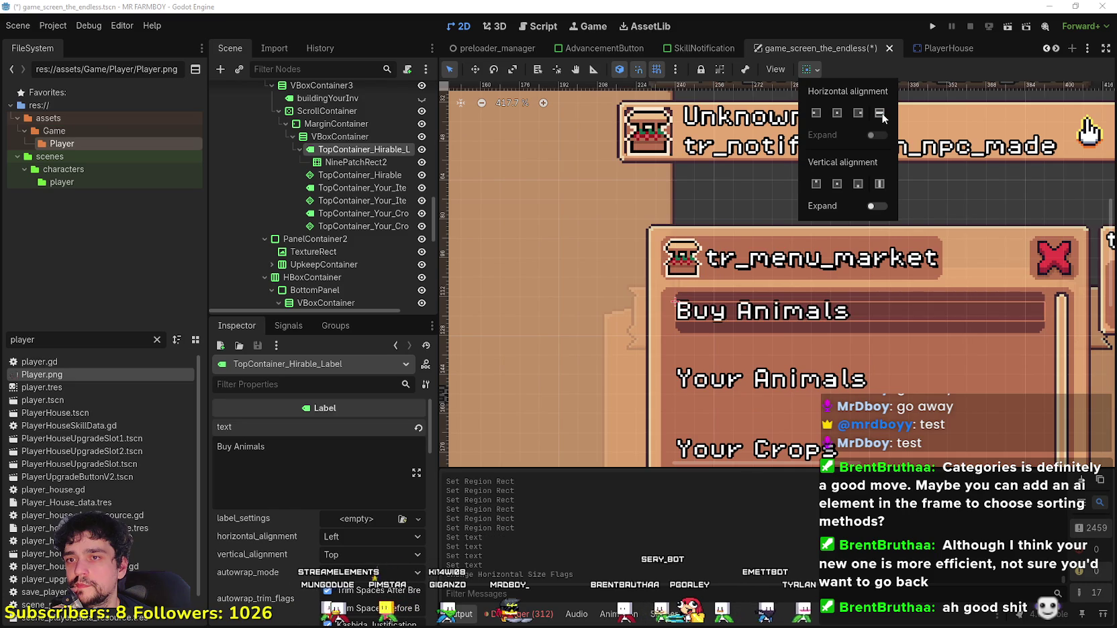
click(810, 28)
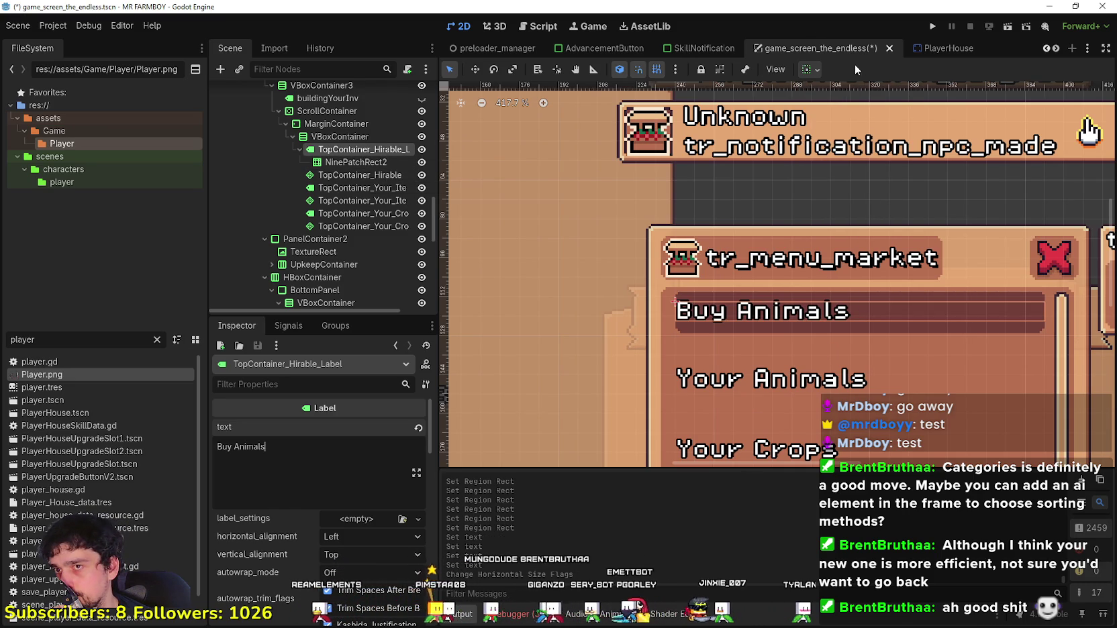
click(809, 69)
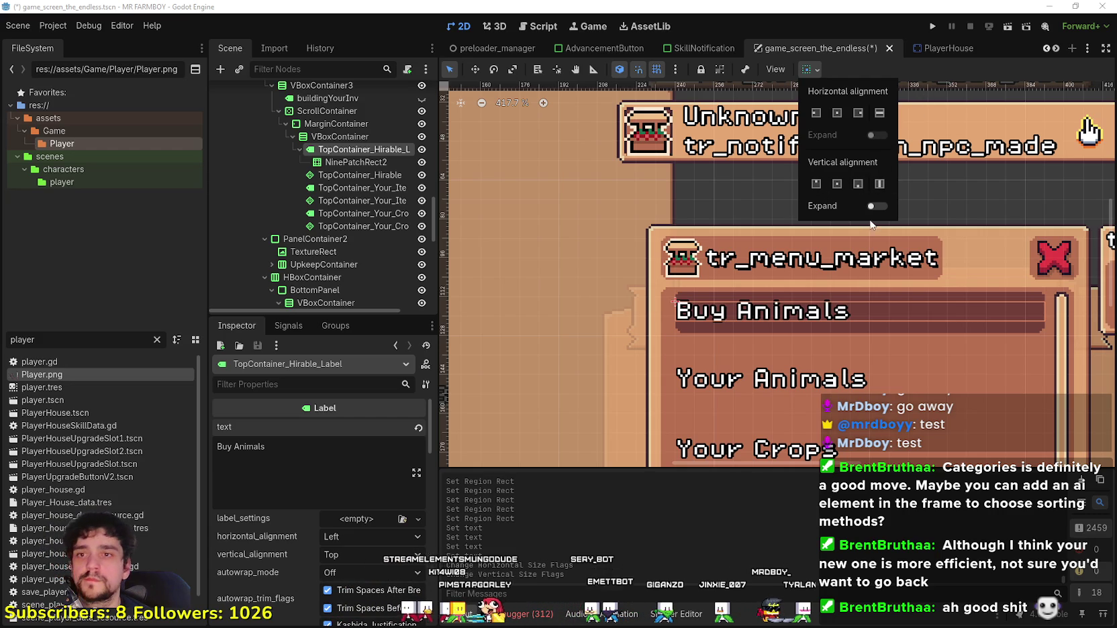
click(879, 206)
click(879, 206)
click(933, 72)
scroll(900, 376, up, 4)
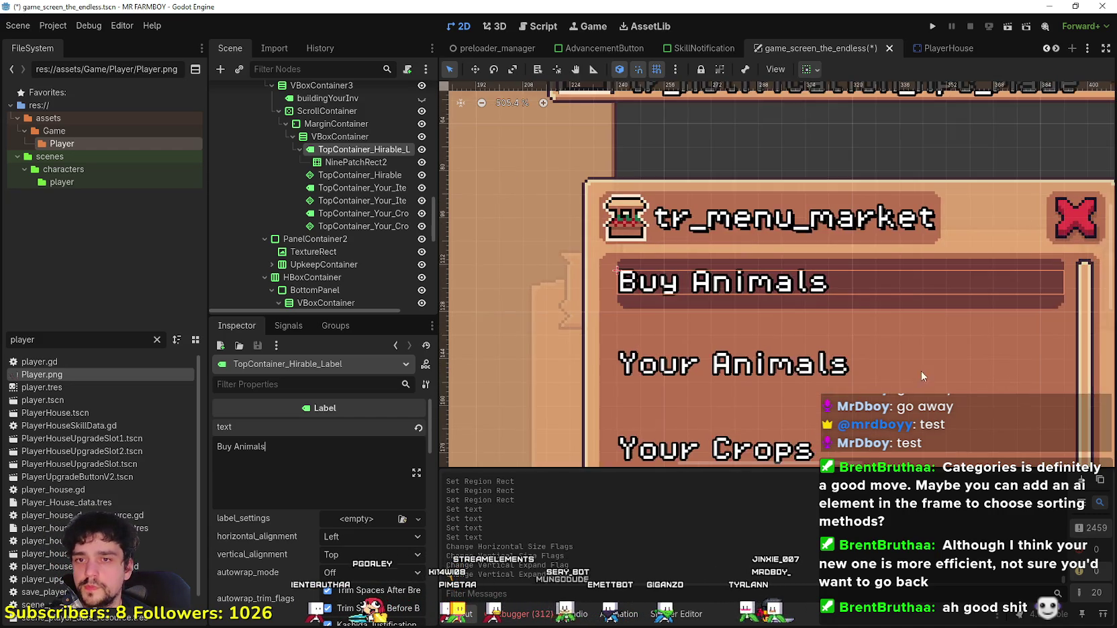
scroll(810, 299, down, 3)
scroll(756, 281, right, 3)
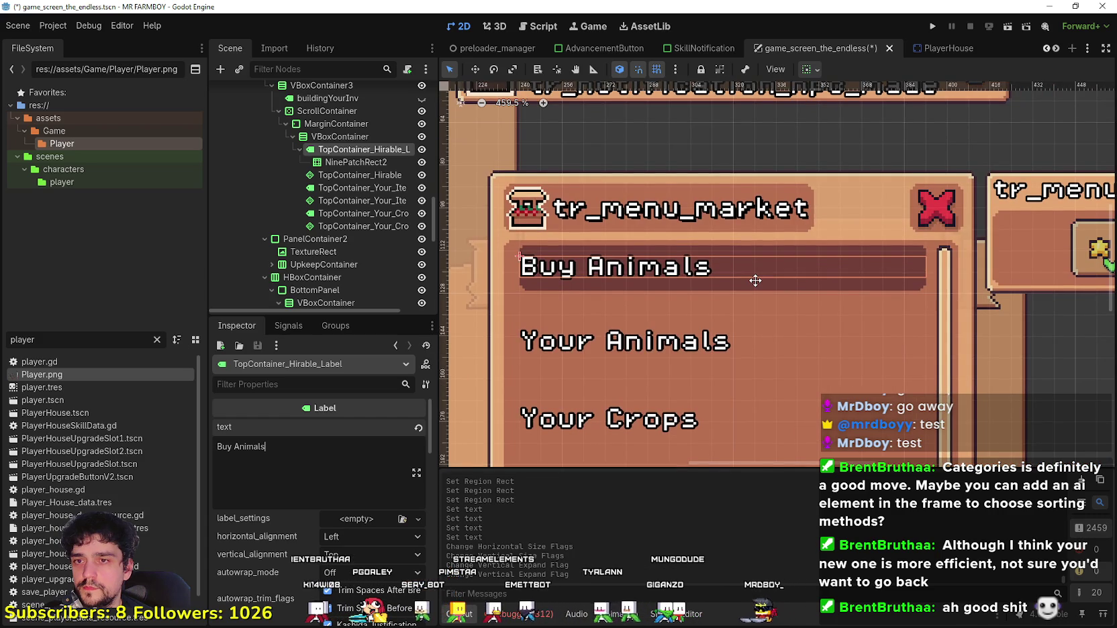
scroll(755, 280, right, 2)
scroll(730, 287, up, 2)
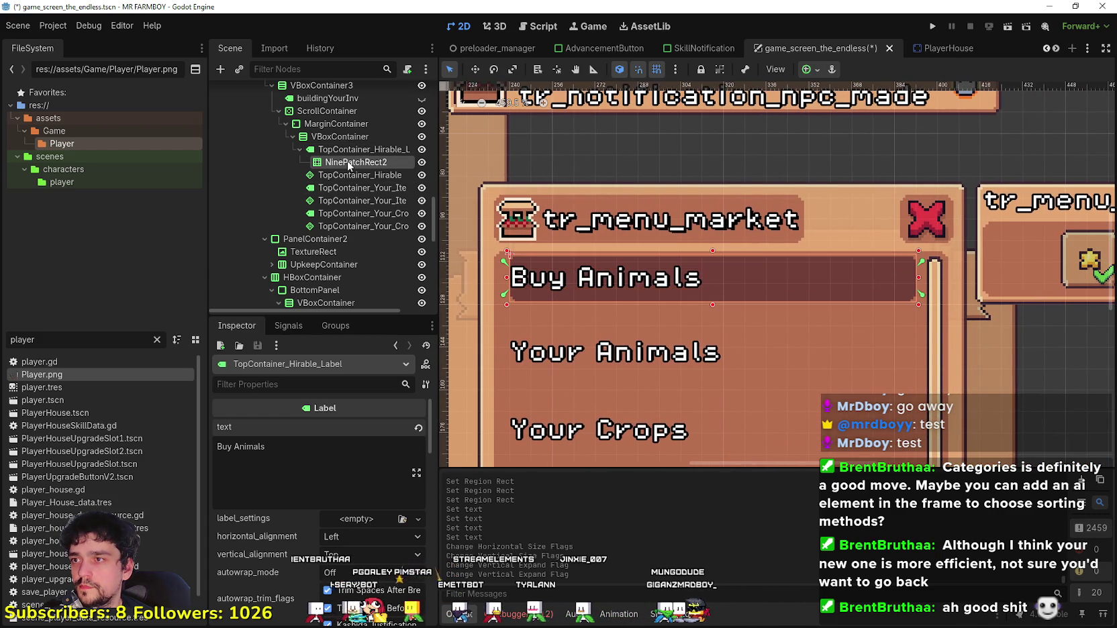
Step: Paste the copied pill background under the Your Animals label
click(348, 162)
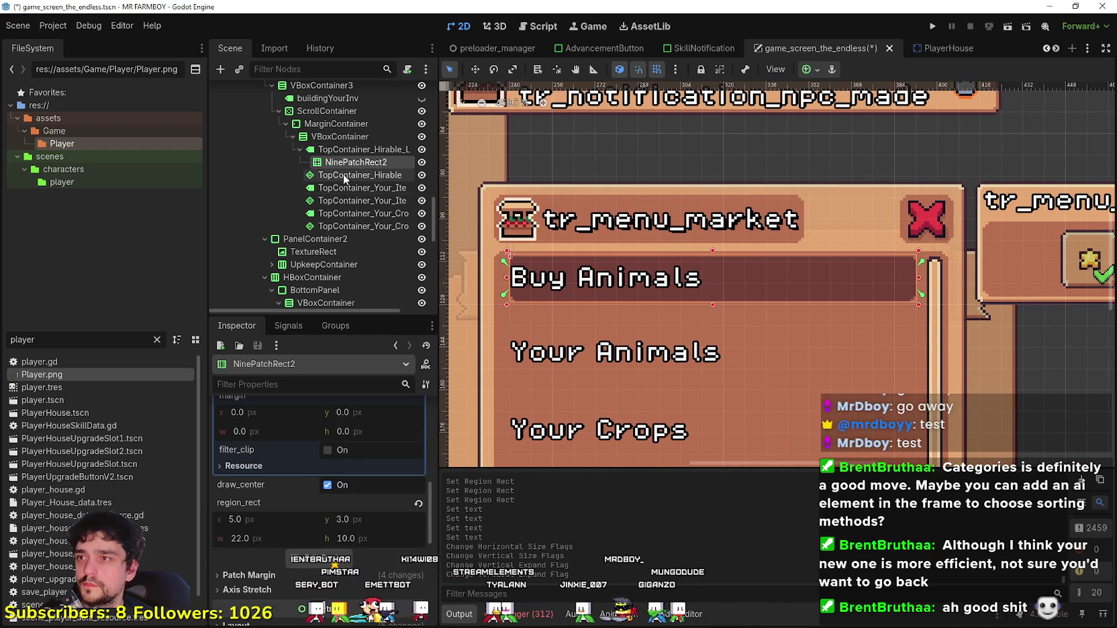
click(344, 175)
key(ctrl+v)
key(ctrl+z)
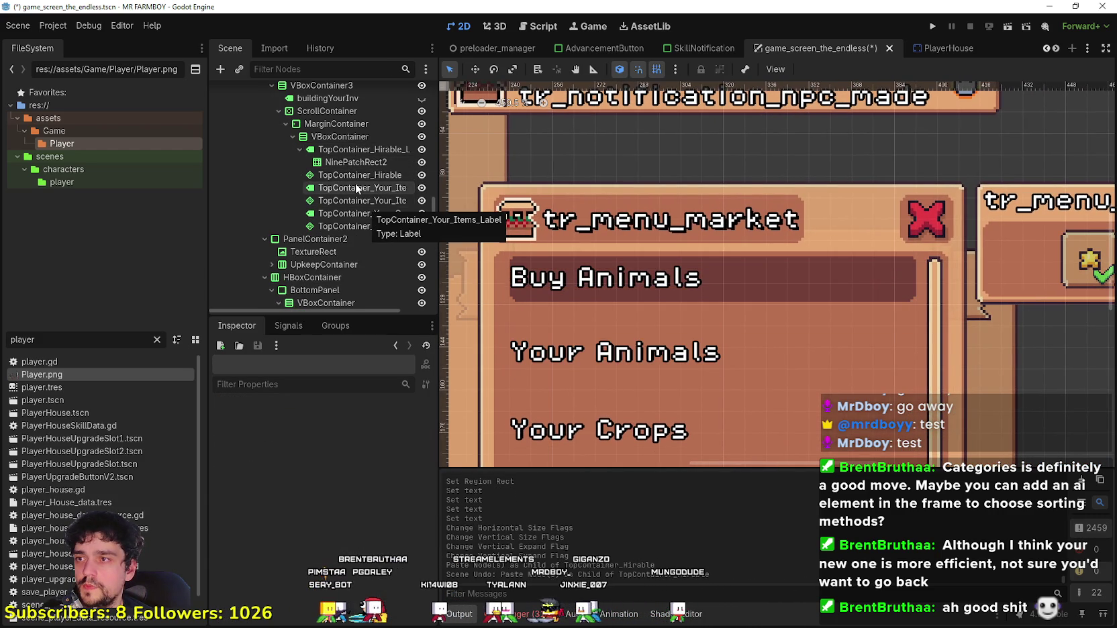
click(357, 188)
key(ctrl+v)
click(363, 213)
Step: Set the Your Animals label to Horizontal Fill
click(363, 188)
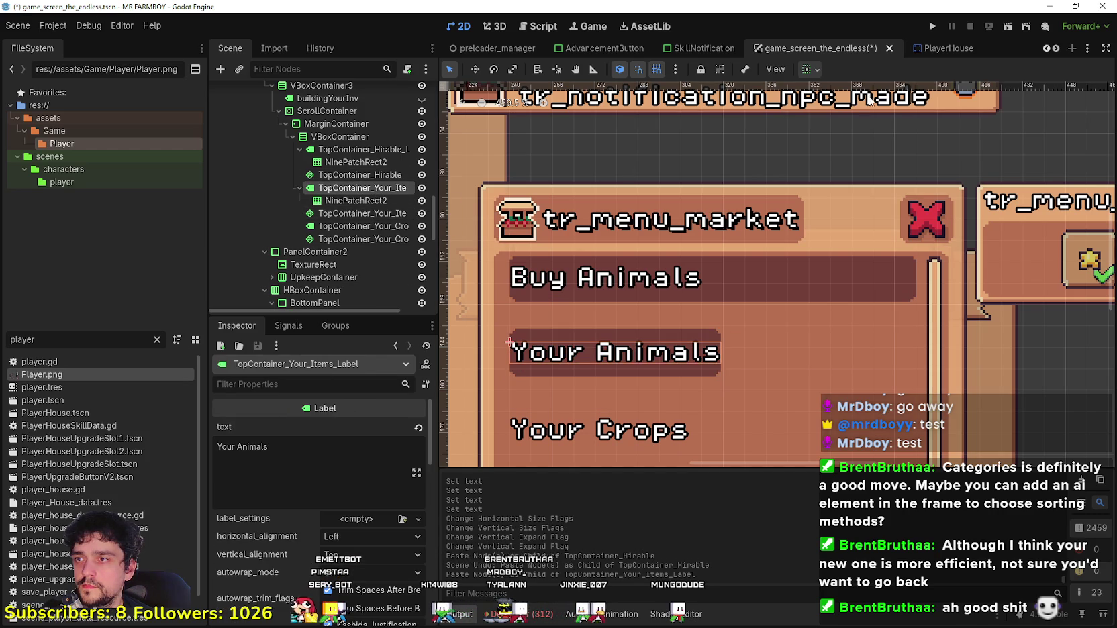
click(810, 69)
click(879, 113)
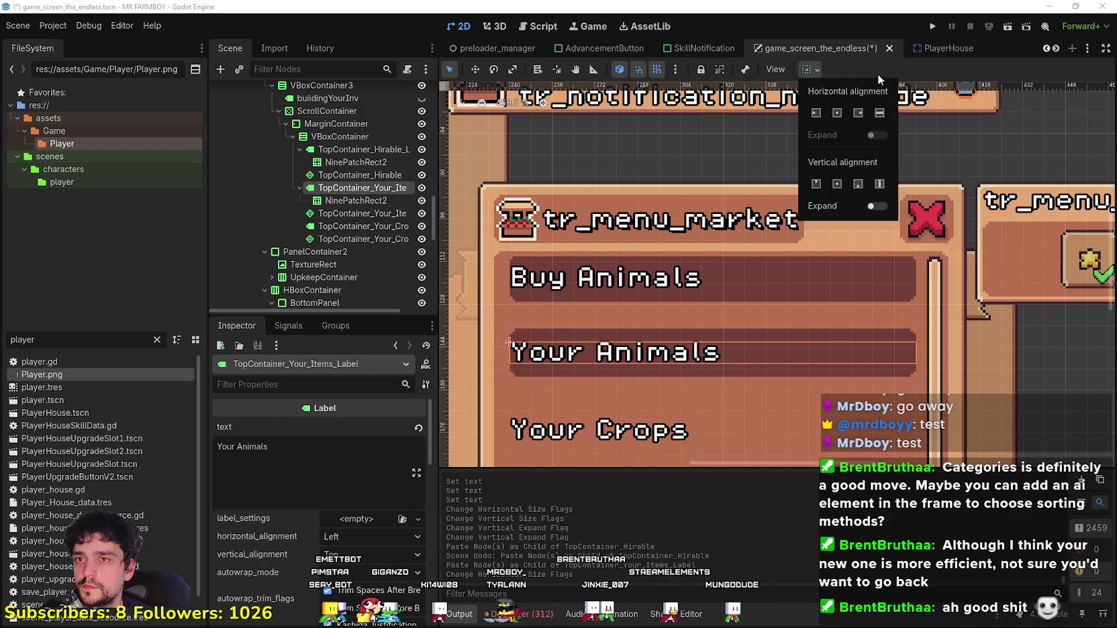
click(881, 75)
scroll(335, 195, down, 3)
Step: Paste the pill background under Your Crops and make it fill the full row width
click(370, 161)
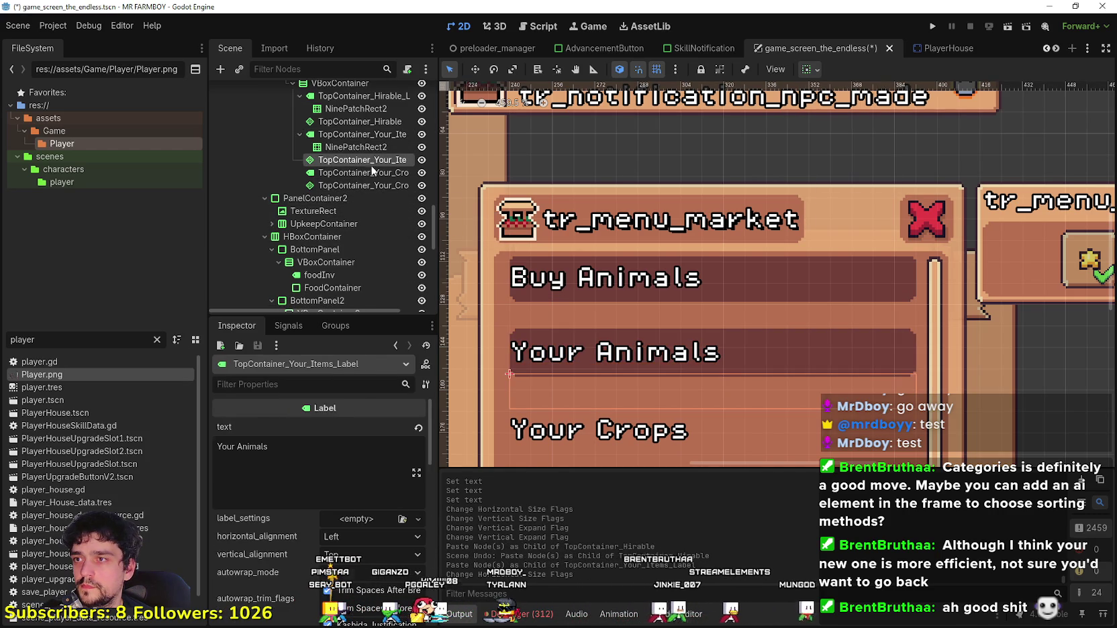
click(367, 173)
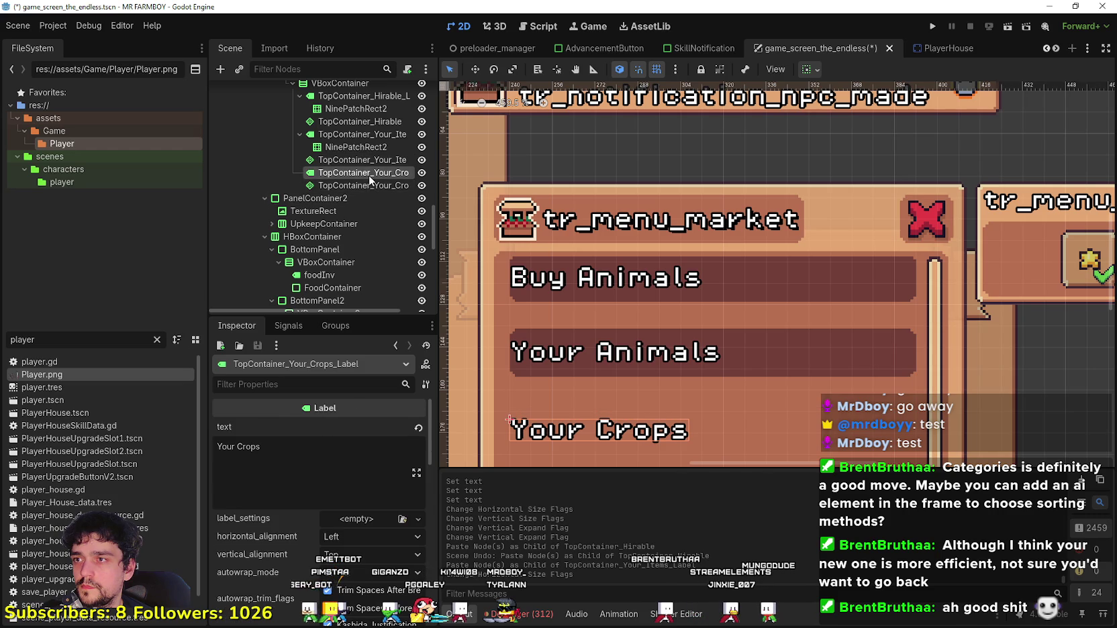
key(ctrl+v)
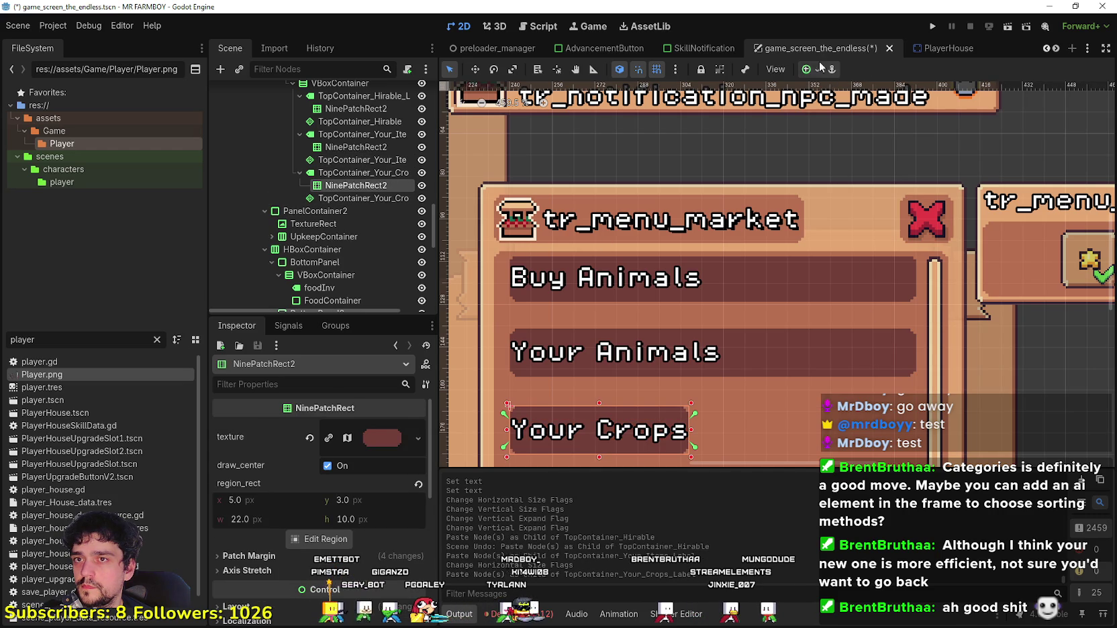
click(809, 70)
key(Escape)
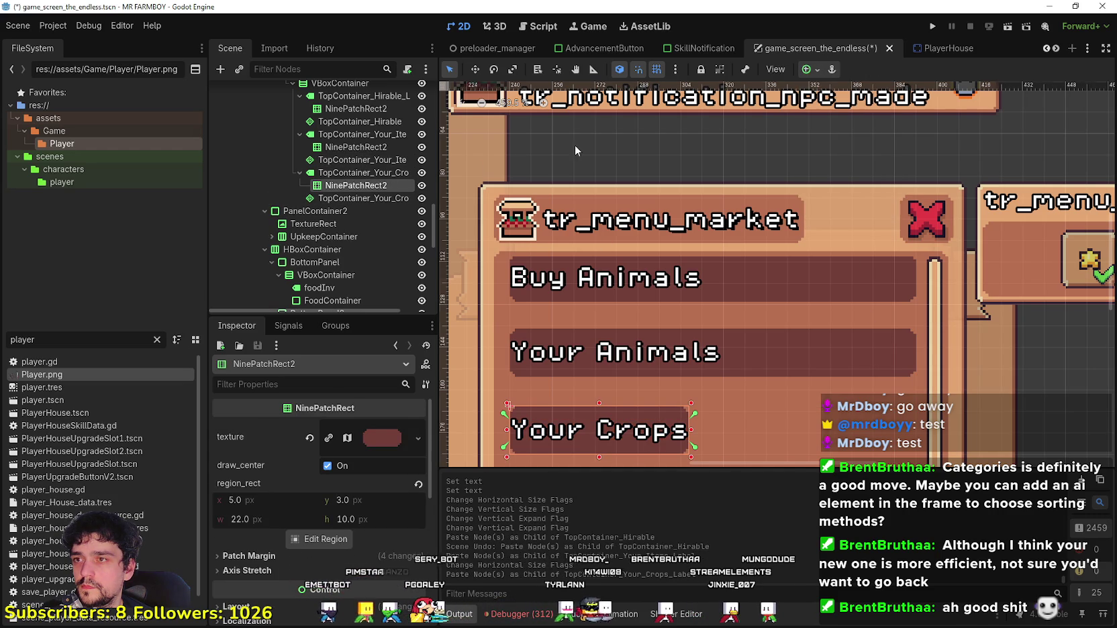
key(Up)
click(817, 70)
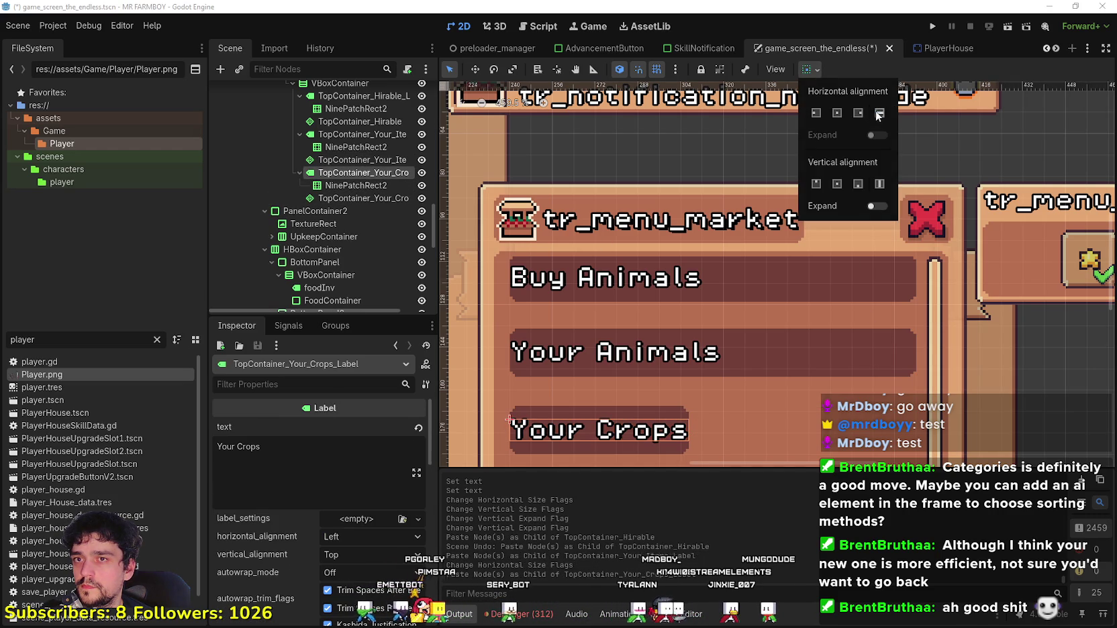
scroll(810, 327, down, 3)
scroll(762, 212, up, 1)
Step: Save the scene and open the building panel's script building_panel_endless.gd
key(ctrl+s)
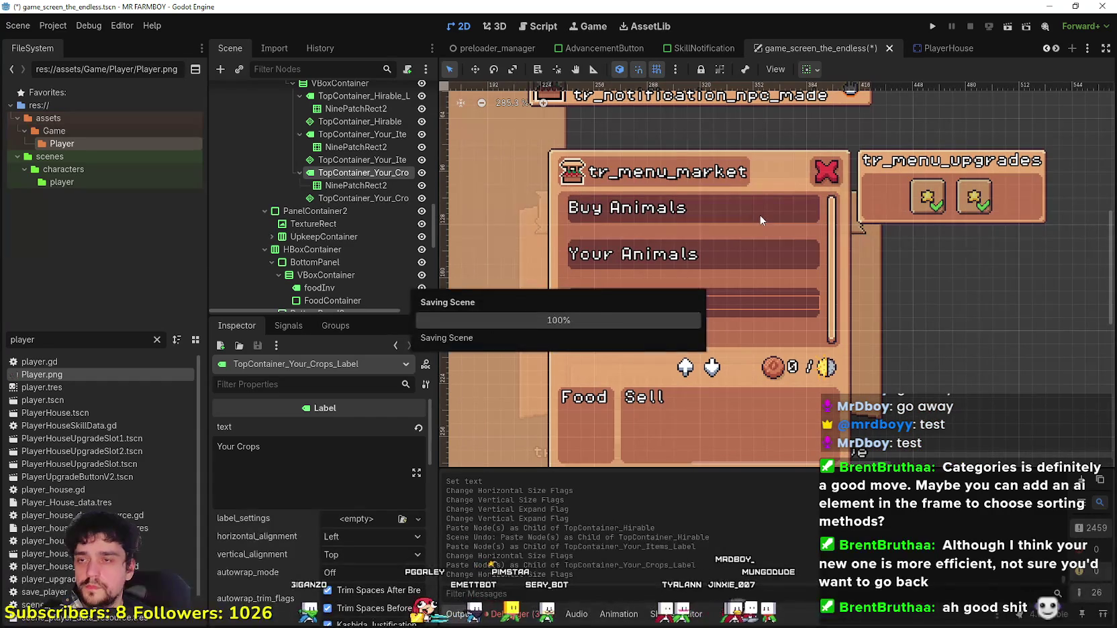
scroll(701, 241, up, 1)
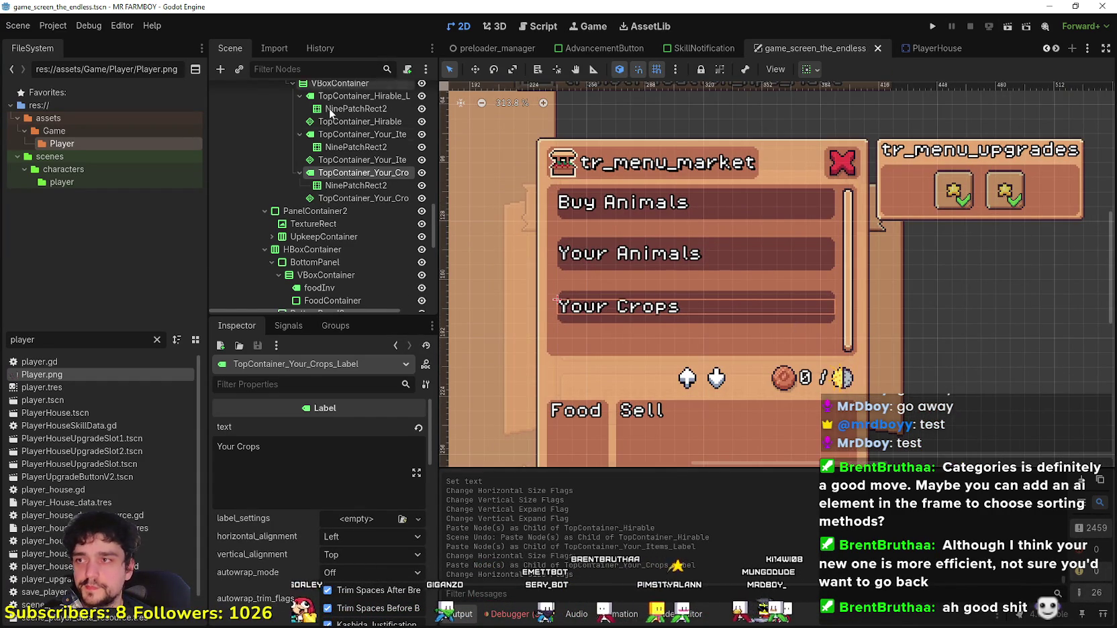
scroll(354, 240, up, 5)
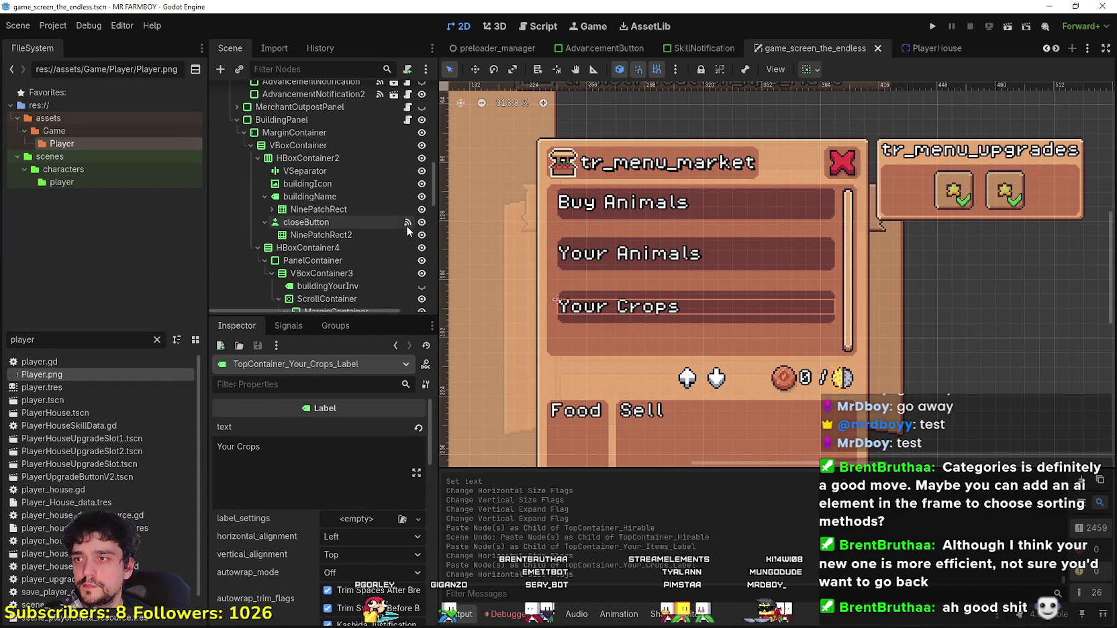
click(408, 119)
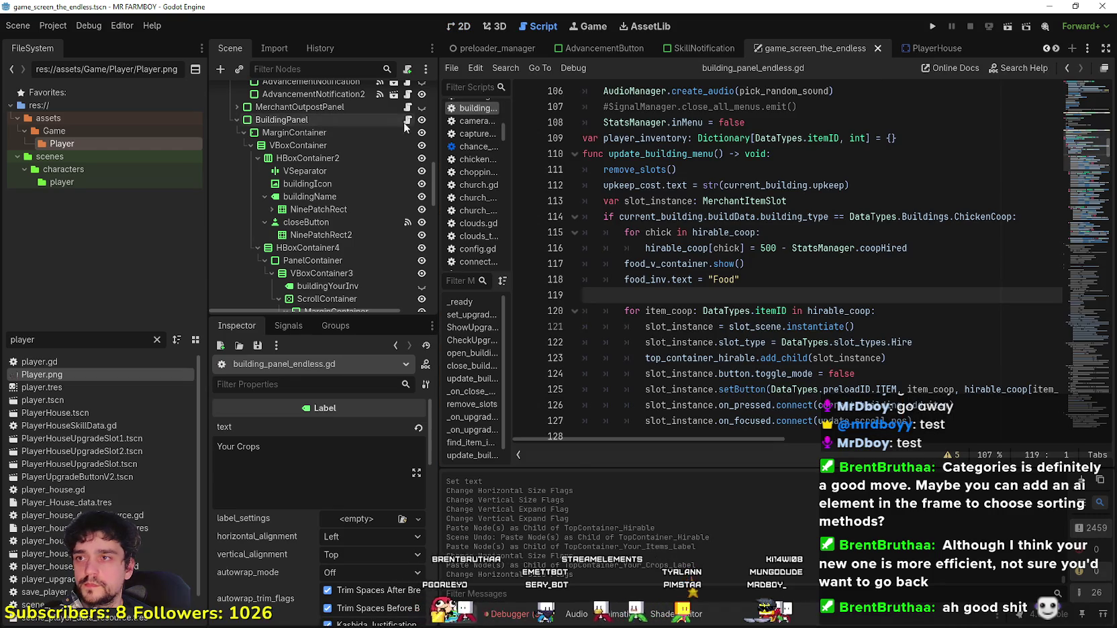
Step: Hide the BuildingPanel in the editor and run the game with F5
click(422, 119)
click(459, 26)
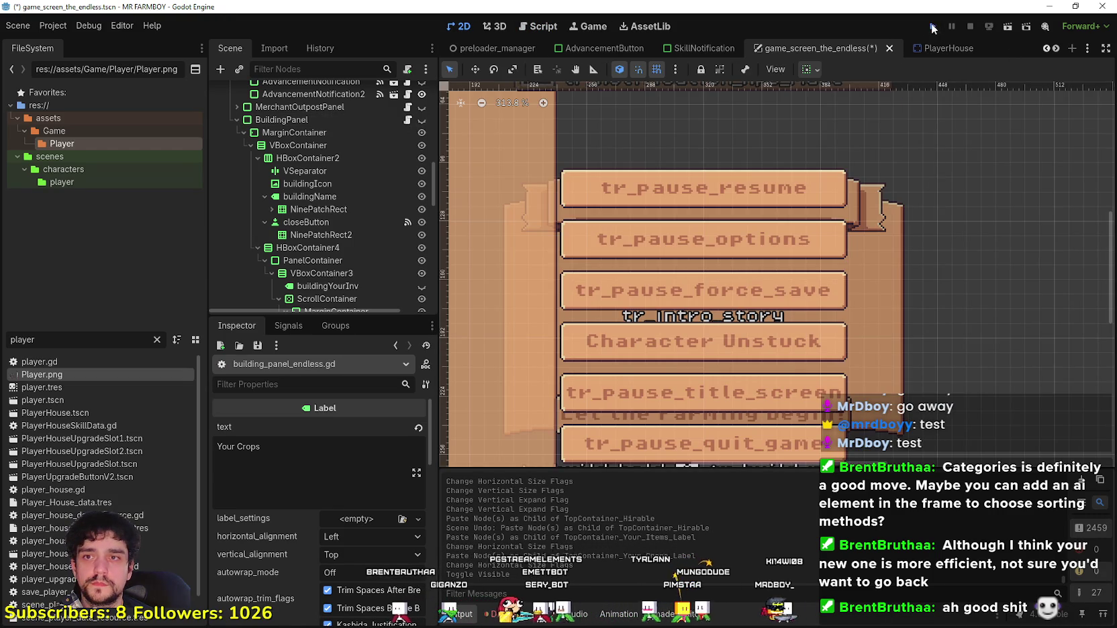
key(F5)
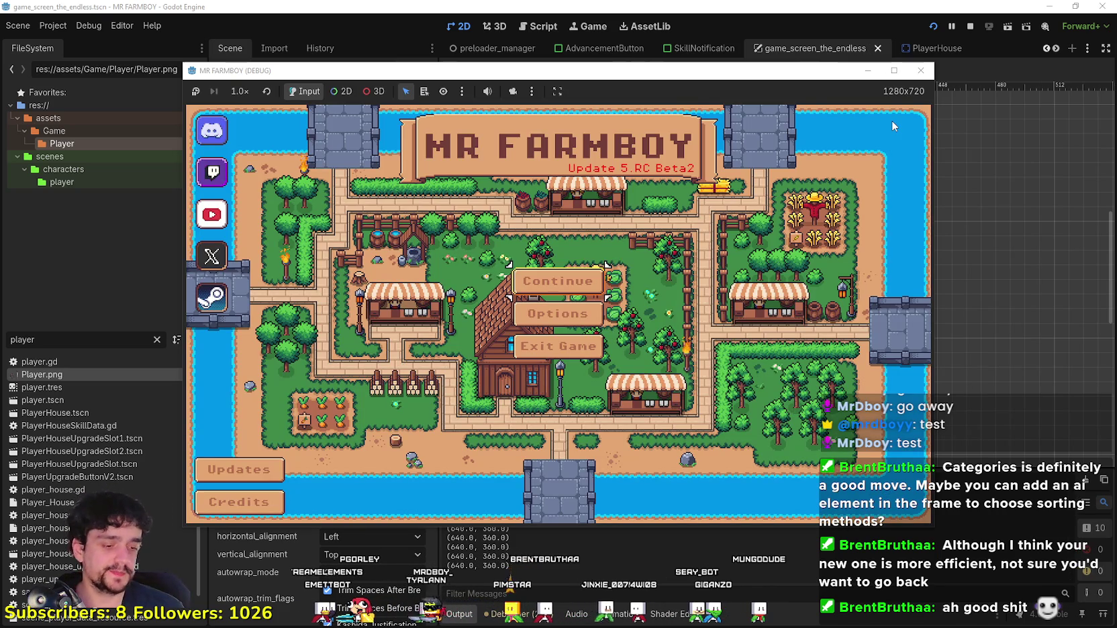
Step: Choose Continue, maximize the game window, and load Save 4
key(Return)
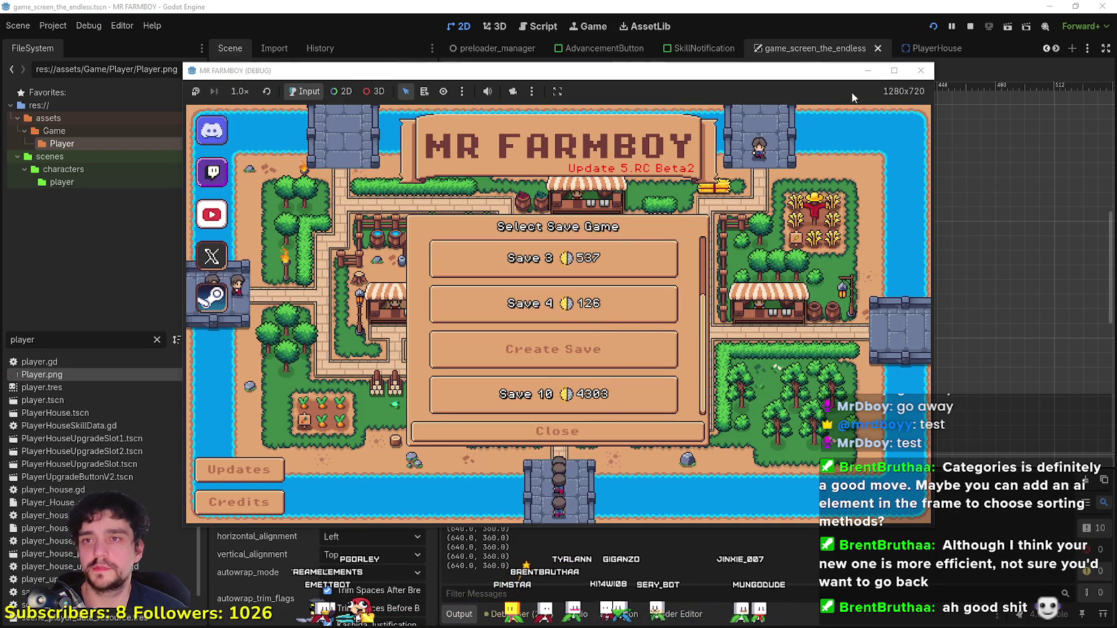
click(894, 69)
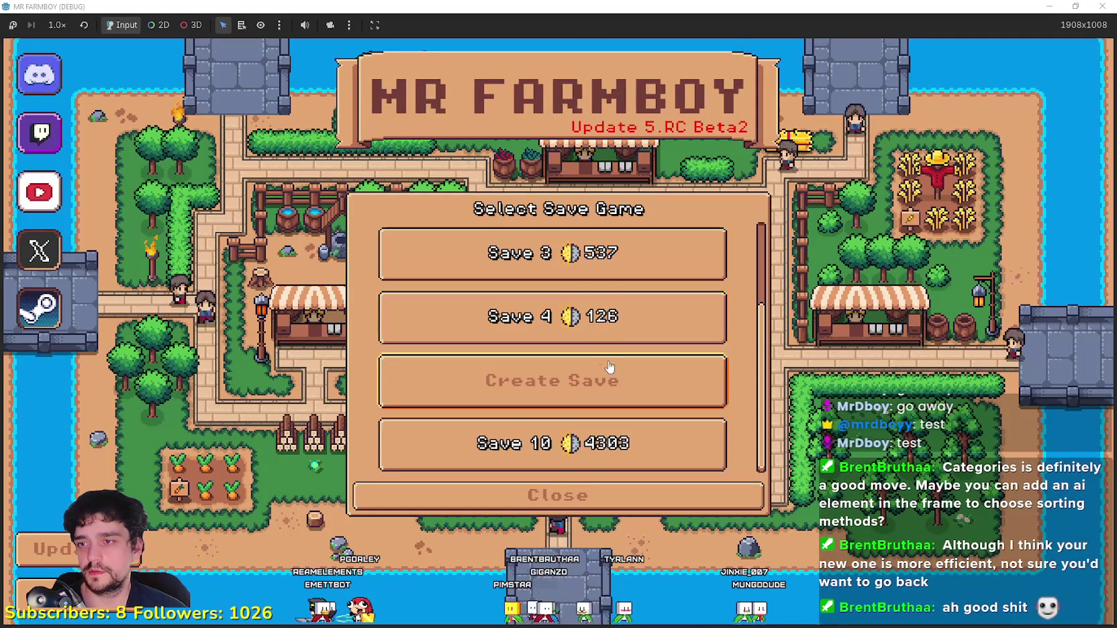
scroll(608, 371, up, 2)
click(555, 435)
click(494, 447)
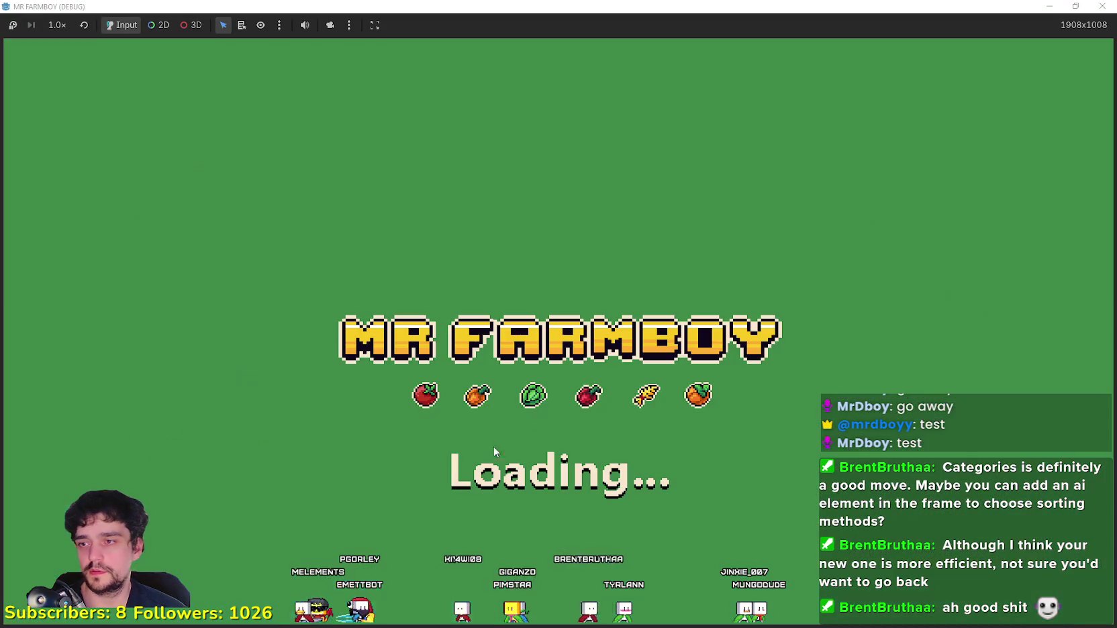
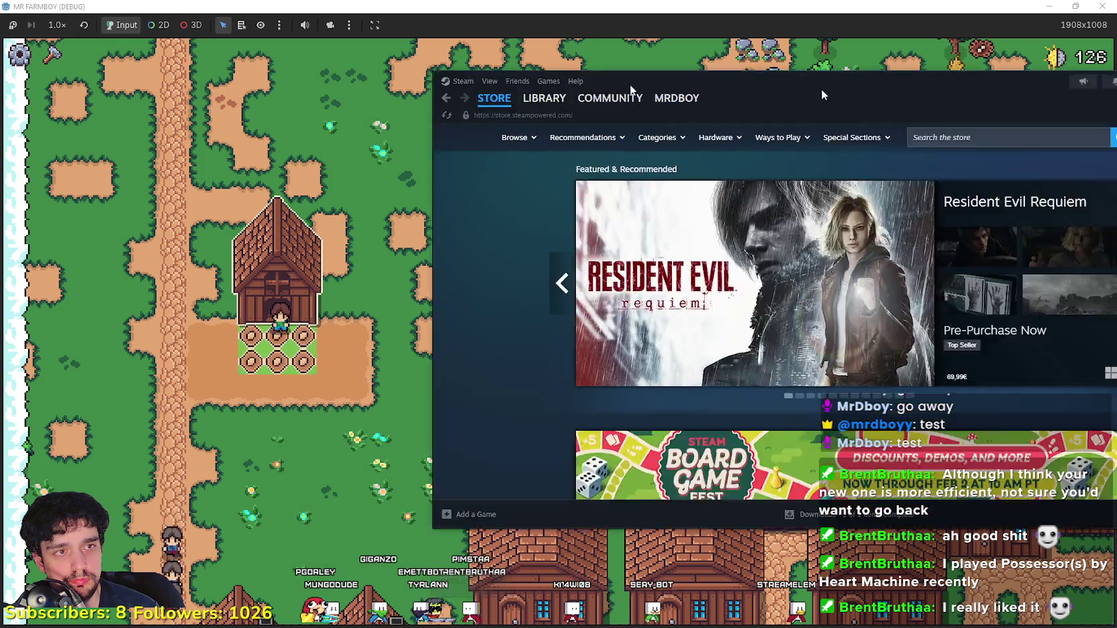
Step: Centre the Steam store window over the game and focus its search box
drag(822, 89, 587, 111)
click(783, 160)
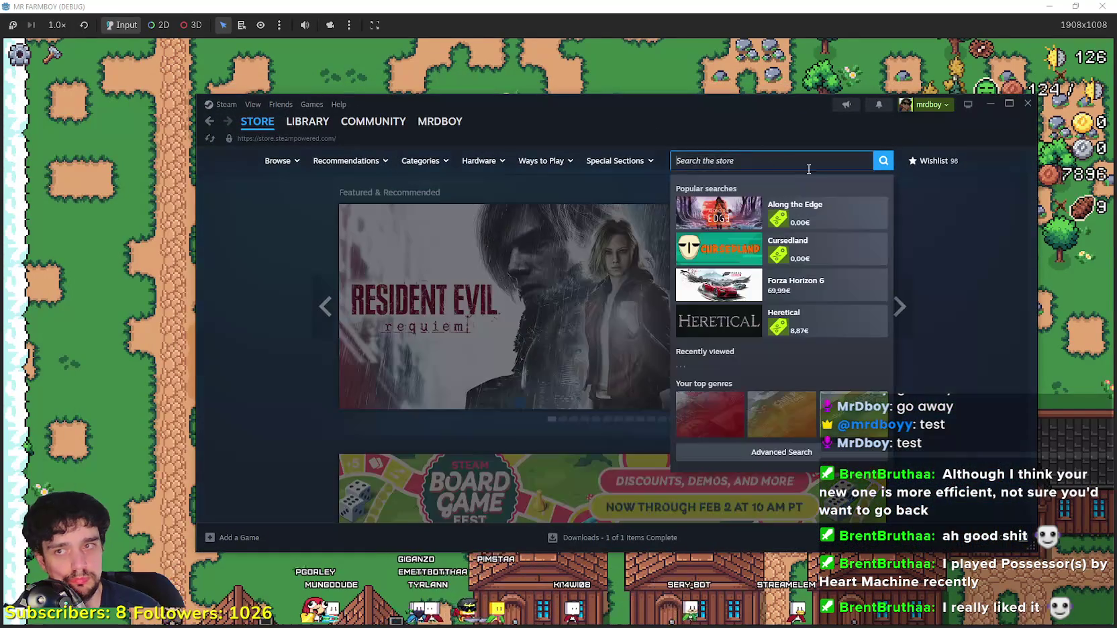
Step: Find the Possessor(s) store page and step through its gameplay screenshots
text(Posseso)
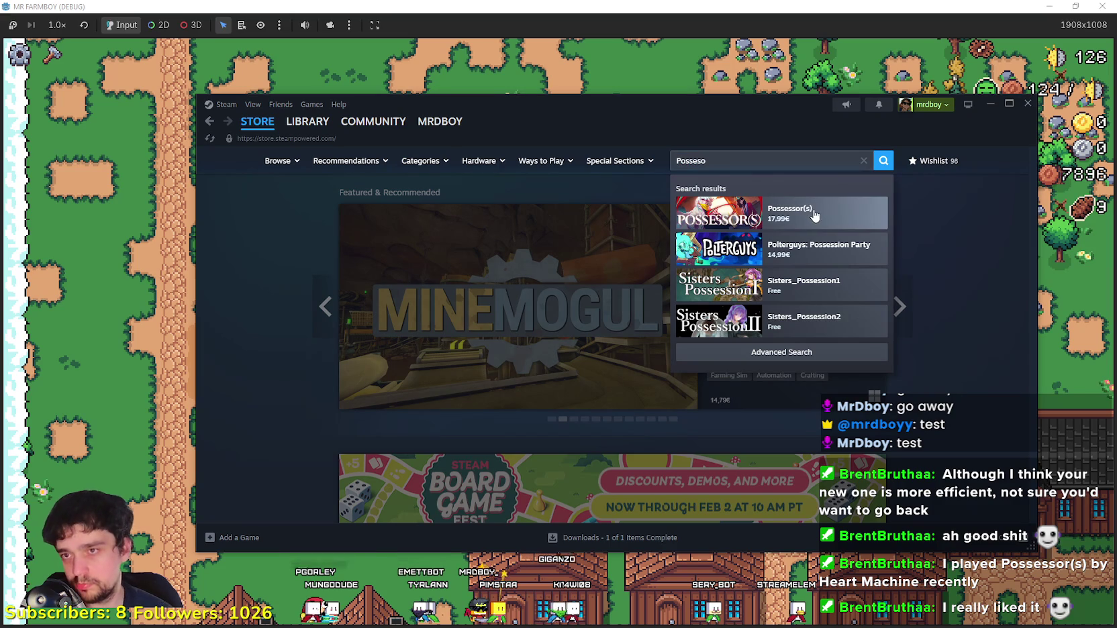
click(785, 216)
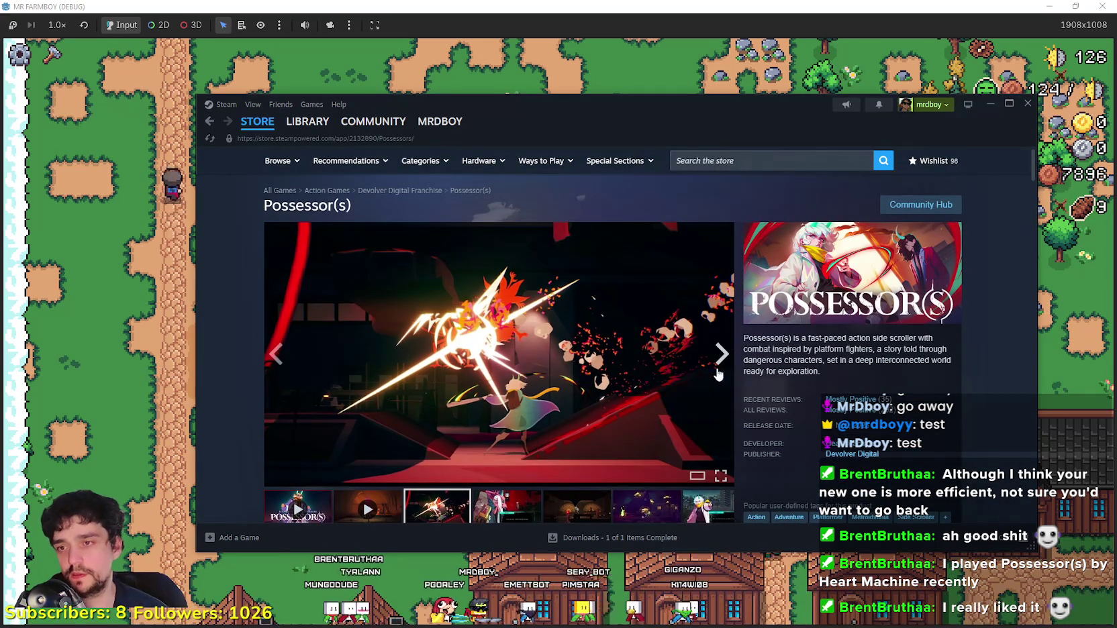
click(718, 373)
click(719, 369)
click(721, 366)
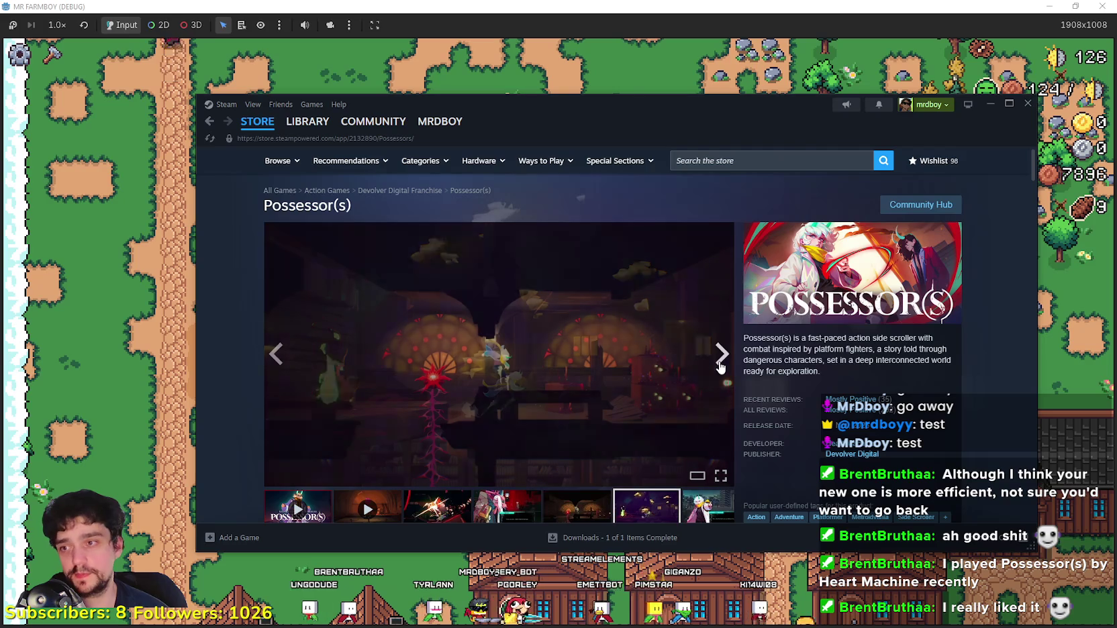
click(719, 367)
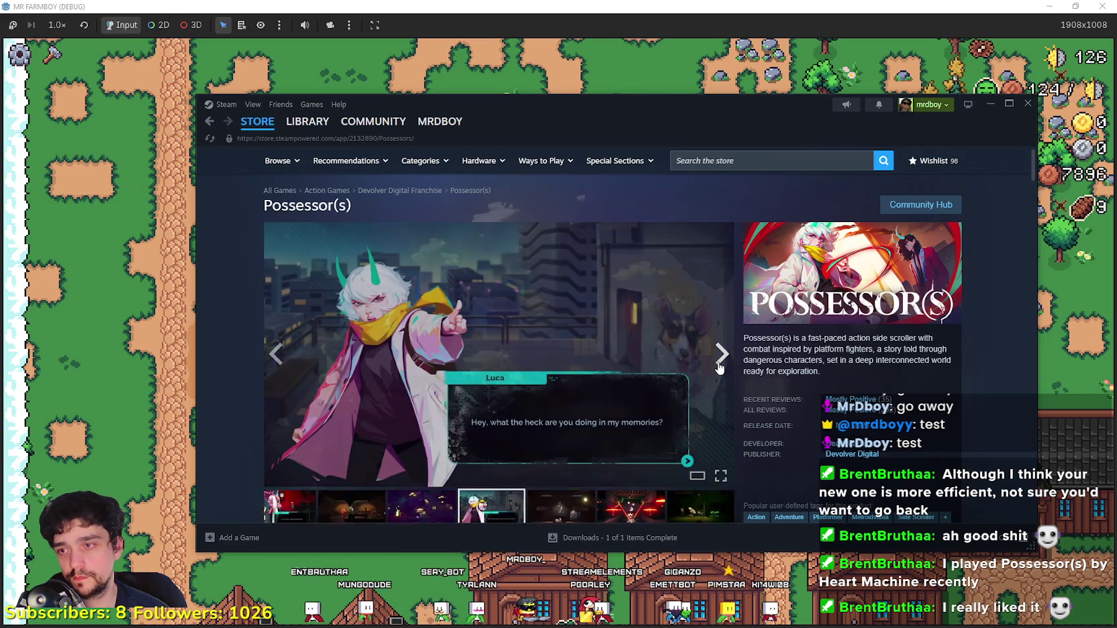
click(719, 367)
click(720, 367)
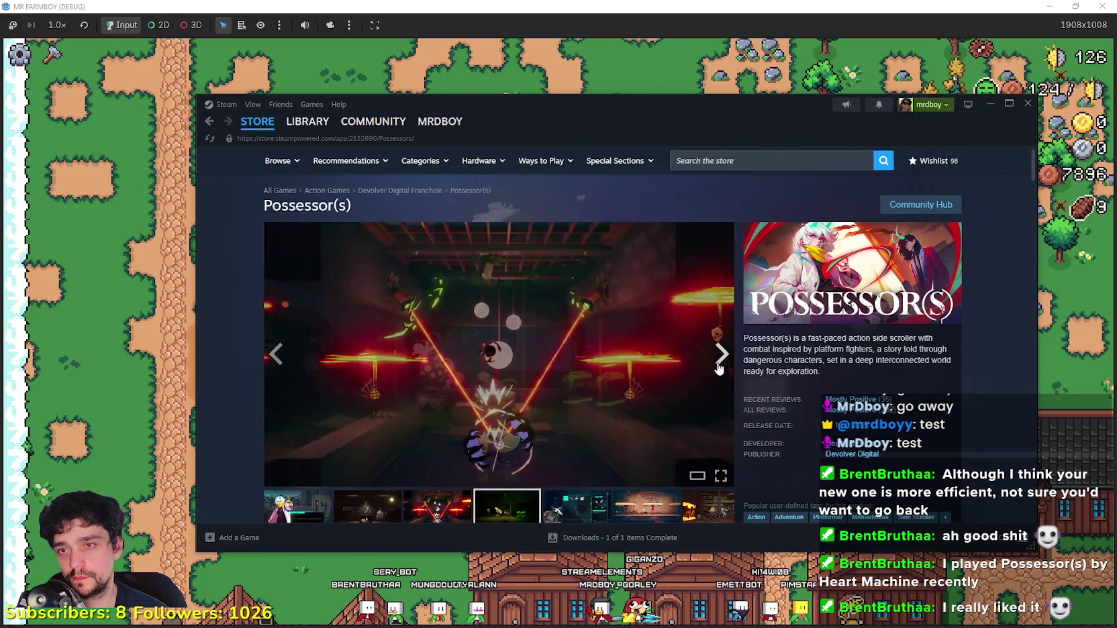
click(720, 368)
click(720, 368)
Step: Review the Possessor(s) purchase options (17,99€), then return to the store search box
scroll(711, 366, down, 5)
scroll(701, 376, down, 2)
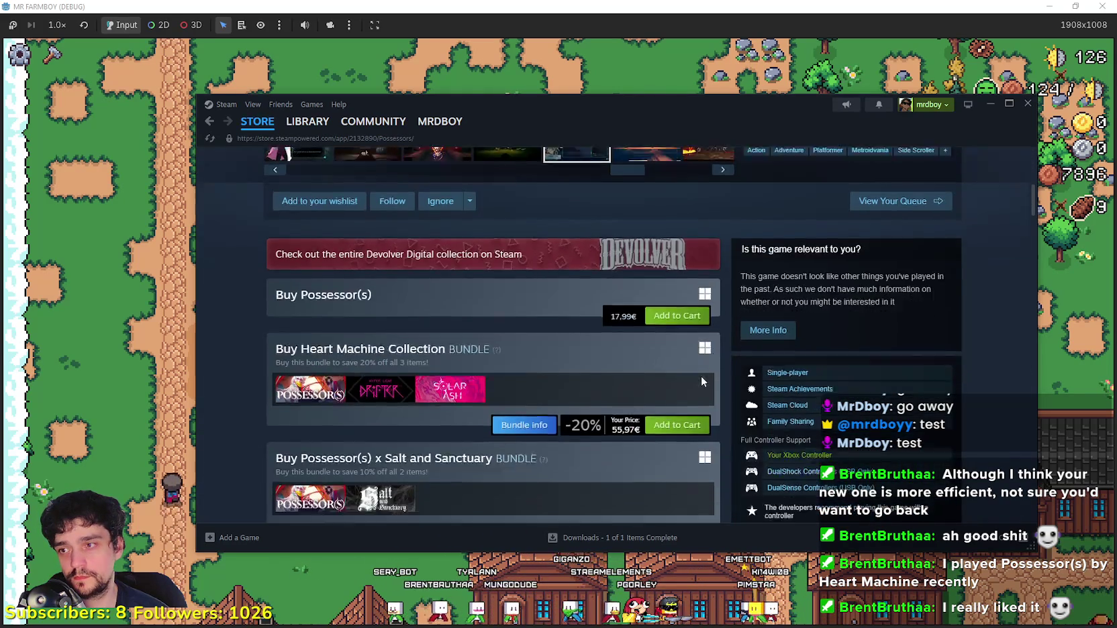
scroll(705, 373, up, 6)
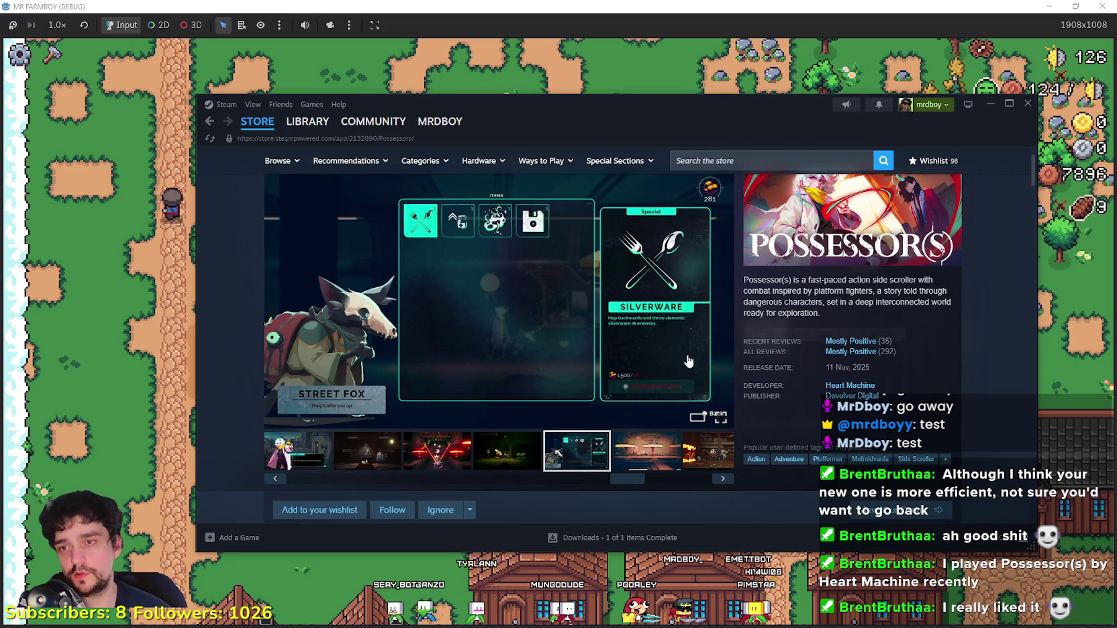
scroll(653, 353, down, 10)
scroll(661, 347, down, 12)
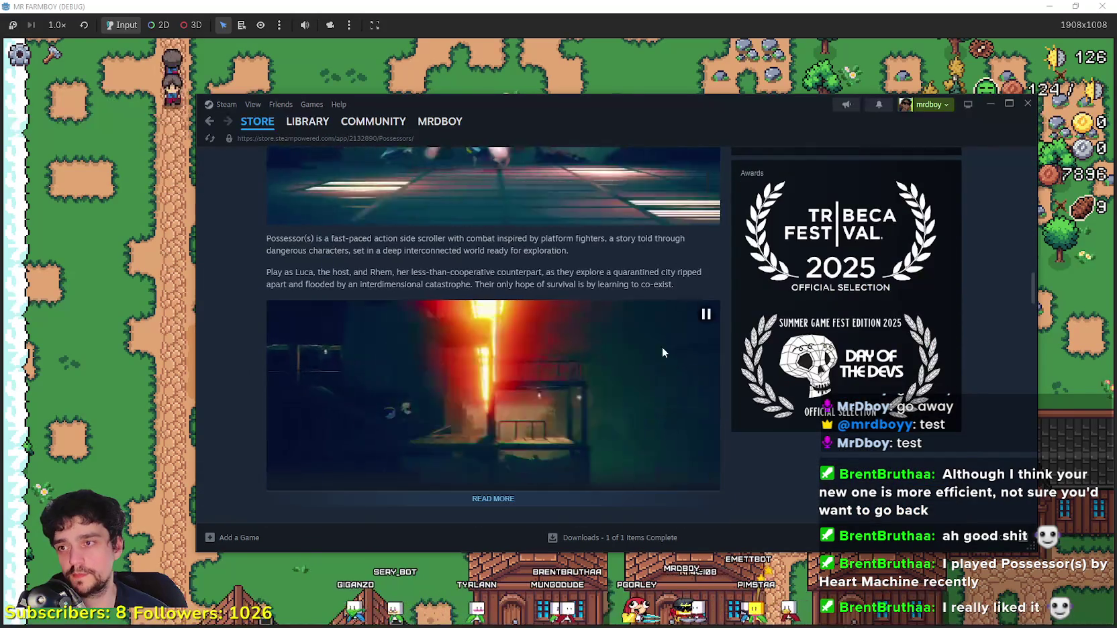
scroll(666, 343, up, 12)
scroll(659, 364, up, 10)
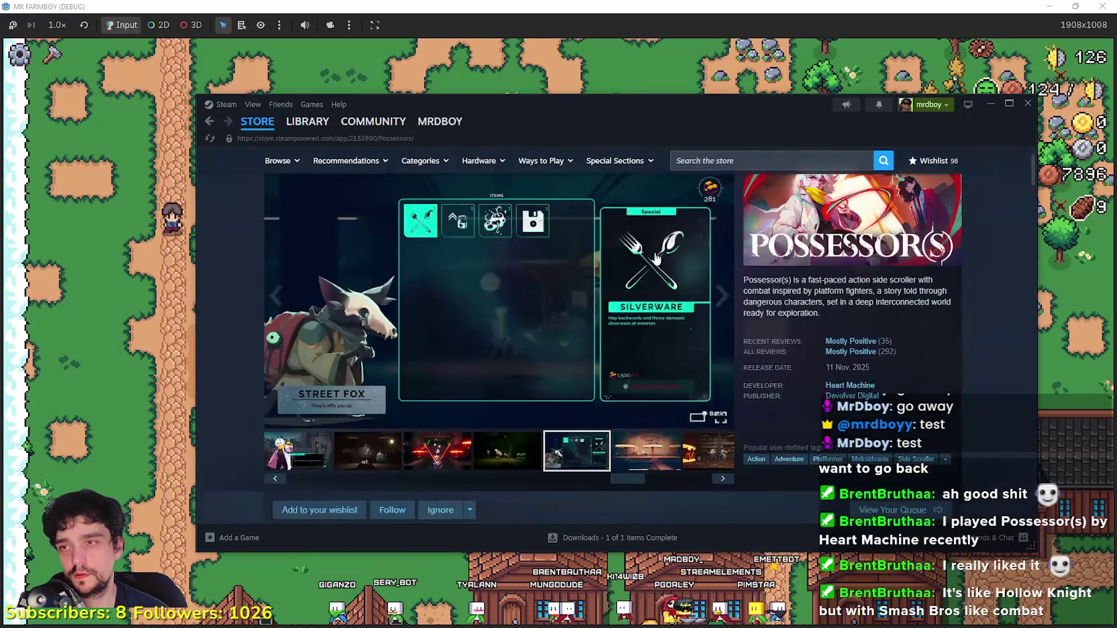
click(772, 163)
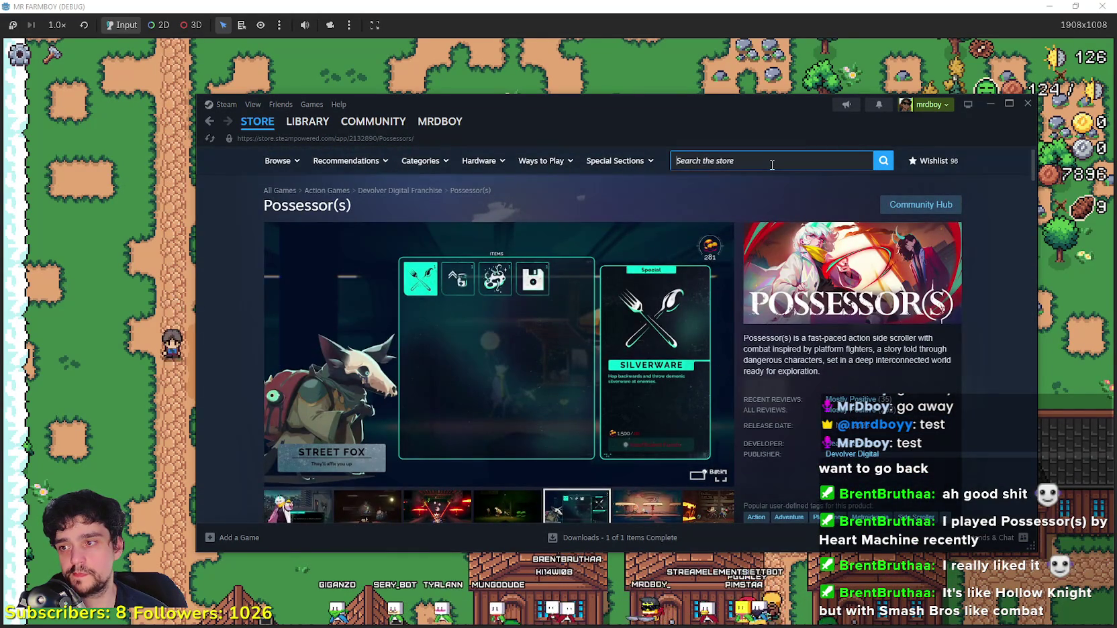
Step: Open the Terraria store page and read its 1.4.5 Bigger & Boulder update notes
text(Terra)
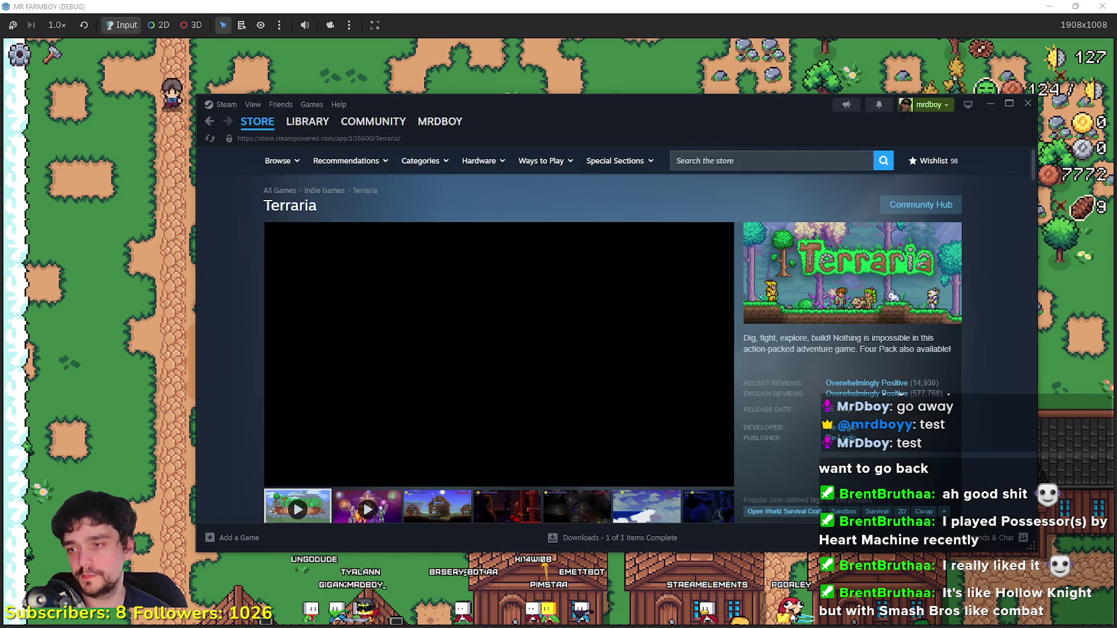
scroll(464, 508, down, 15)
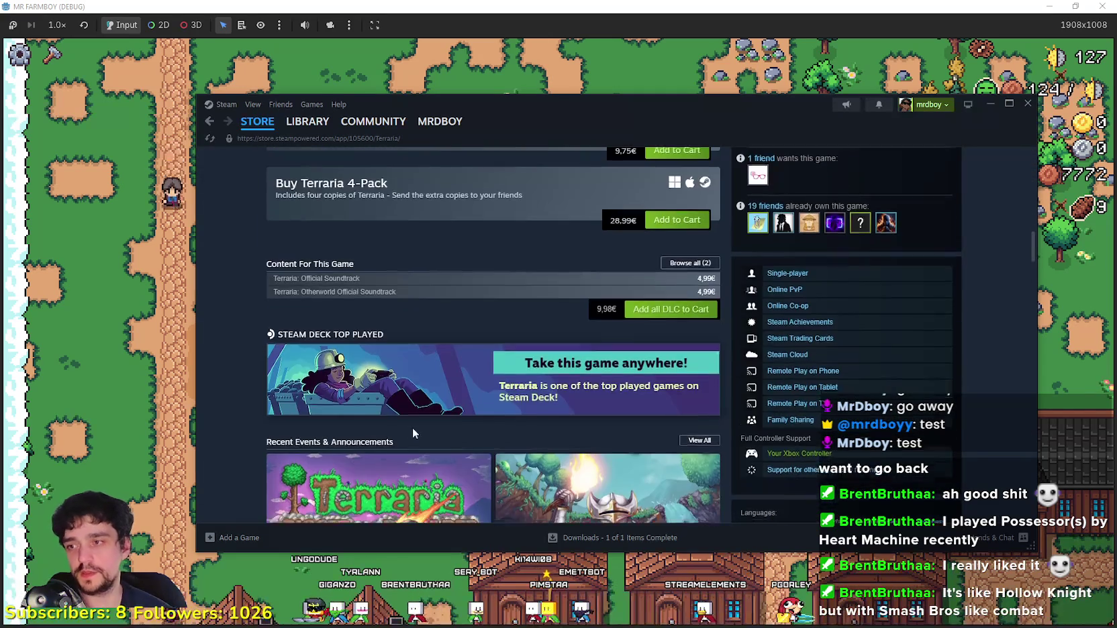
scroll(413, 432, down, 5)
click(383, 282)
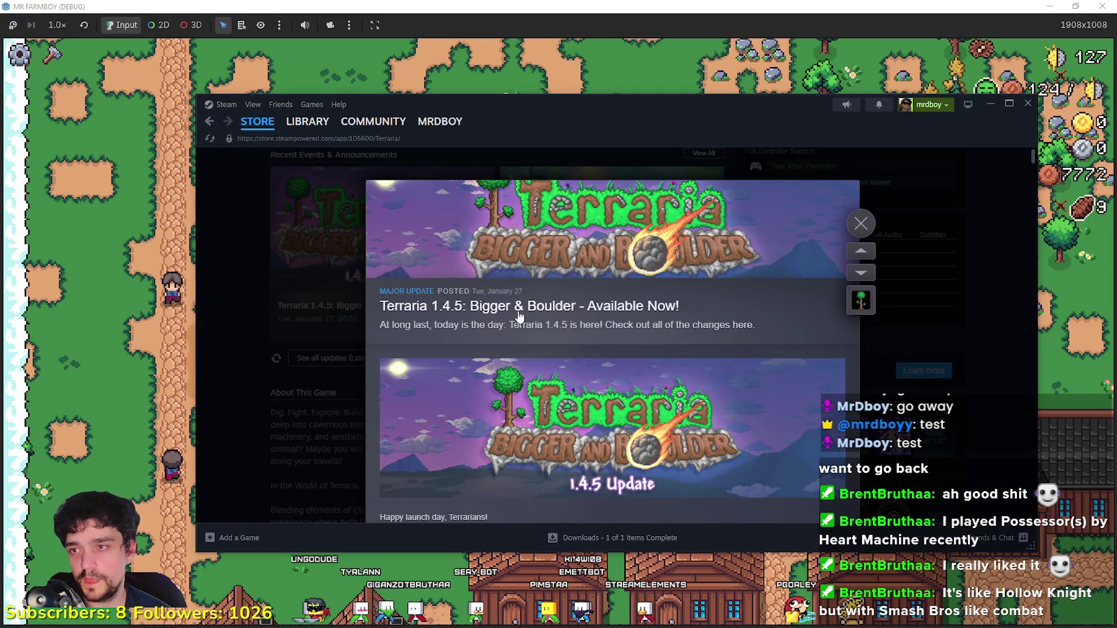
scroll(685, 382, down, 4)
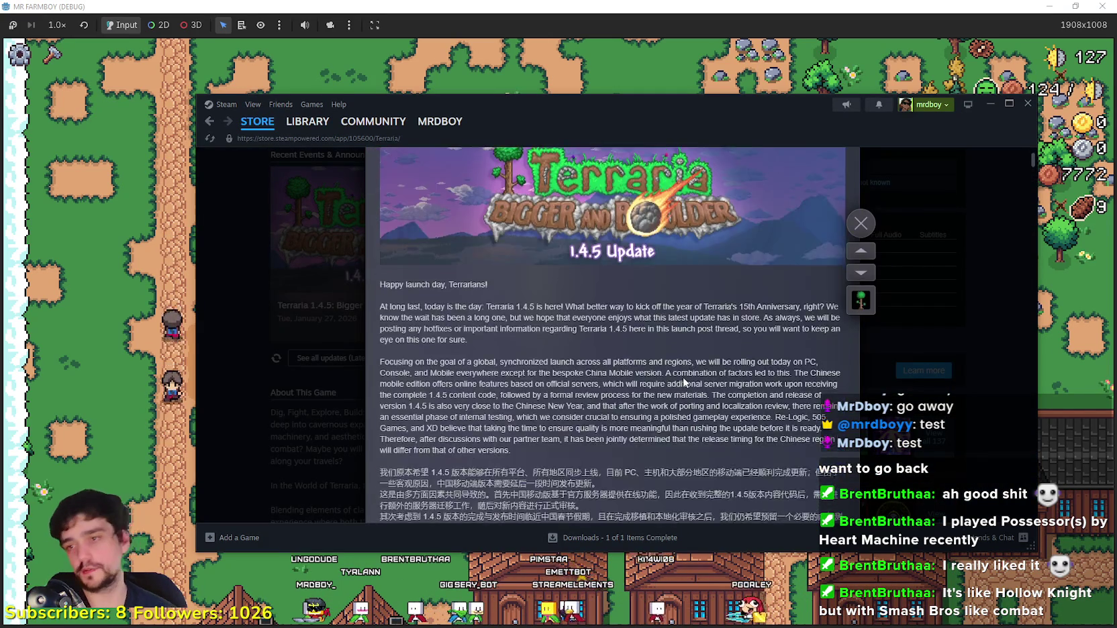
scroll(685, 383, down, 15)
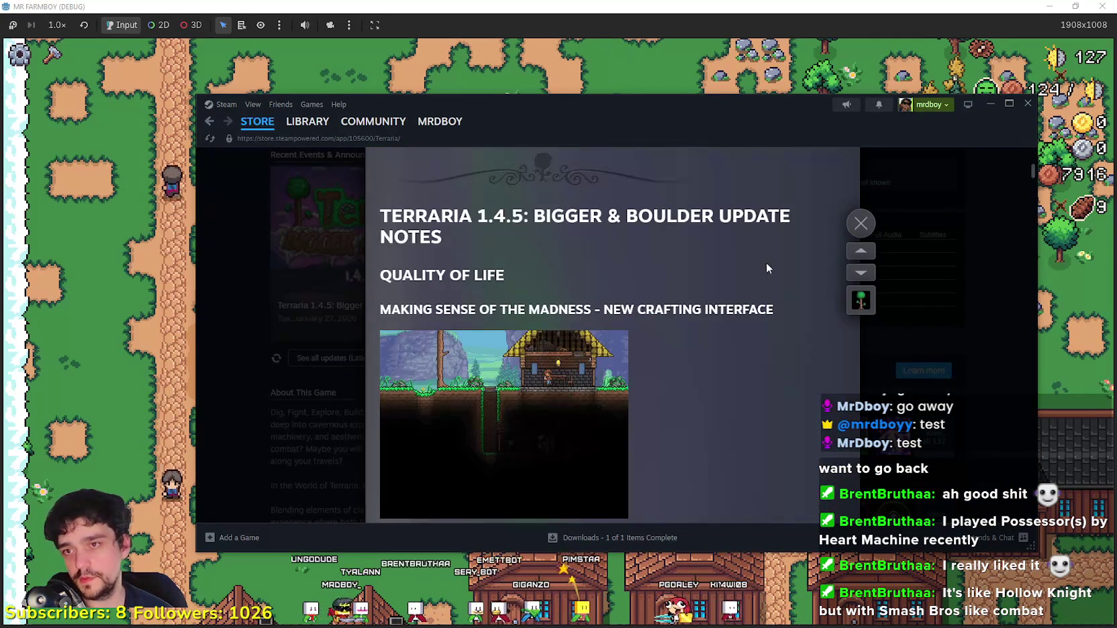
scroll(821, 239, down, 10)
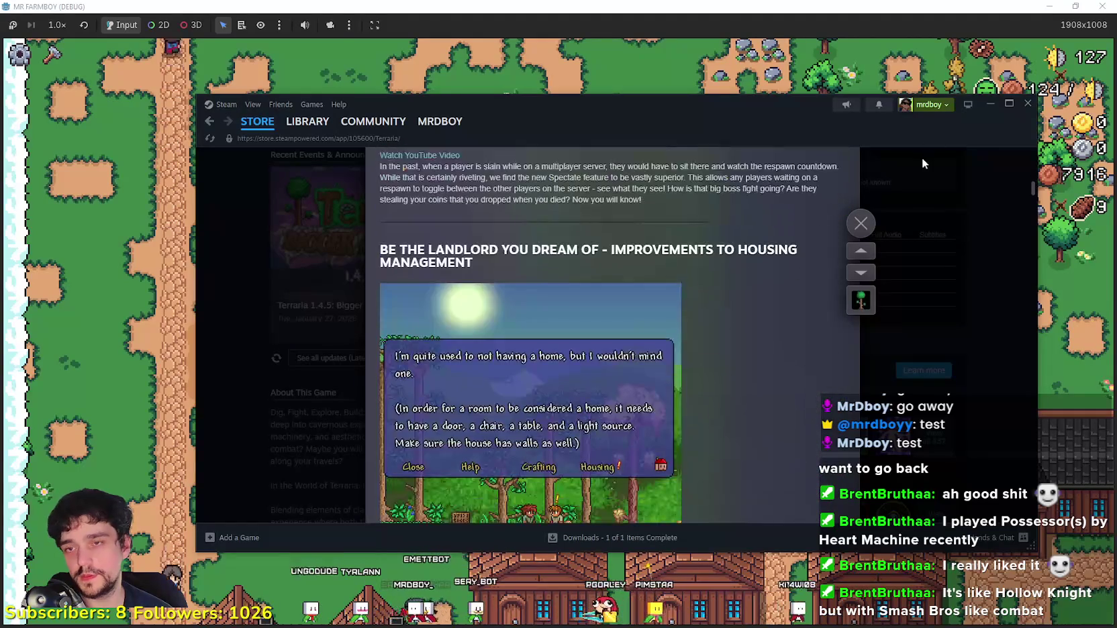
click(866, 218)
Step: Visit Terraria's community hub, then go back to its store page
scroll(900, 241, up, 10)
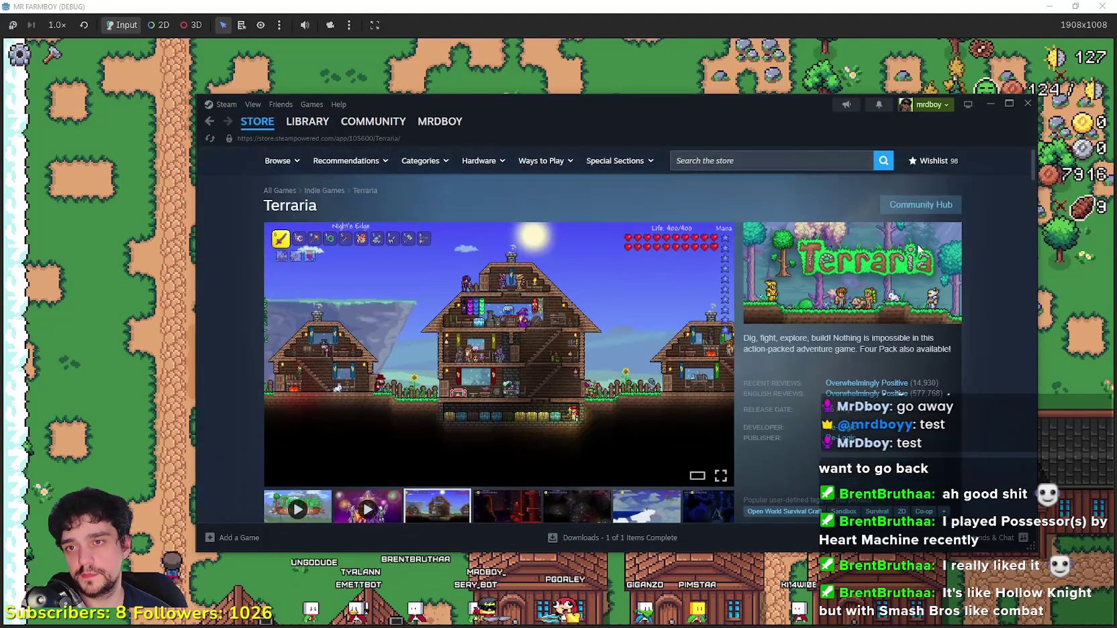
click(923, 205)
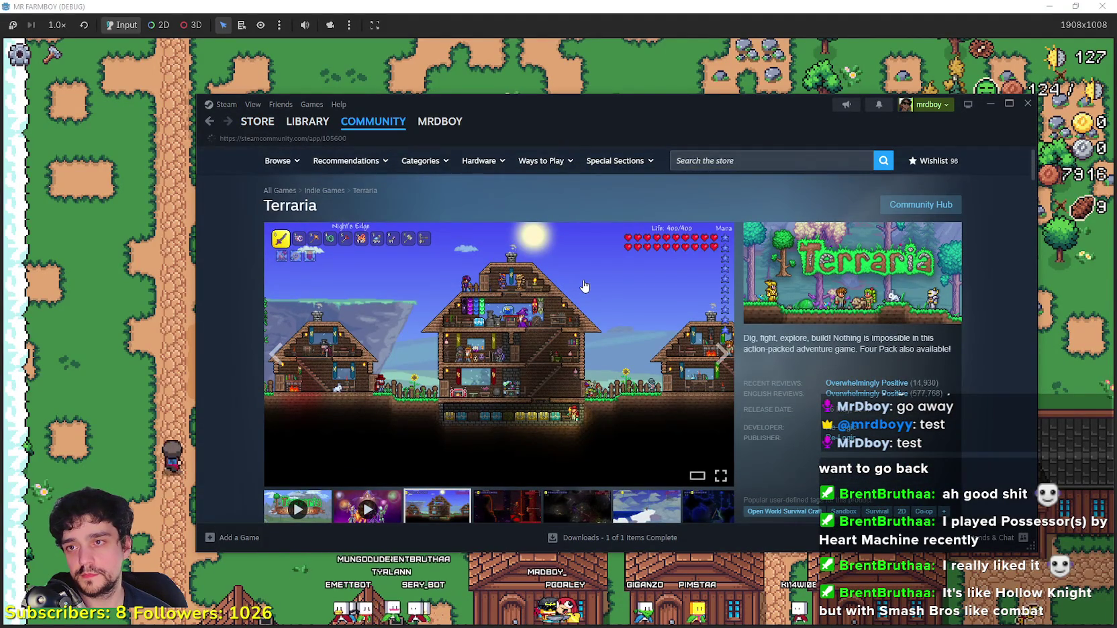
drag(657, 124, 618, 109)
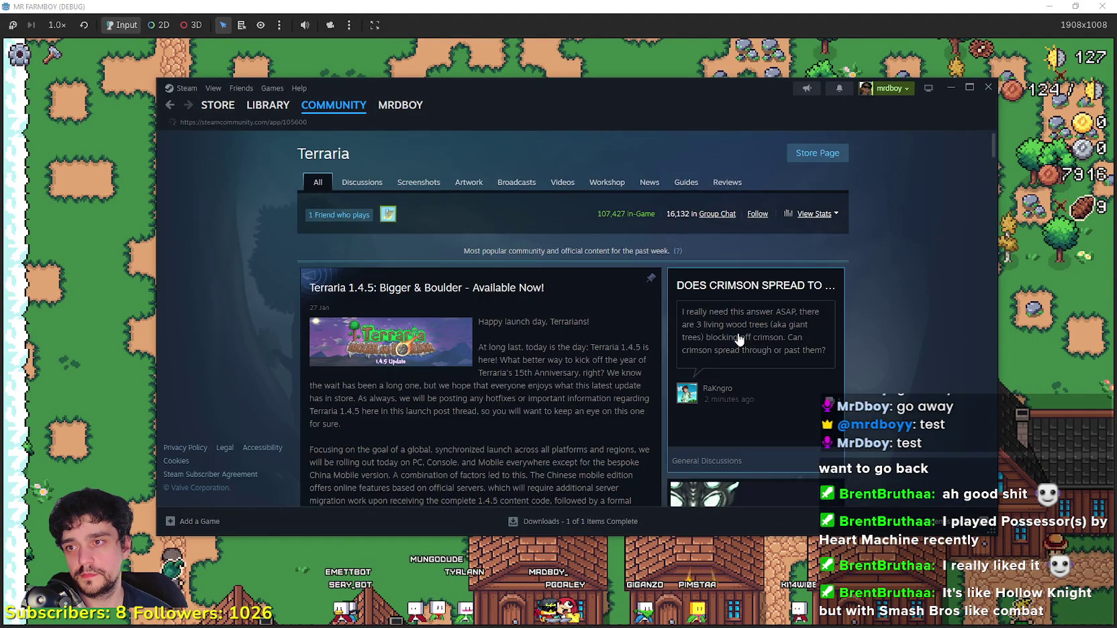
scroll(739, 333, down, 5)
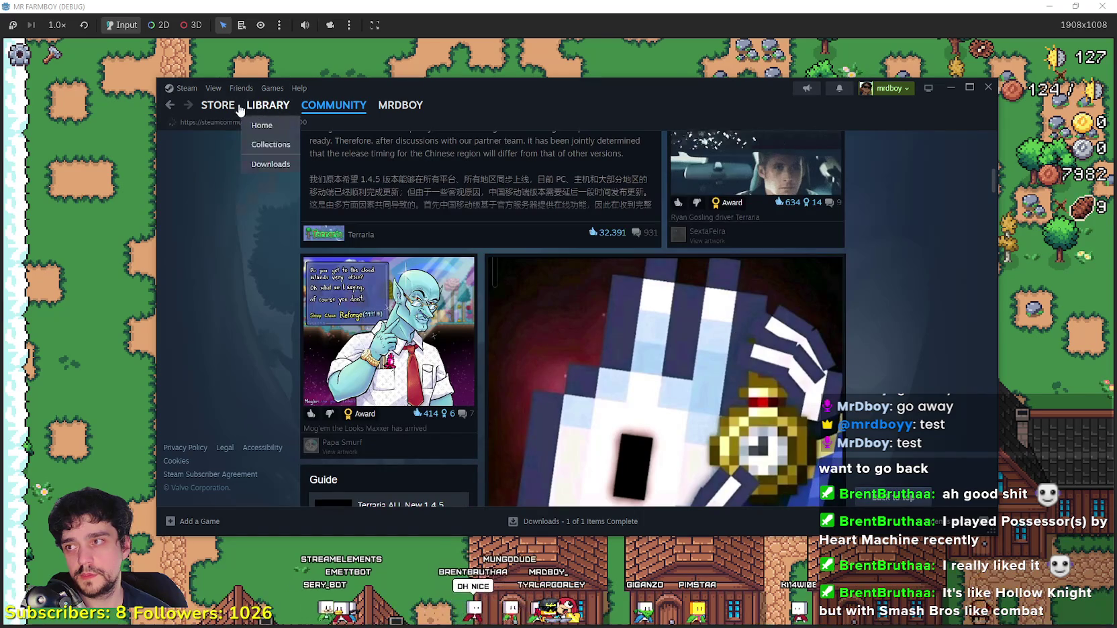
click(225, 107)
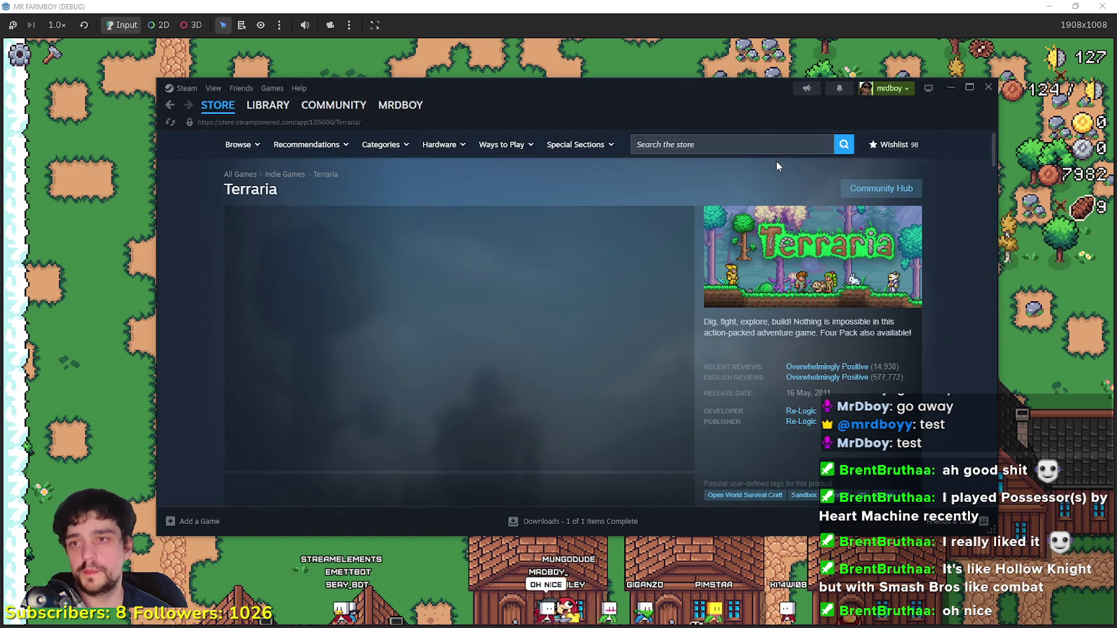
Step: Search for Factorio and open its store page
click(730, 134)
text(Factori)
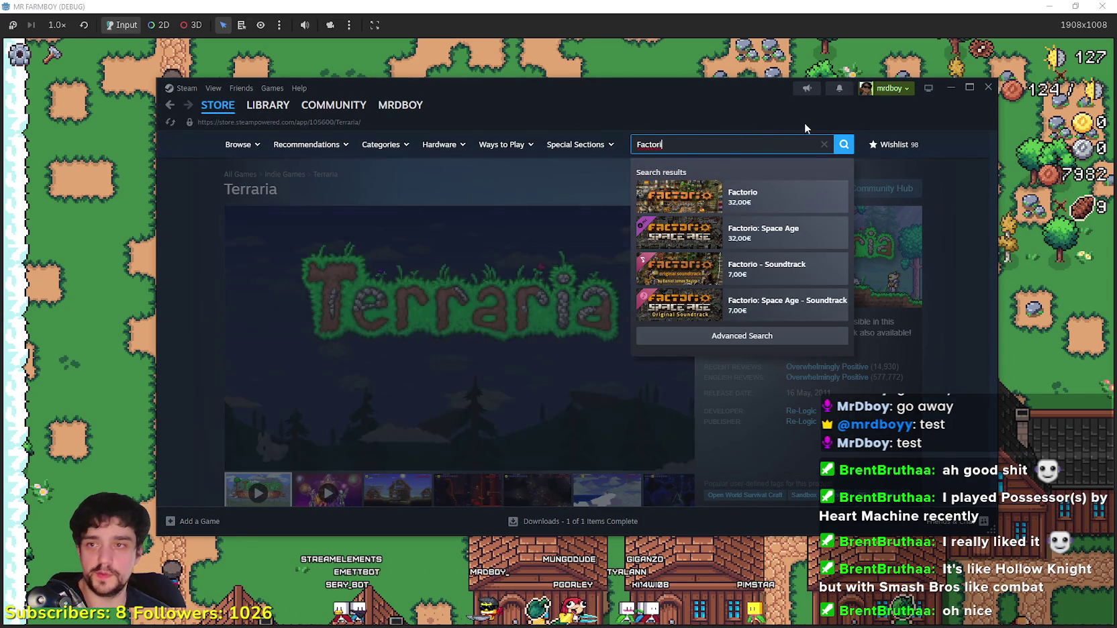
click(785, 205)
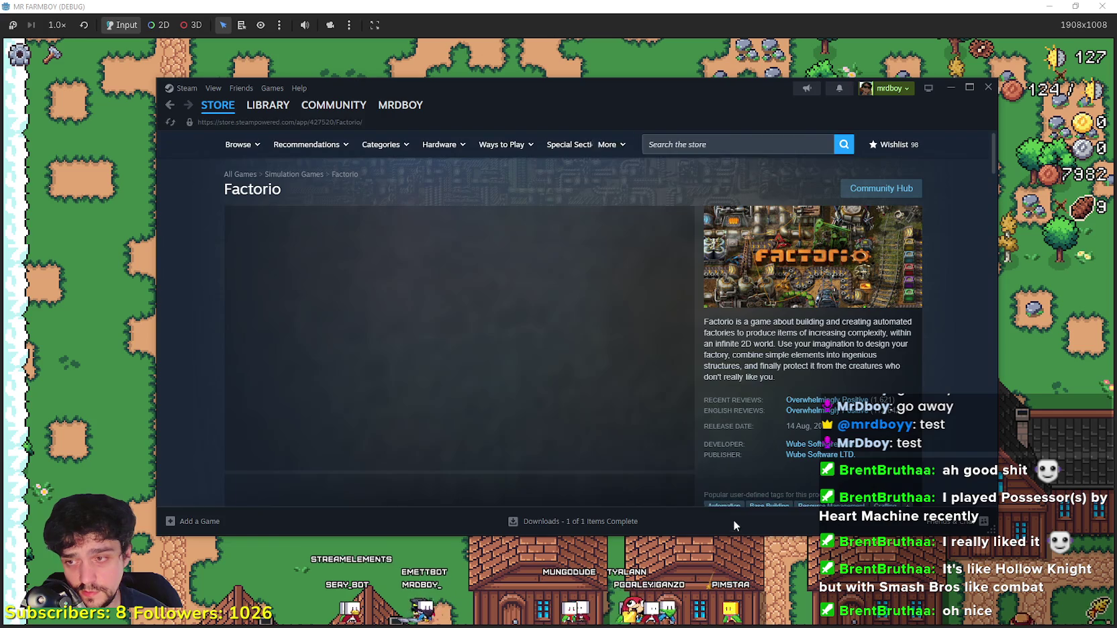
scroll(396, 399, down, 2)
scroll(403, 403, down, 4)
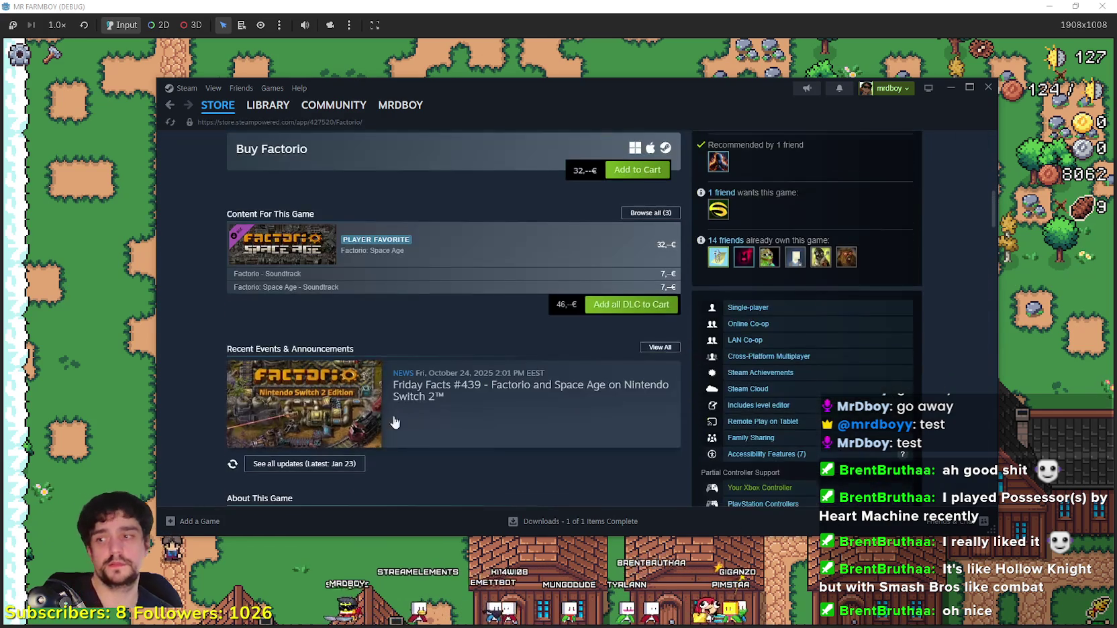
scroll(378, 438, down, 1)
scroll(637, 333, up, 3)
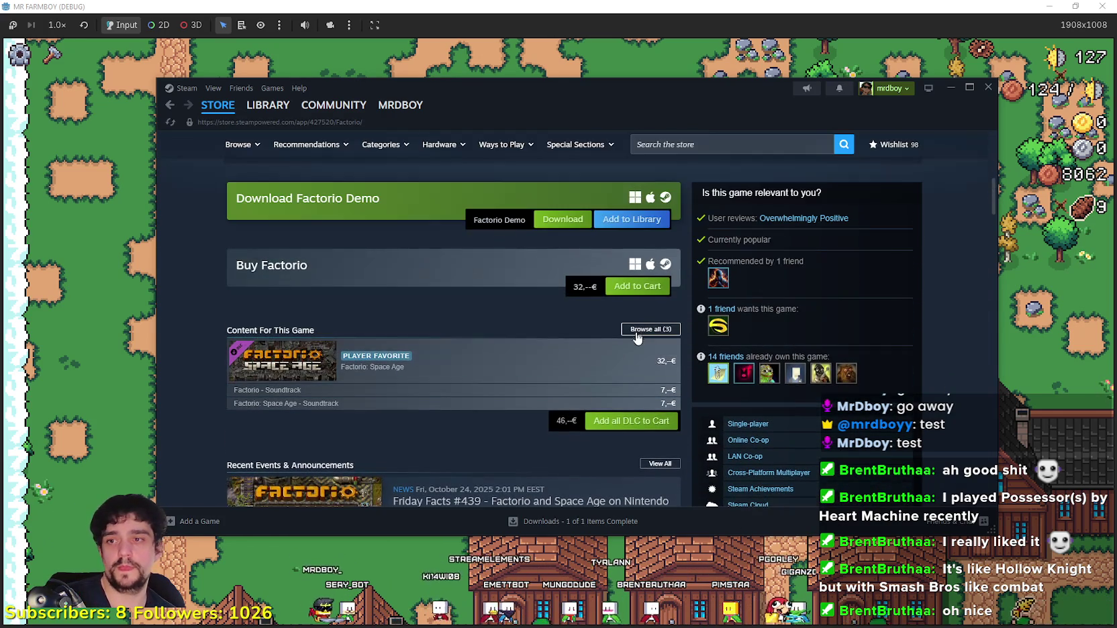
Step: Bring Factorio's About This Game section into view and open the Friday Facts #439 announcement
mouse_move(537, 377)
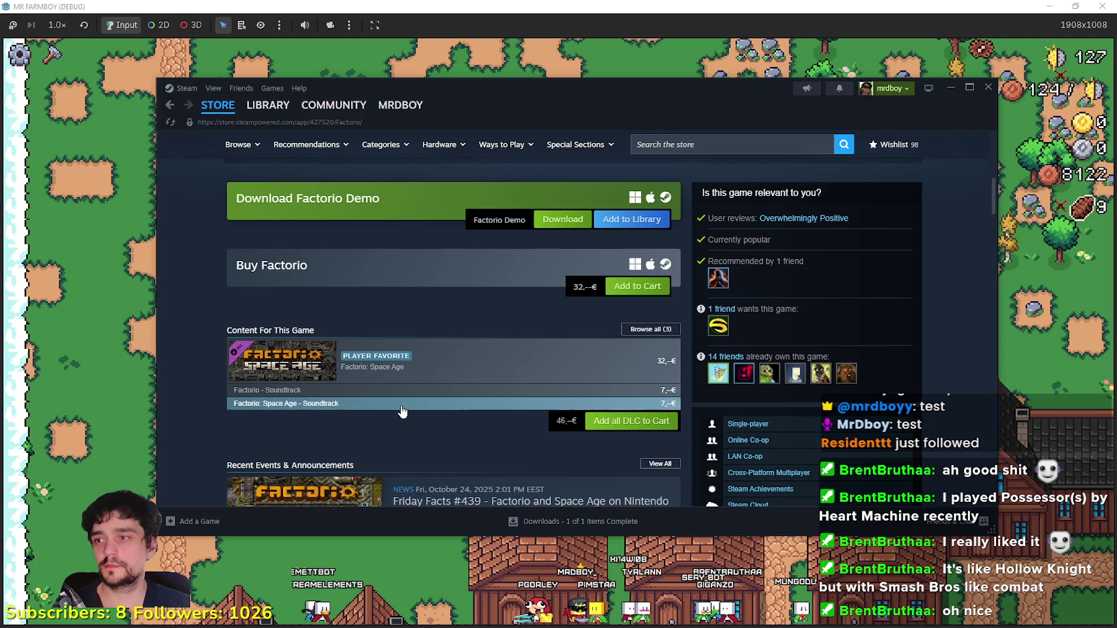
mouse_move(402, 411)
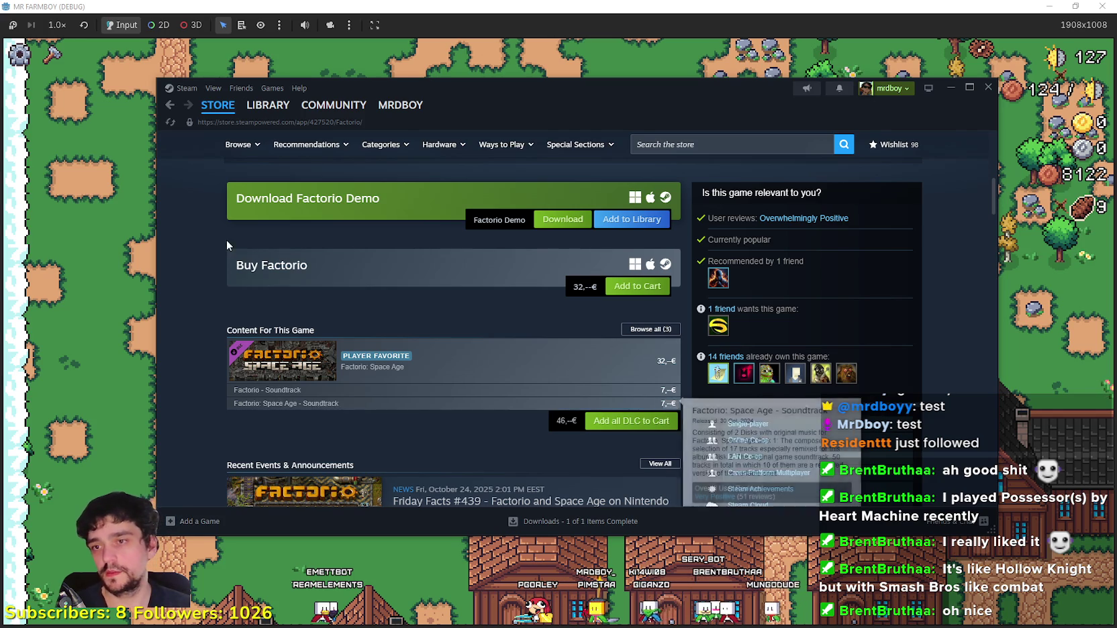
scroll(376, 383, down, 3)
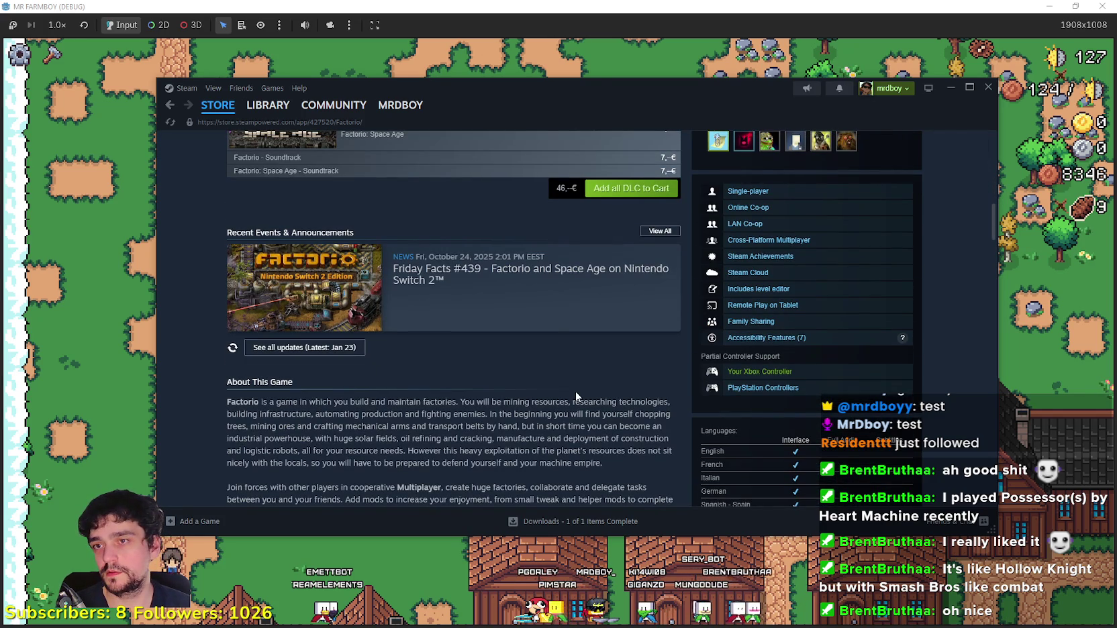
click(555, 315)
scroll(556, 413, down, 5)
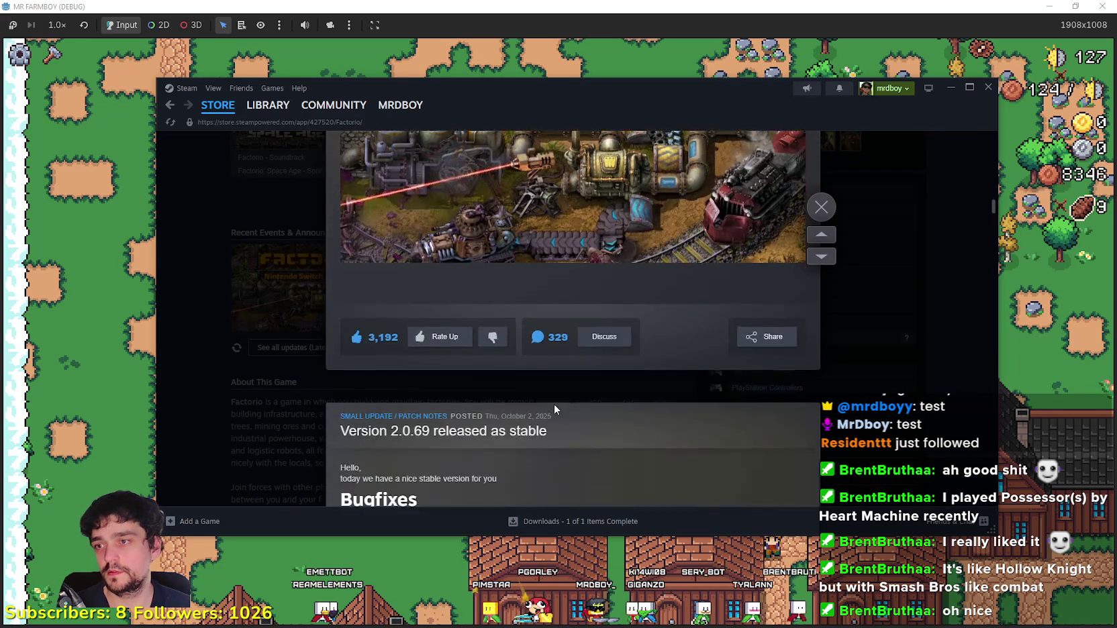
scroll(555, 404, up, 4)
scroll(560, 392, up, 2)
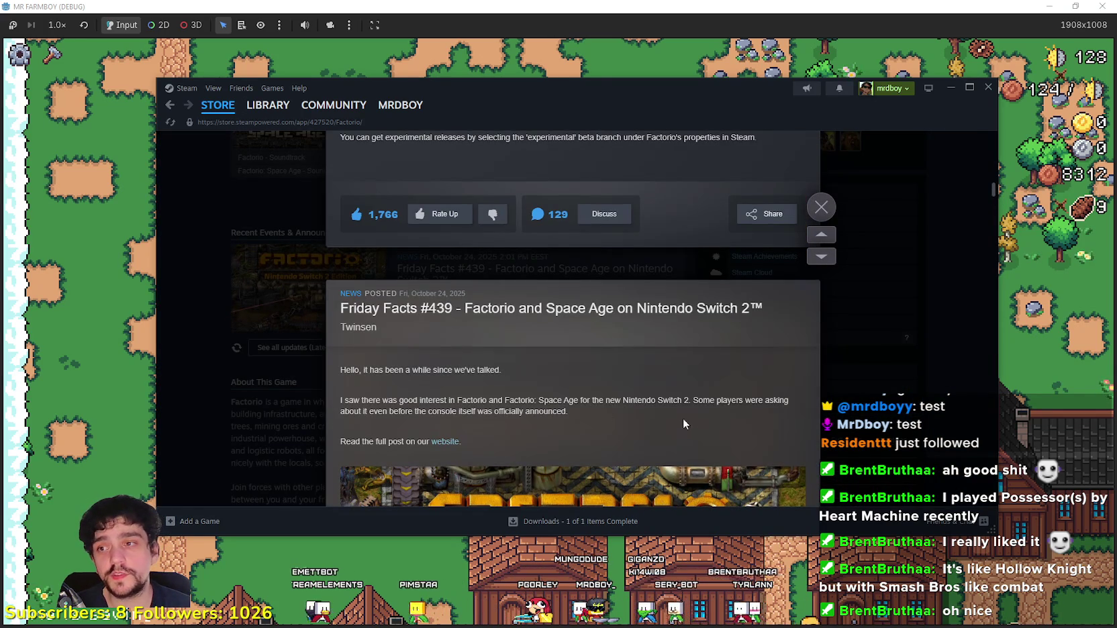
click(853, 332)
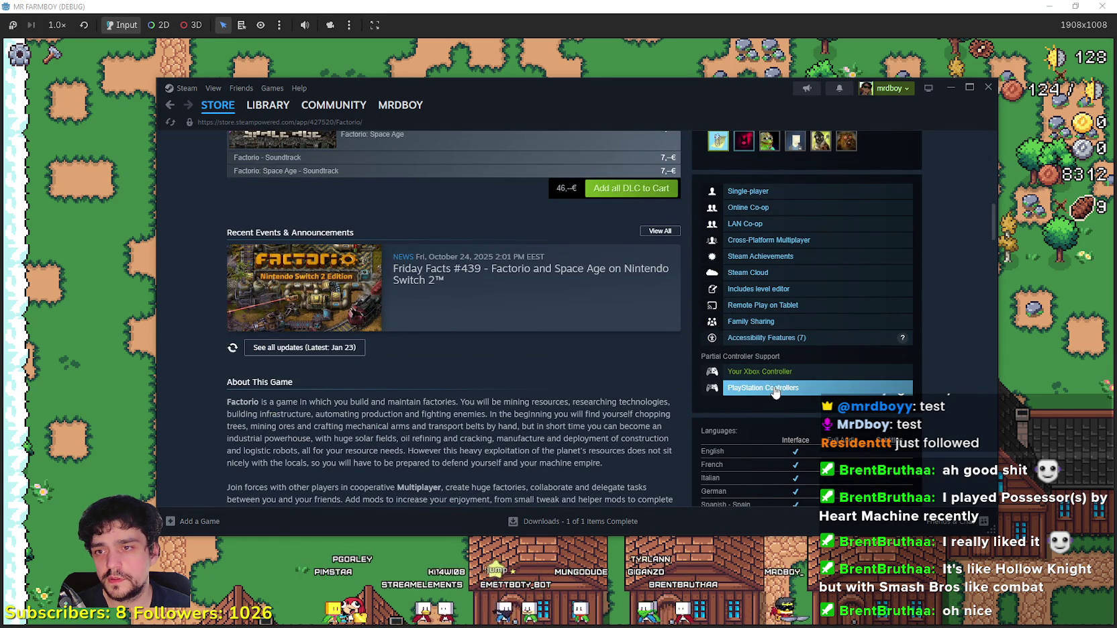
scroll(492, 340, up, 2)
click(500, 400)
scroll(555, 378, down, 3)
scroll(555, 378, down, 10)
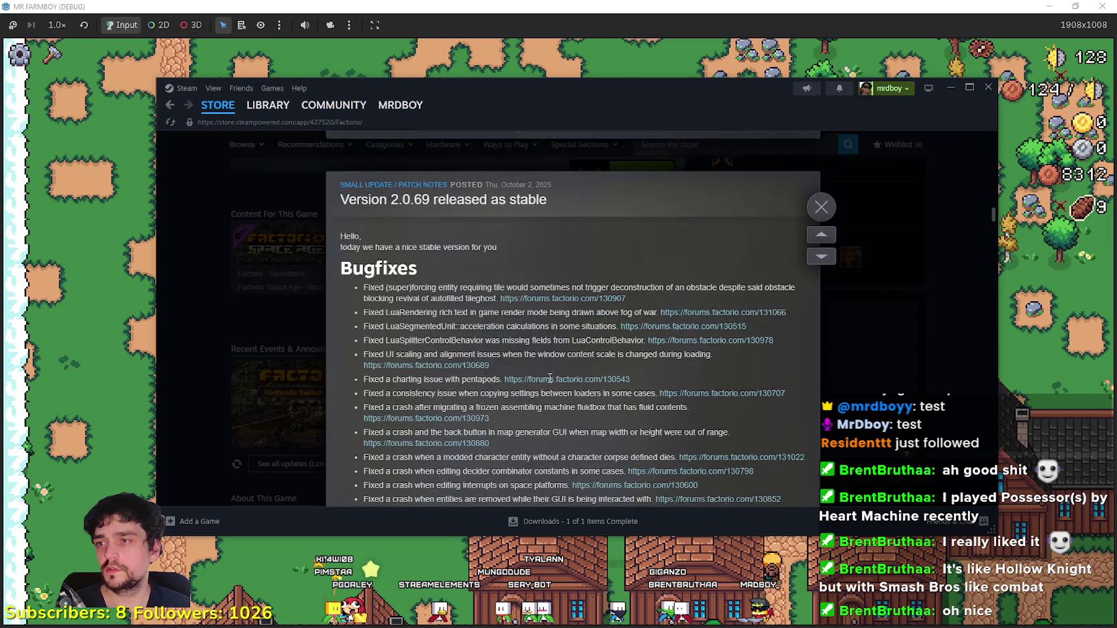
scroll(535, 364, down, 10)
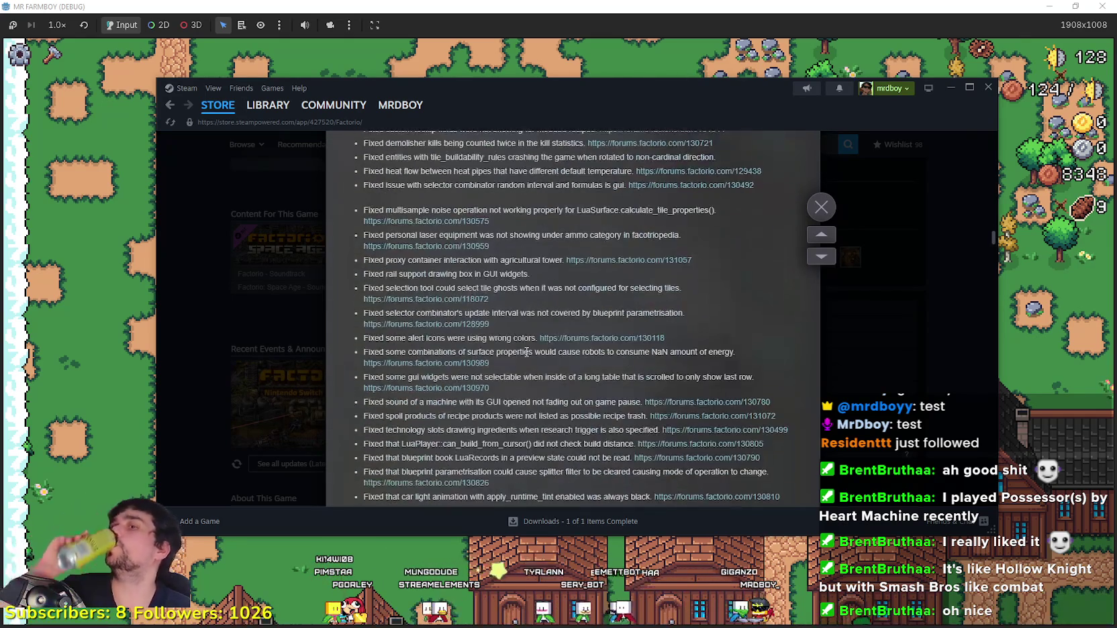
scroll(525, 342, down, 8)
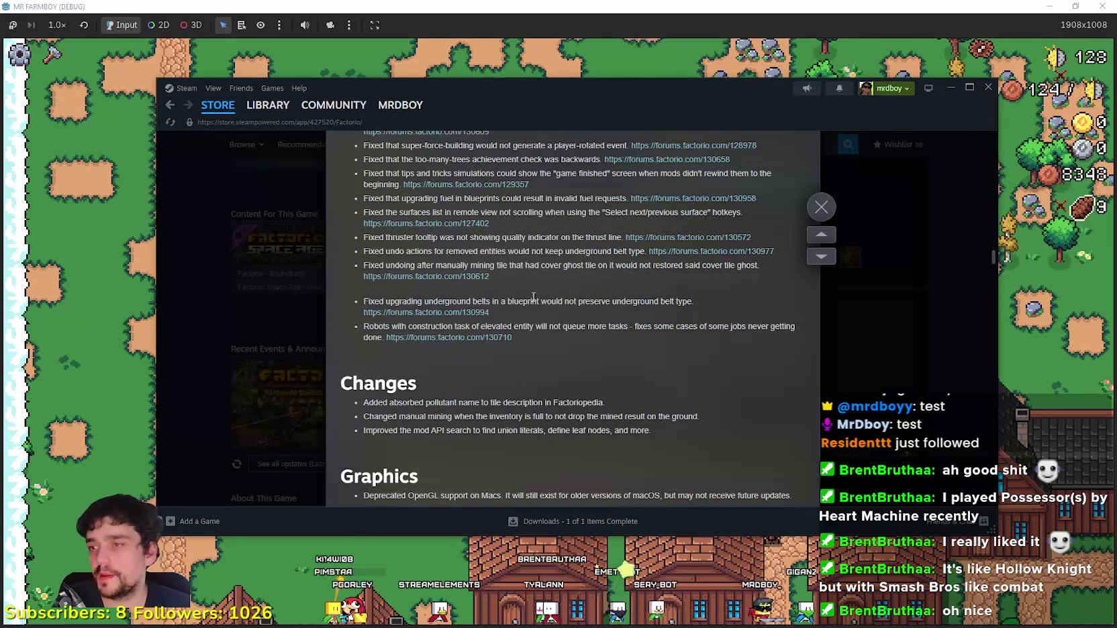
scroll(501, 336, down, 5)
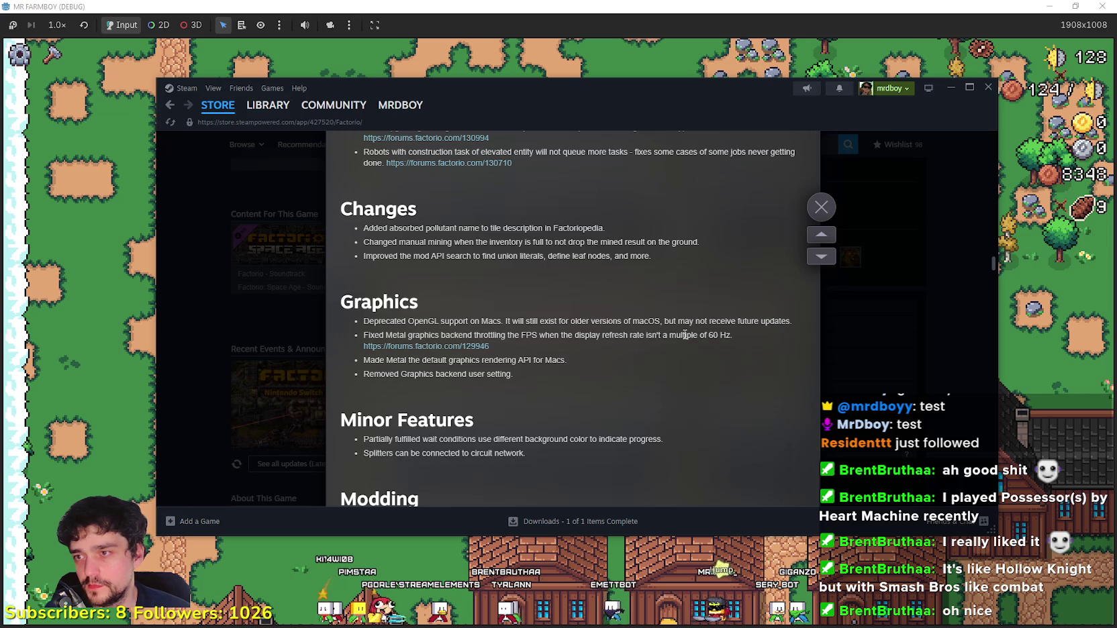
scroll(684, 335, down, 2)
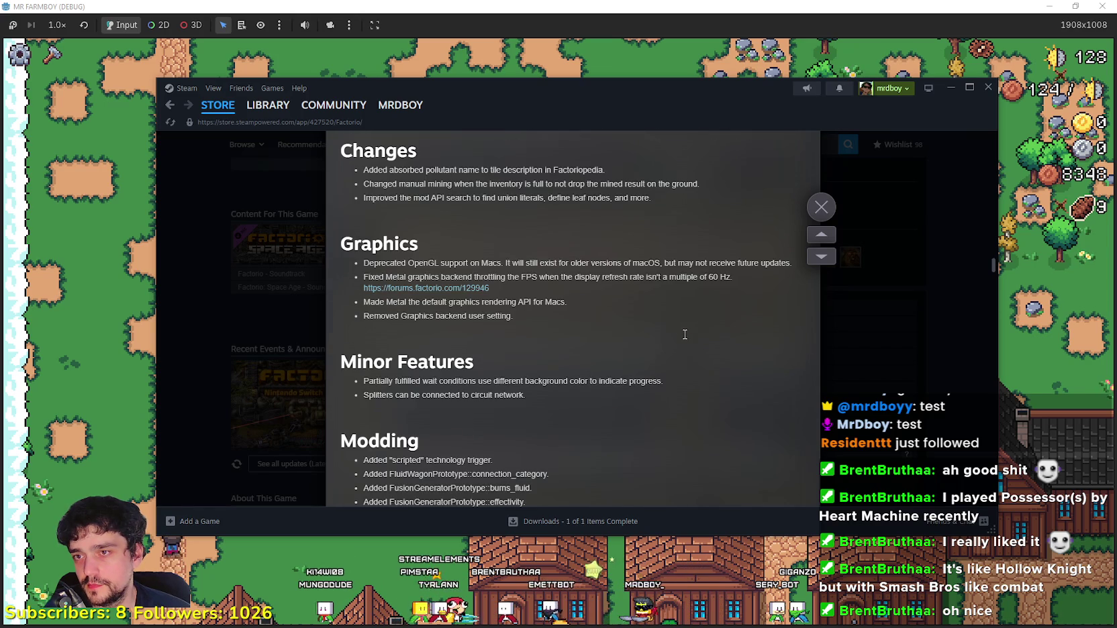
scroll(684, 336, down, 12)
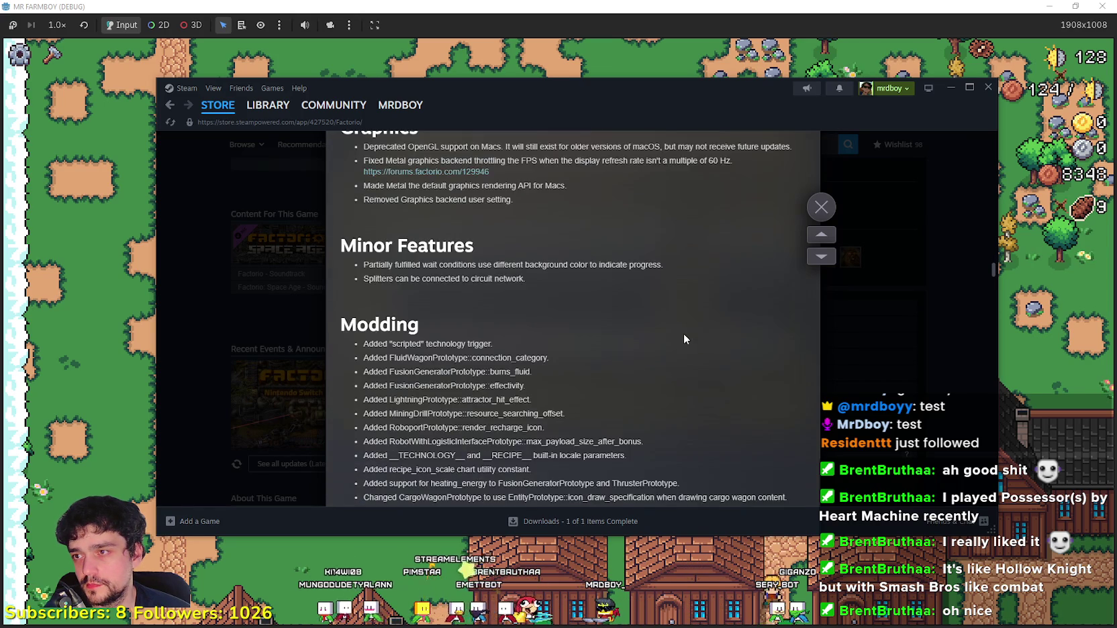
scroll(683, 334, down, 15)
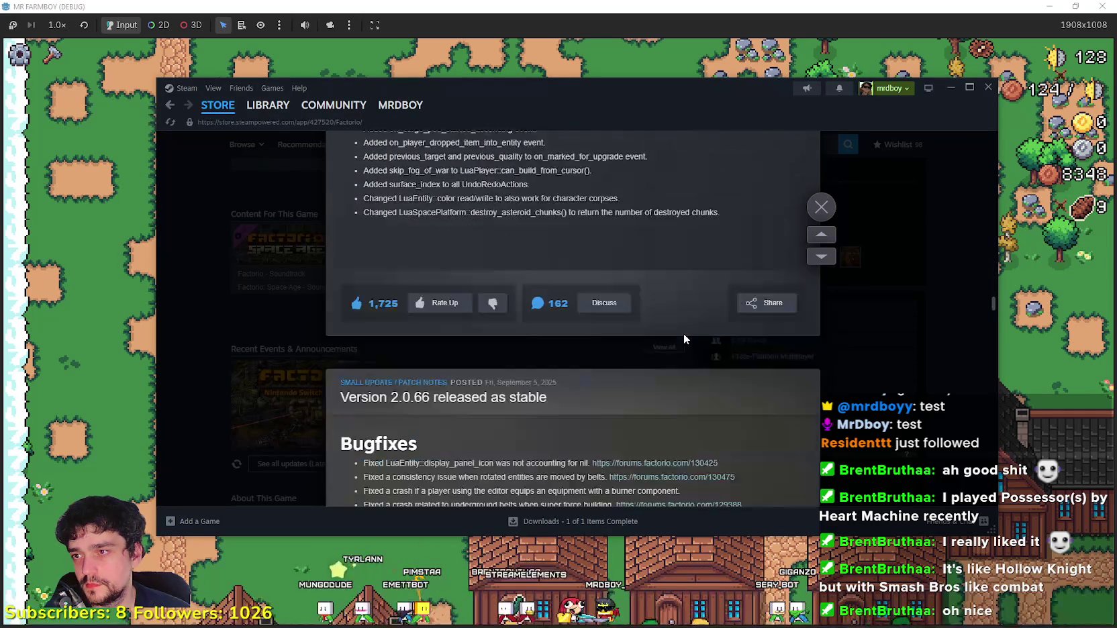
click(927, 309)
scroll(886, 353, down, 4)
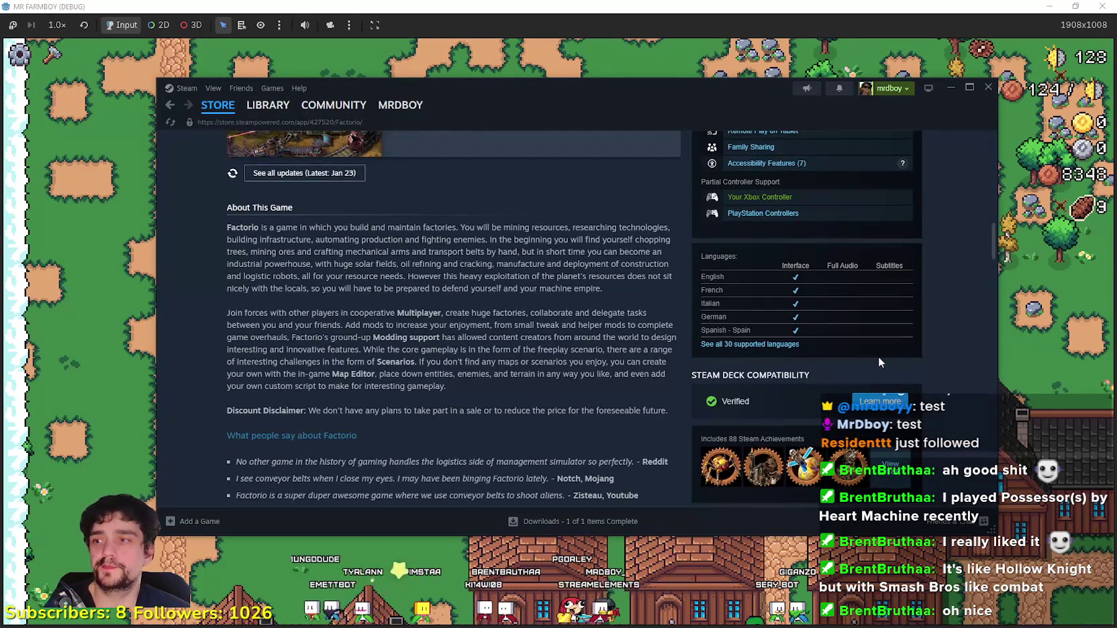
scroll(880, 356, up, 6)
scroll(866, 364, up, 6)
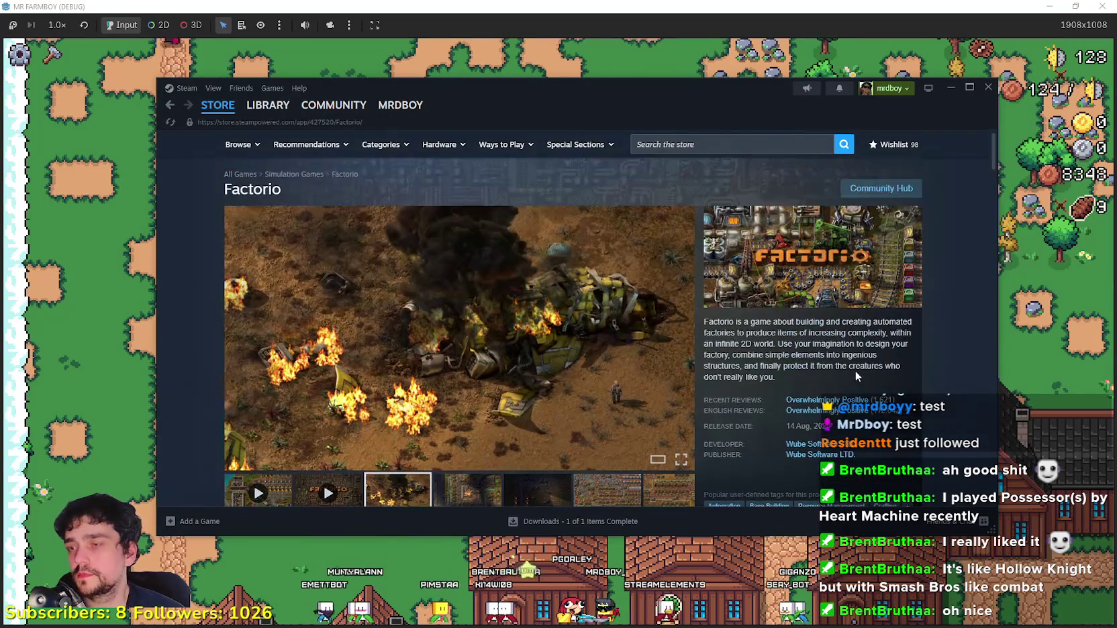
click(890, 190)
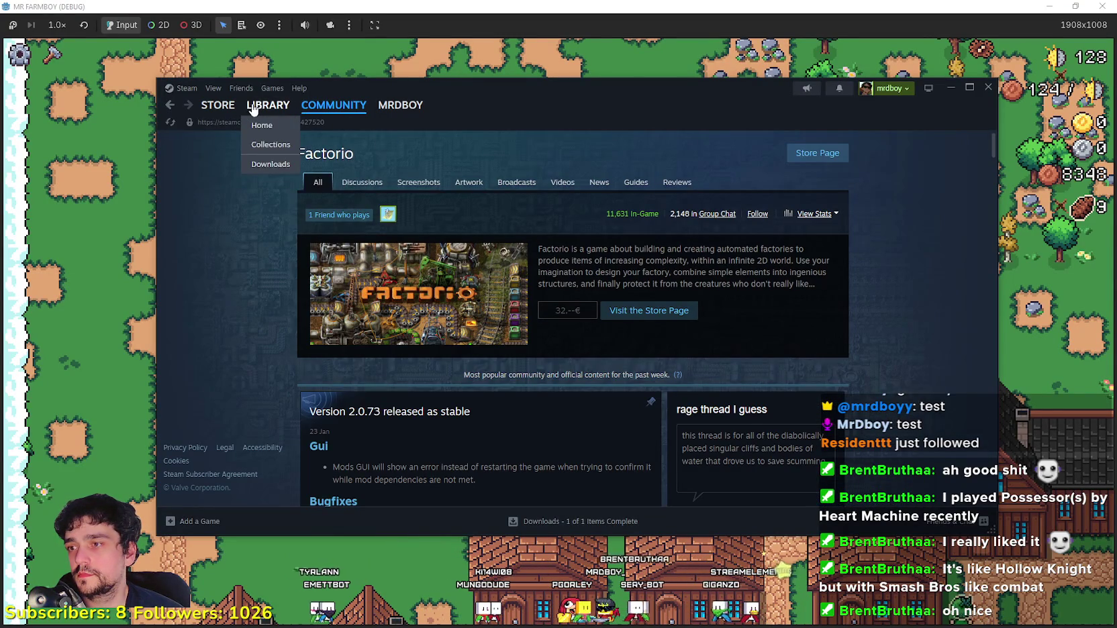
scroll(335, 280, down, 1)
scroll(335, 279, down, 5)
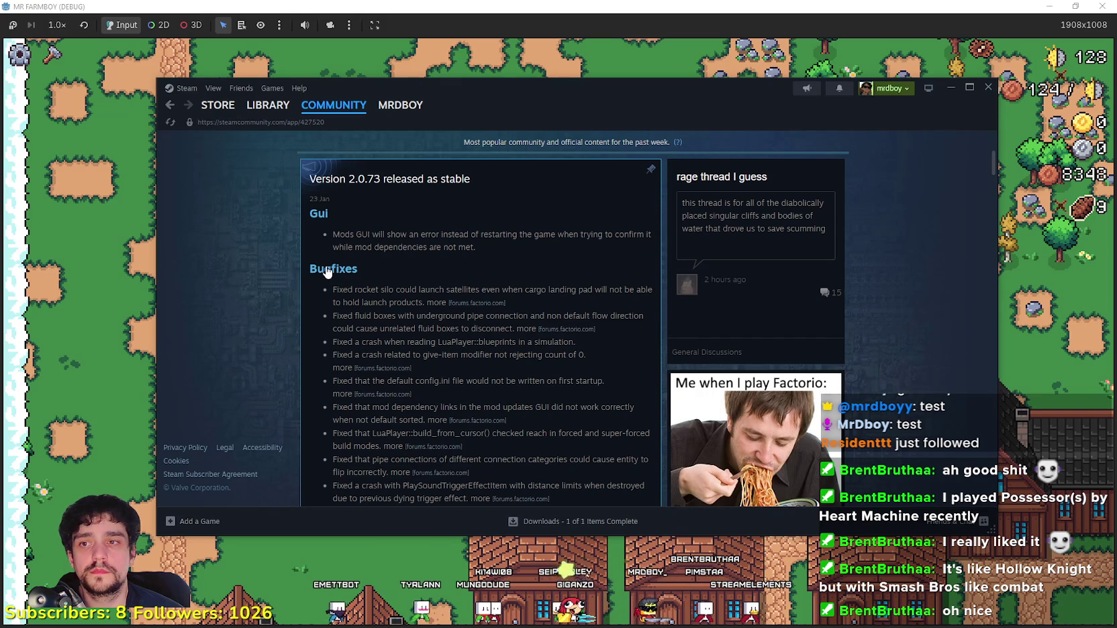
scroll(327, 272, down, 6)
scroll(325, 269, up, 8)
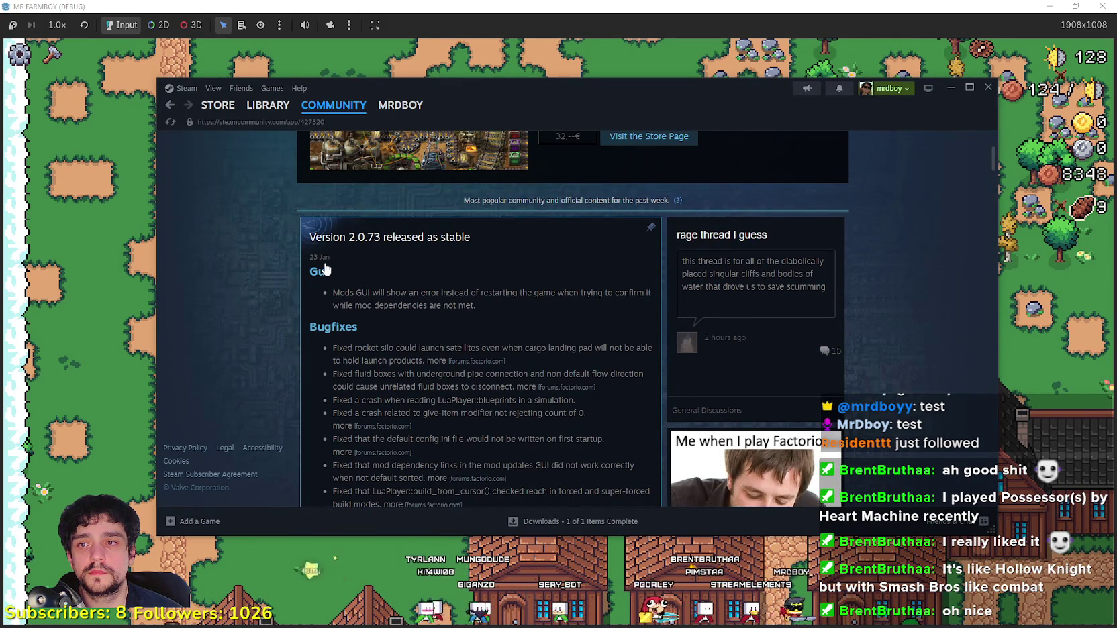
scroll(325, 269, down, 20)
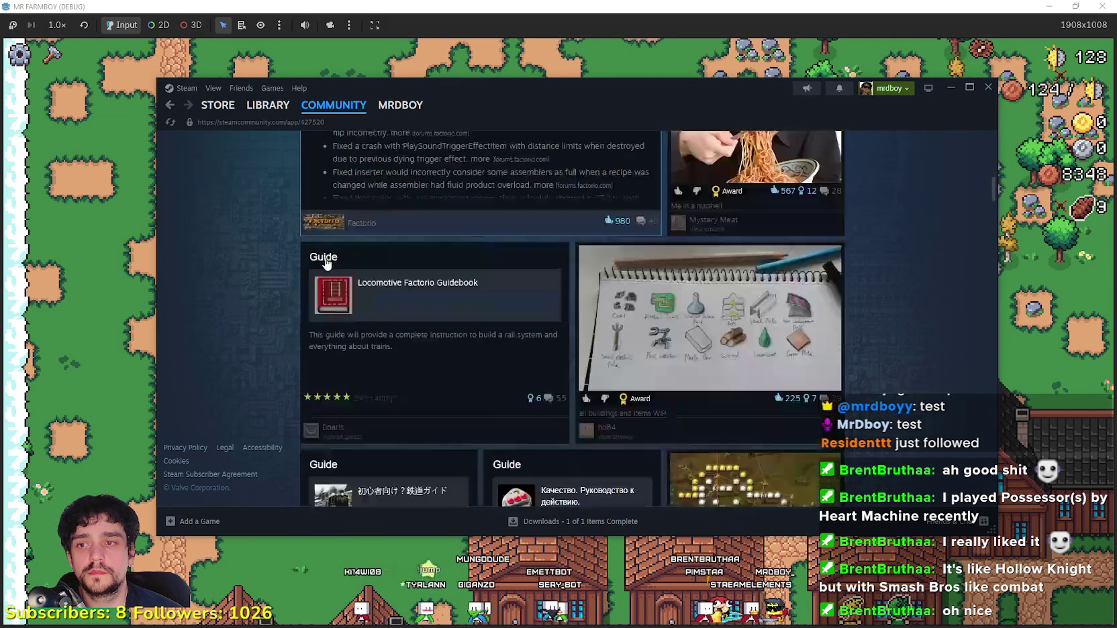
scroll(325, 266, up, 2)
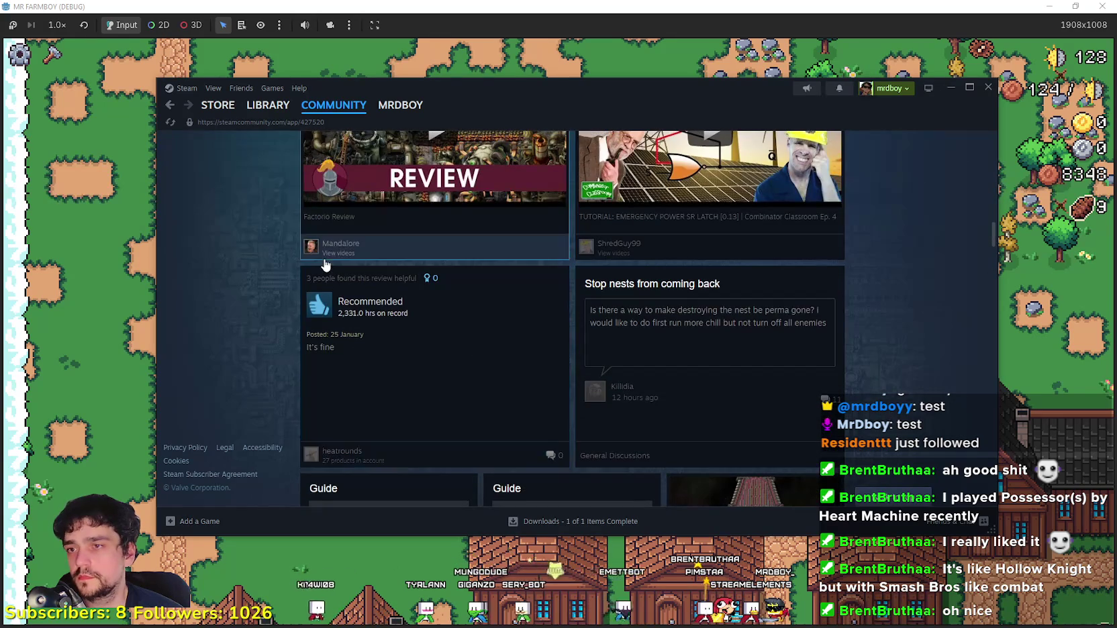
scroll(325, 265, down, 15)
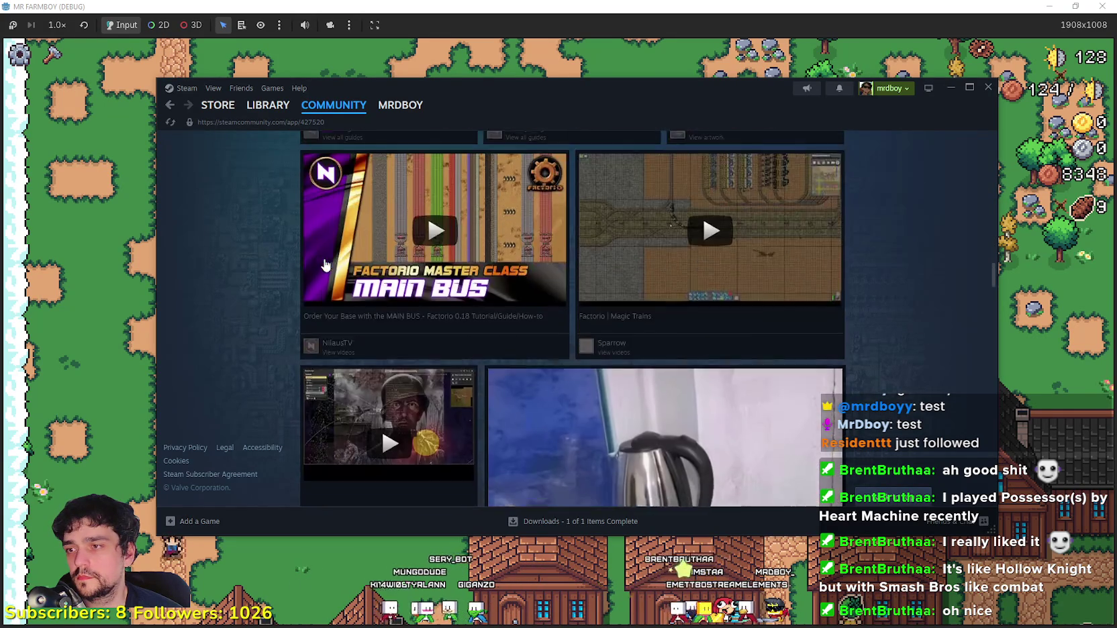
scroll(325, 262, down, 4)
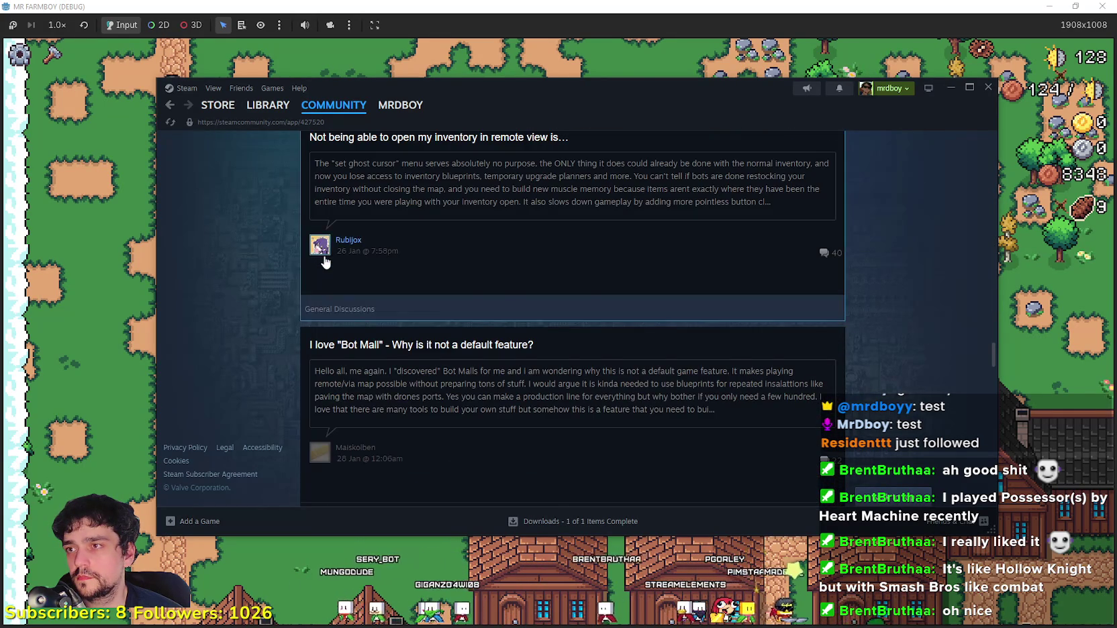
scroll(864, 312, down, 8)
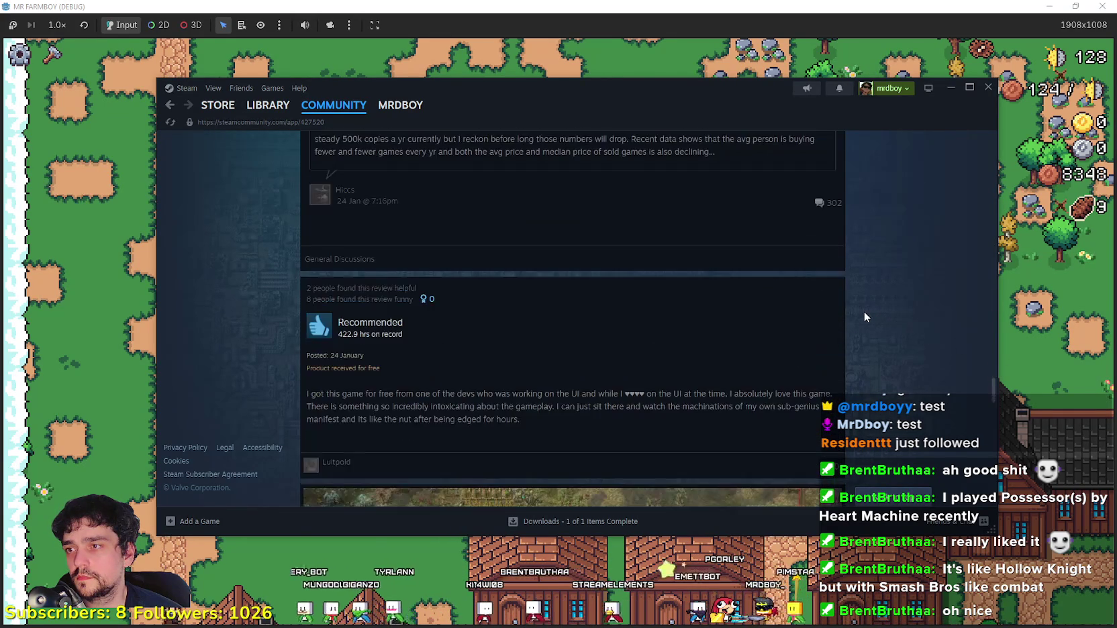
scroll(865, 312, up, 2)
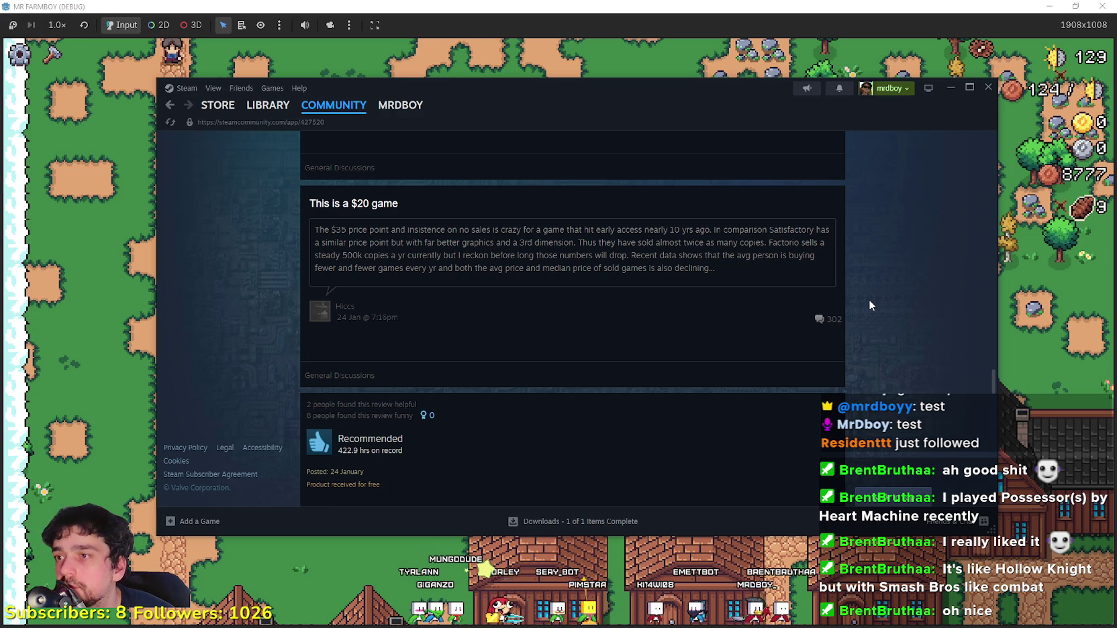
scroll(869, 302, down, 8)
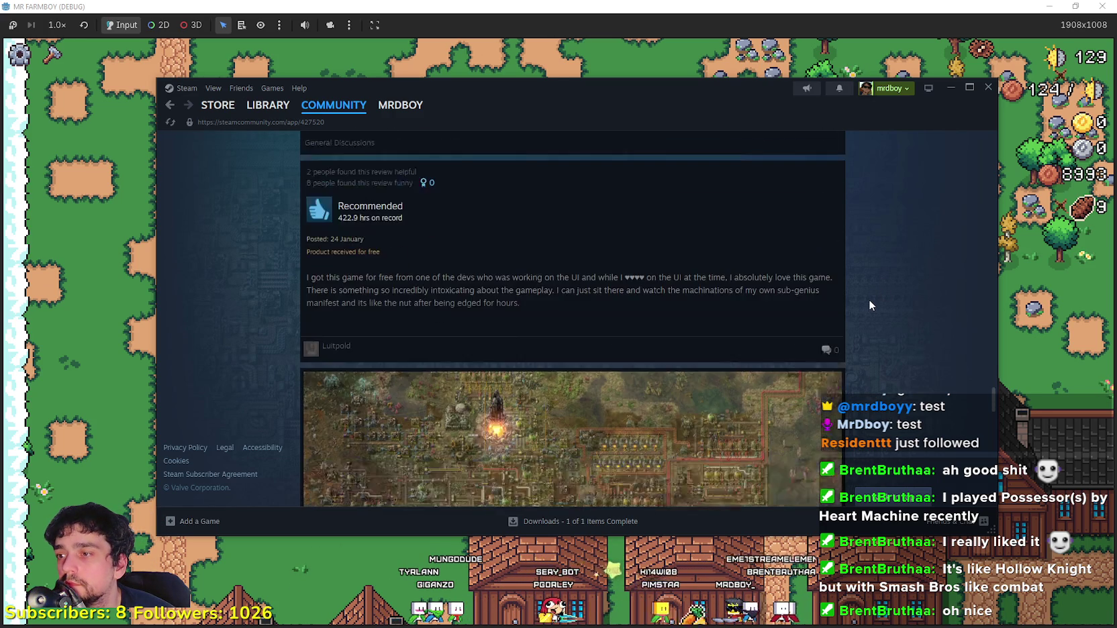
scroll(870, 301, down, 8)
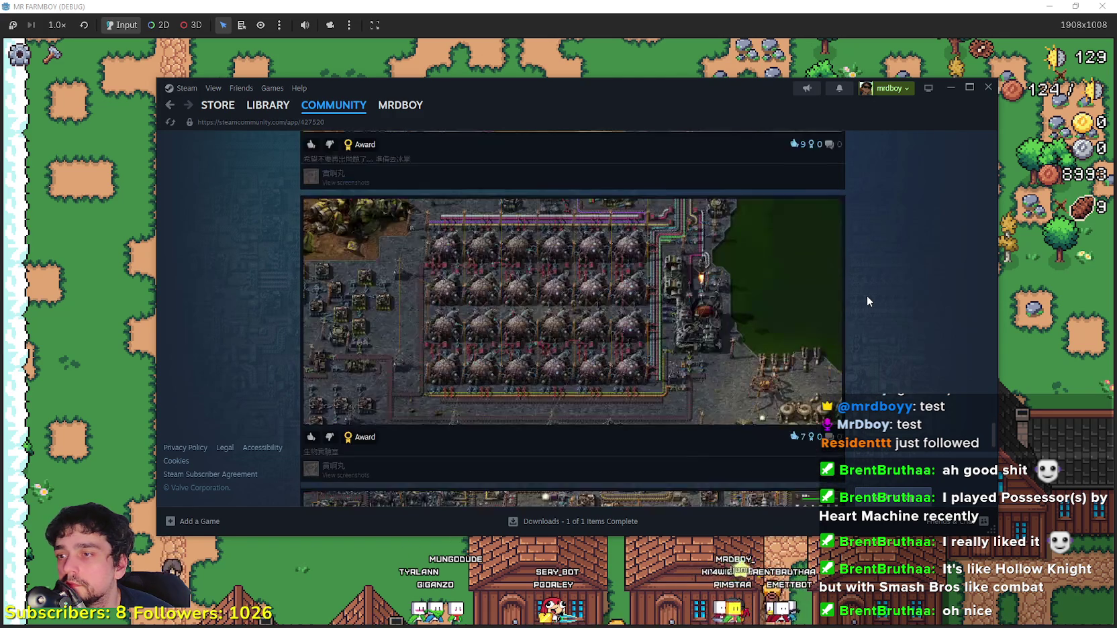
scroll(866, 300, down, 3)
mouse_move(216, 108)
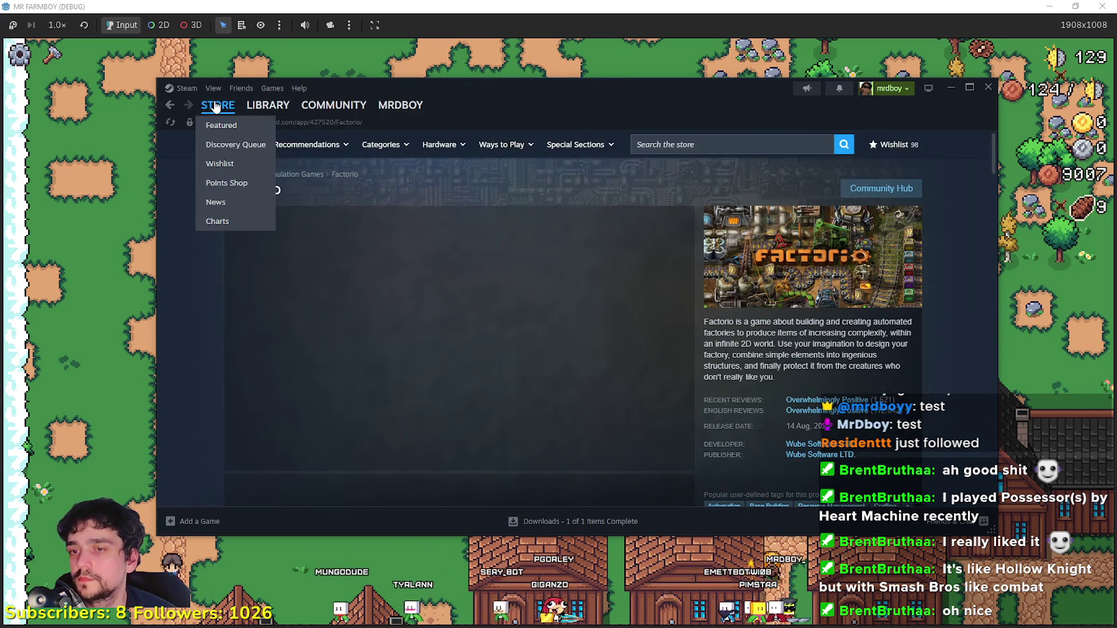
Step: List Wube Software's five Factorio products, then leave Steam for the MR FARMBOY game
click(821, 332)
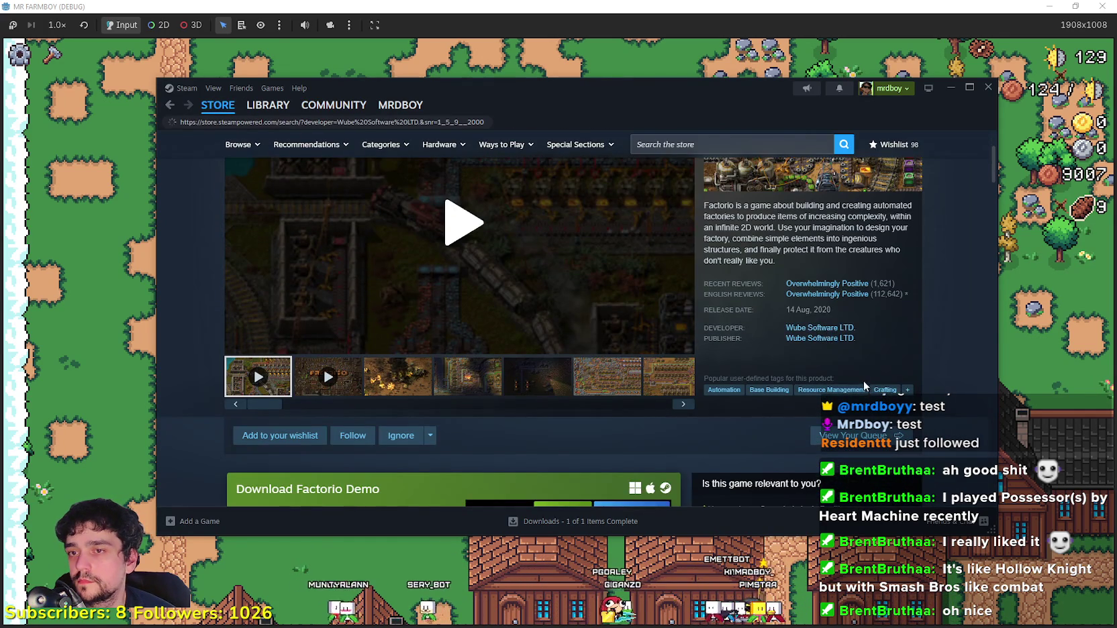
scroll(864, 382, down, 2)
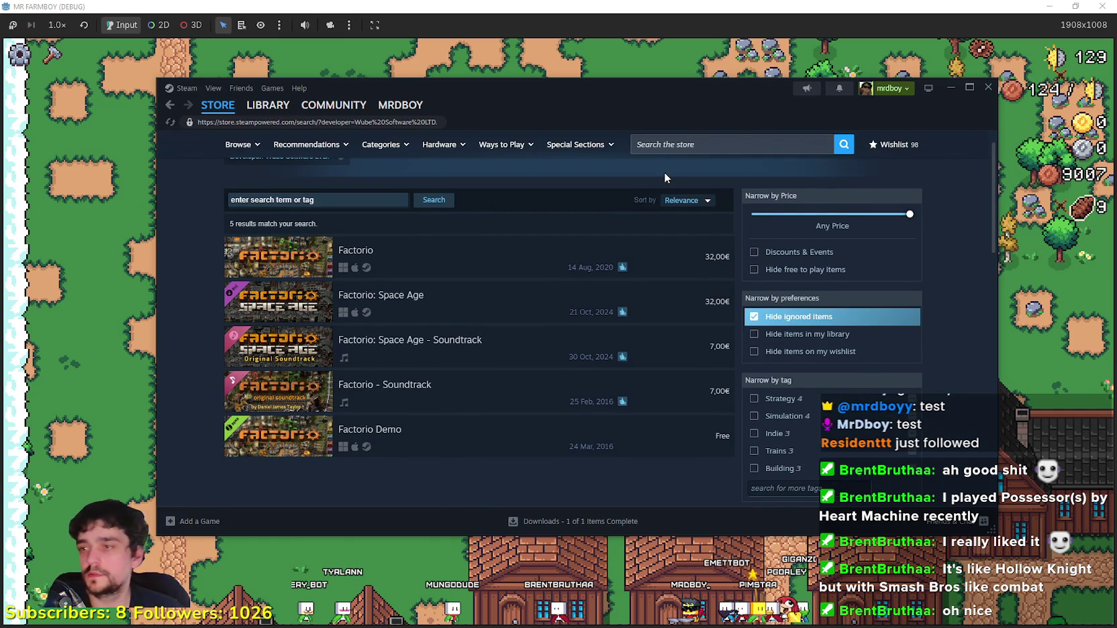
click(269, 106)
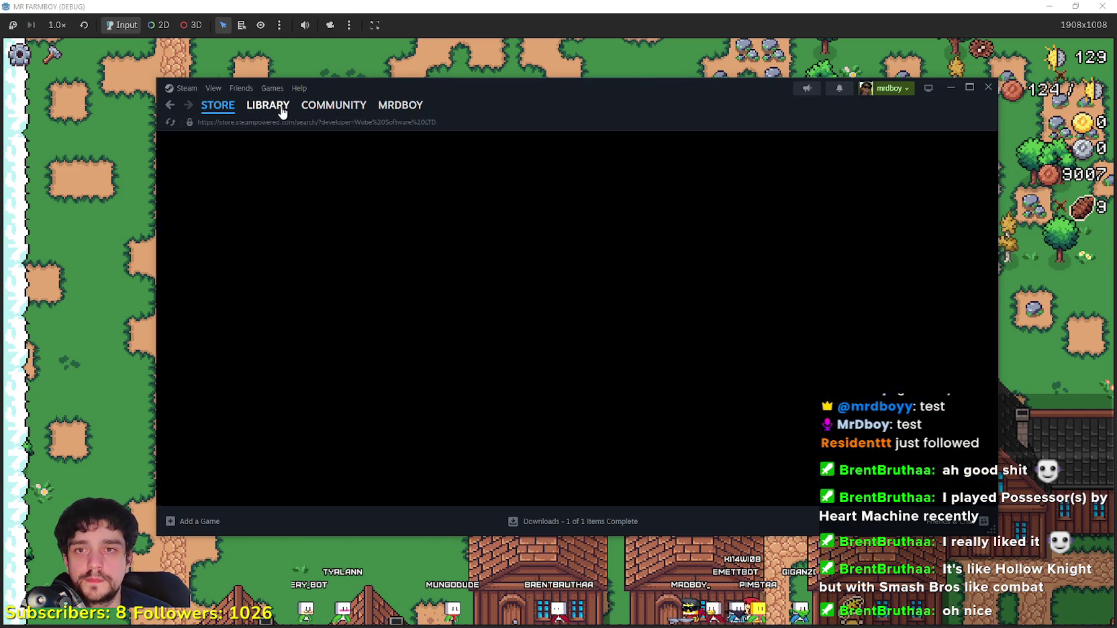
click(60, 405)
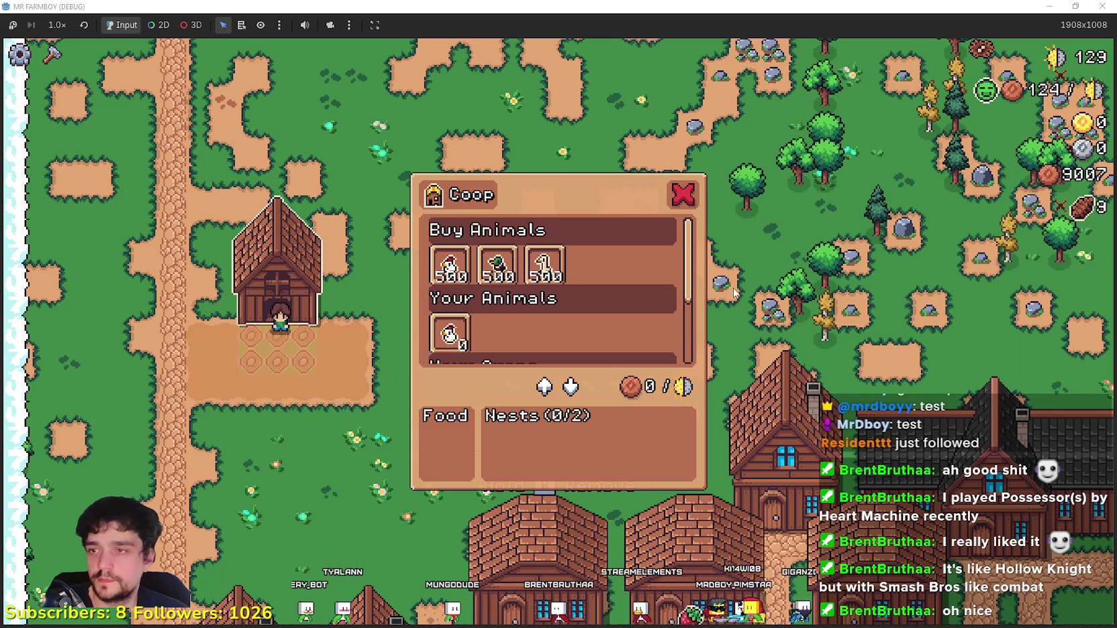
Step: Walk the farmer back onto the coop and scroll through the Coop list rows
key(s)
key(w)
mouse_move(689, 269)
mouse_down()
mouse_move(704, 332)
mouse_move(695, 220)
mouse_up()
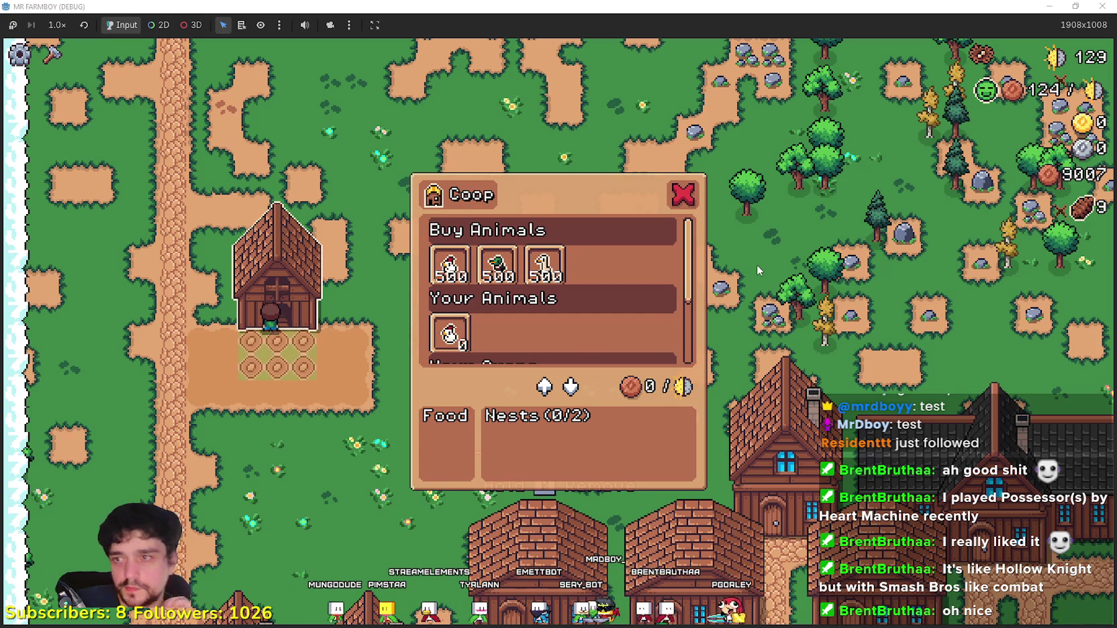
scroll(550, 312, down, 3)
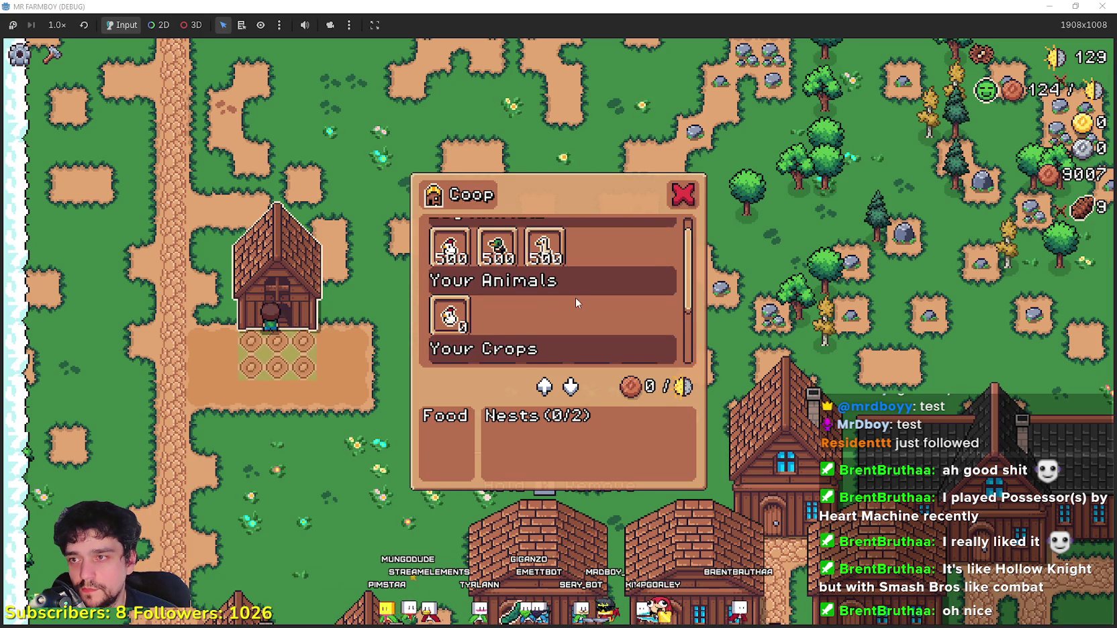
scroll(581, 295, down, 1)
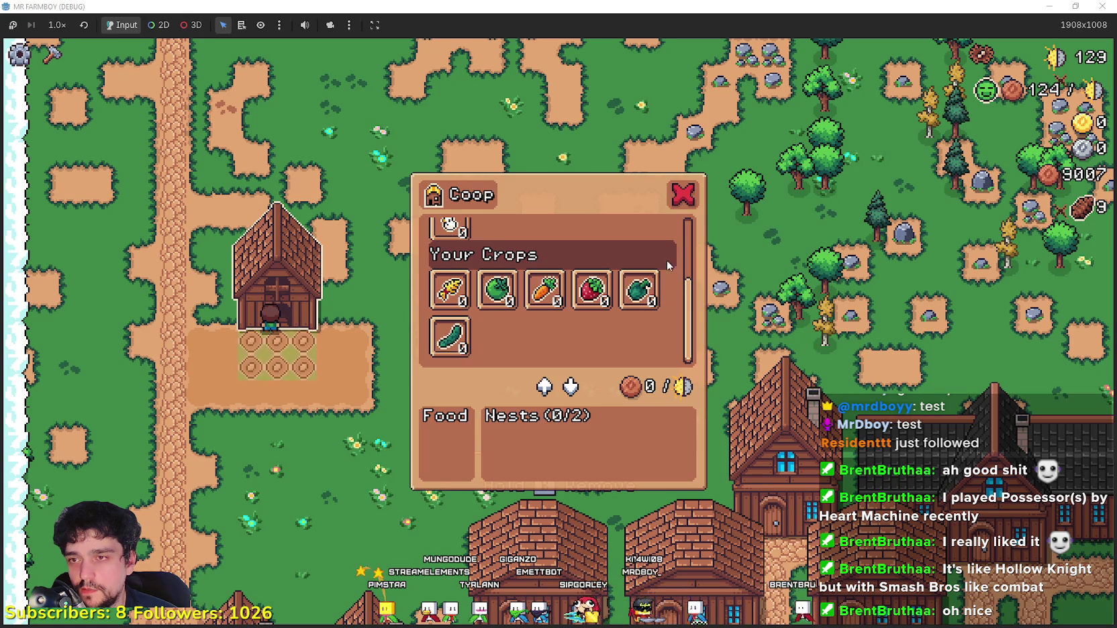
scroll(665, 265, up, 1)
scroll(665, 306, up, 1)
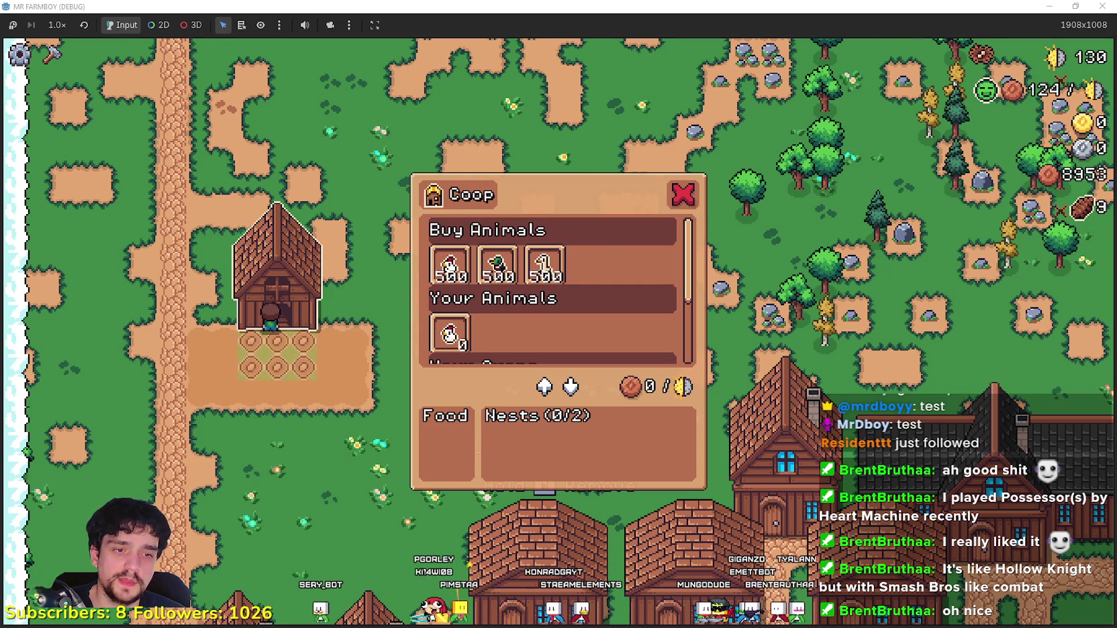
Step: Zoom Player.png in Aseprite in on the dark red row shape
key(alt+Tab)
scroll(729, 269, up, 5)
scroll(728, 268, up, 5)
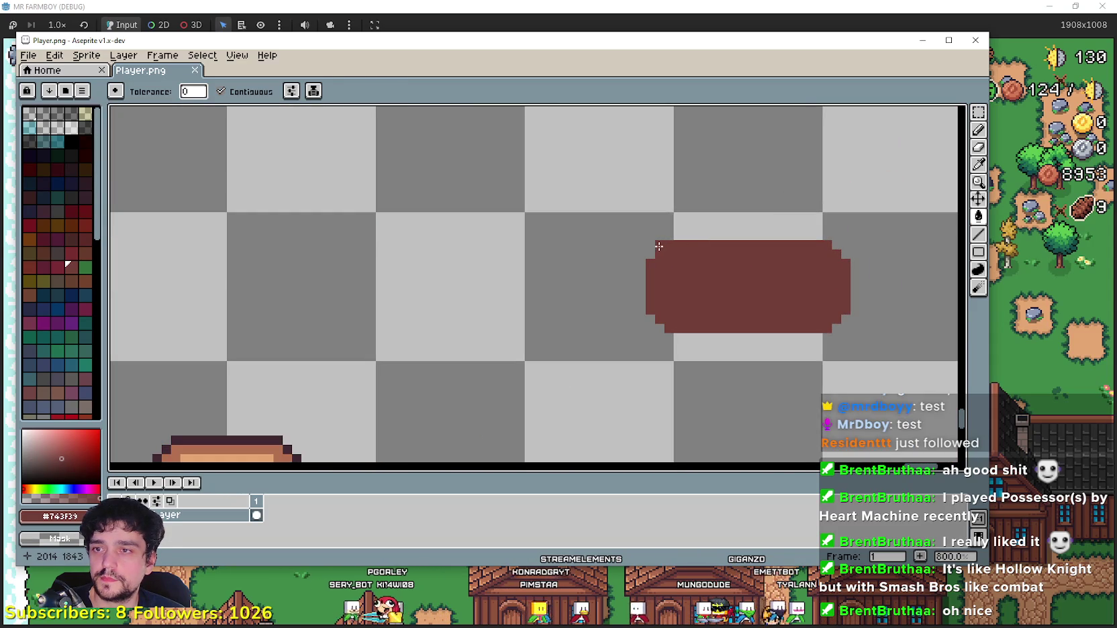
Step: Fill the dark red shape's top-left and bottom-left corner pixels in Player.png and save
click(651, 249)
key(ctrl+z)
click(978, 130)
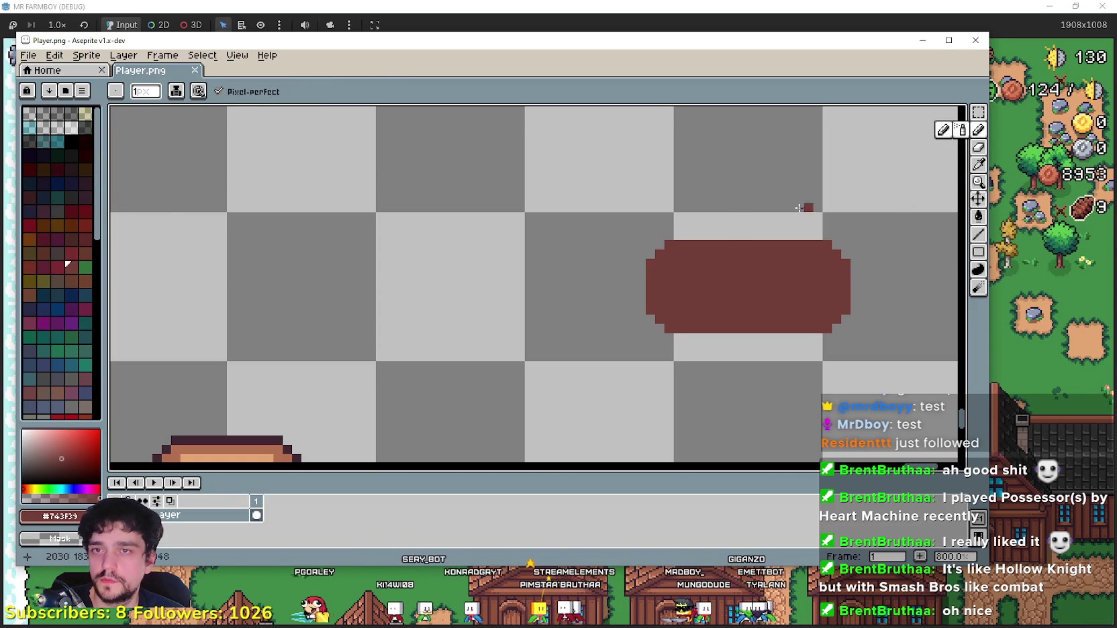
click(655, 246)
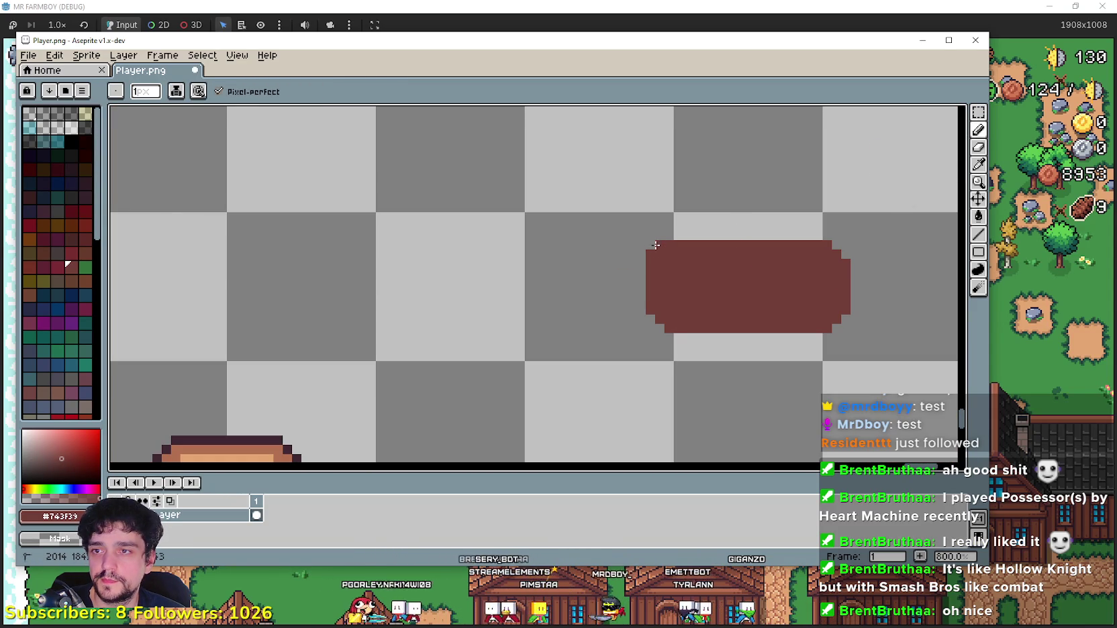
click(651, 328)
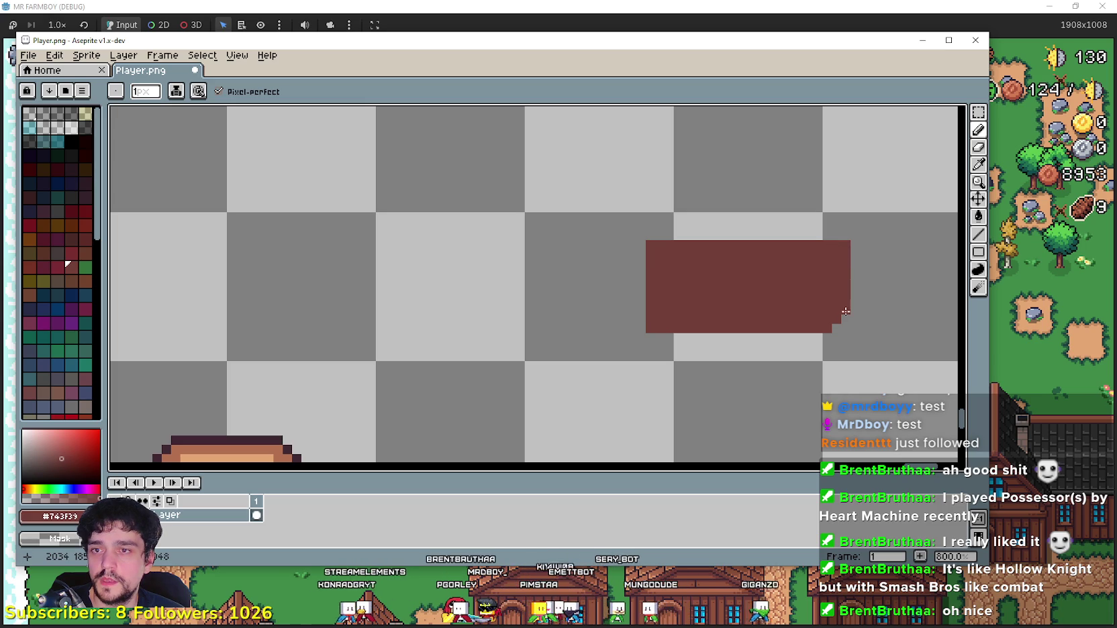
key(ctrl+s)
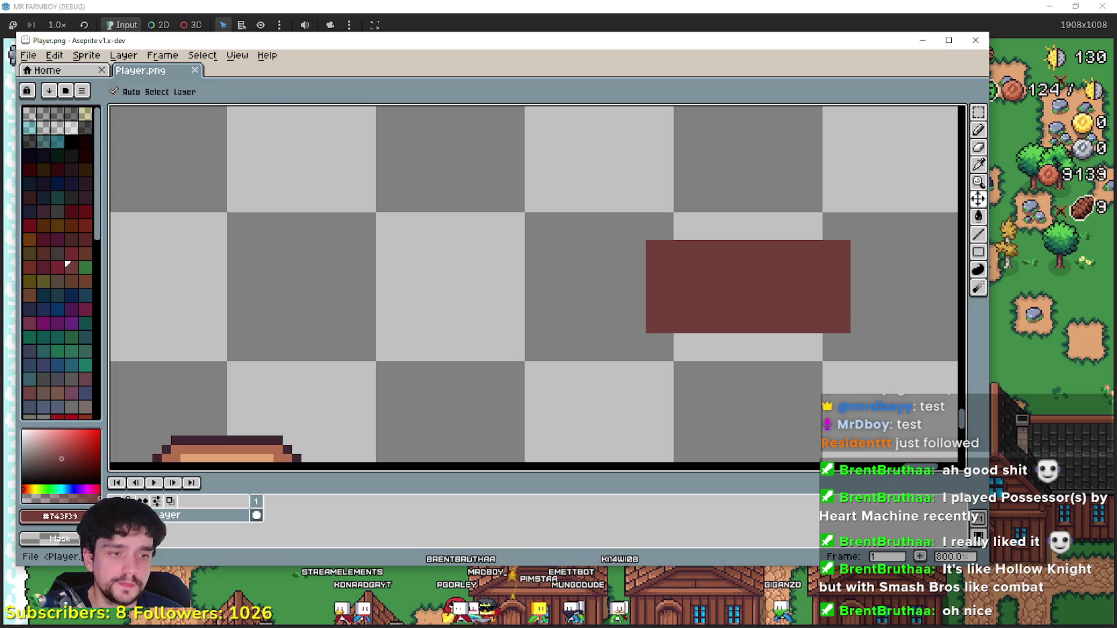
Step: Check the squared rows in the game, then close the Coop dialog and test game
key(alt+Tab)
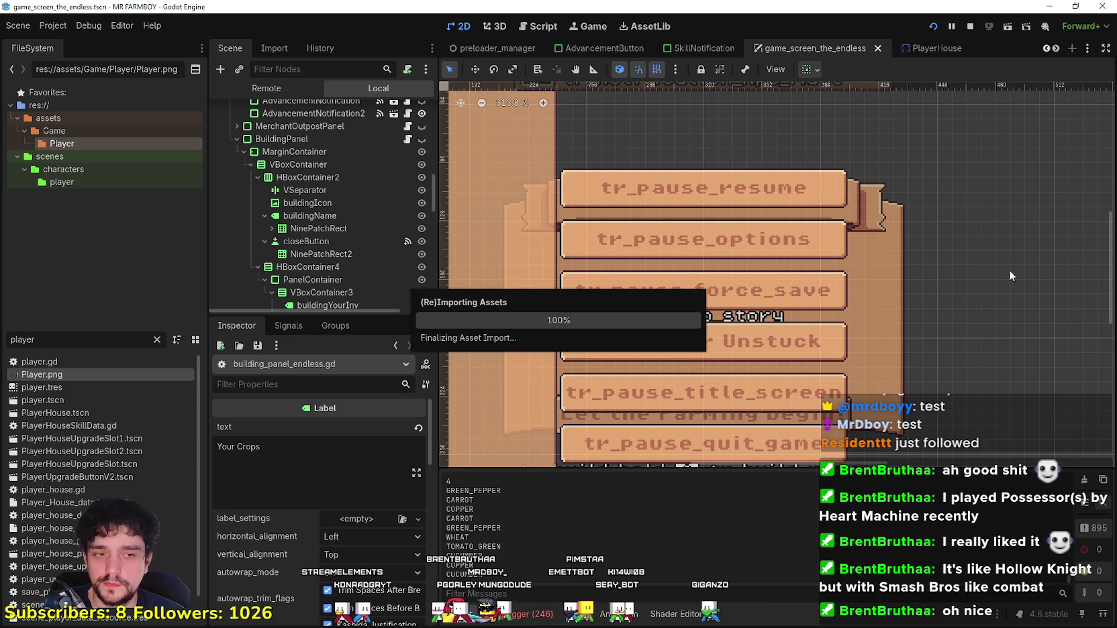
key(alt+Tab)
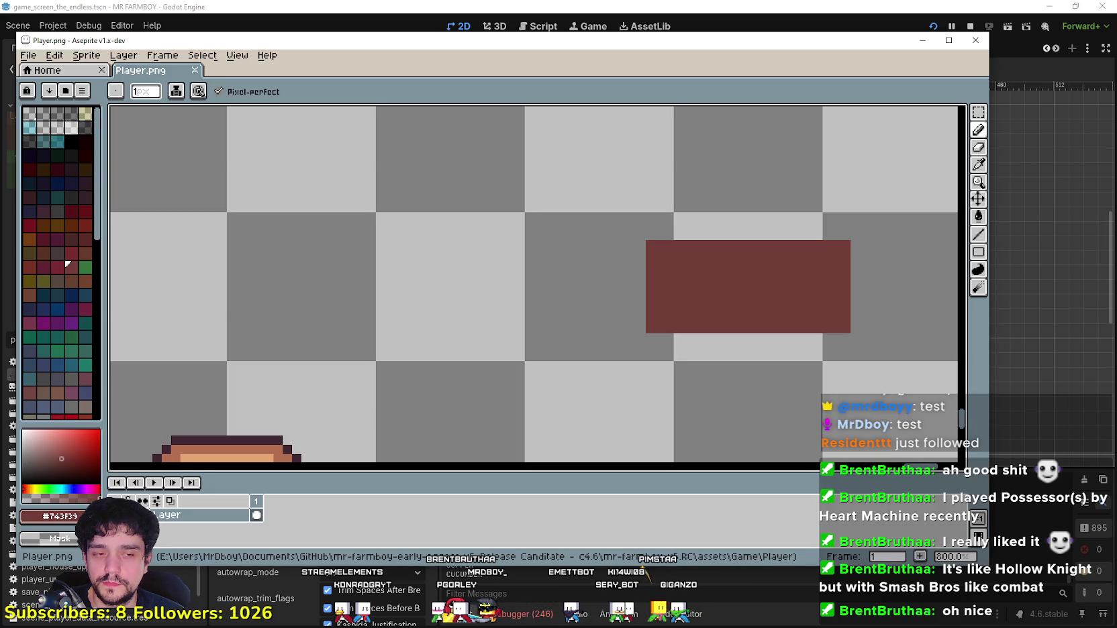
key(alt+Tab)
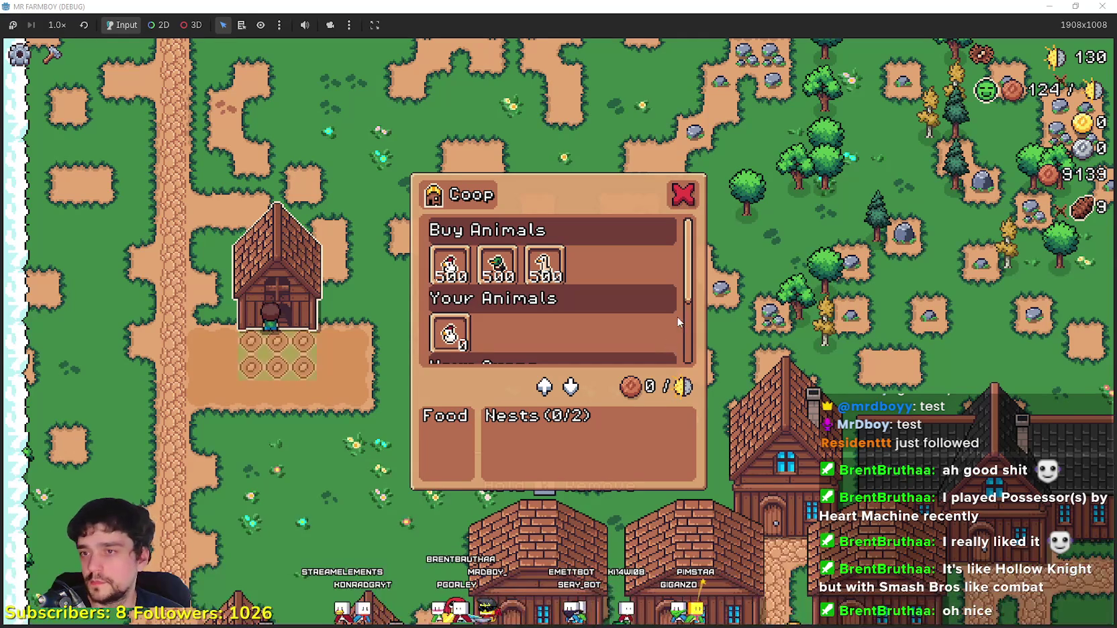
scroll(688, 272, down, 1)
scroll(688, 273, down, 2)
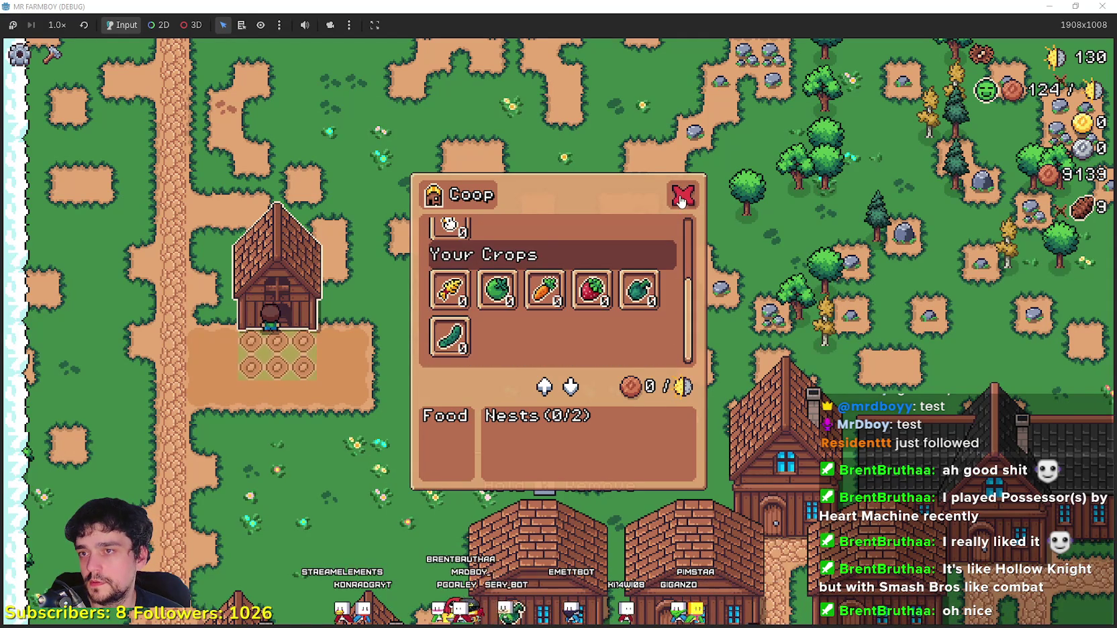
click(683, 195)
click(1099, 9)
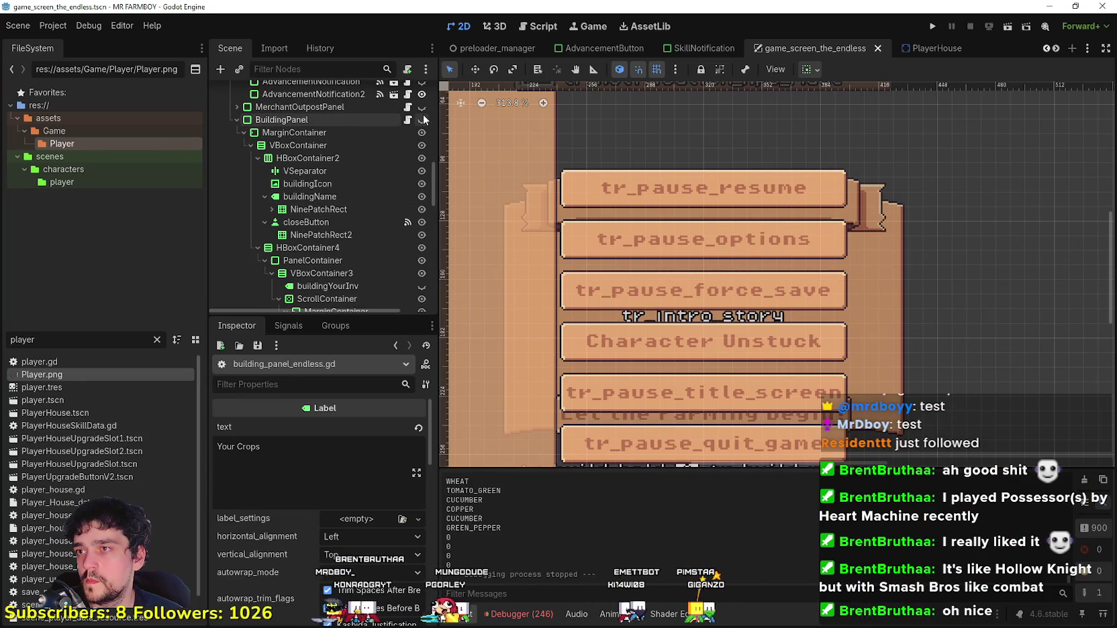
Step: Show BuildingPanel, select the Buy Animals header's NinePatchRect2, and save the scene
click(421, 118)
scroll(672, 203, up, 4)
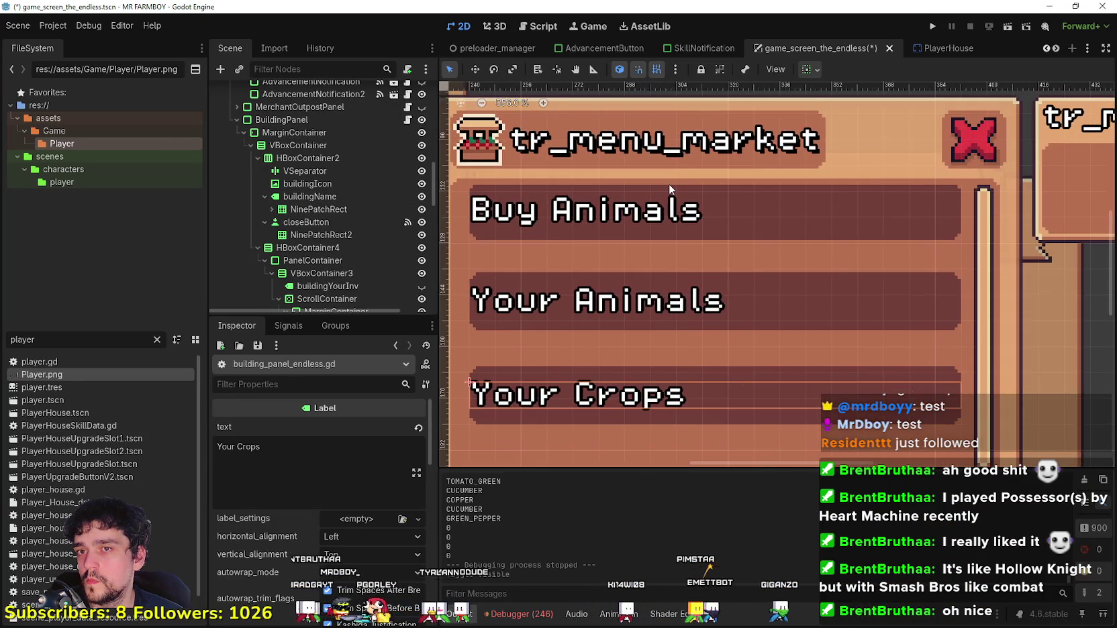
scroll(325, 212, down, 3)
click(356, 269)
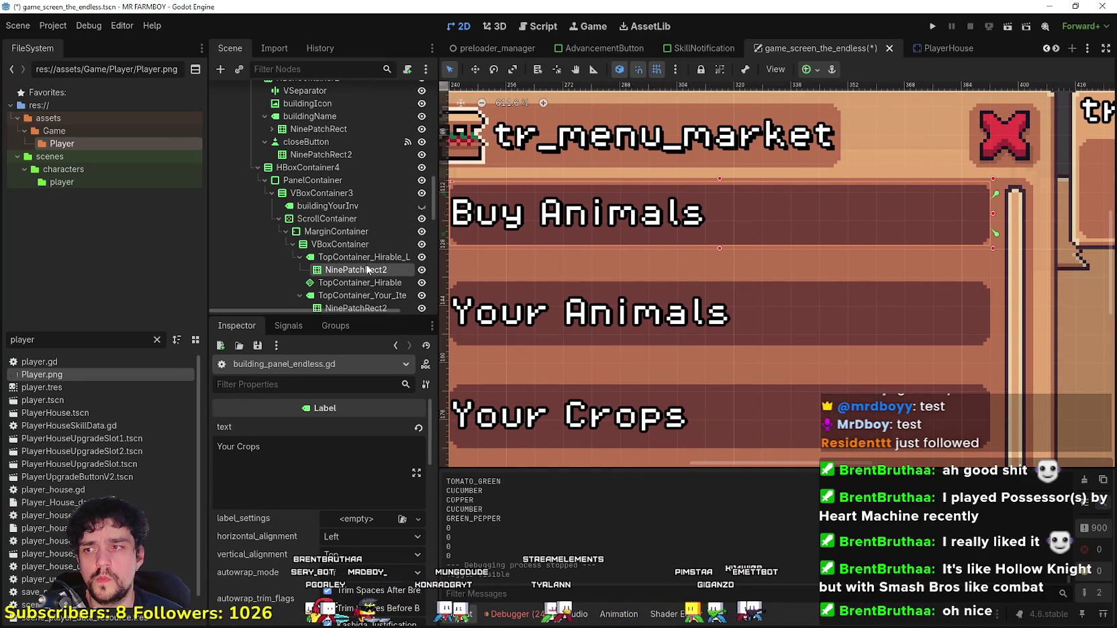
scroll(316, 557, down, 5)
scroll(347, 541, up, 3)
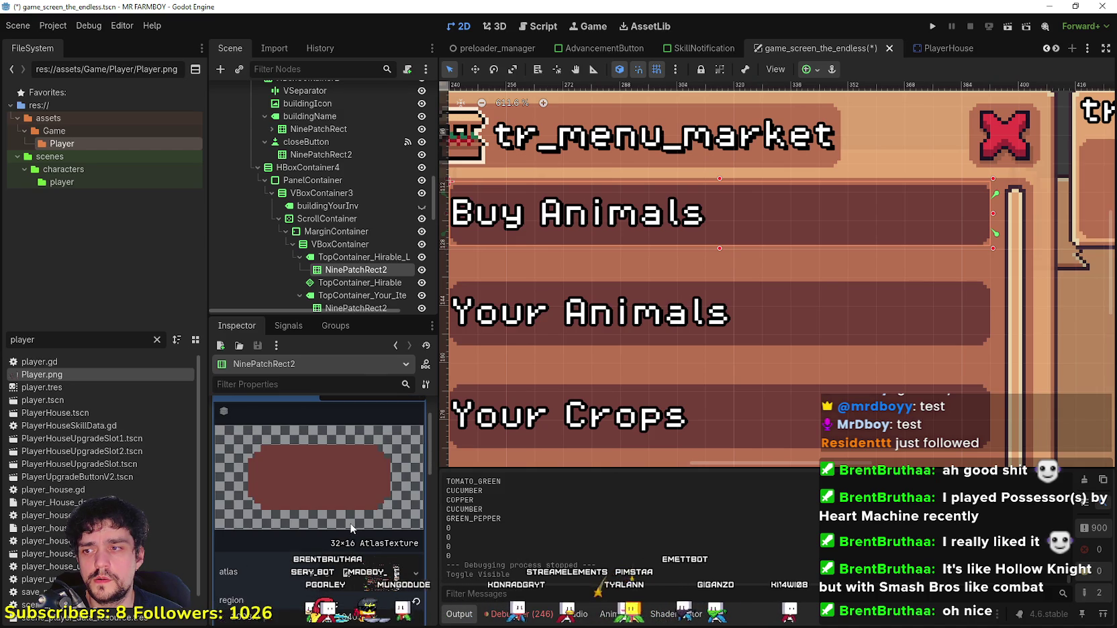
key(ctrl+s)
Step: Save Player.png again in Aseprite and return to Godot
scroll(389, 448, up, 2)
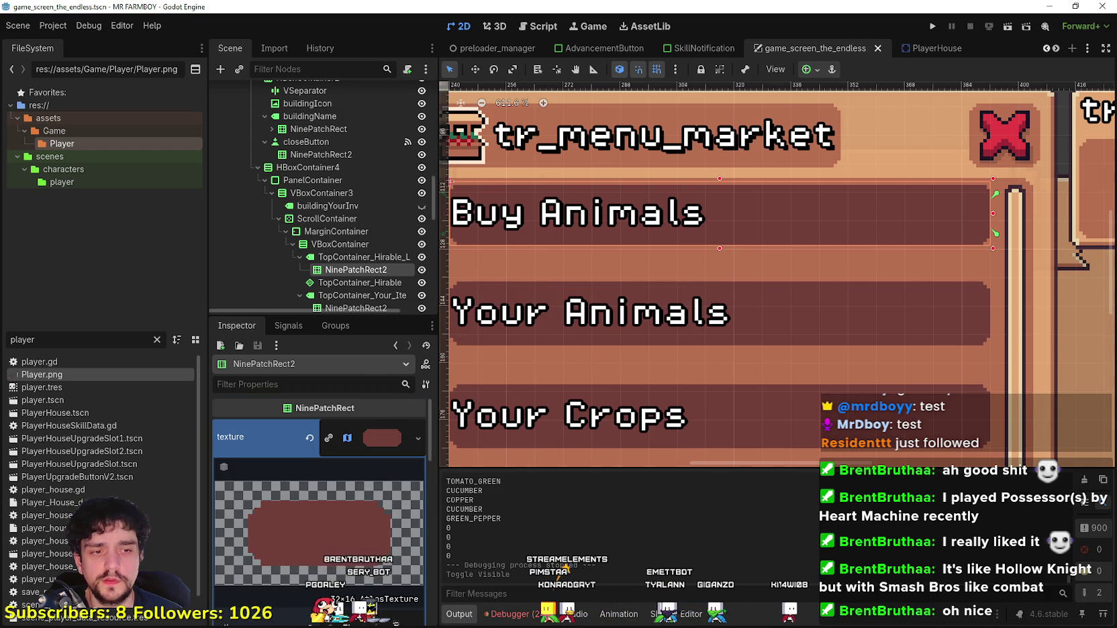
key(alt+Tab)
scroll(768, 269, down, 3)
scroll(765, 277, up, 1)
scroll(764, 277, up, 1)
key(ctrl+s)
key(alt+Tab)
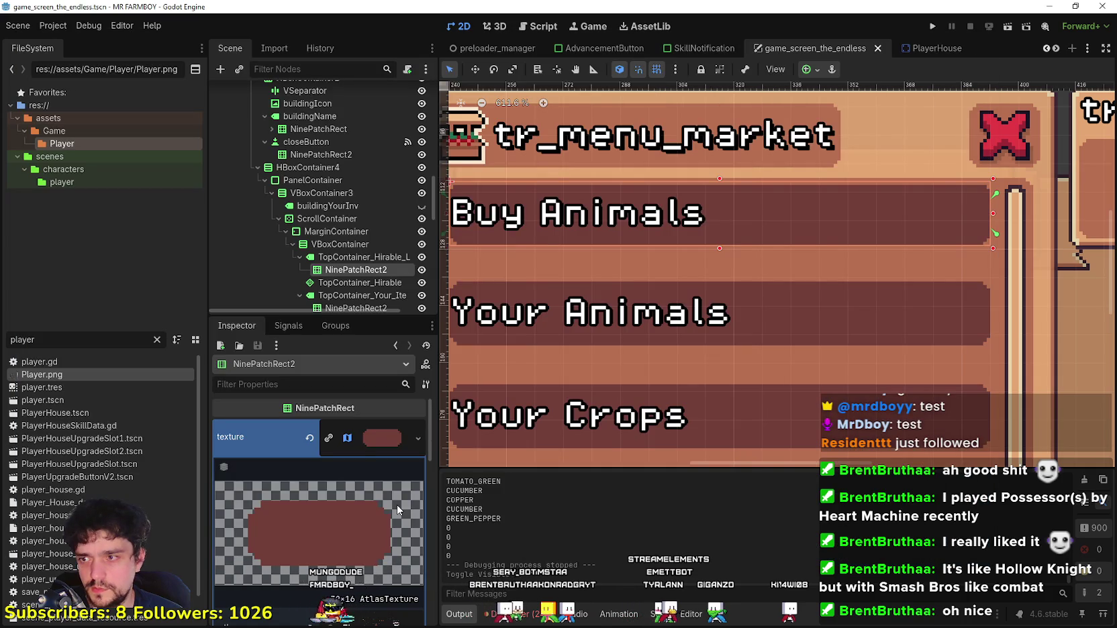
Step: Inspect NinePatchRect2's 32×16 atlas region against the dark red shape in Player.png
scroll(316, 208, down, 4)
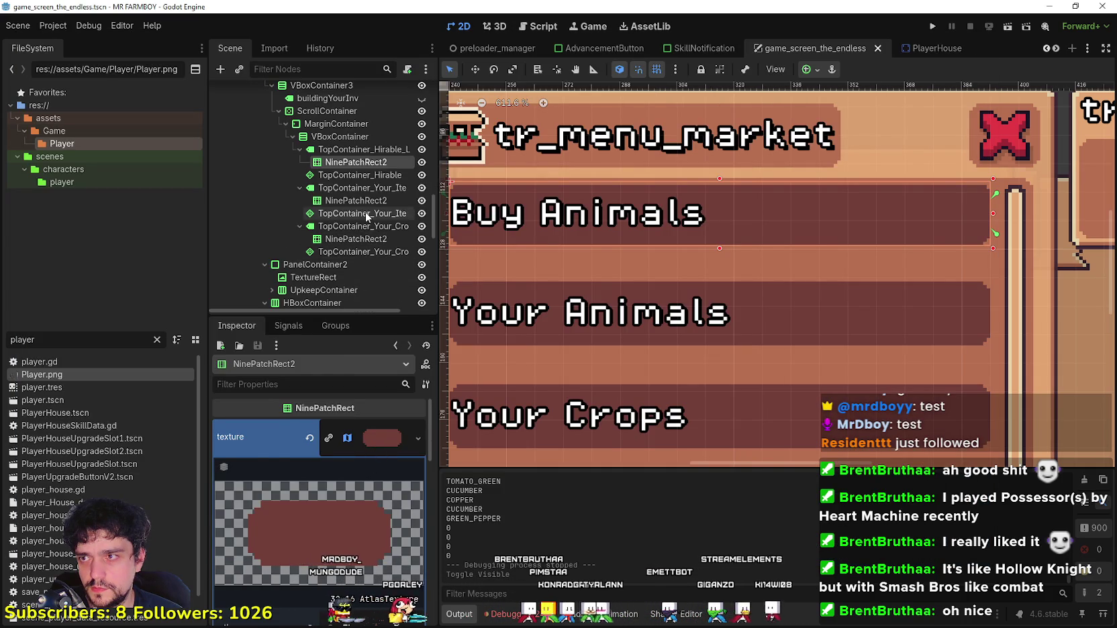
click(365, 213)
click(365, 226)
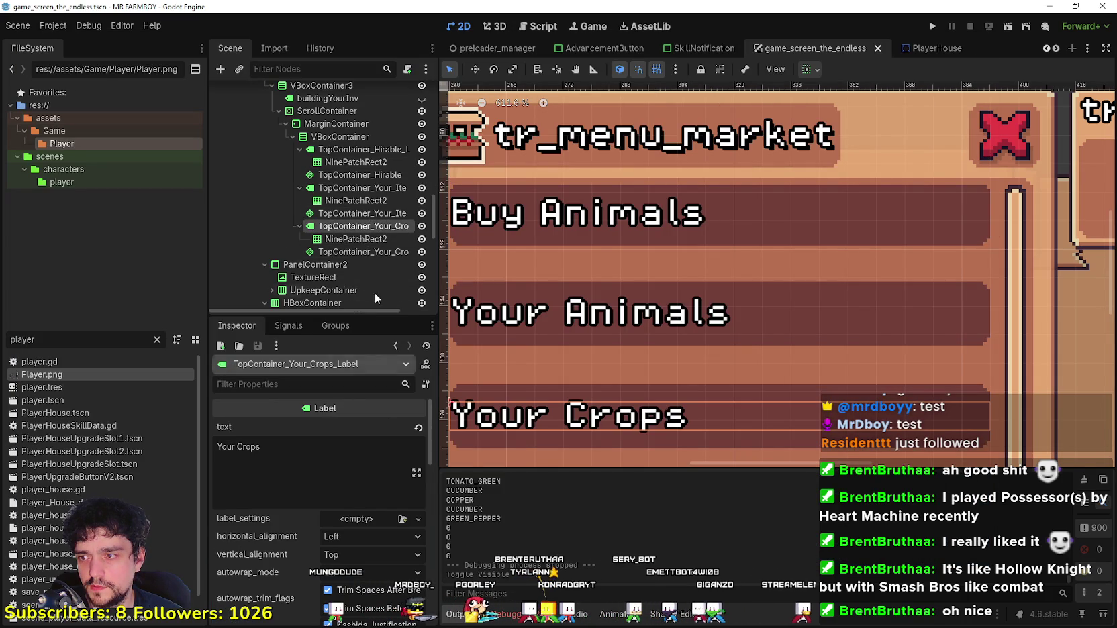
click(357, 162)
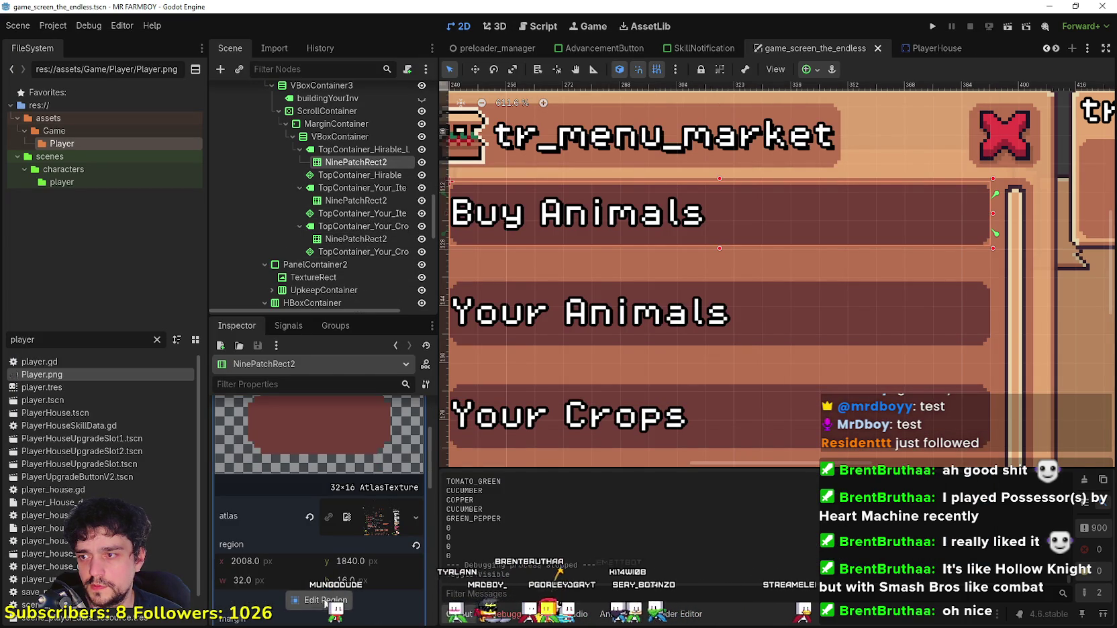
click(325, 601)
scroll(642, 342, down, 5)
mouse_move(707, 344)
mouse_down()
mouse_move(613, 244)
mouse_move(565, 302)
mouse_up()
scroll(564, 302, up, 5)
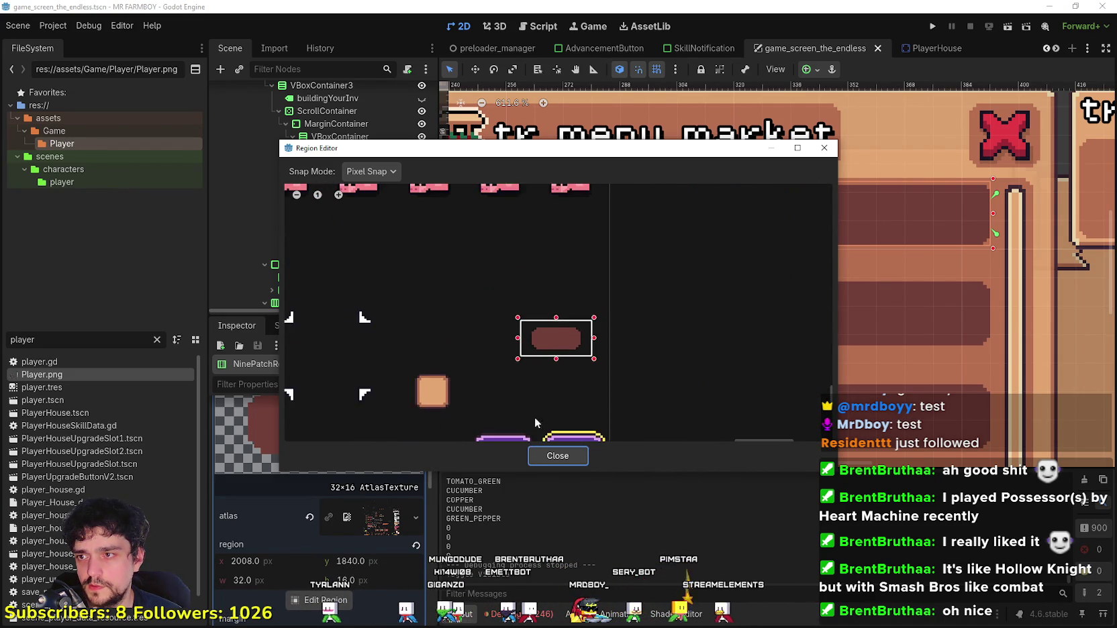
scroll(534, 437, down, 4)
click(557, 456)
scroll(609, 352, down, 3)
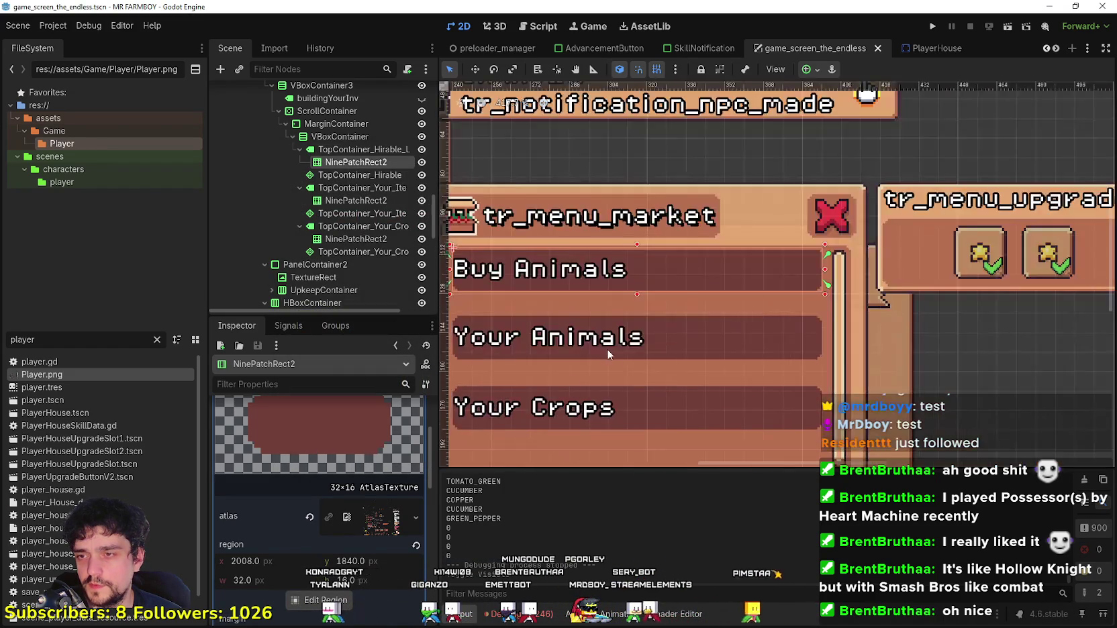
scroll(609, 352, down, 2)
scroll(727, 356, up, 4)
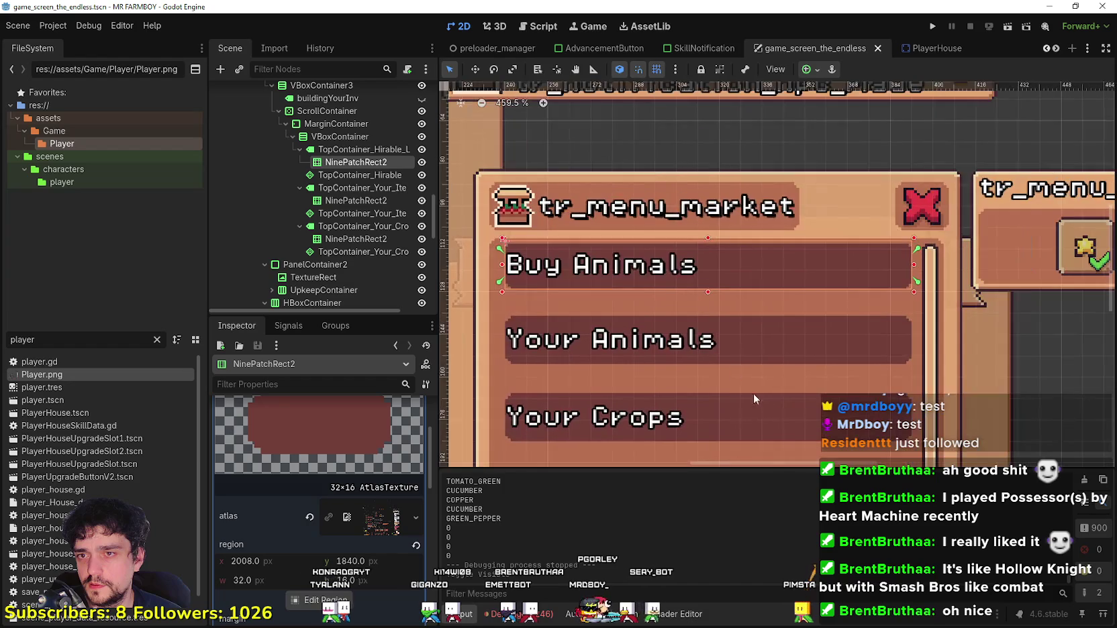
key(alt+Tab)
scroll(735, 228, up, 1)
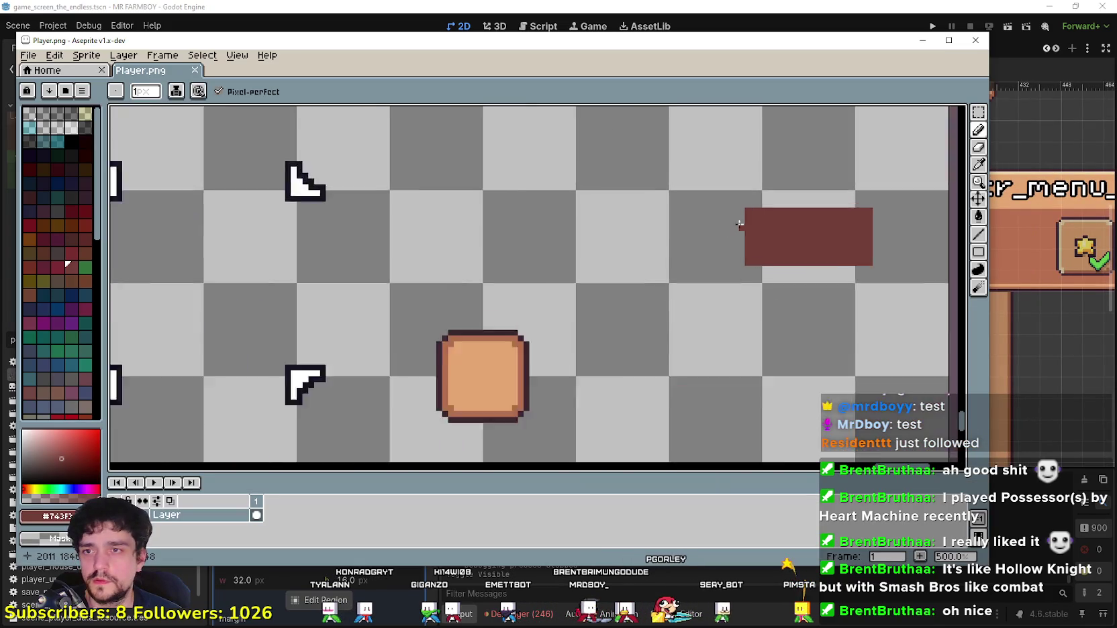
Step: Save Player.png so Godot reimports the texture
scroll(735, 229, up, 4)
key(ctrl+s)
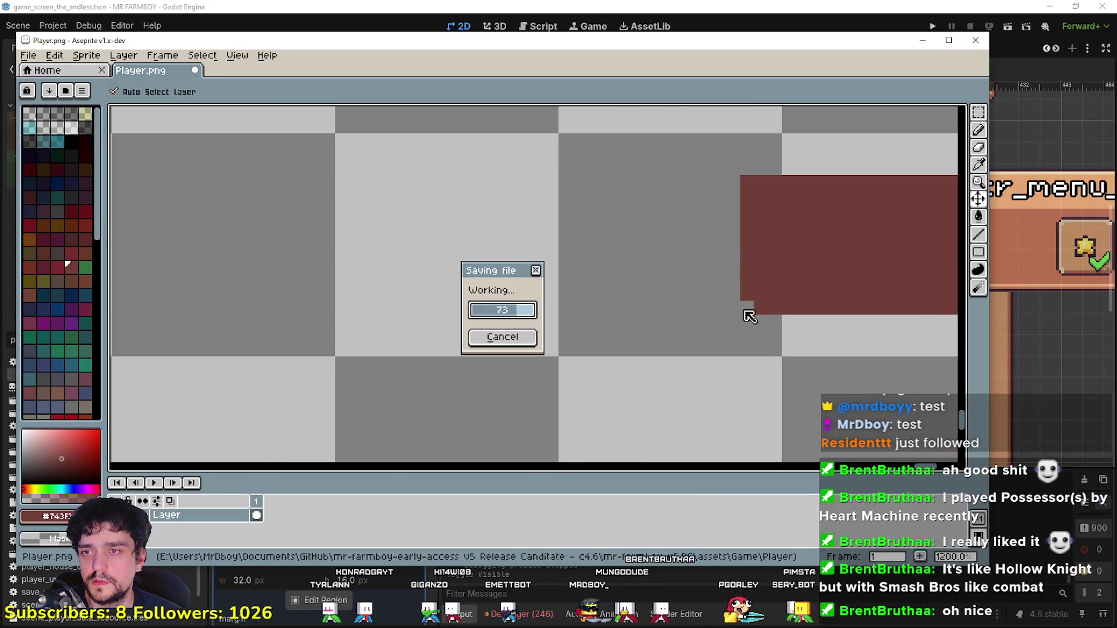
key(alt+Tab)
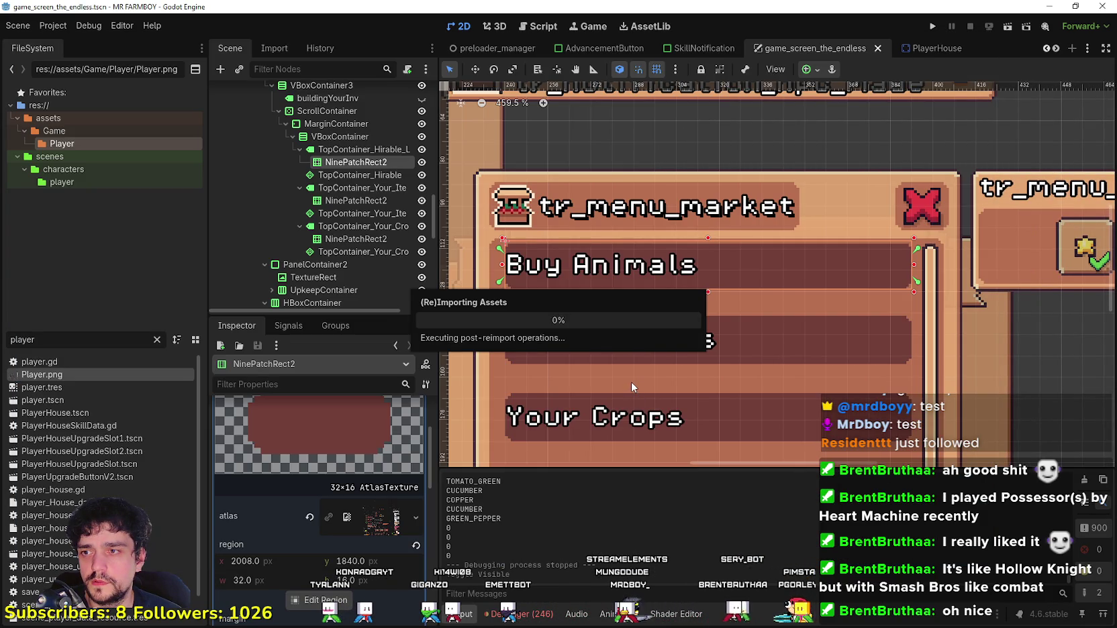
key(alt+Tab)
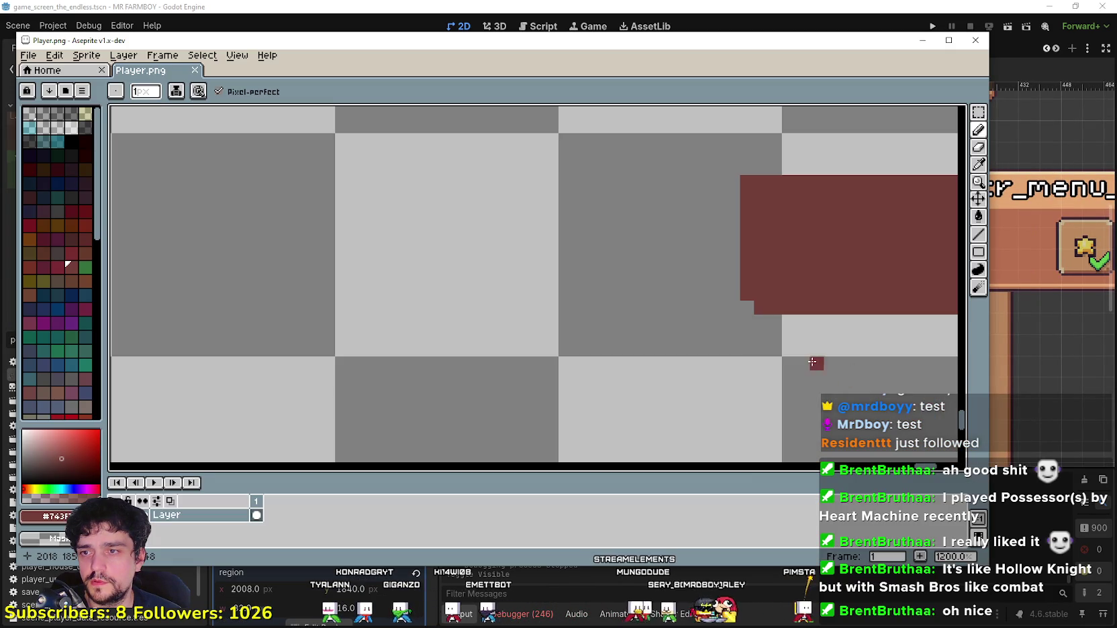
Step: Add a dark red pixel at the shape's lower-left edge and save Player.png again
click(733, 308)
key(ctrl+s)
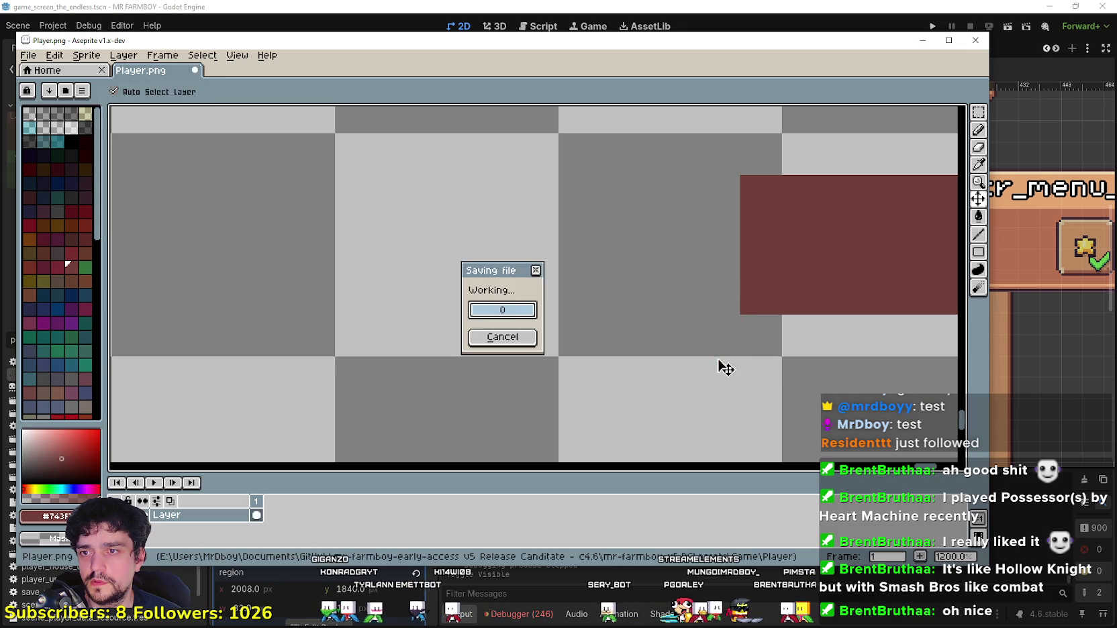
scroll(719, 346, down, 5)
key(alt+Tab)
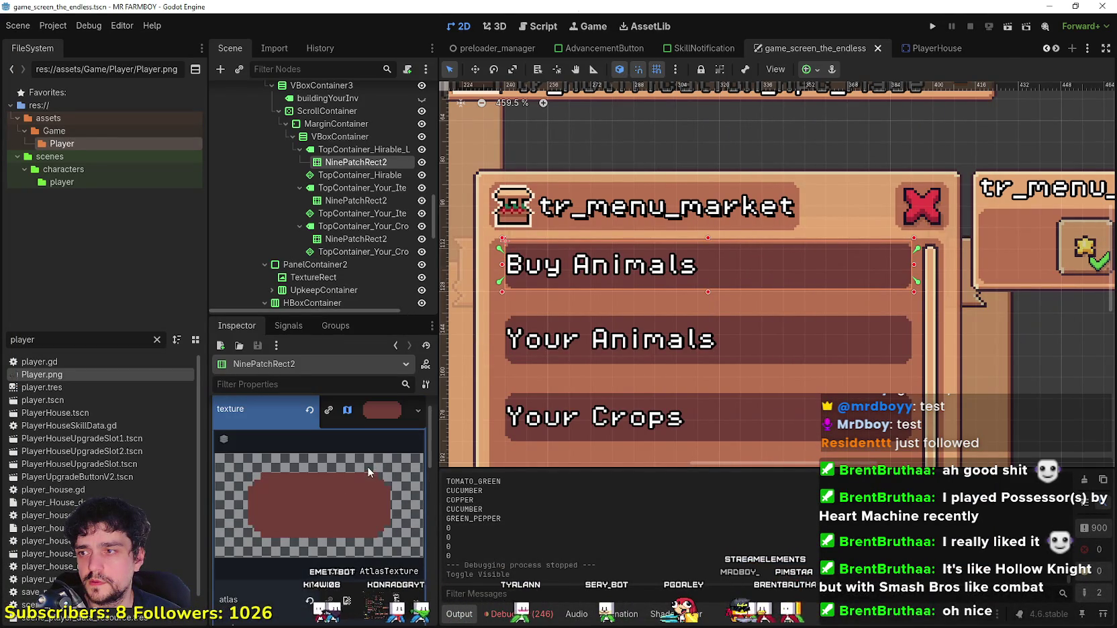
click(377, 419)
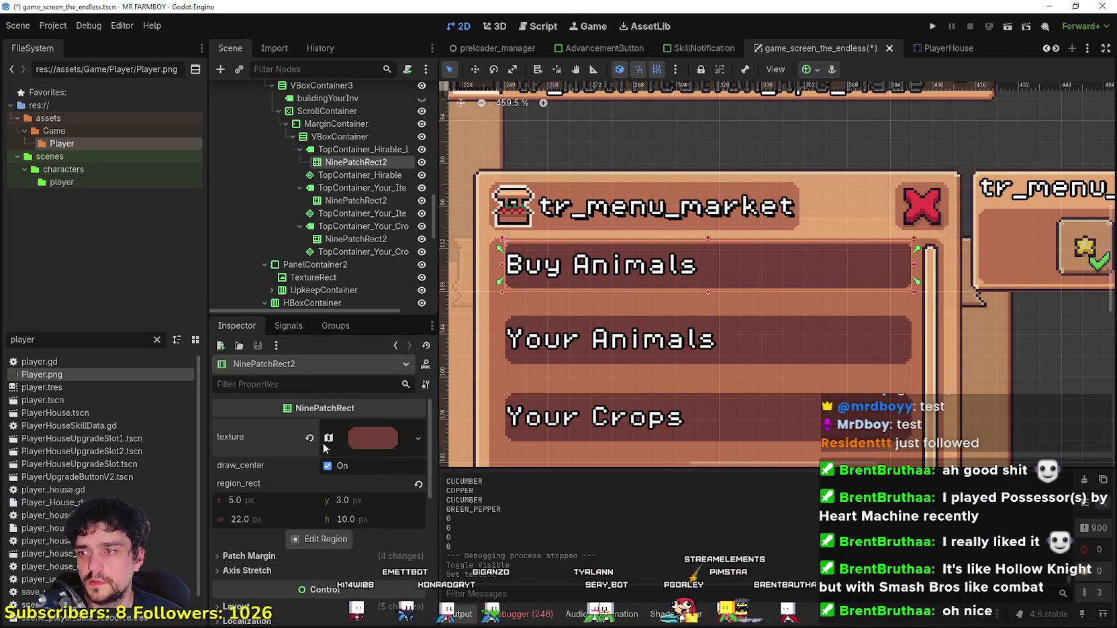
click(364, 443)
scroll(363, 446, down, 3)
click(321, 488)
scroll(668, 361, right, 10)
scroll(550, 208, down, 3)
scroll(545, 285, up, 7)
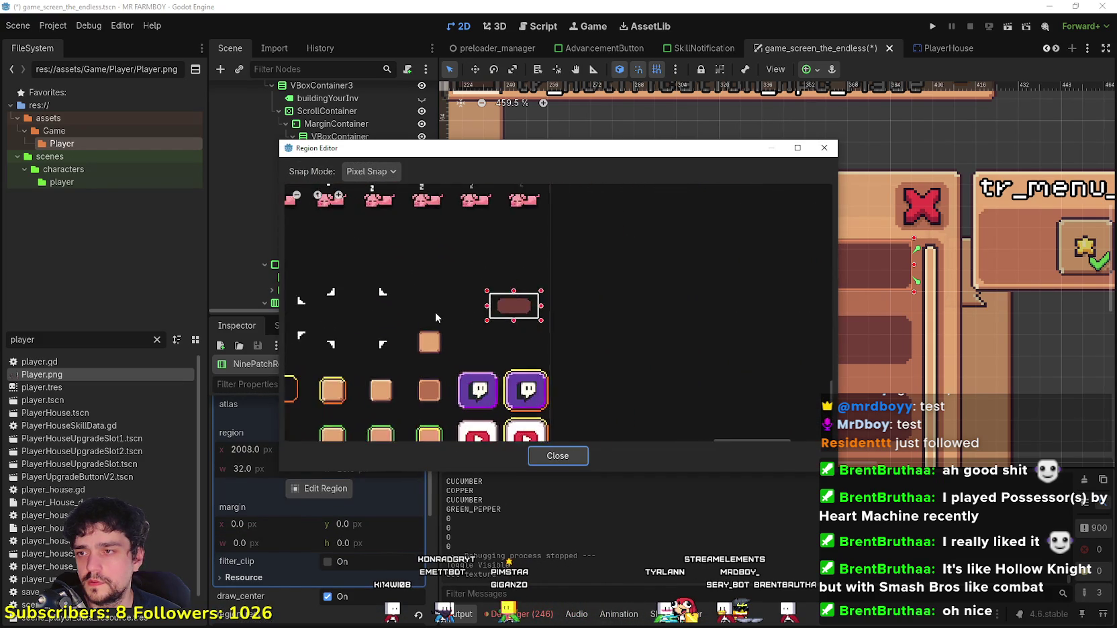
scroll(564, 326, up, 1)
click(560, 462)
scroll(331, 498, down, 2)
click(323, 418)
scroll(541, 324, up, 4)
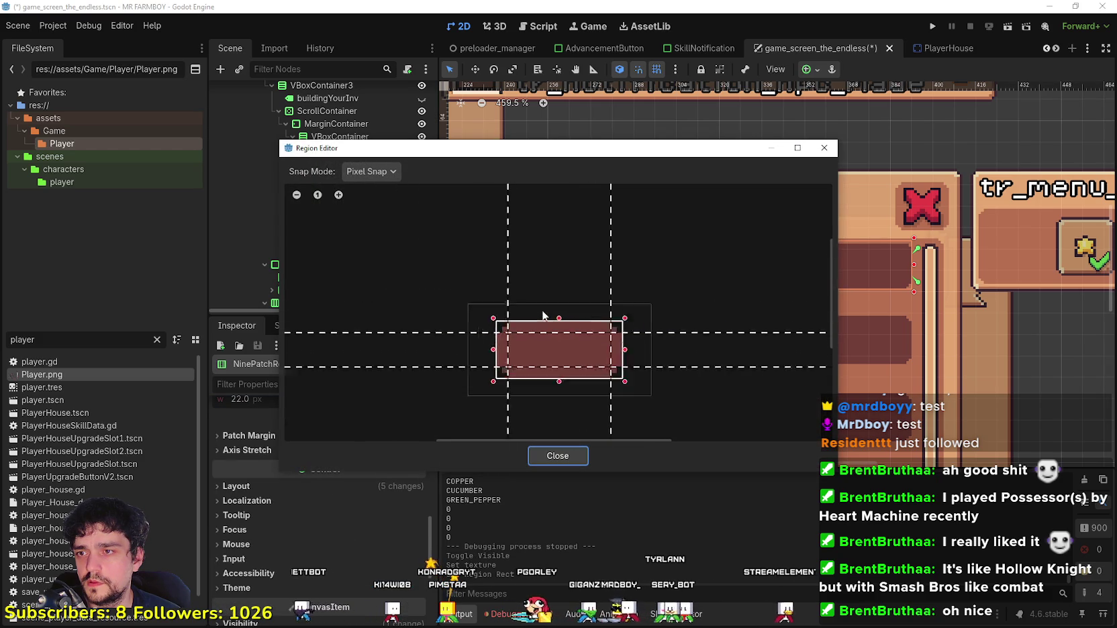
scroll(546, 342, down, 2)
click(556, 457)
scroll(334, 491, up, 2)
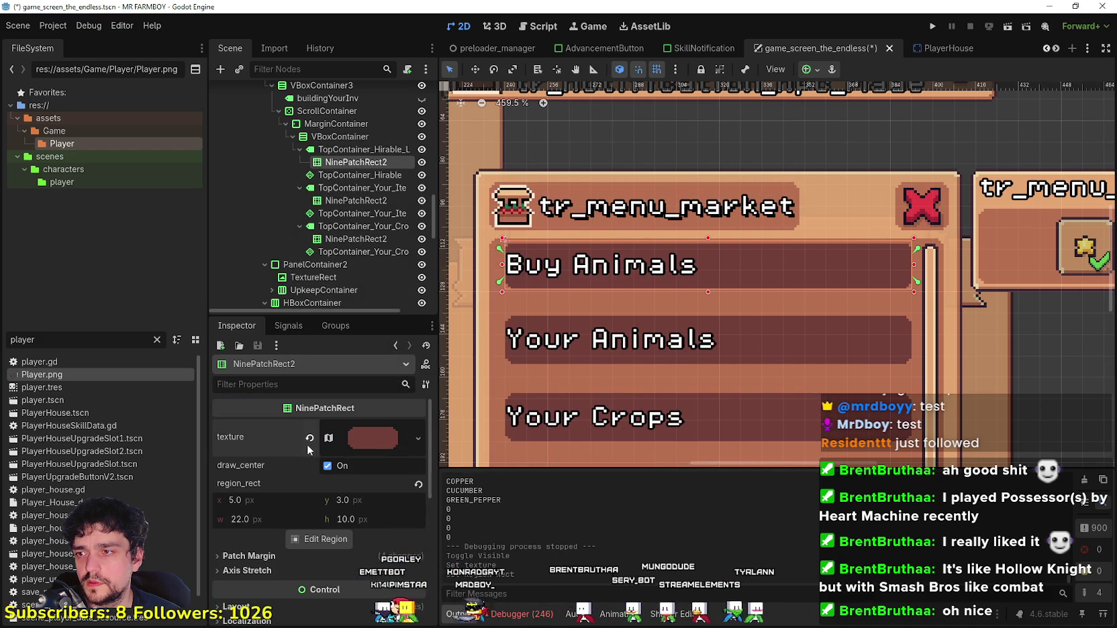
Step: Replace NinePatchRect2's texture with a new AtlasTexture using Player.png as its atlas
click(335, 189)
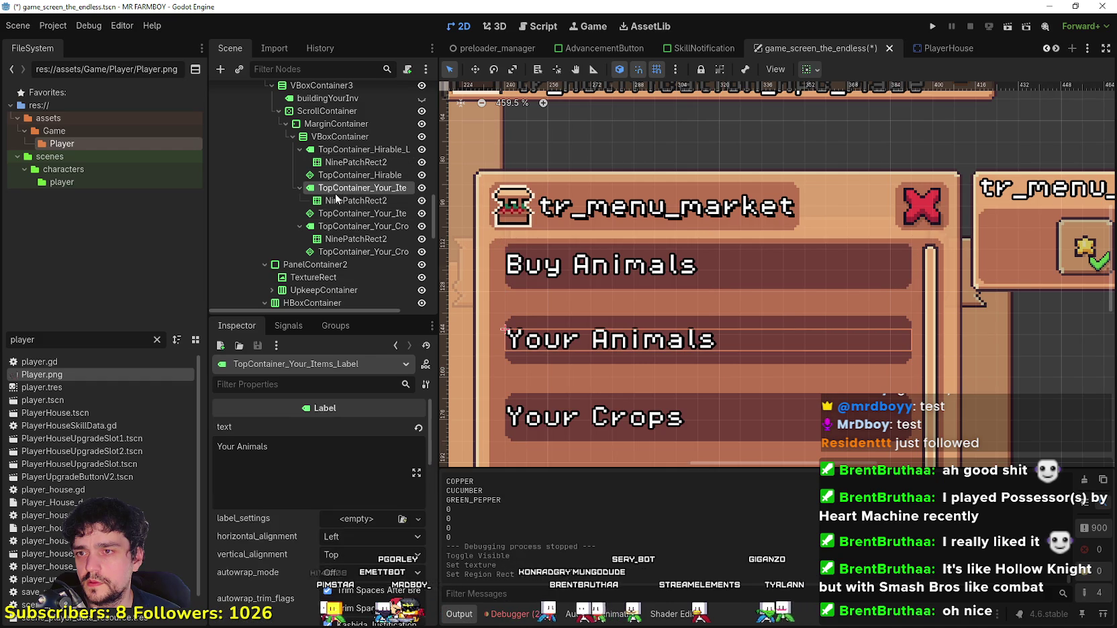
click(349, 162)
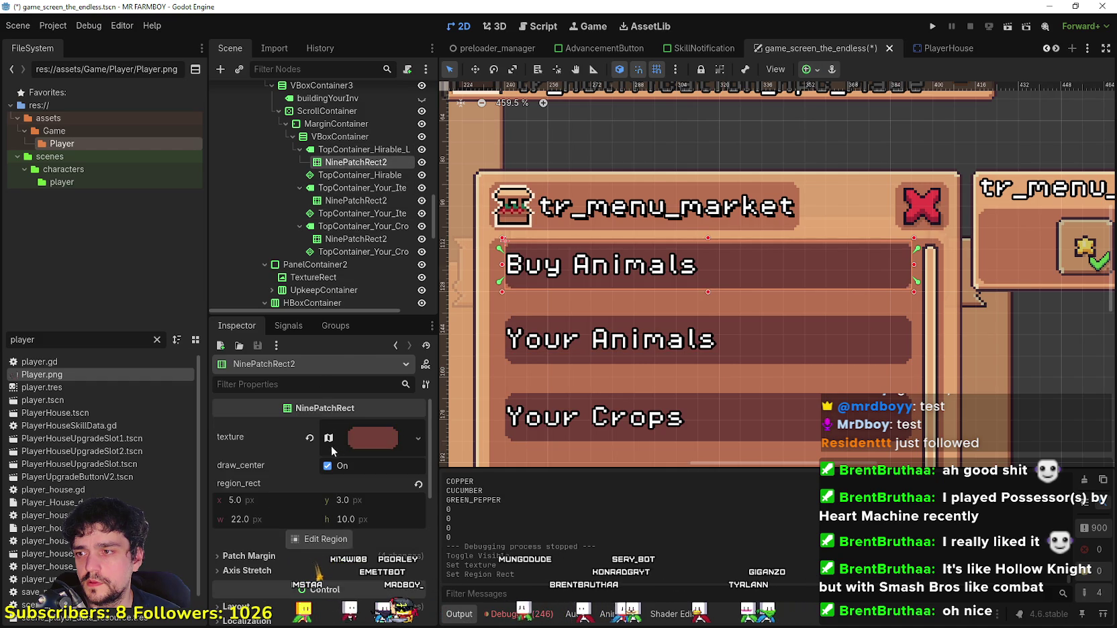
click(310, 438)
click(345, 428)
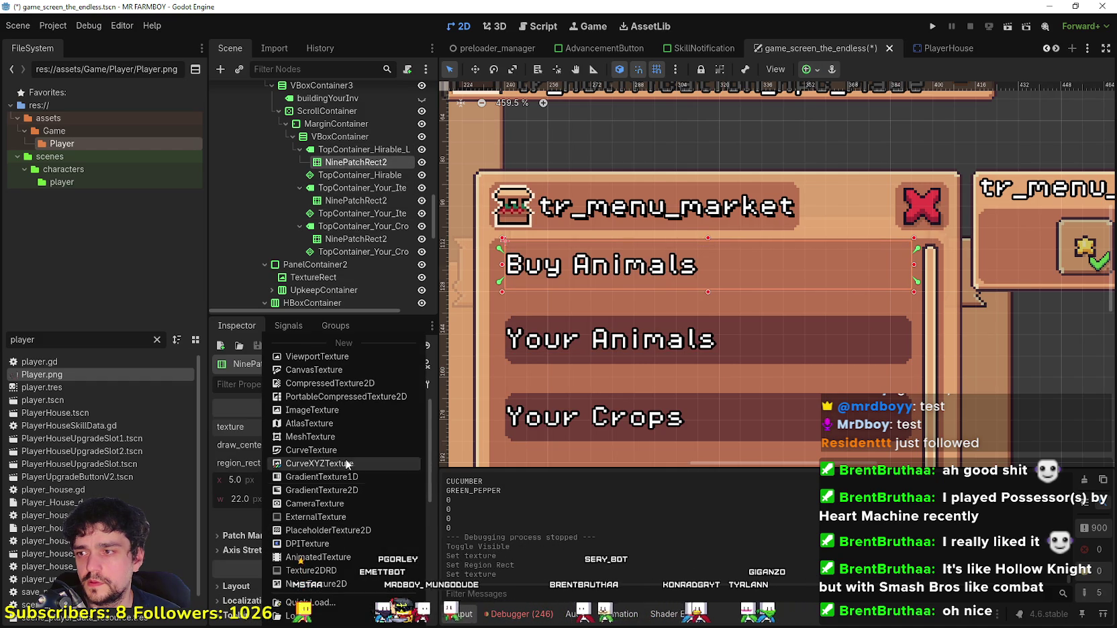
click(326, 423)
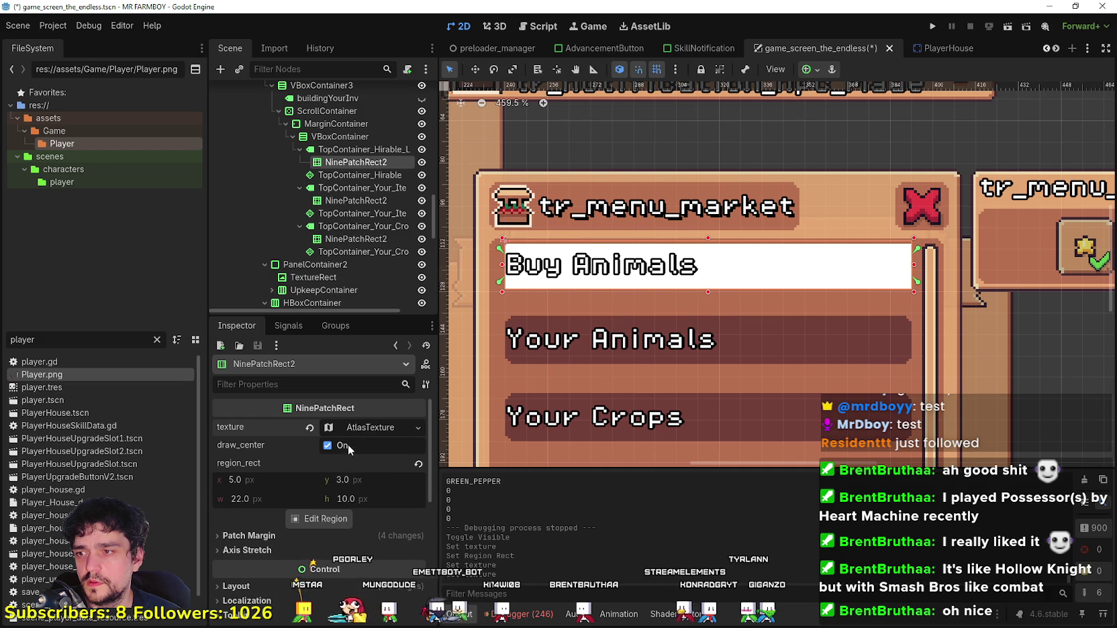
click(359, 428)
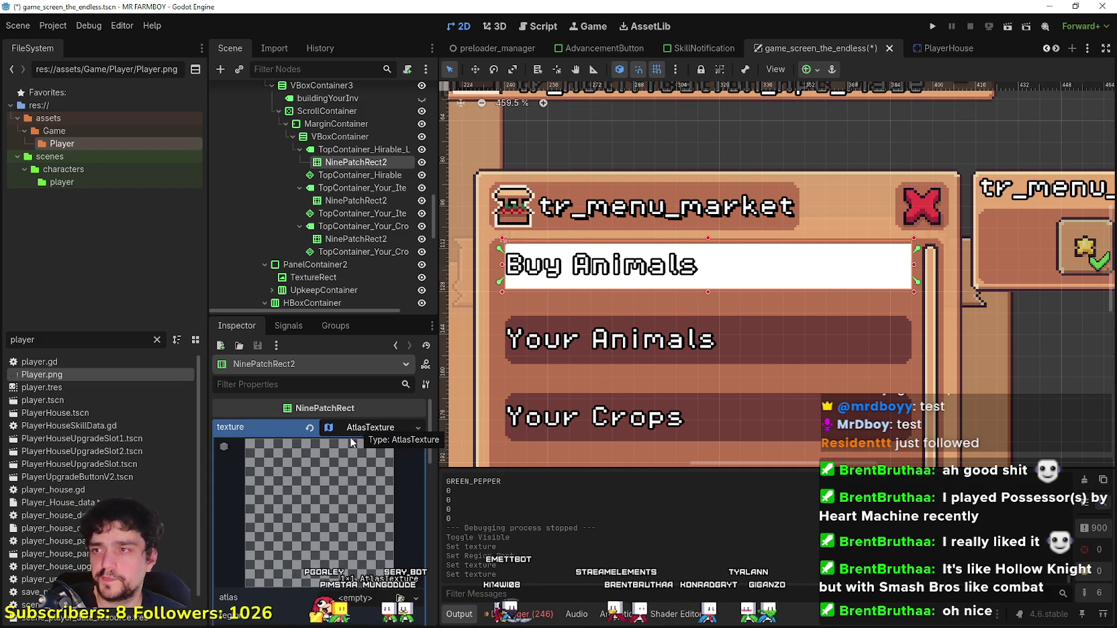
scroll(342, 470, down, 3)
click(343, 487)
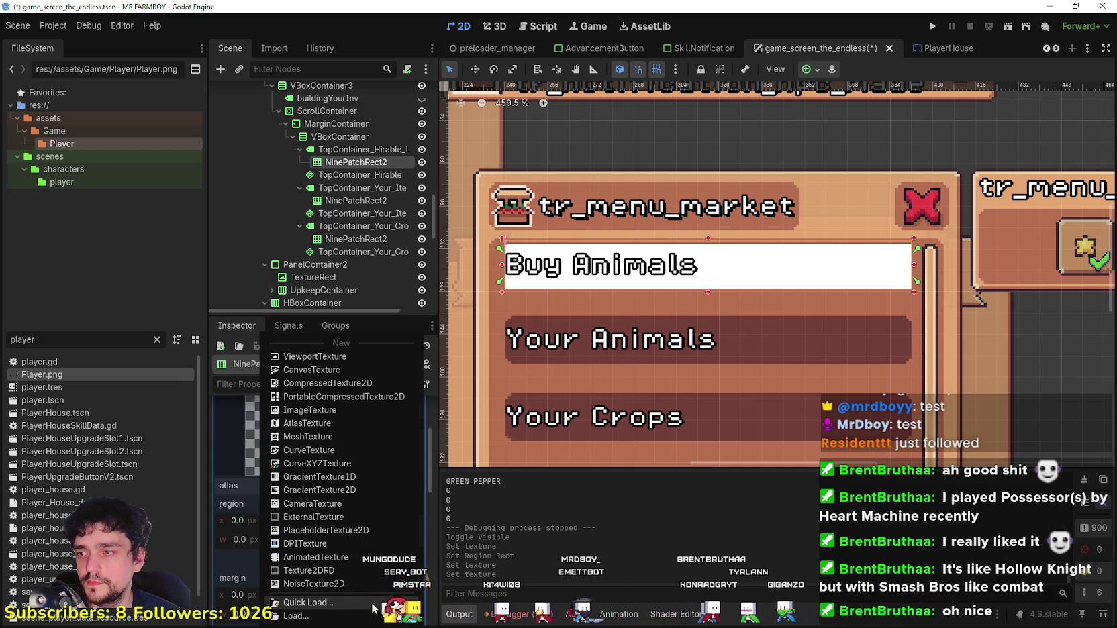
click(315, 600)
double_click(402, 207)
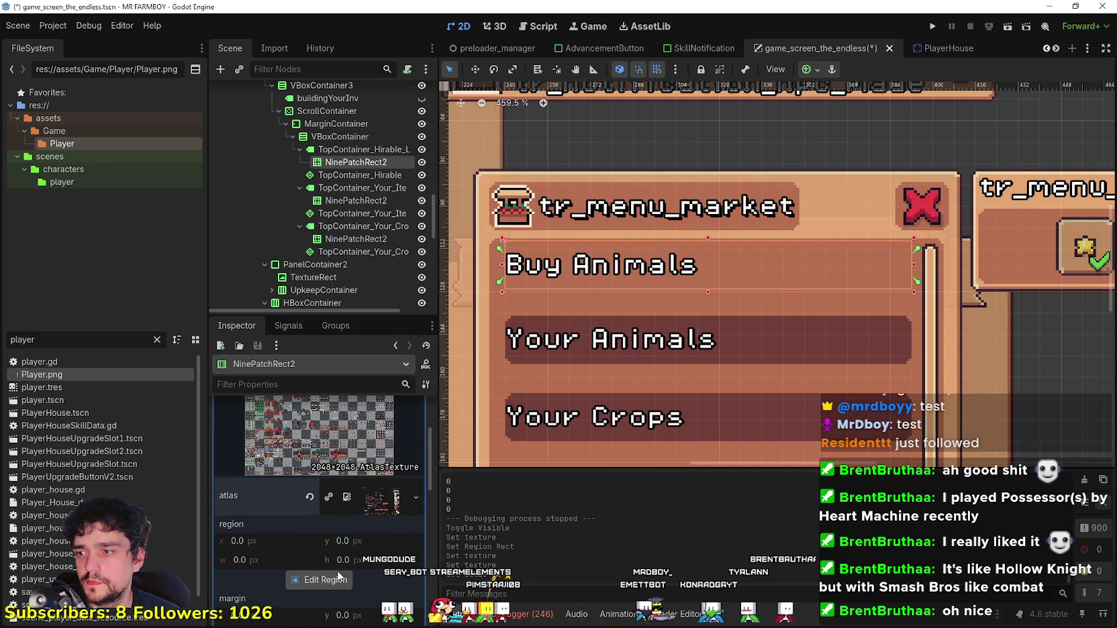
Step: Set the atlas region over the dark-red tile: x 2013, y 1843, size 22×10
click(325, 579)
scroll(661, 319, down, 4)
scroll(662, 319, up, 2)
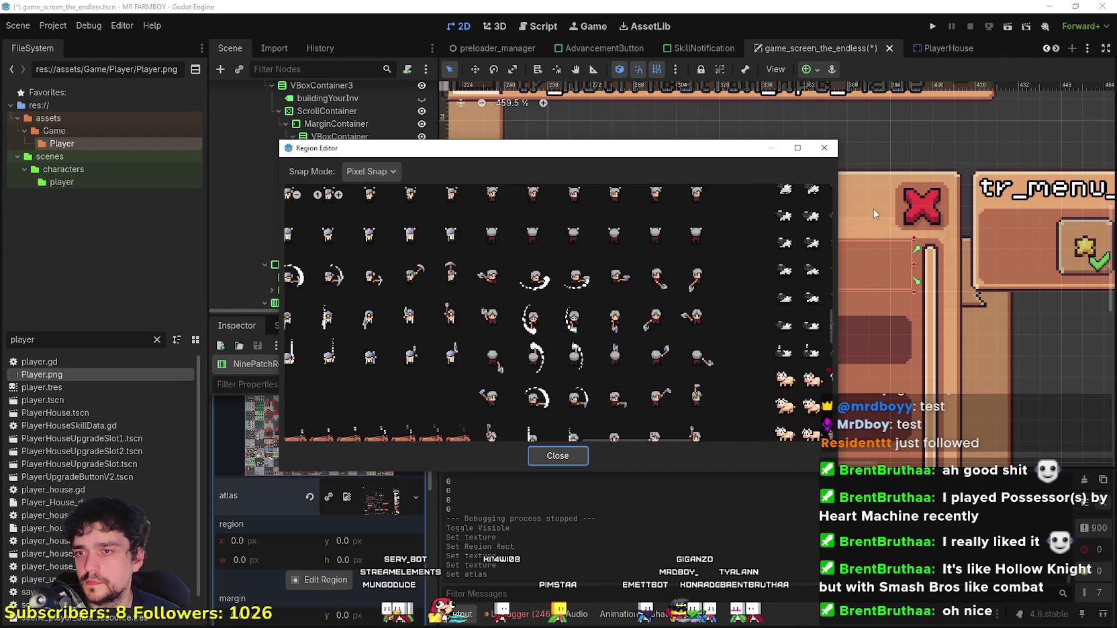
scroll(578, 289, down, 5)
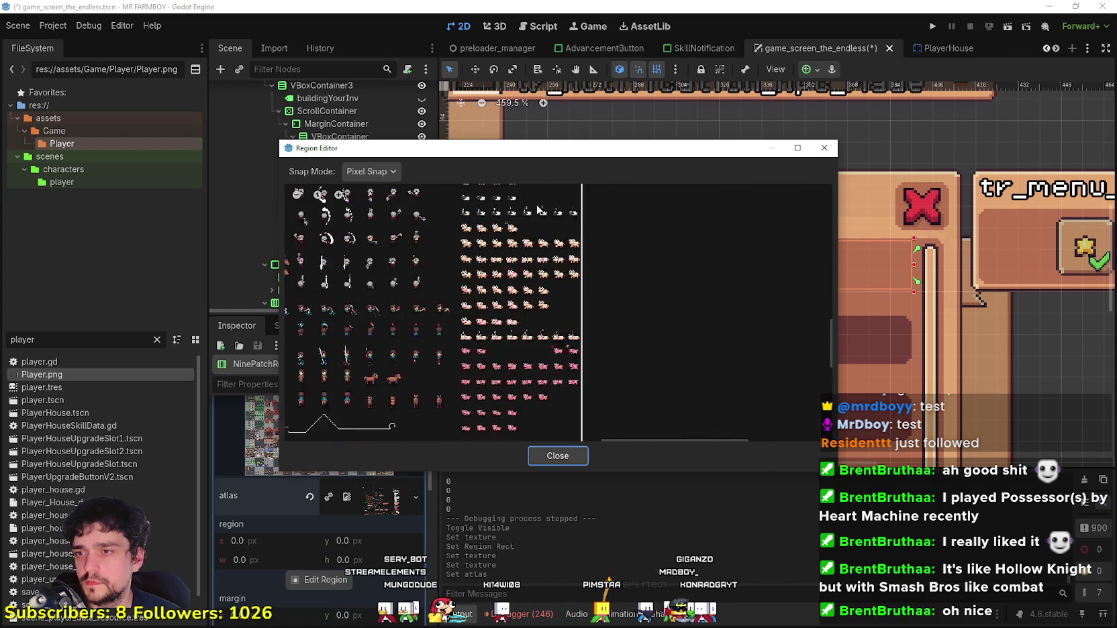
scroll(521, 262, up, 8)
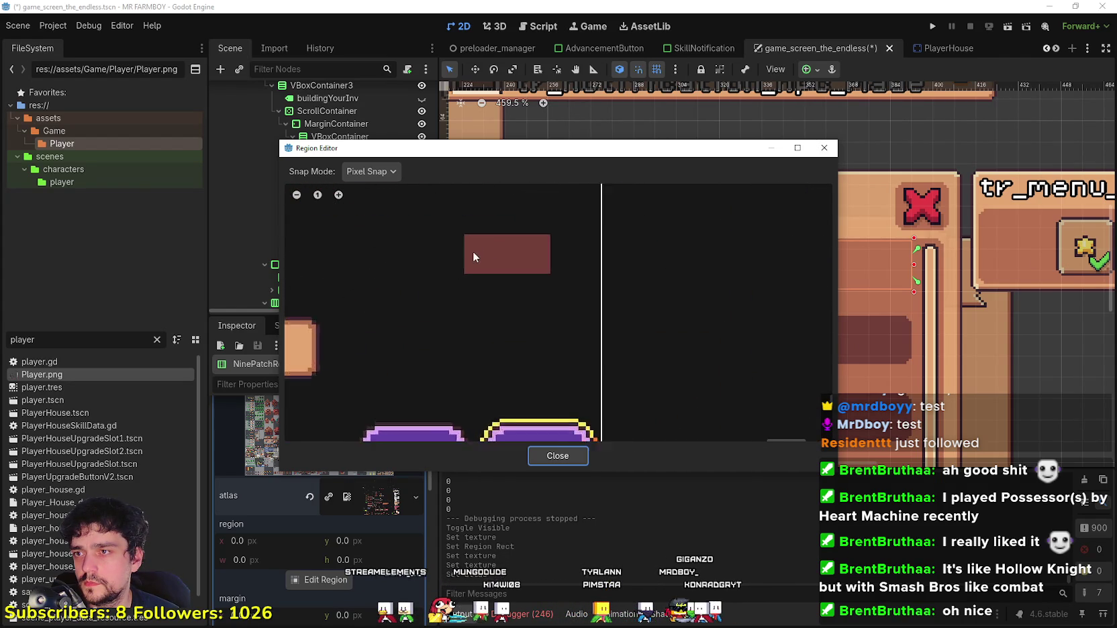
drag(463, 233, 589, 289)
drag(525, 232, 522, 227)
click(559, 457)
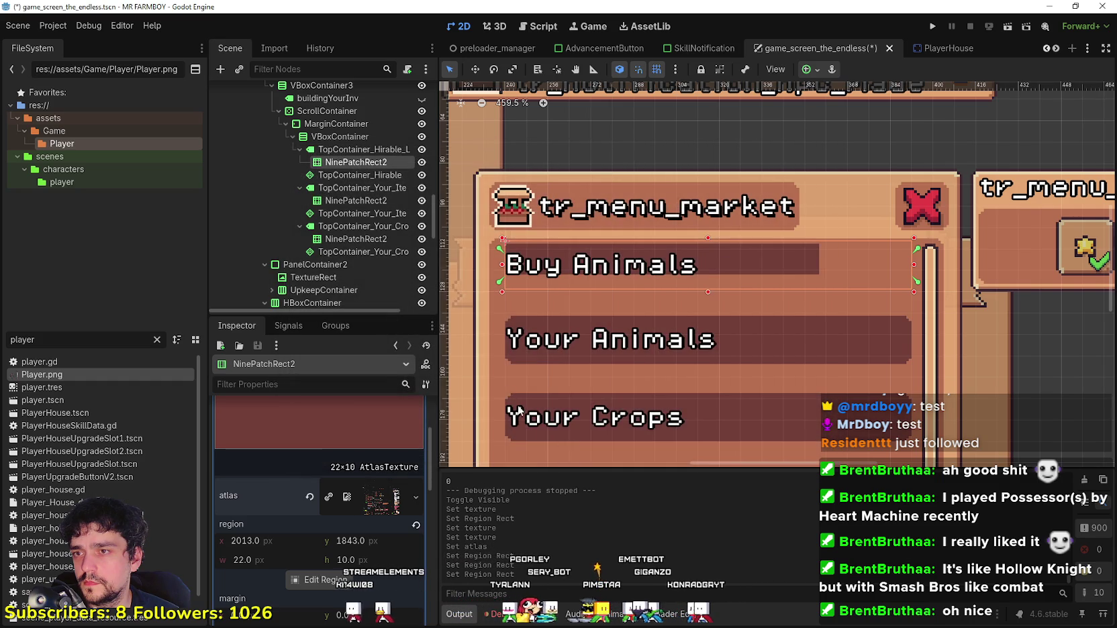
Step: Reopen the Buy Animals header's region editor and draw a new region over the dark-red tile
scroll(353, 413, down, 3)
click(323, 410)
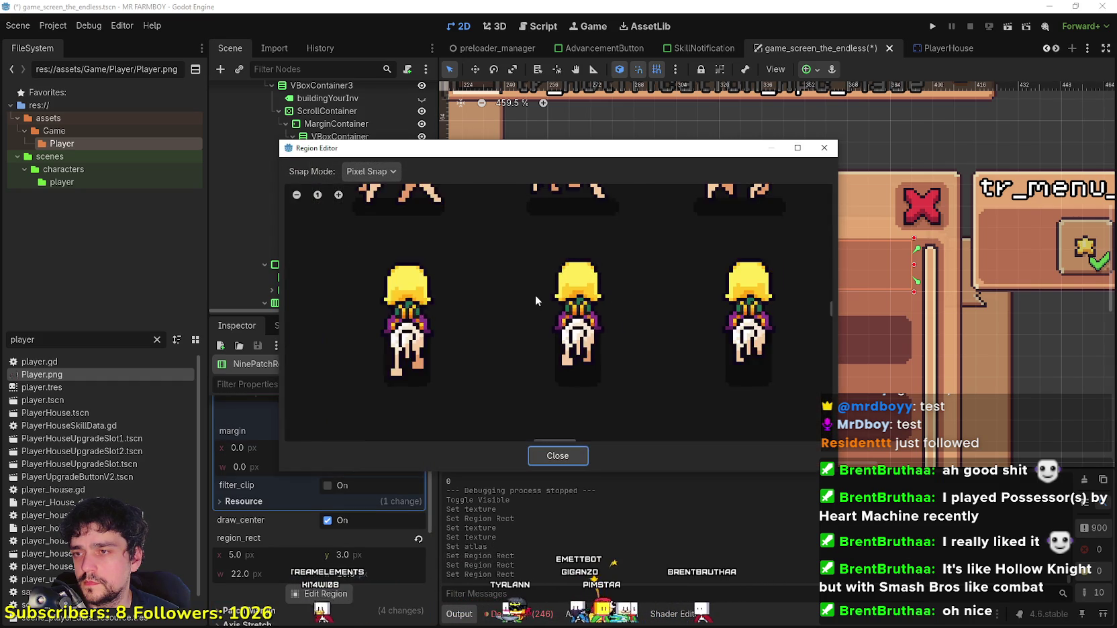
click(558, 456)
scroll(341, 499, down, 2)
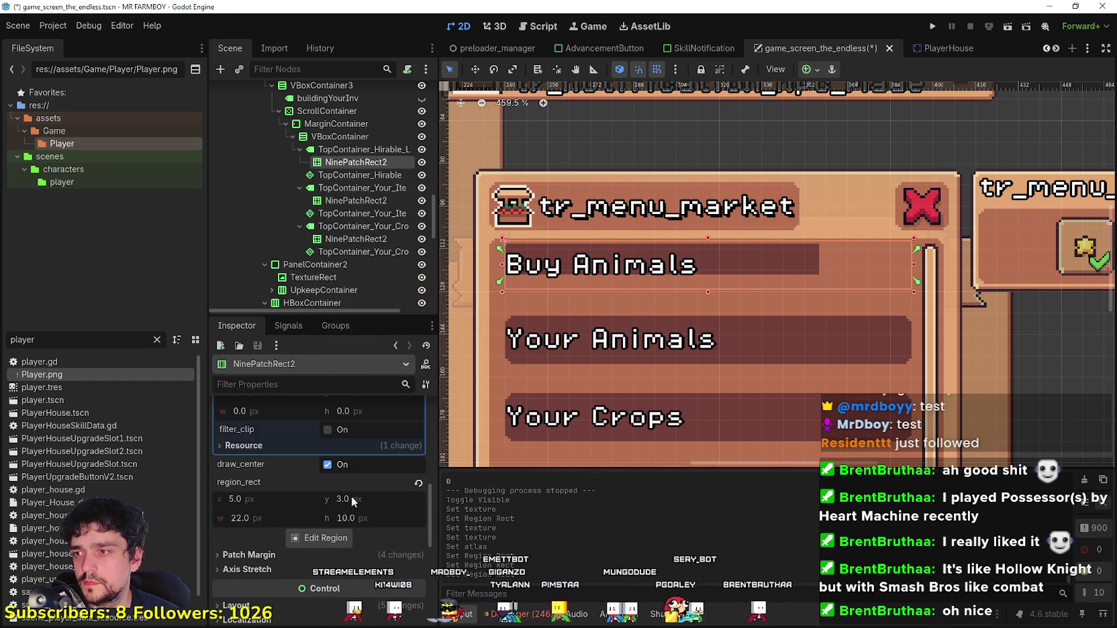
click(333, 539)
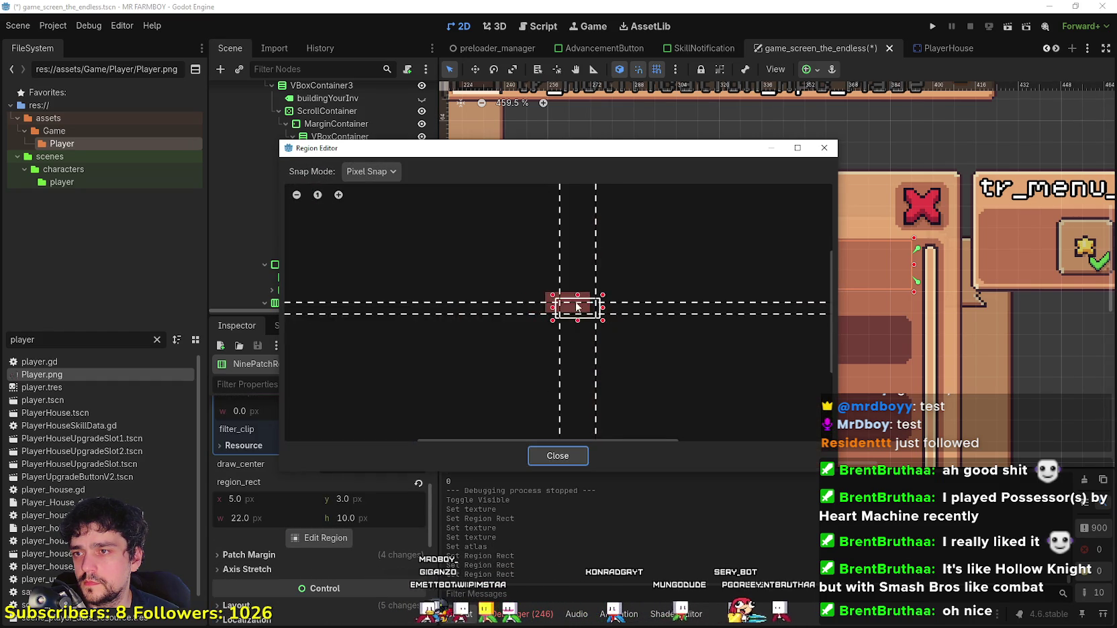
drag(512, 292, 538, 307)
scroll(511, 291, up, 5)
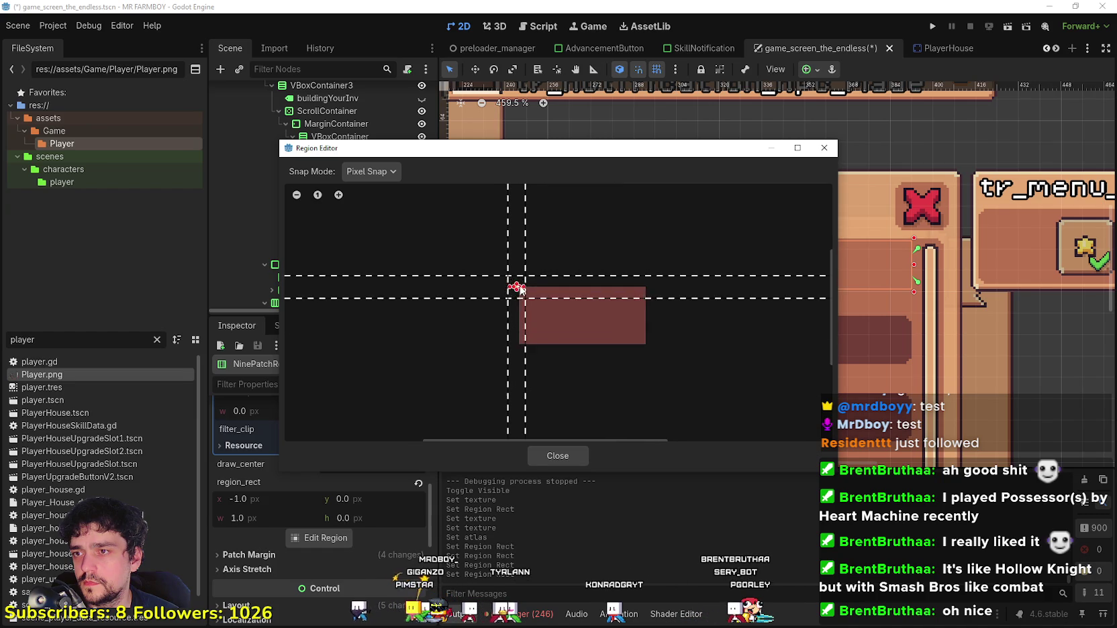
drag(607, 331, 705, 367)
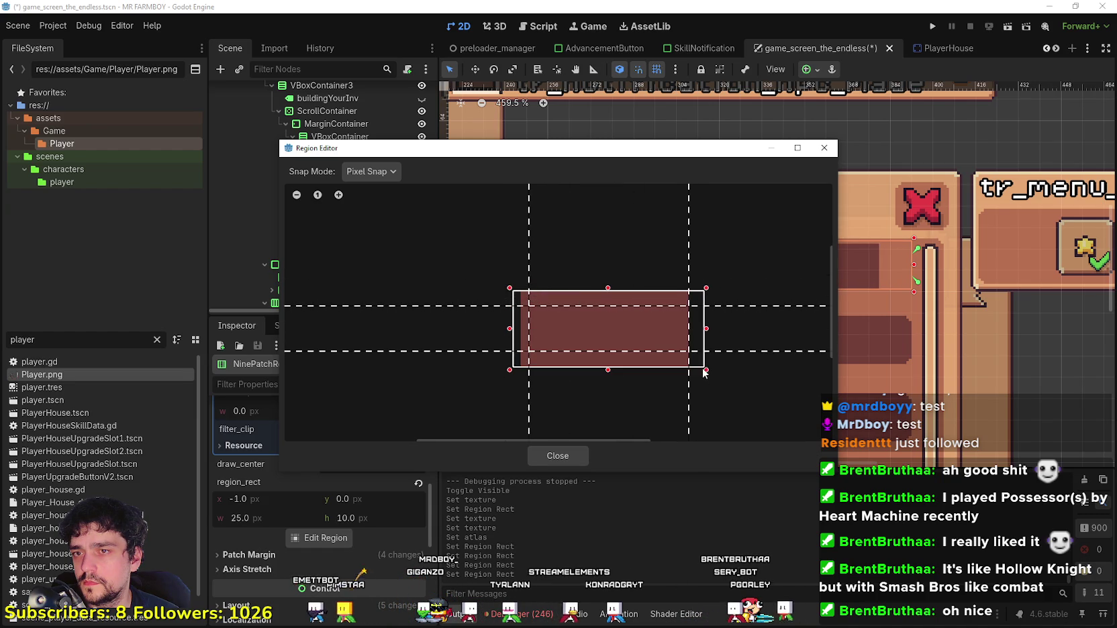
Step: Nudge the region edges to x 0, y -2, size 22×14, then close the region editor
mouse_move(658, 156)
mouse_down()
mouse_move(822, 489)
mouse_move(859, 376)
mouse_up()
scroll(810, 483, up, 1)
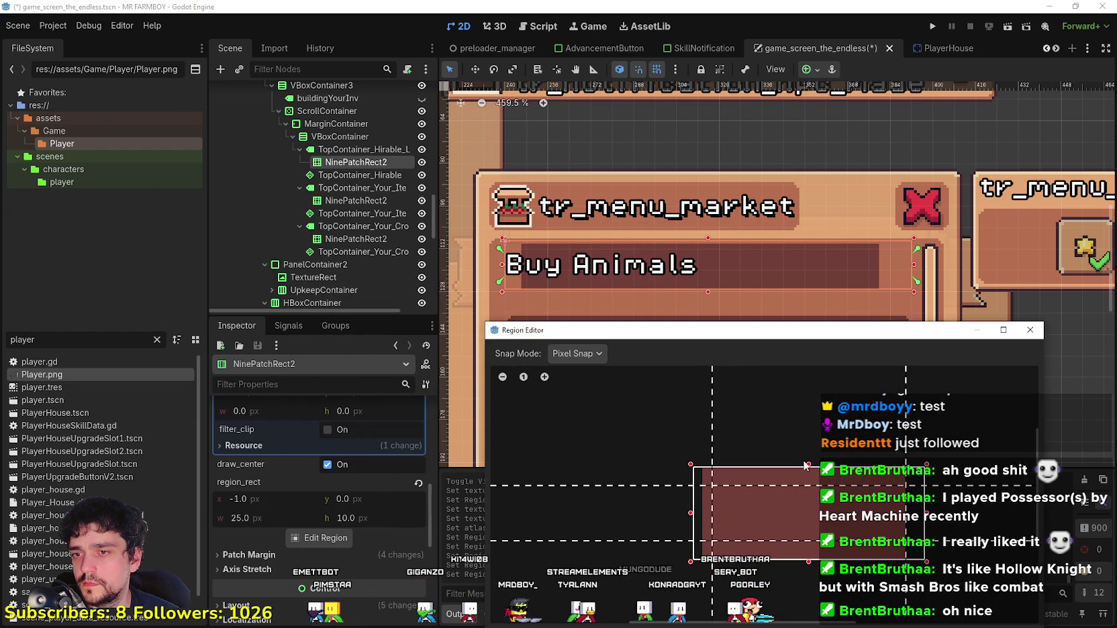
drag(806, 465, 809, 462)
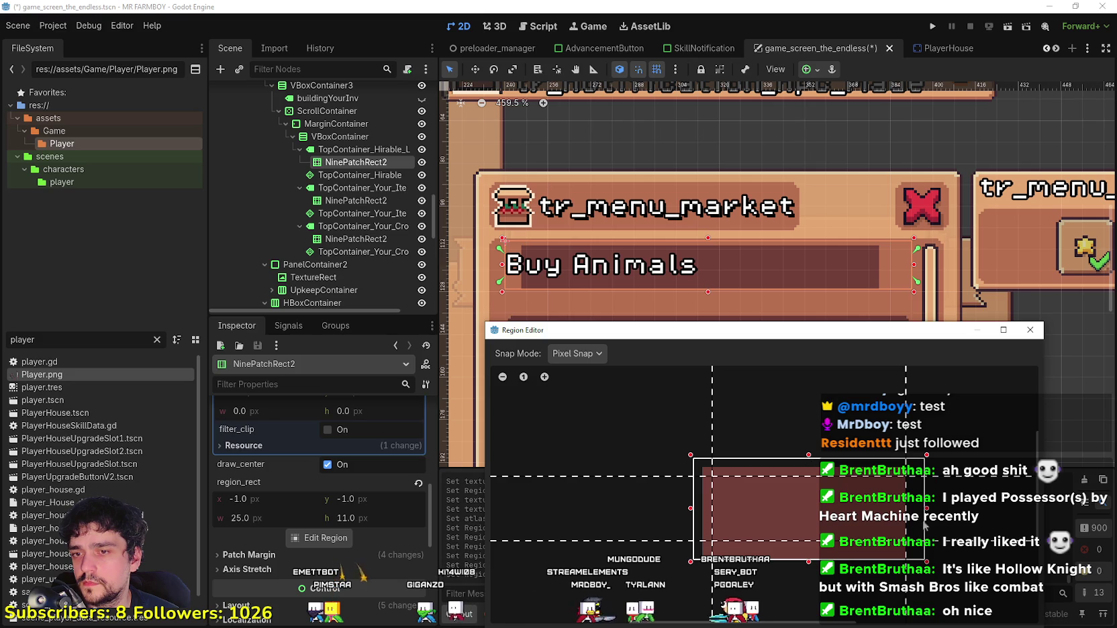
drag(921, 517, 917, 521)
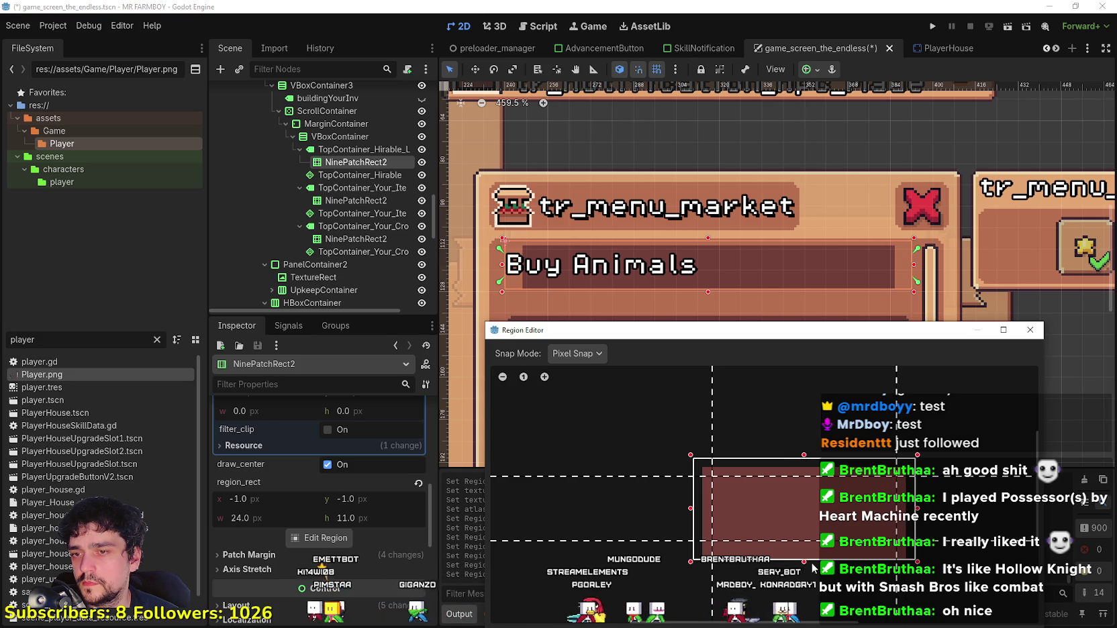
drag(805, 562, 805, 571)
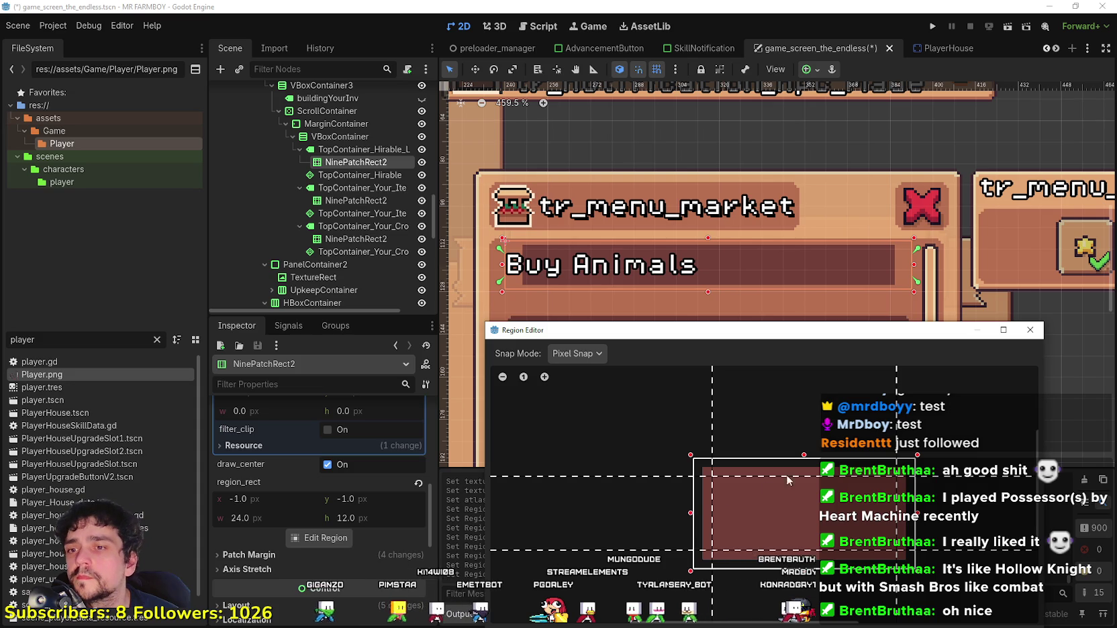
drag(804, 459, 803, 456)
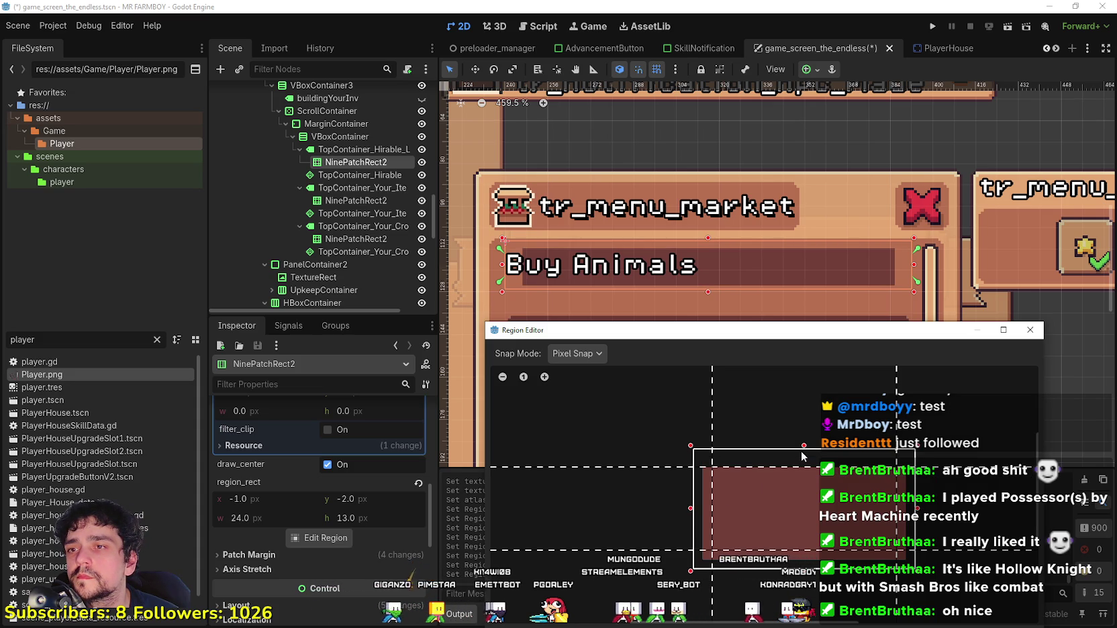
drag(807, 576, 808, 575)
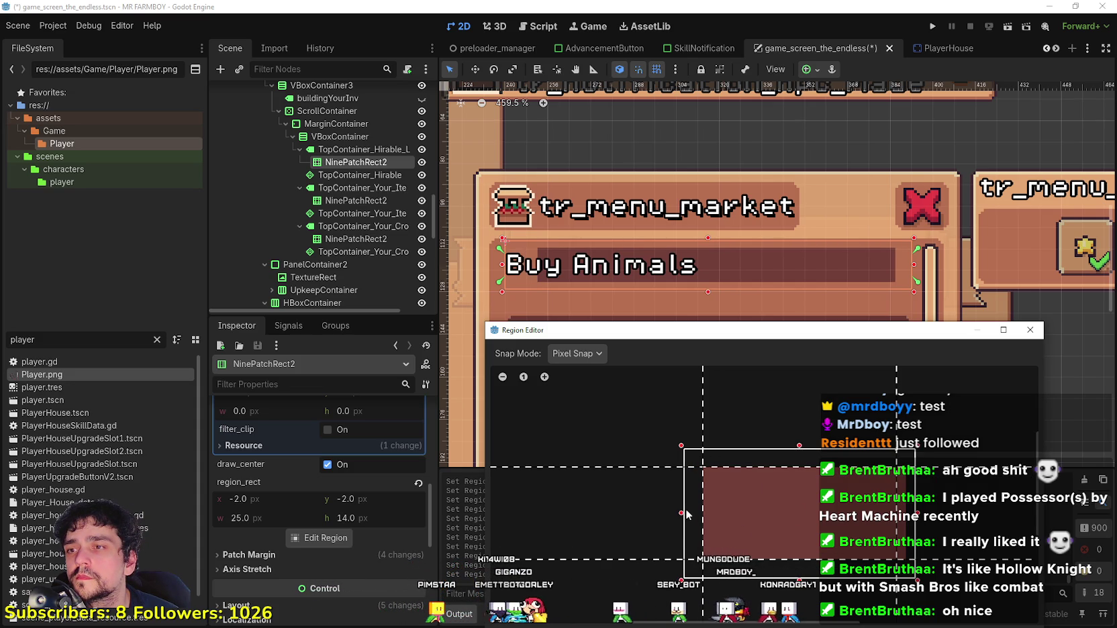
drag(683, 514, 705, 518)
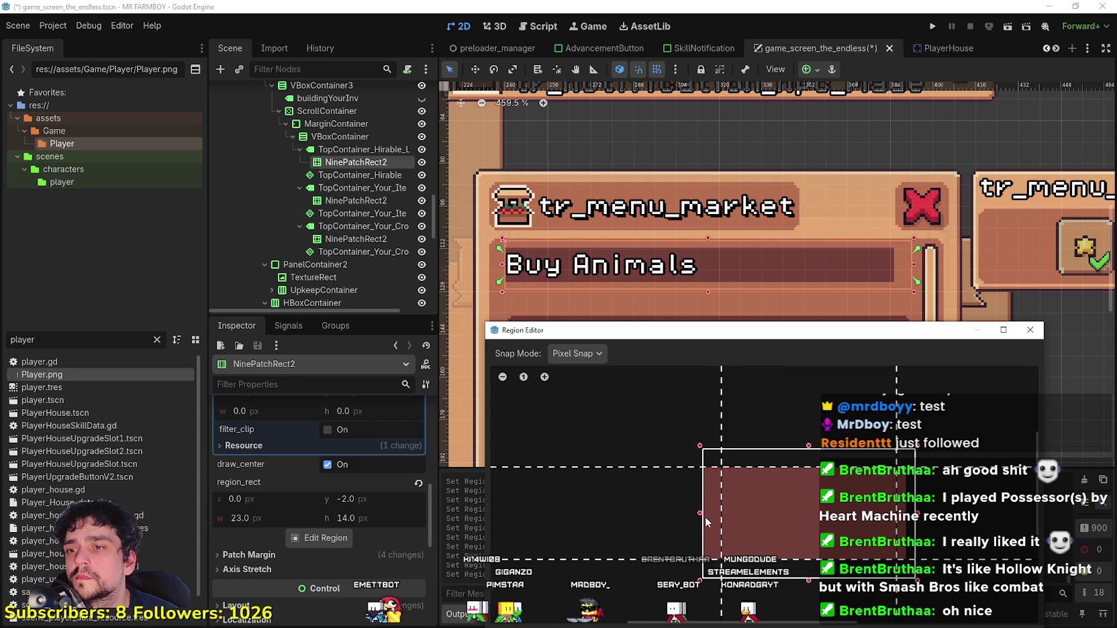
drag(918, 527, 917, 512)
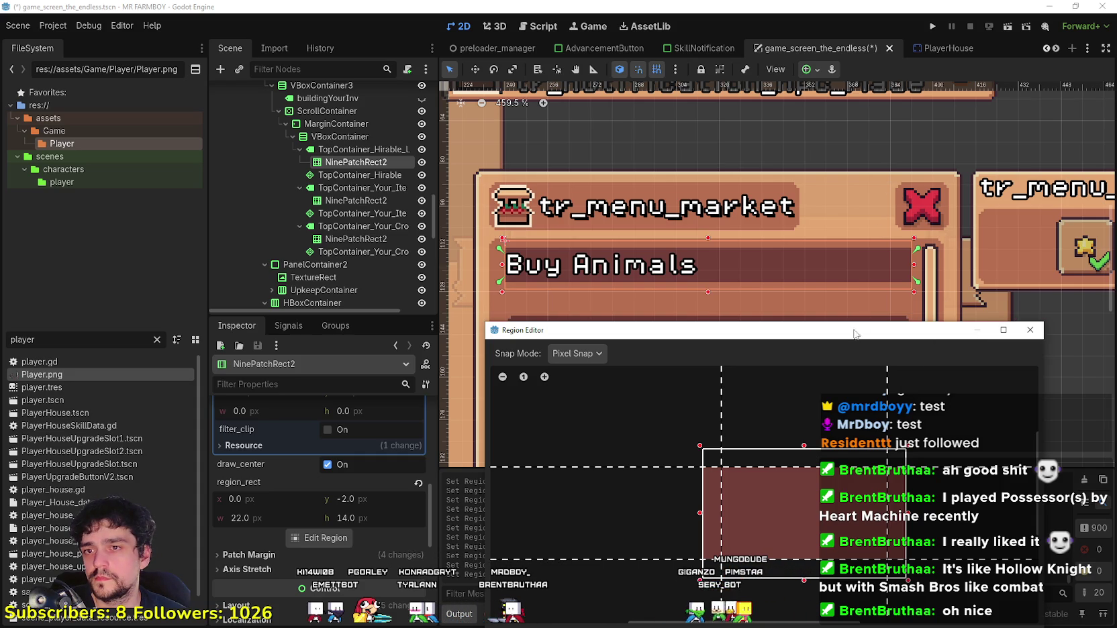
drag(855, 334, 827, 195)
click(742, 490)
scroll(721, 306, up, 1)
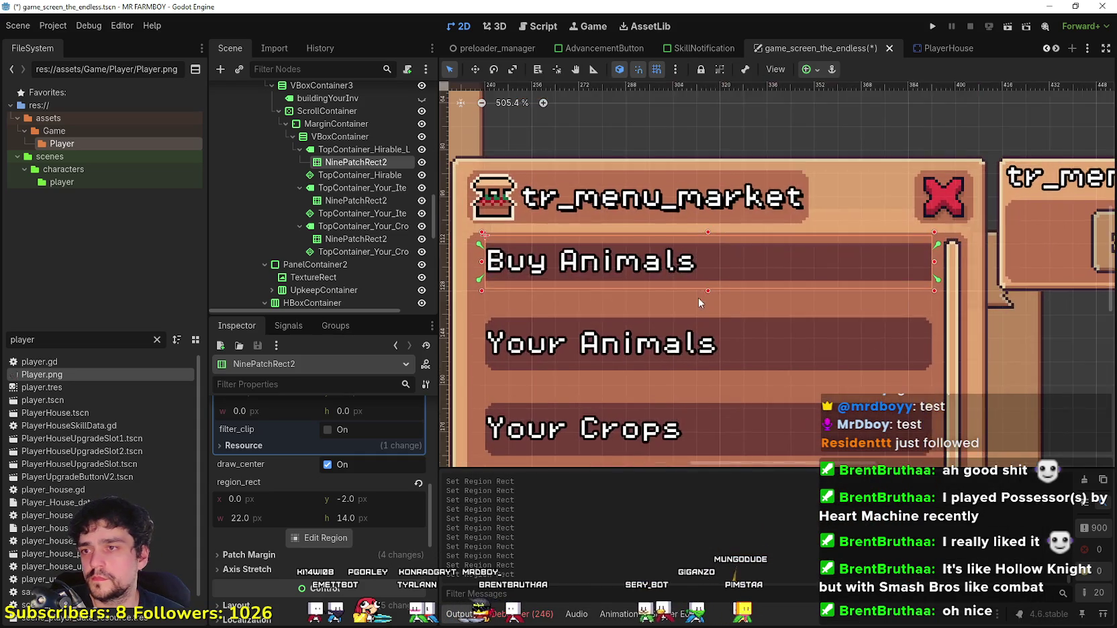
Step: Collapse the texture details and save the scene
scroll(699, 297, down, 2)
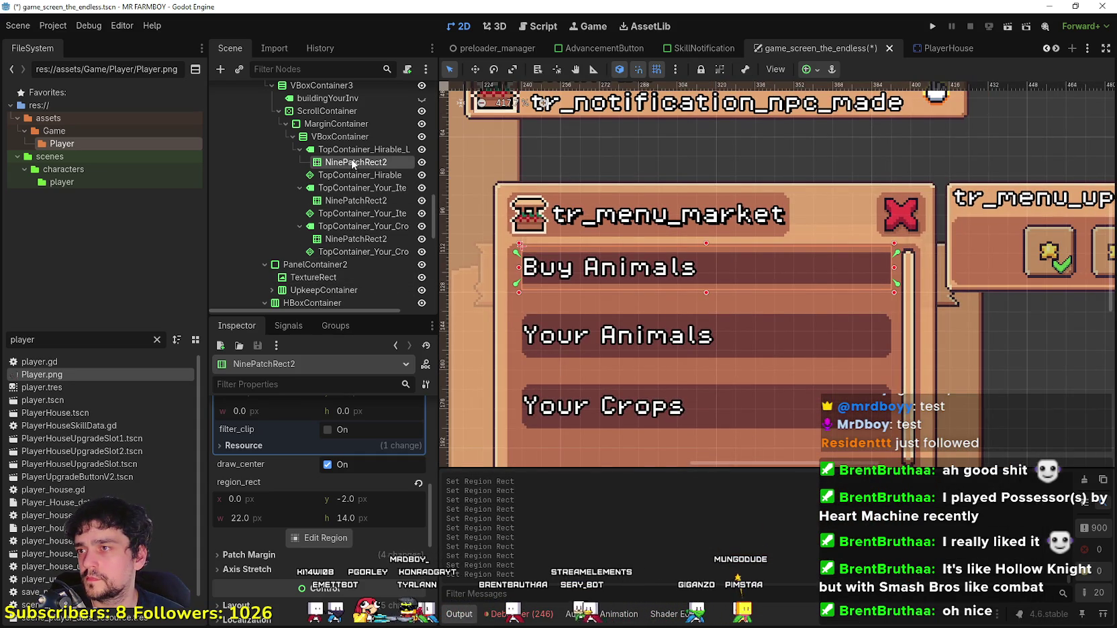
scroll(323, 498, up, 5)
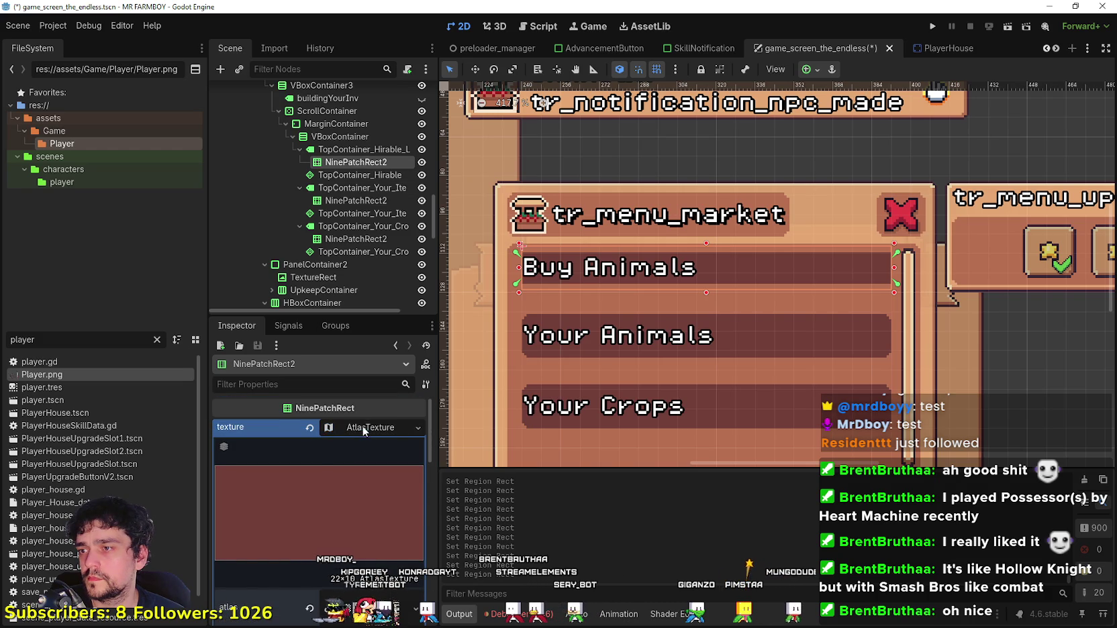
click(363, 428)
key(ctrl+s)
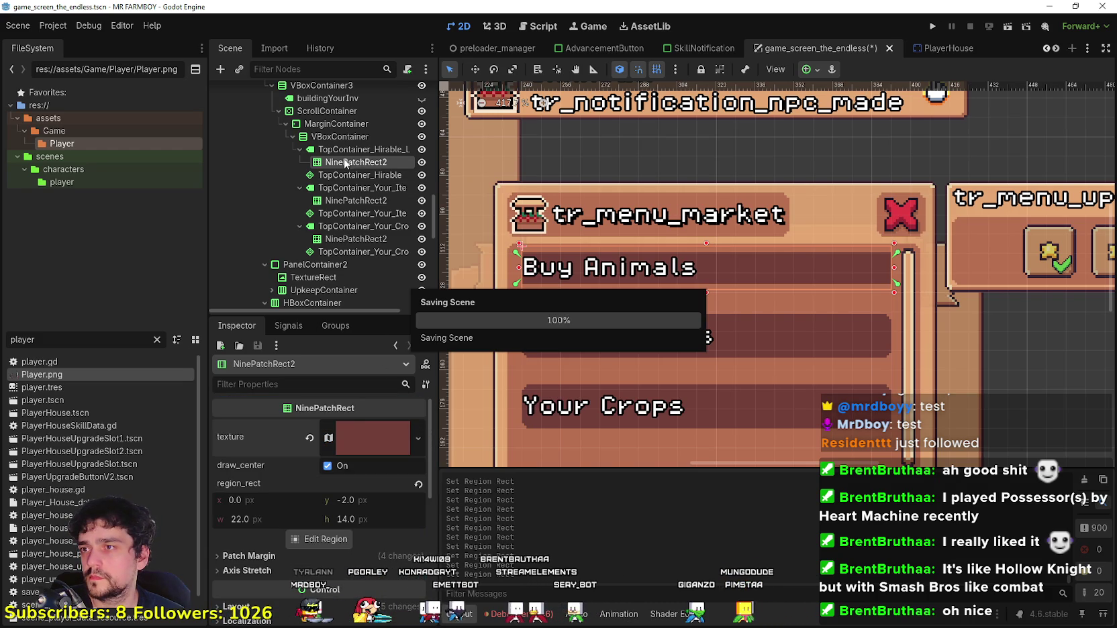
Step: Replace the Your Animals background with a copy of the Buy Animals NinePatchRect2
right_click(346, 163)
click(398, 243)
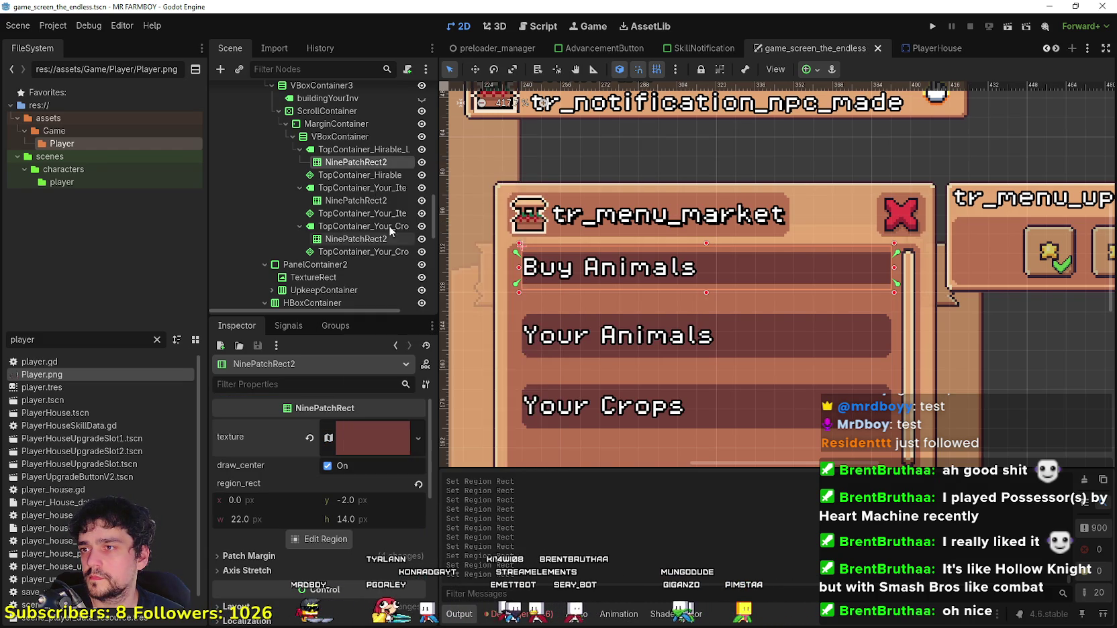
click(356, 201)
right_click(363, 199)
click(390, 541)
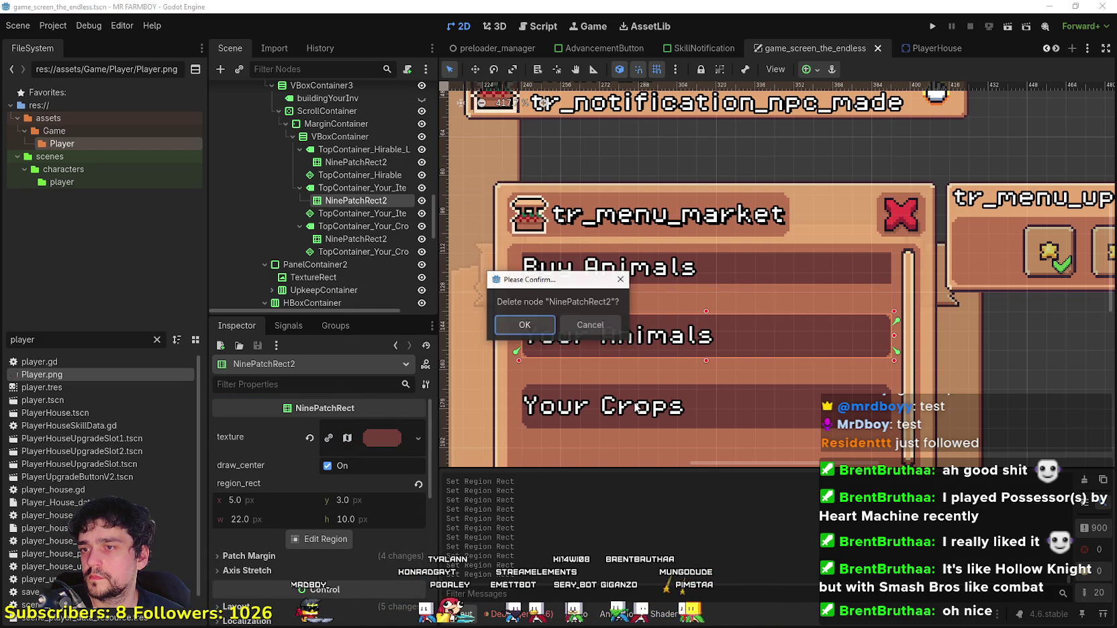
click(524, 325)
right_click(358, 188)
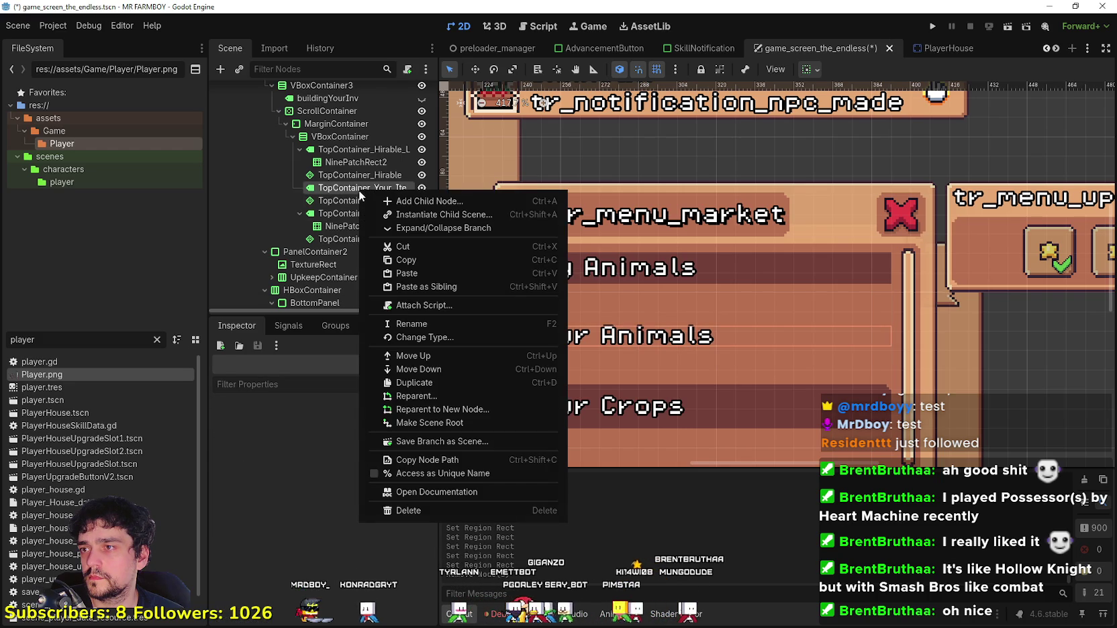
click(404, 273)
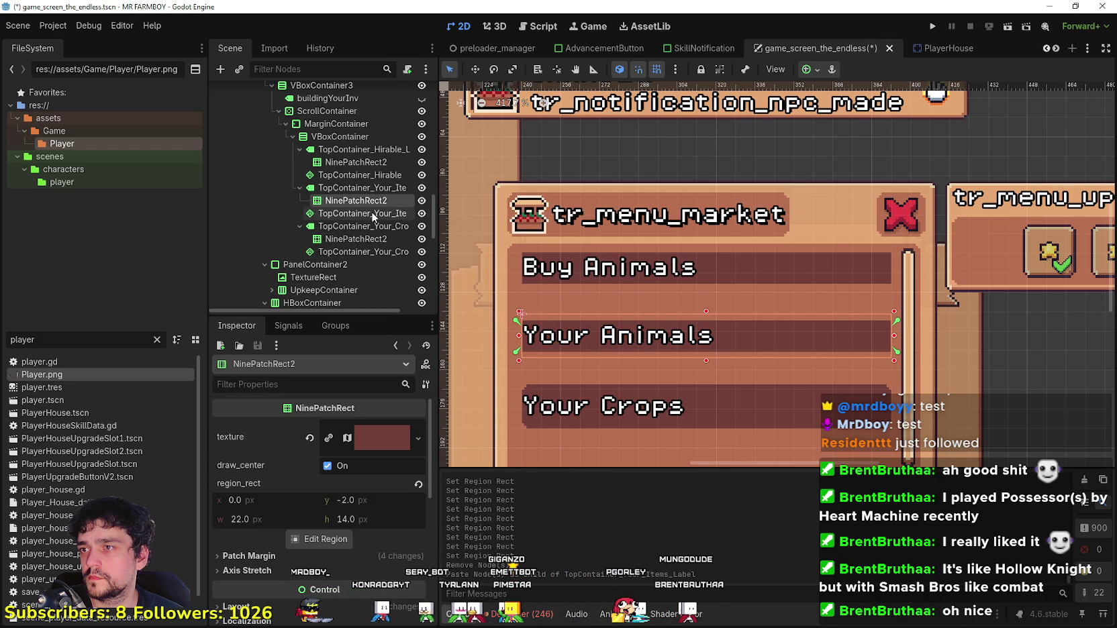
Step: Replace the Your Crops background with the copied dark-red NinePatchRect2 and save
click(362, 226)
right_click(351, 241)
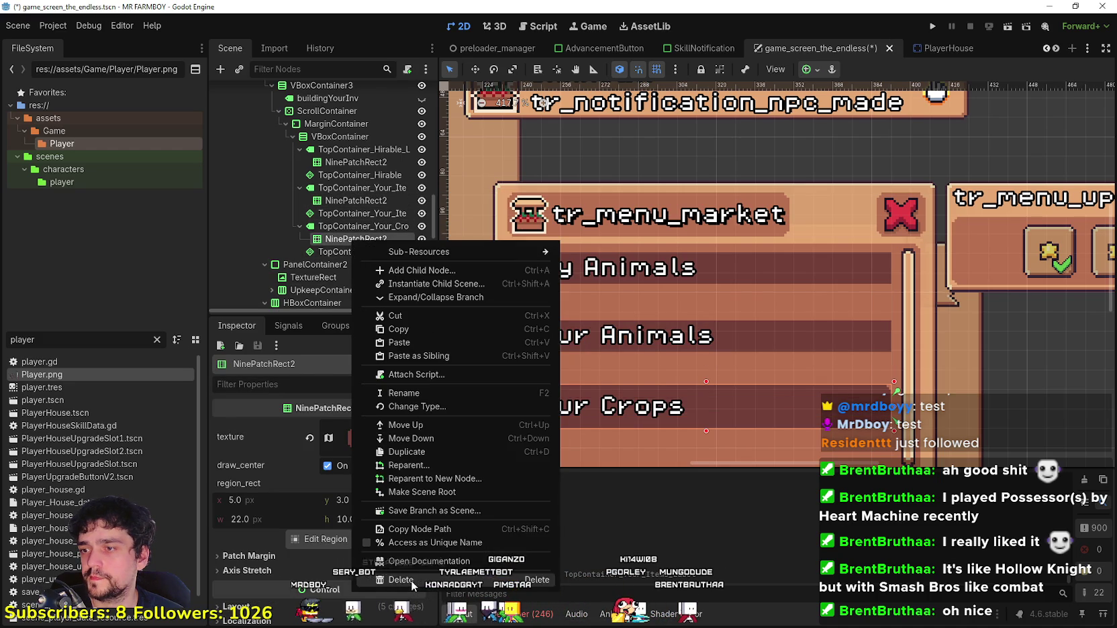
click(400, 579)
click(497, 324)
right_click(366, 226)
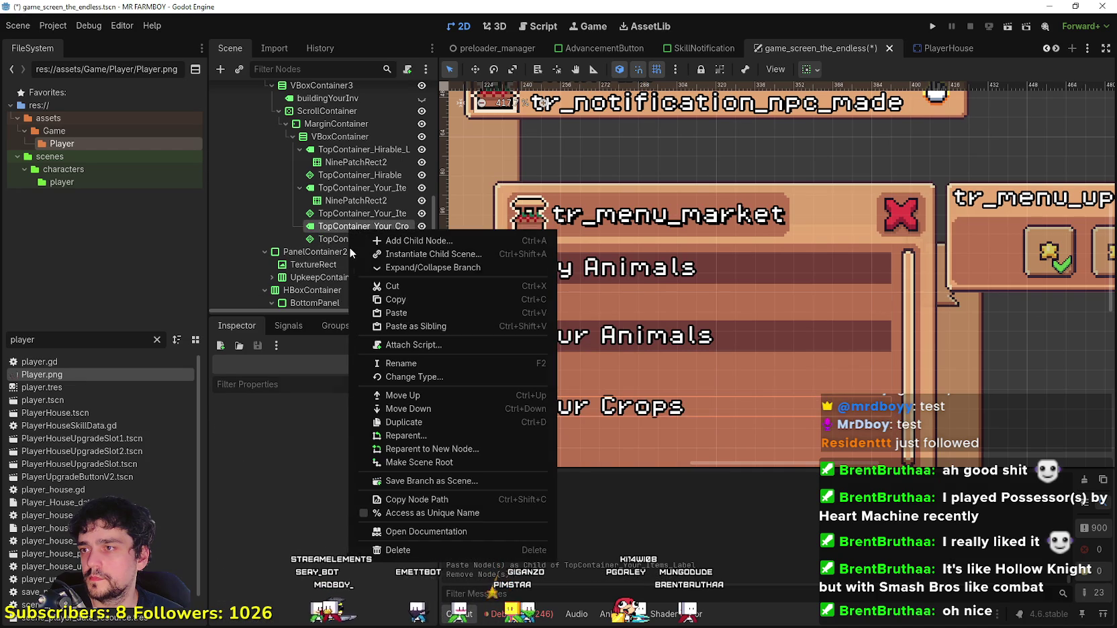
click(393, 302)
key(ctrl+s)
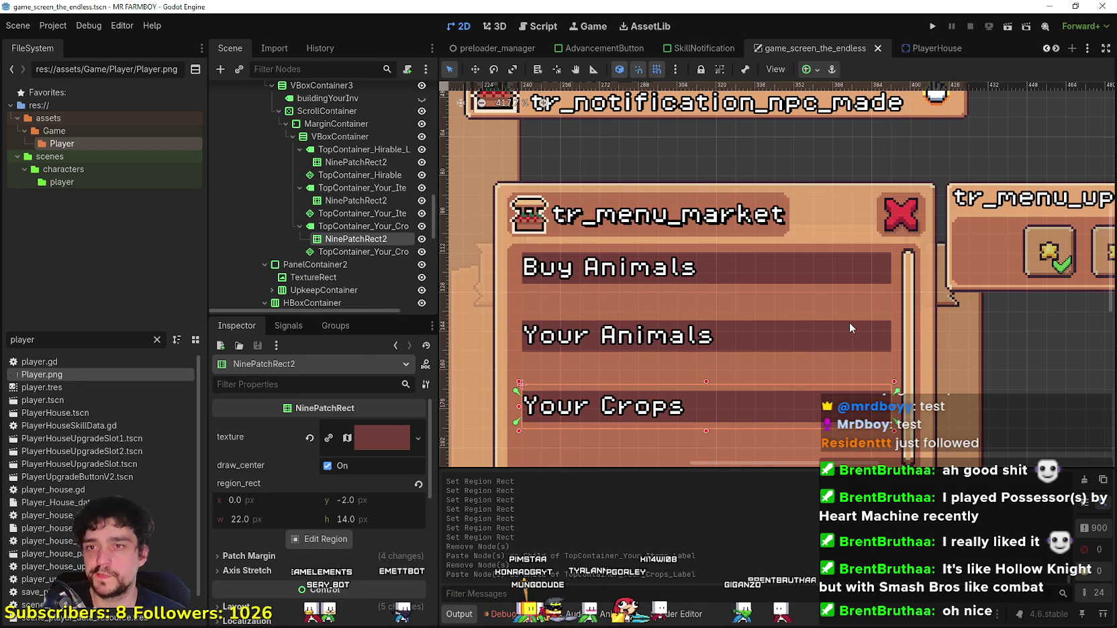
Step: Select the Buy Animals header background and widen it to the left
scroll(900, 407, up, 1)
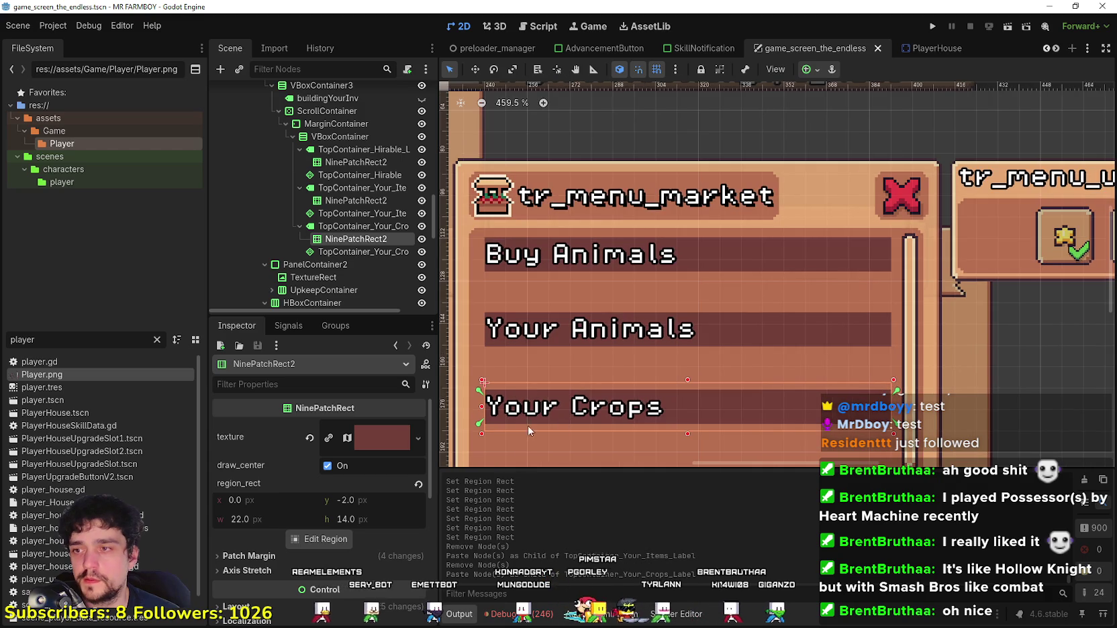
scroll(637, 403, down, 2)
scroll(671, 376, left, 3)
scroll(680, 354, up, 5)
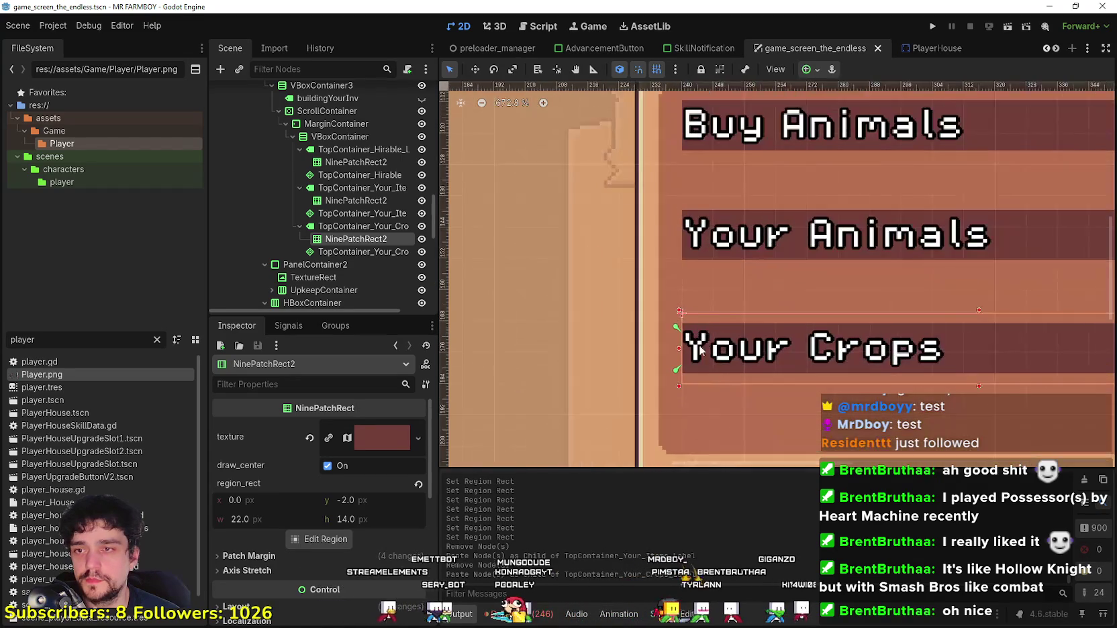
click(349, 162)
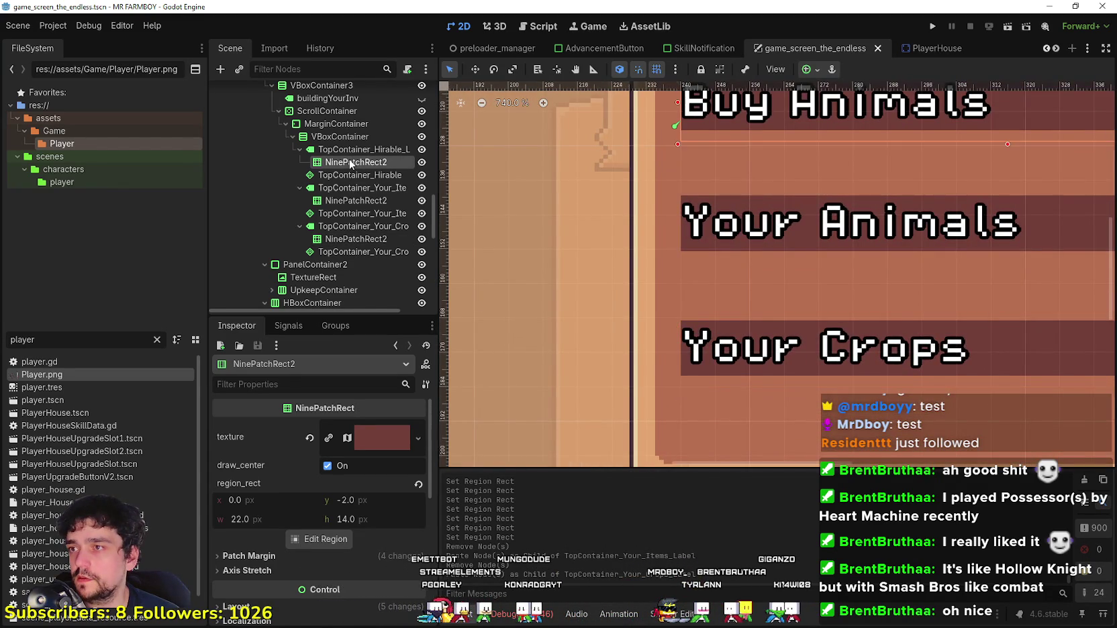
scroll(552, 211, up, 3)
scroll(591, 272, up, 2)
scroll(591, 272, up, 3)
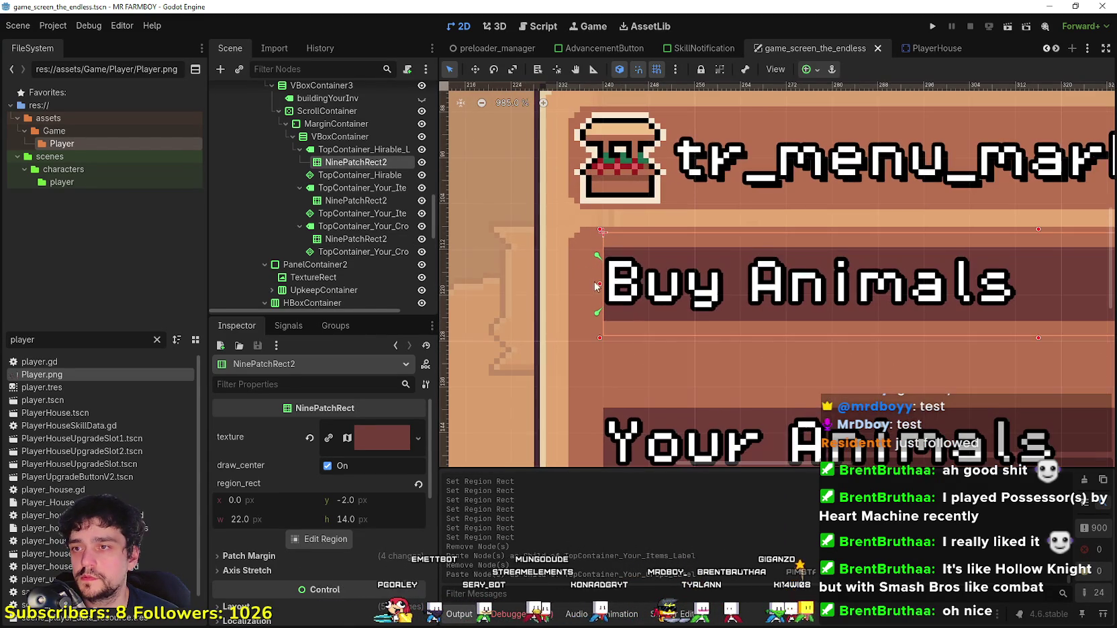
drag(576, 285, 552, 286)
Step: Pull the Buy Animals header's left edge inward and right edge out to about 162×18
scroll(597, 299, down, 6)
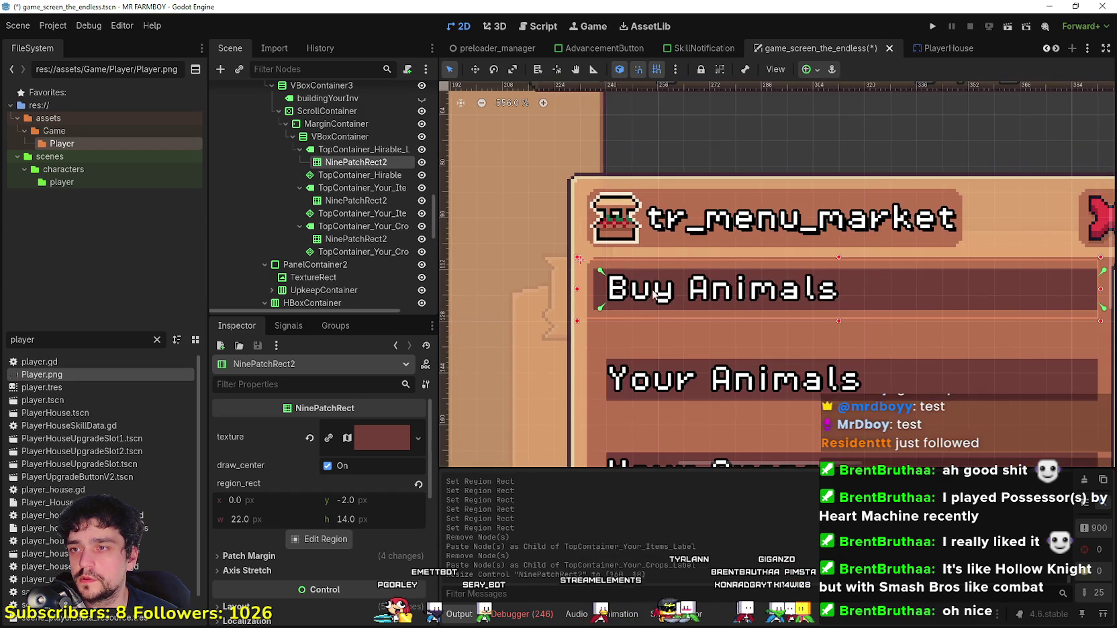
scroll(683, 293, right, 2)
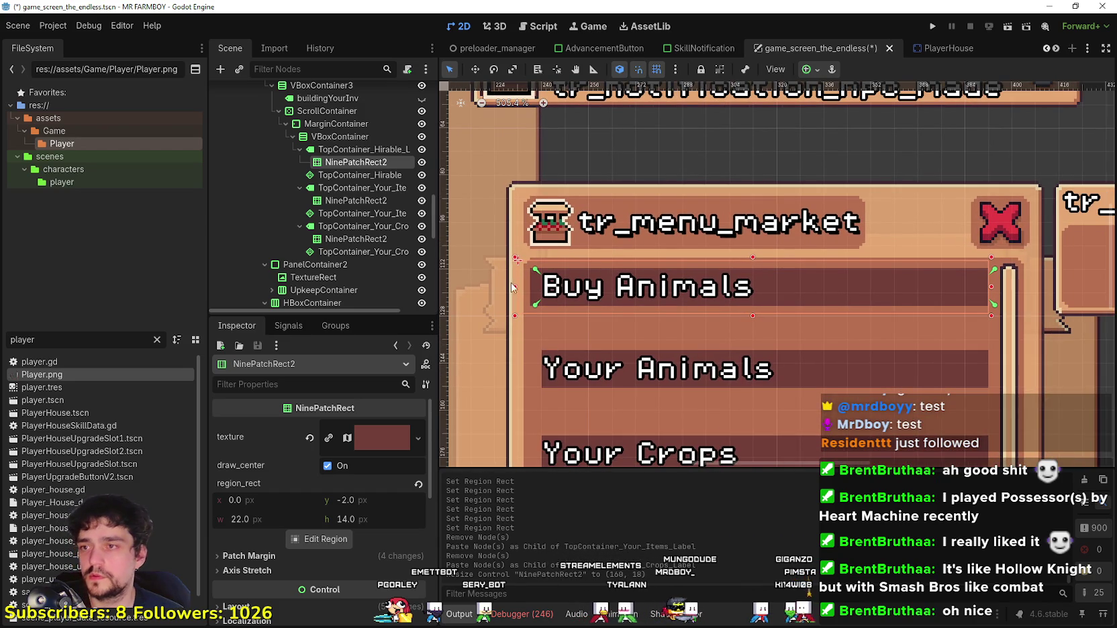
drag(529, 290, 543, 293)
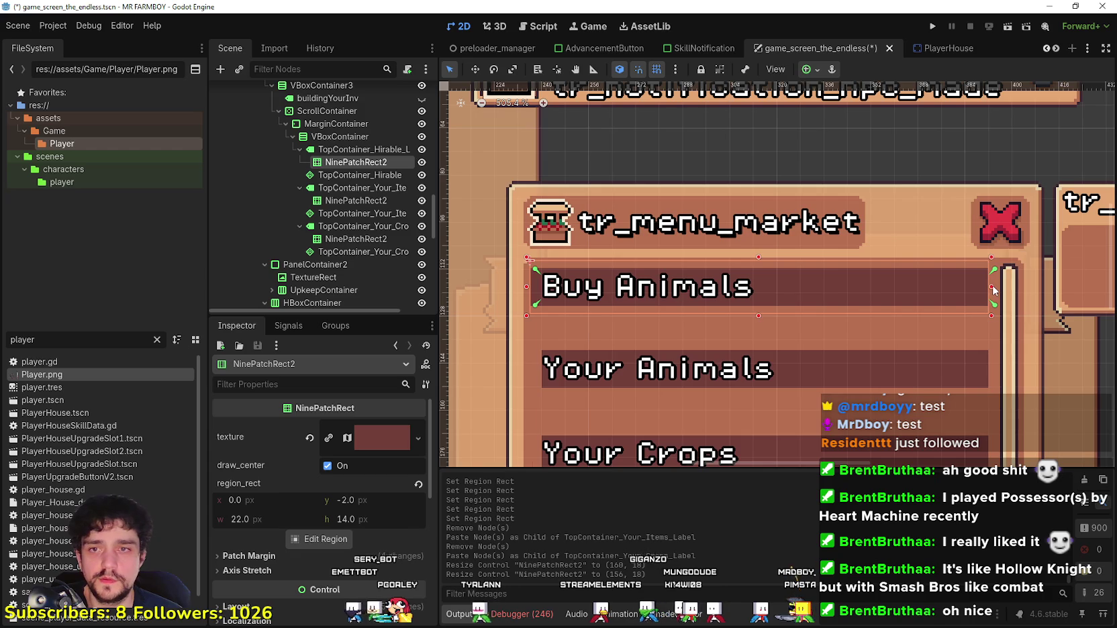
drag(994, 290, 997, 289)
scroll(1002, 293, up, 2)
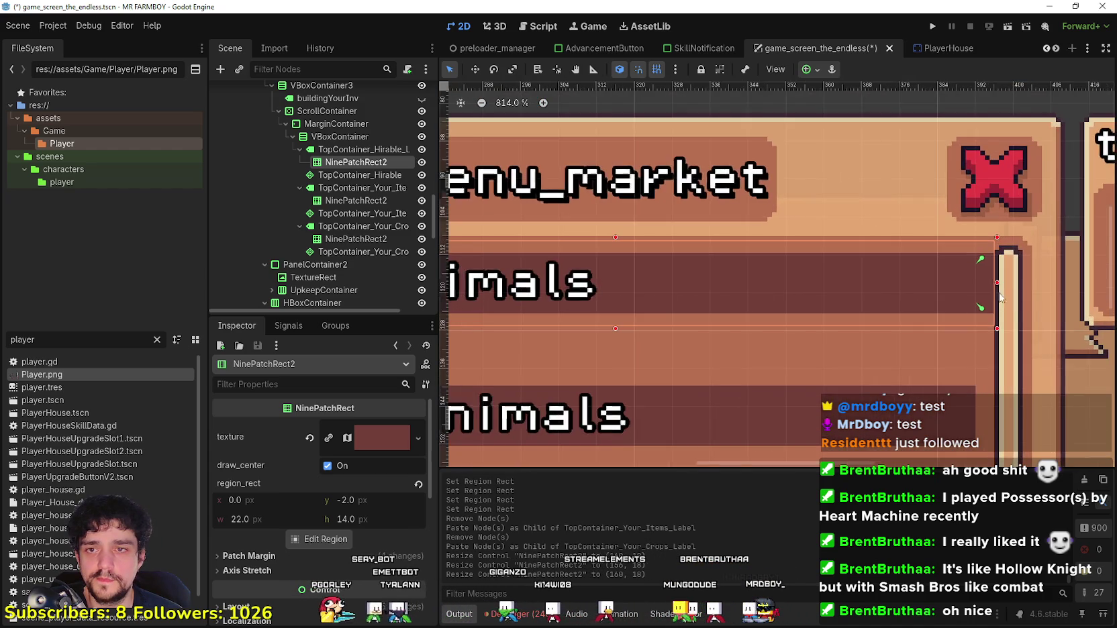
scroll(1006, 296, down, 1)
scroll(758, 279, left, 3)
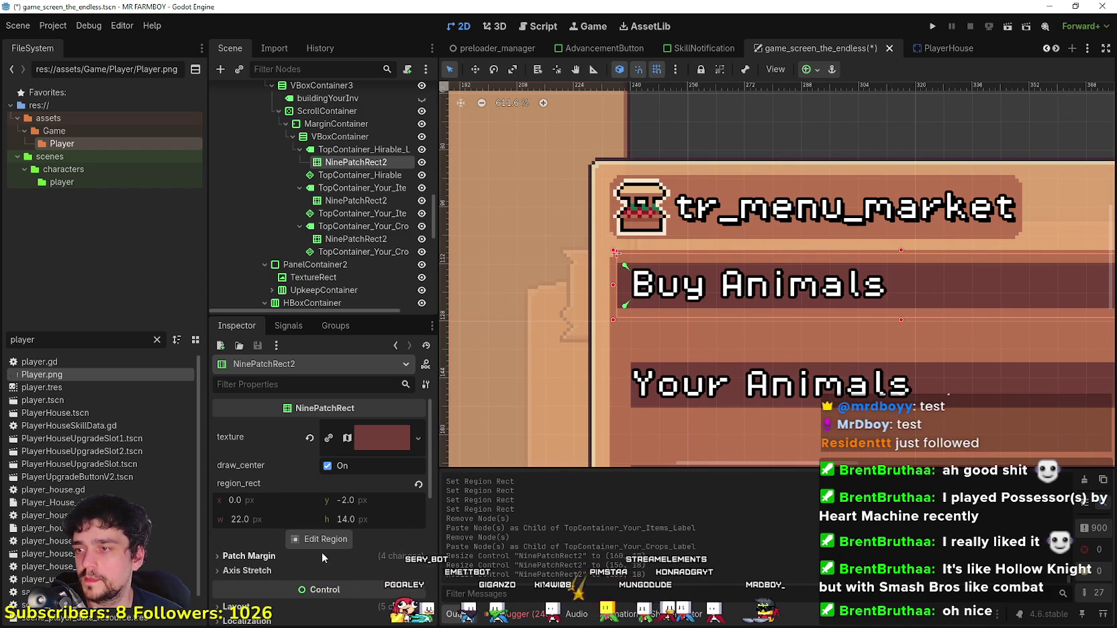
scroll(315, 530, down, 3)
scroll(287, 482, up, 4)
scroll(286, 473, down, 5)
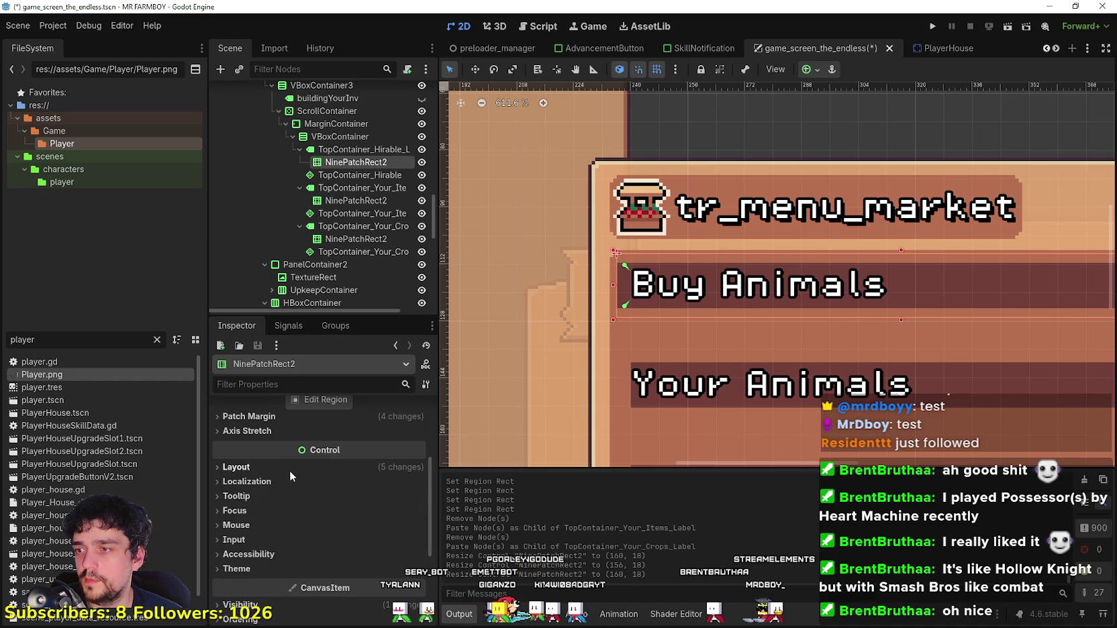
click(328, 466)
scroll(332, 509, down, 1)
click(344, 480)
drag(617, 285, 602, 285)
scroll(602, 281, up, 3)
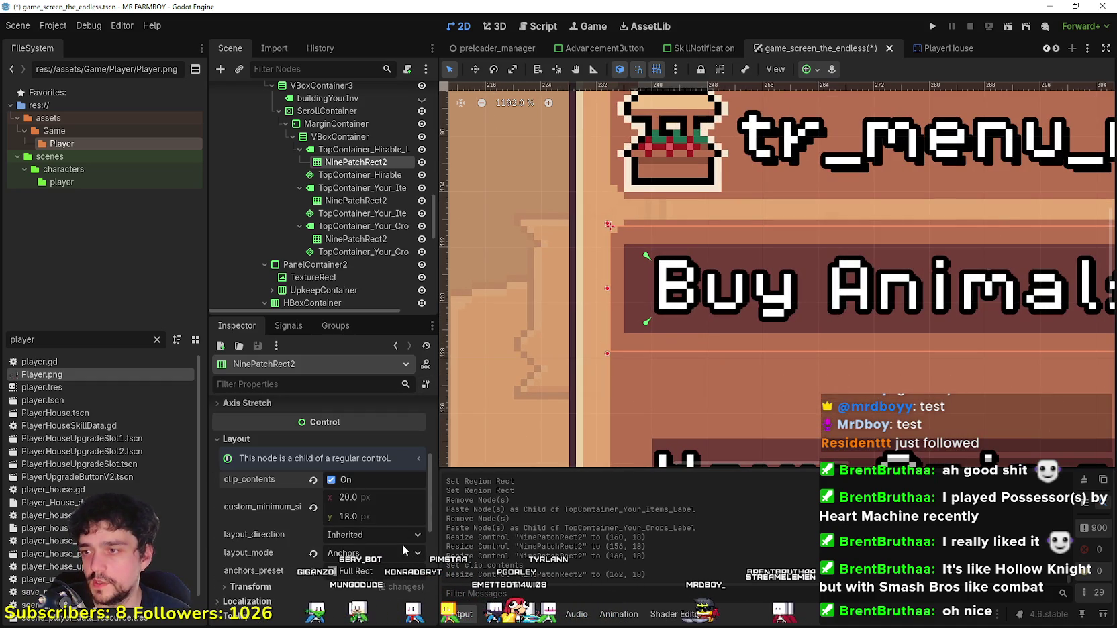
scroll(326, 527, down, 3)
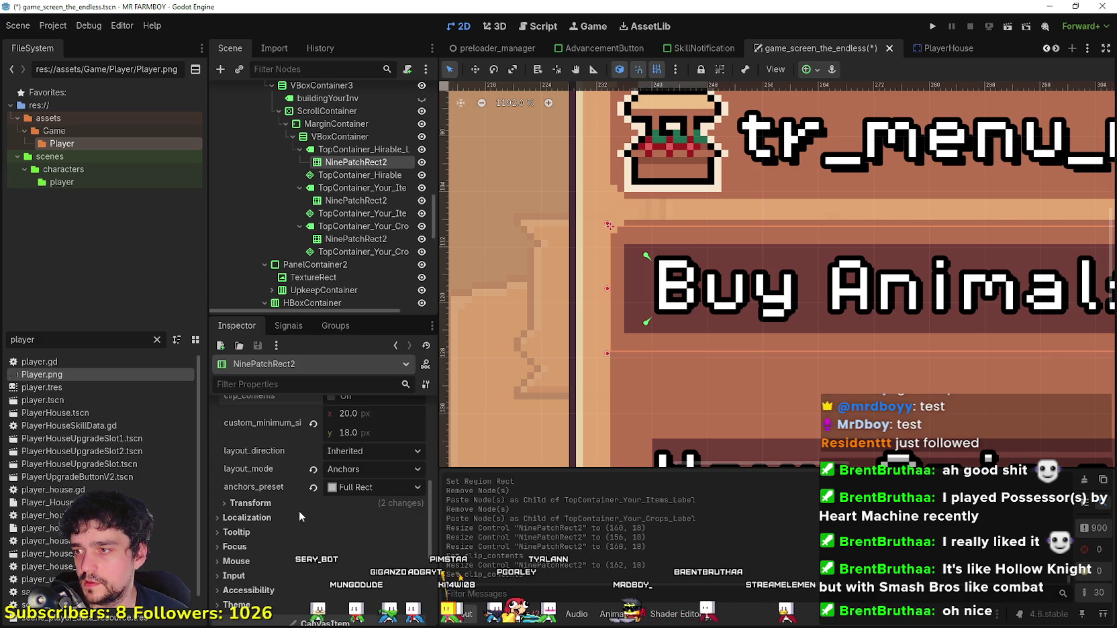
scroll(301, 508, down, 2)
click(258, 491)
click(258, 491)
click(265, 493)
scroll(264, 495, down, 7)
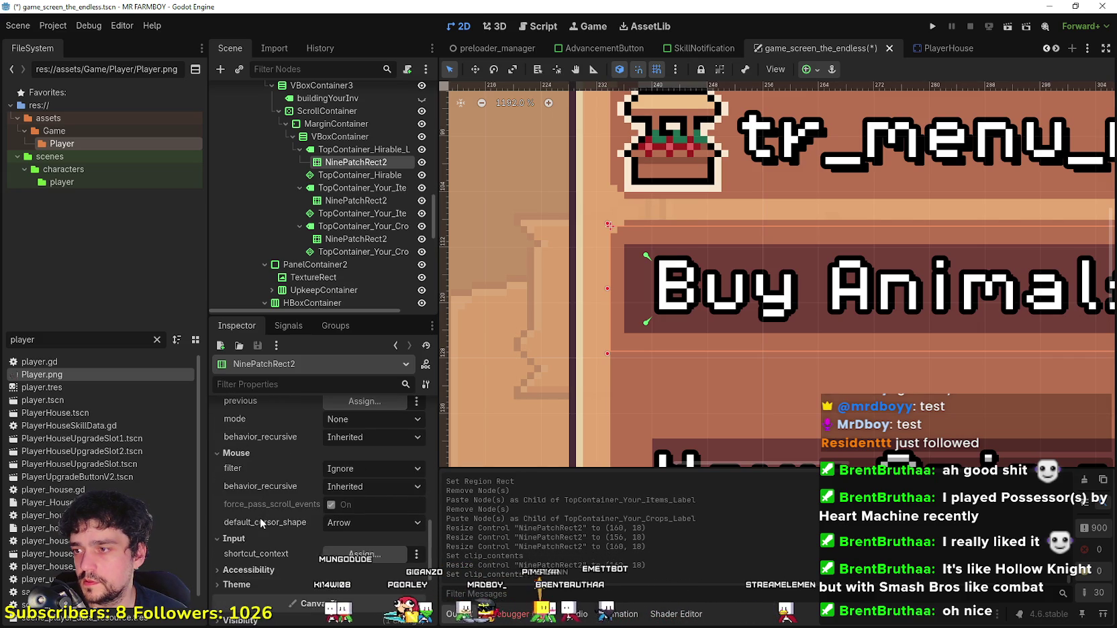
scroll(277, 513, up, 8)
scroll(684, 241, down, 2)
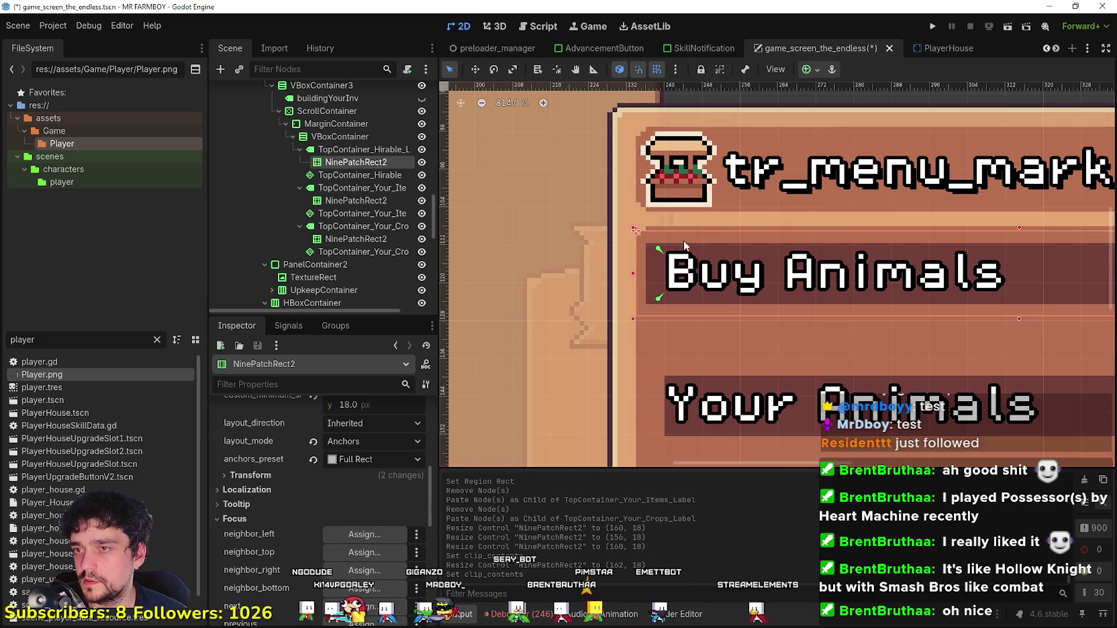
click(339, 137)
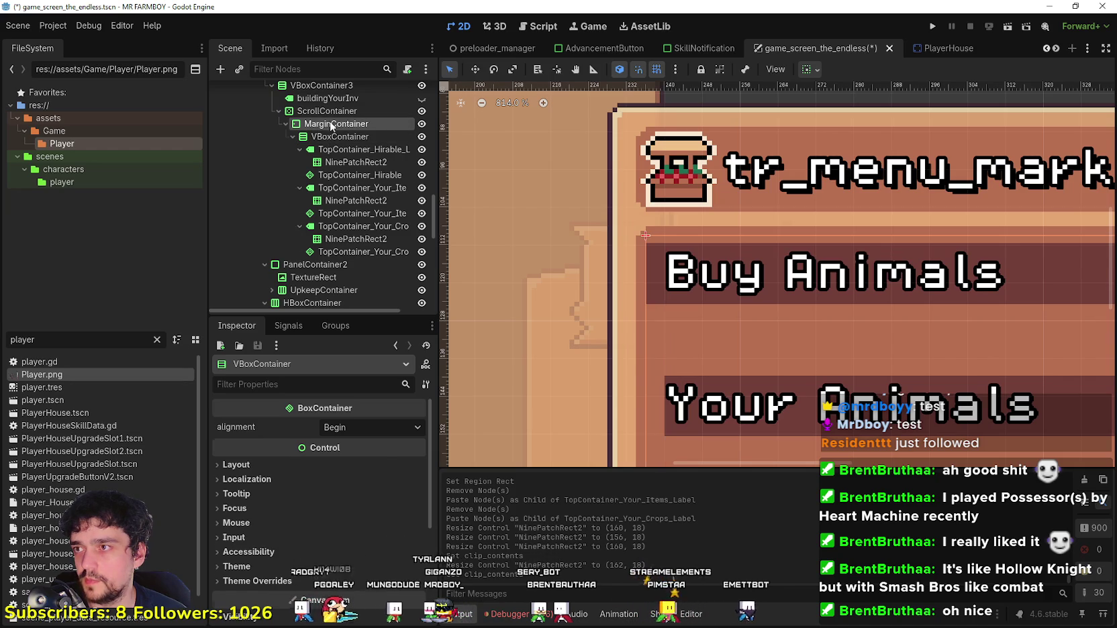
click(327, 112)
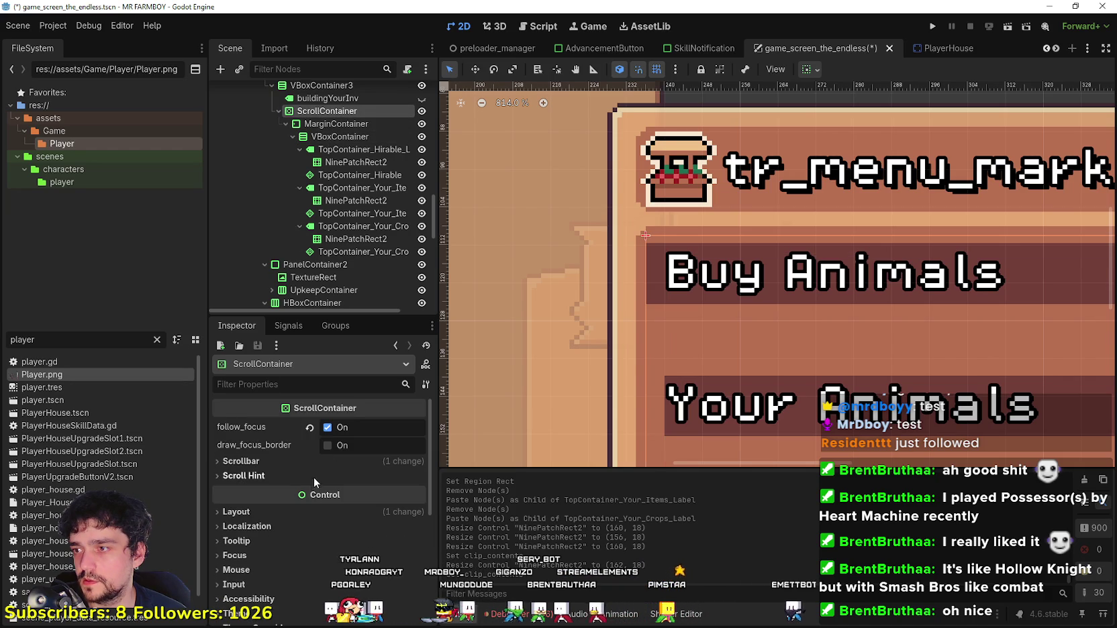
click(288, 512)
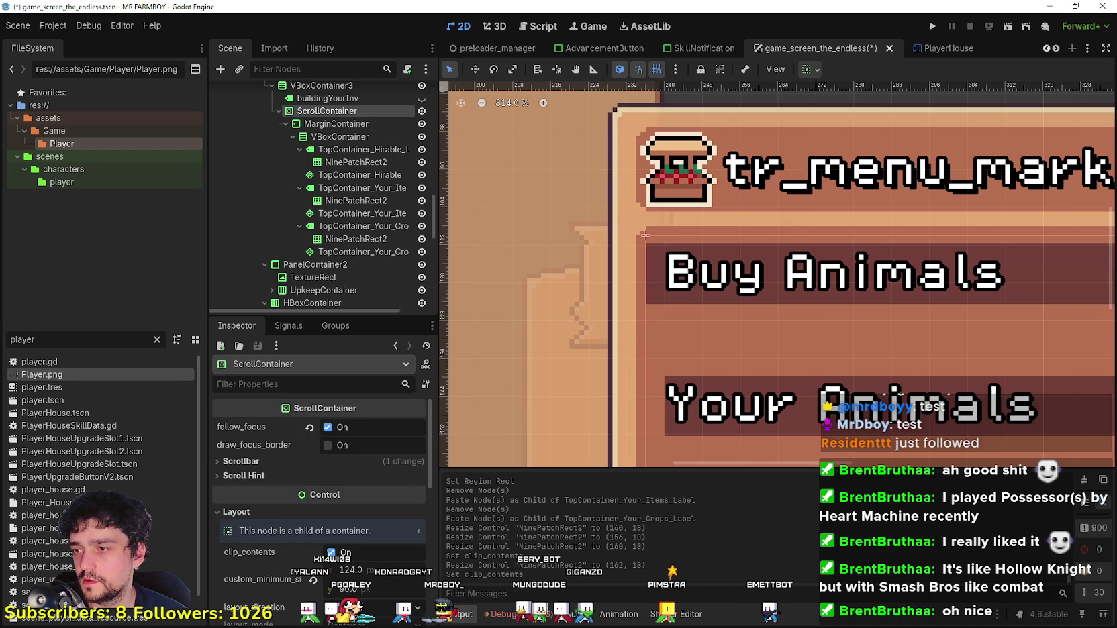
scroll(708, 321, down, 5)
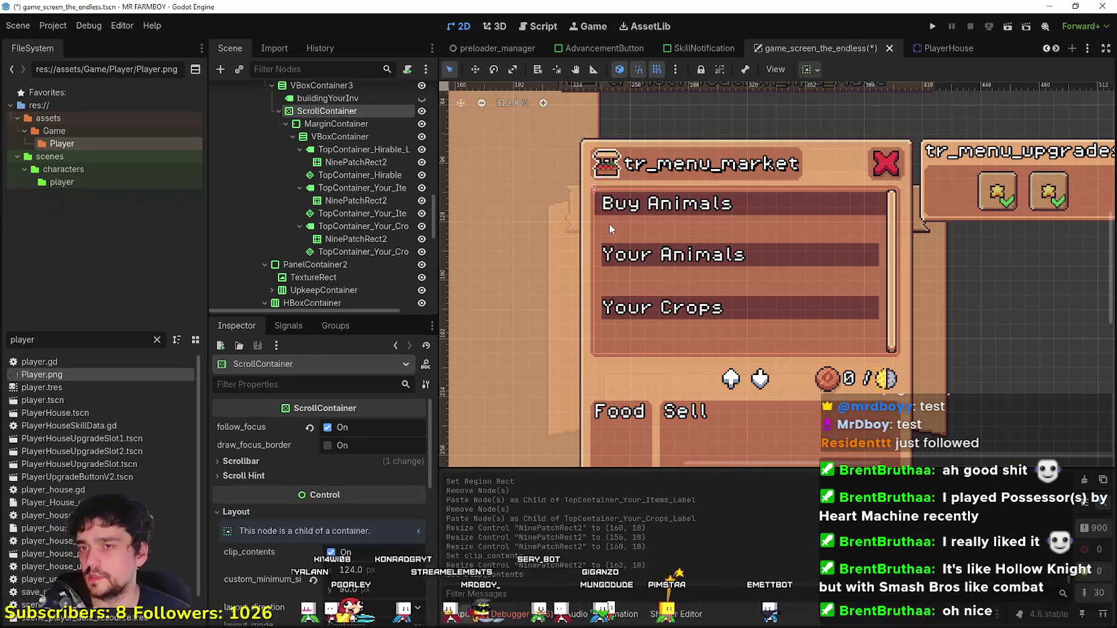
click(337, 124)
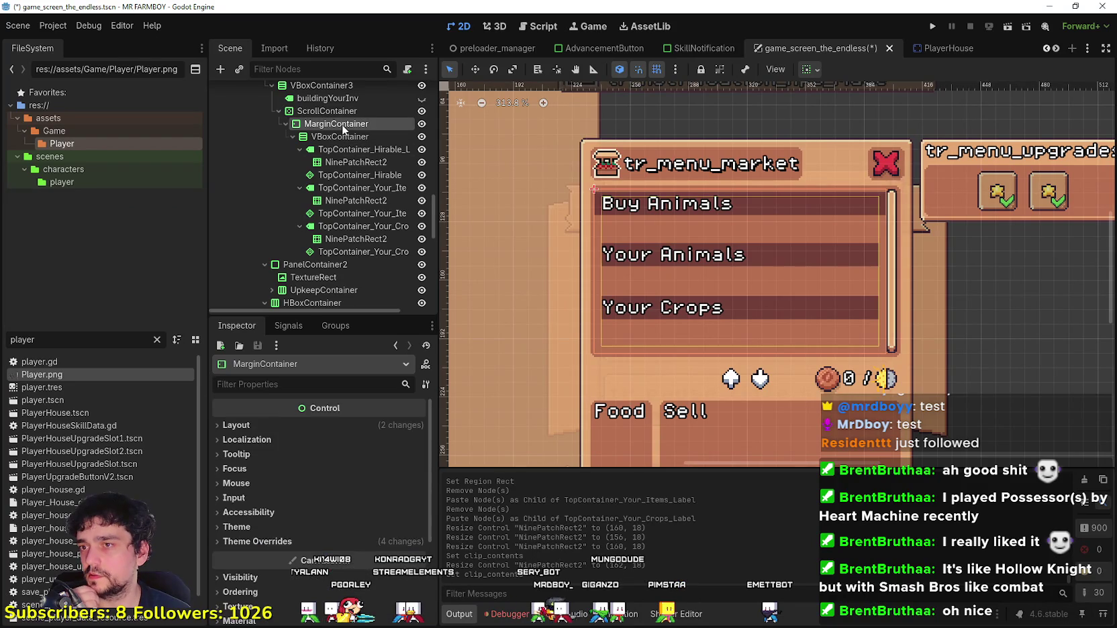
scroll(625, 202, up, 3)
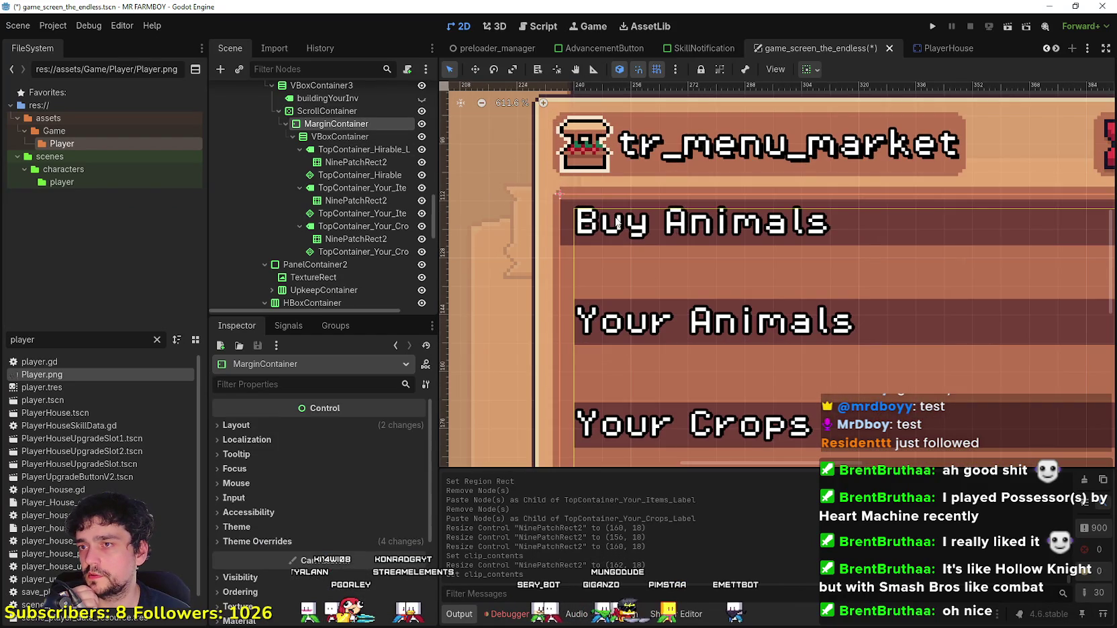
scroll(617, 222, down, 1)
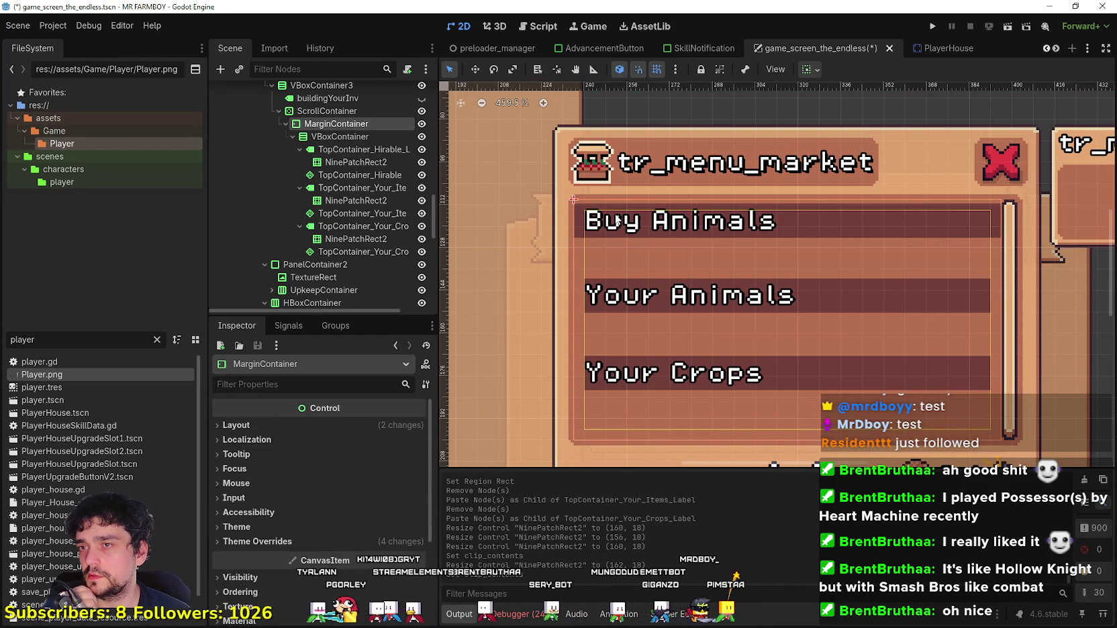
scroll(608, 217, up, 1)
drag(1021, 282, 961, 291)
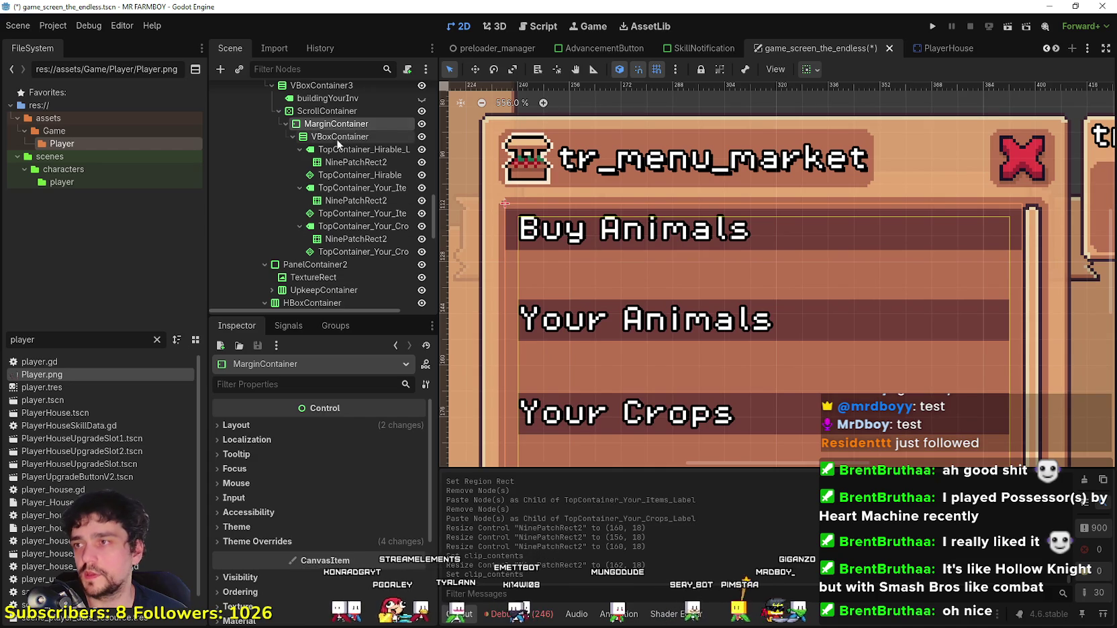
scroll(592, 192, up, 1)
scroll(579, 242, down, 1)
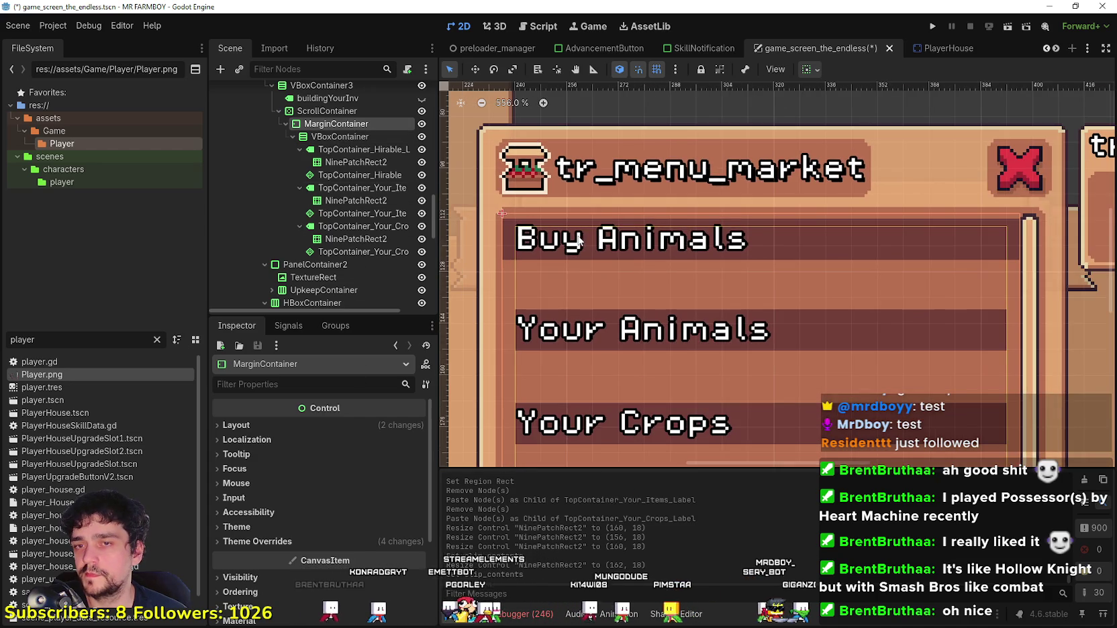
Step: Try the Buy Animals header's clip_children modes, then set it back to disabled
click(346, 162)
scroll(366, 514, down, 2)
scroll(293, 524, down, 5)
click(320, 536)
click(349, 531)
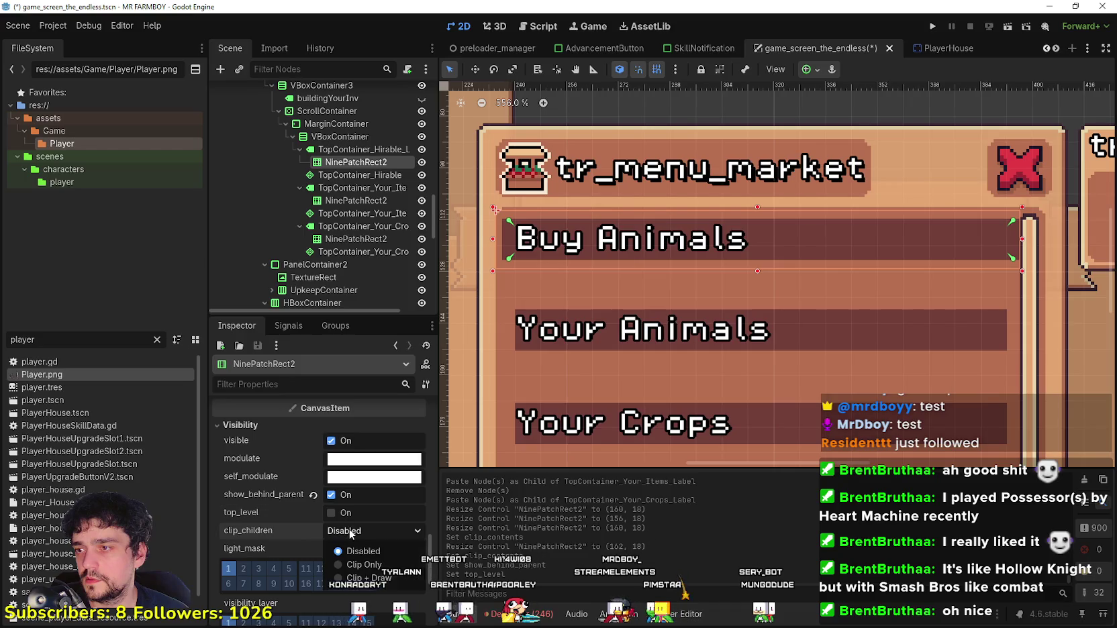
click(366, 565)
click(366, 533)
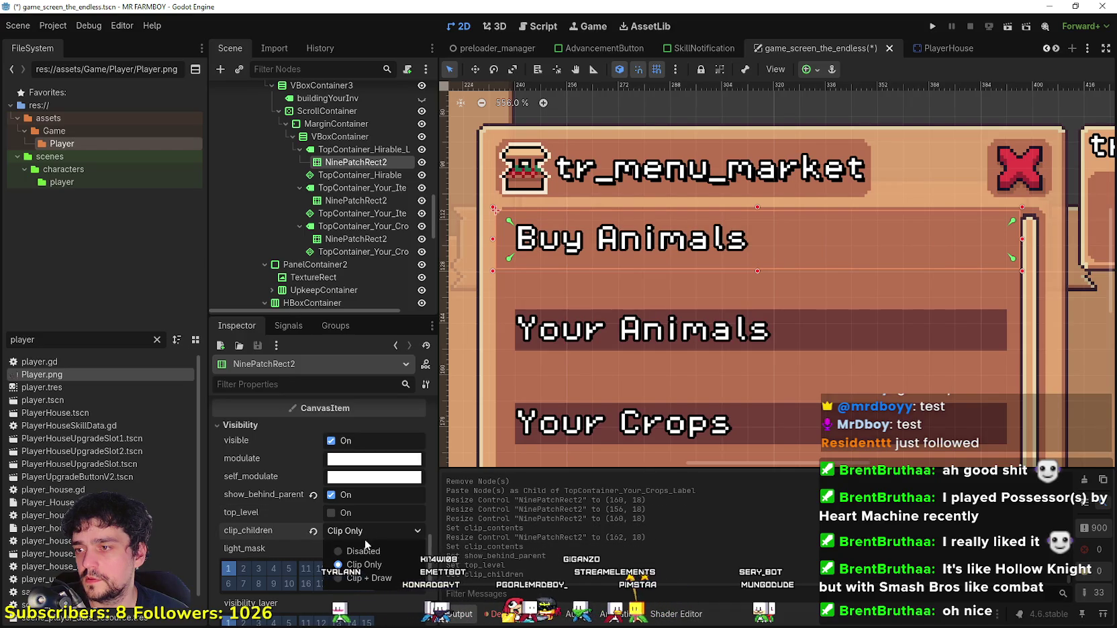
click(361, 583)
click(357, 531)
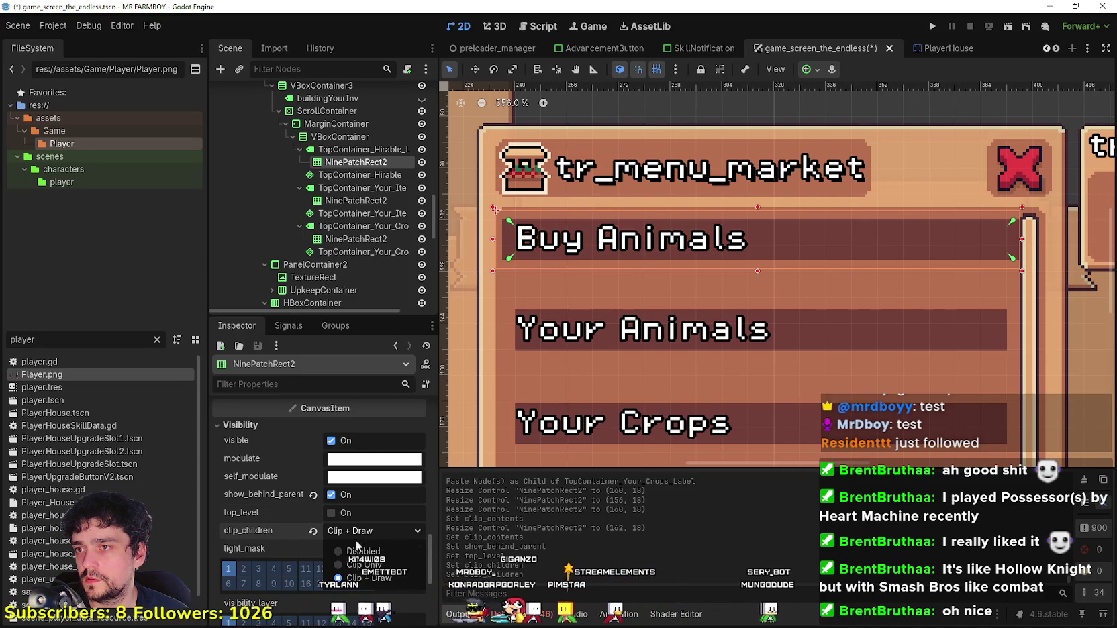
click(353, 548)
Step: Toggle visibility layers 1 and 2, restoring the header to layer 1 only
scroll(352, 558, down, 1)
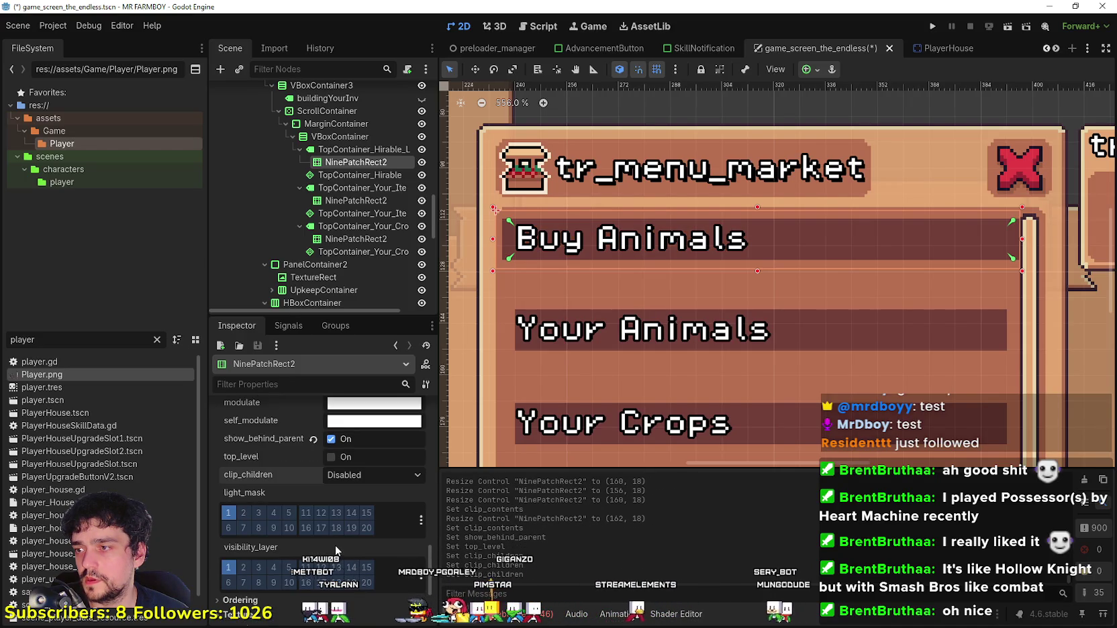
scroll(335, 545, down, 1)
click(242, 487)
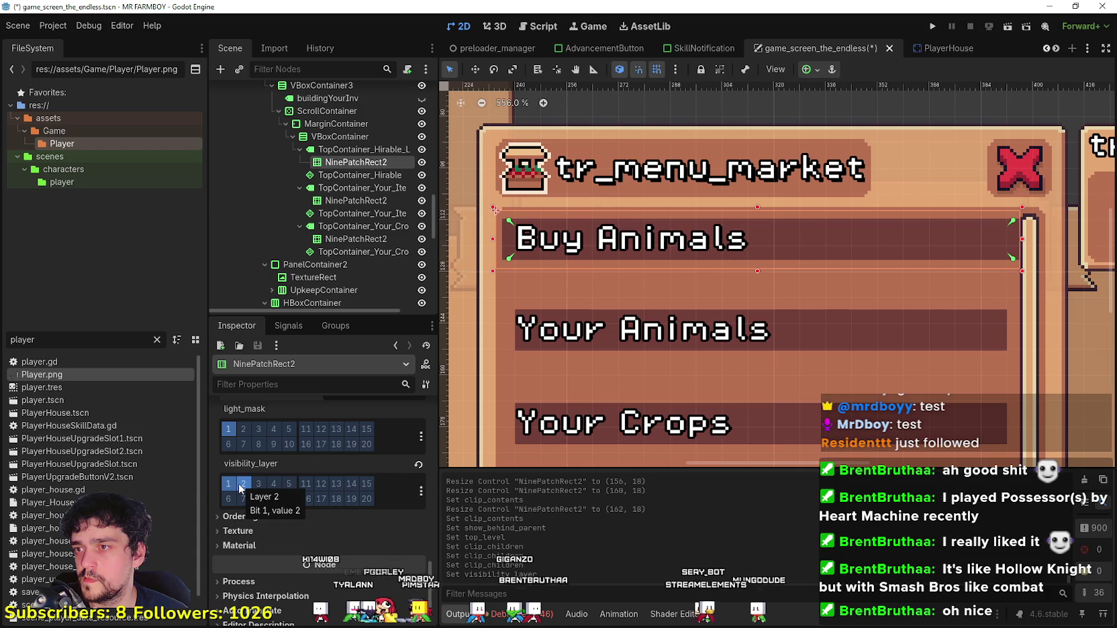
click(230, 485)
click(231, 485)
click(245, 486)
Step: Try z index 1, revert it to 0, and save the scene
click(279, 517)
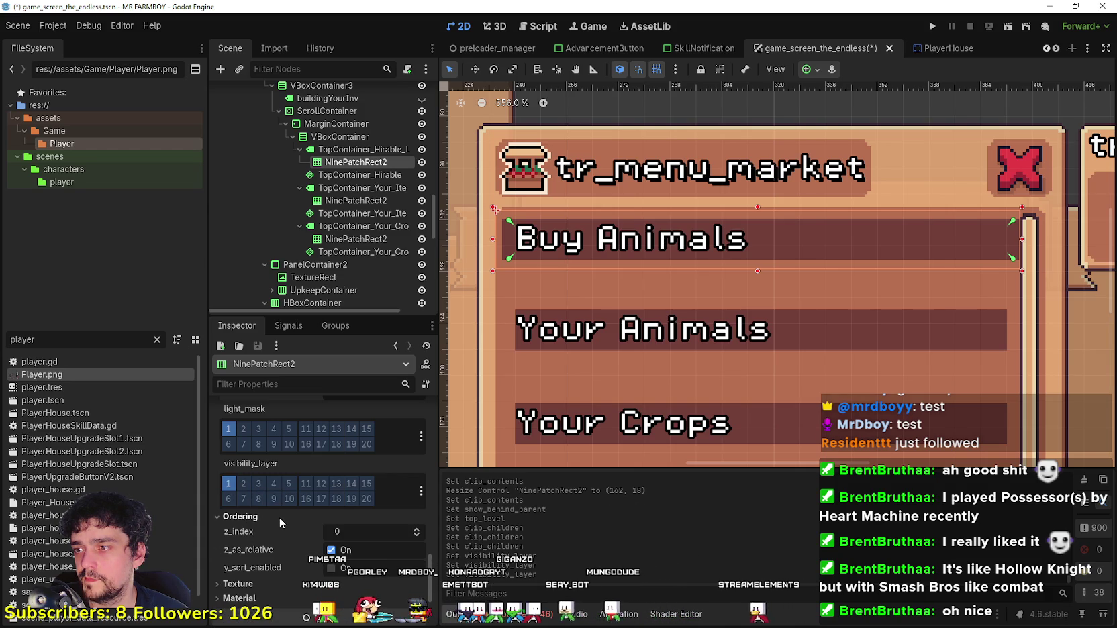
click(417, 532)
click(416, 536)
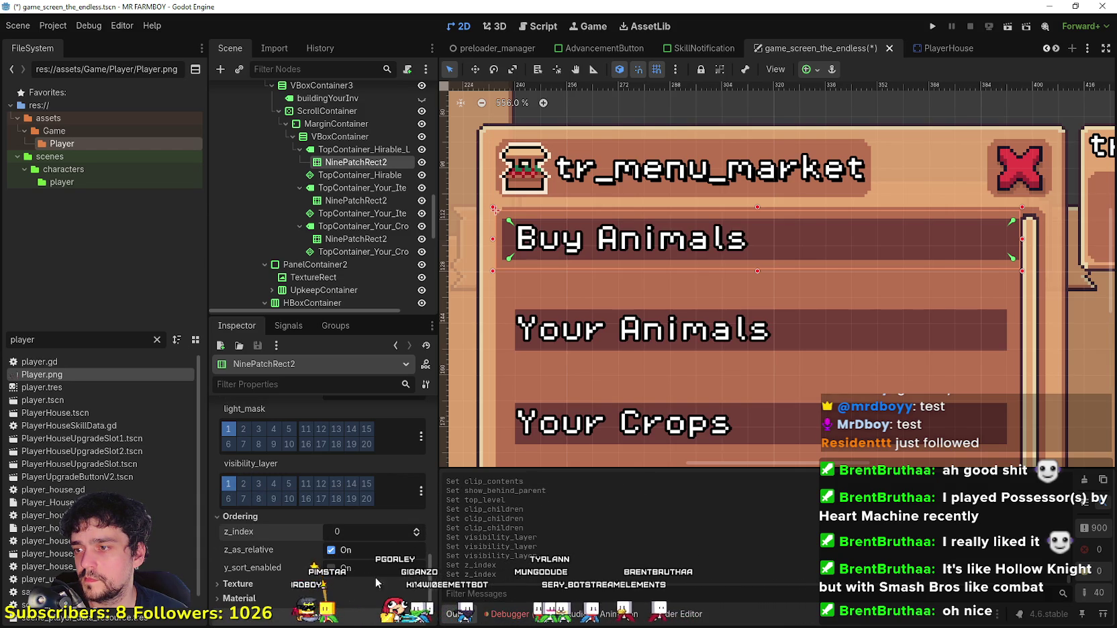
scroll(325, 579, down, 2)
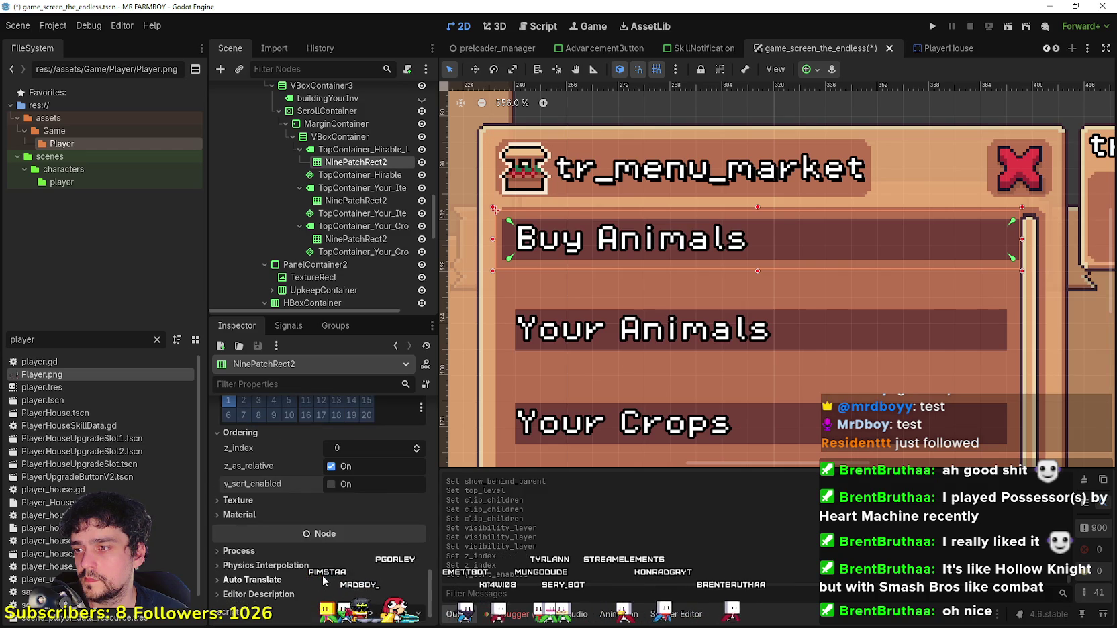
click(255, 514)
click(258, 500)
scroll(842, 229, down, 3)
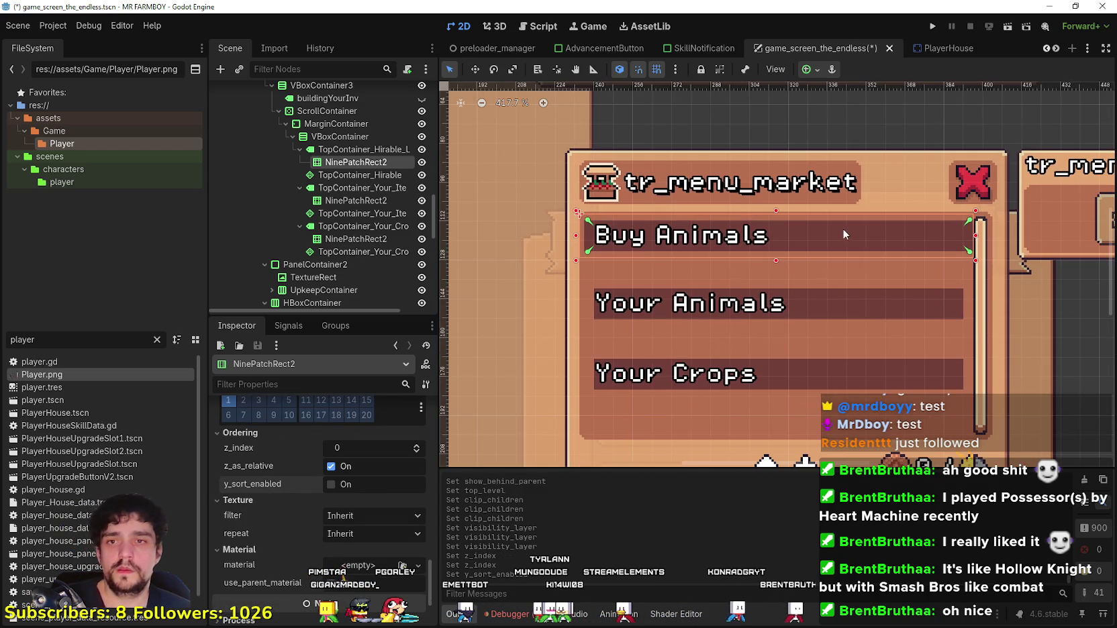
key(ctrl+s)
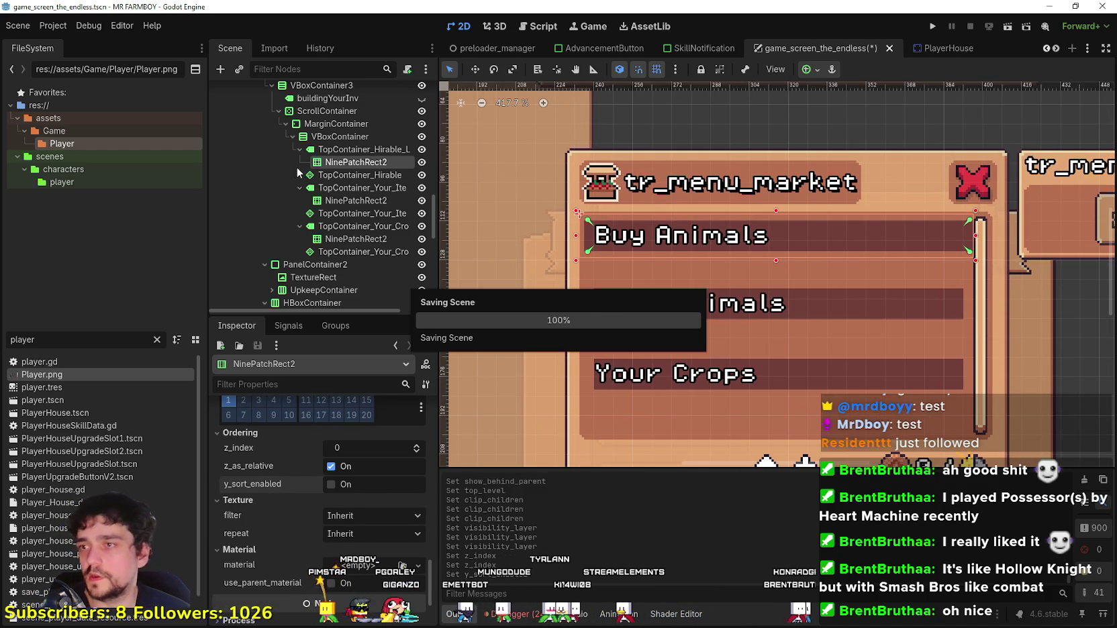
scroll(852, 307, down, 1)
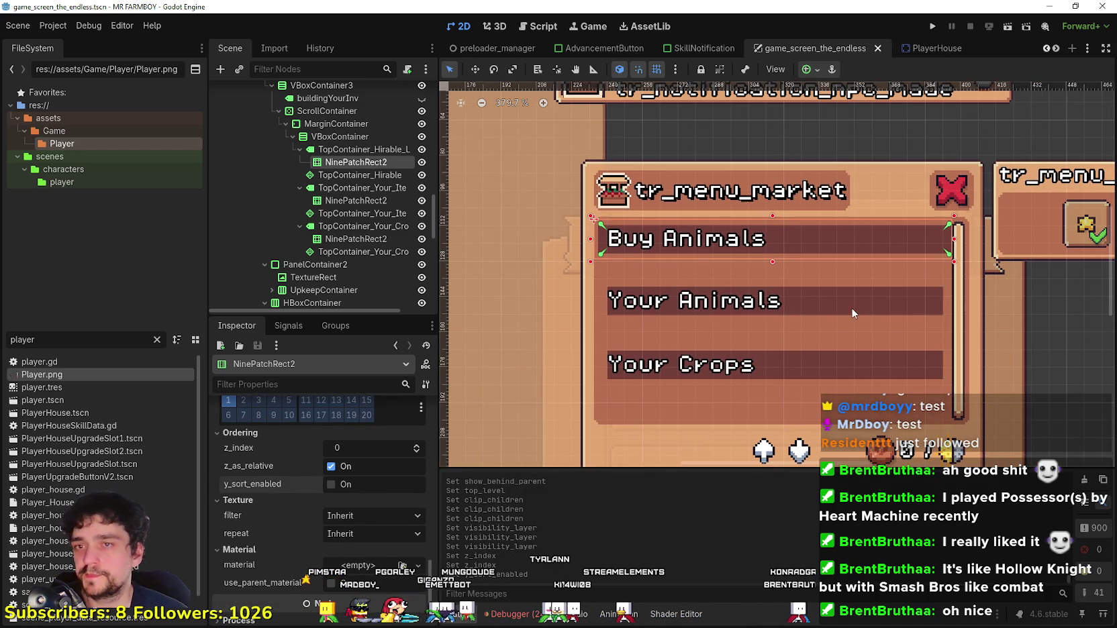
Step: Select the Your Animals header's NinePatchRect2
click(357, 203)
scroll(615, 303, up, 8)
click(613, 307)
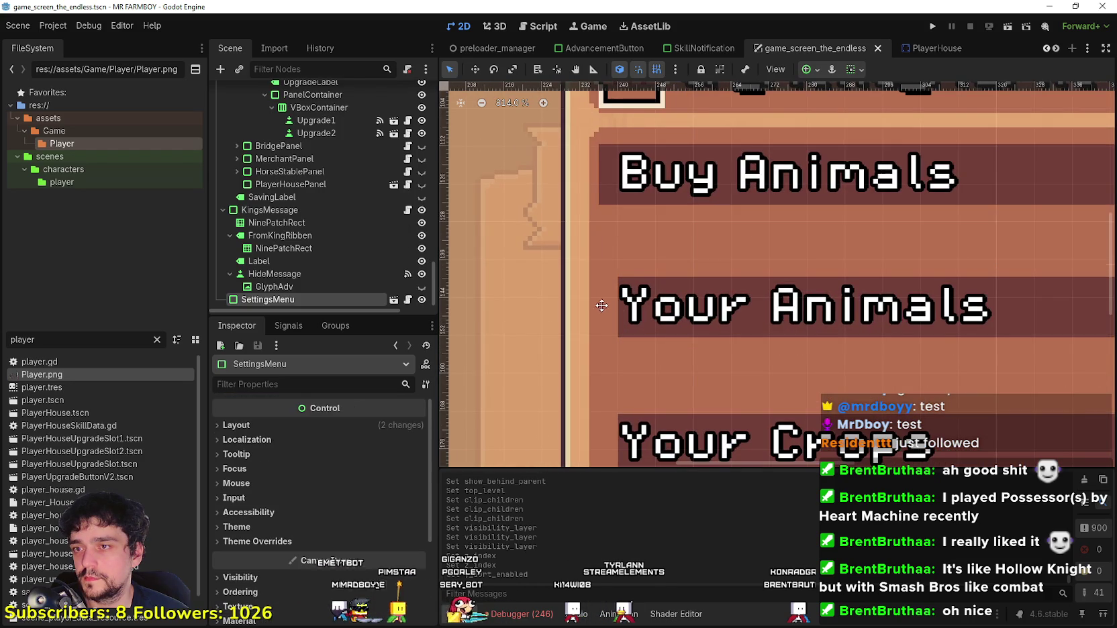
scroll(336, 174, up, 5)
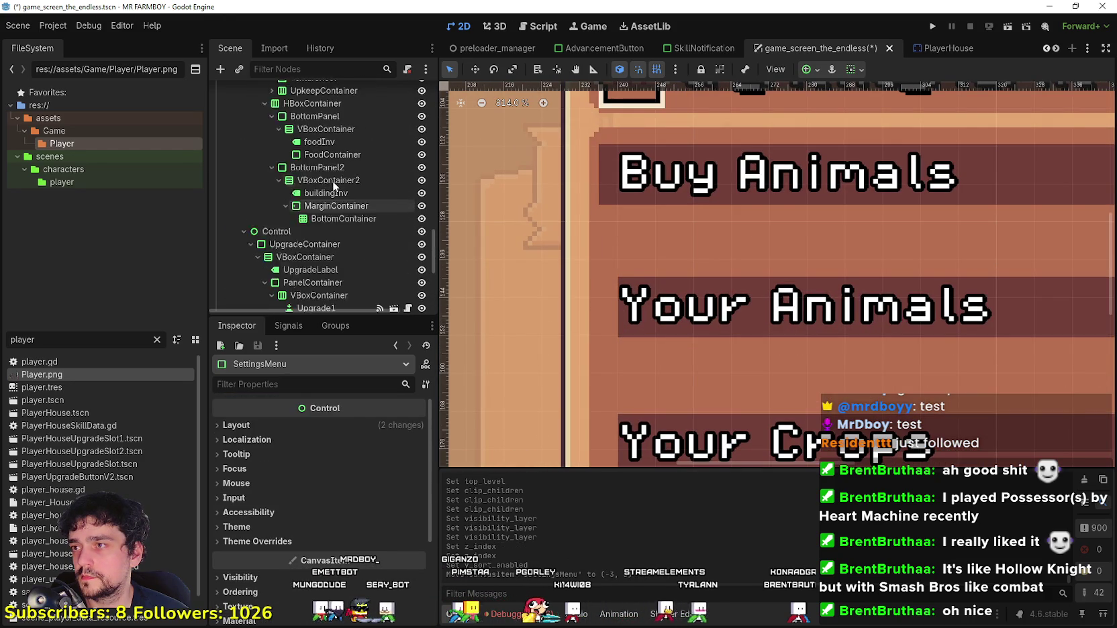
scroll(336, 175, up, 5)
click(361, 149)
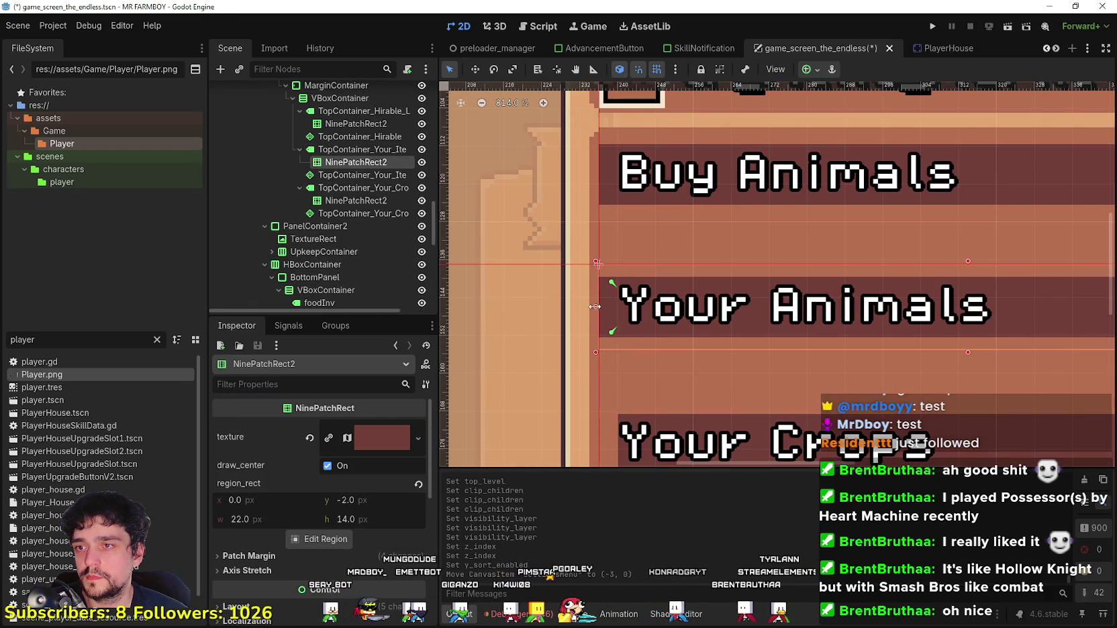
Step: Narrow the Your Animals header to 160×18 so it ends before the scroll bar
scroll(604, 309, down, 1)
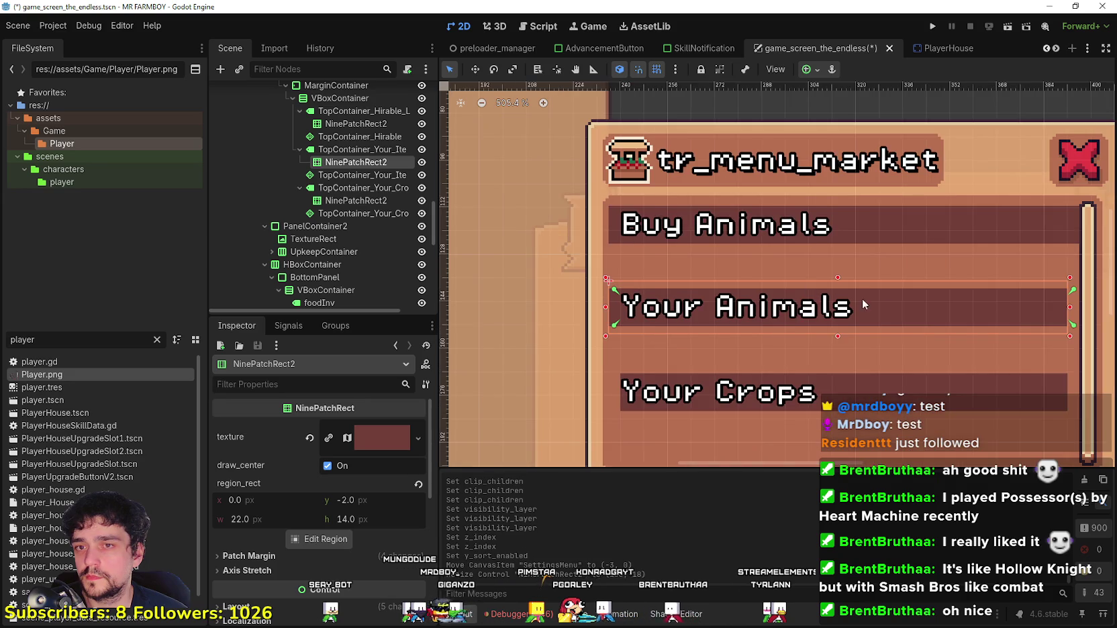
scroll(807, 284, down, 1)
scroll(954, 332, up, 2)
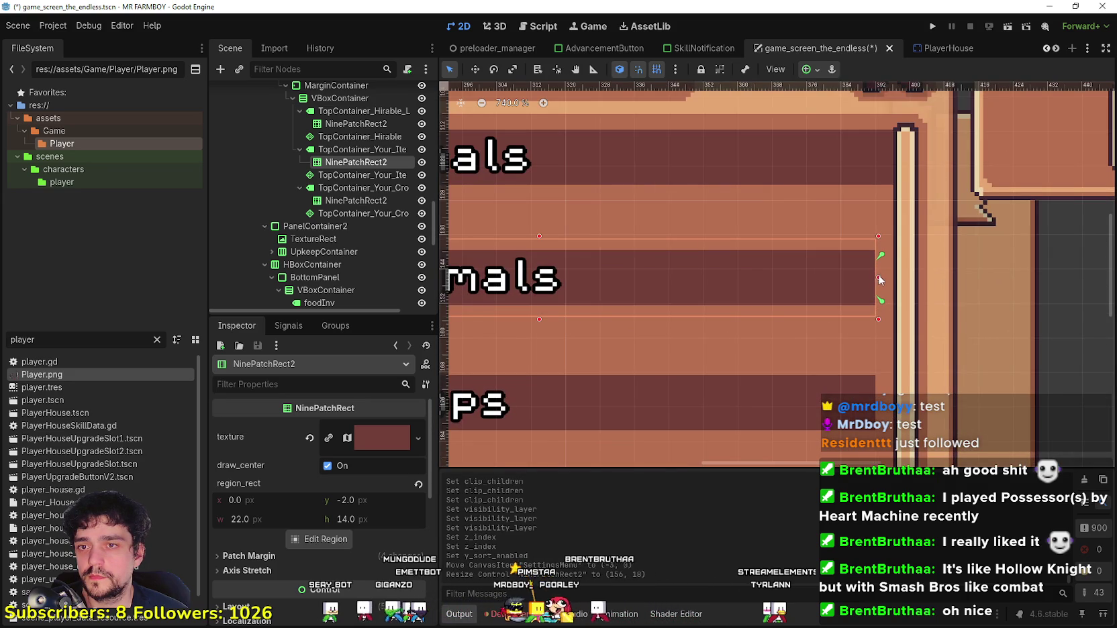
scroll(894, 278, down, 1)
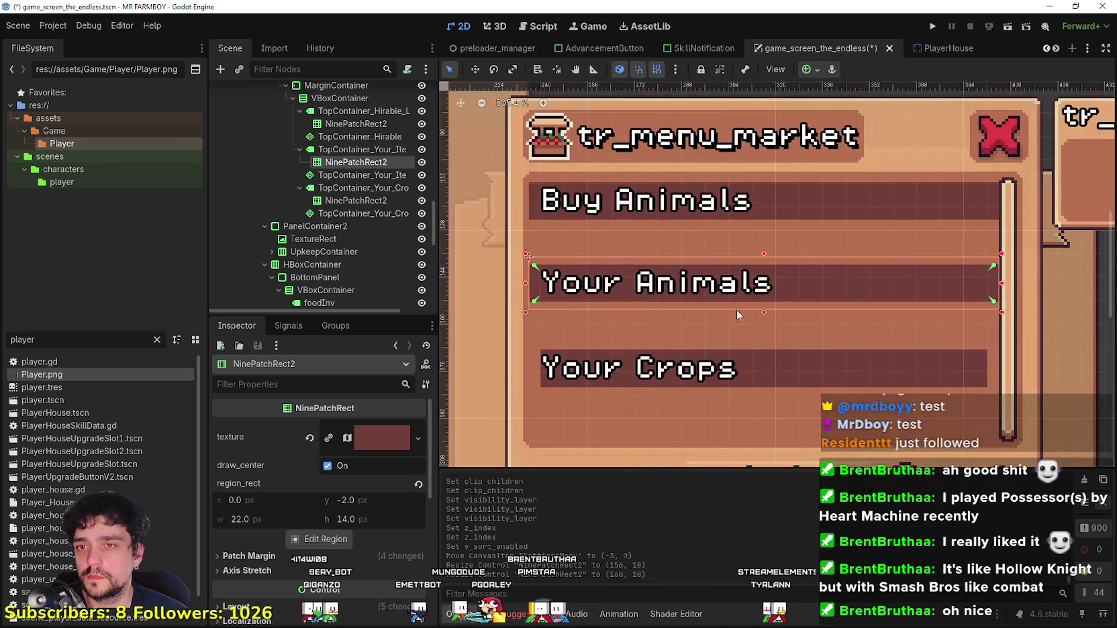
scroll(755, 299, up, 1)
scroll(878, 240, up, 1)
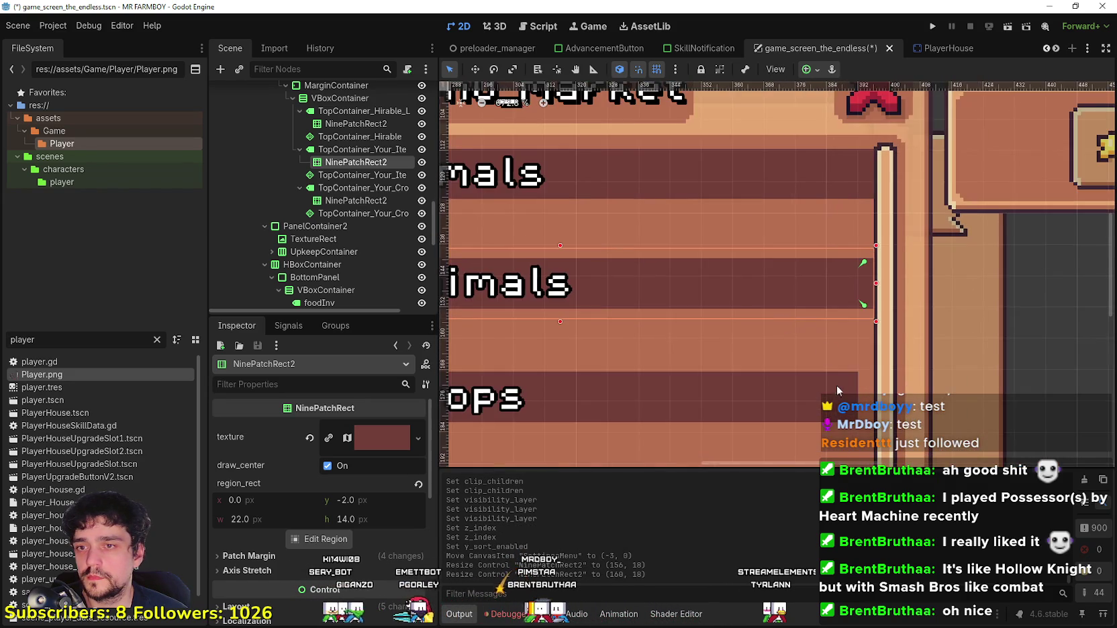
click(855, 398)
scroll(342, 165, down, 4)
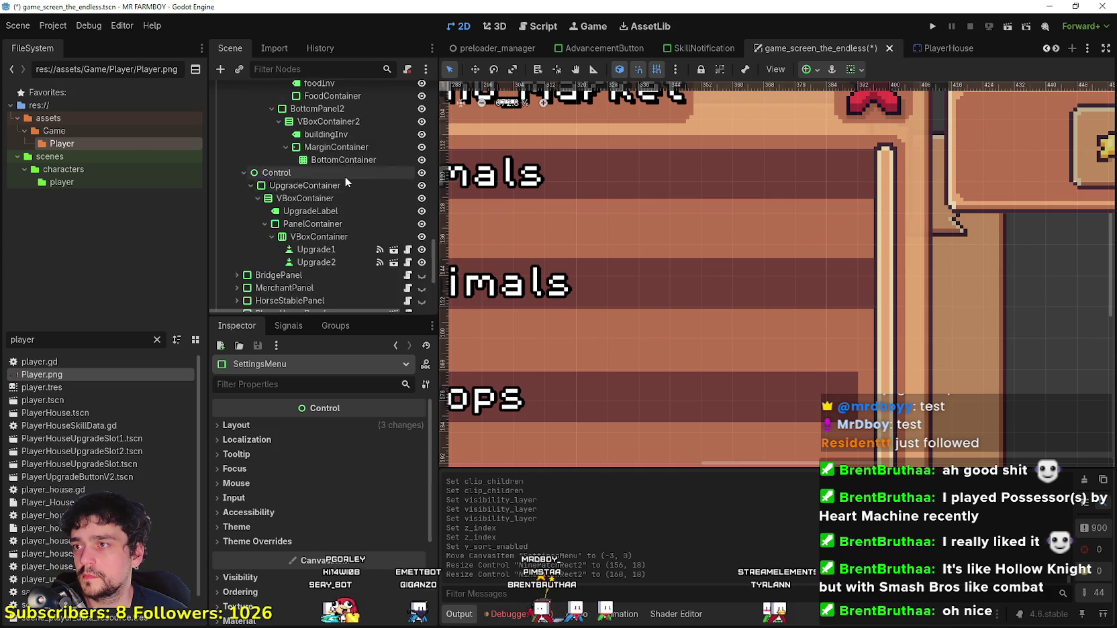
scroll(341, 173, up, 4)
click(351, 168)
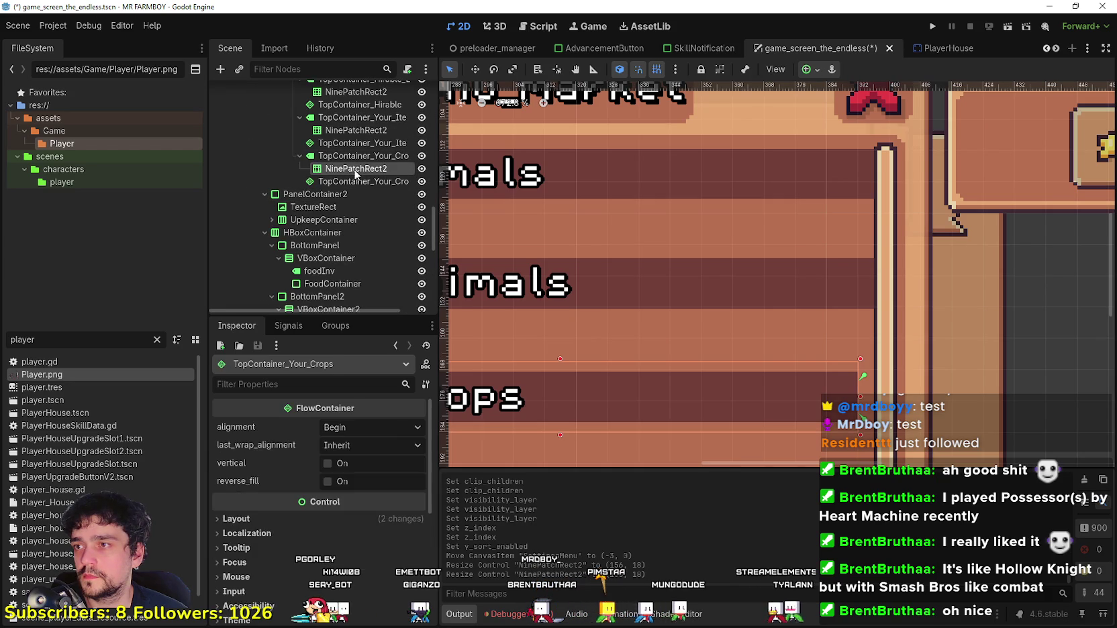
Step: Widen the Your Crops header to match the others and save the scene
drag(861, 397, 871, 396)
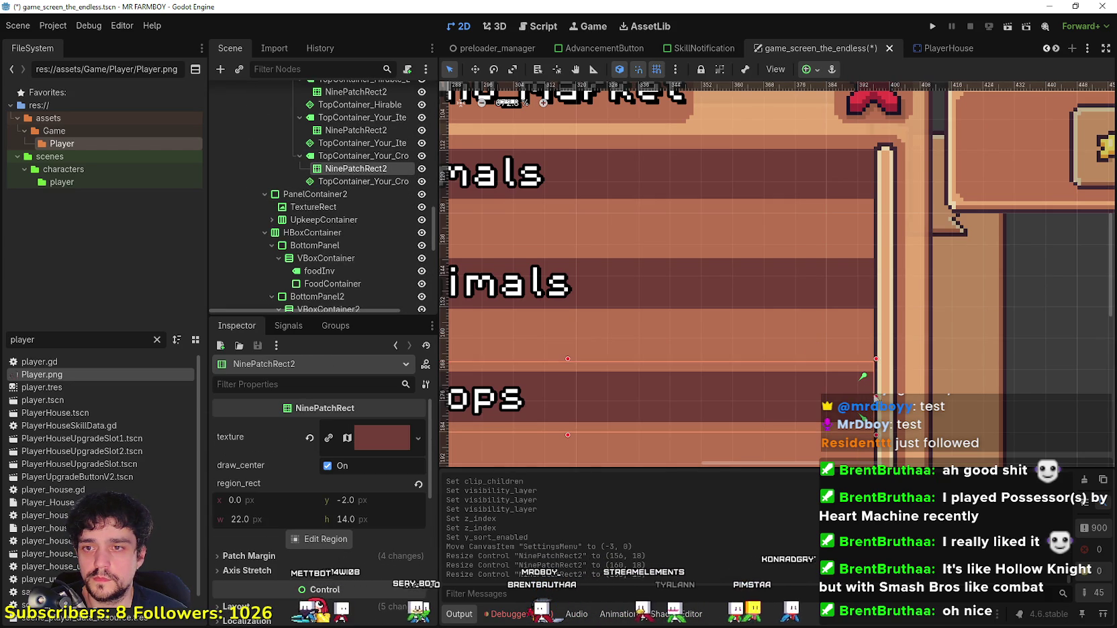
scroll(876, 397, down, 3)
scroll(622, 382, up, 4)
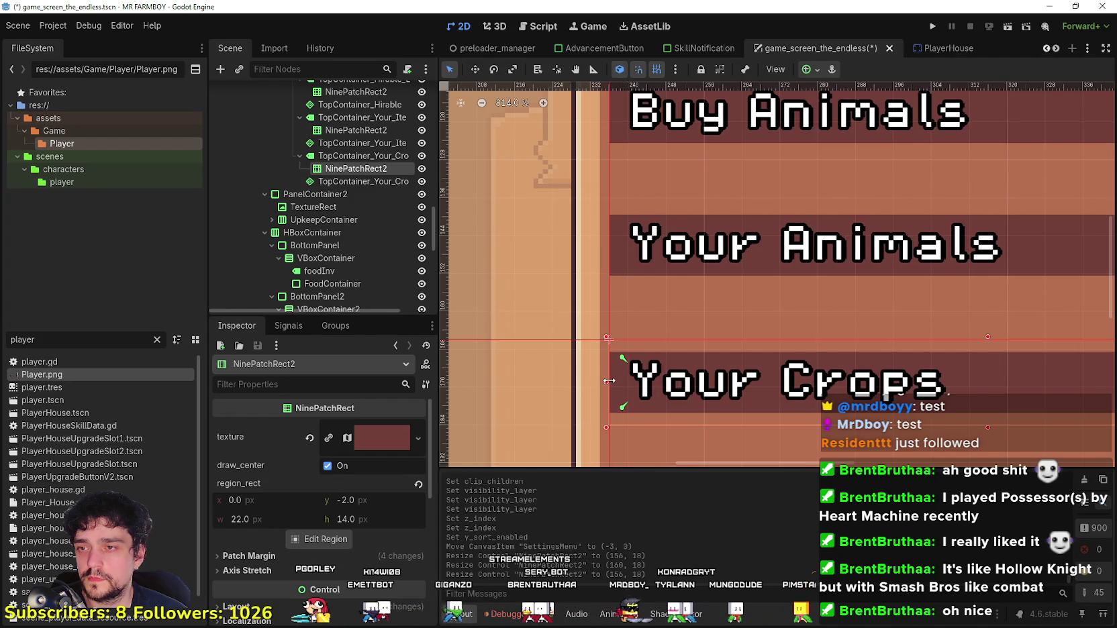
scroll(609, 381, down, 2)
mouse_move(984, 360)
mouse_down()
mouse_move(1014, 378)
mouse_move(783, 315)
mouse_up()
key(ctrl+s)
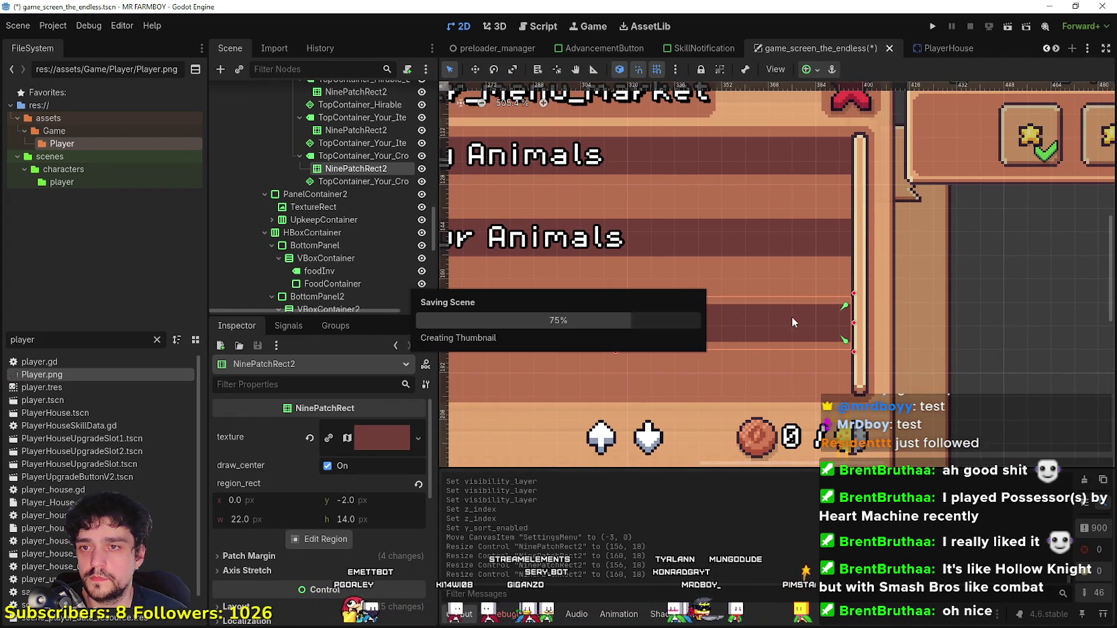
Step: Resize the Buy Animals NinePatch header to 160×18 inside the scroll area and save
scroll(711, 264, down, 1)
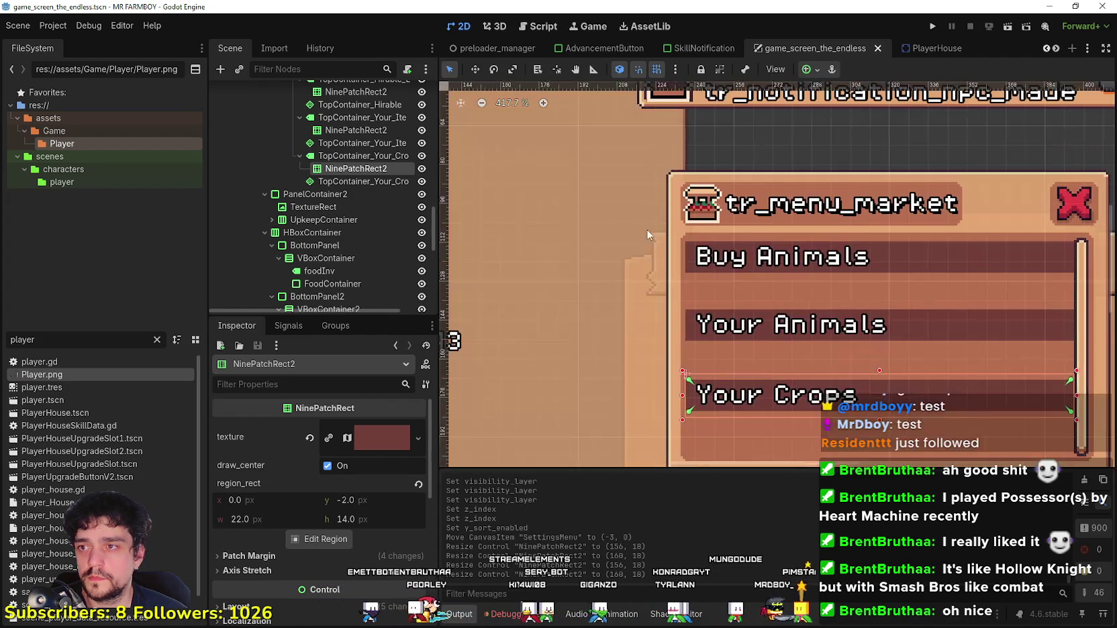
scroll(343, 138, up, 3)
click(356, 171)
scroll(676, 254, up, 3)
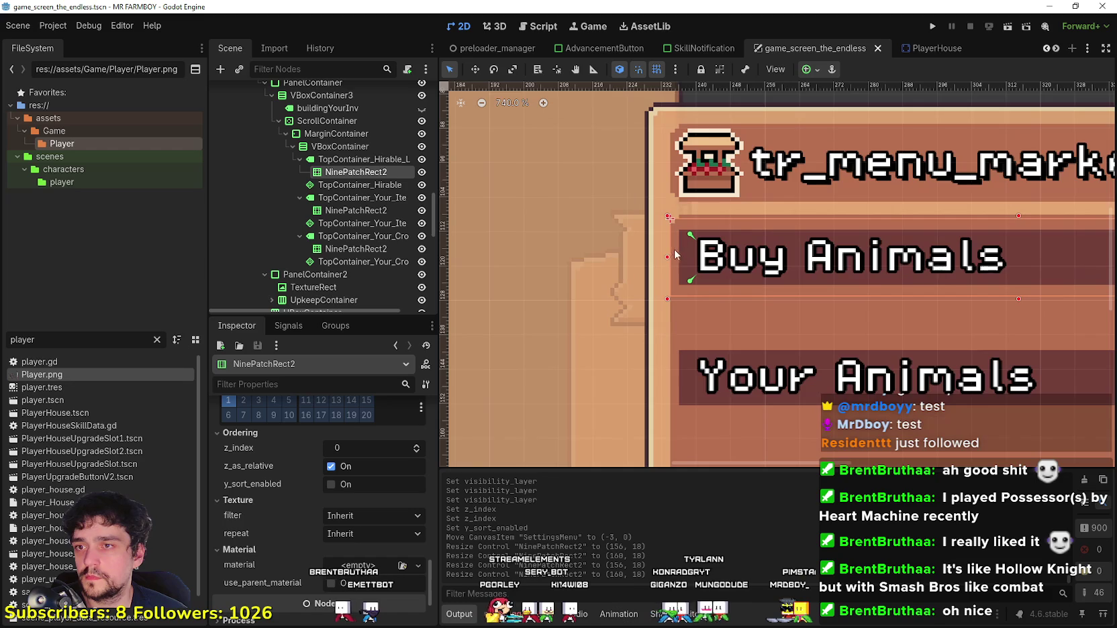
click(676, 258)
scroll(678, 265, down, 2)
key(ctrl+s)
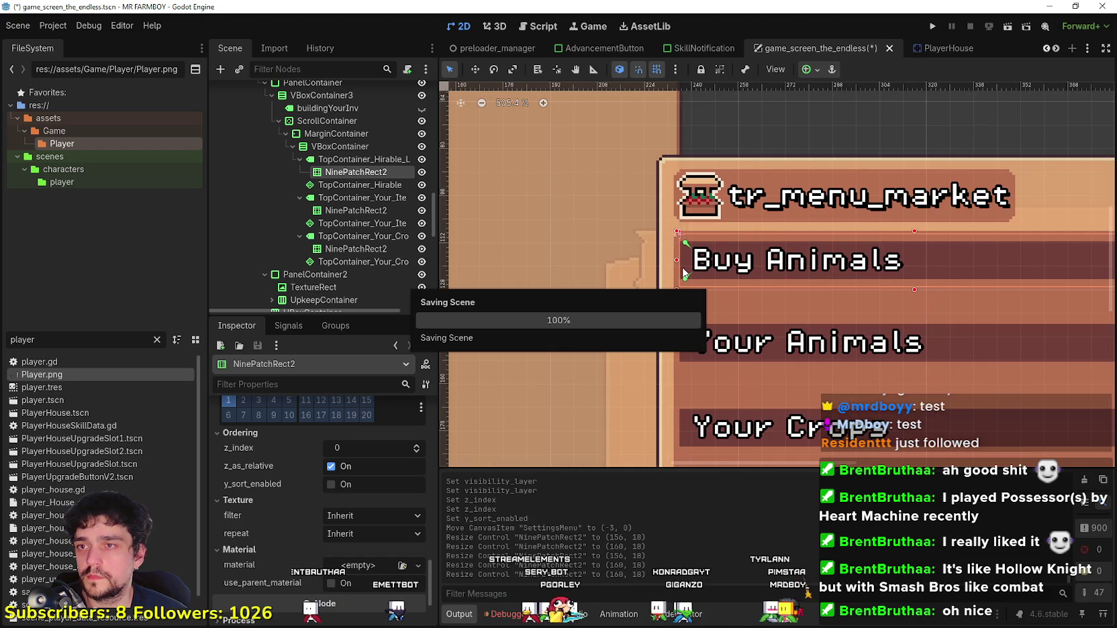
Step: Bring the whole market menu into view and launch the game to test it
drag(992, 269, 818, 270)
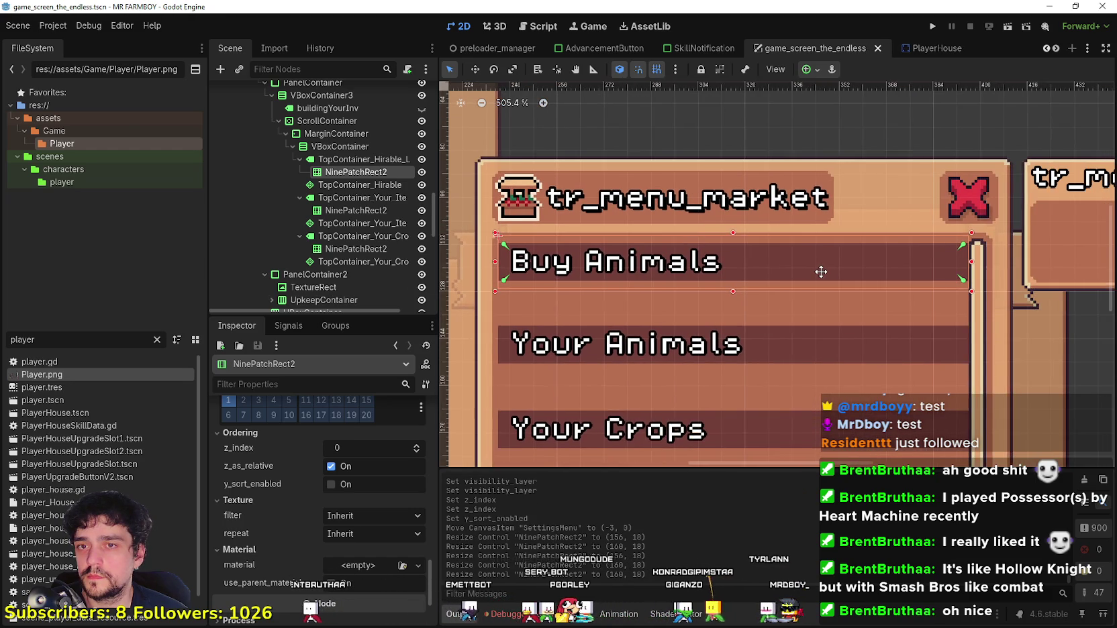
scroll(531, 249, up, 3)
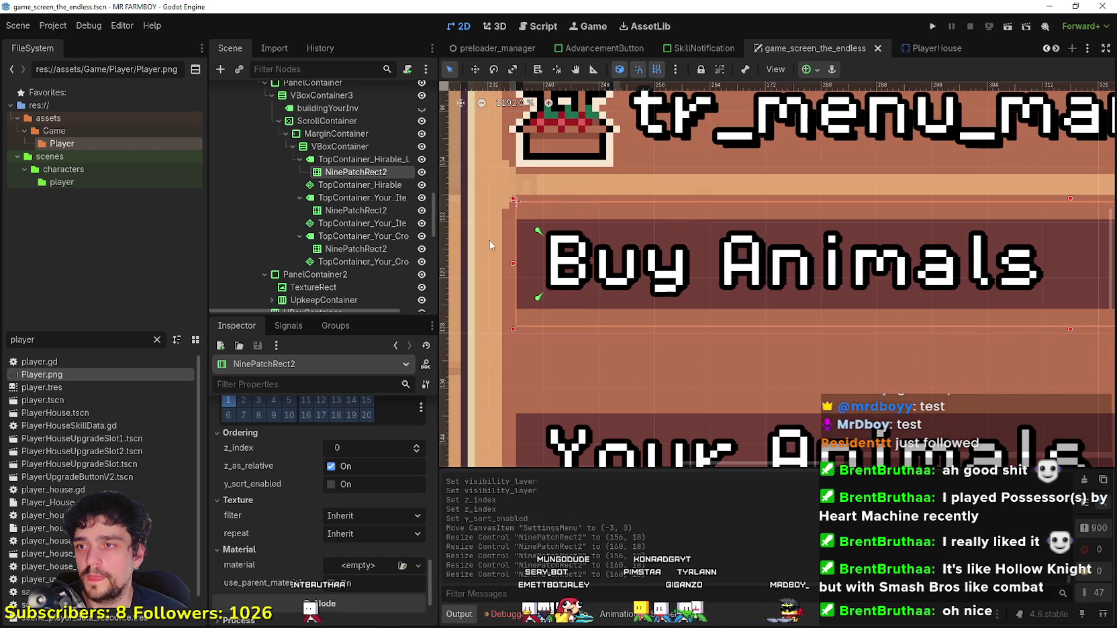
scroll(531, 245, down, 3)
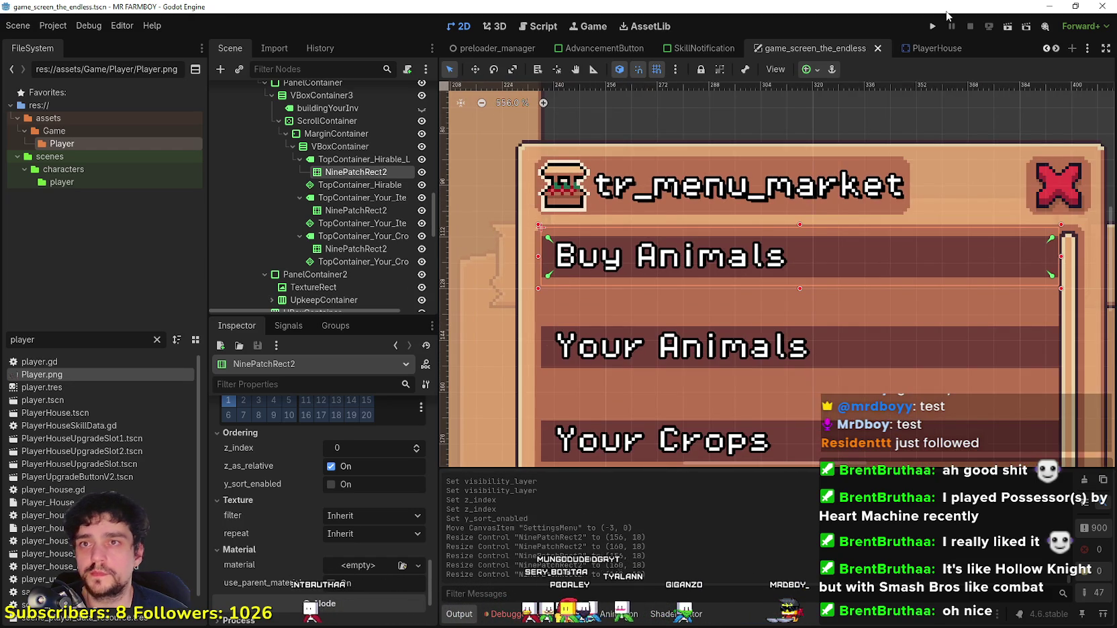
scroll(596, 363, up, 1)
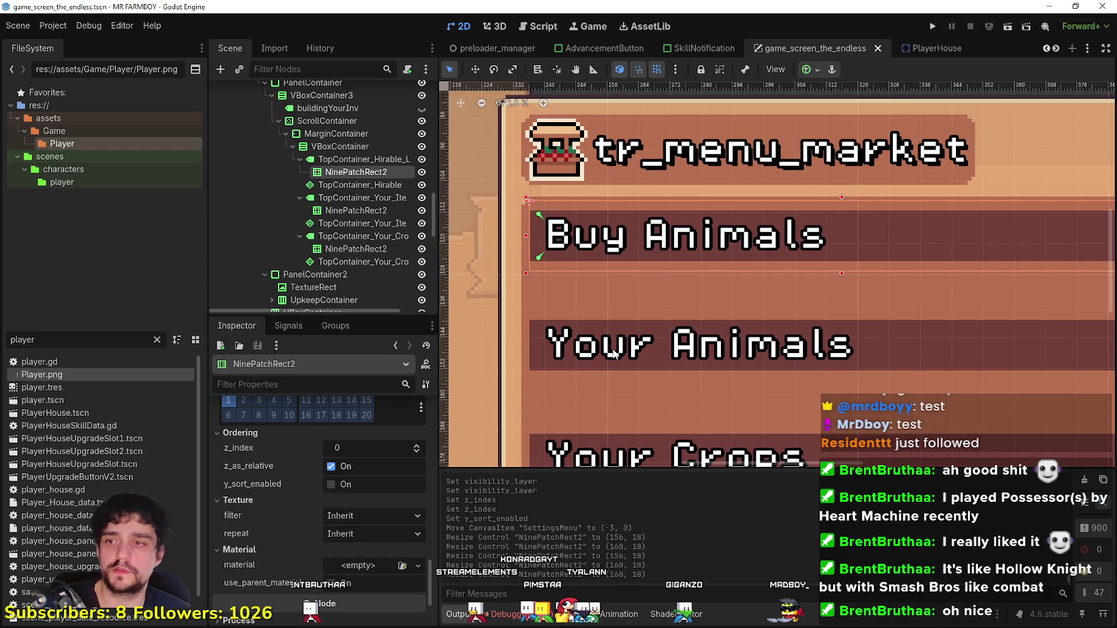
scroll(585, 373, down, 1)
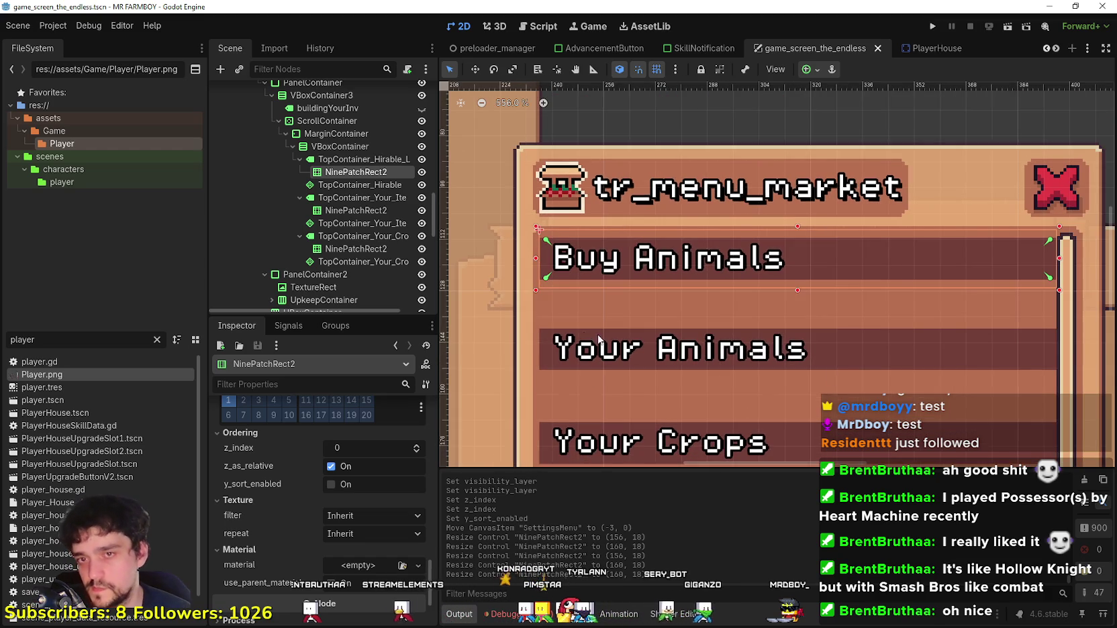
scroll(999, 366, down, 2)
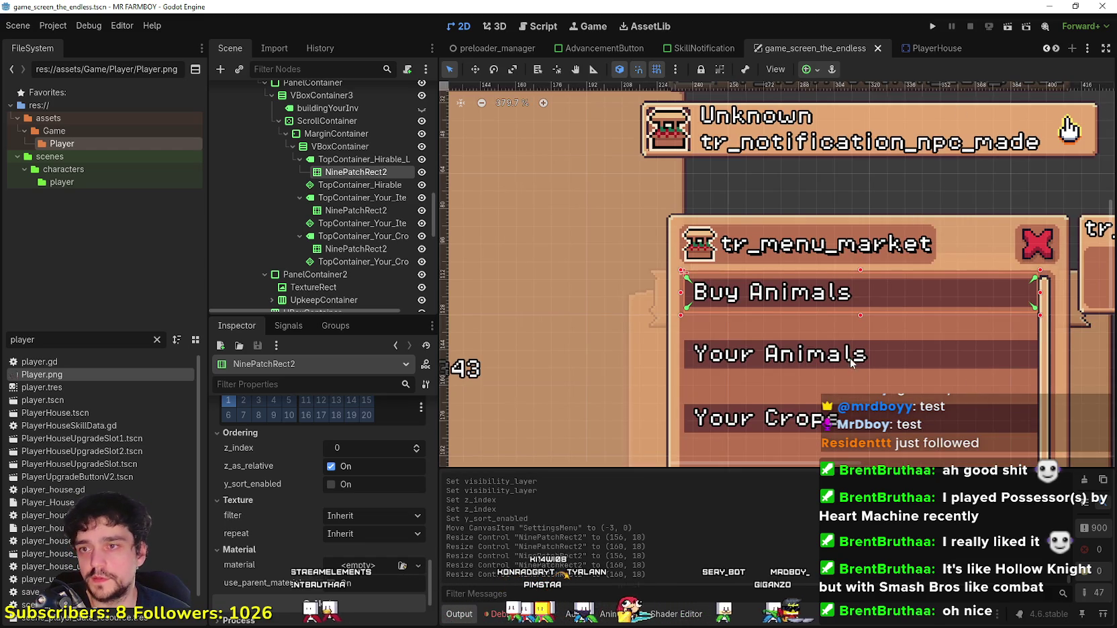
scroll(856, 346, up, 1)
click(933, 28)
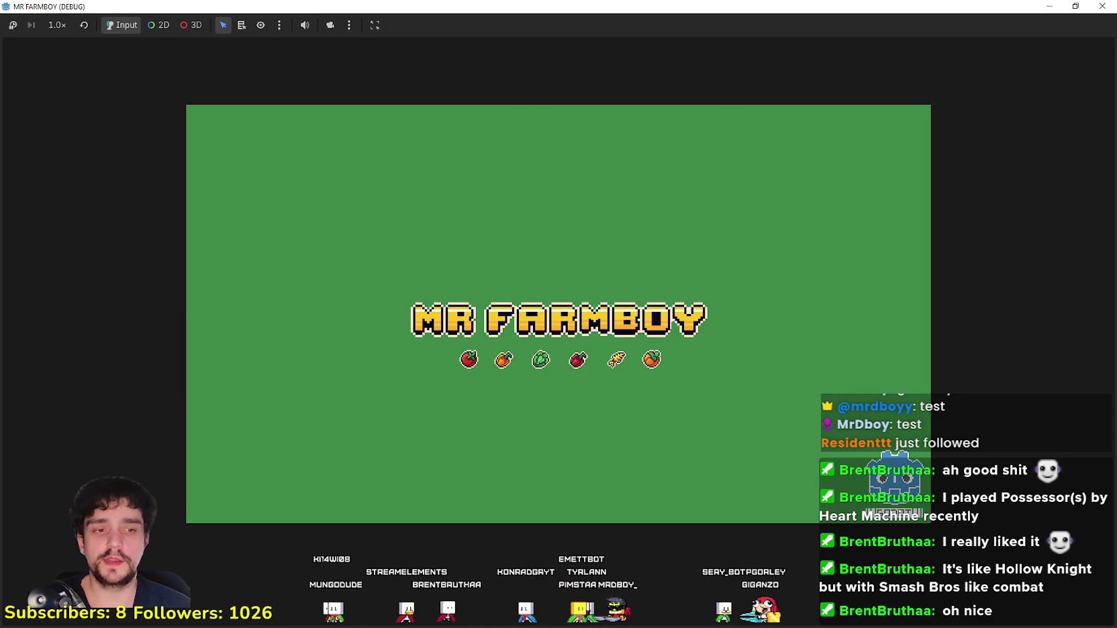
Step: Stop the running game, hide the BuildingPanel, and save the scene
key(F8)
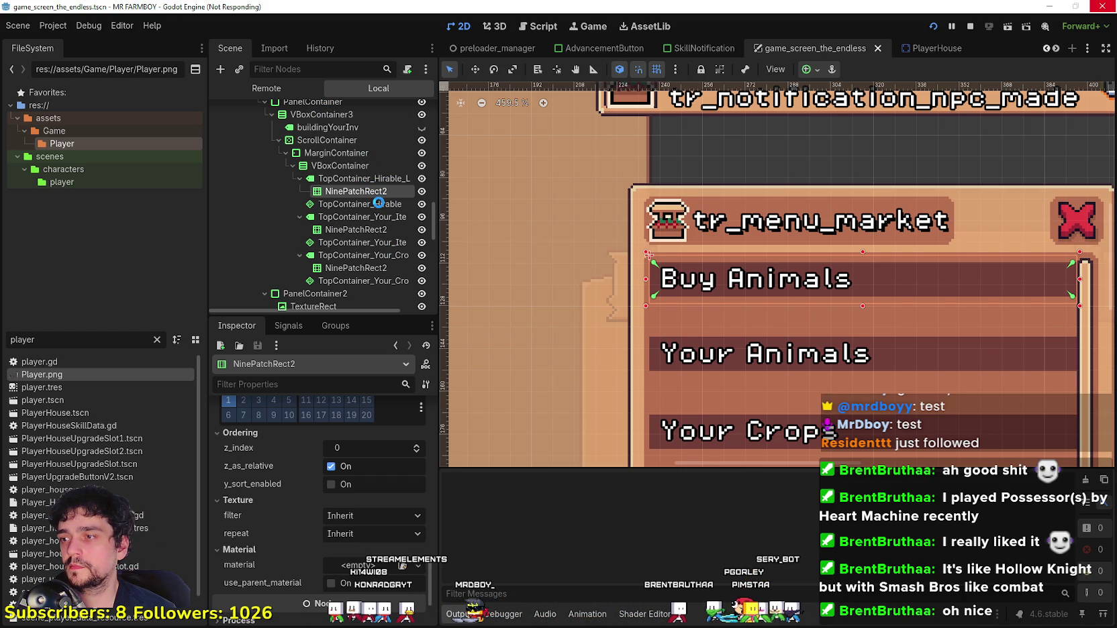
scroll(377, 196, up, 5)
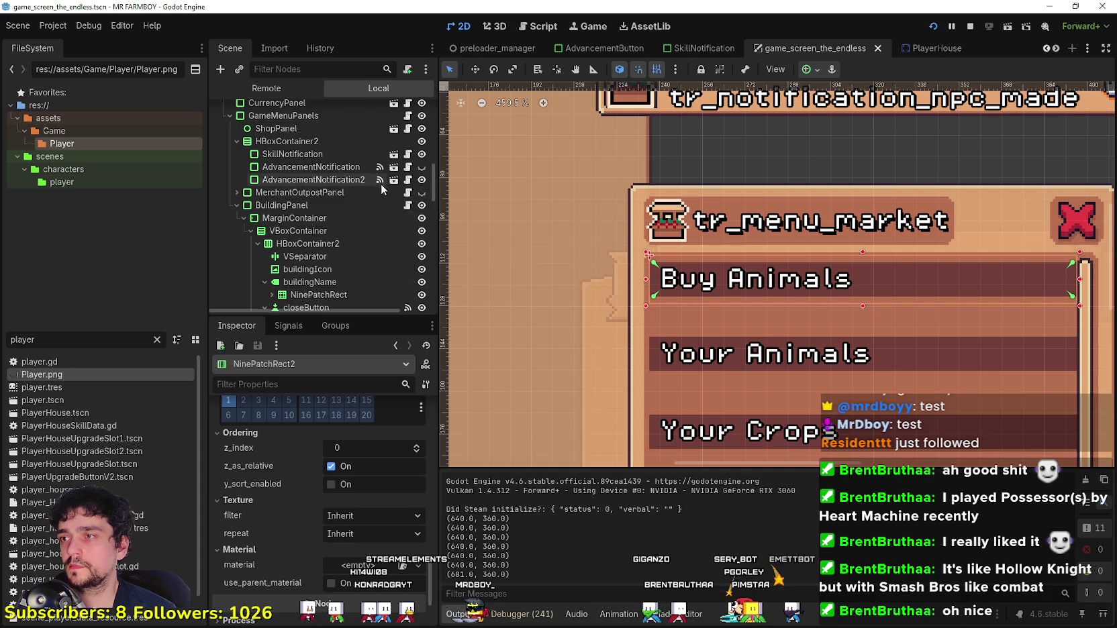
click(421, 205)
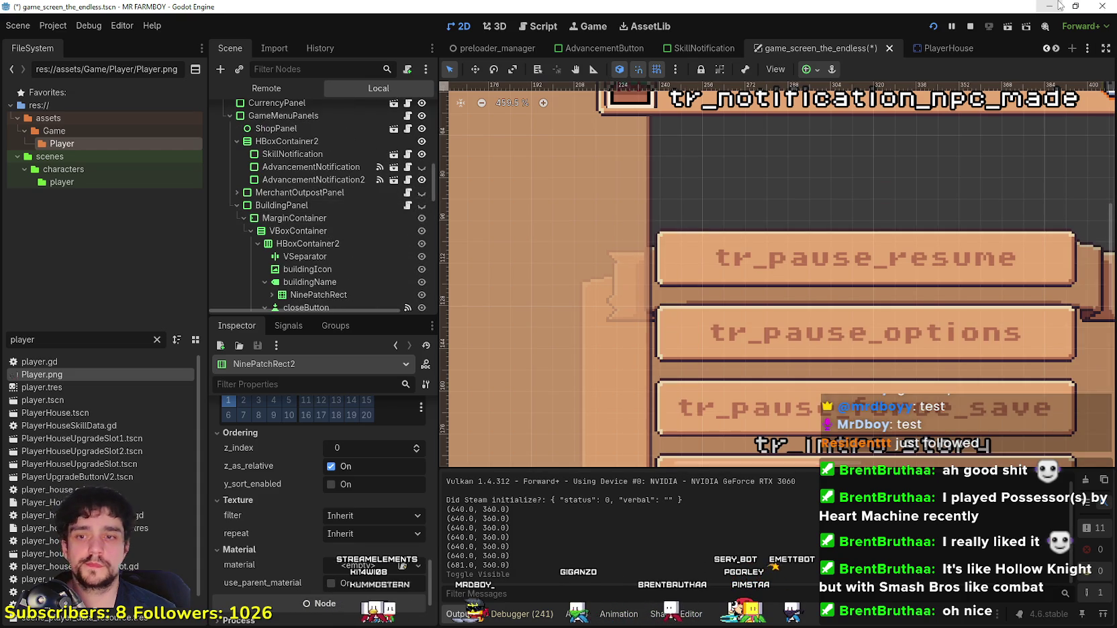
key(ctrl+s)
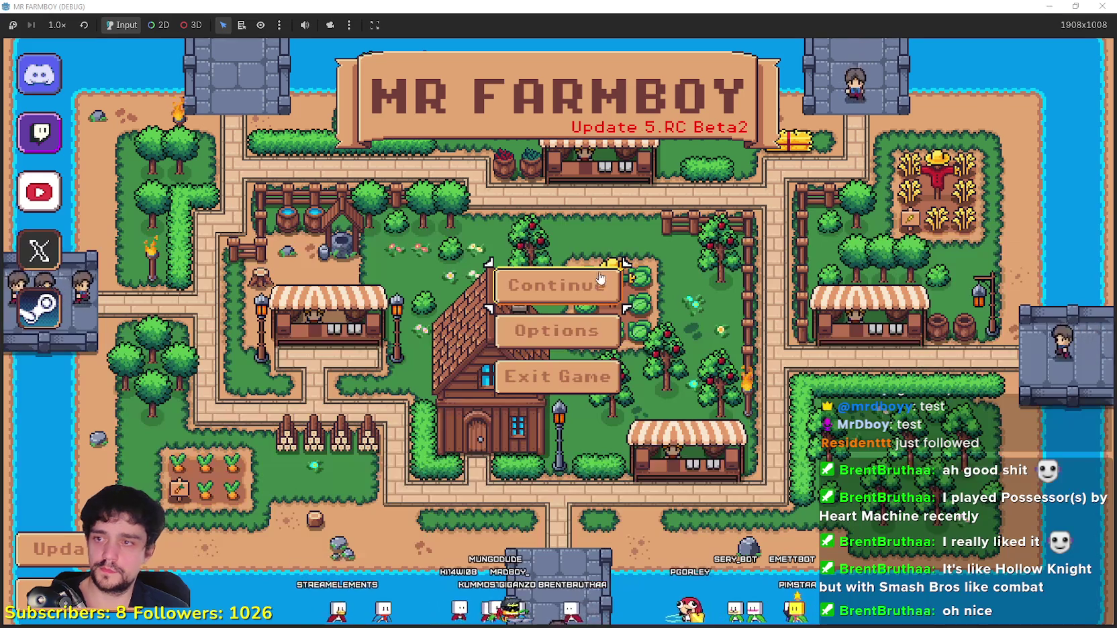
Step: Run the game again and load the Save 4 slot
click(591, 284)
scroll(591, 373, down, 2)
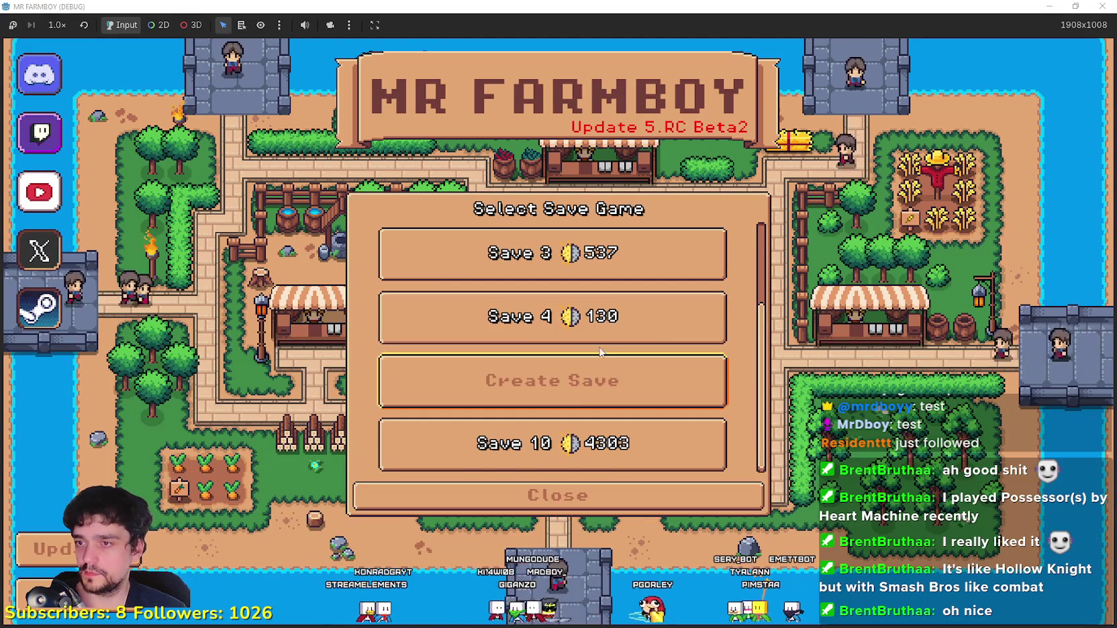
click(430, 323)
click(463, 329)
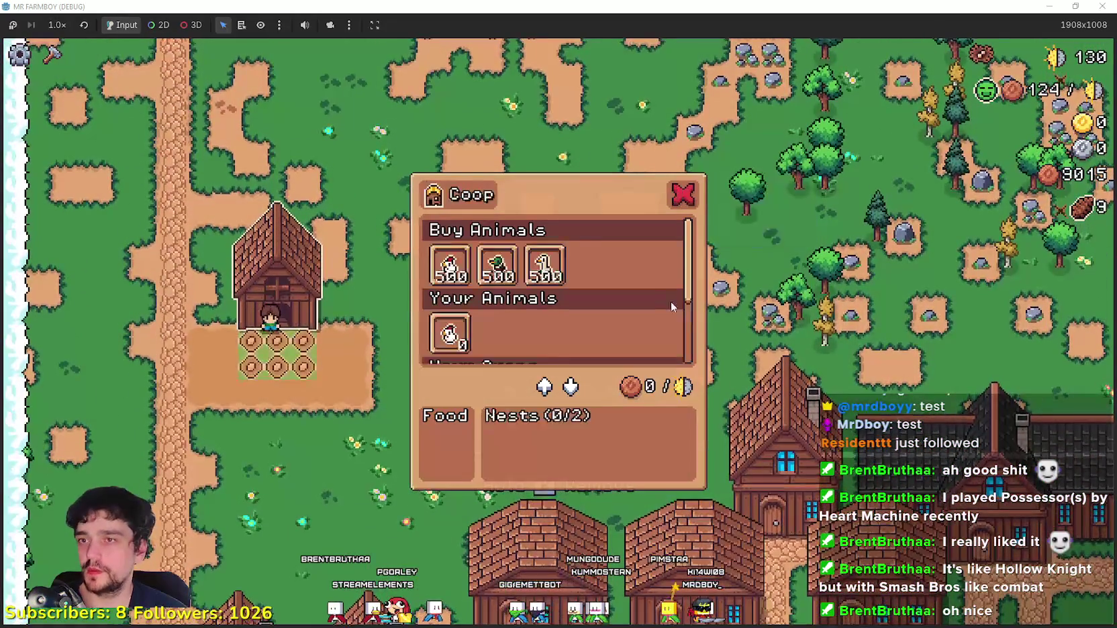
Step: Reopen the Coop panel in the running game and scroll through its crop rows
key(s)
key(w)
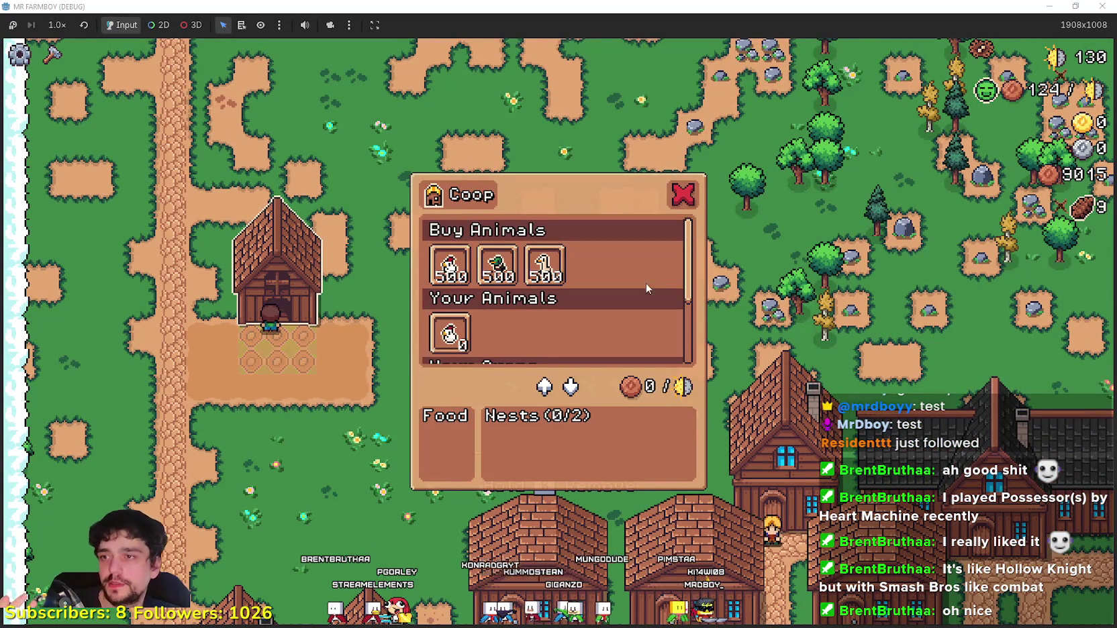
scroll(637, 283, down, 4)
scroll(683, 352, up, 4)
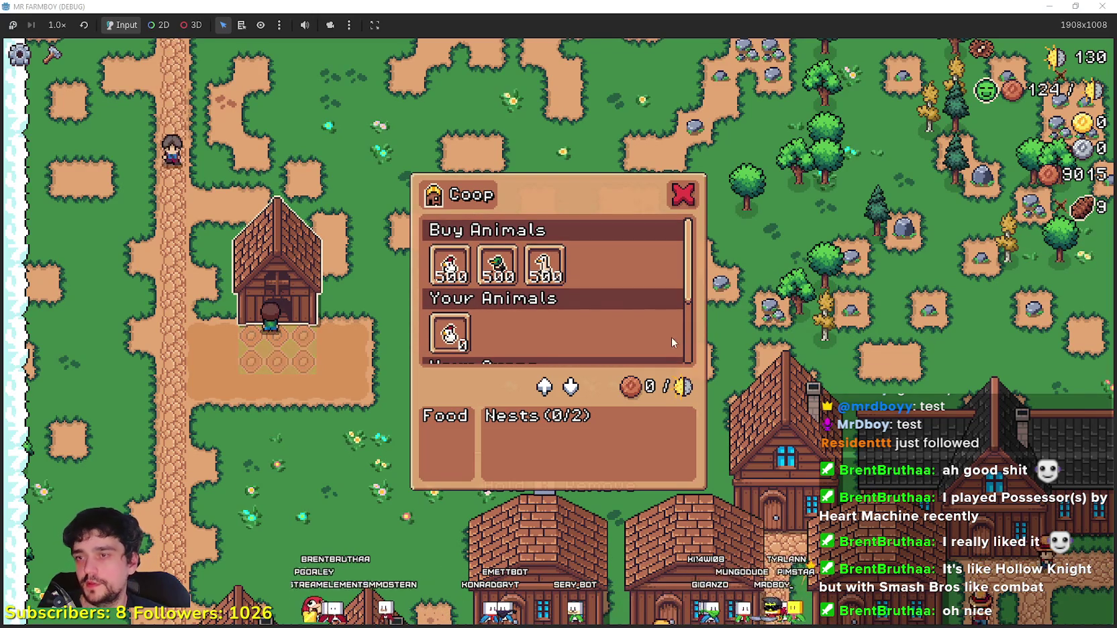
scroll(657, 318, down, 1)
scroll(657, 312, down, 3)
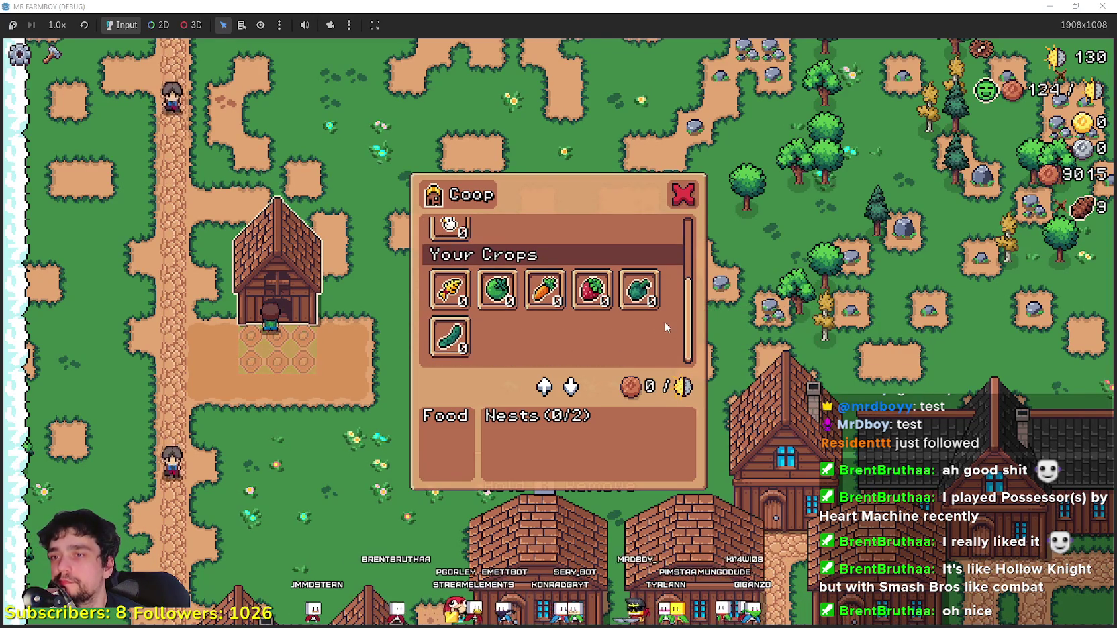
scroll(672, 330, up, 1)
scroll(625, 299, up, 2)
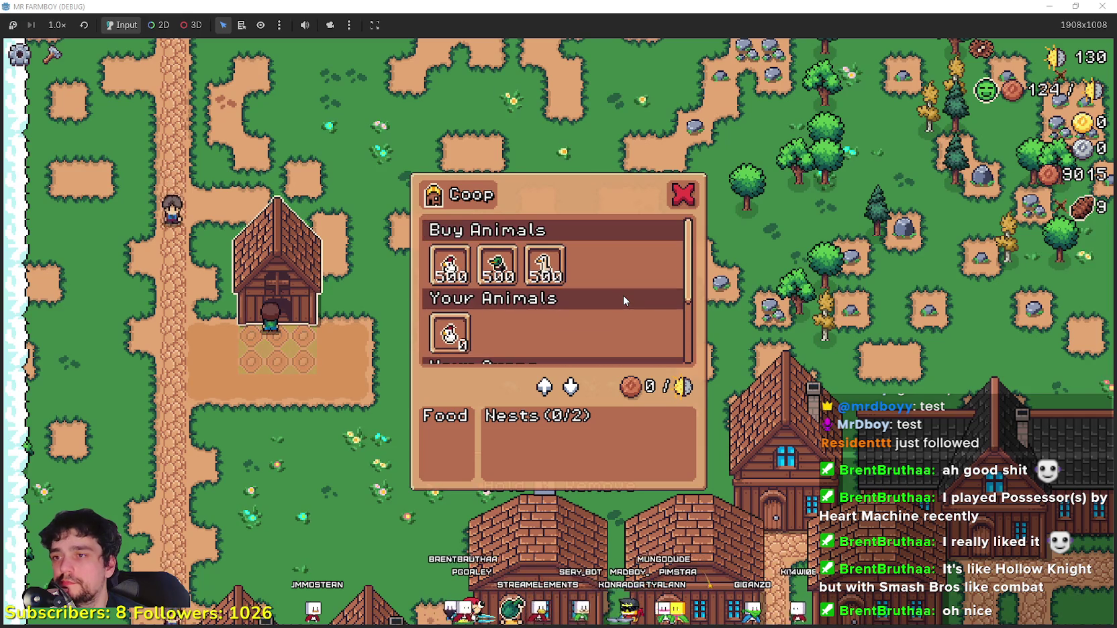
scroll(626, 291, down, 1)
scroll(626, 290, up, 1)
scroll(626, 291, down, 3)
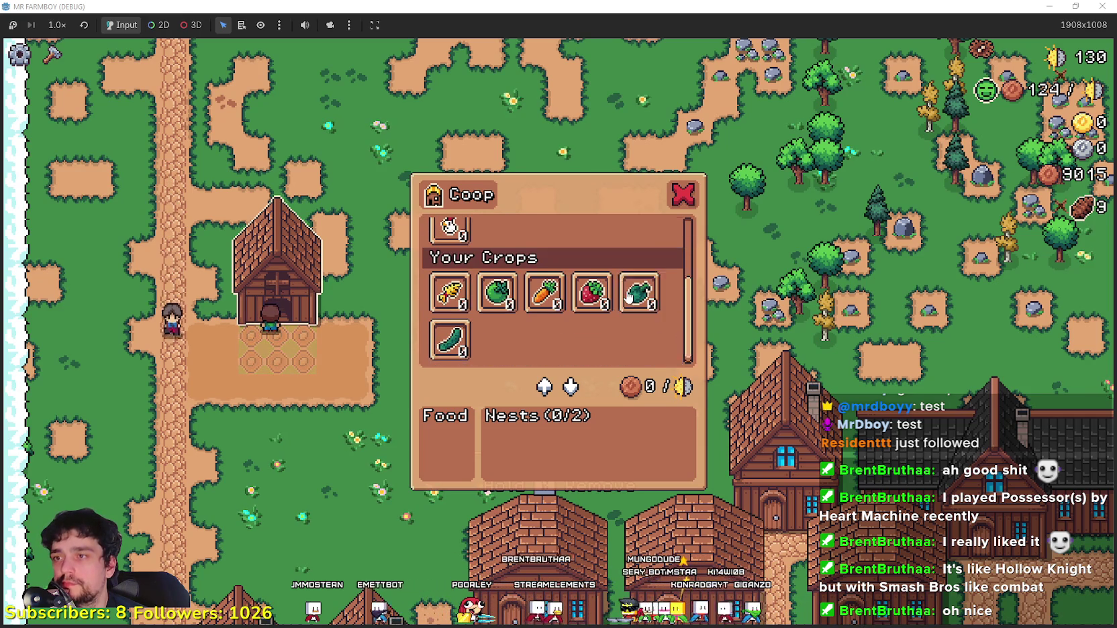
scroll(673, 340, up, 2)
scroll(688, 313, down, 2)
scroll(690, 318, down, 2)
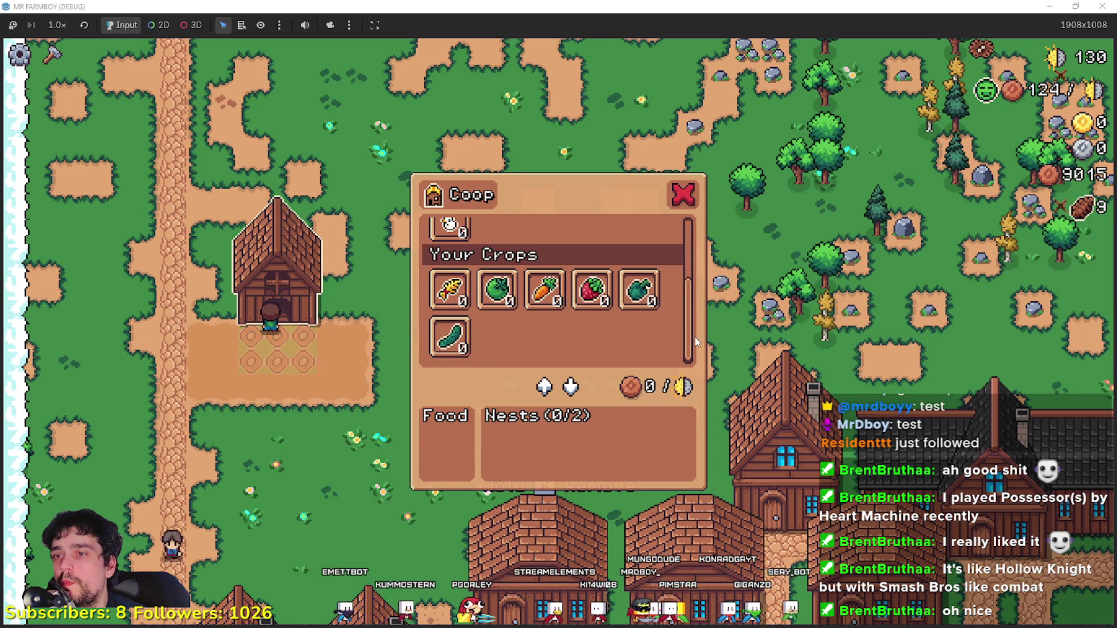
scroll(604, 312, up, 4)
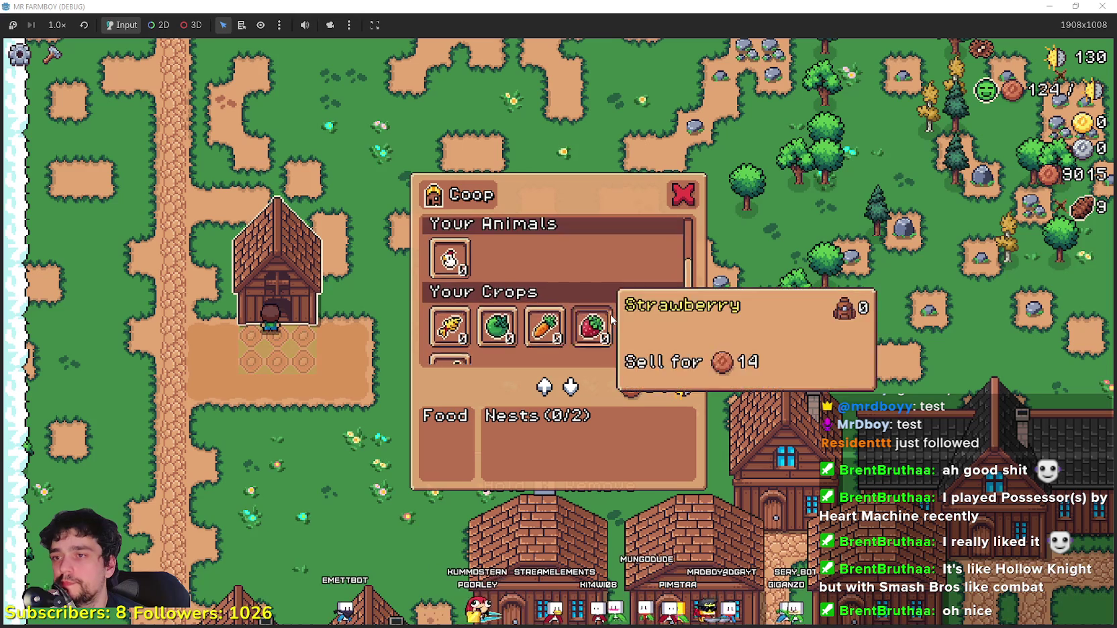
scroll(615, 302, down, 3)
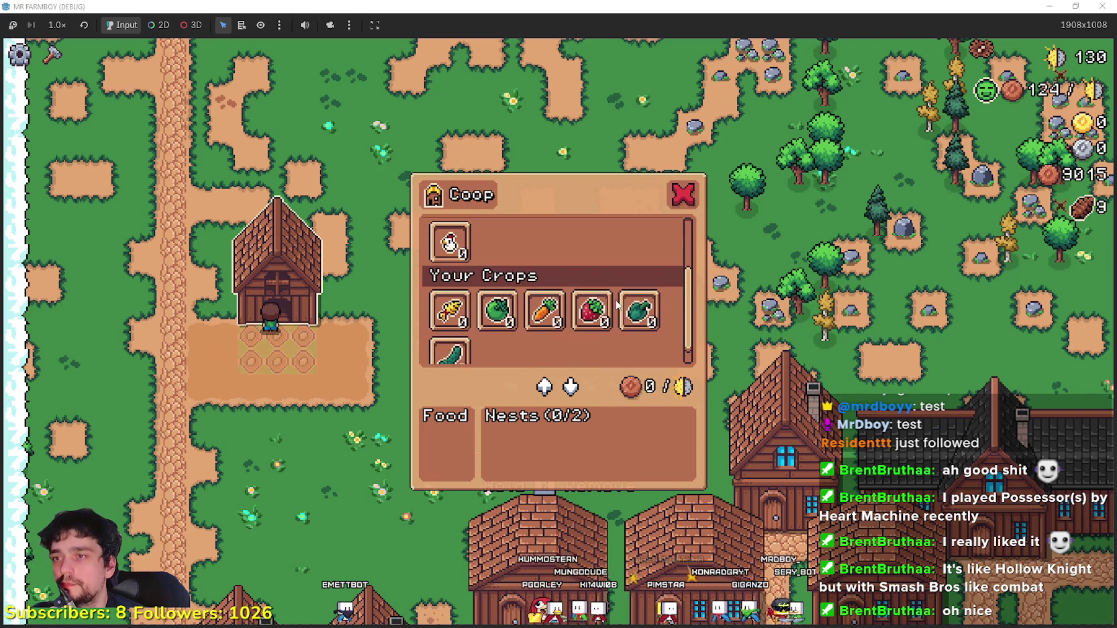
scroll(622, 285, down, 1)
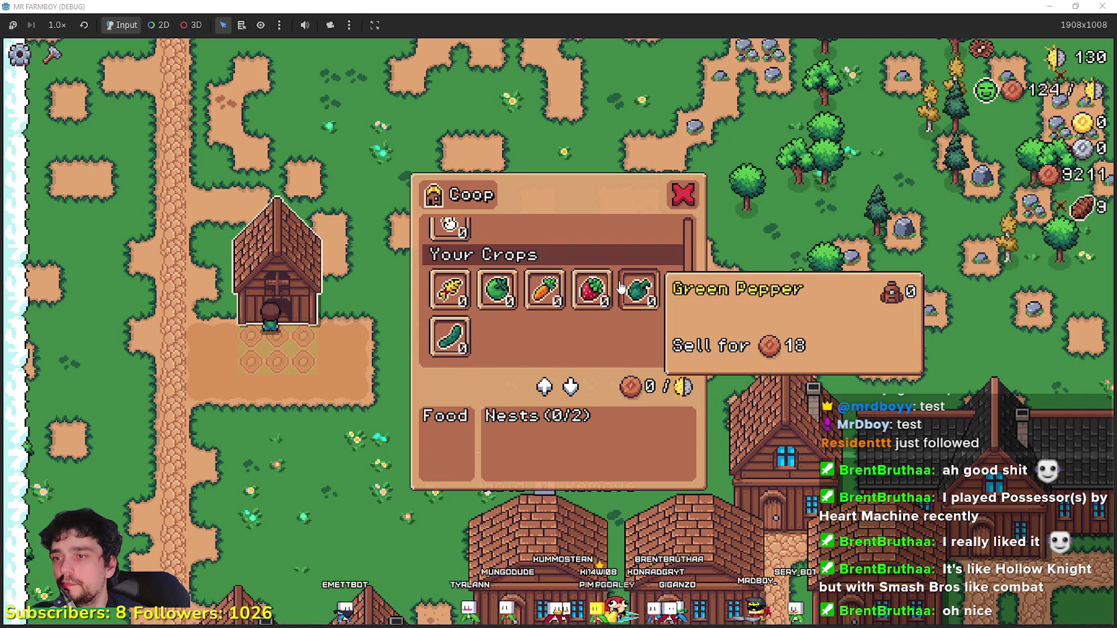
scroll(620, 288, up, 4)
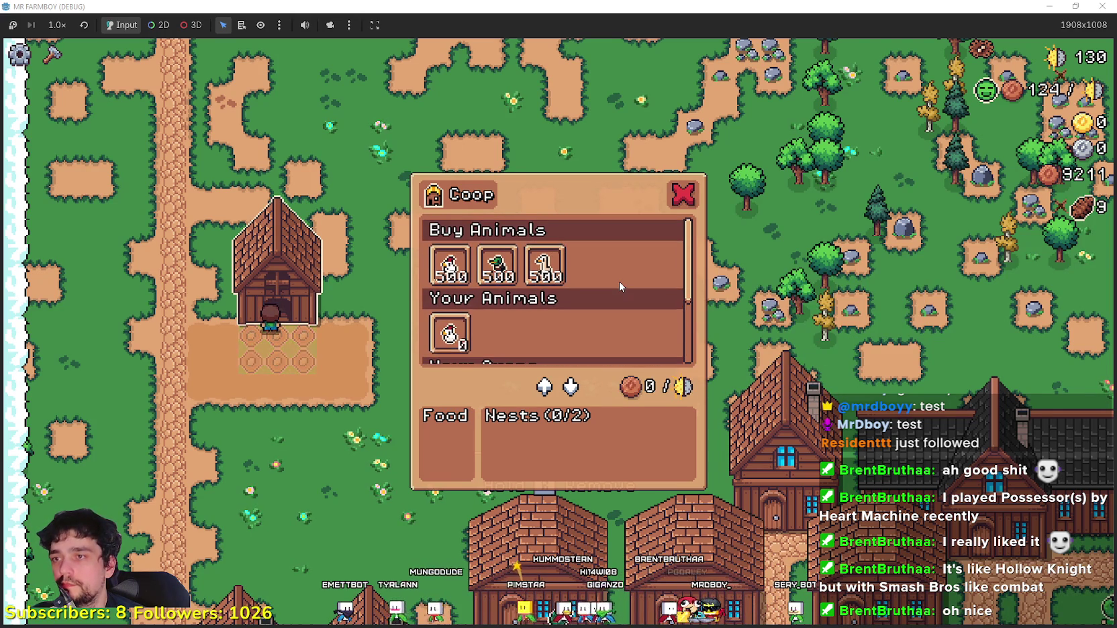
scroll(619, 282, down, 4)
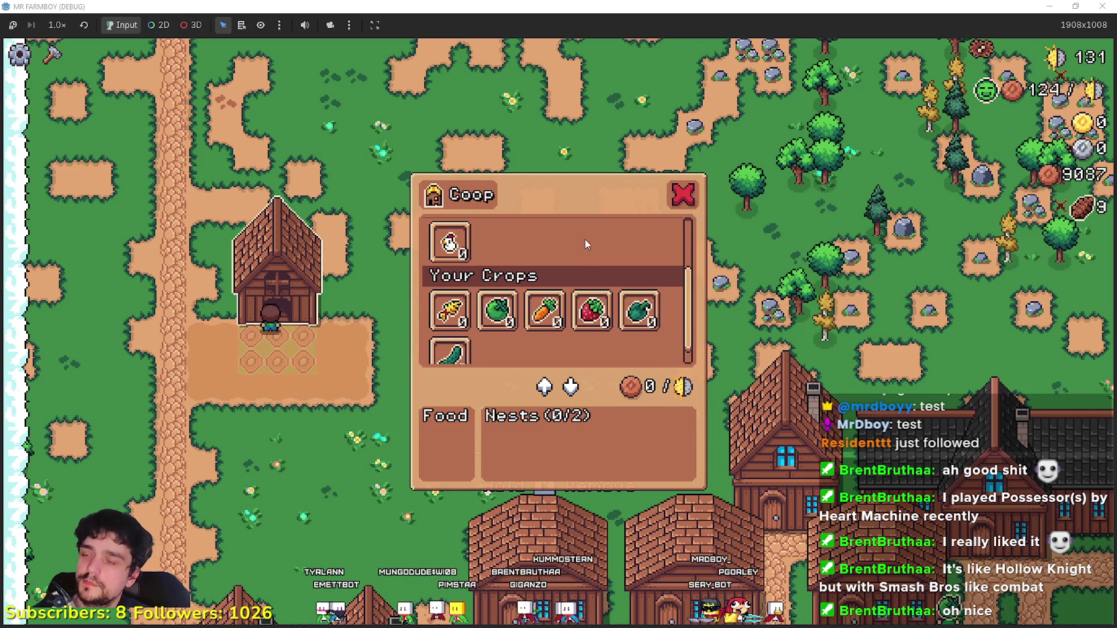
scroll(550, 263, up, 1)
scroll(555, 267, up, 1)
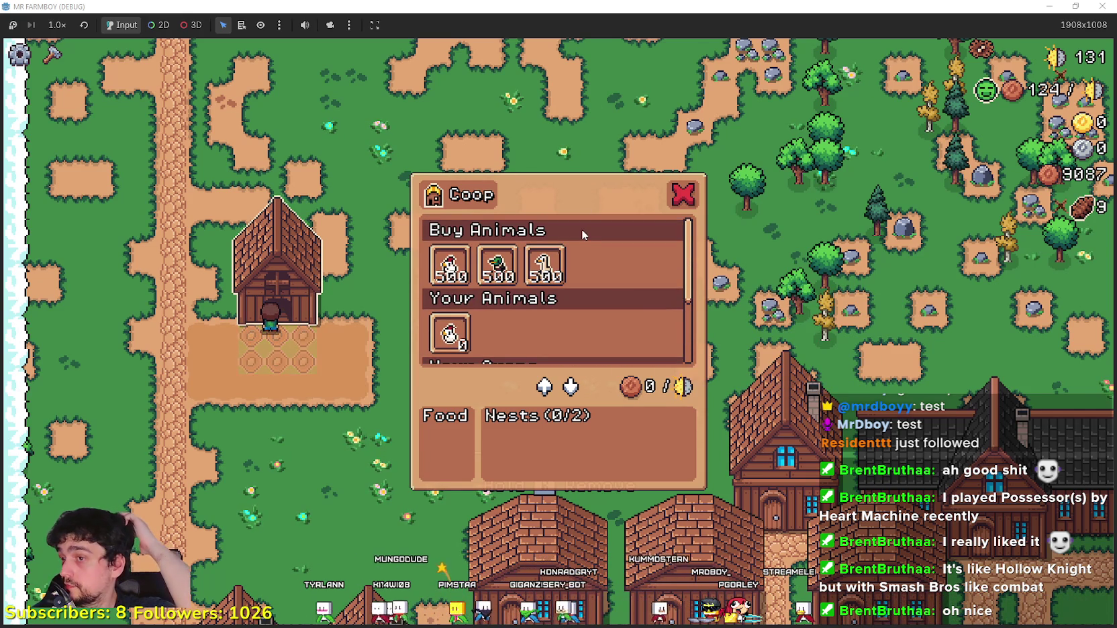
scroll(569, 241, down, 1)
scroll(569, 240, down, 1)
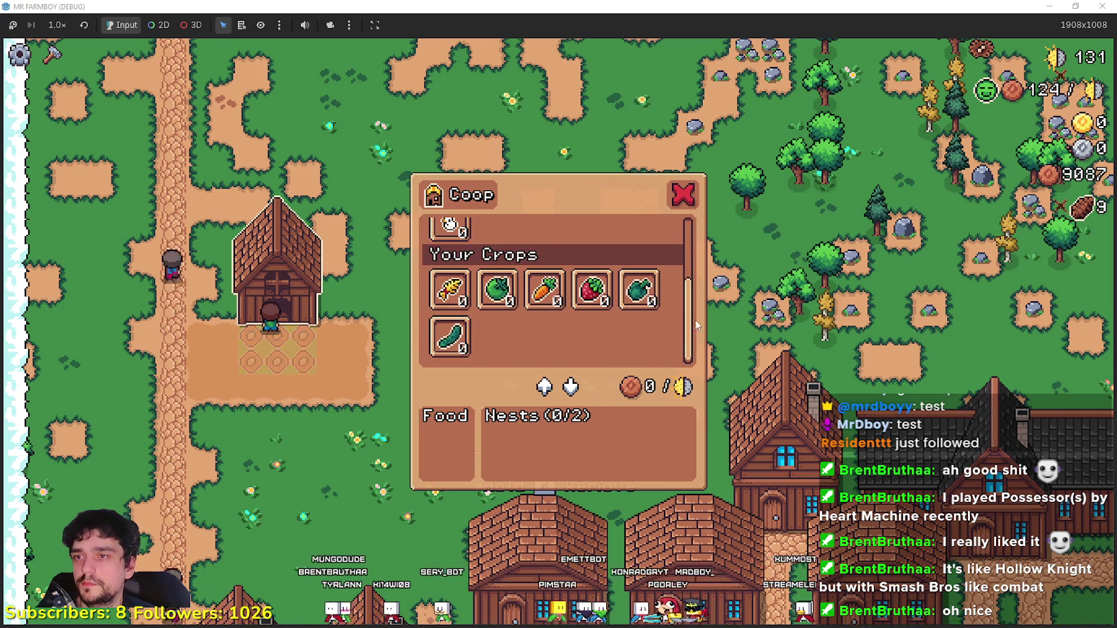
Step: Restore the game window to 1280×720 over the Godot editor
drag(692, 300, 688, 222)
scroll(644, 297, down, 2)
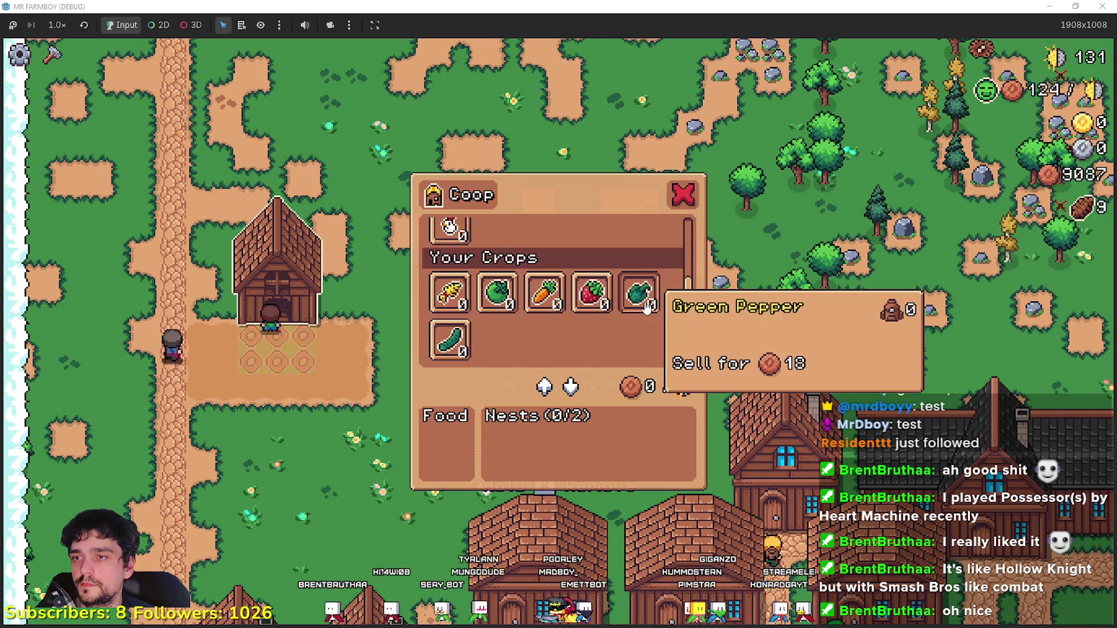
key(super+Down)
scroll(728, 275, up, 3)
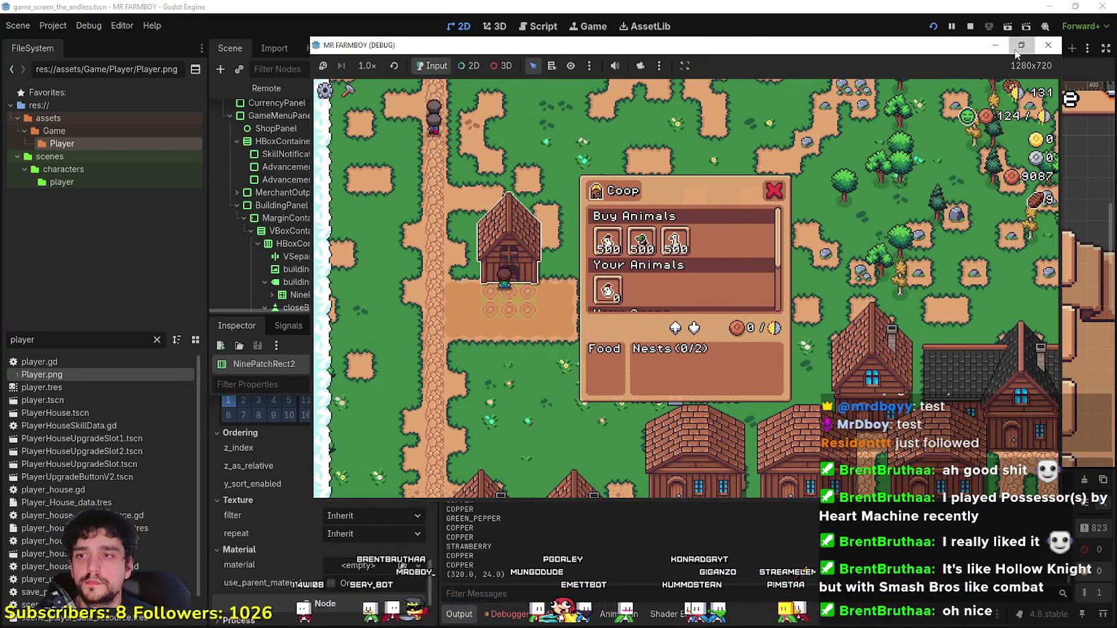
Step: Minimise the running game window to get back to the editor
key(super+Up)
key(super+Down)
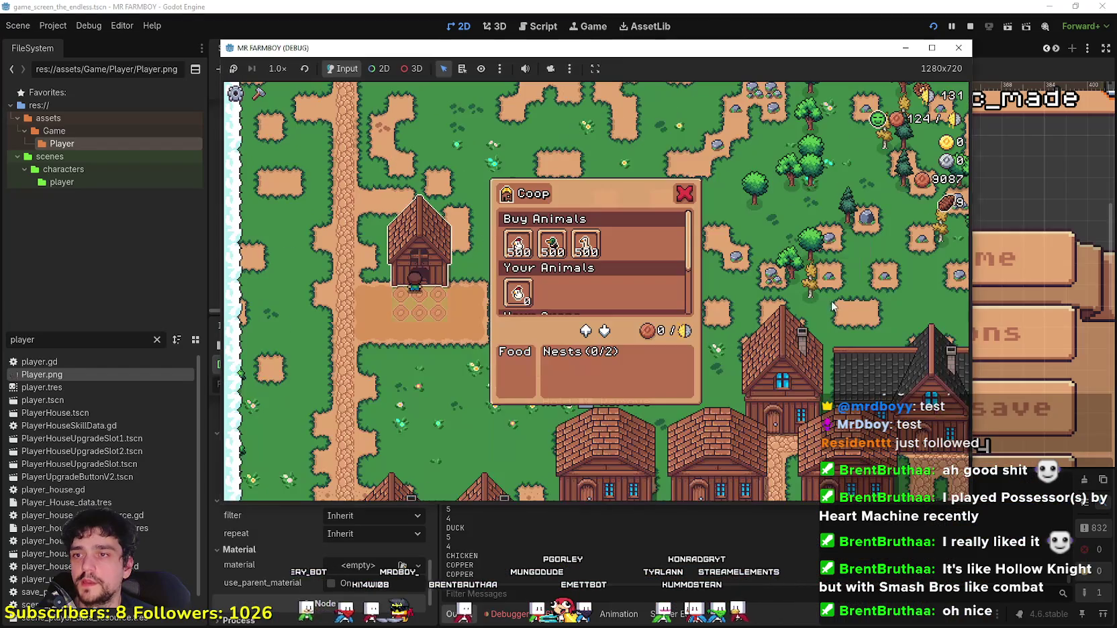
key(super+Down)
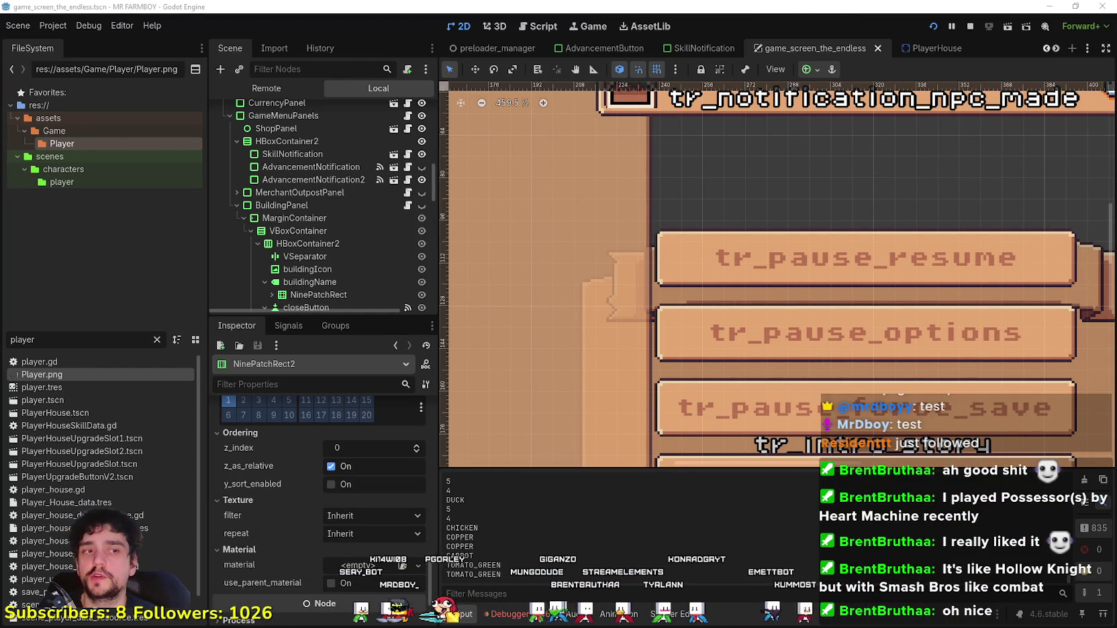
Step: Unhide BuildingPanel and zoom the canvas onto the market menu's dark-red headers
scroll(336, 241, down, 3)
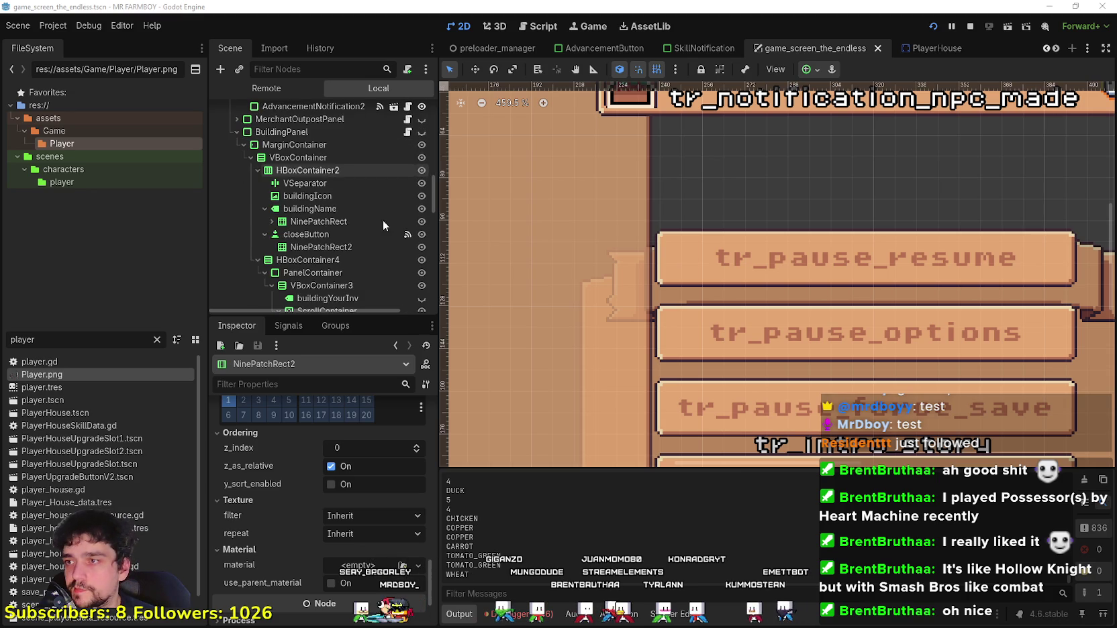
click(422, 132)
scroll(856, 378, down, 8)
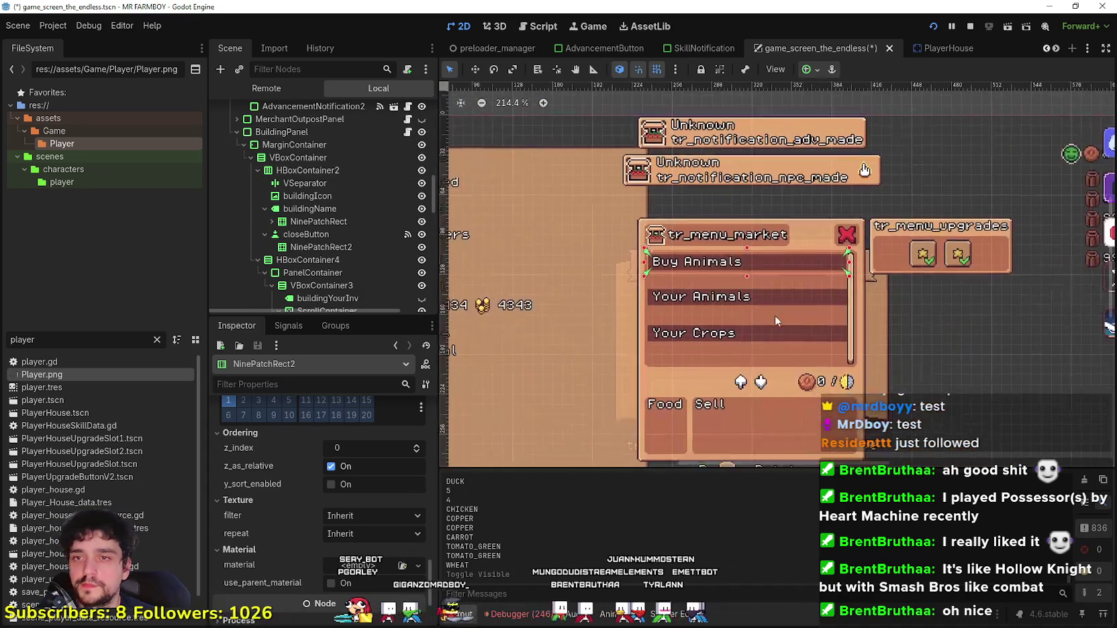
scroll(820, 349, up, 1)
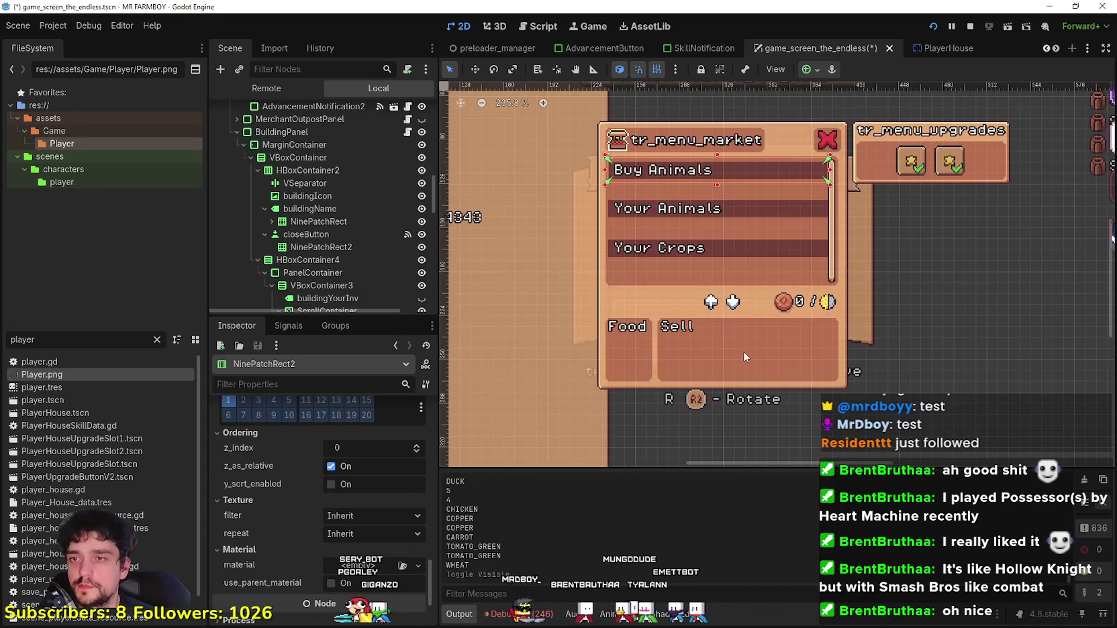
scroll(820, 159, up, 1)
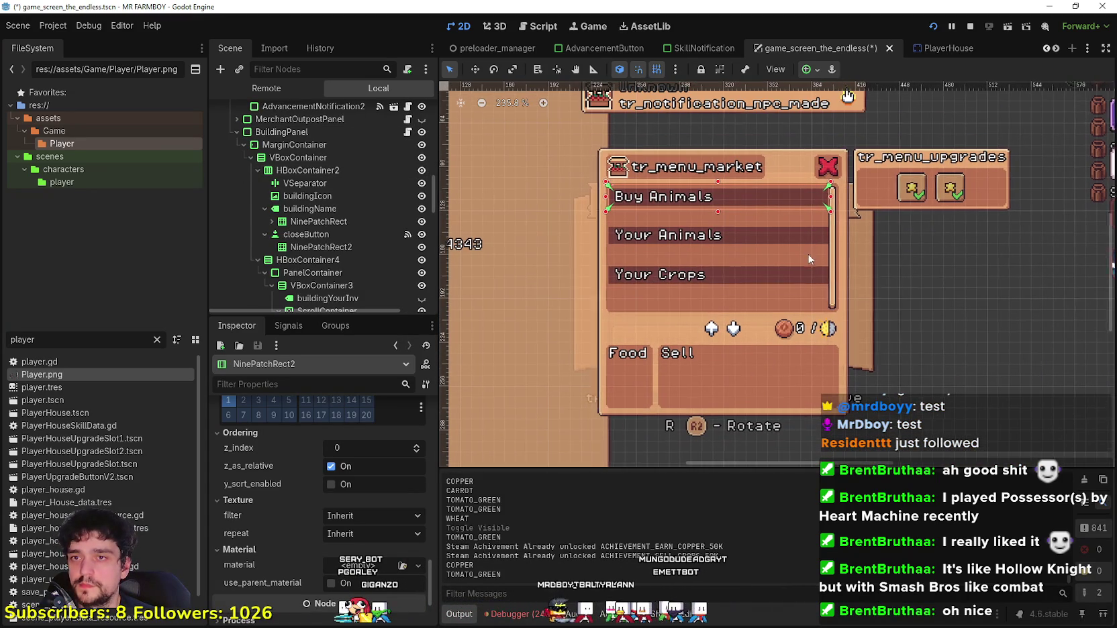
click(767, 373)
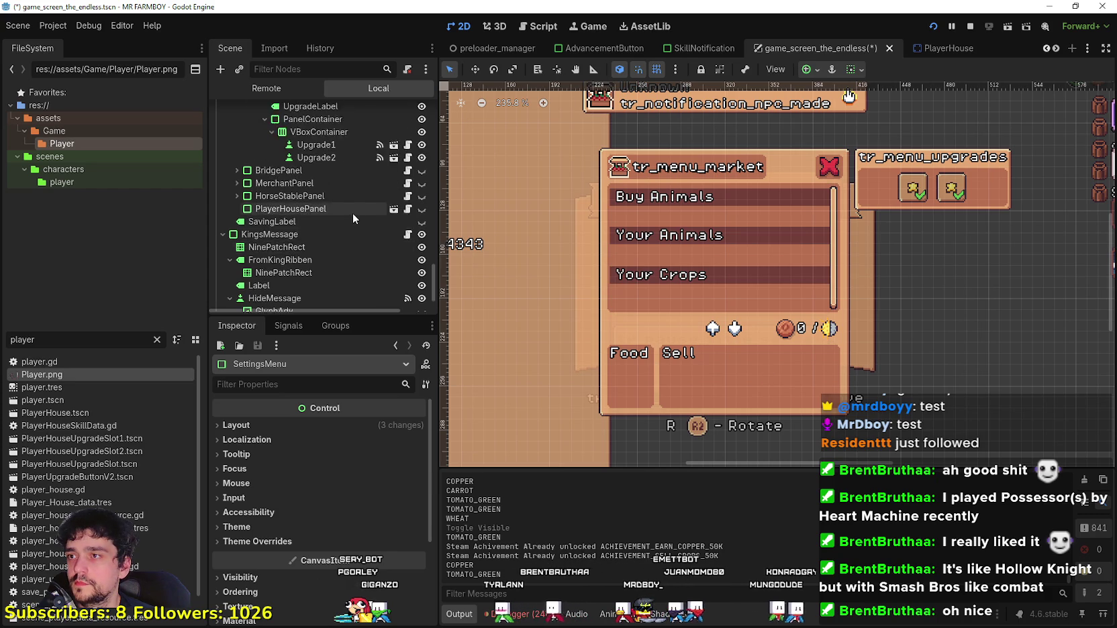
Step: Give BottomPanel2 a custom minimum width of 180 px
scroll(352, 213, up, 5)
click(345, 200)
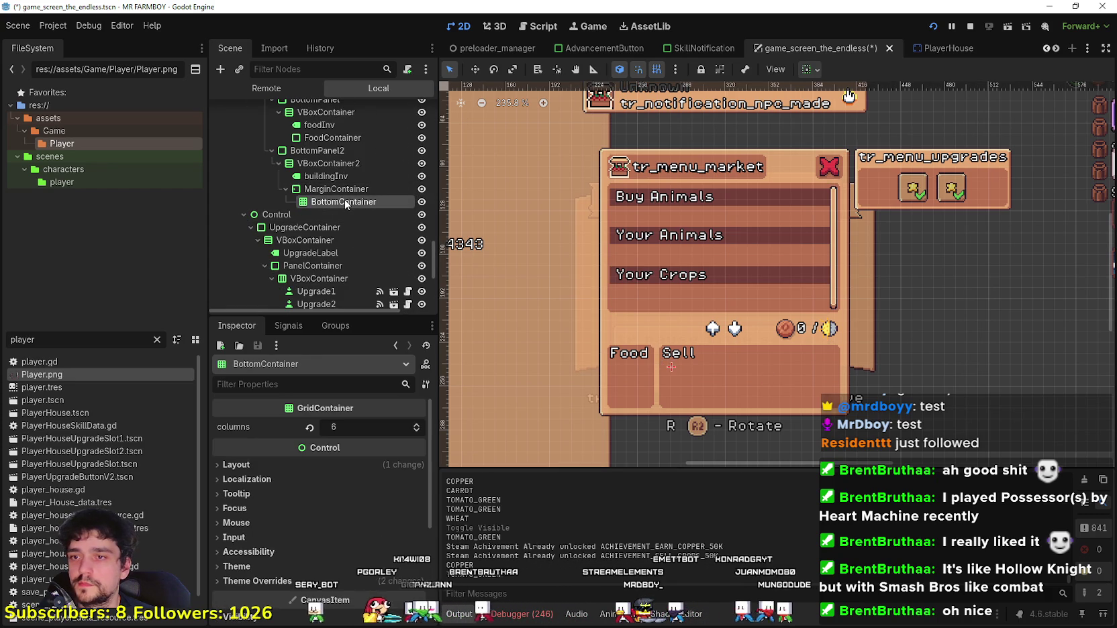
click(347, 466)
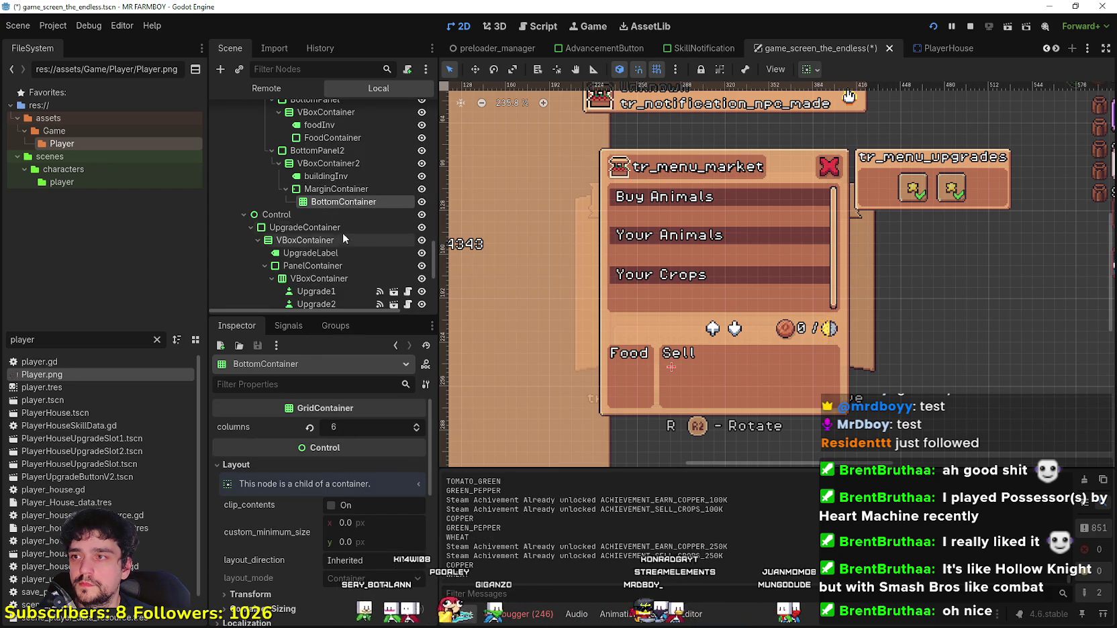
click(329, 152)
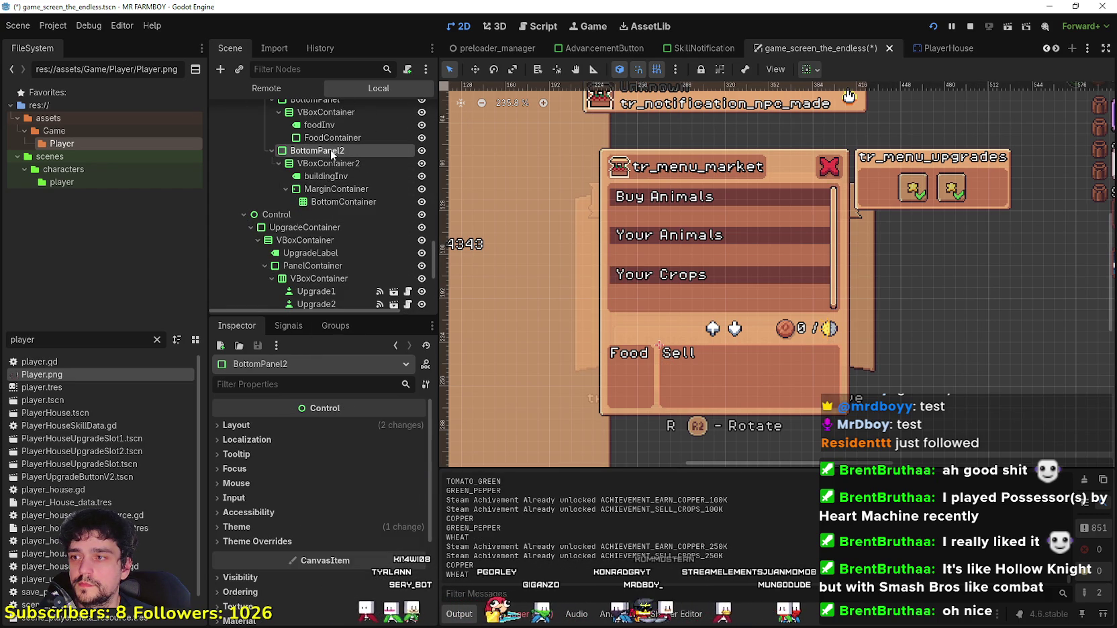
click(310, 423)
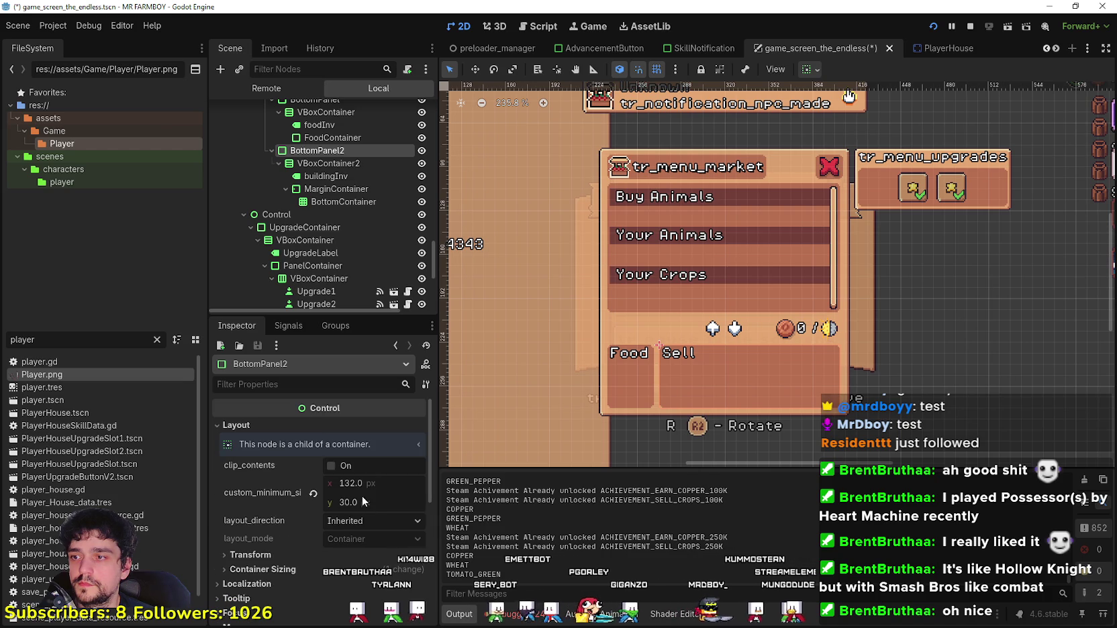
drag(349, 479, 380, 479)
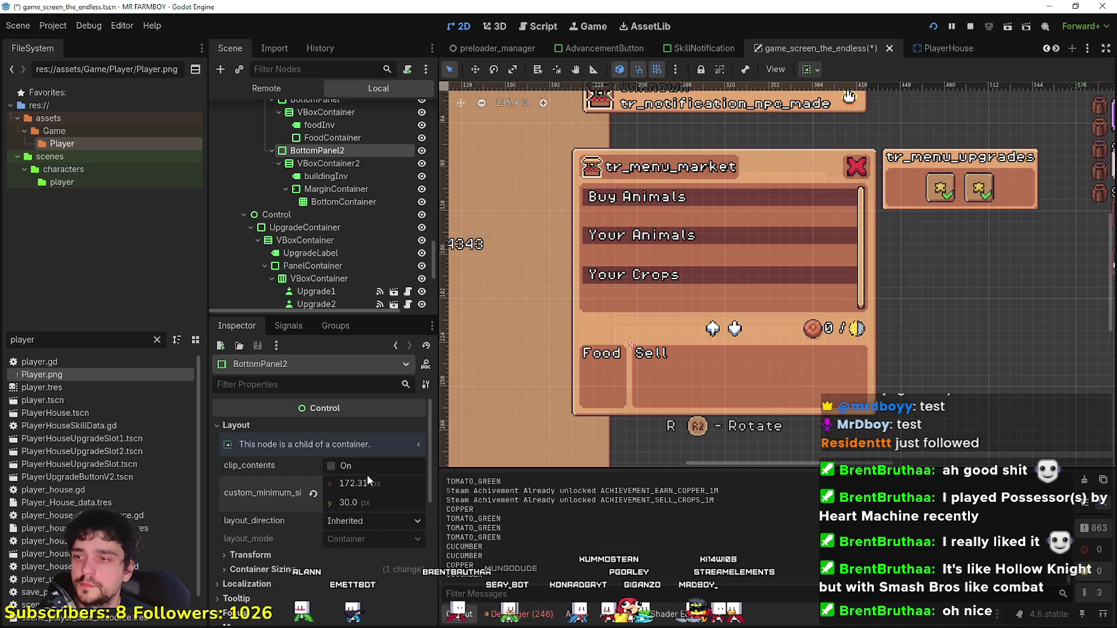
drag(380, 479, 382, 479)
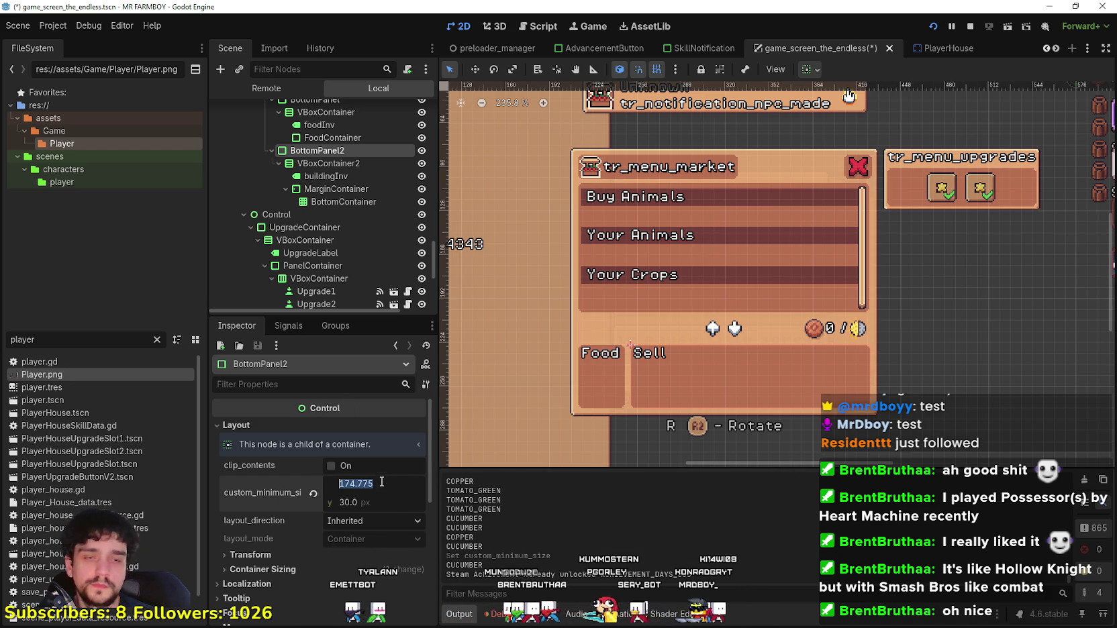
text(180)
key(Return)
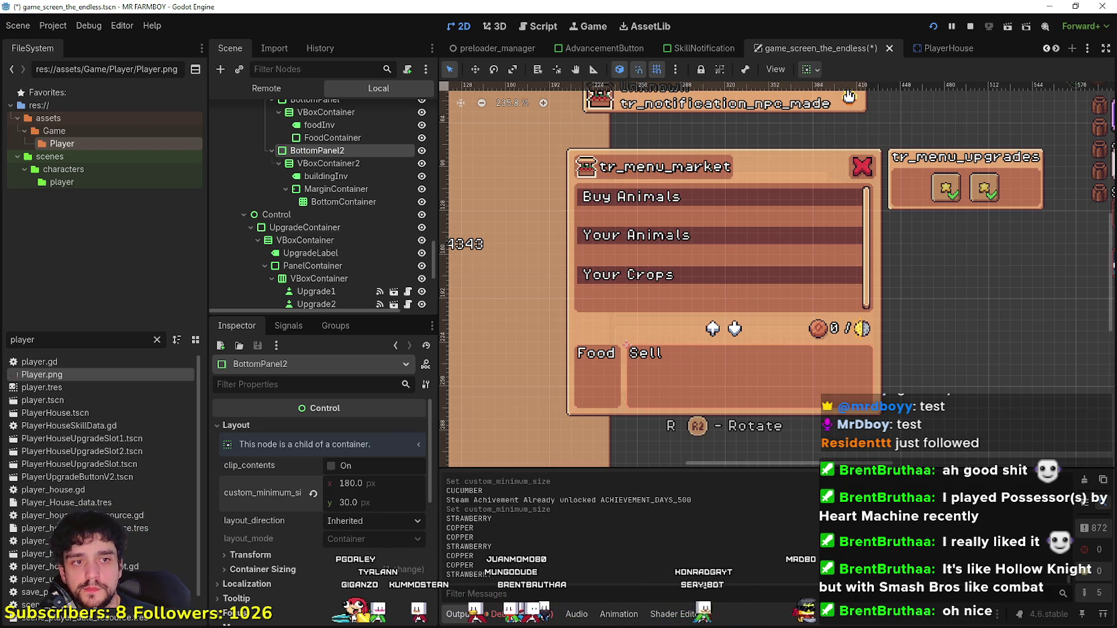
Step: Start instantiating a child scene under BottomContainer
click(343, 201)
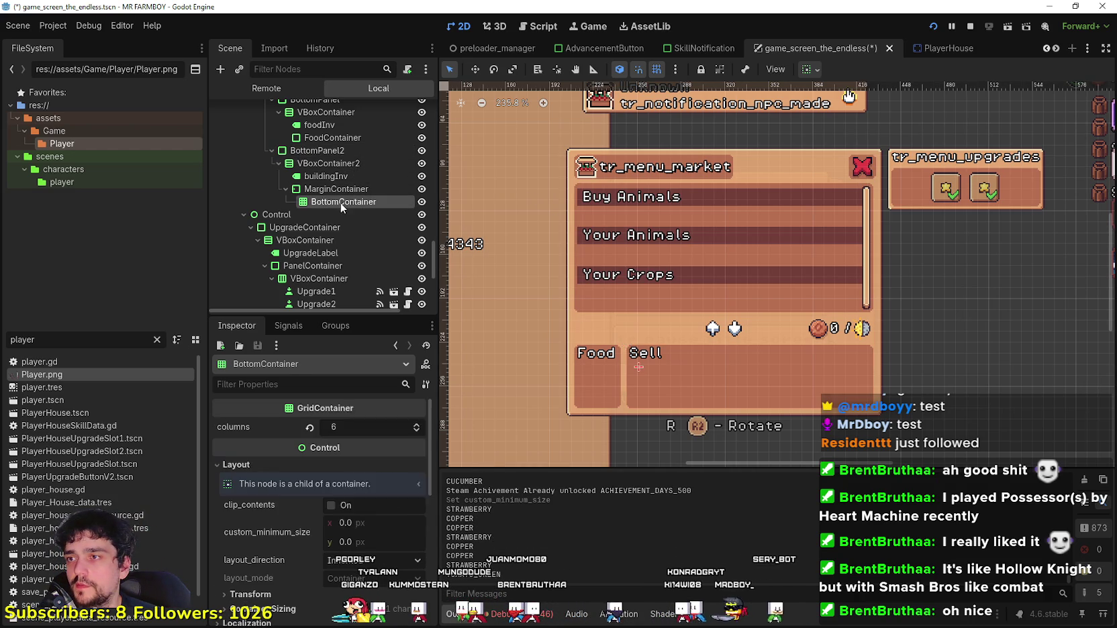
right_click(340, 203)
click(403, 229)
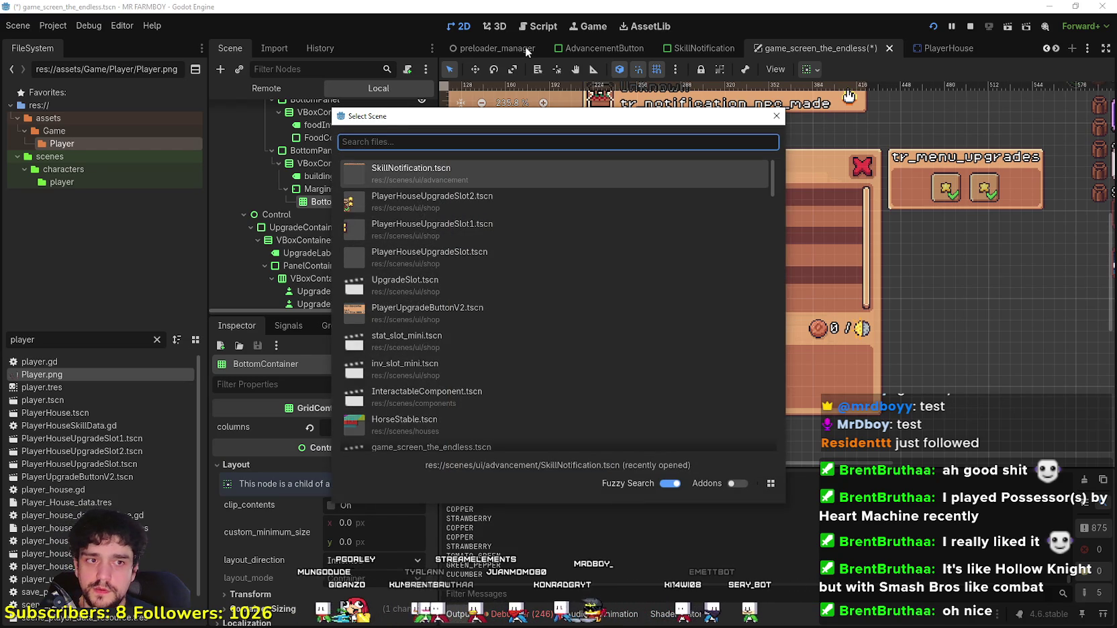
Step: Add a MerchantItemSlot.tscn instance to BottomContainer and duplicate it to six slots
text(merchant)
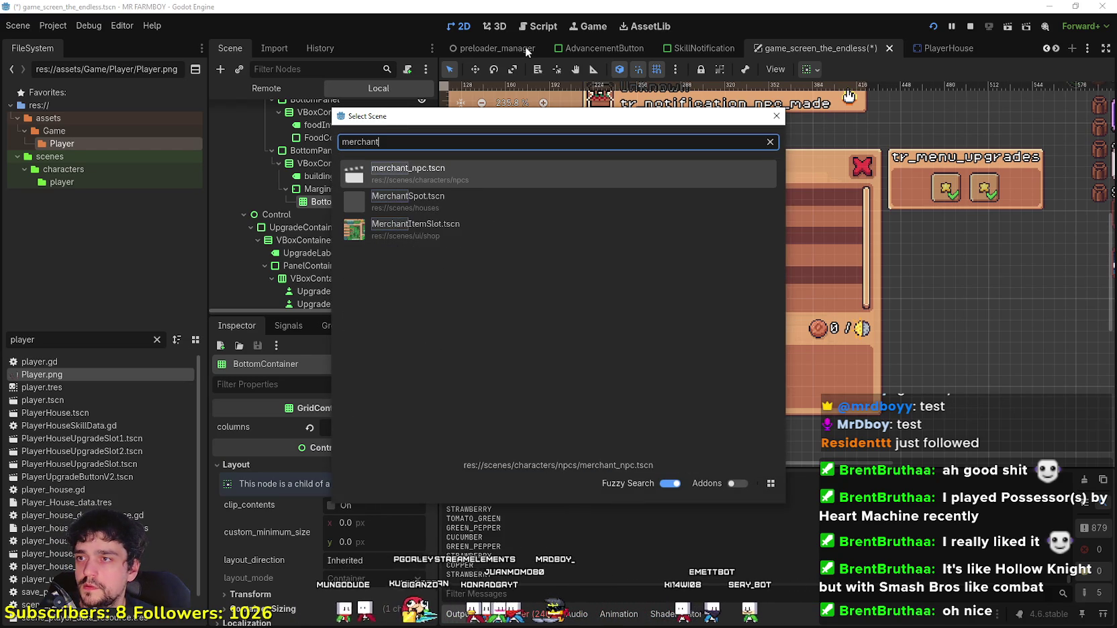
key(Down)
key(Down)
key(Return)
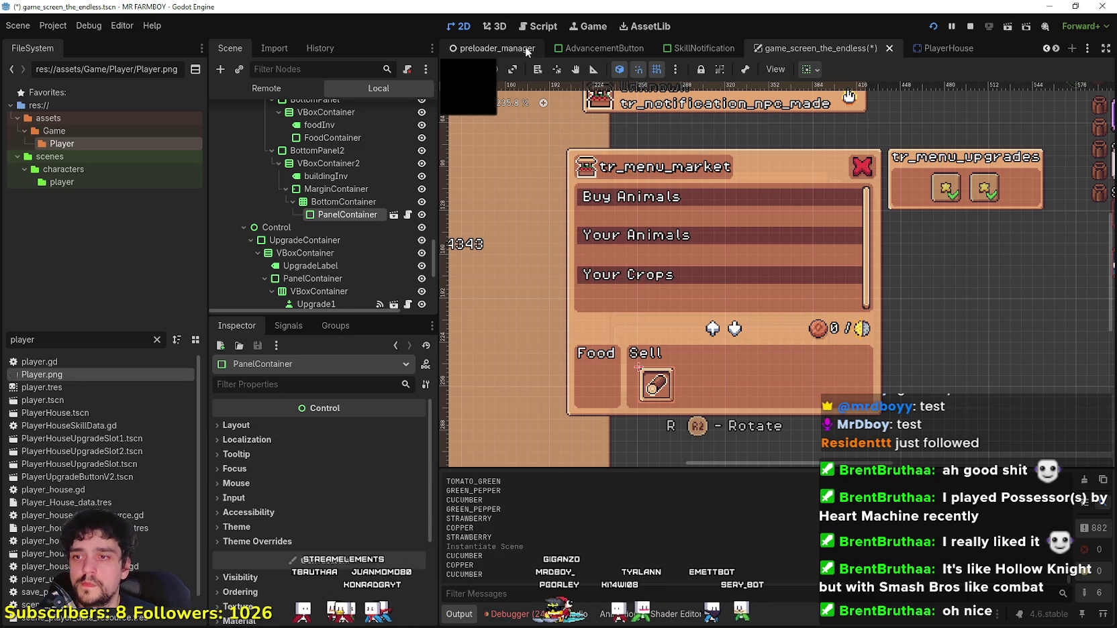
key(ctrl+d)
key(ctrl+d)
key(ctrl+d)
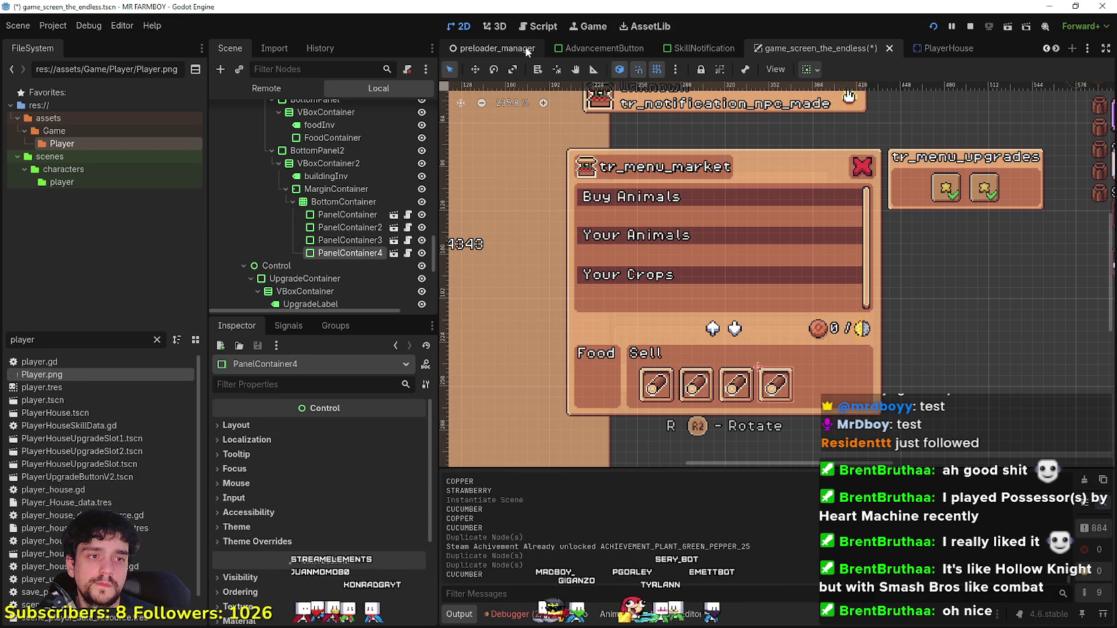
key(ctrl+d)
key(ctrl+d)
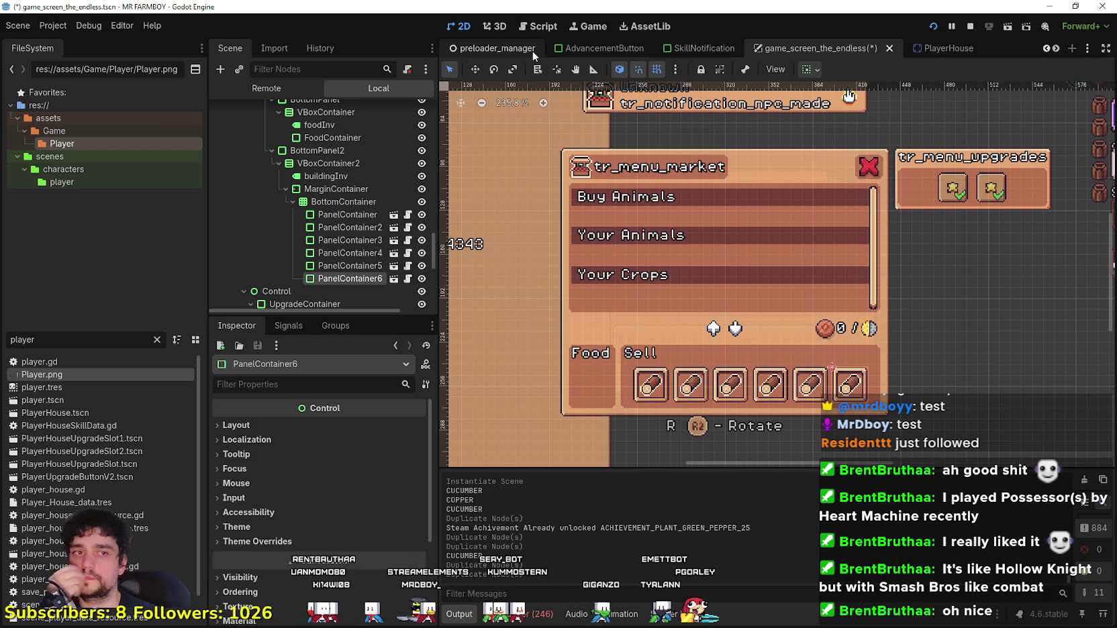
scroll(295, 262, down, 1)
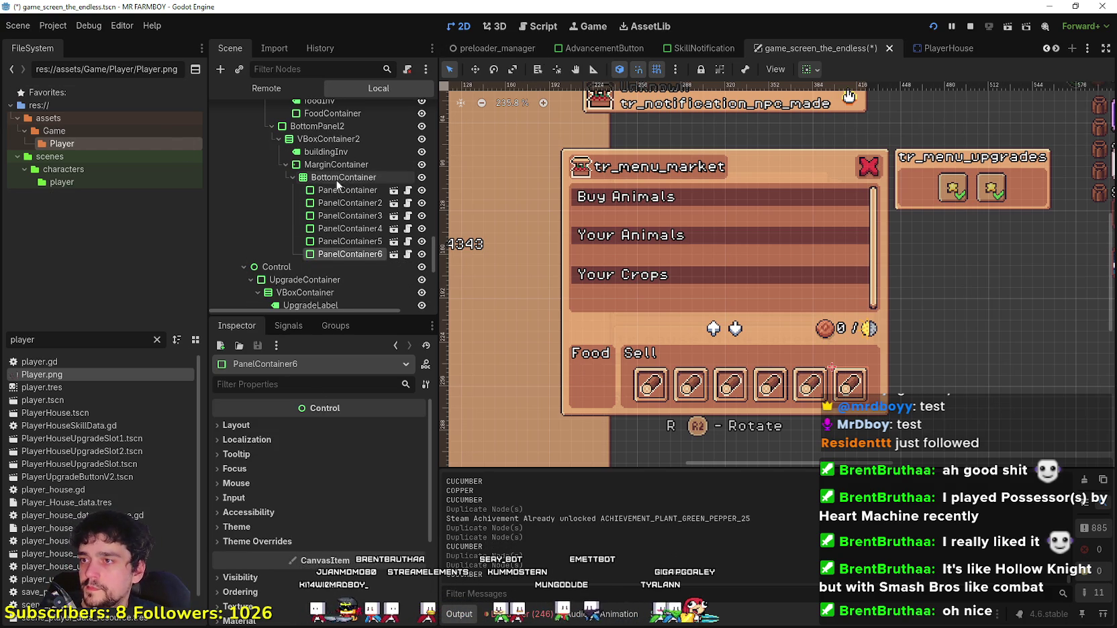
Step: Select BottomPanel2 and set its minimum width to about 190 px
click(328, 139)
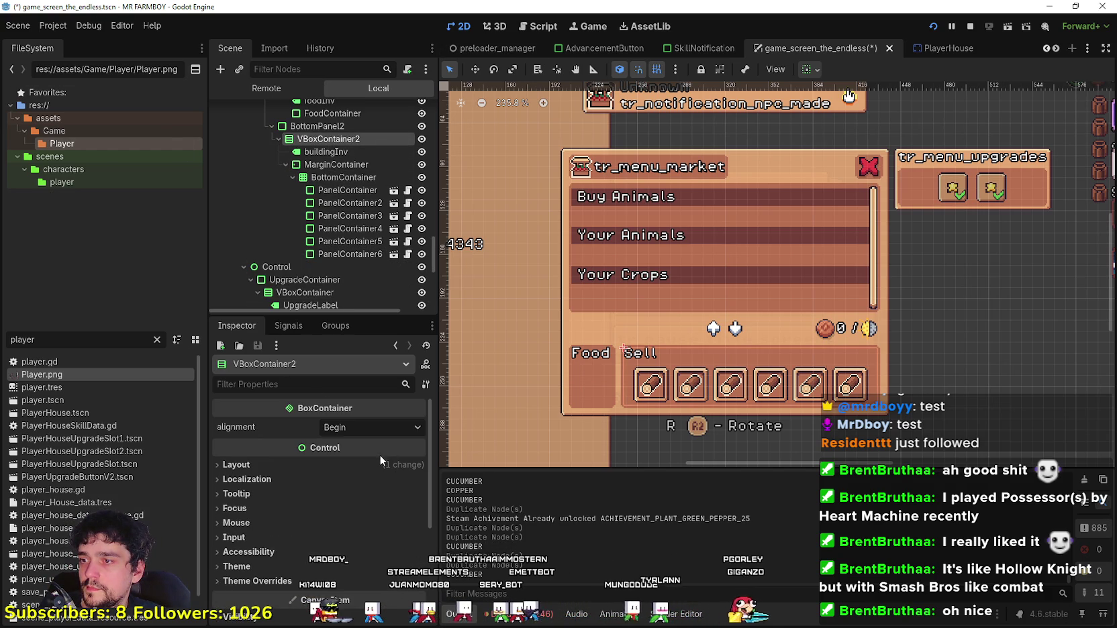
click(317, 126)
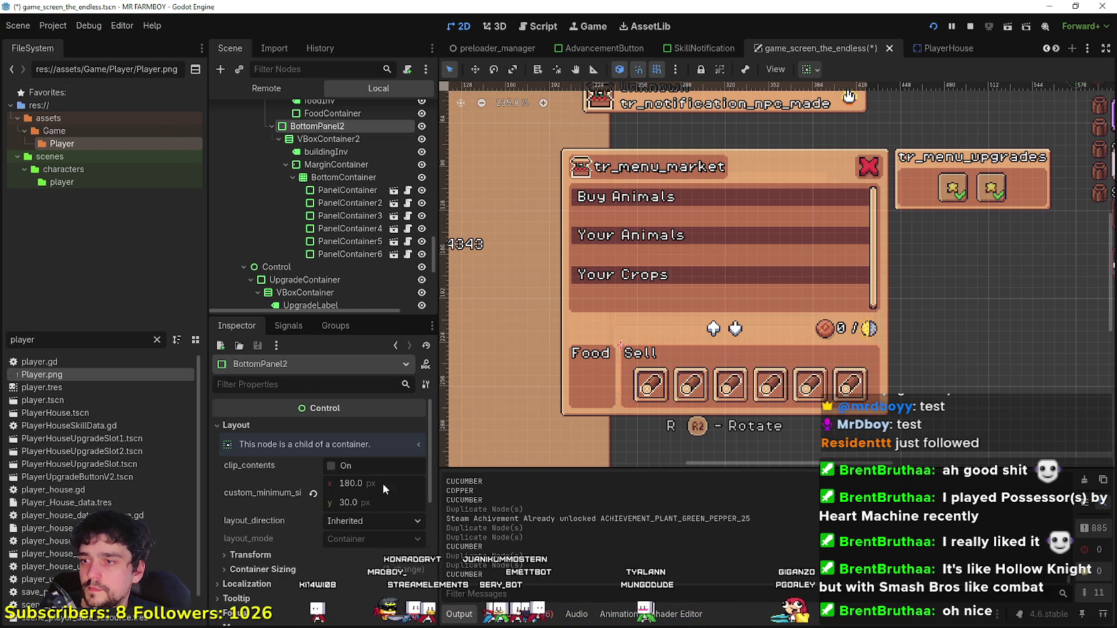
scroll(373, 504, down, 3)
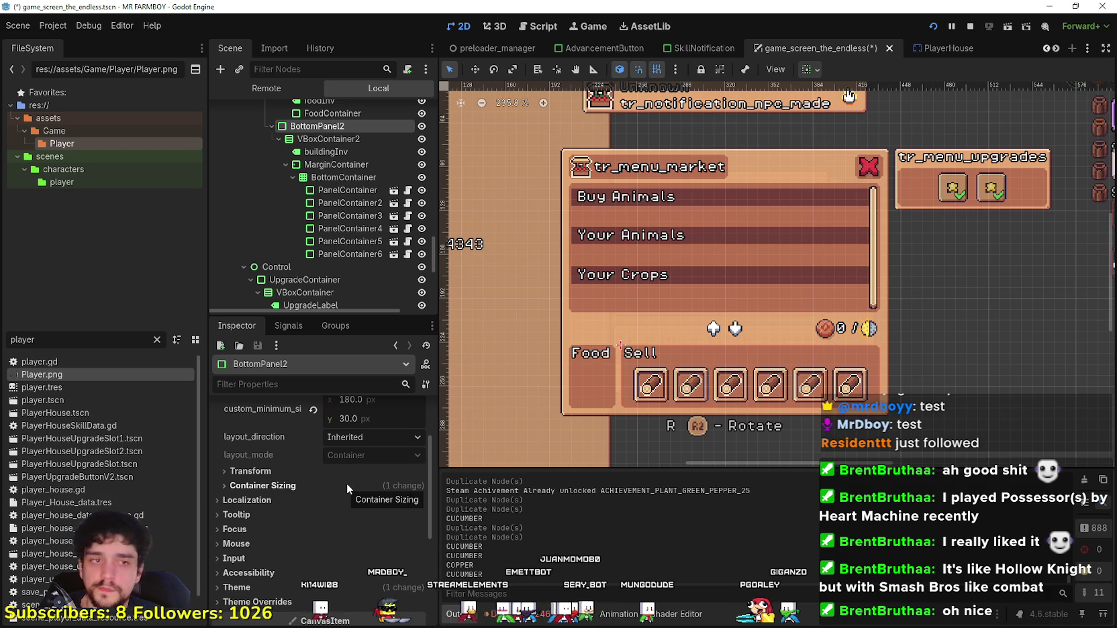
scroll(354, 517, down, 1)
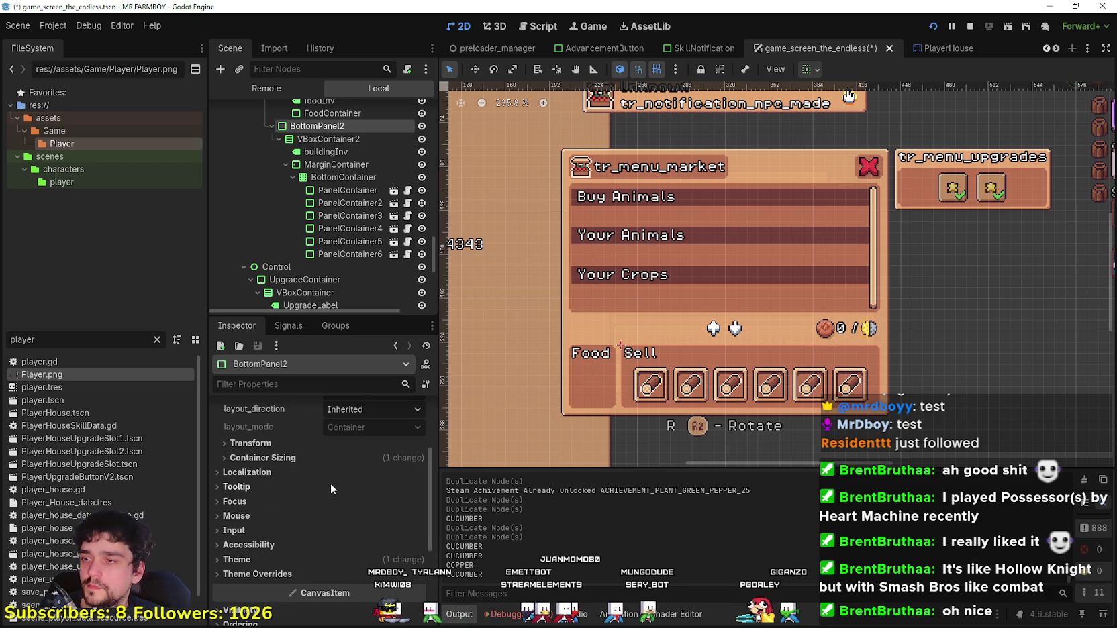
scroll(305, 456, down, 2)
scroll(299, 463, up, 3)
click(301, 468)
scroll(358, 480, up, 2)
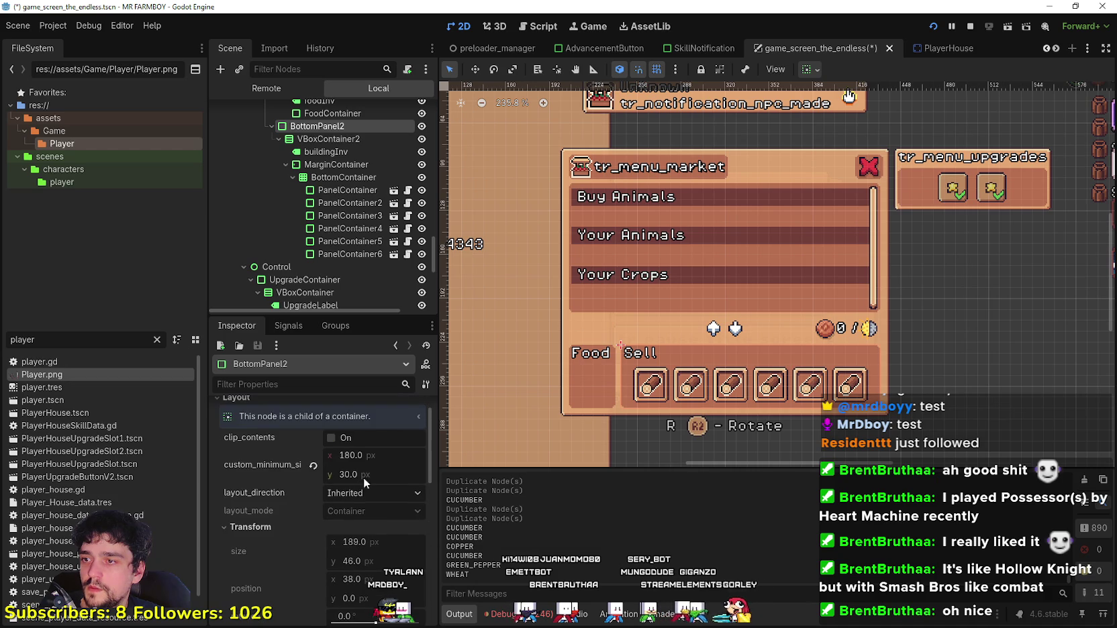
click(386, 459)
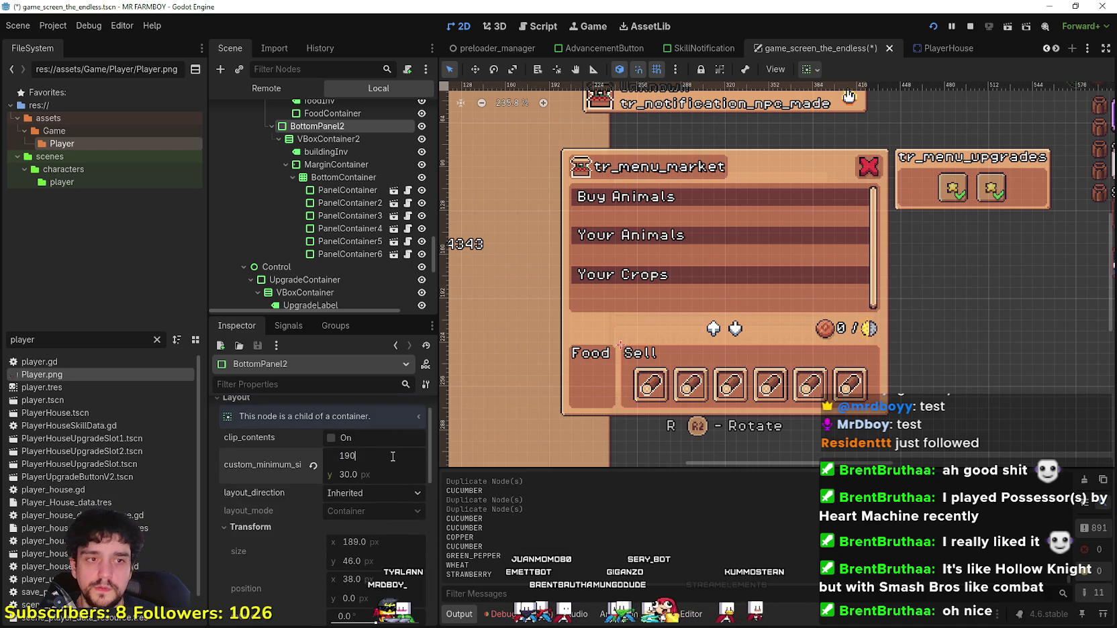
key(Return)
click(385, 456)
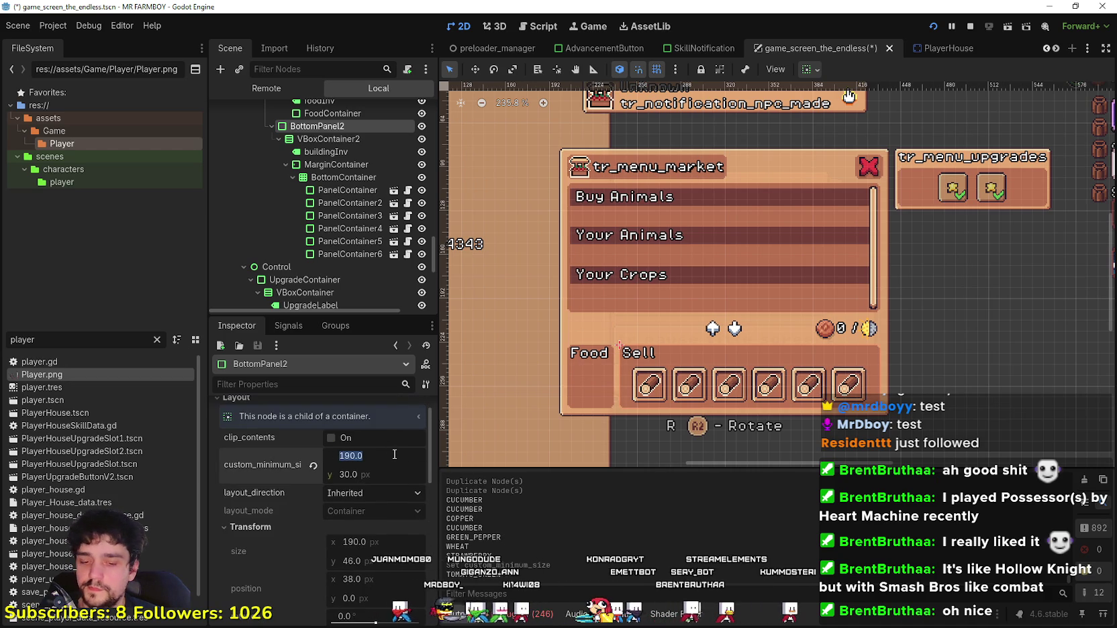
key(Return)
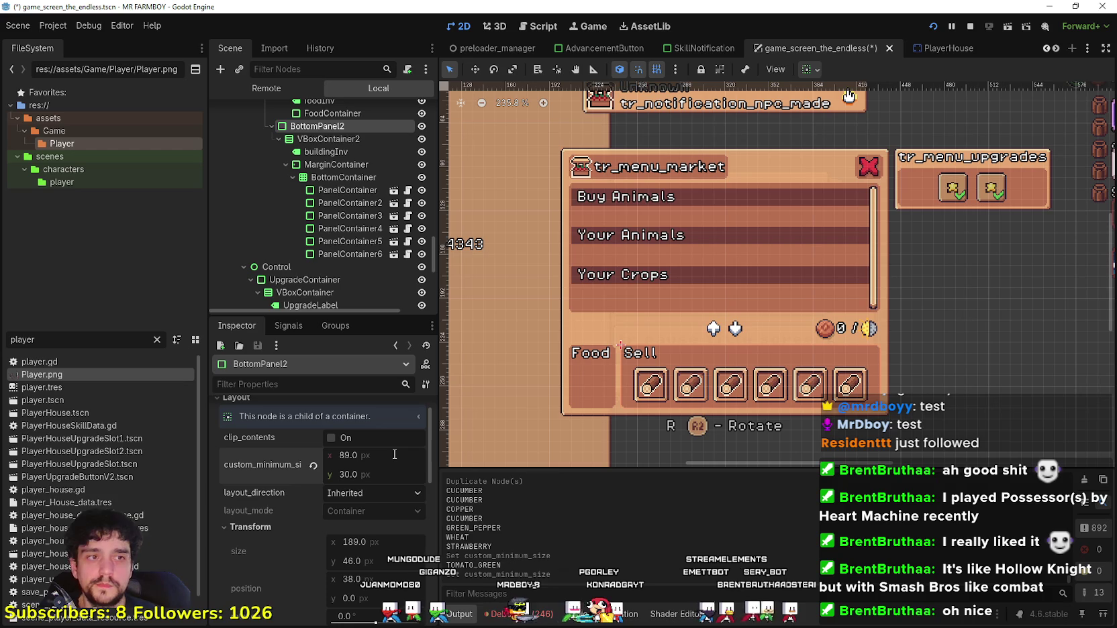
Step: Set BottomPanel2's minimum width to 189 px and save the scene
scroll(361, 473, up, 1)
drag(379, 483, 375, 483)
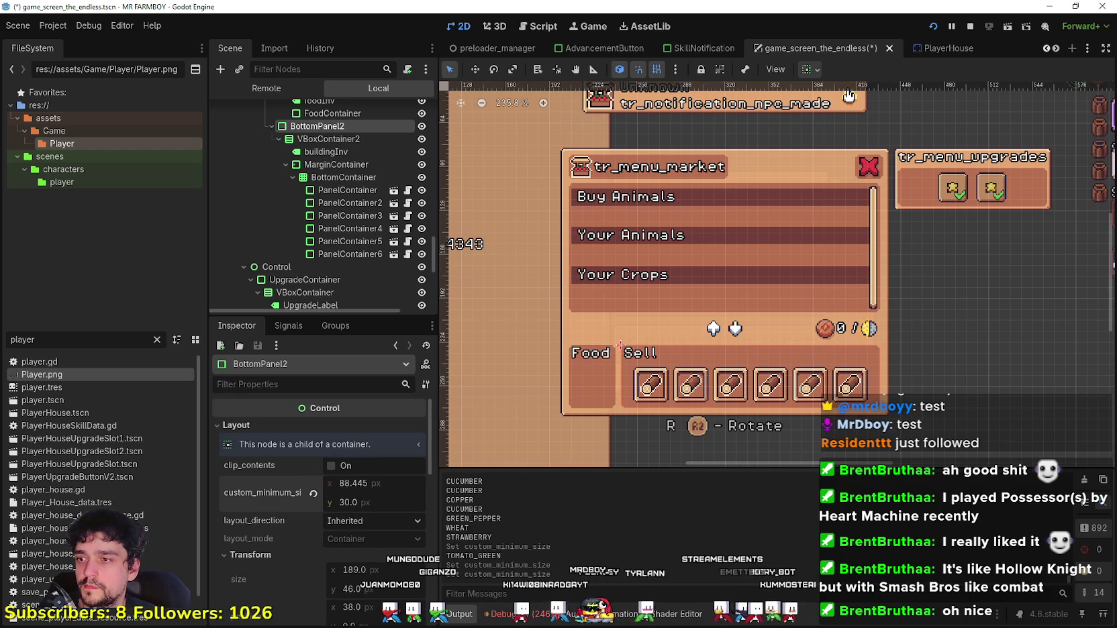
click(389, 478)
text(89)
key(Return)
key(ctrl+s)
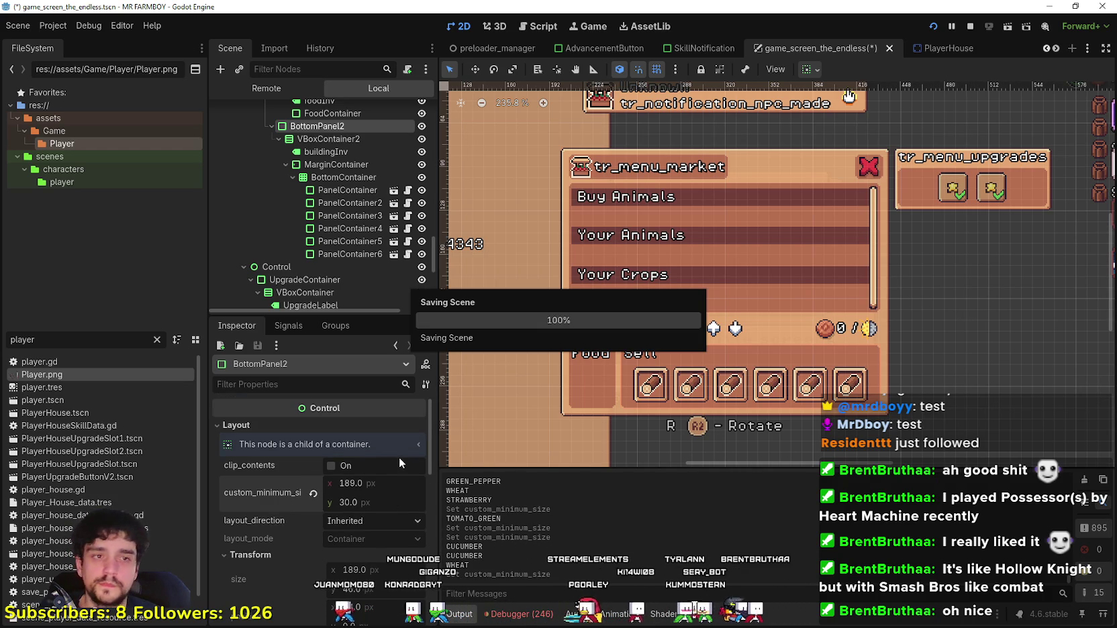
click(349, 191)
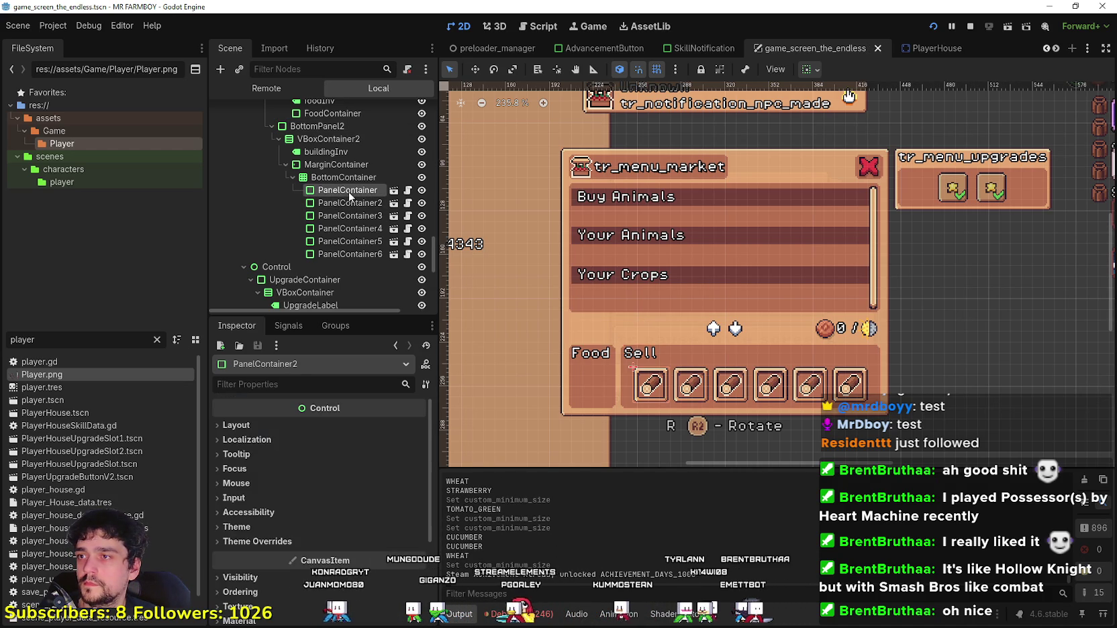
Step: Delete PanelContainer through PanelContainer6 from the Sell row and save the scene
shift+click(329, 250)
key(Delete)
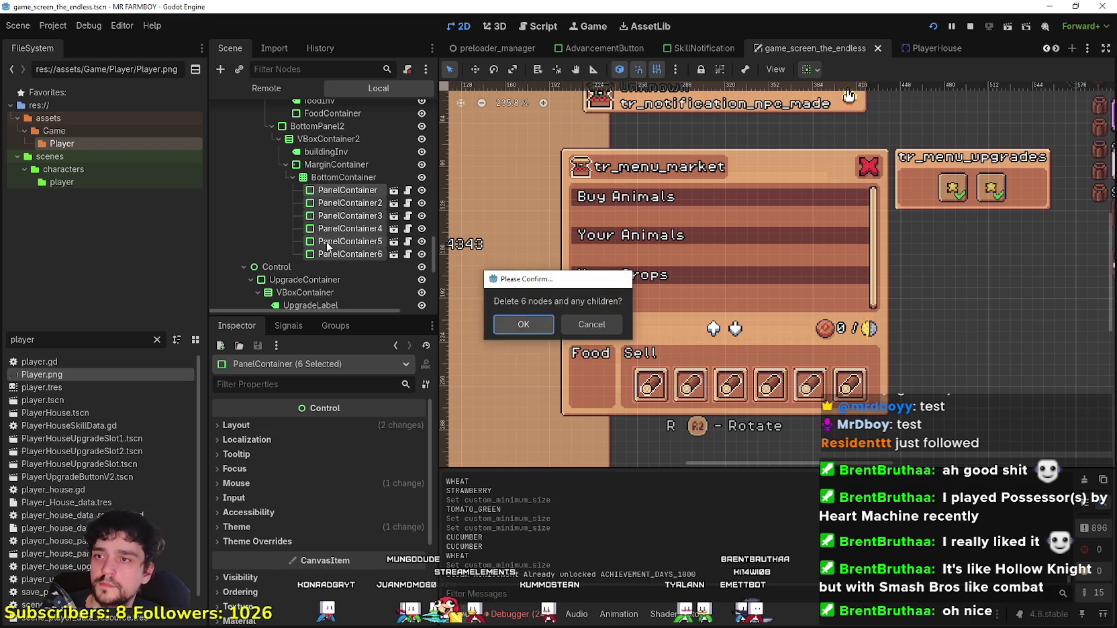
key(Return)
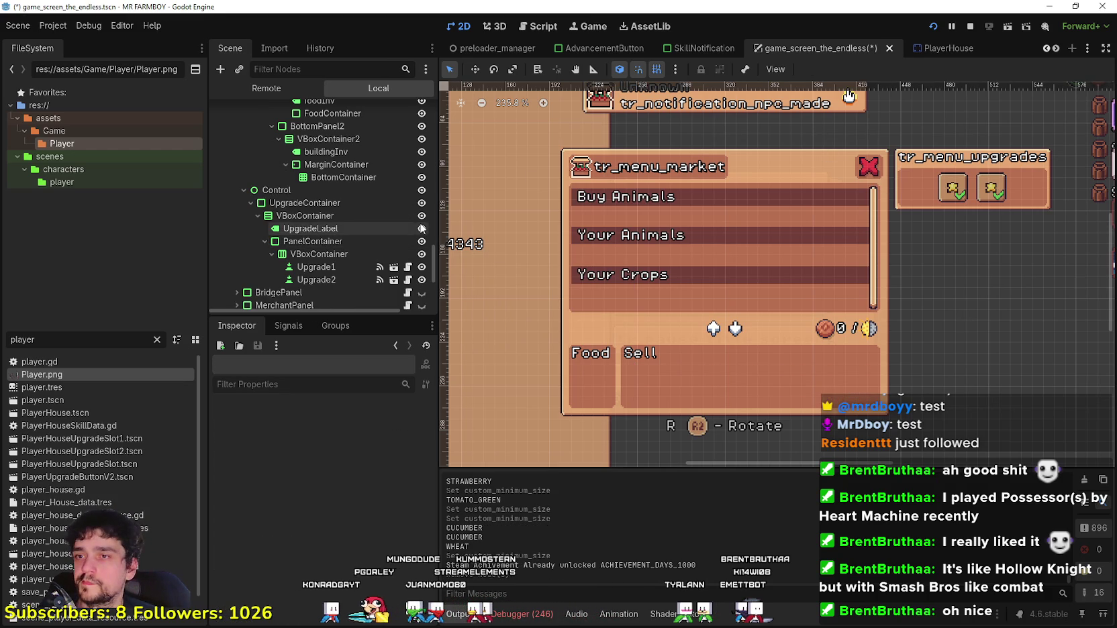
key(ctrl+s)
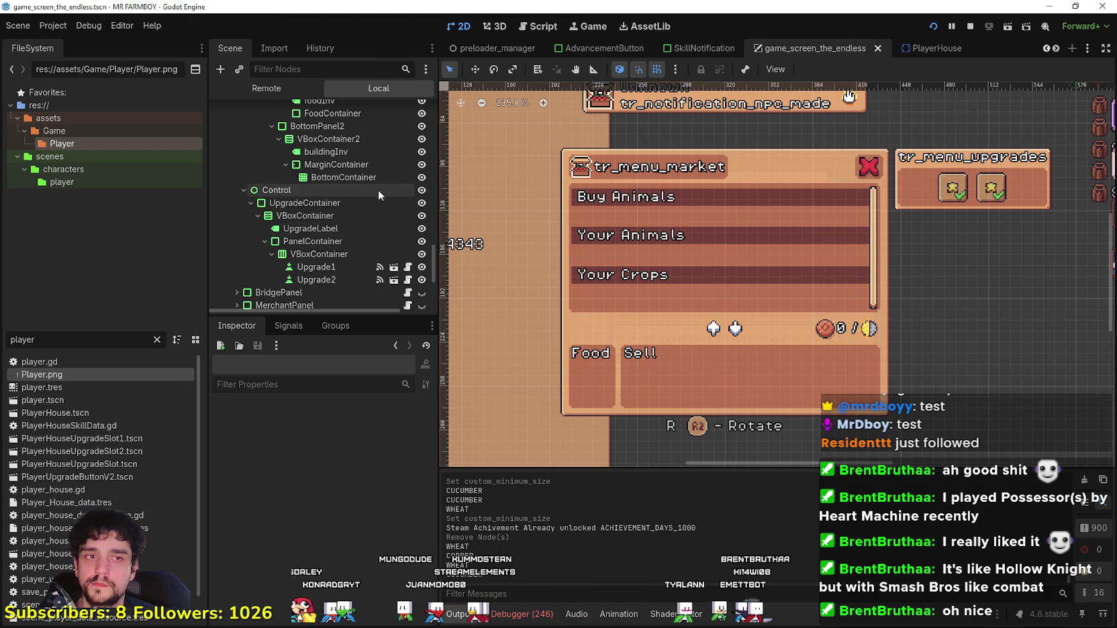
Step: Try a new minimum height on the market PanelContainer, then undo it back to 88 px
scroll(382, 205, up, 4)
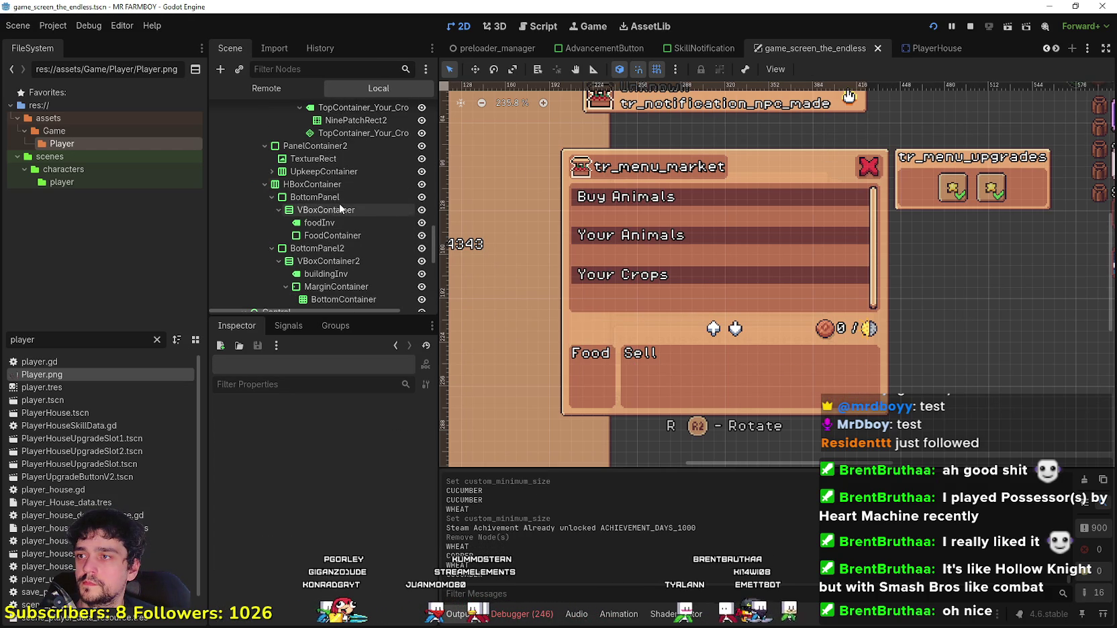
click(321, 184)
scroll(346, 214, down, 5)
scroll(340, 181, down, 5)
click(337, 176)
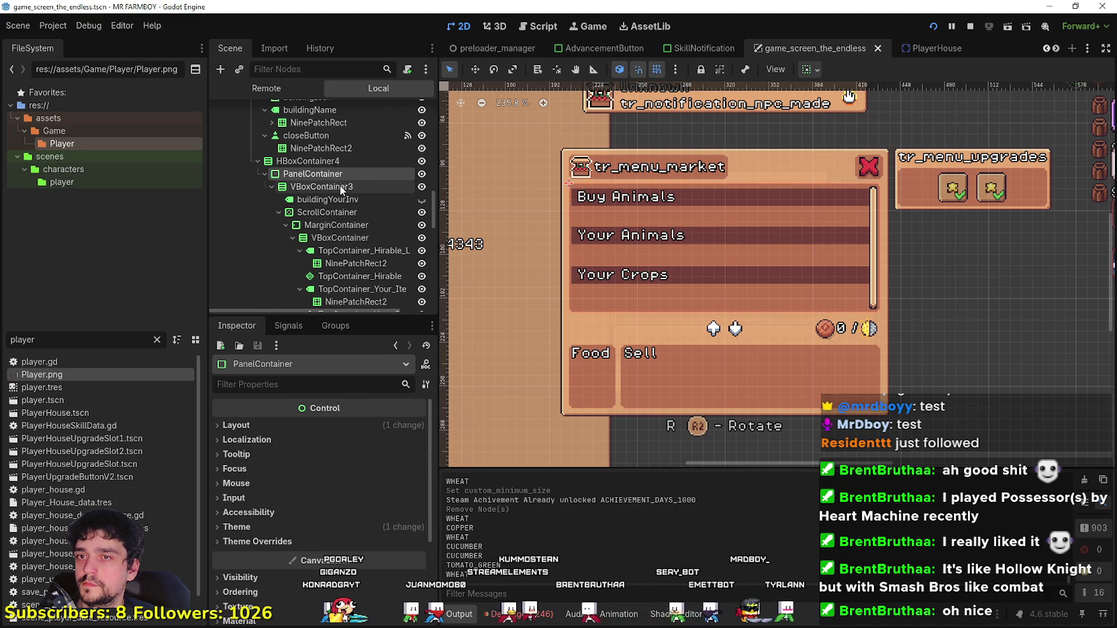
click(312, 425)
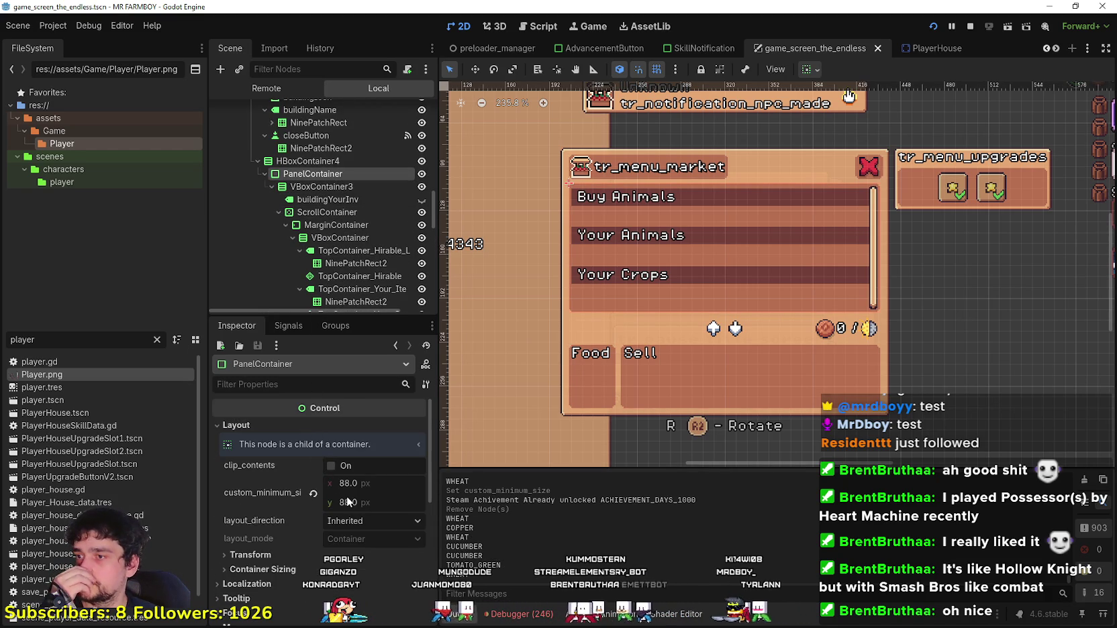
drag(348, 506, 376, 507)
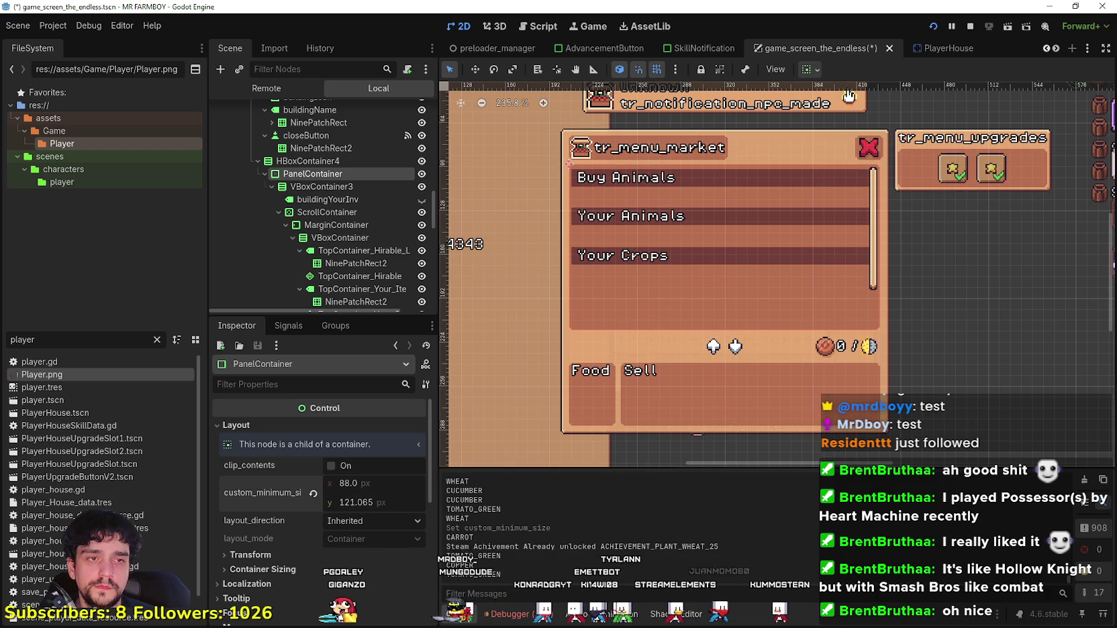
key(ctrl+z)
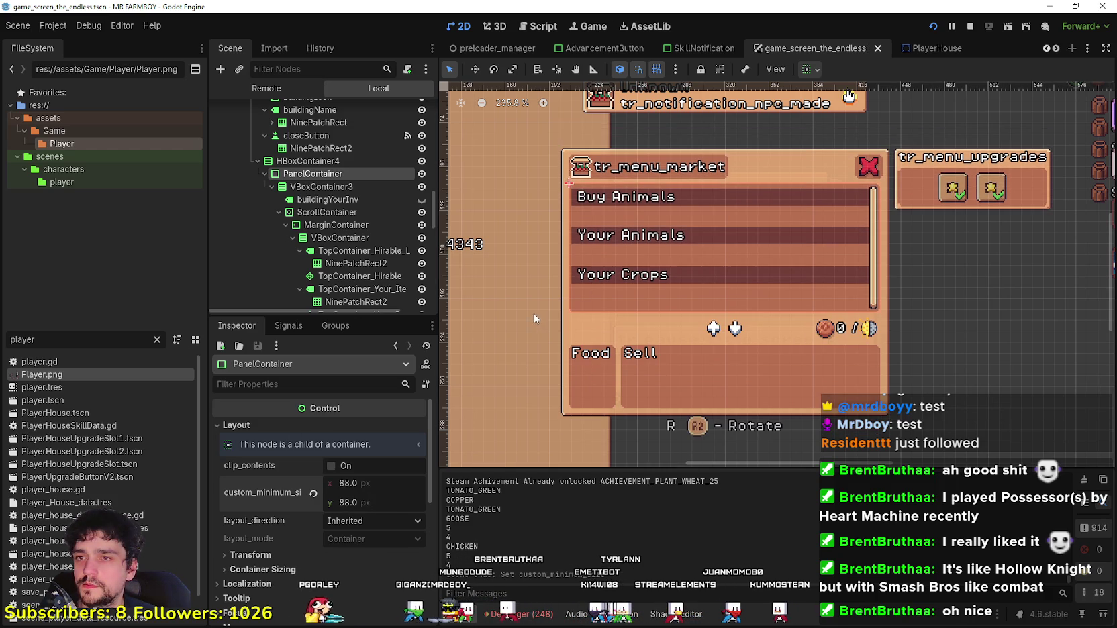
click(335, 212)
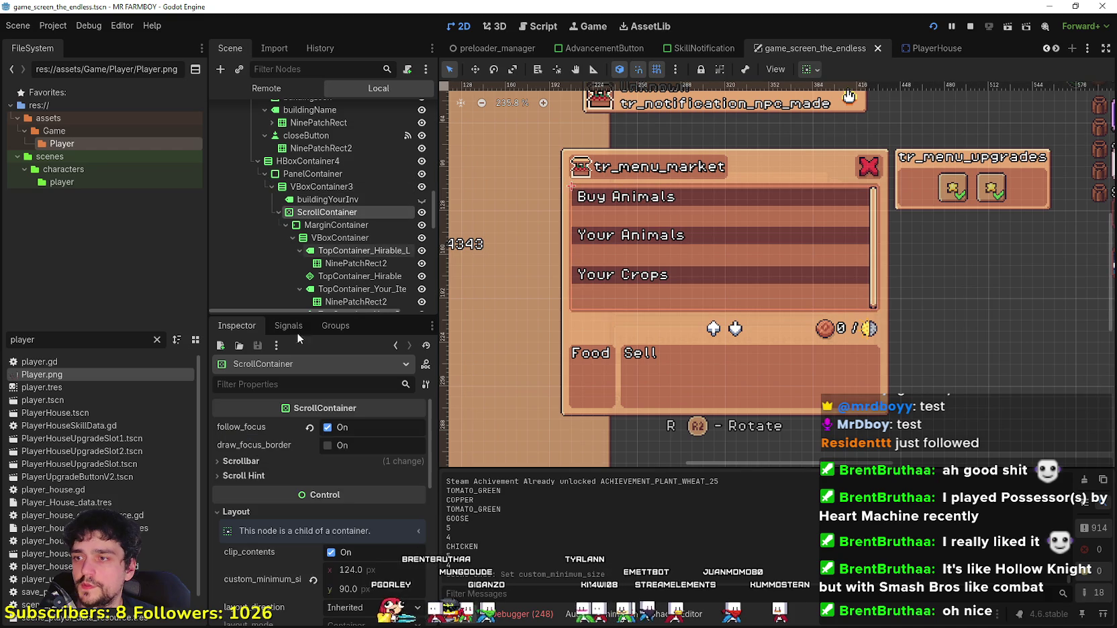
Step: Raise the ScrollContainer's custom minimum height to about 133 px
scroll(333, 523, down, 1)
drag(346, 564, 390, 564)
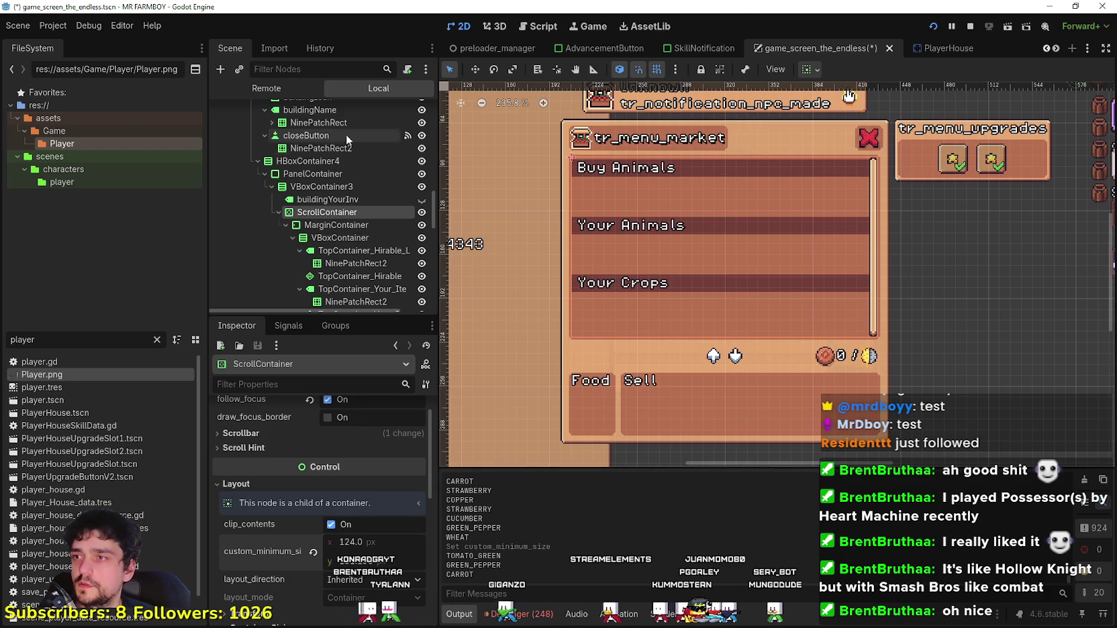
click(333, 175)
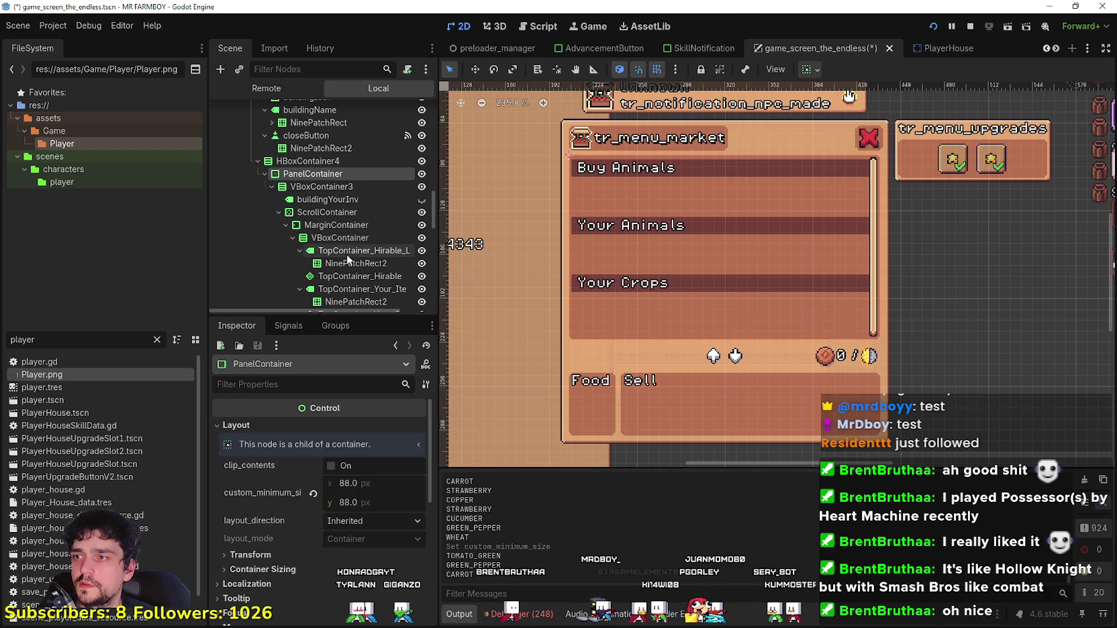
click(338, 225)
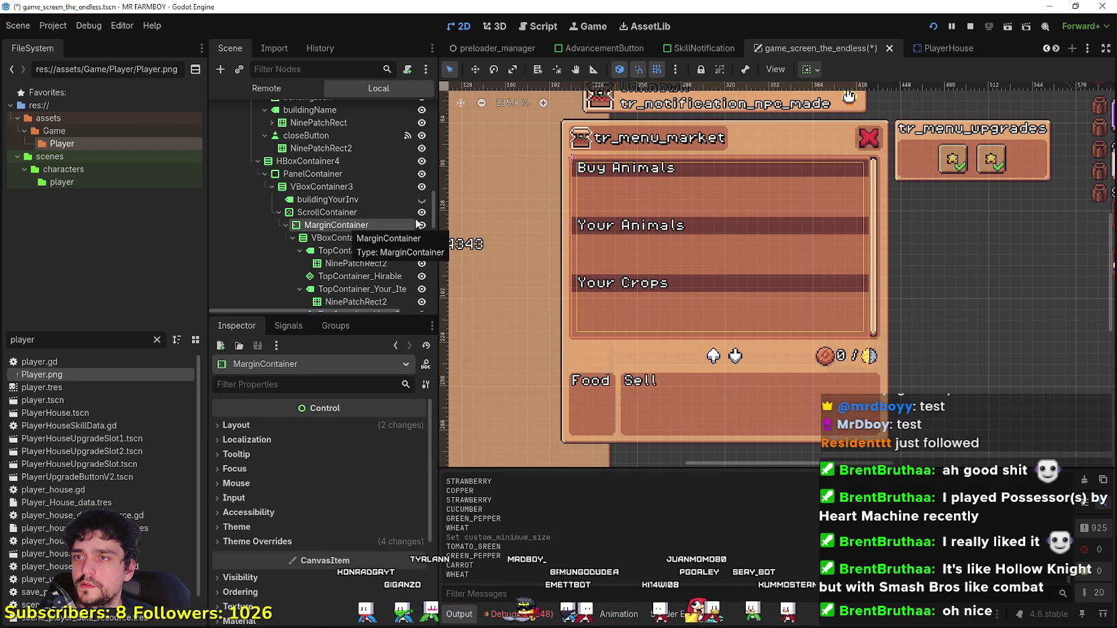
Step: Expand MarginContainer's margin overrides and bring margin_top down to 0, then back to 4
click(345, 541)
click(360, 554)
scroll(417, 496, down, 3)
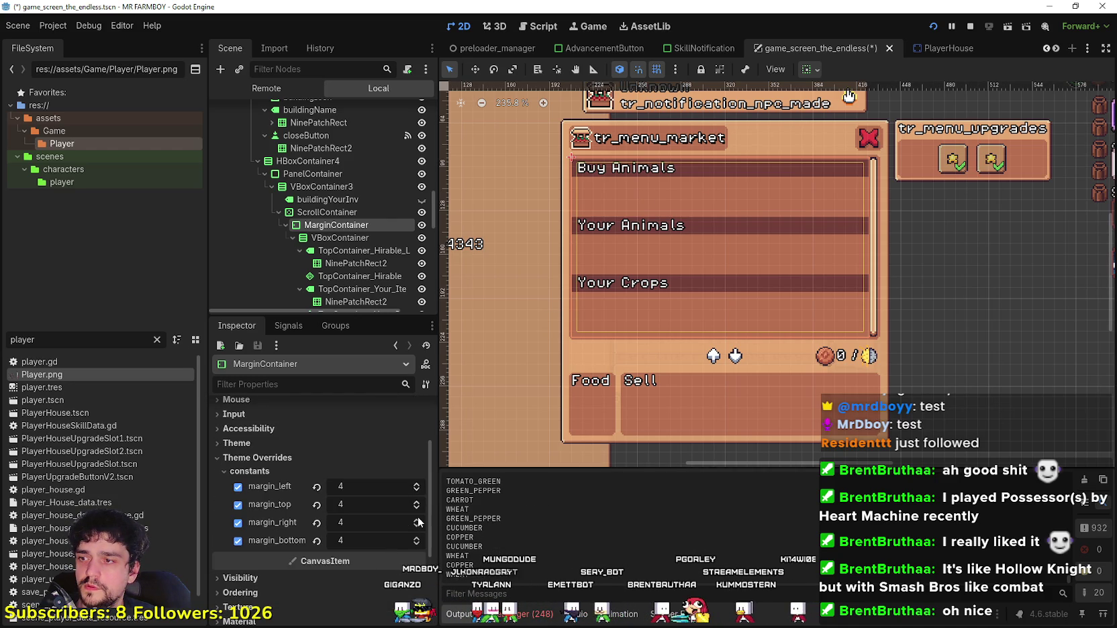
click(417, 508)
click(416, 508)
click(416, 508)
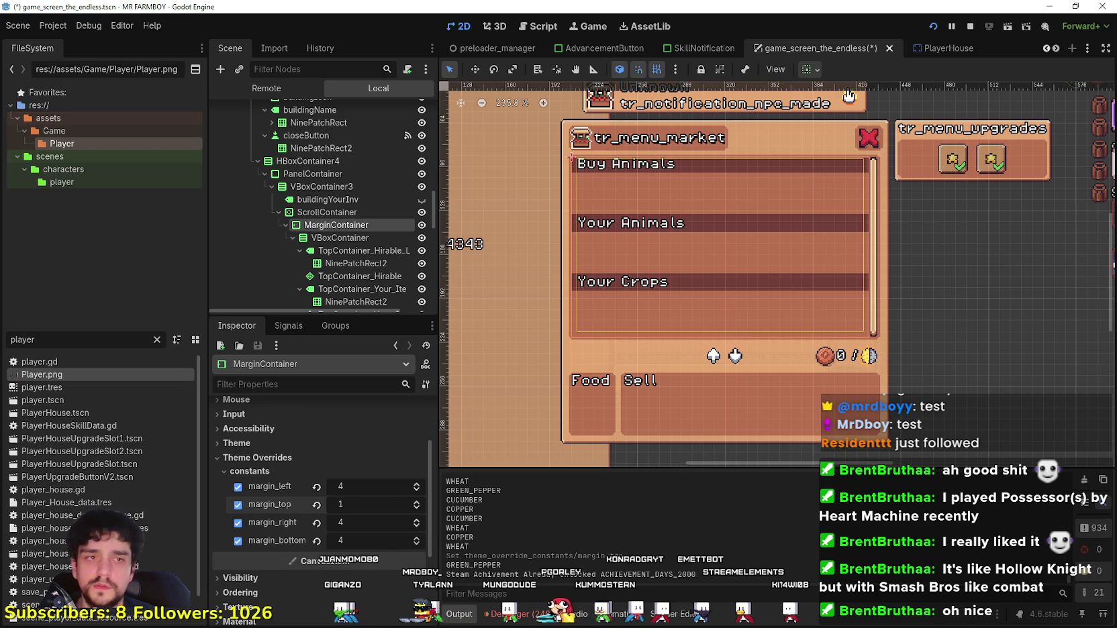
click(417, 508)
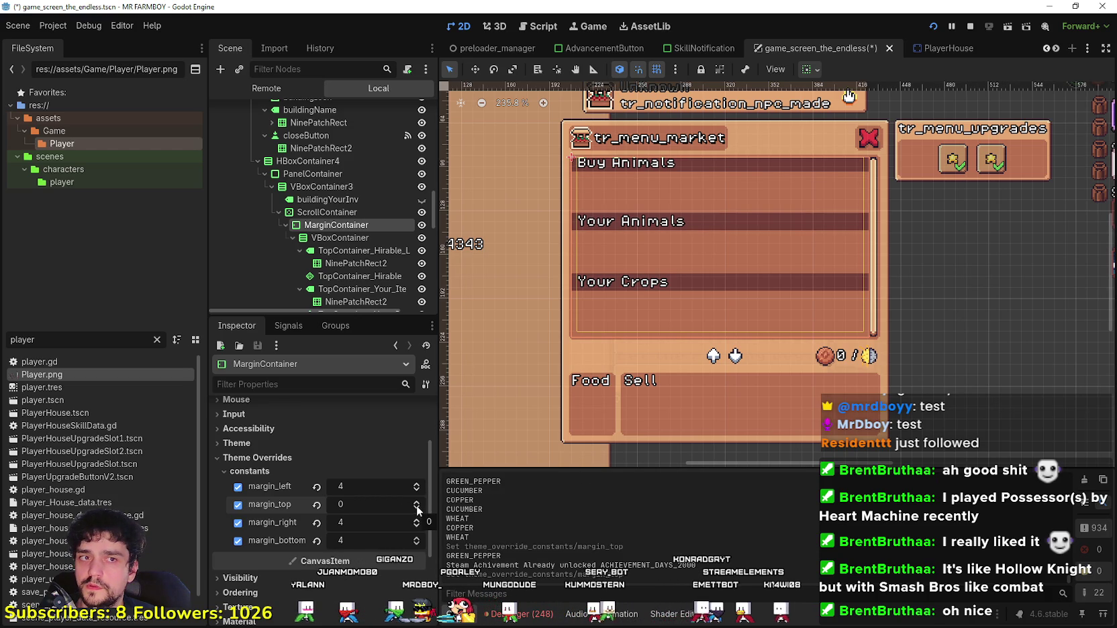
click(417, 503)
click(417, 503)
click(417, 503)
click(417, 503)
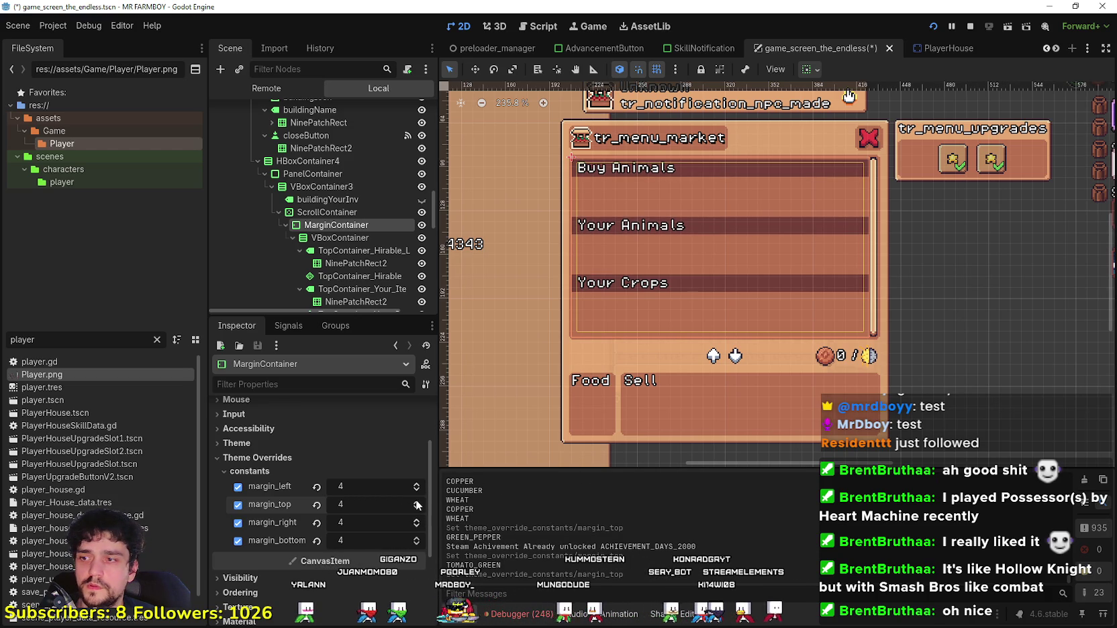
Step: Lower the MarginContainer's margin_bottom to 0
click(415, 543)
click(415, 543)
click(415, 544)
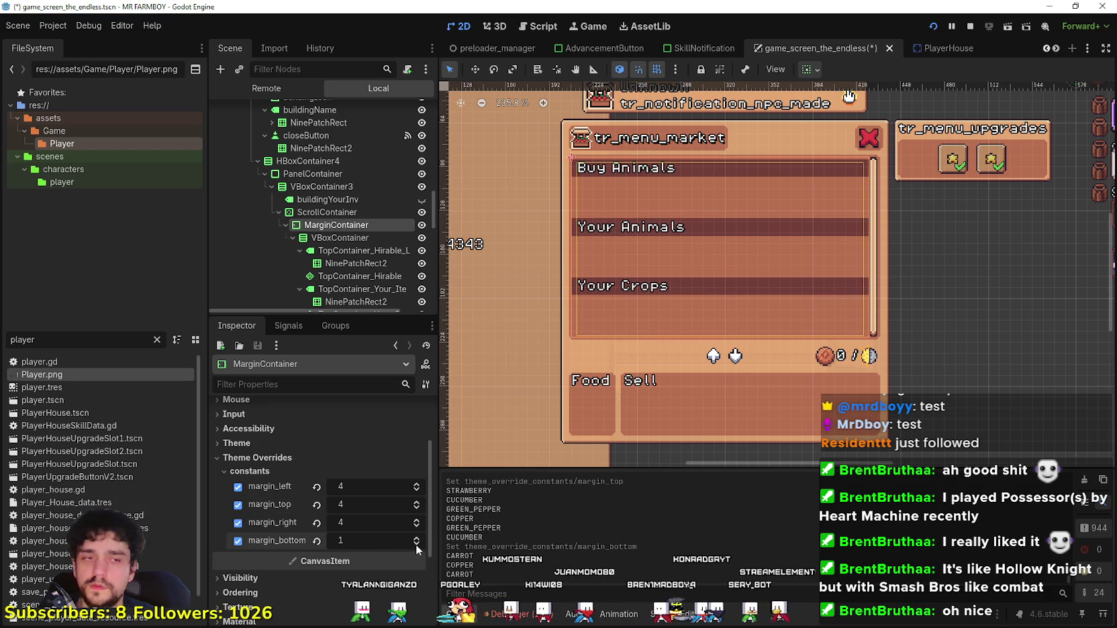
click(417, 543)
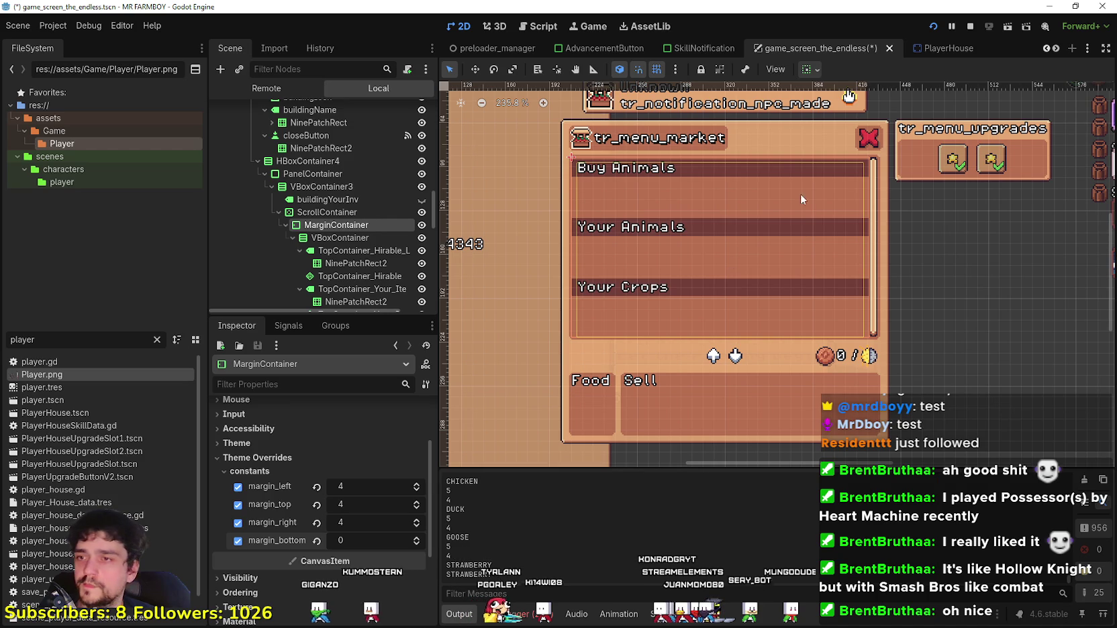
click(327, 212)
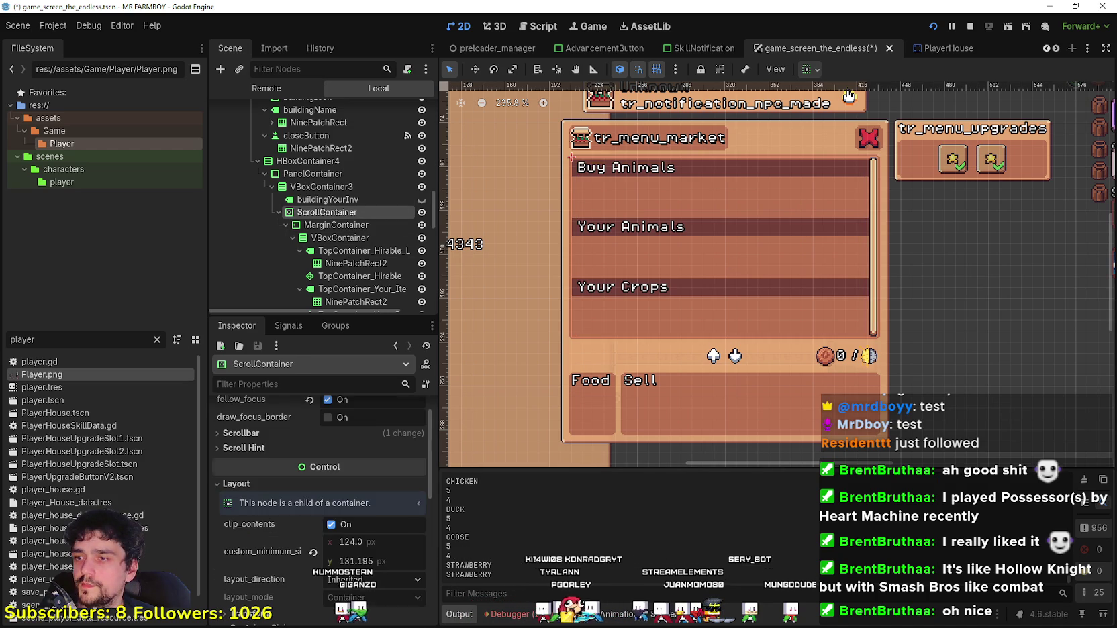
Step: Set ScrollContainer's minimum height to 128 px and save game_screen_the_endless.tscn
drag(373, 567, 359, 568)
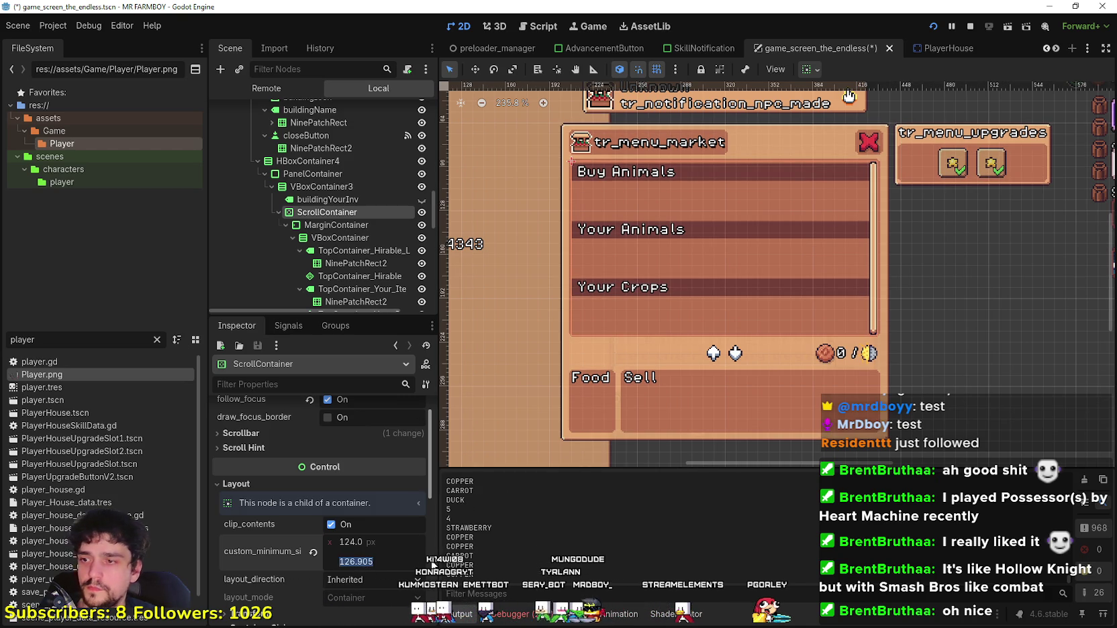
key(Return)
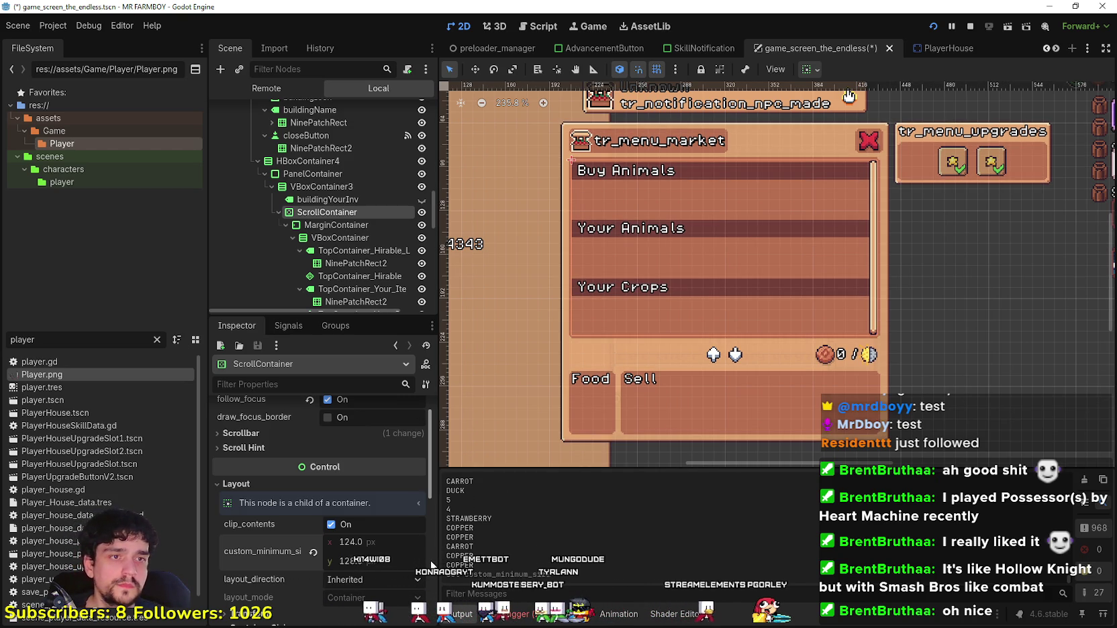
key(ctrl+s)
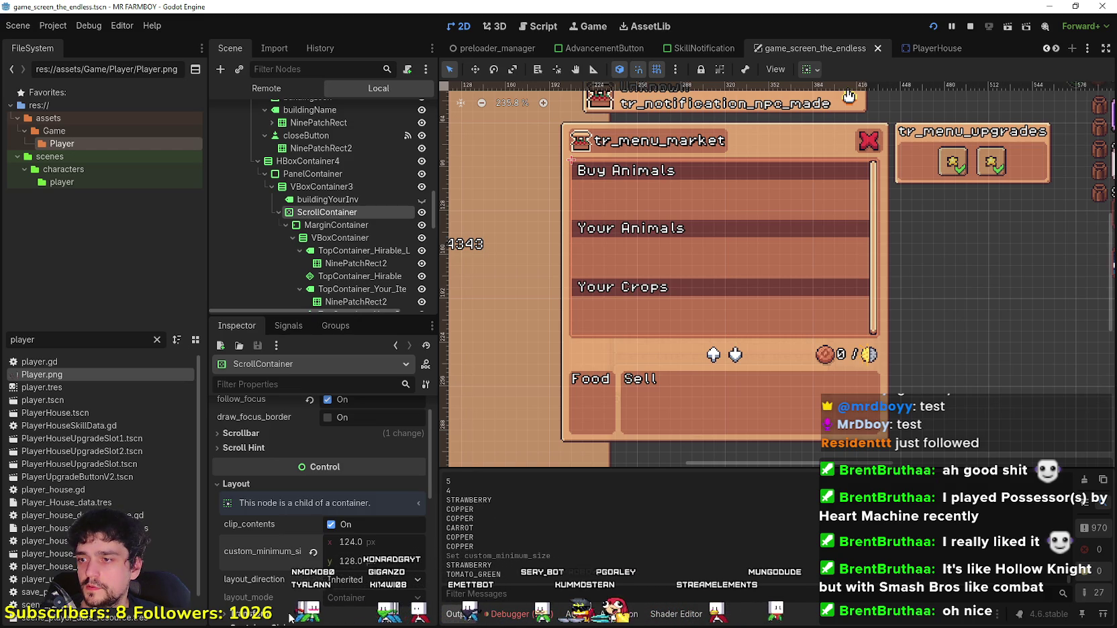
scroll(633, 233, down, 2)
key(ctrl+s)
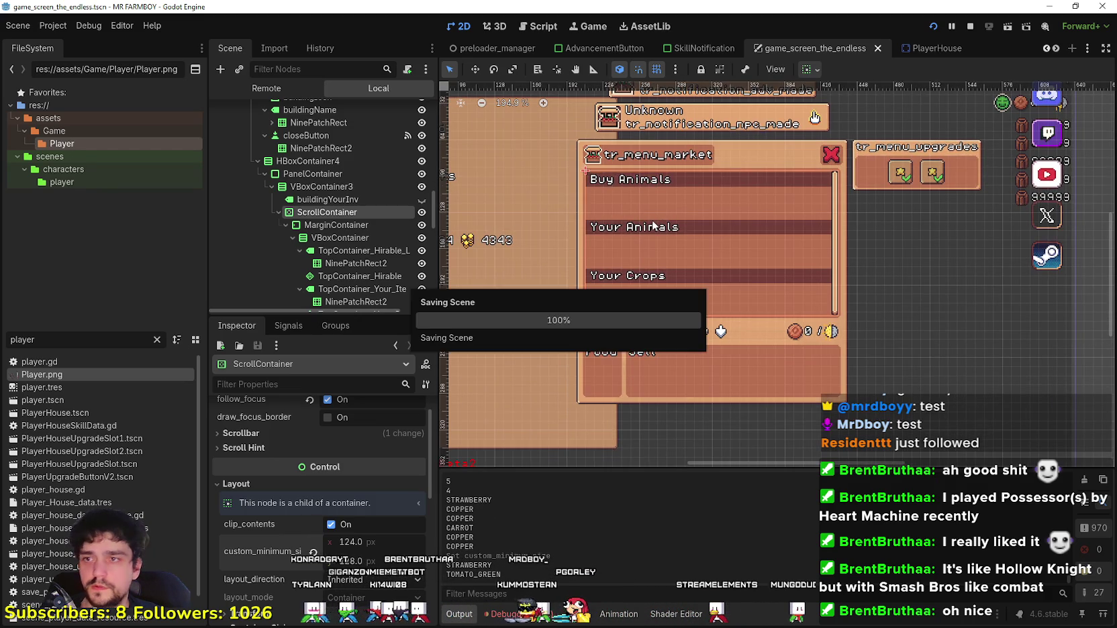
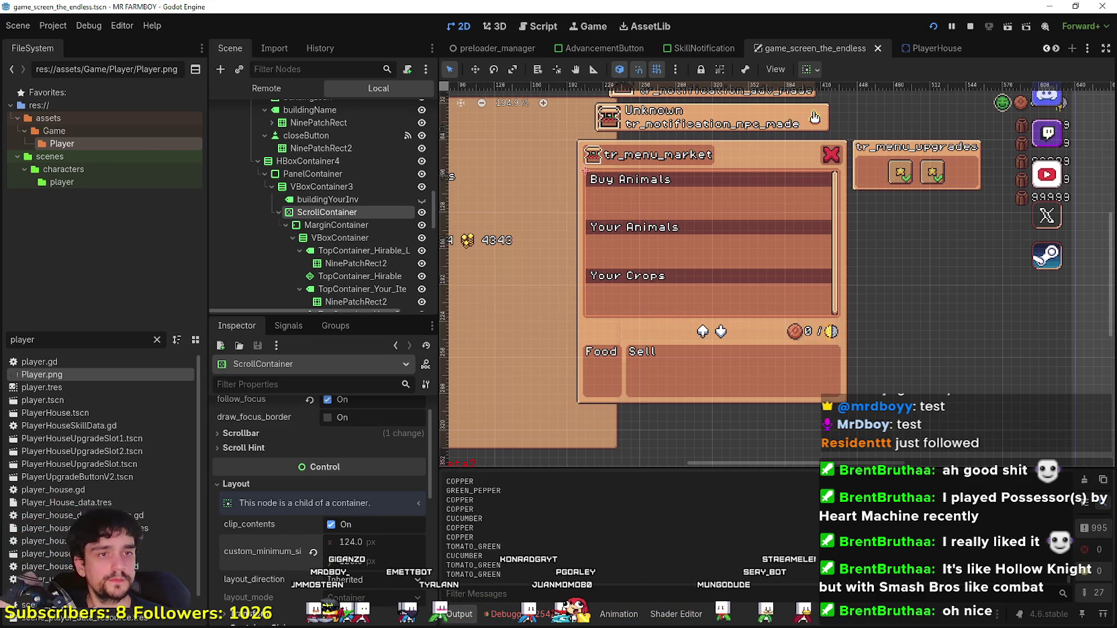
Step: Temporarily hide the Buy Animals, Your Animals and Your Crops header bands, then show them again
click(422, 263)
scroll(422, 265, down, 1)
click(421, 278)
scroll(420, 275, down, 3)
click(422, 243)
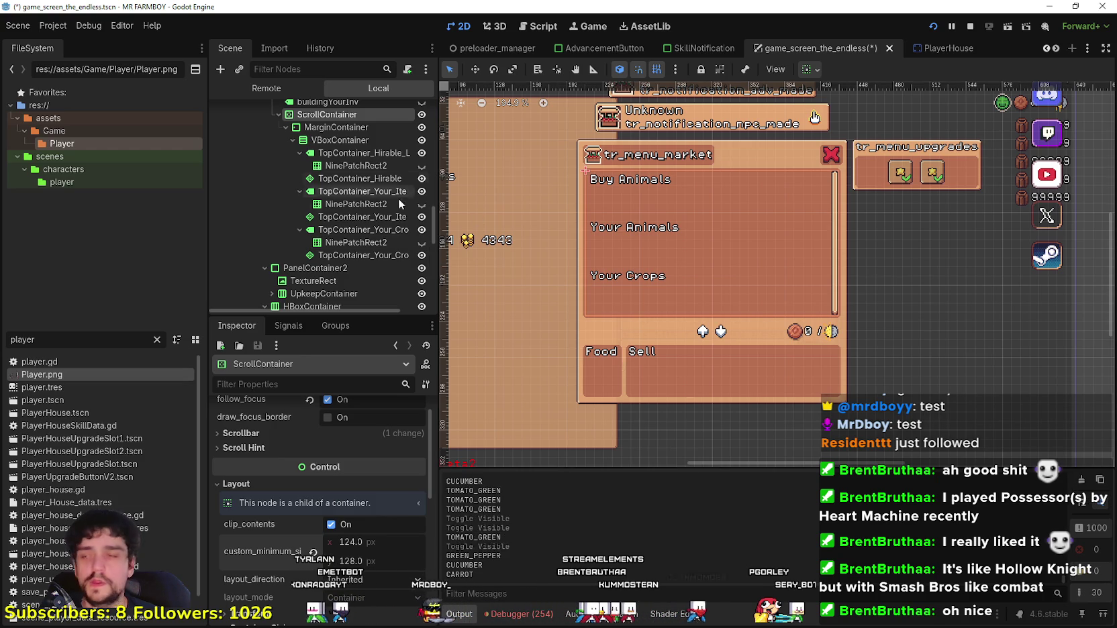
click(421, 244)
scroll(421, 235, up, 4)
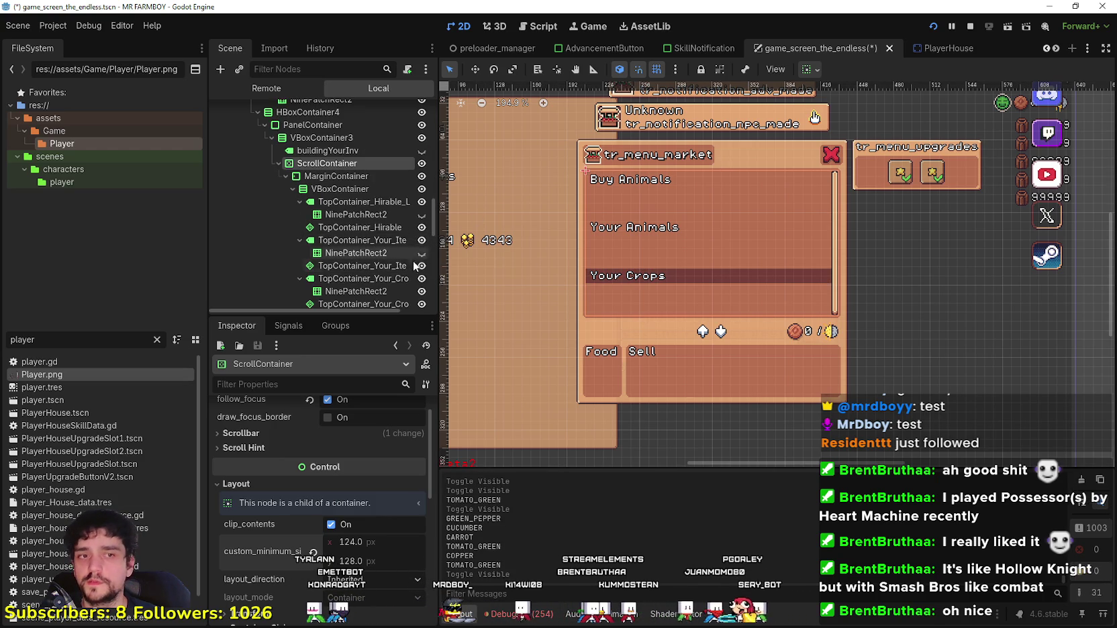
click(422, 253)
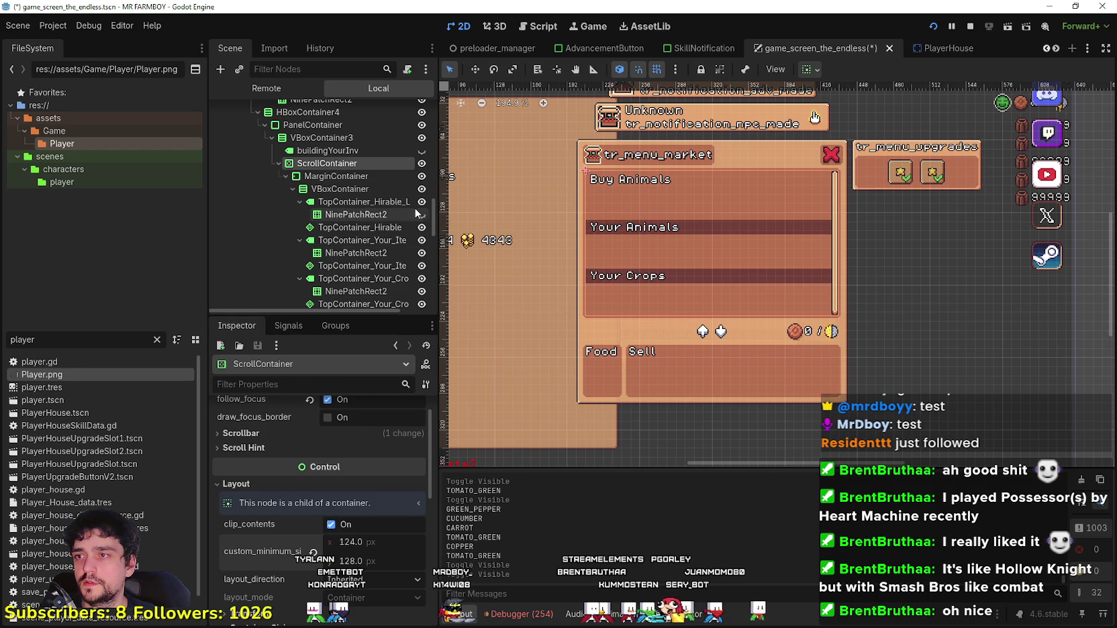
click(421, 214)
scroll(423, 215, up, 5)
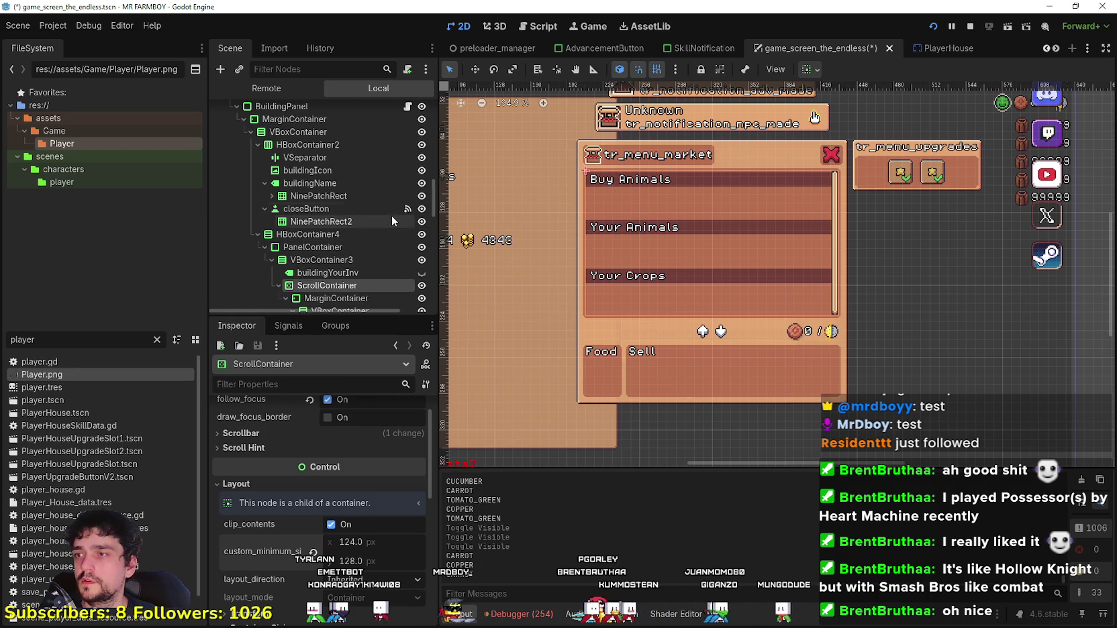
Step: Try left margins of 2, -1 and 0 on the menu's MarginContainer, then return it to 4
click(348, 301)
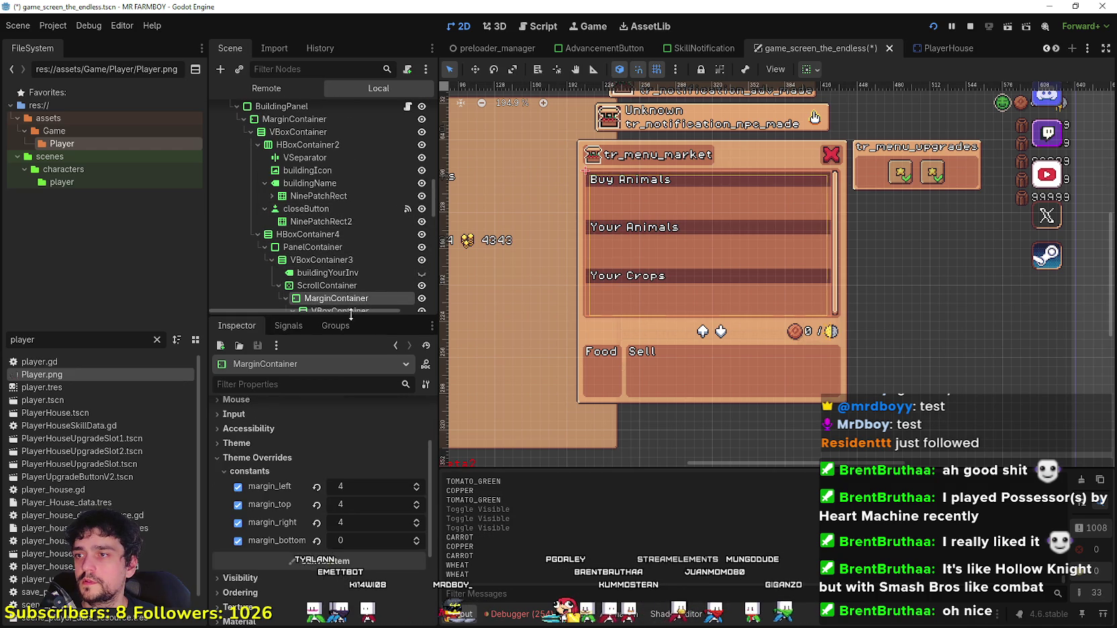
double_click(417, 491)
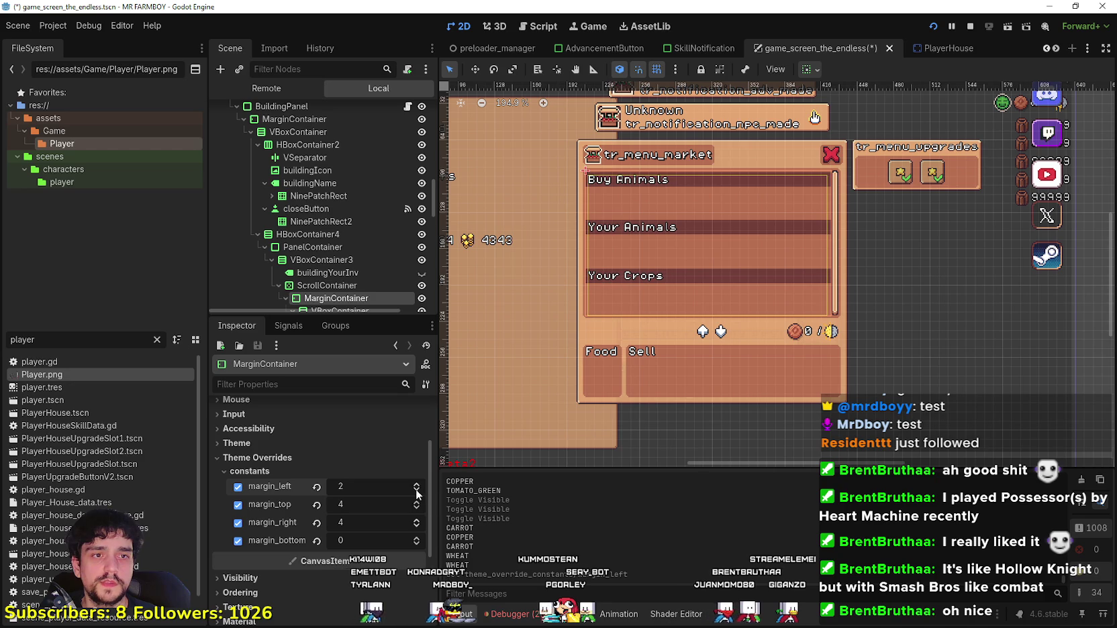
triple_click(417, 495)
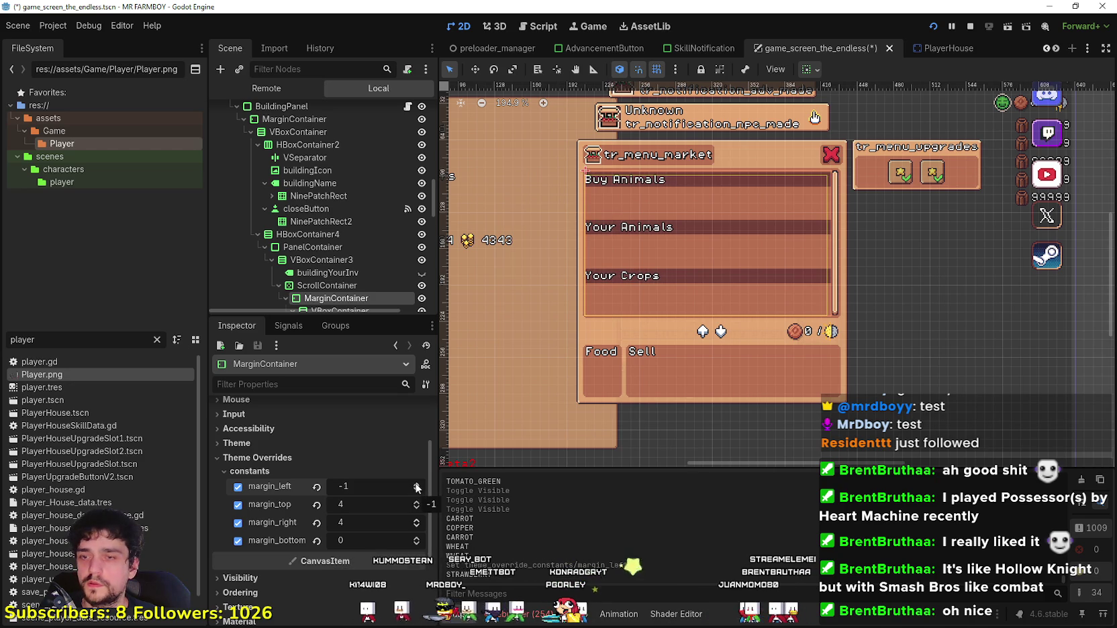
click(417, 485)
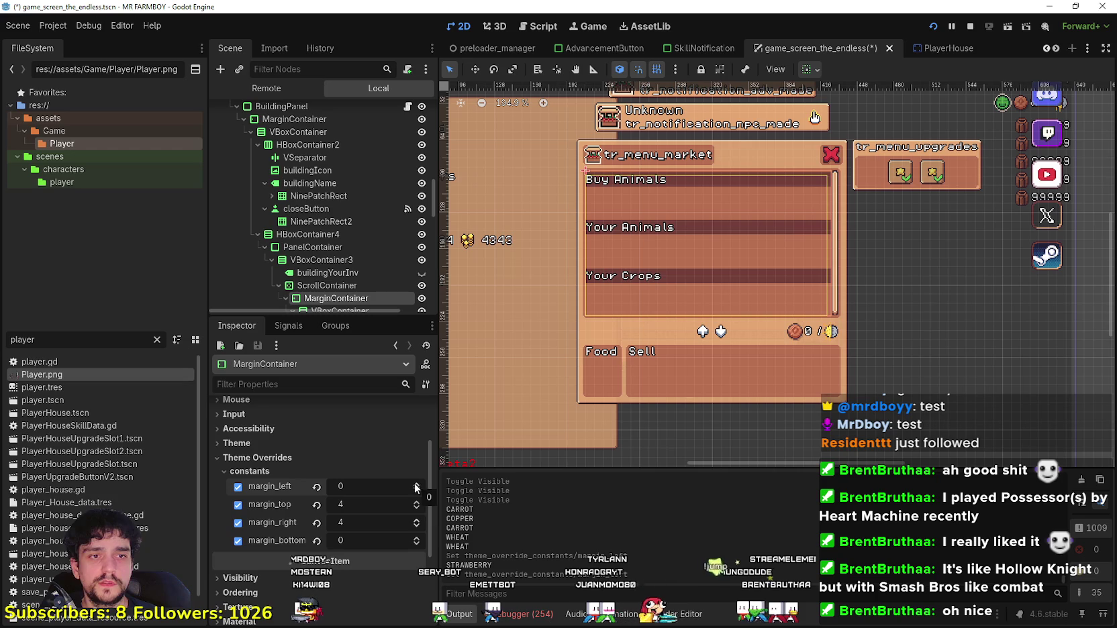
scroll(562, 169, up, 10)
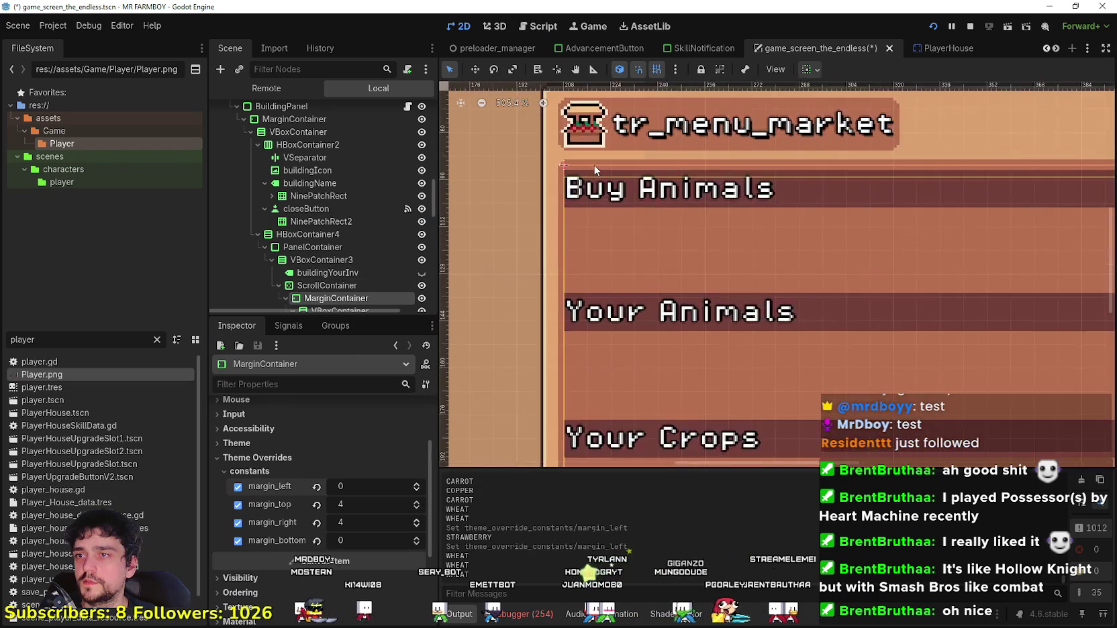
scroll(562, 168, up, 3)
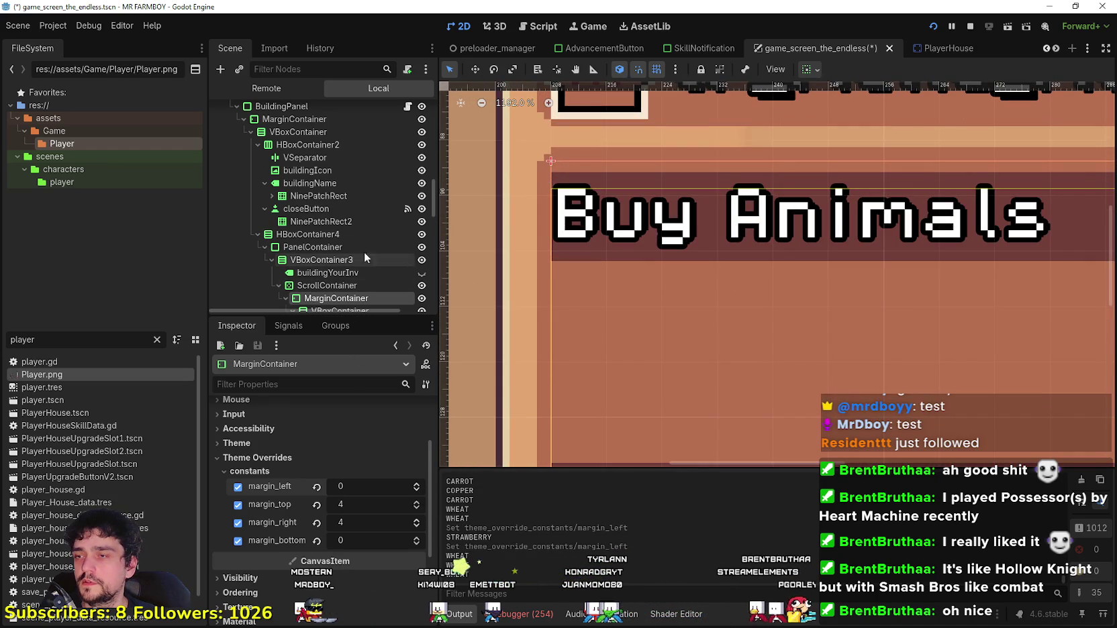
scroll(376, 288, down, 2)
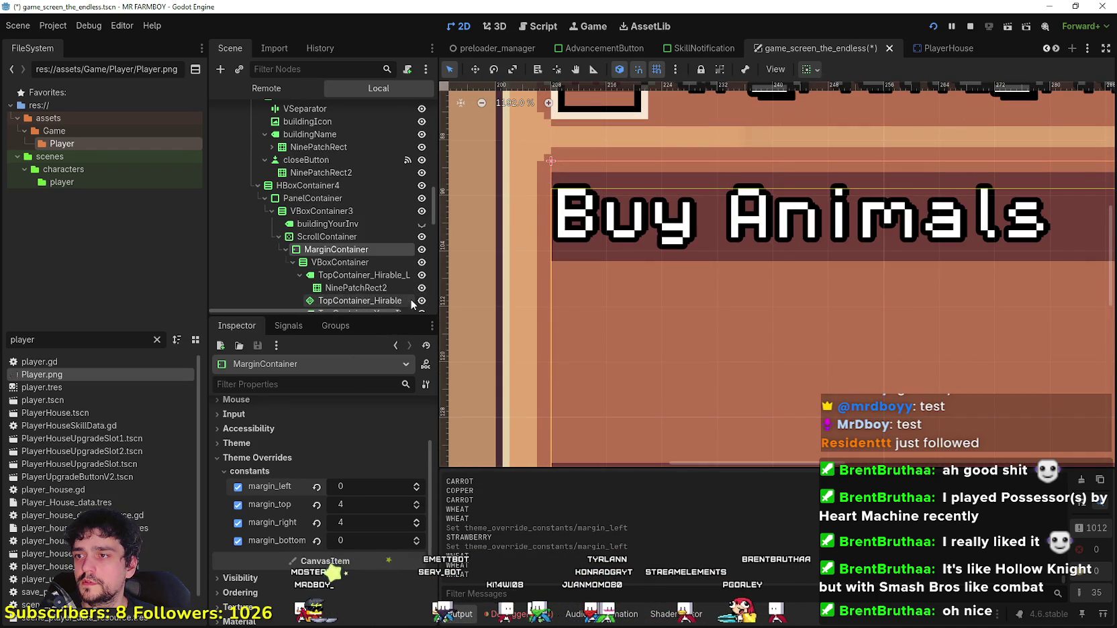
click(417, 485)
click(417, 484)
click(417, 484)
click(417, 484)
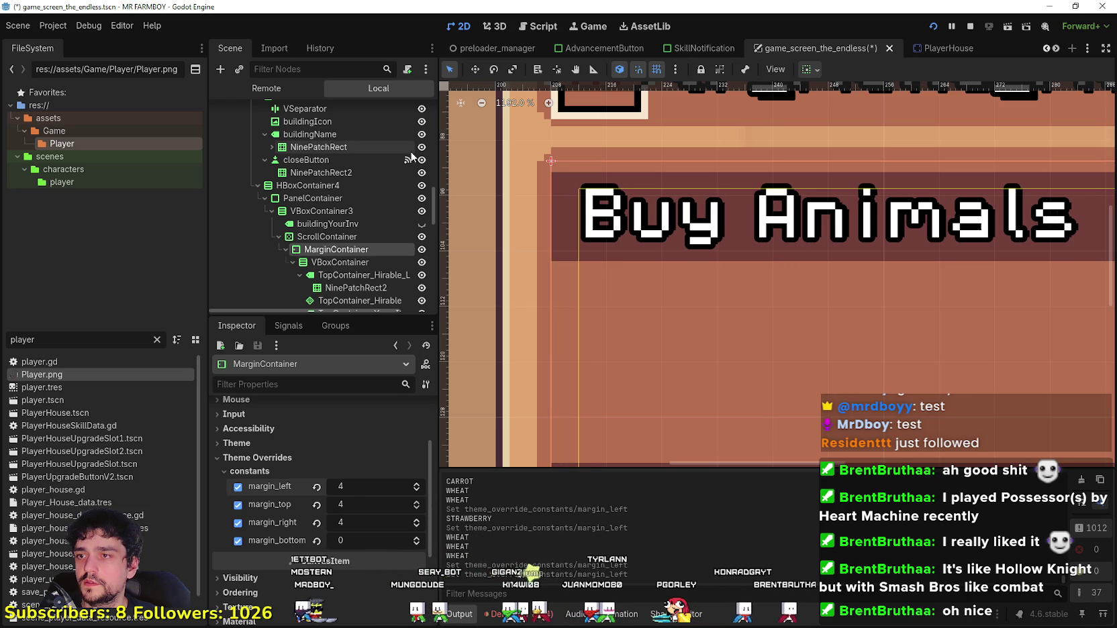
Step: Inspect the market's ScrollContainer, VBoxContainer3, buildingYourInv label and PanelContainer nodes
click(363, 234)
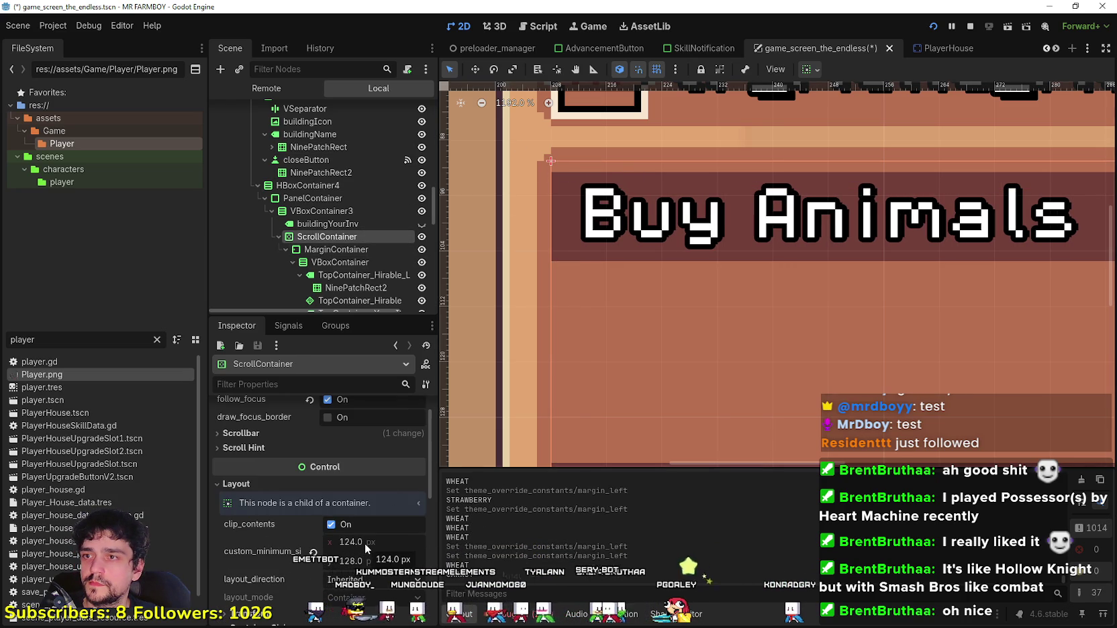
scroll(805, 252, down, 7)
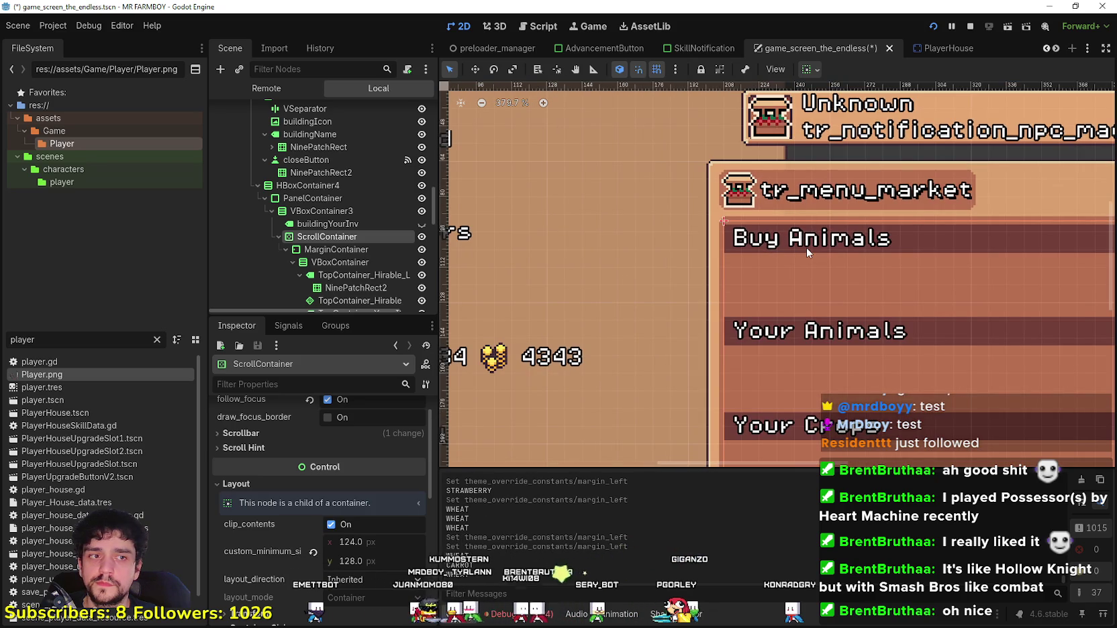
click(325, 211)
click(320, 226)
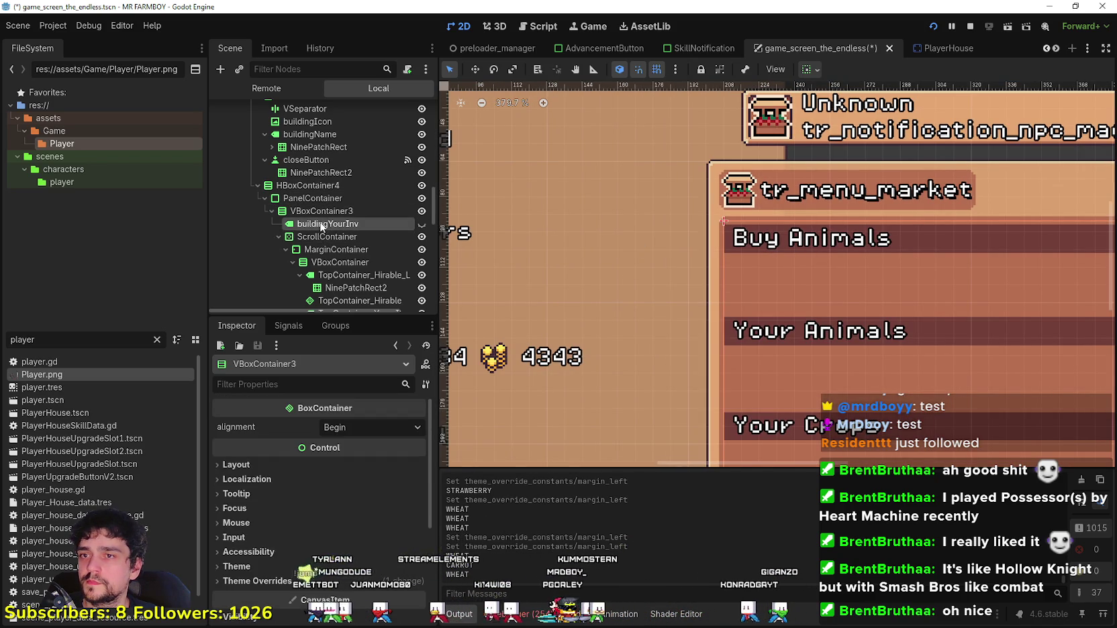
click(315, 198)
scroll(745, 233, down, 2)
mouse_move(780, 255)
mouse_down()
mouse_move(679, 217)
mouse_move(682, 227)
mouse_up()
scroll(650, 196, up, 4)
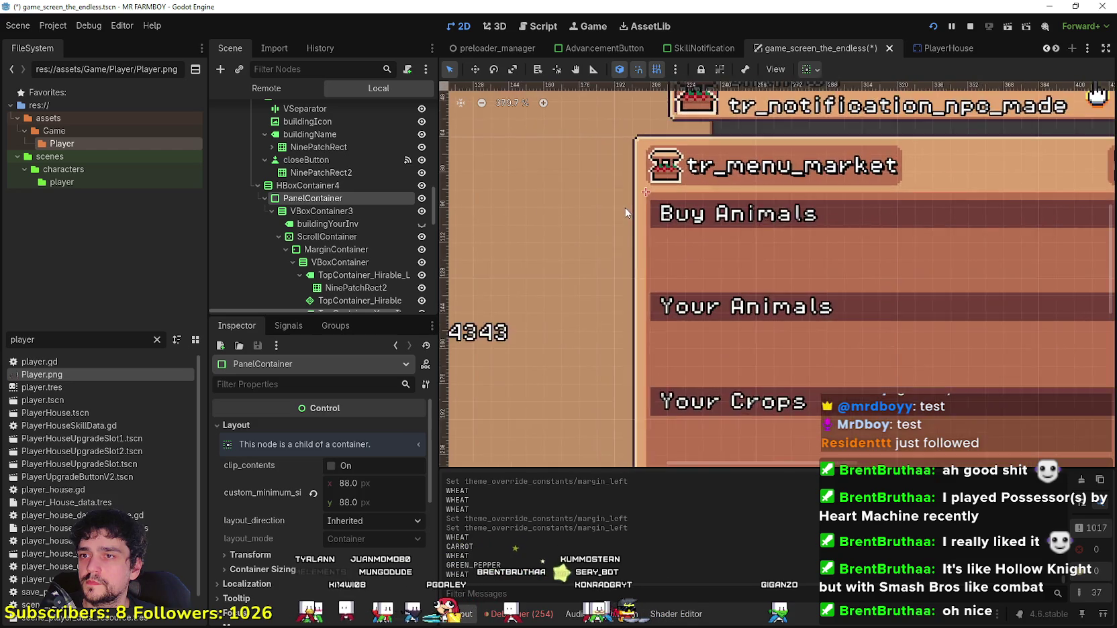
click(334, 222)
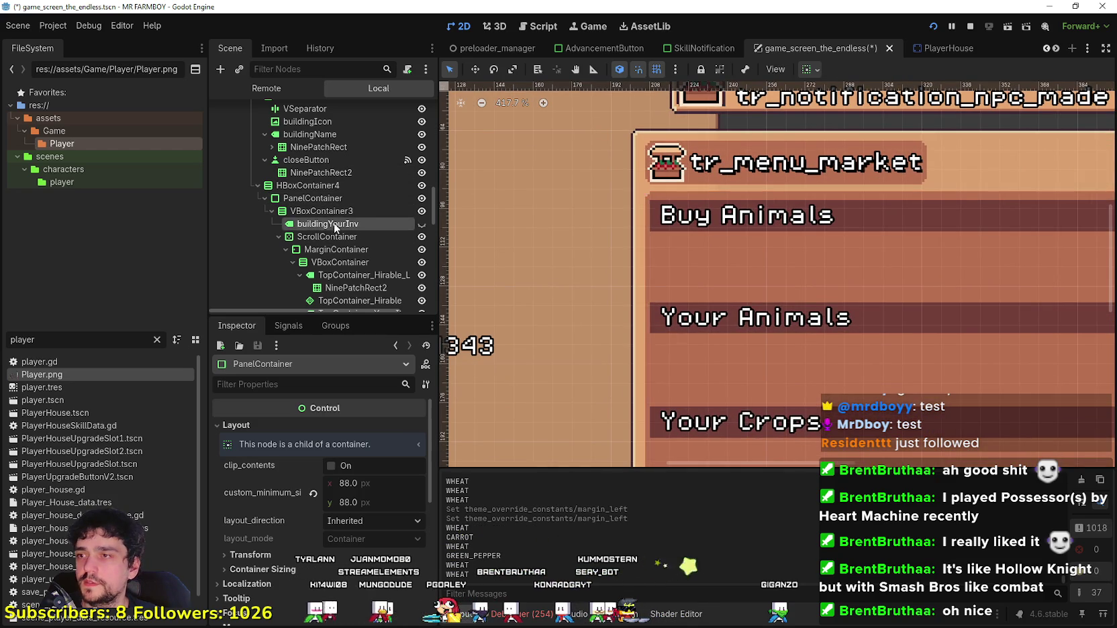
click(330, 238)
Step: Reveal the ScrollContainer's theme override constants
scroll(674, 243, up, 4)
scroll(675, 243, up, 2)
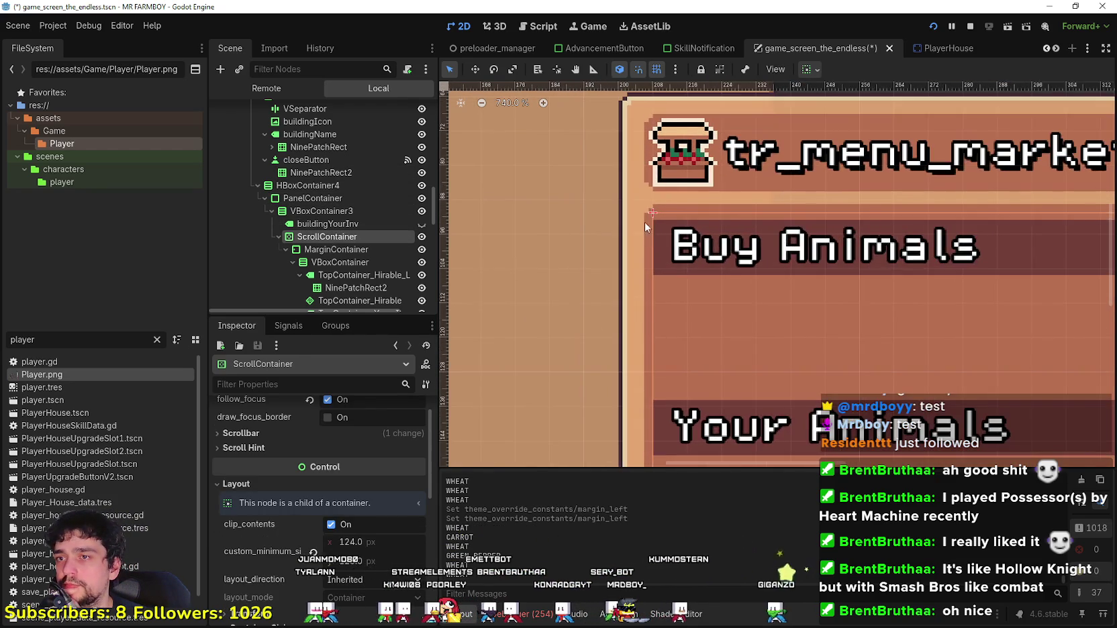
scroll(318, 537, down, 3)
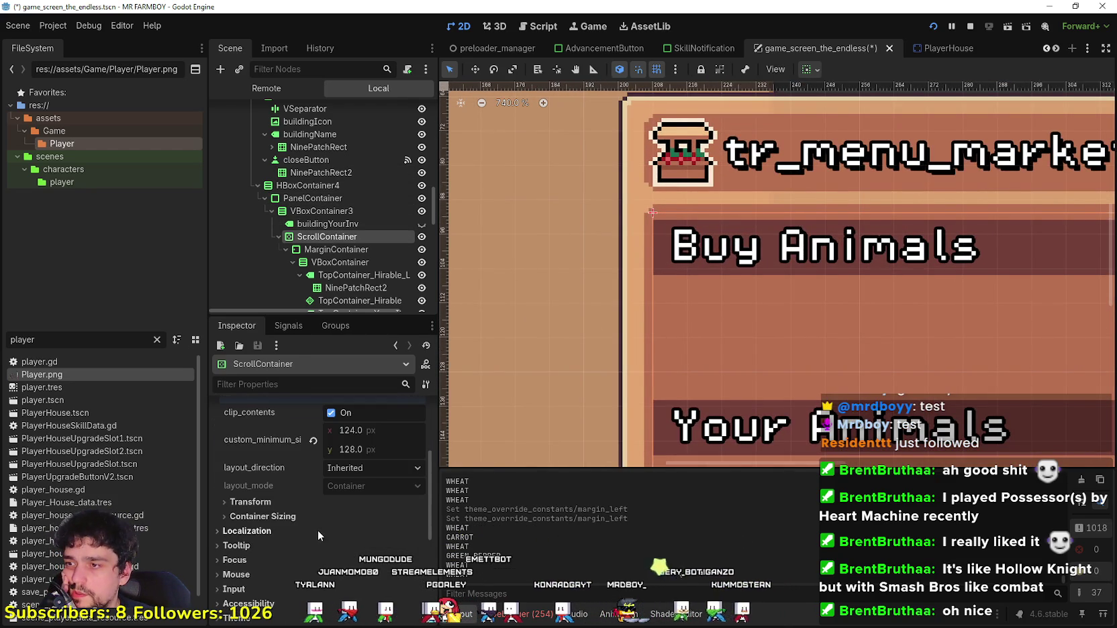
scroll(317, 531, up, 4)
scroll(327, 471, down, 3)
scroll(305, 477, down, 3)
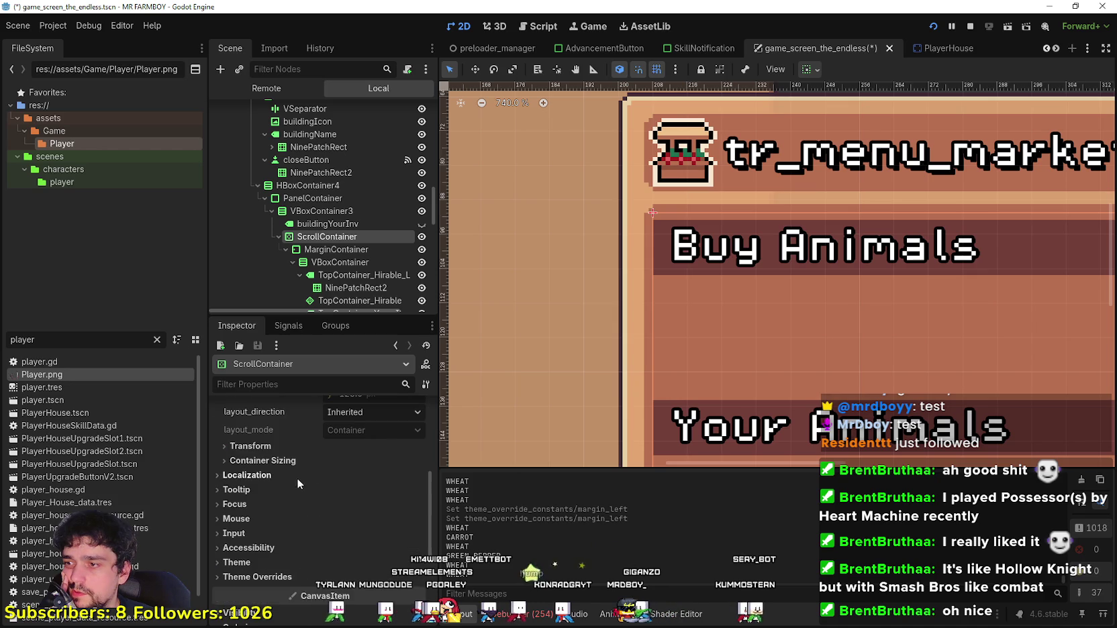
click(281, 576)
click(267, 562)
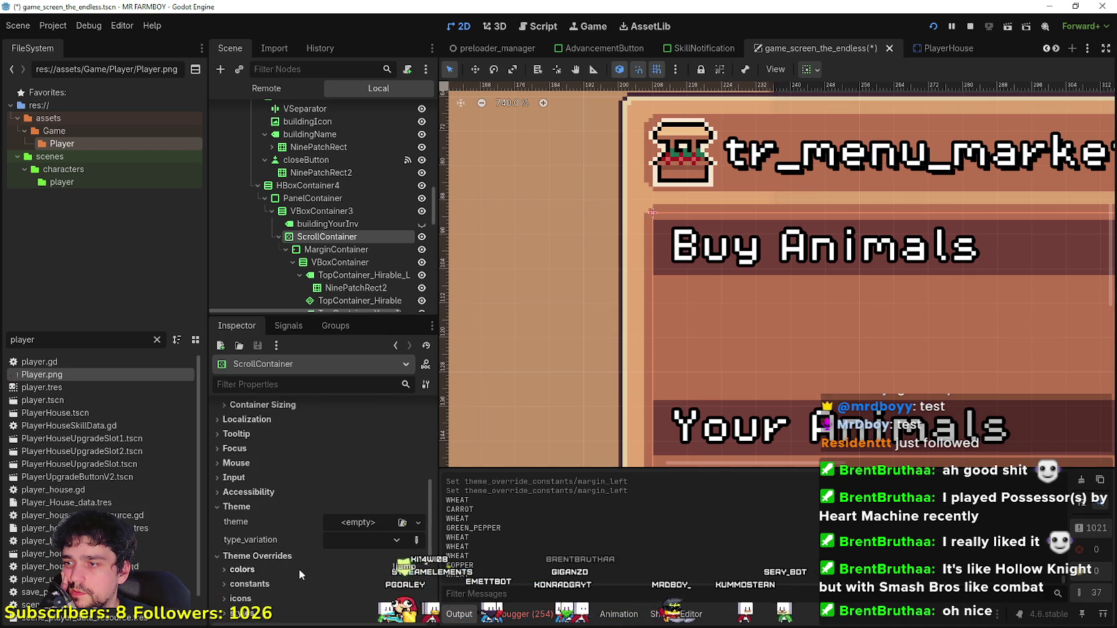
scroll(299, 568, down, 3)
click(275, 500)
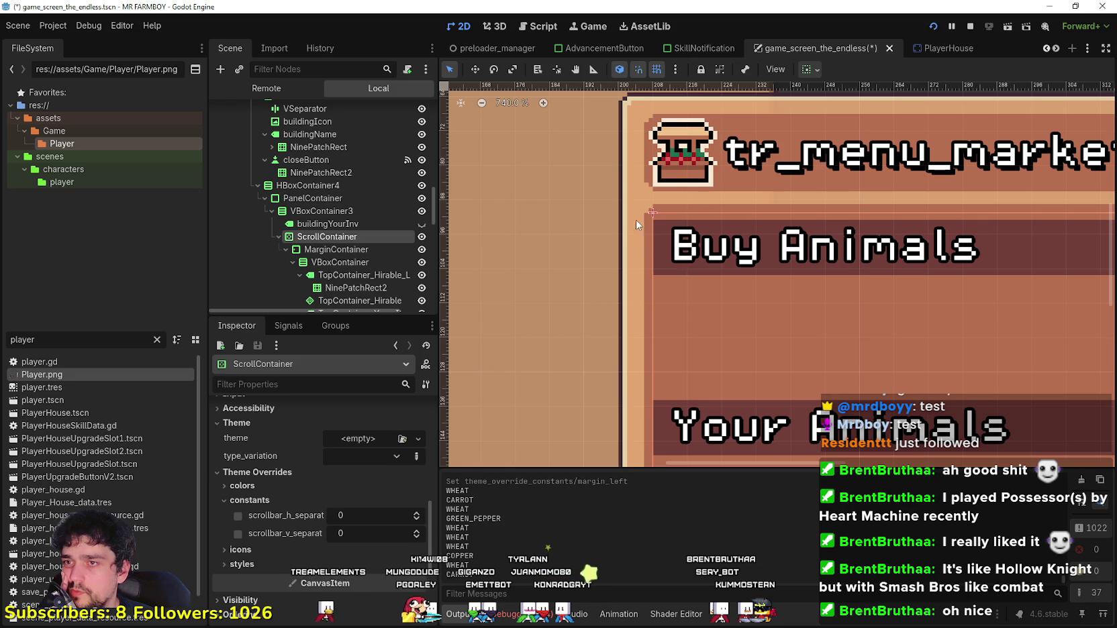
Step: Enable VBoxContainer3's separation override and lower the spacing between the menu's parts
click(336, 221)
click(338, 208)
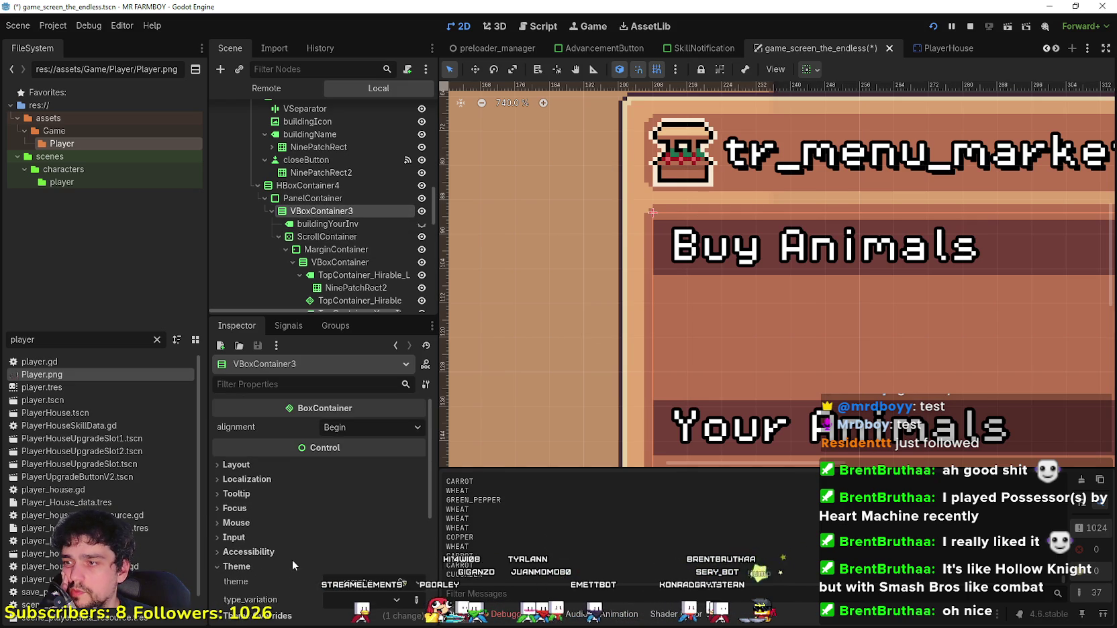
click(299, 581)
scroll(301, 583, down, 2)
click(376, 512)
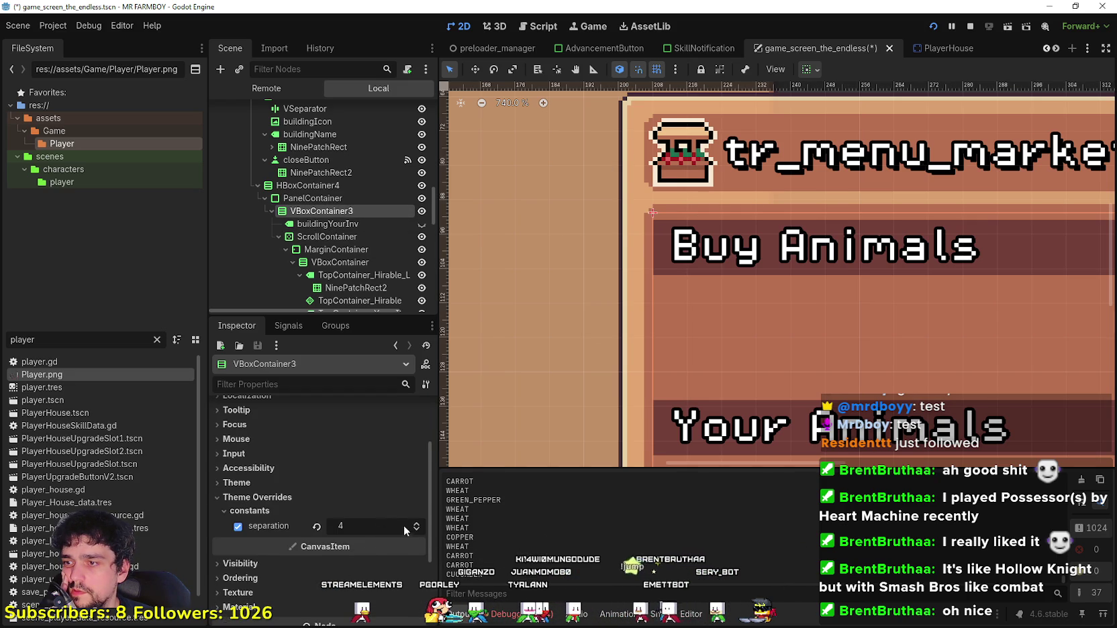
click(416, 529)
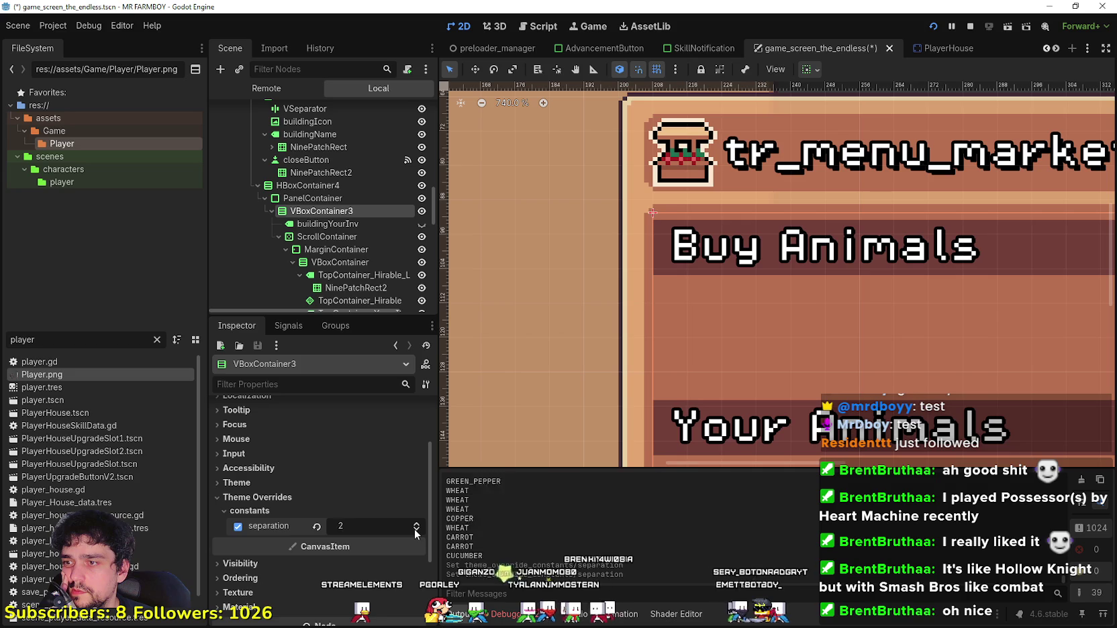
scroll(686, 306, down, 6)
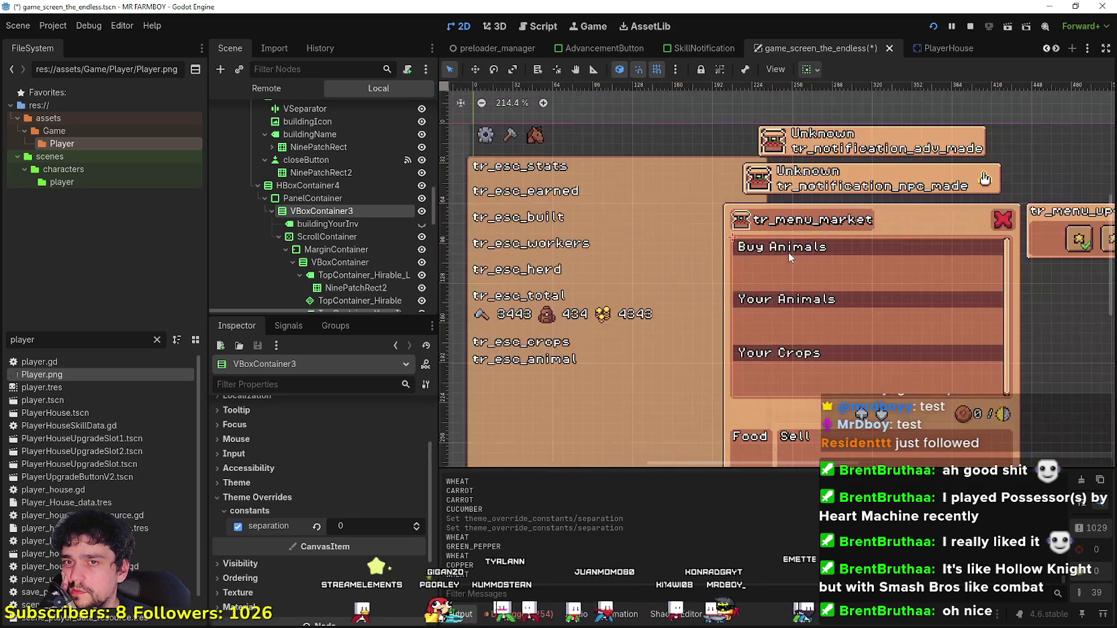
click(416, 523)
click(416, 523)
click(416, 523)
click(417, 524)
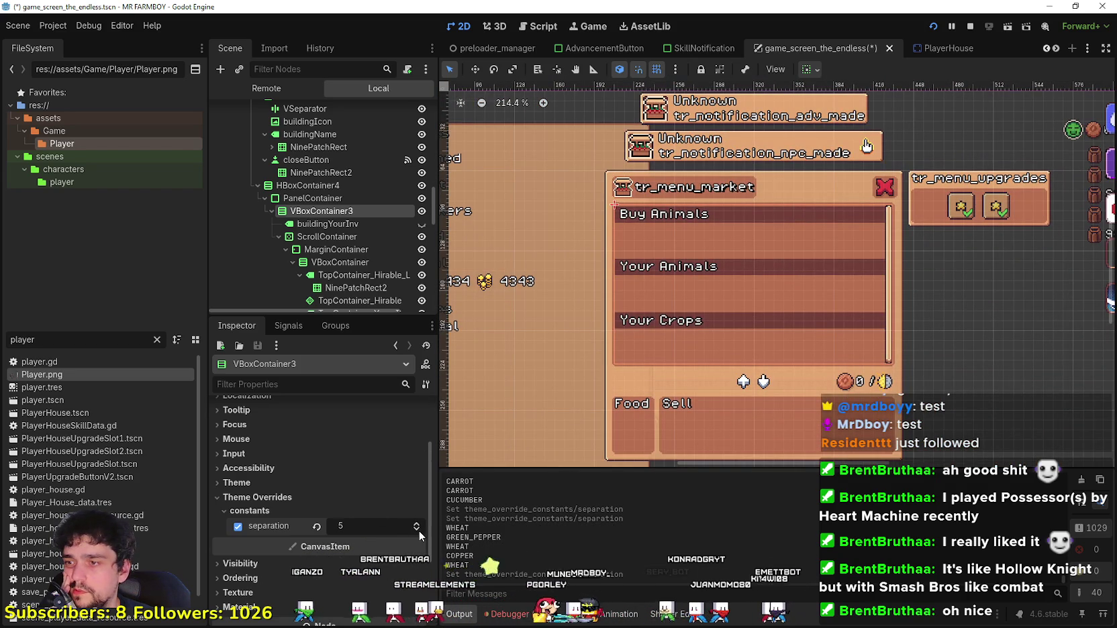
scroll(686, 207, up, 1)
scroll(669, 202, up, 6)
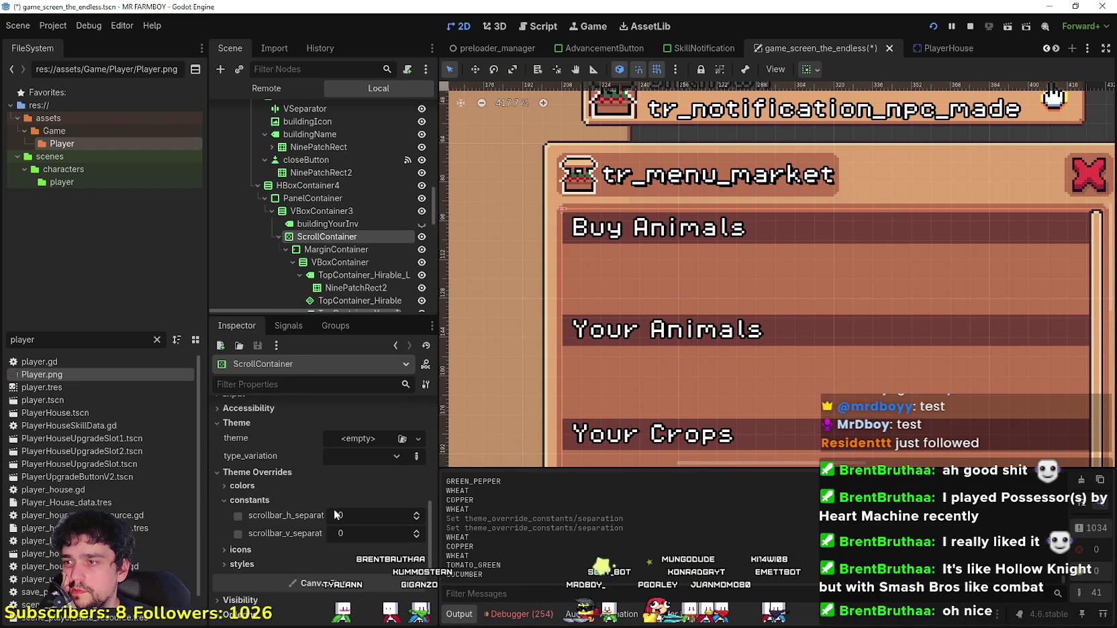
Step: Inspect the market list containers and test the MarginContainer left margin at 3 before restoring 4
scroll(332, 512, up, 2)
scroll(333, 233, down, 3)
click(353, 190)
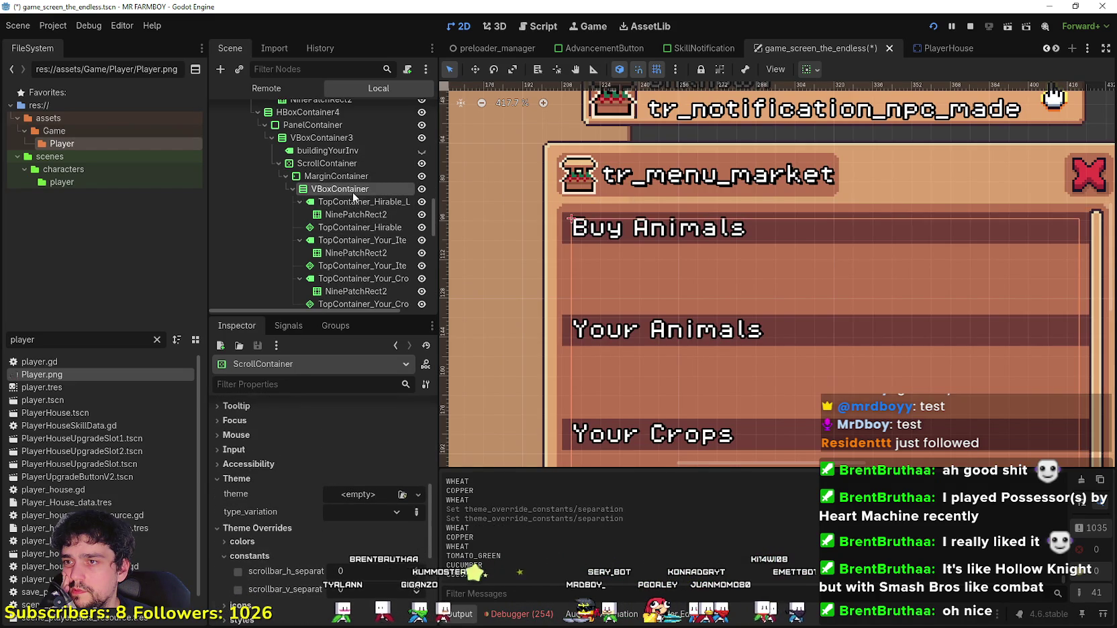
click(356, 201)
click(360, 189)
click(357, 177)
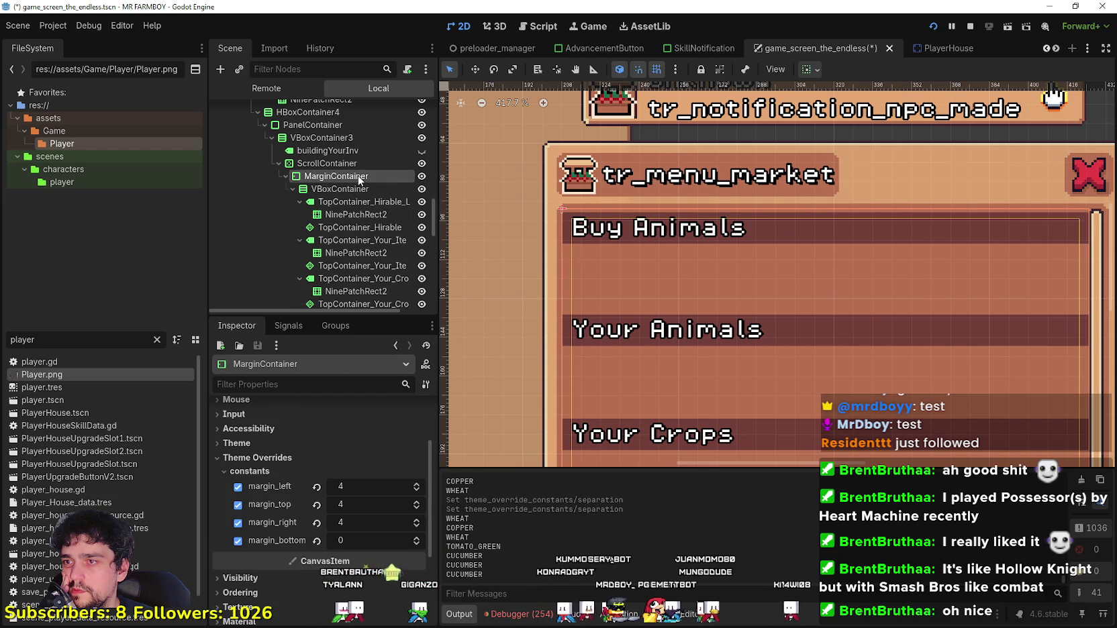
click(417, 491)
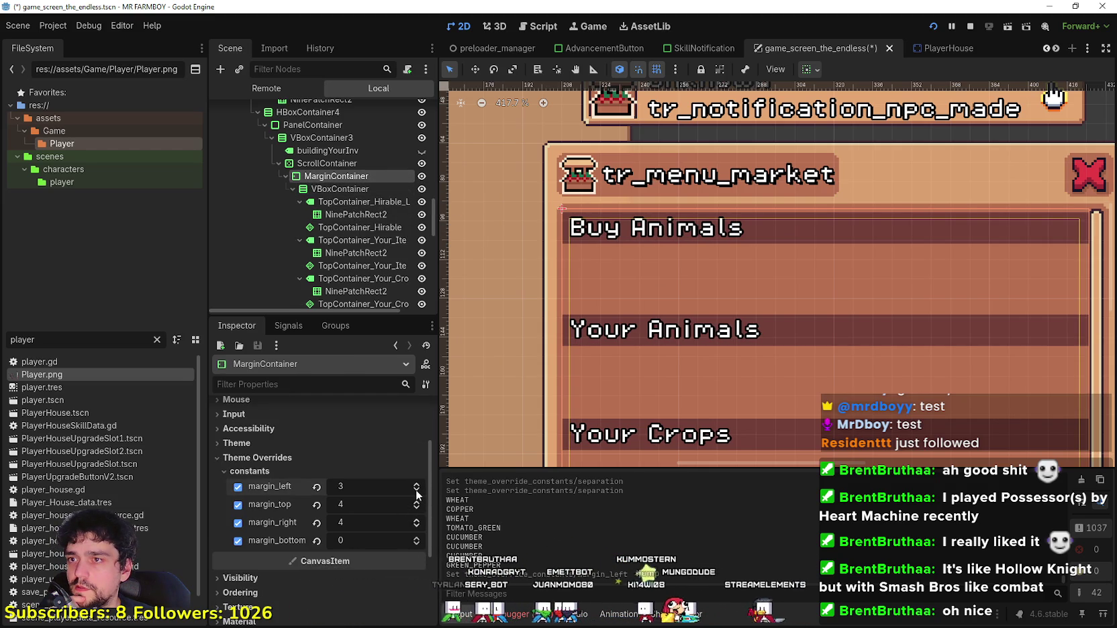
click(417, 484)
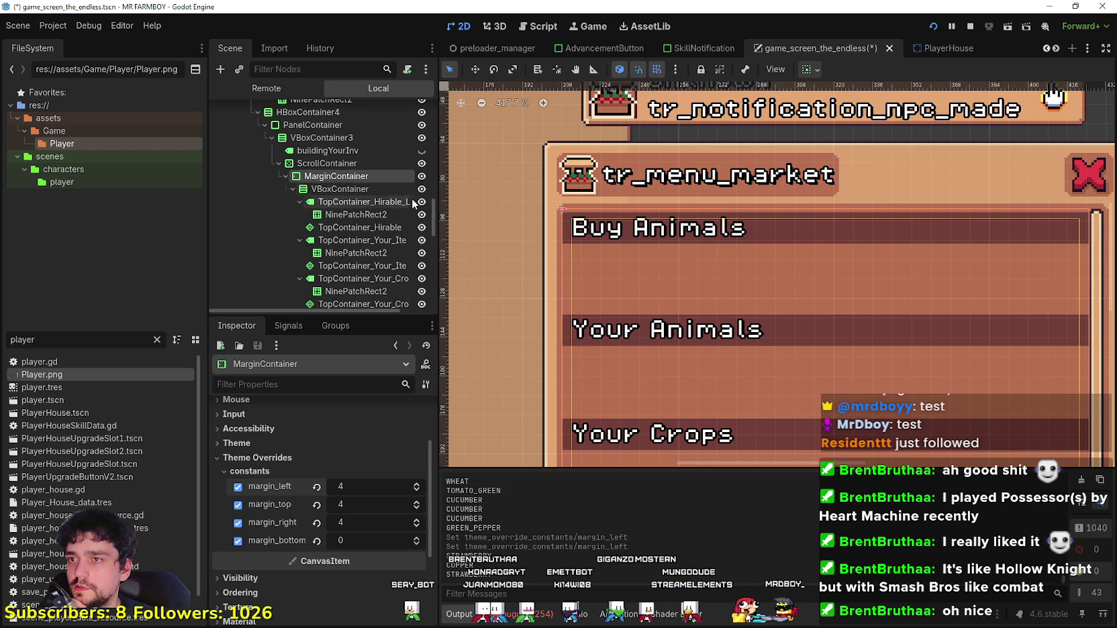
Step: On the ScrollContainer, set scrollbar_h_separation to 0 and scrollbar_v_separation to 2
click(386, 163)
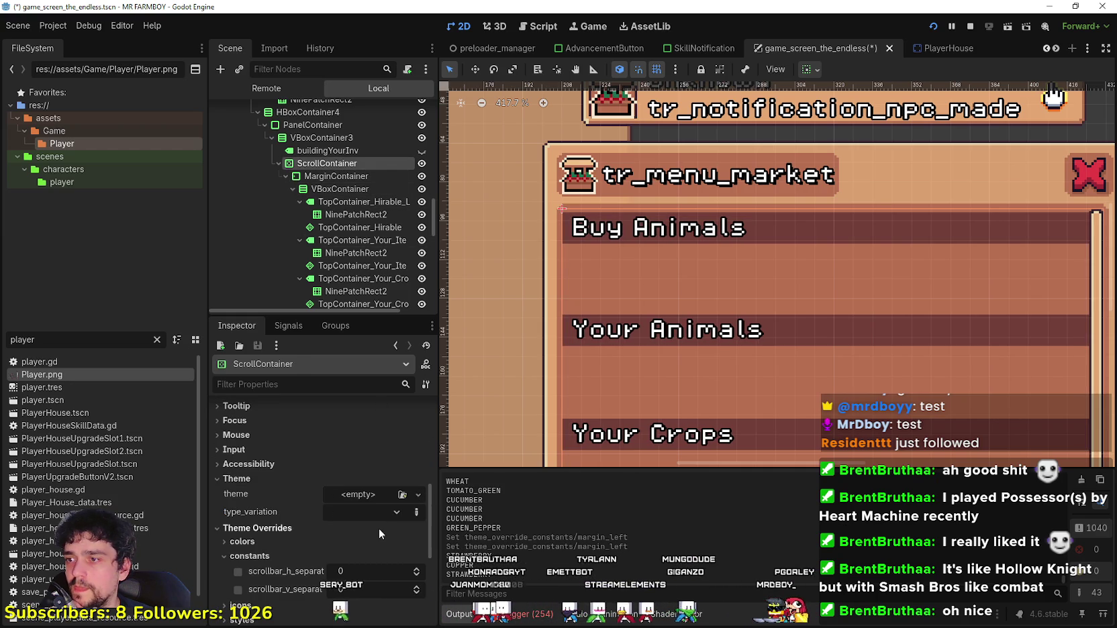
scroll(350, 589, up, 5)
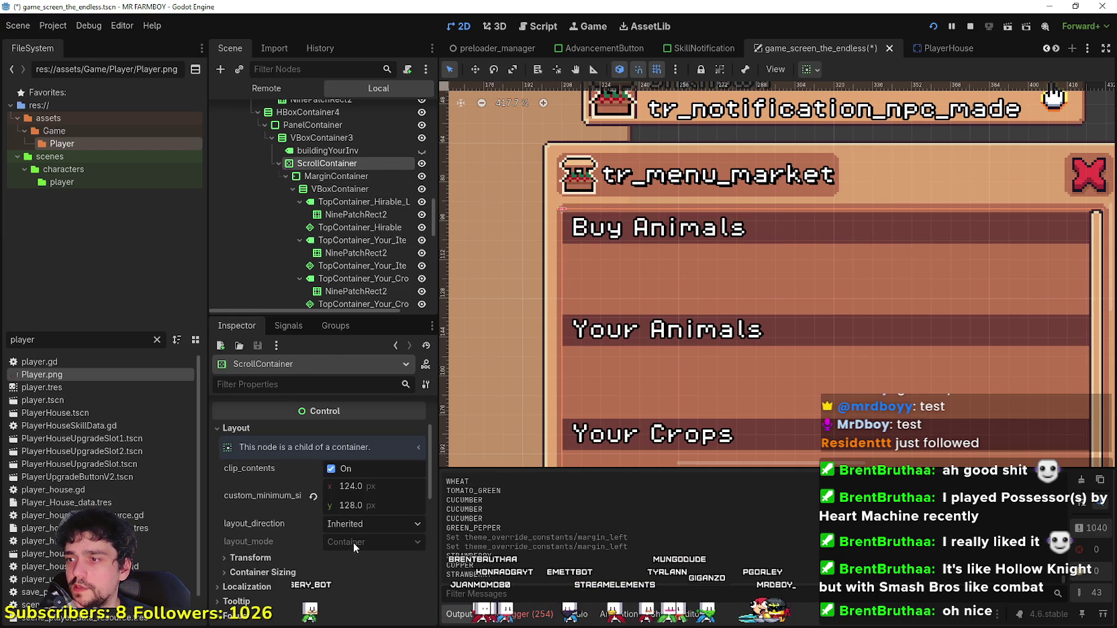
drag(374, 487, 367, 486)
key(ctrl+z)
scroll(346, 545, down, 5)
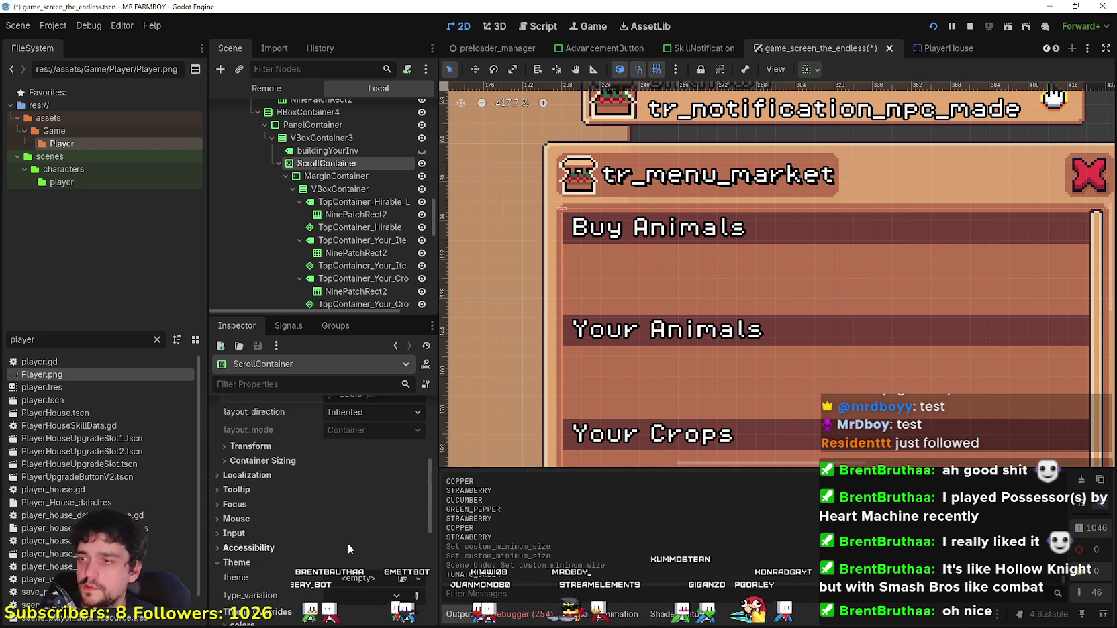
scroll(369, 509, down, 4)
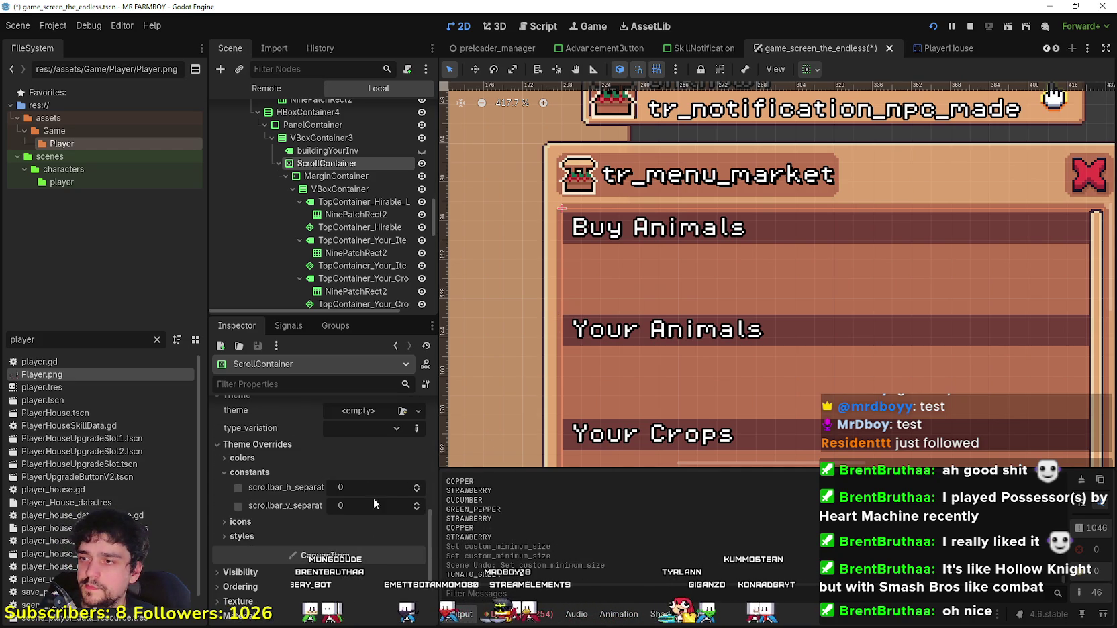
click(416, 495)
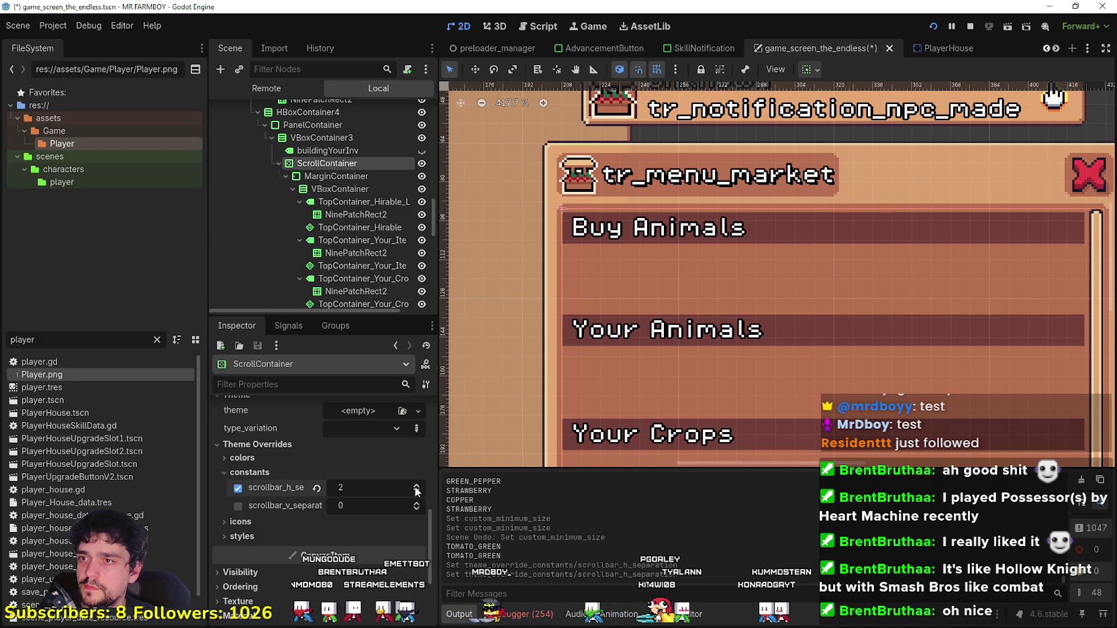
click(415, 488)
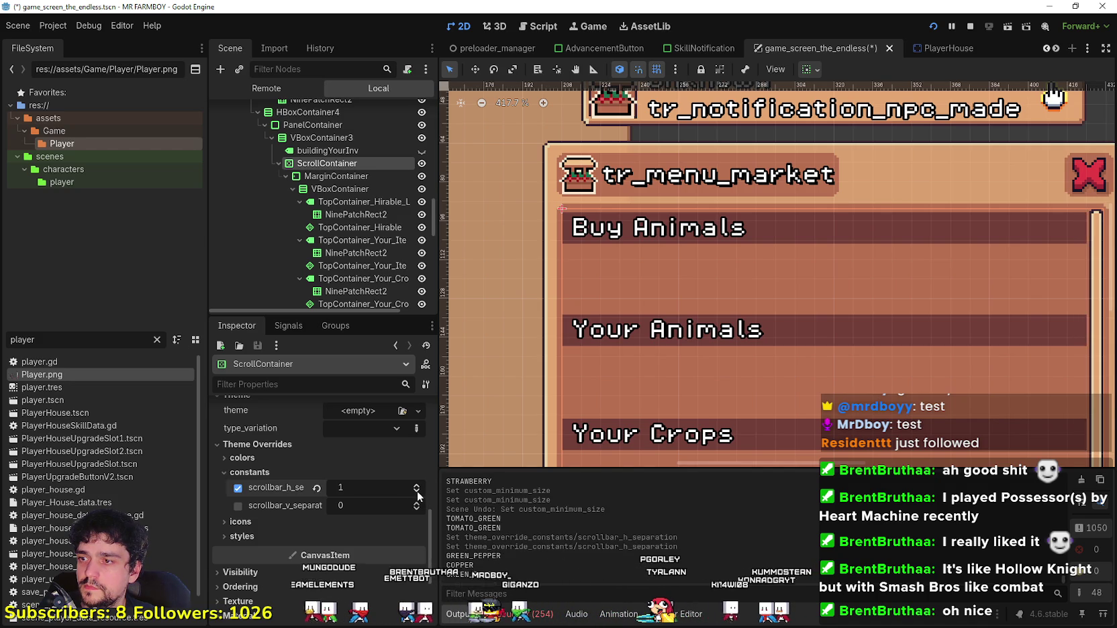
drag(413, 495, 415, 502)
click(417, 503)
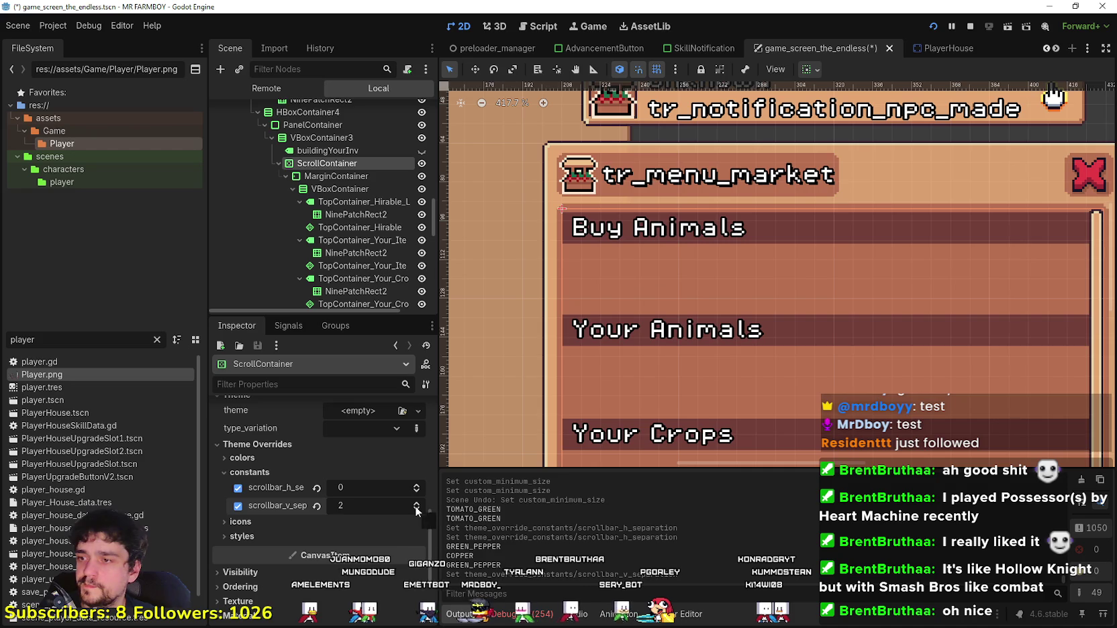
scroll(373, 457, up, 10)
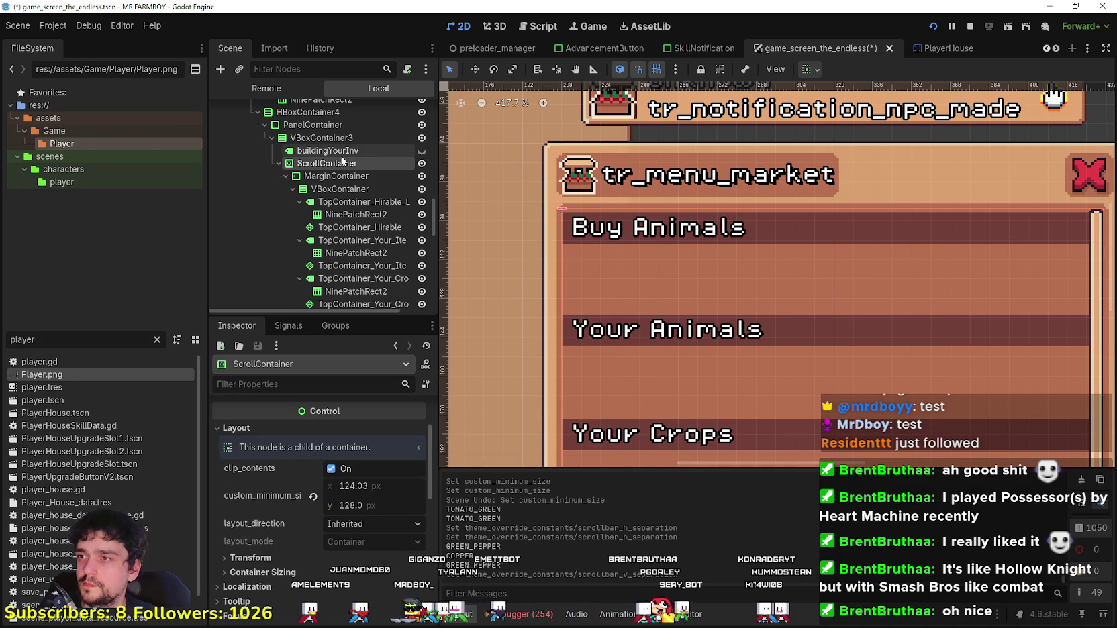
Step: Try VBoxContainer3 separation values of 0, negative, 5 and 18, then revert it to default 4
click(346, 137)
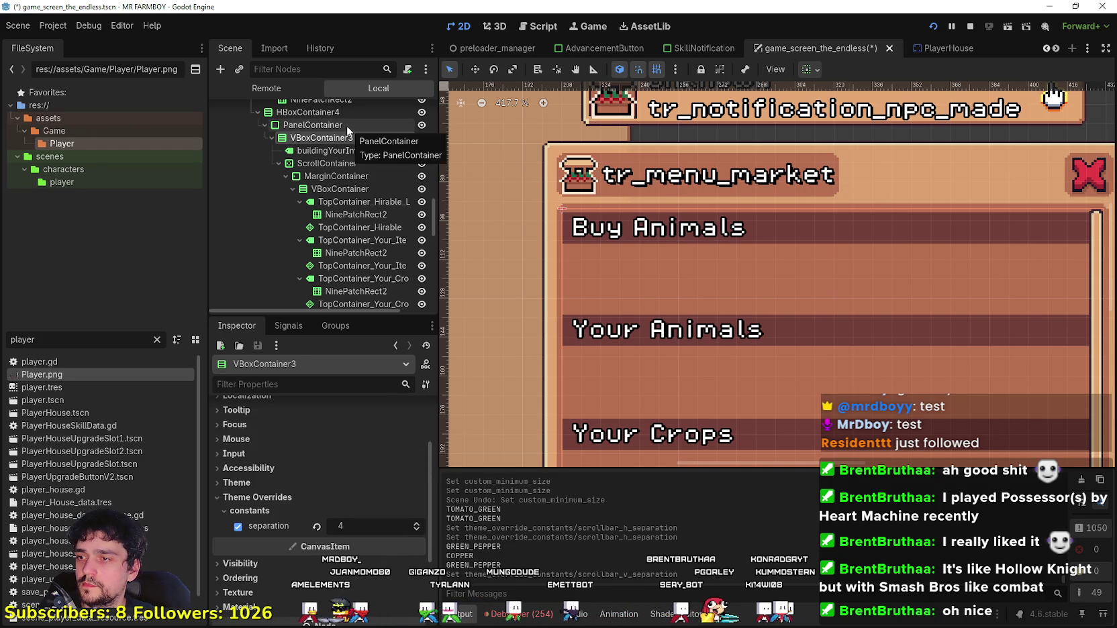
triple_click(417, 530)
click(416, 530)
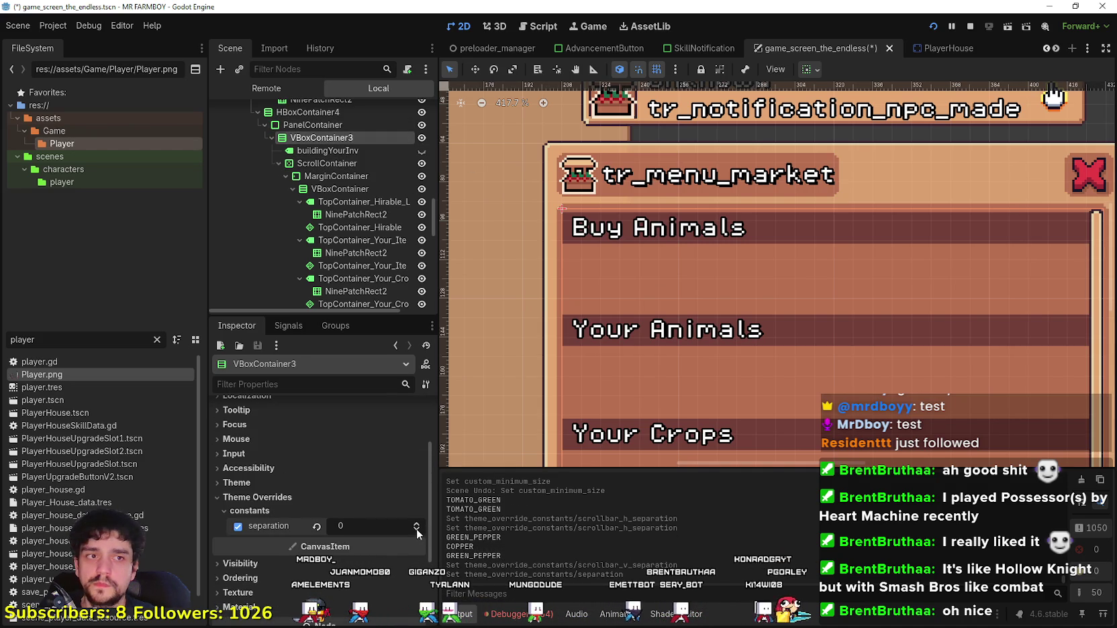
click(417, 531)
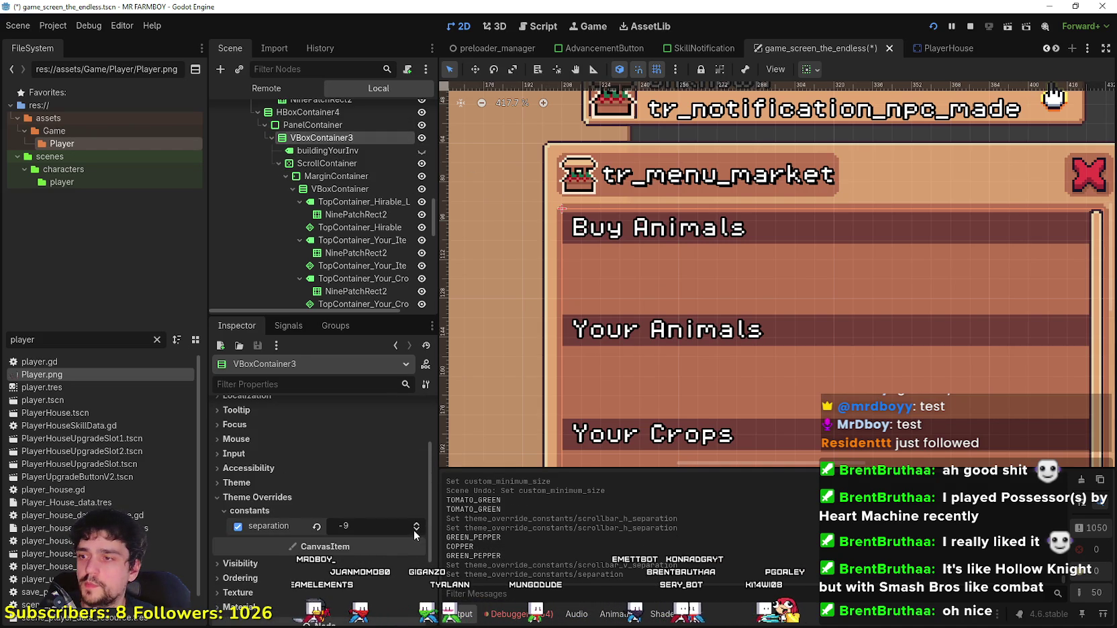
click(364, 531)
text(5)
key(Return)
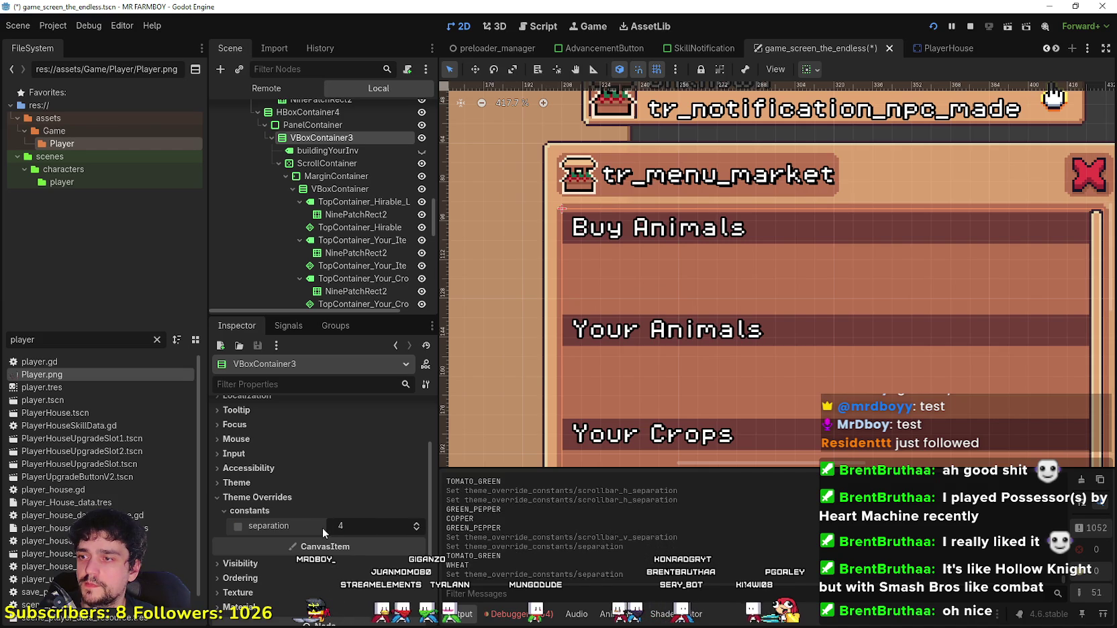
click(417, 527)
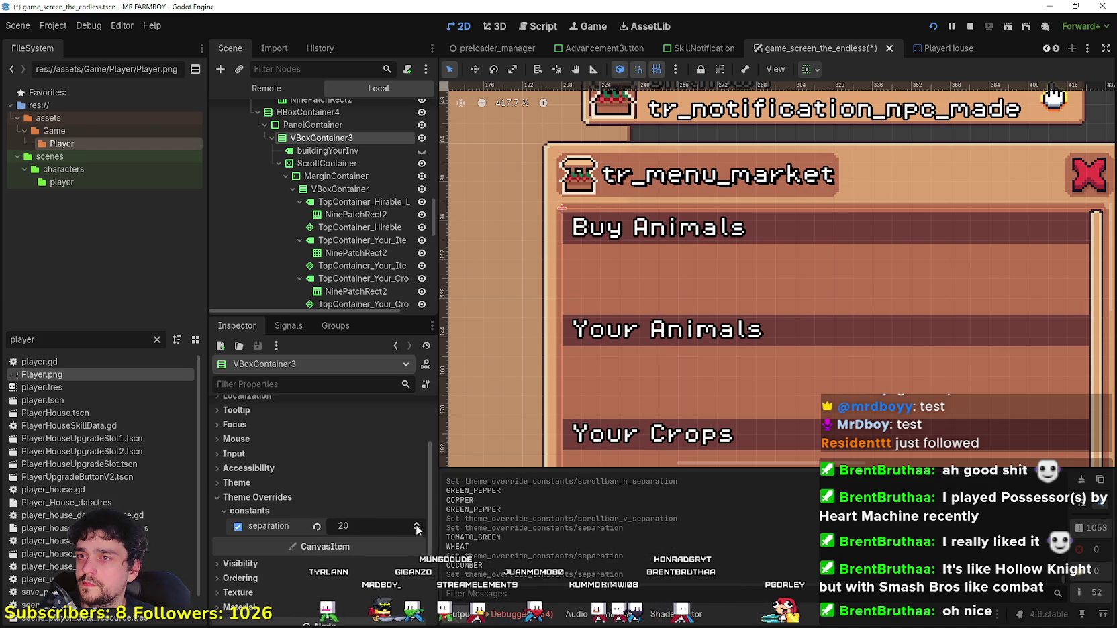
click(315, 527)
Step: Select the PanelContainer holding the market list
scroll(343, 530, up, 1)
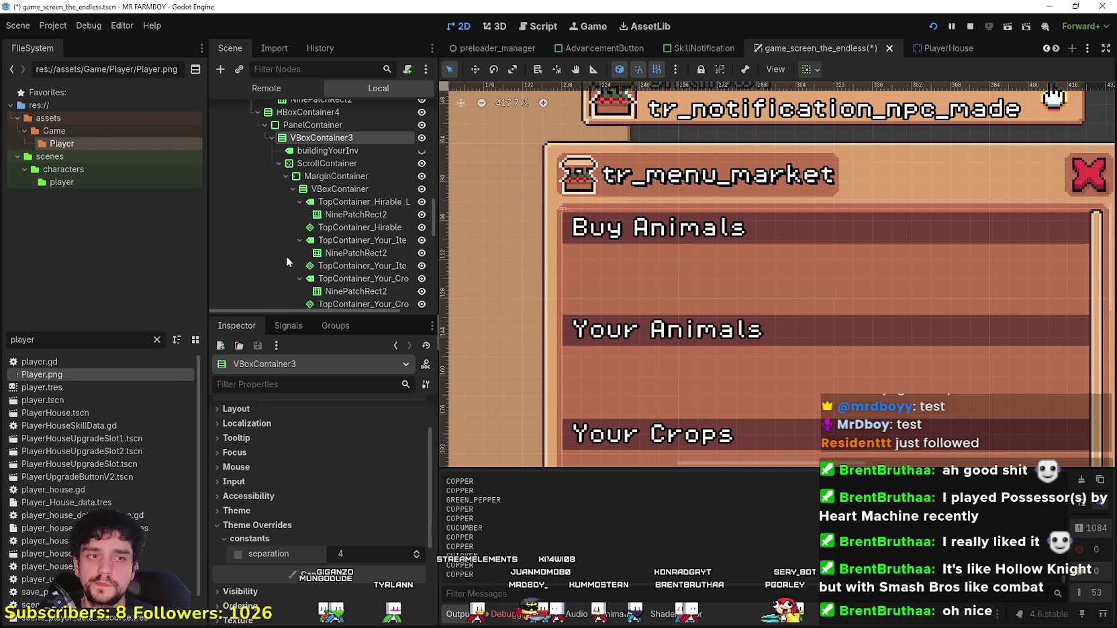
scroll(365, 172, down, 3)
scroll(363, 218, down, 3)
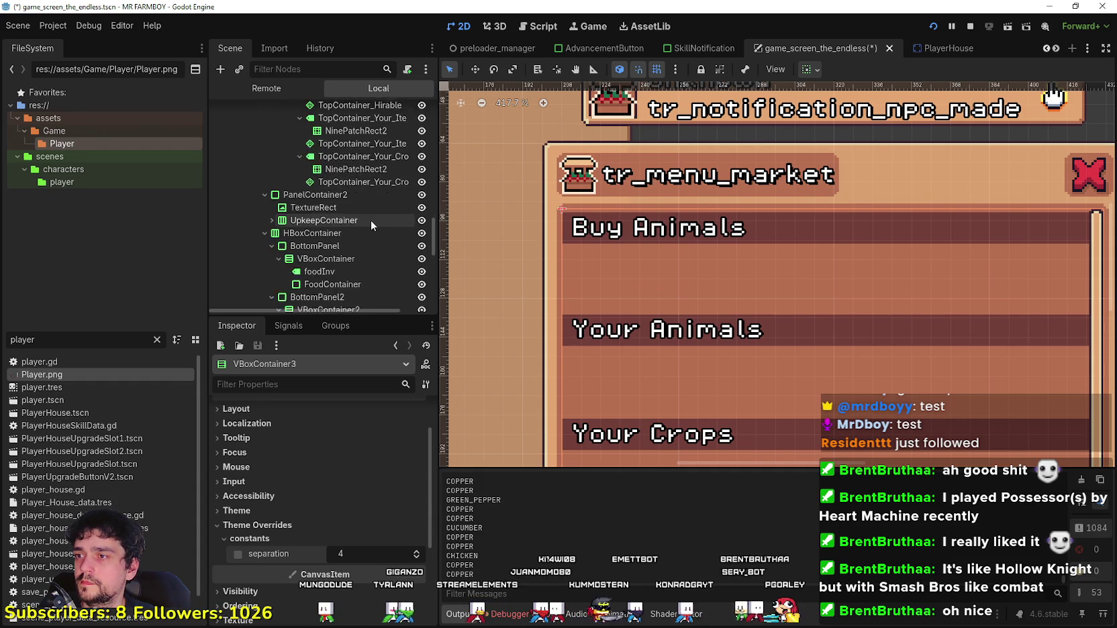
scroll(614, 219, down, 3)
scroll(952, 192, up, 5)
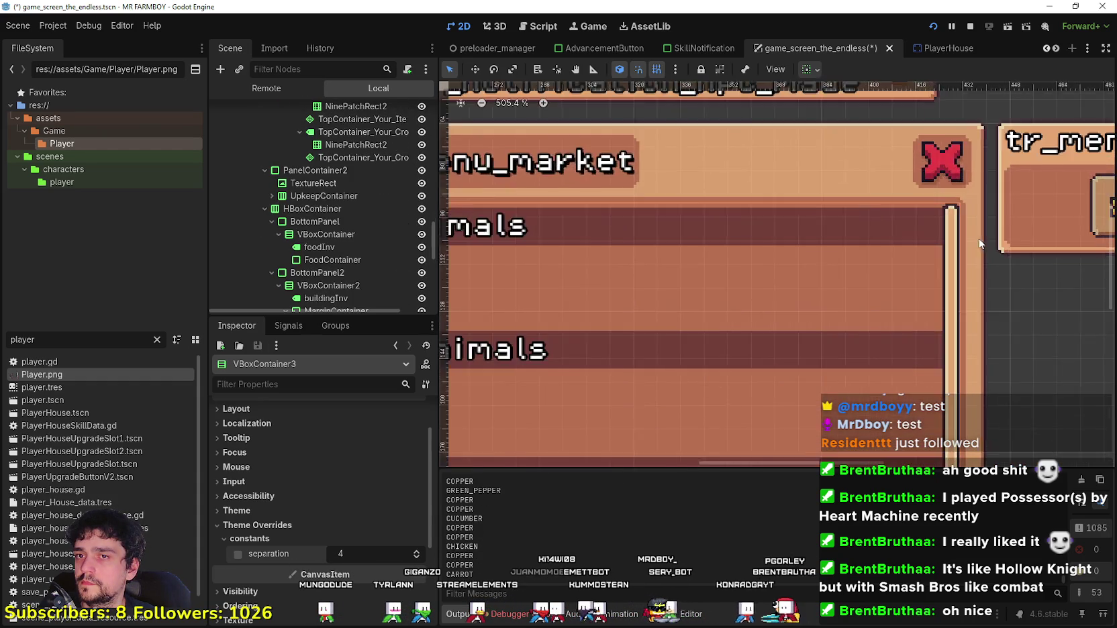
scroll(952, 193, down, 3)
scroll(352, 212, down, 5)
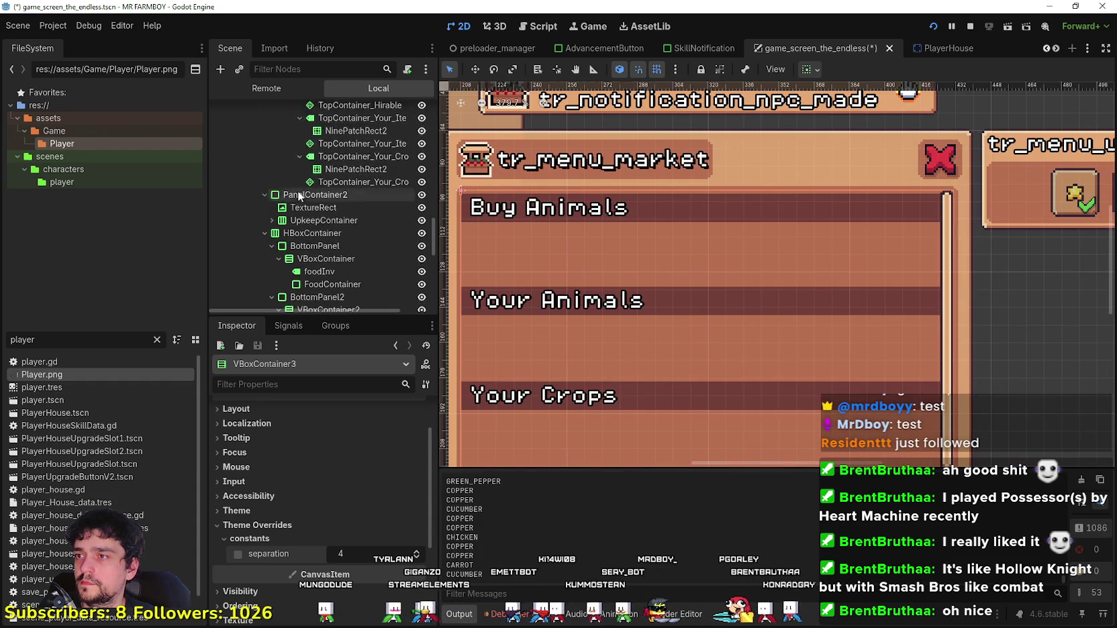
click(334, 174)
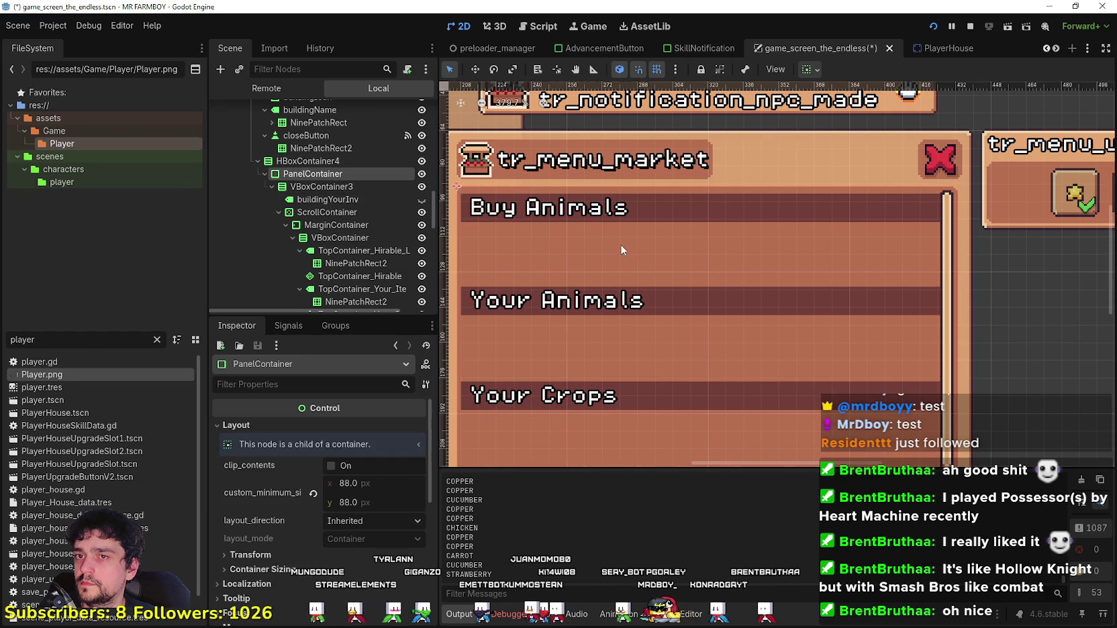
Step: Reveal the PanelContainer's panel StyleBoxTexture override and toggle clipping of its contents
scroll(358, 548, down, 5)
click(329, 502)
click(329, 502)
scroll(309, 488, down, 2)
click(285, 437)
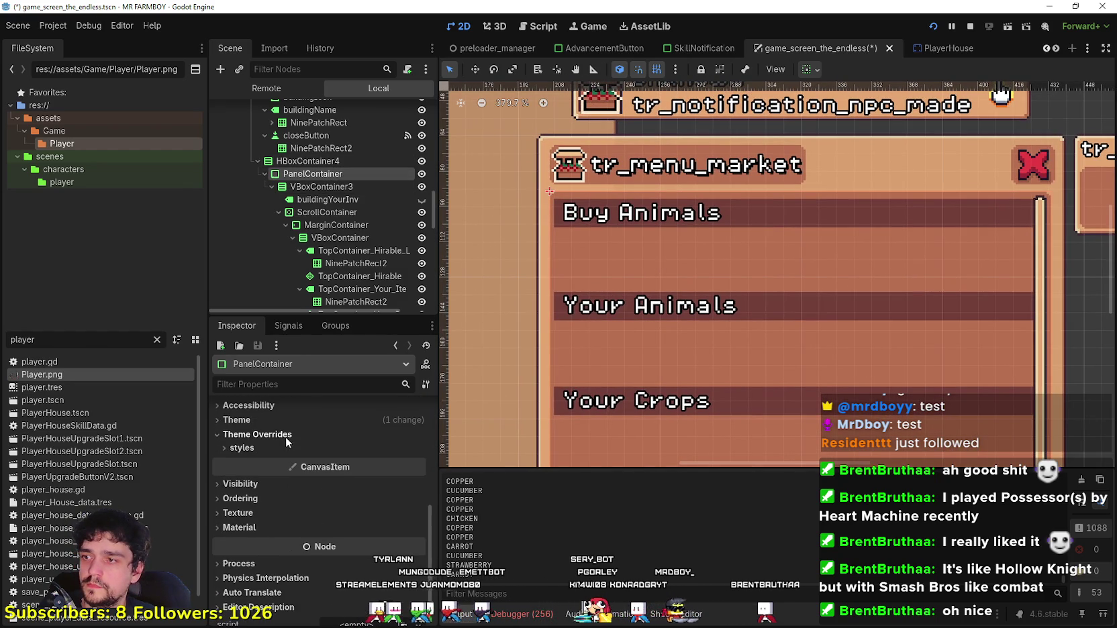
click(275, 451)
scroll(375, 460, up, 1)
scroll(285, 477, up, 6)
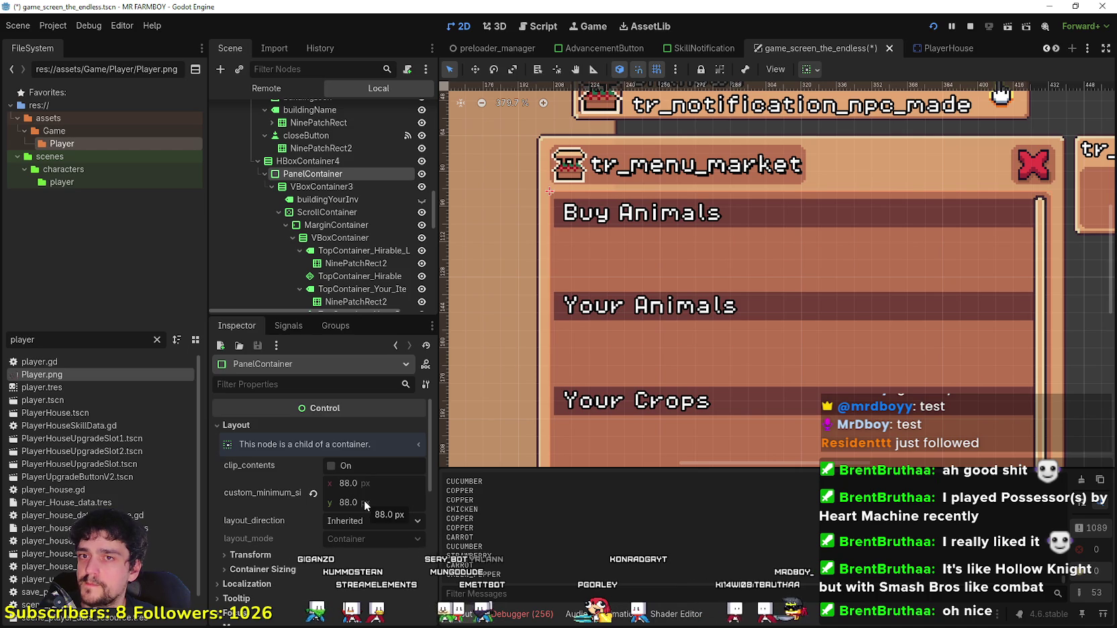
scroll(303, 163, up, 3)
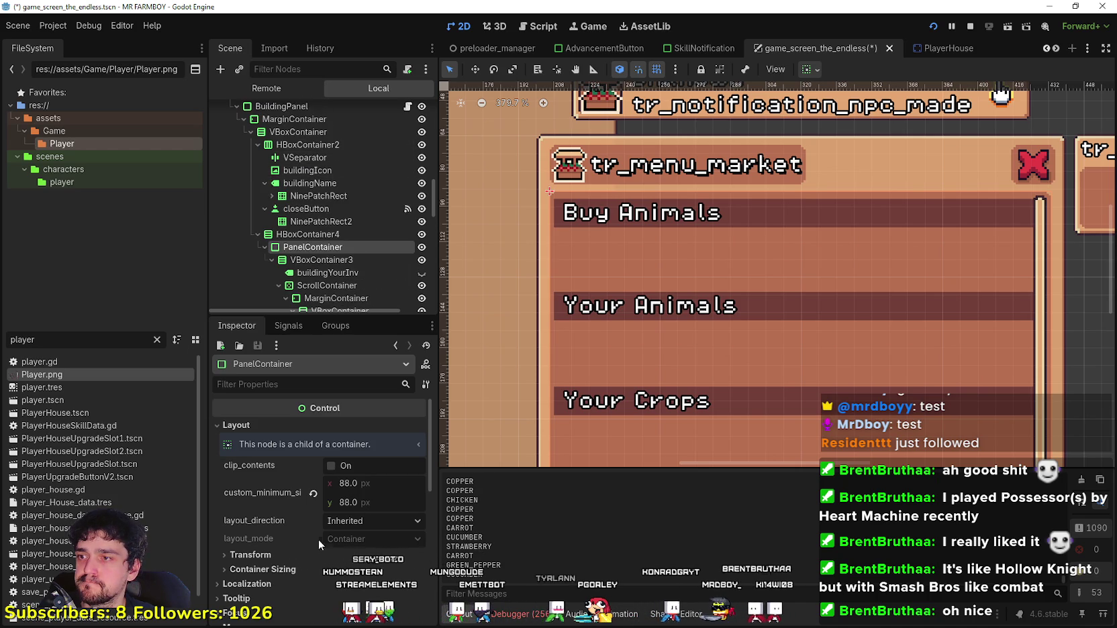
click(344, 466)
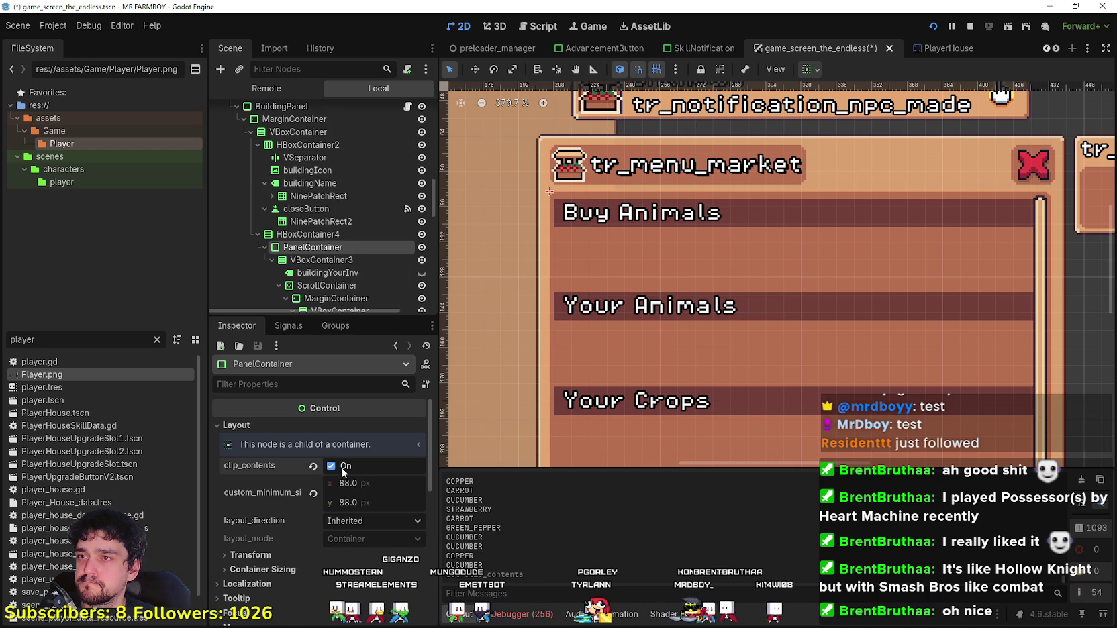
Step: Enable HBoxContainer4's separation override and settle its value at 4
click(311, 236)
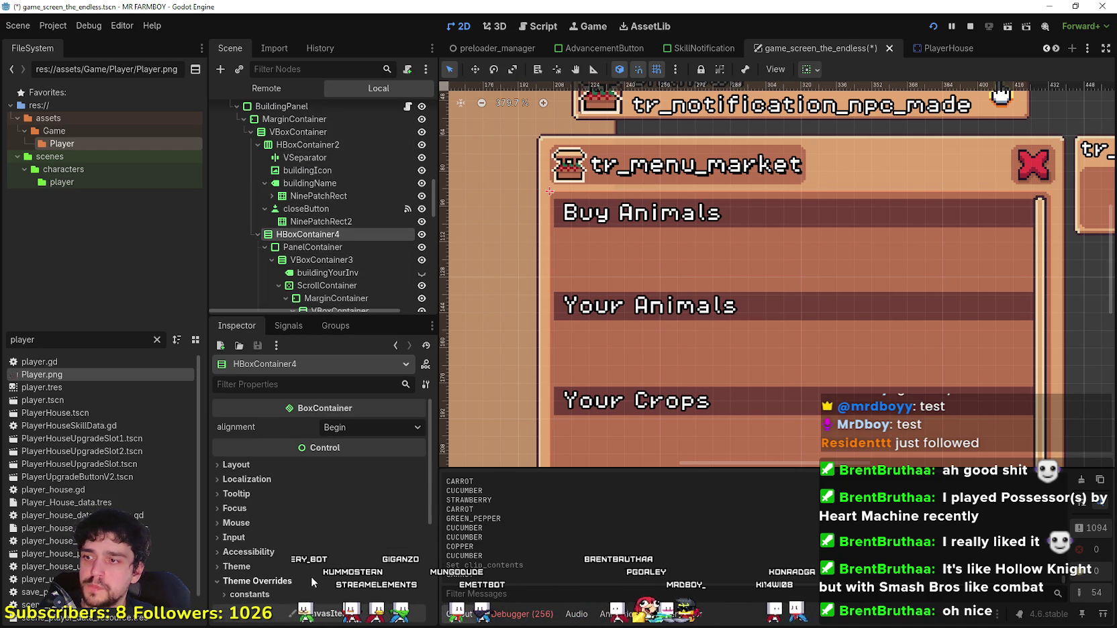
scroll(311, 566, down, 2)
click(343, 550)
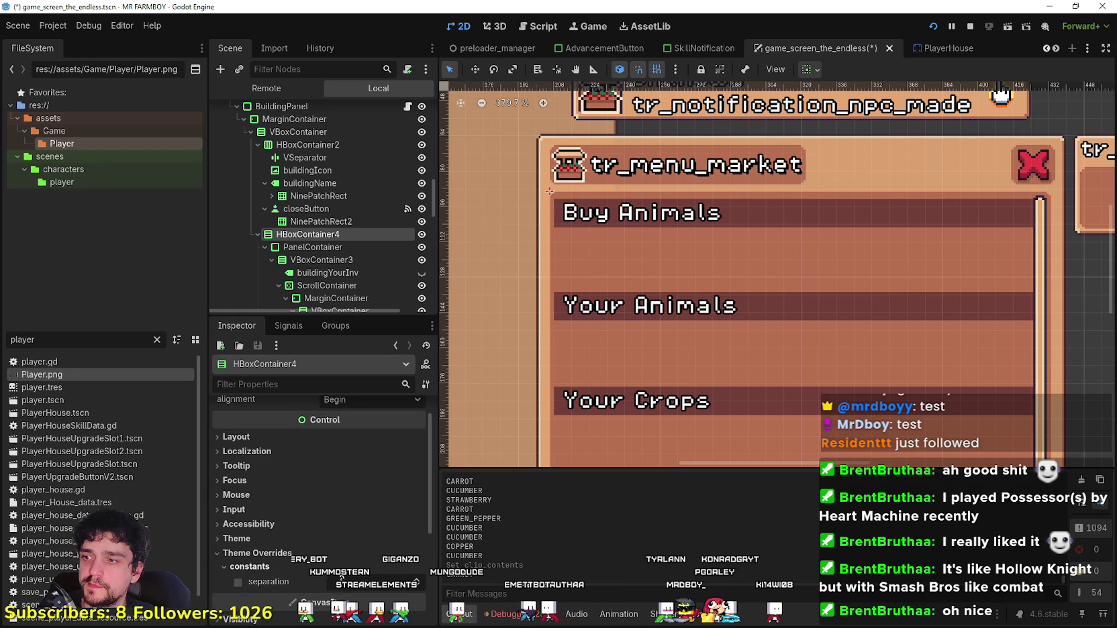
click(416, 590)
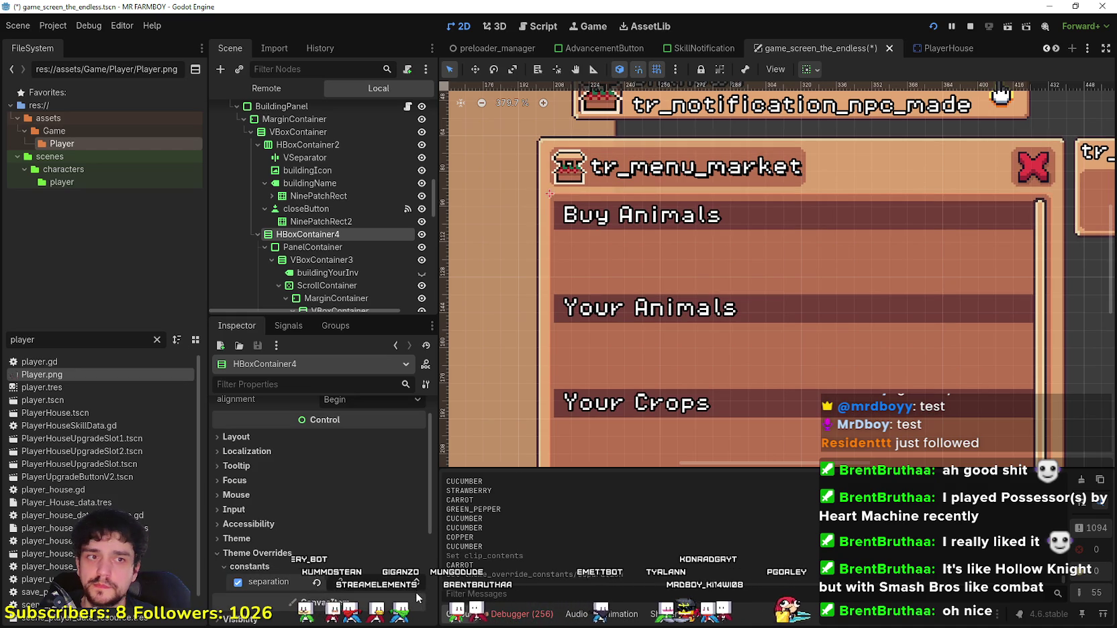
scroll(416, 591, up, 5)
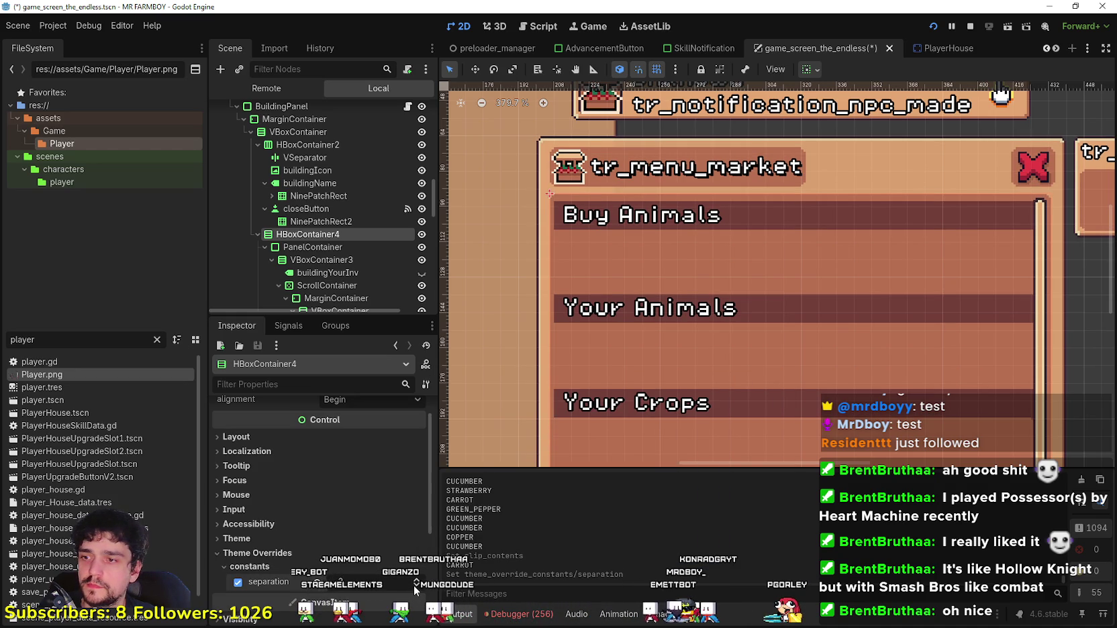
scroll(416, 590, up, 1)
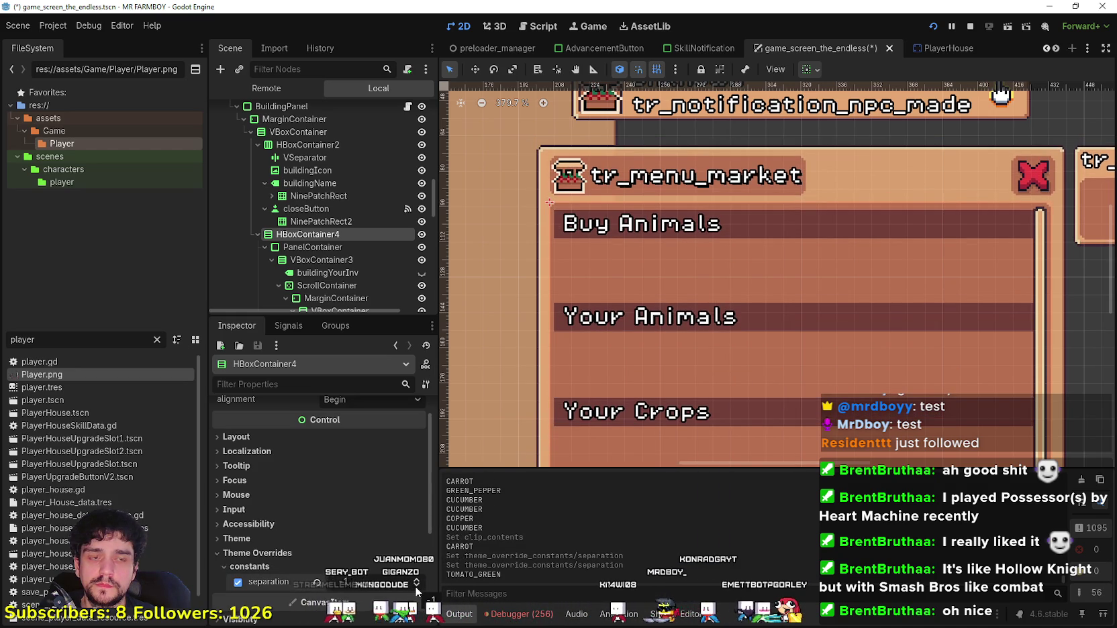
scroll(417, 589, down, 3)
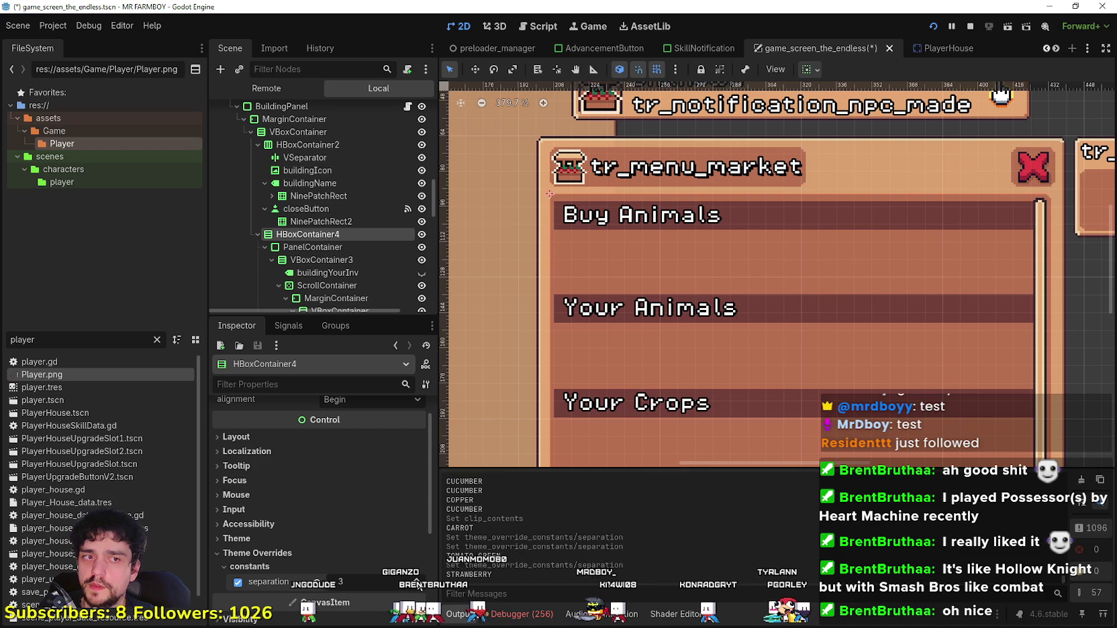
scroll(416, 585, up, 1)
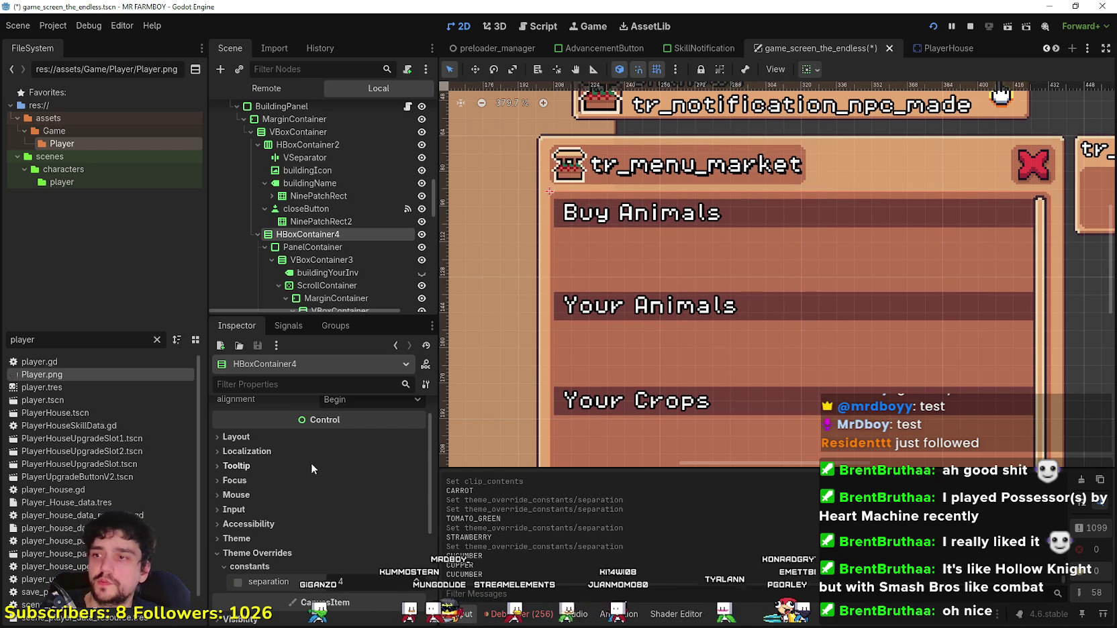
scroll(342, 469, up, 1)
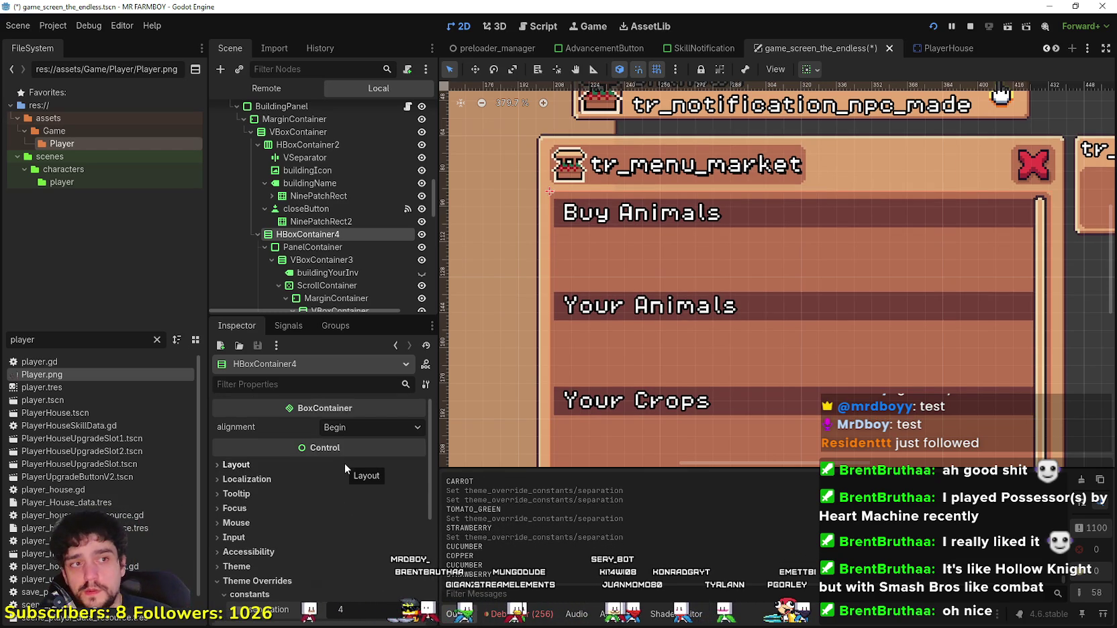
scroll(491, 200, up, 3)
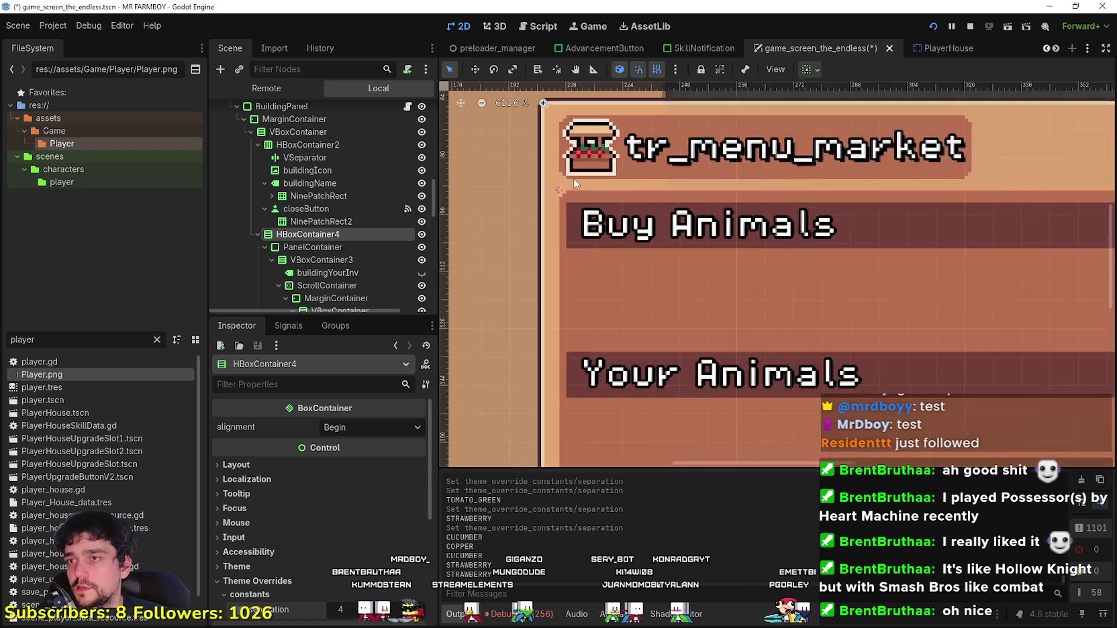
Step: Select the Buy Animals header's NinePatchRect2 and drag its left edge until it measures 219 × 18
scroll(345, 239, down, 5)
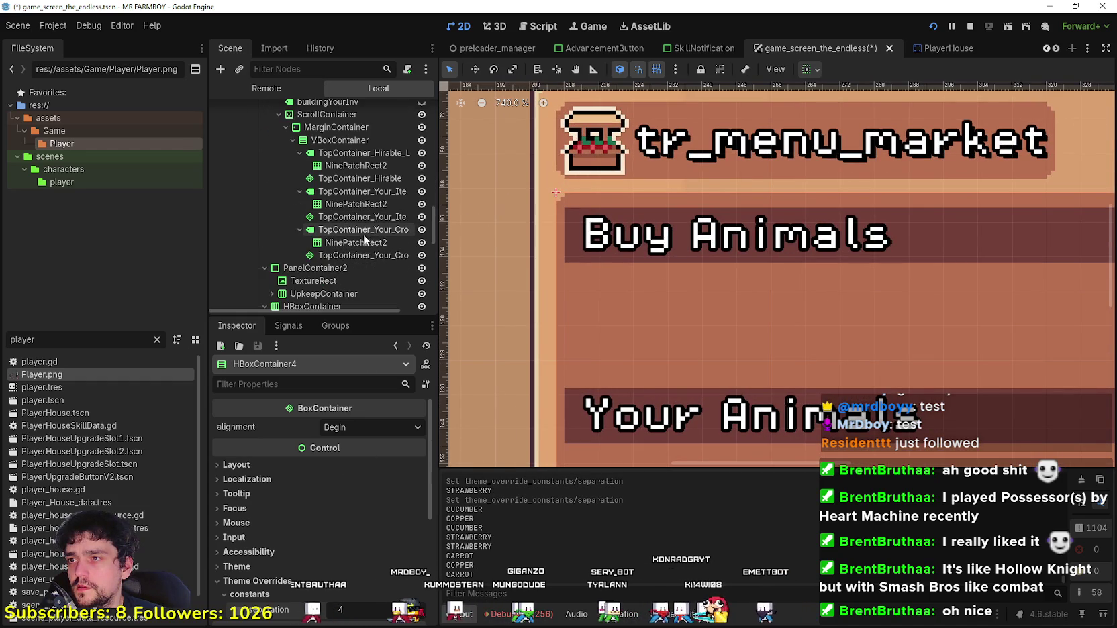
click(373, 180)
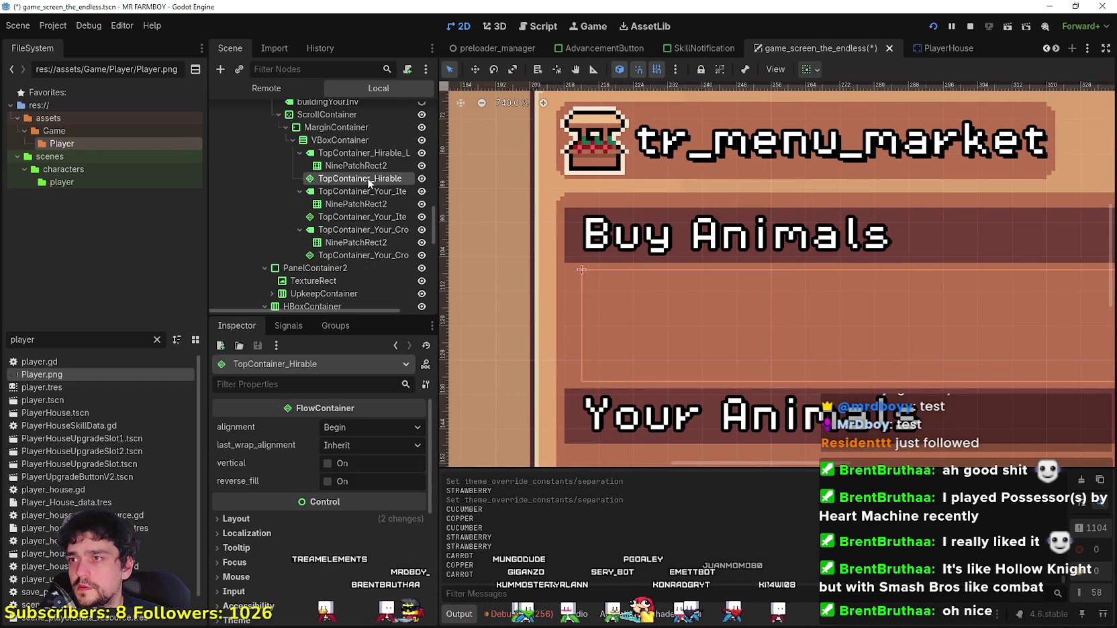
click(360, 165)
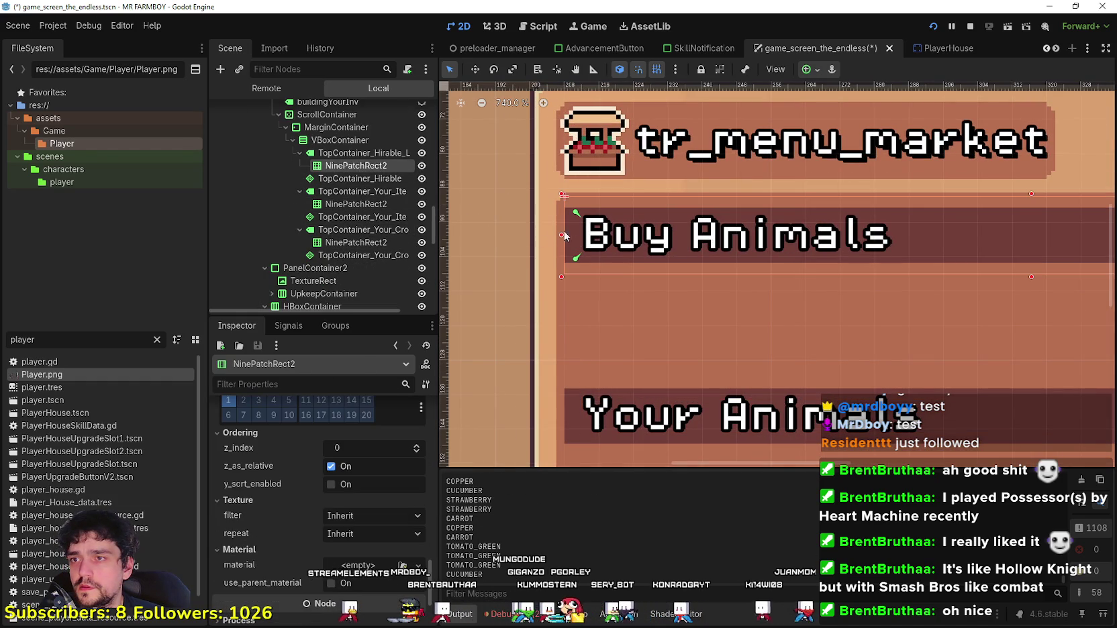
drag(563, 237, 554, 235)
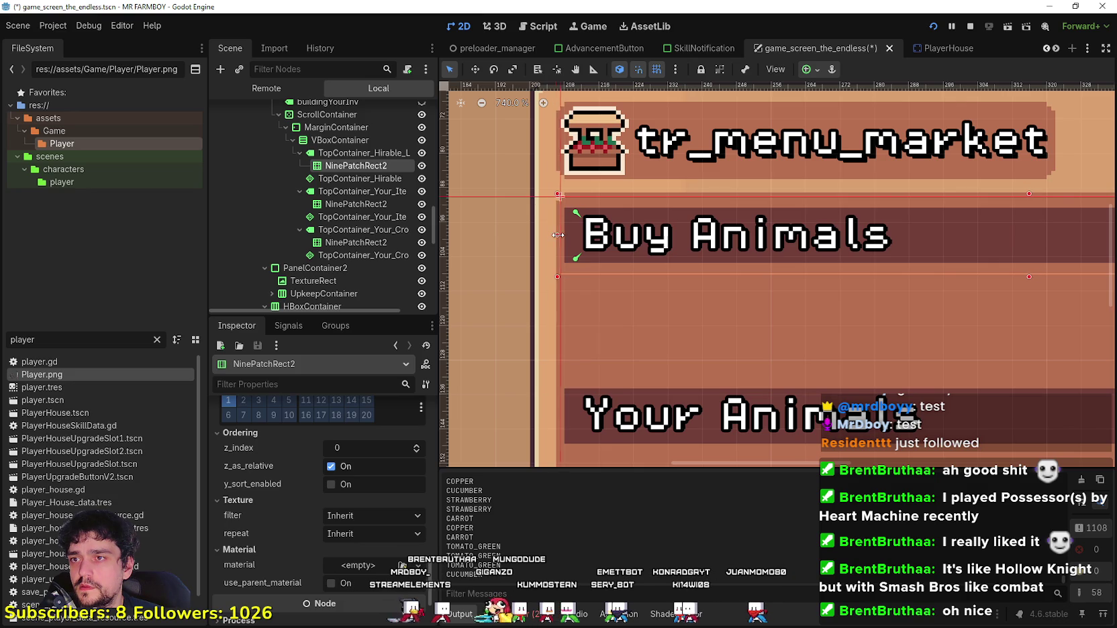
mouse_move(555, 235)
mouse_down()
mouse_move(570, 235)
mouse_move(557, 237)
mouse_up()
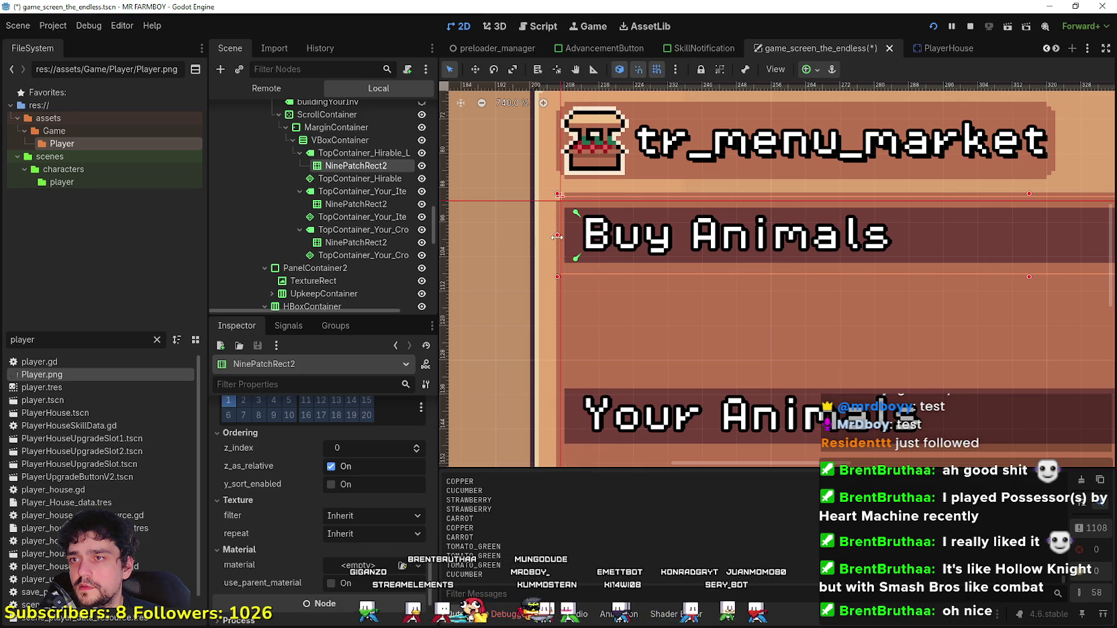
scroll(568, 240, down, 1)
drag(563, 237, 554, 236)
scroll(339, 188, up, 2)
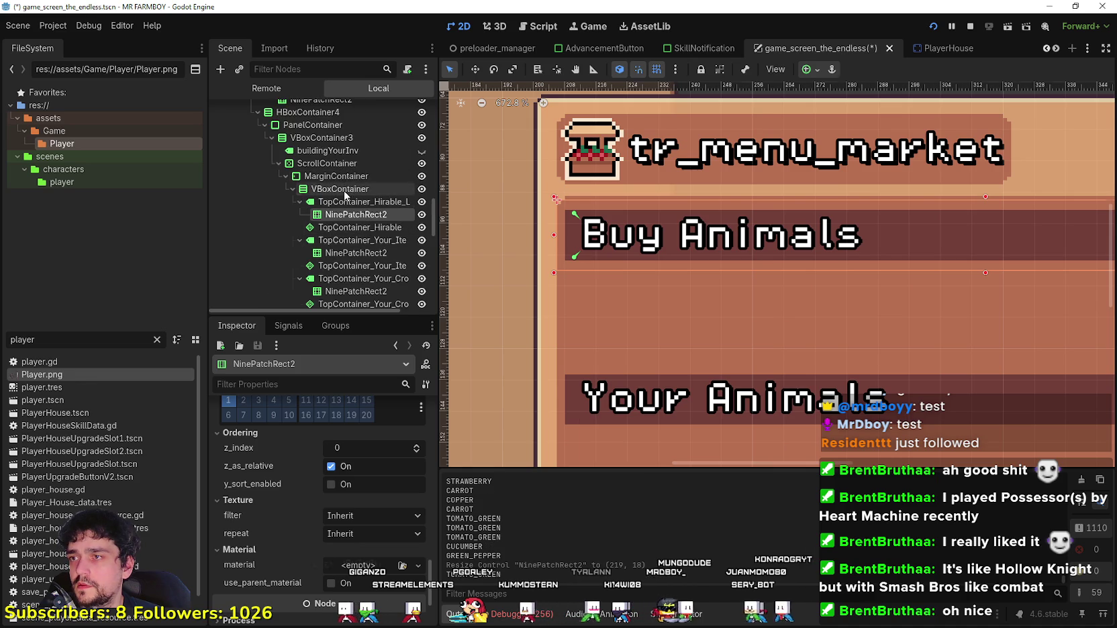
Step: Try VBoxContainer3's separation override at 3, then 4, and remove it again
click(344, 177)
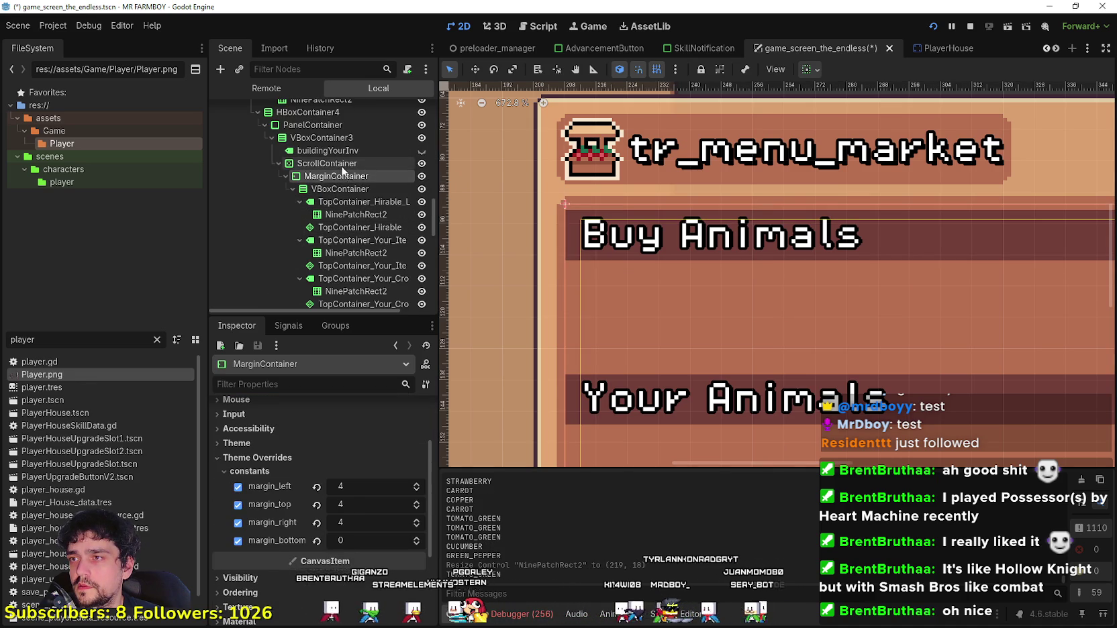
click(342, 165)
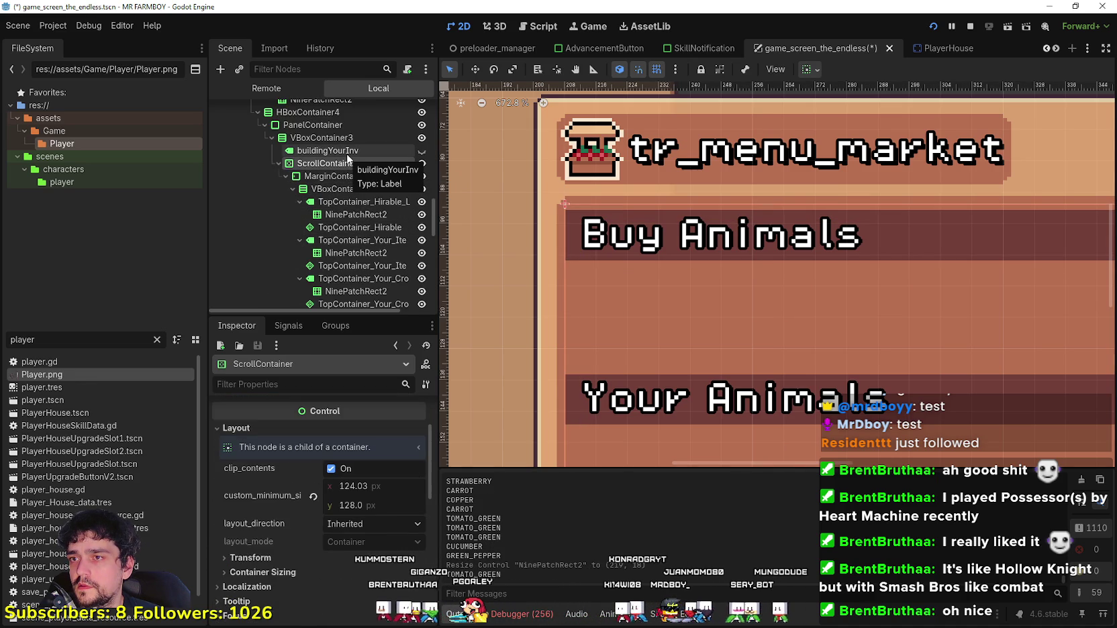
click(347, 152)
click(351, 138)
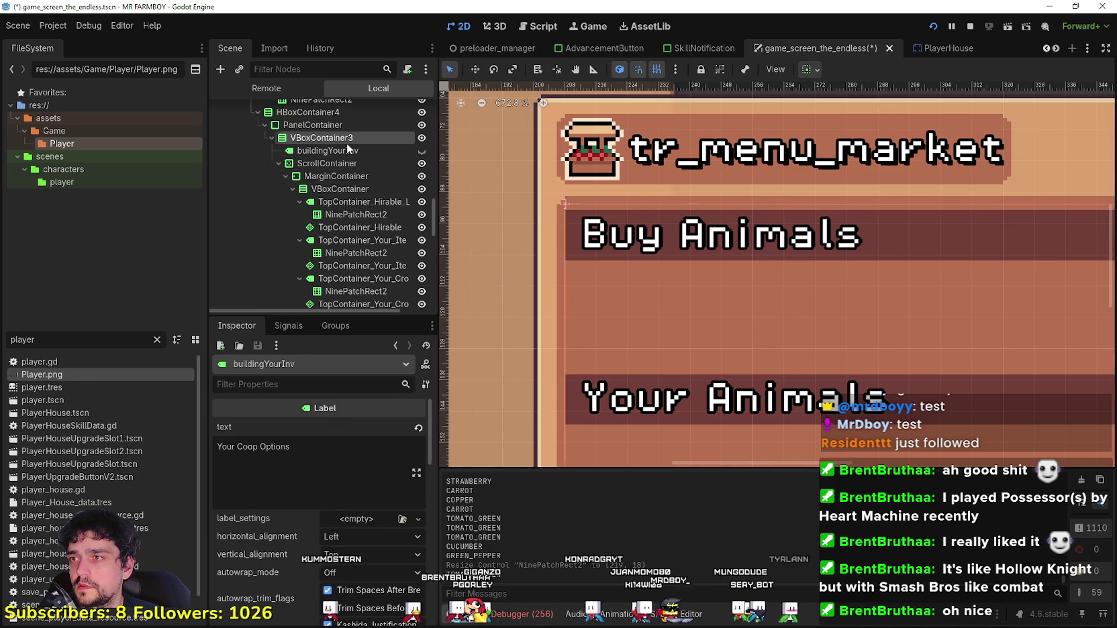
click(422, 150)
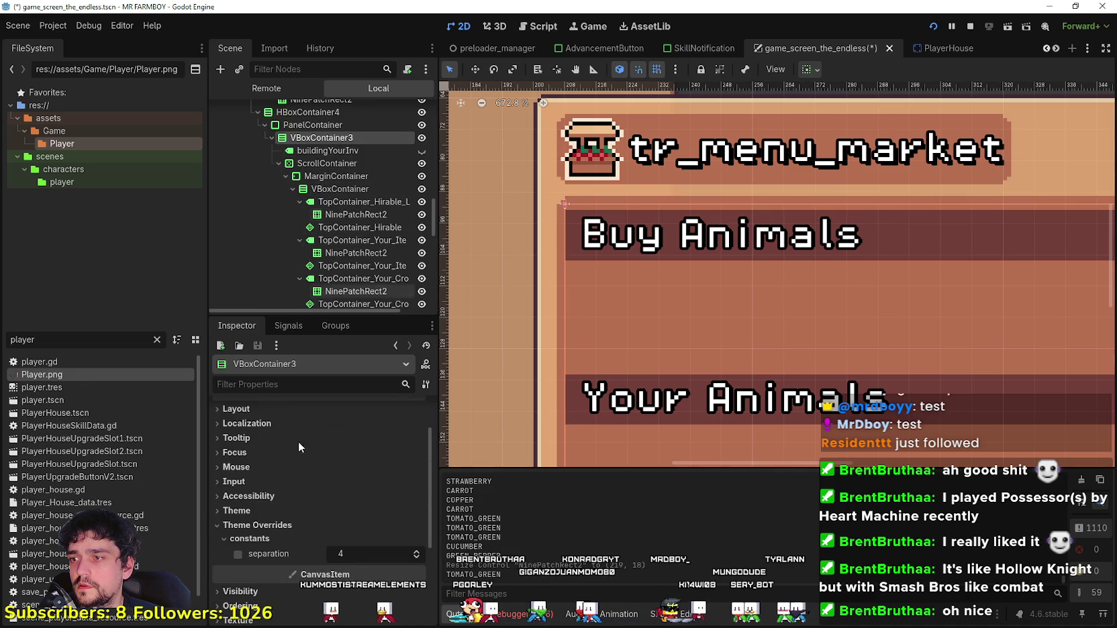
click(417, 558)
click(416, 551)
click(416, 551)
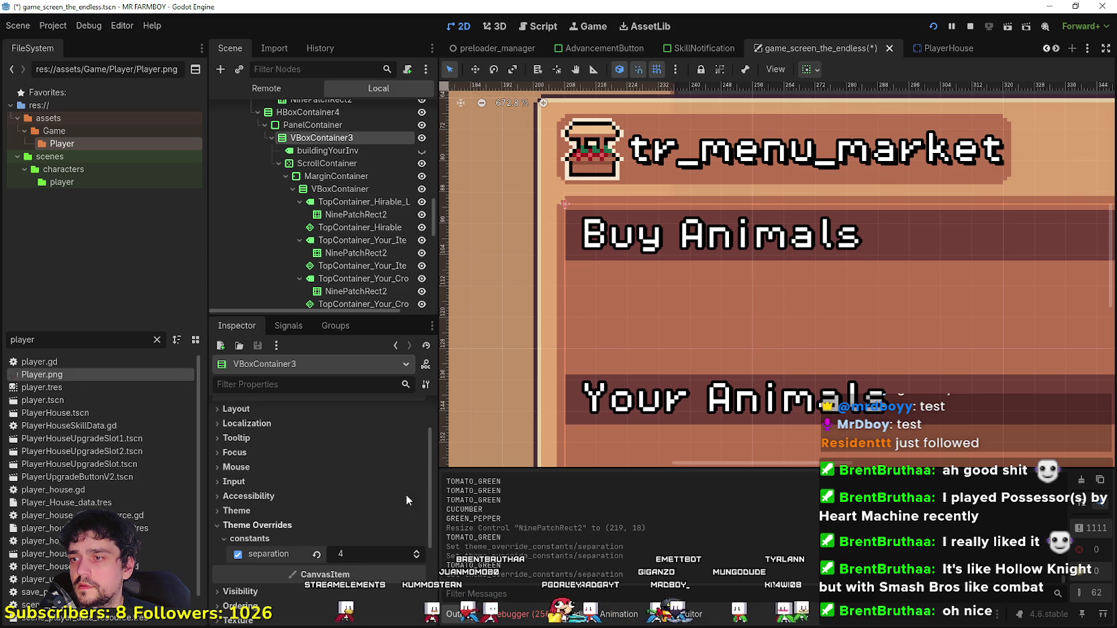
click(317, 555)
scroll(677, 297, down, 4)
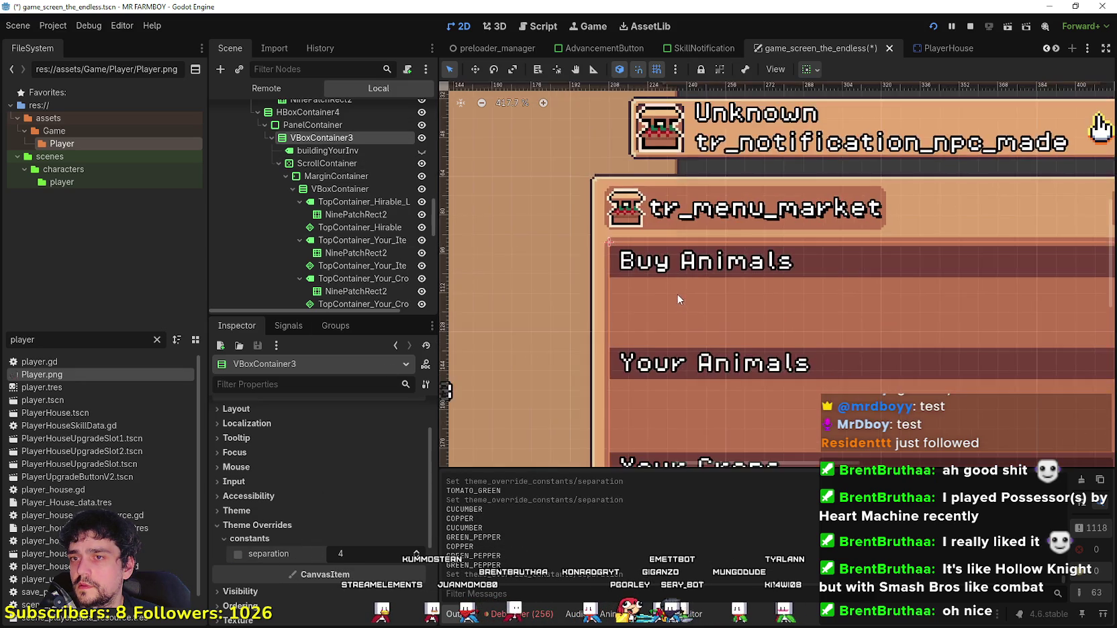
scroll(495, 213, up, 2)
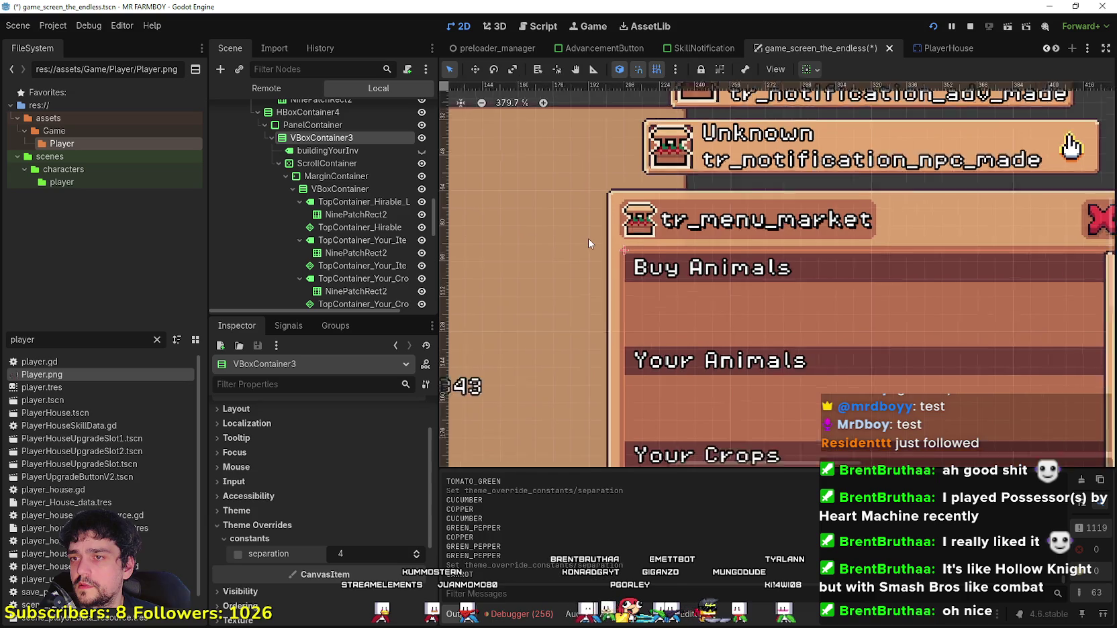
Step: Check PanelContainer and HBoxContainer4, then set VBoxContainer3's separation override to 0
click(313, 126)
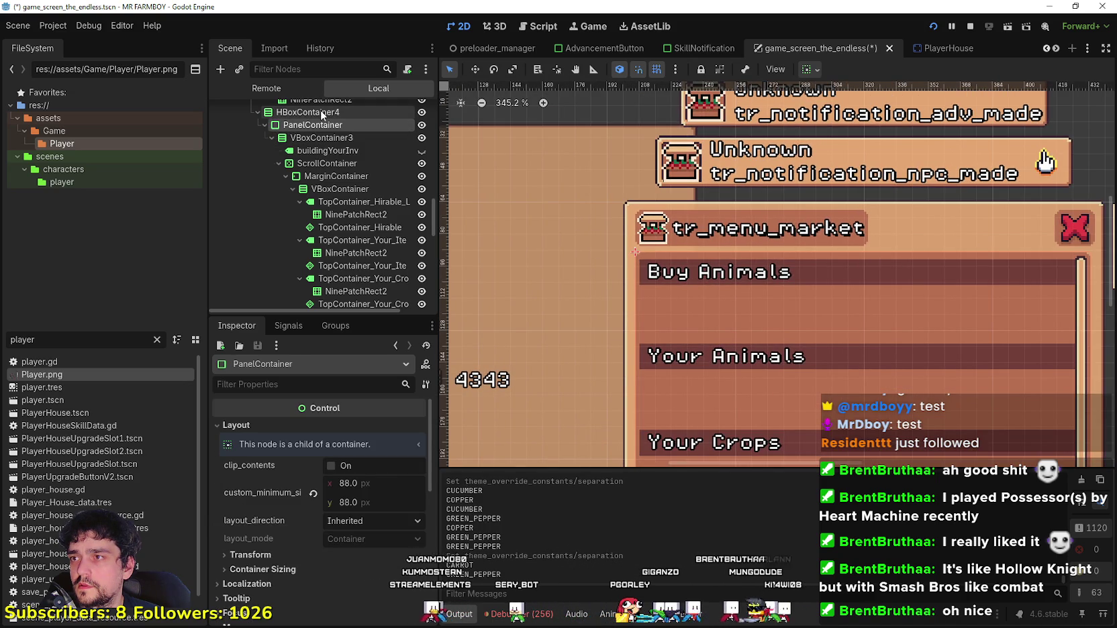
click(321, 113)
click(321, 138)
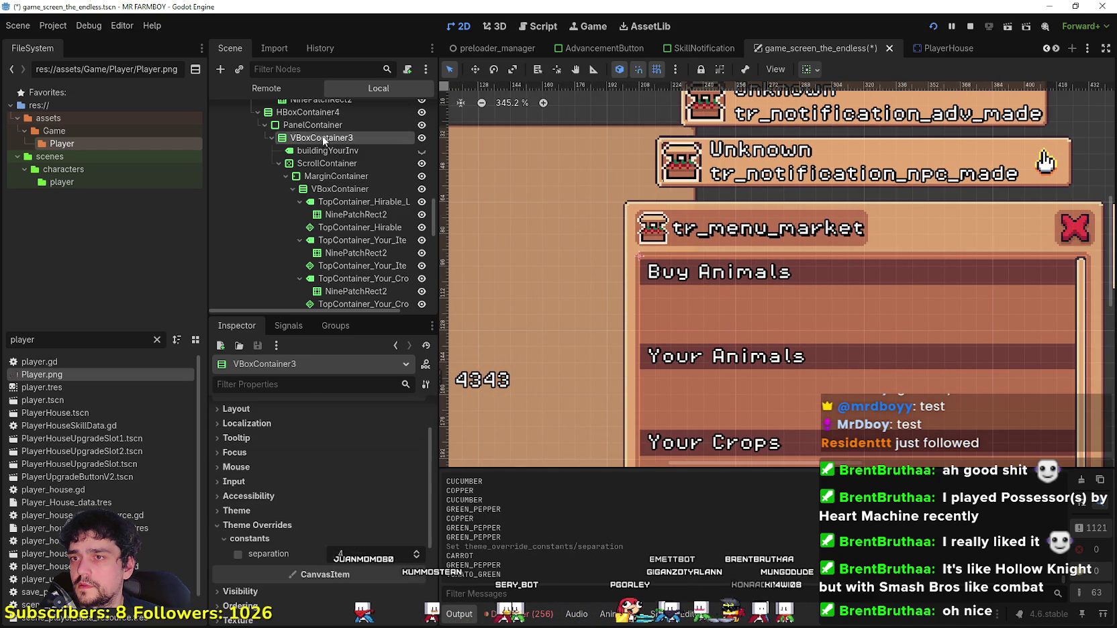
click(316, 125)
click(319, 137)
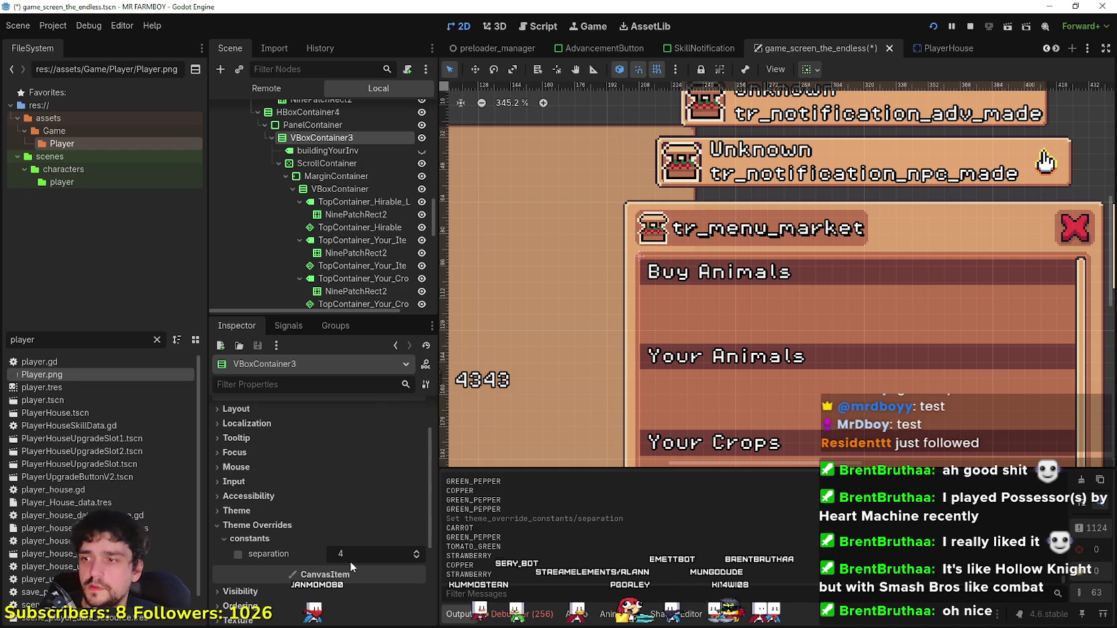
scroll(378, 542, down, 3)
click(416, 473)
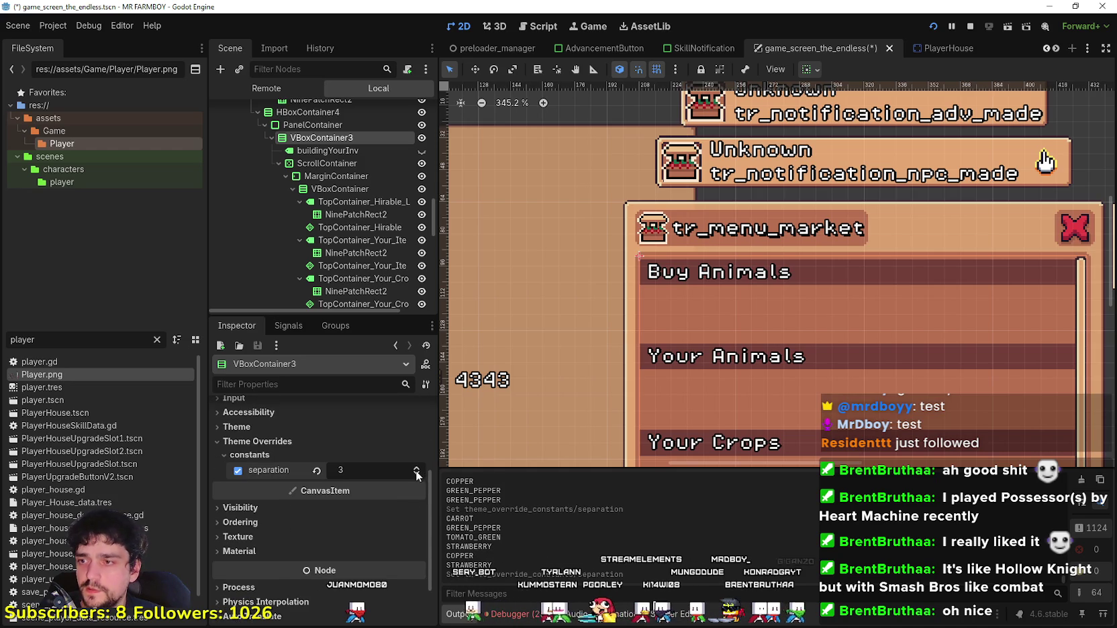
click(415, 475)
click(417, 476)
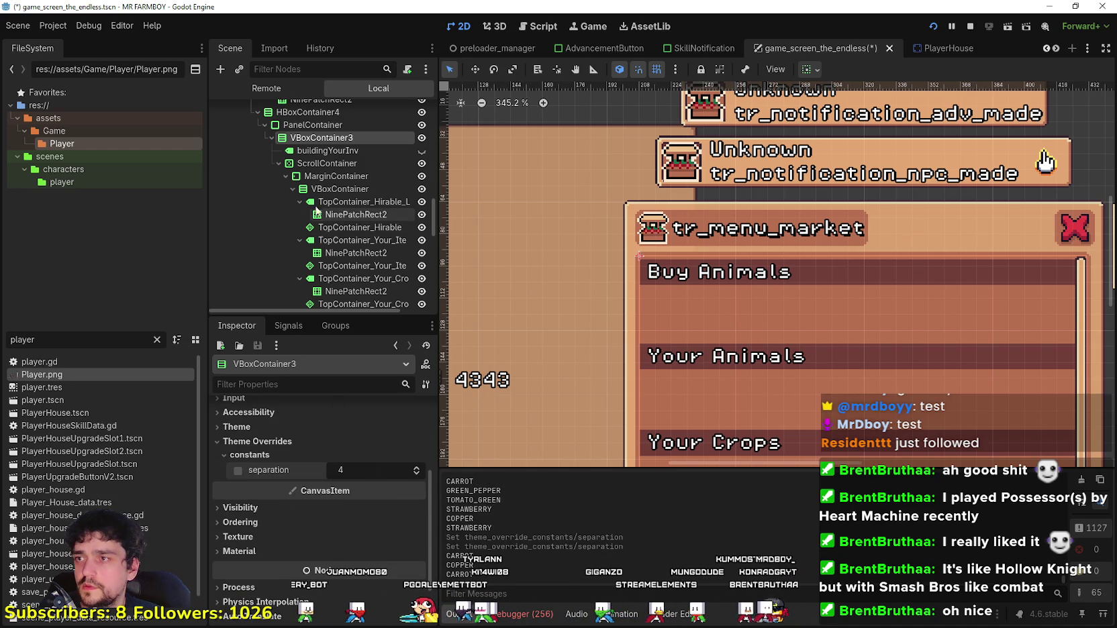
Step: Briefly show and then hide the Your Coop Options label in the menu
click(325, 163)
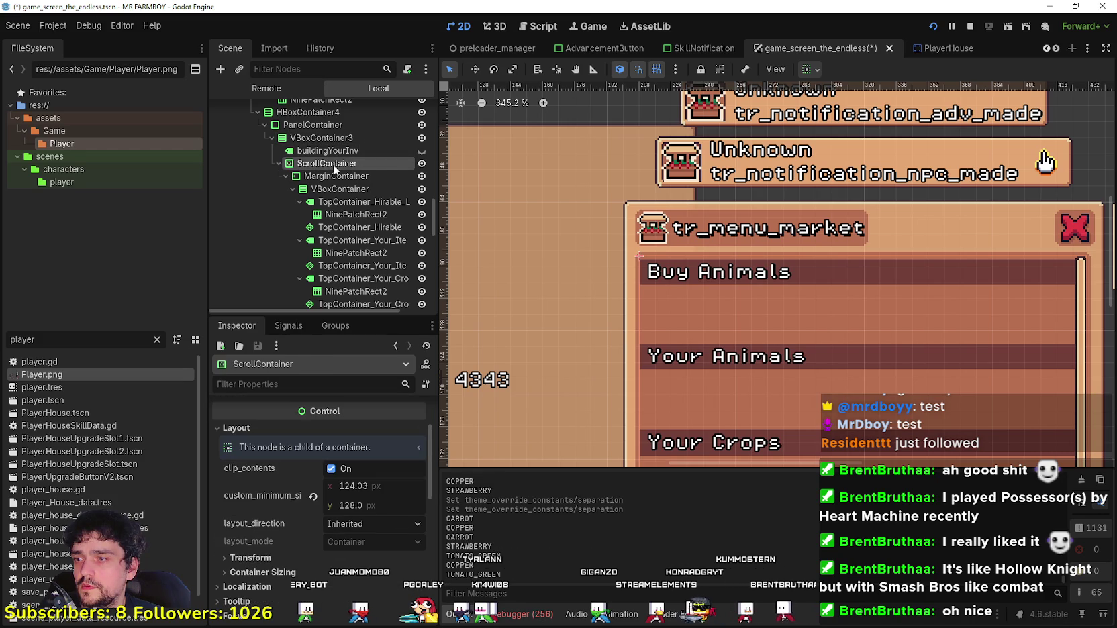
click(410, 152)
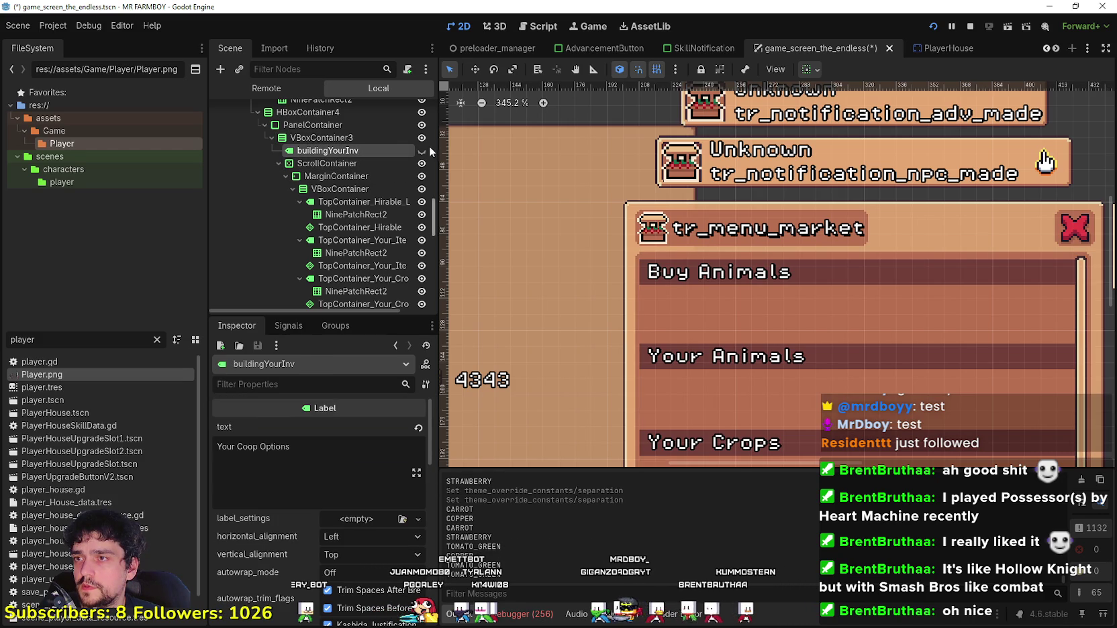
click(422, 151)
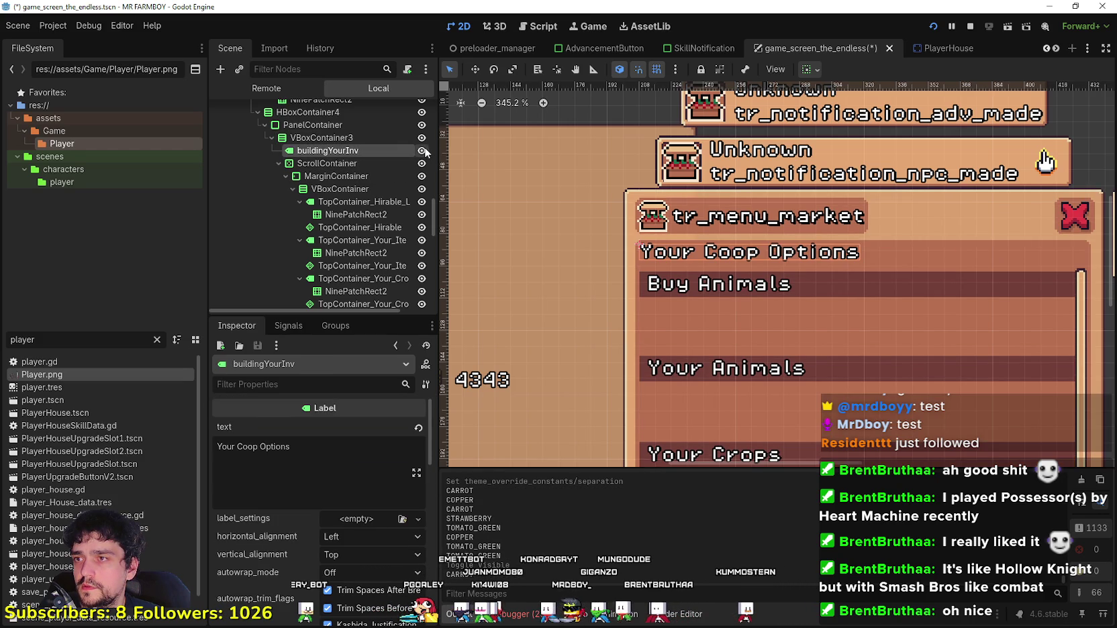
click(423, 151)
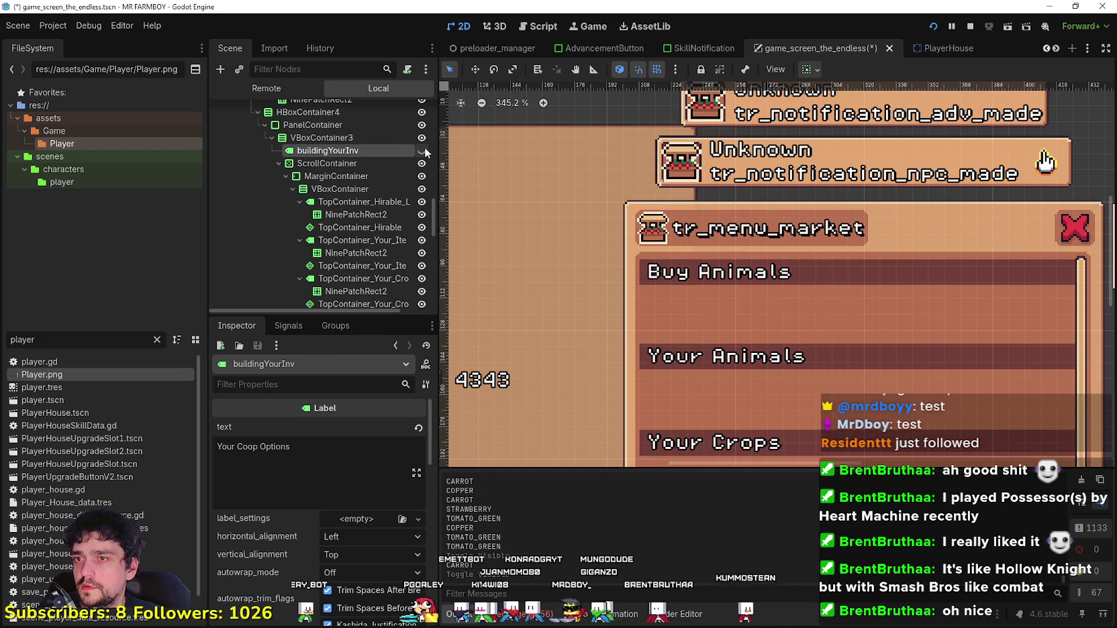
Step: Remove the scroll container's horizontal and vertical scrollbar separation overrides
click(360, 163)
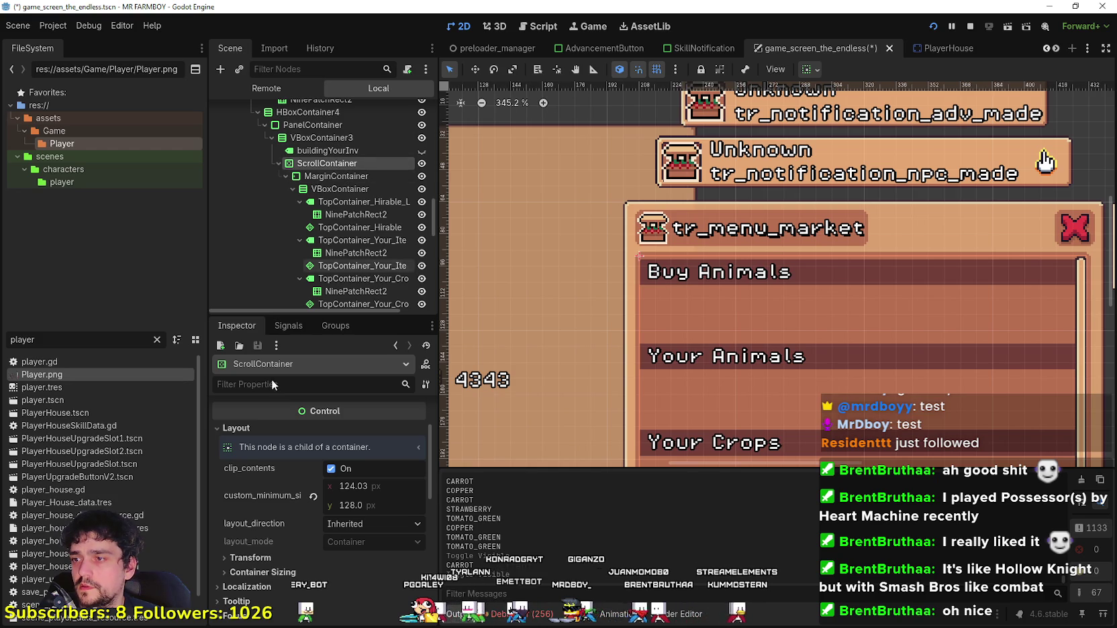
scroll(318, 523, down, 10)
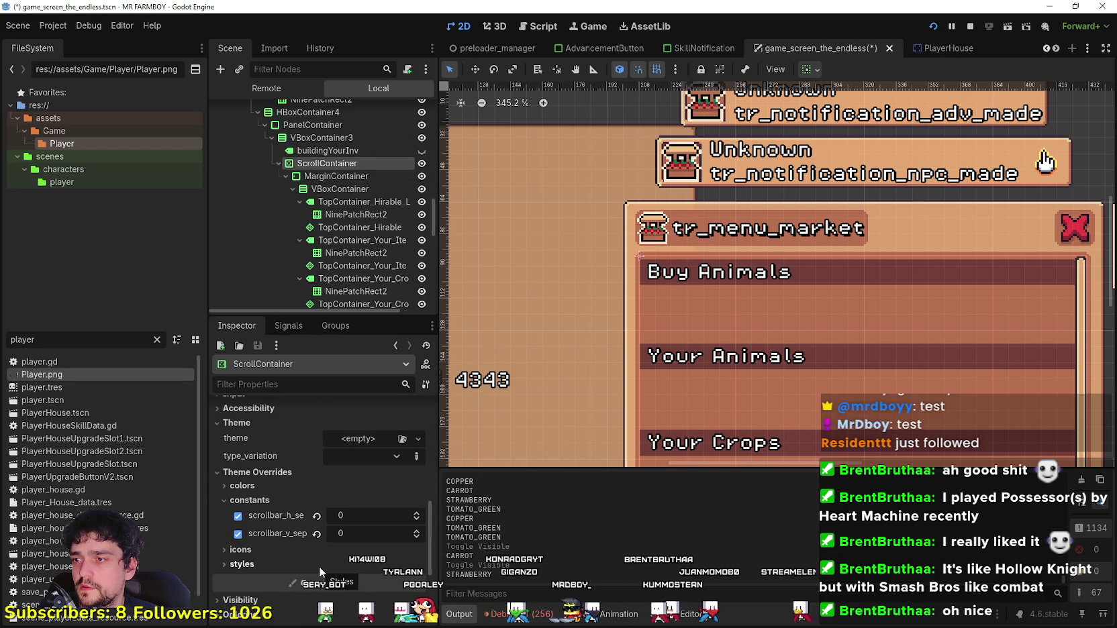
click(317, 516)
click(317, 534)
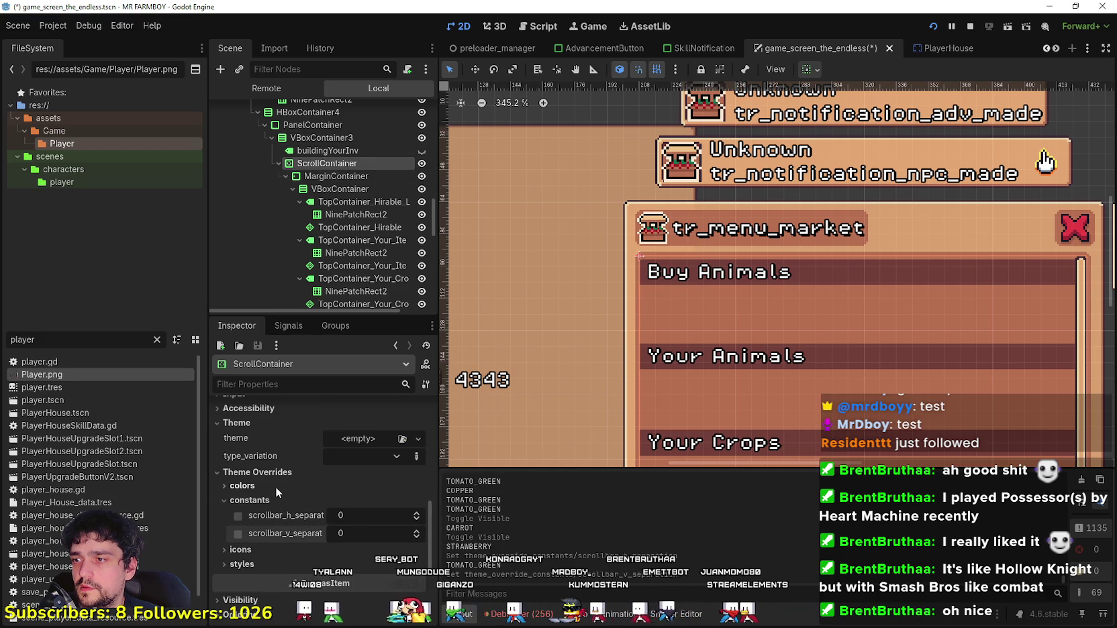
click(275, 547)
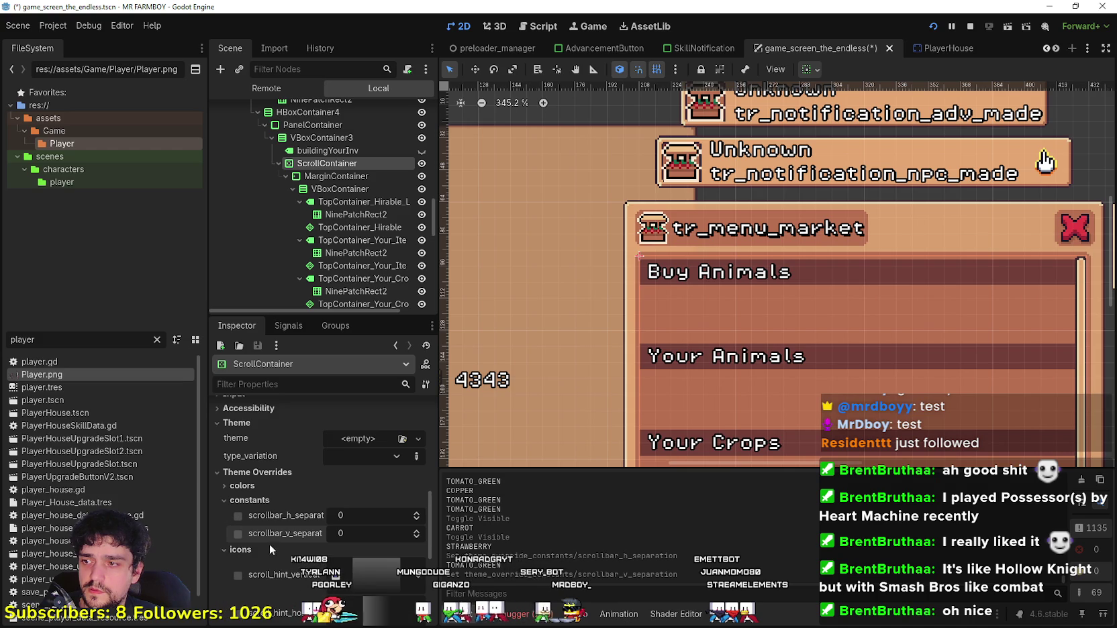
click(266, 549)
click(266, 563)
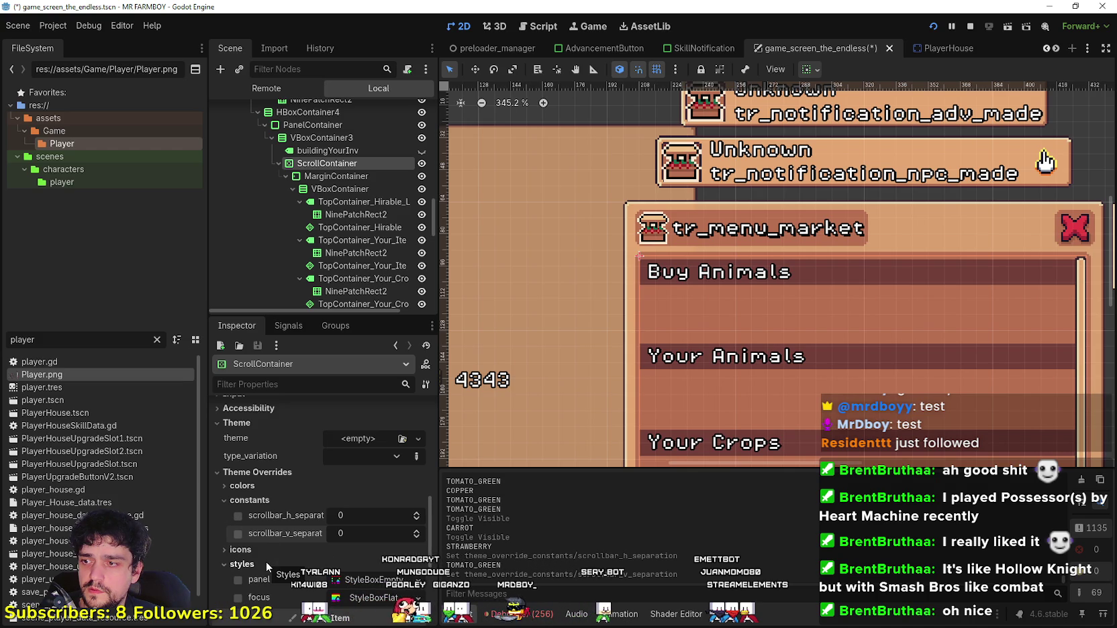
scroll(270, 491, up, 4)
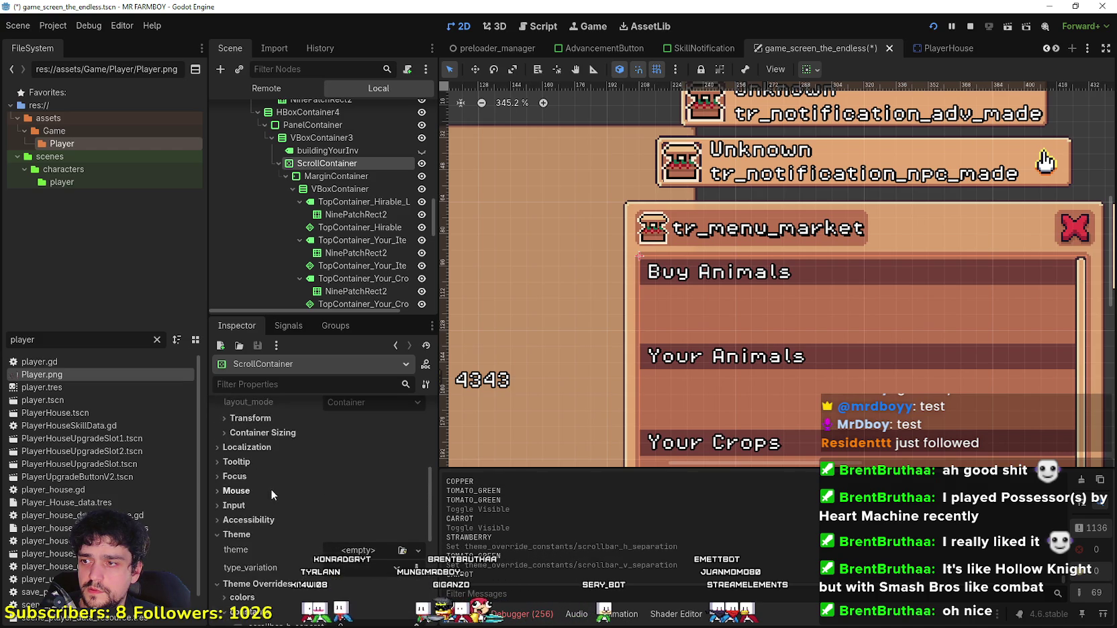
scroll(276, 555, up, 5)
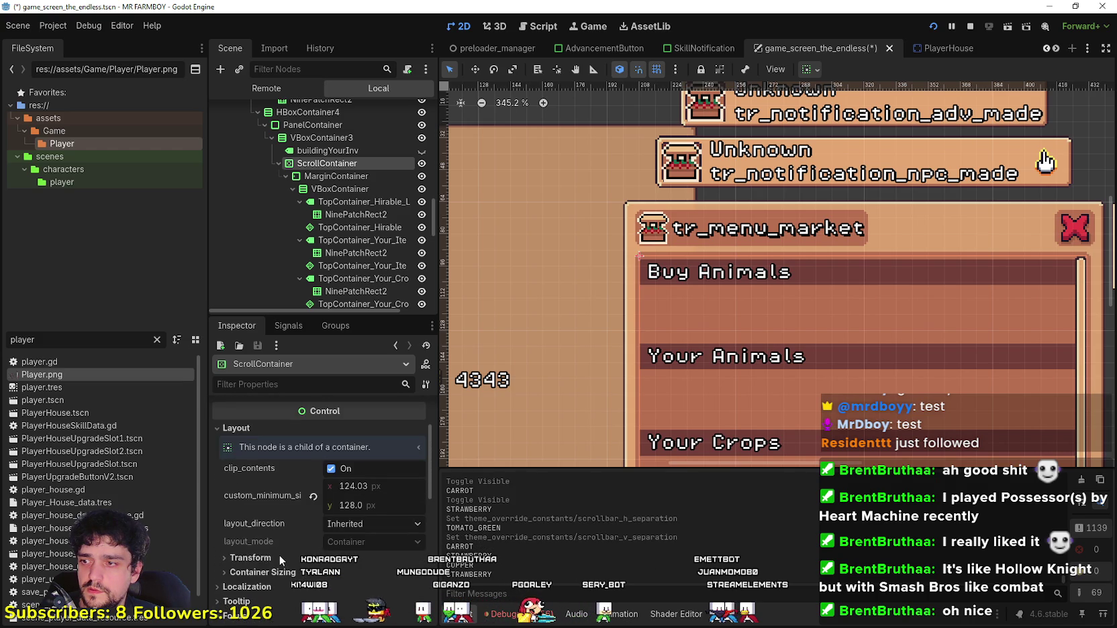
scroll(300, 533, up, 1)
Step: Set the scroll container's minimum width to 123 and save the scene
click(376, 515)
text(123)
key(Escape)
key(ctrl+s)
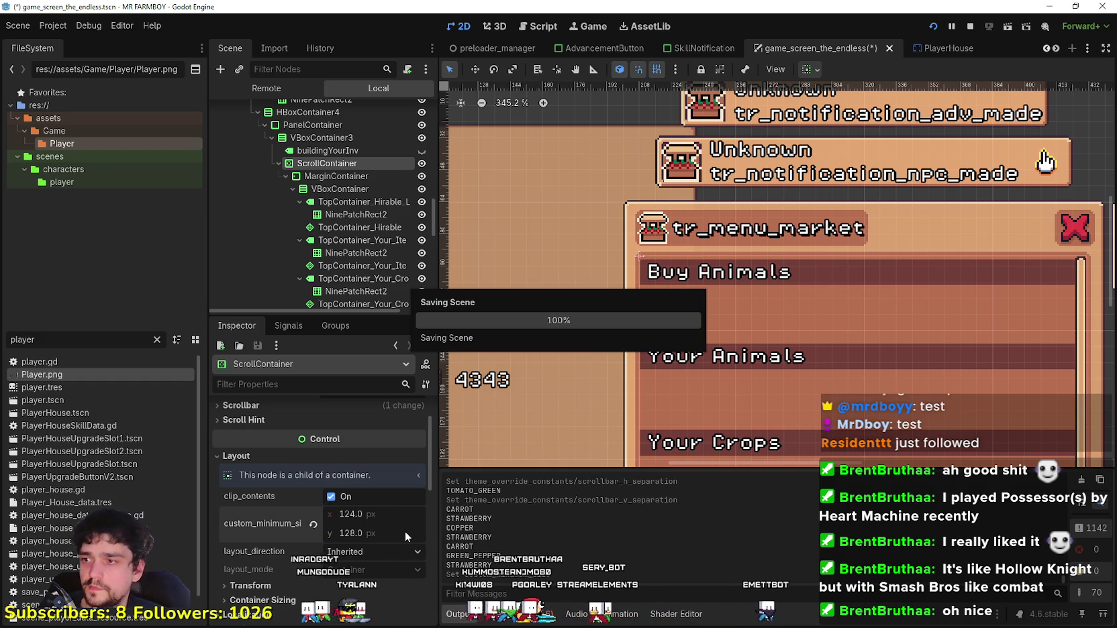
Step: Review the scroll container's scroll hint and scrollbar settings, then save again
scroll(341, 494, up, 1)
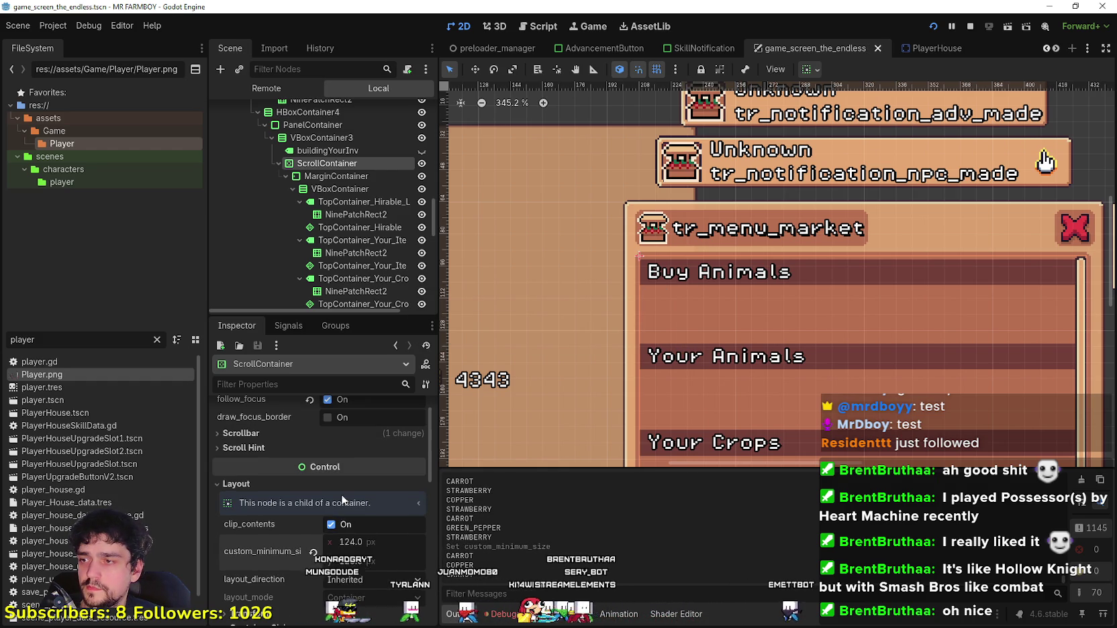
click(285, 448)
scroll(294, 476, up, 1)
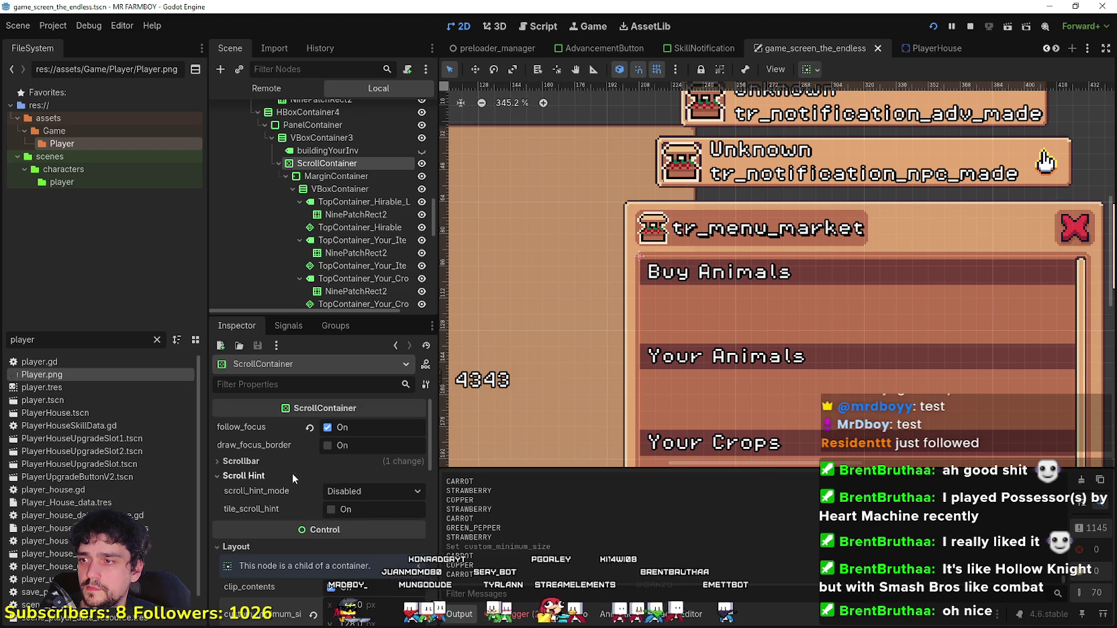
click(279, 459)
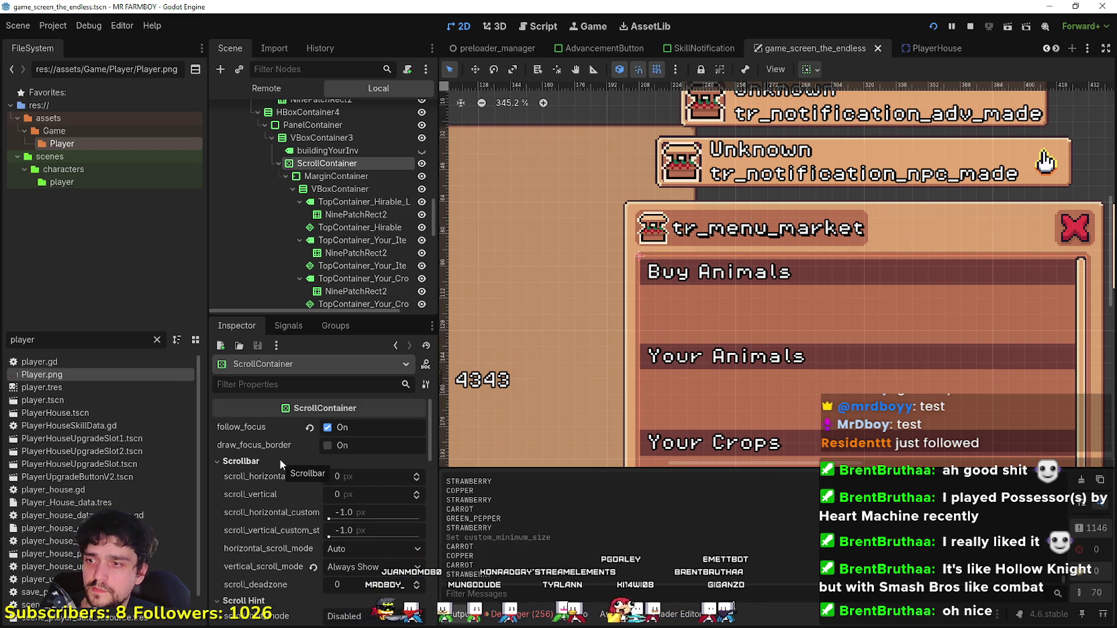
click(280, 459)
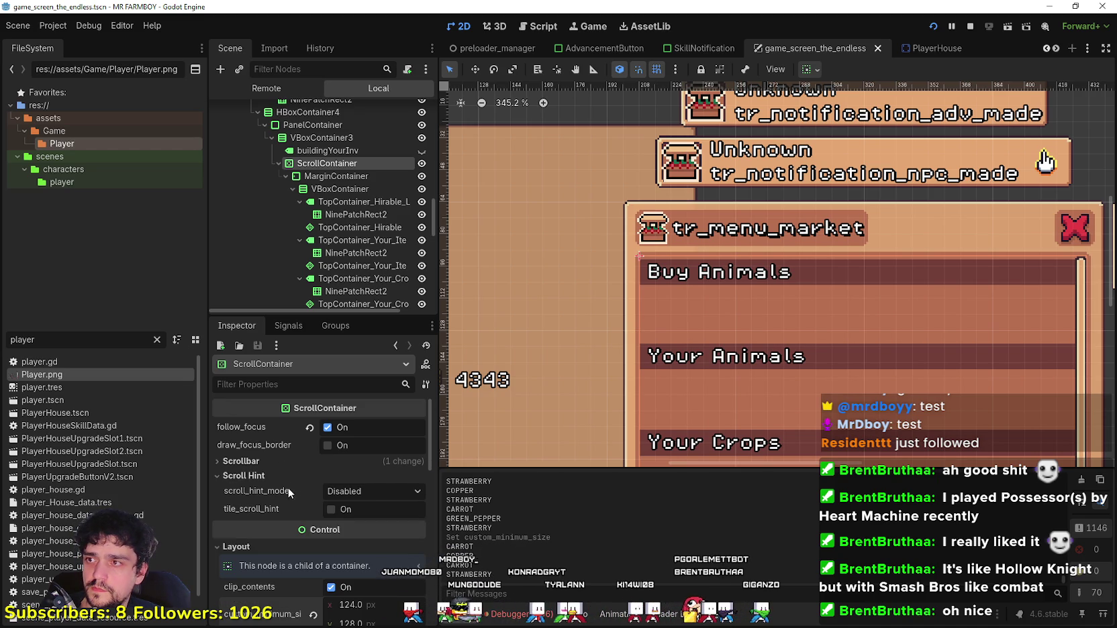
scroll(782, 318, down, 1)
scroll(782, 318, up, 2)
scroll(726, 303, up, 9)
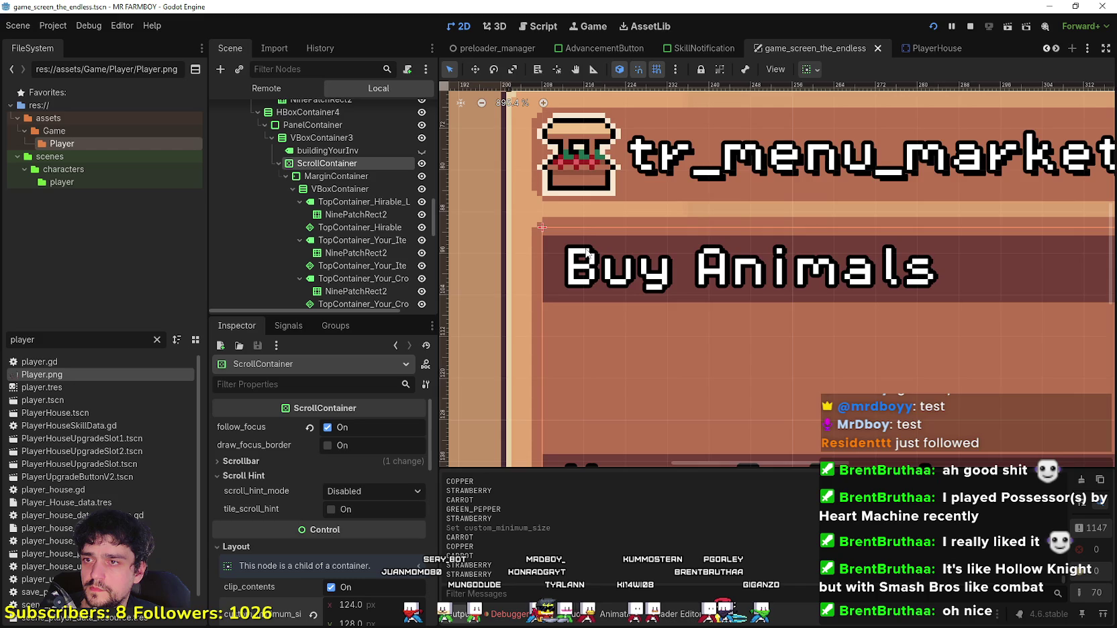
scroll(586, 252, down, 5)
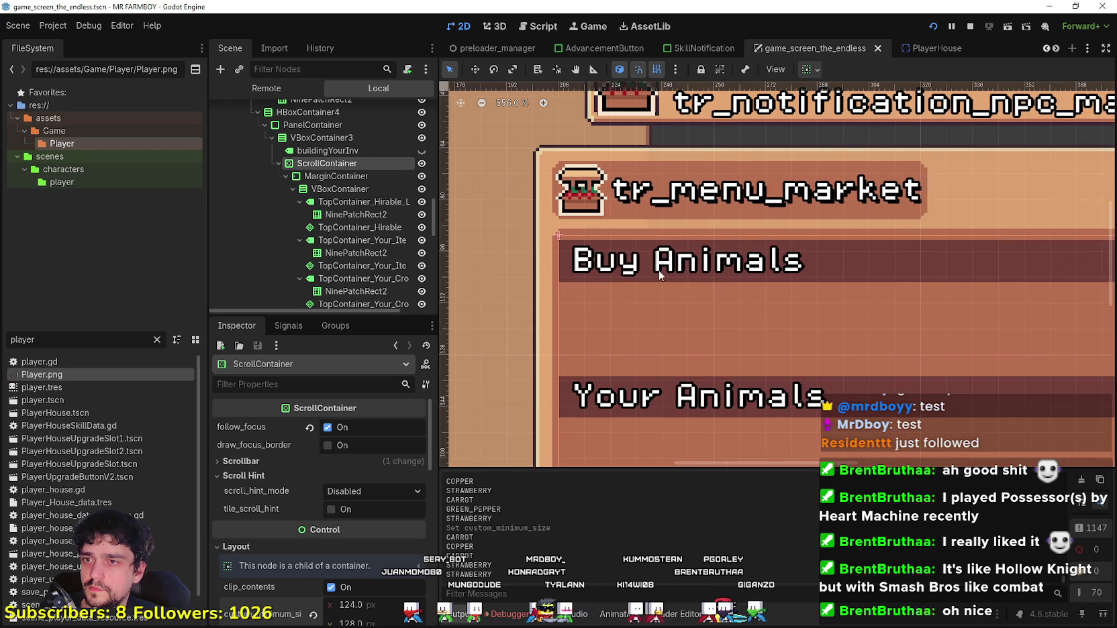
scroll(663, 271, down, 8)
key(ctrl+s)
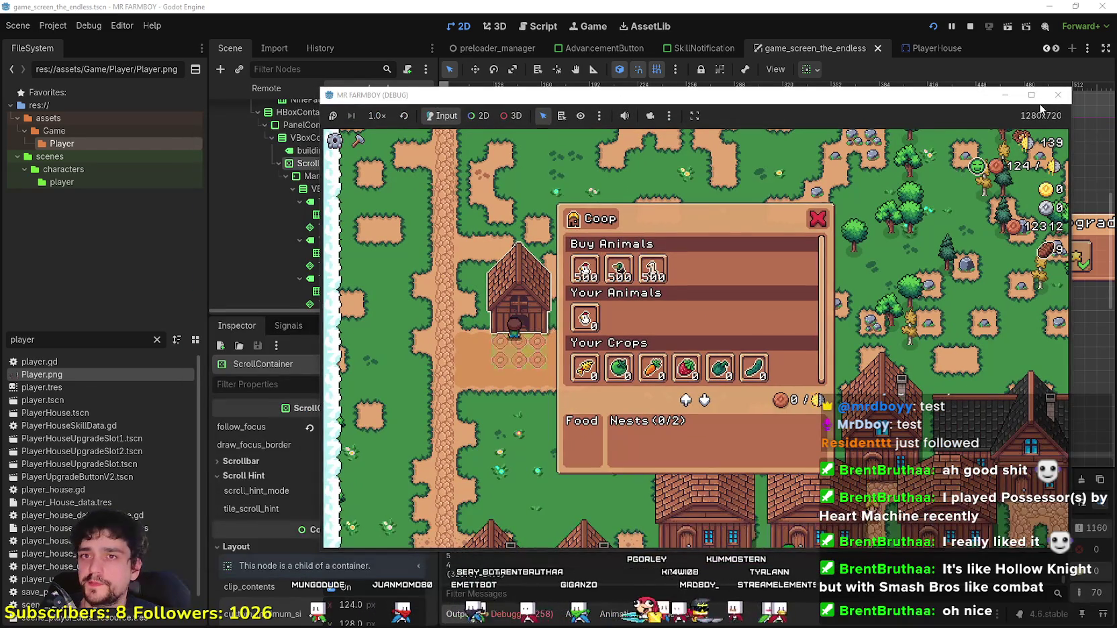
Step: View the Coop menu in the maximized game window, then switch back to the editor
click(1032, 95)
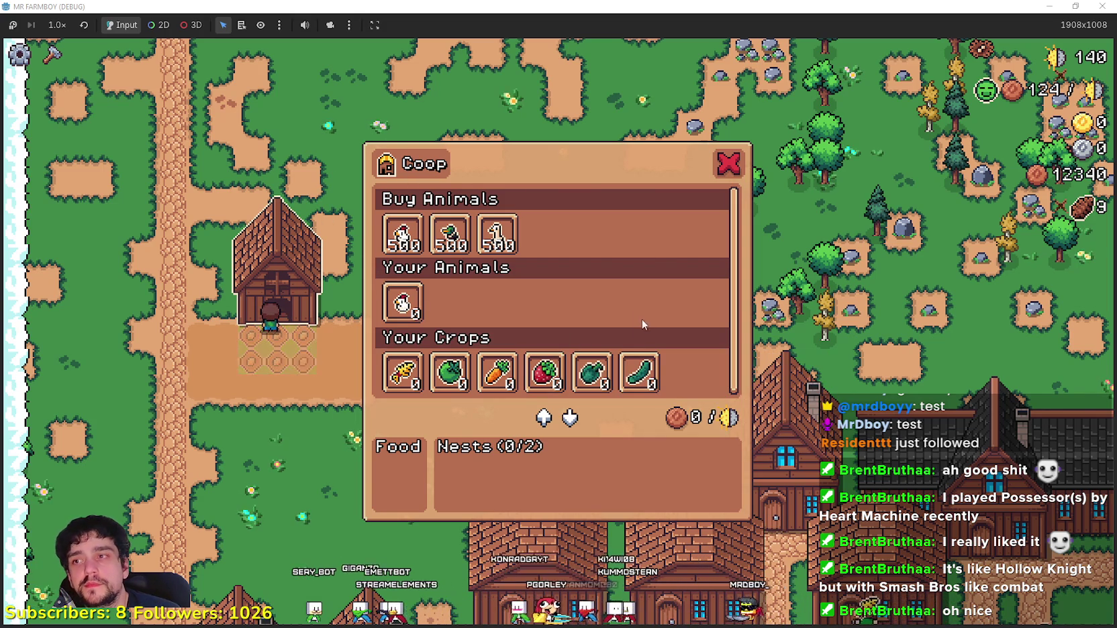
key(alt+Tab)
scroll(631, 134, up, 2)
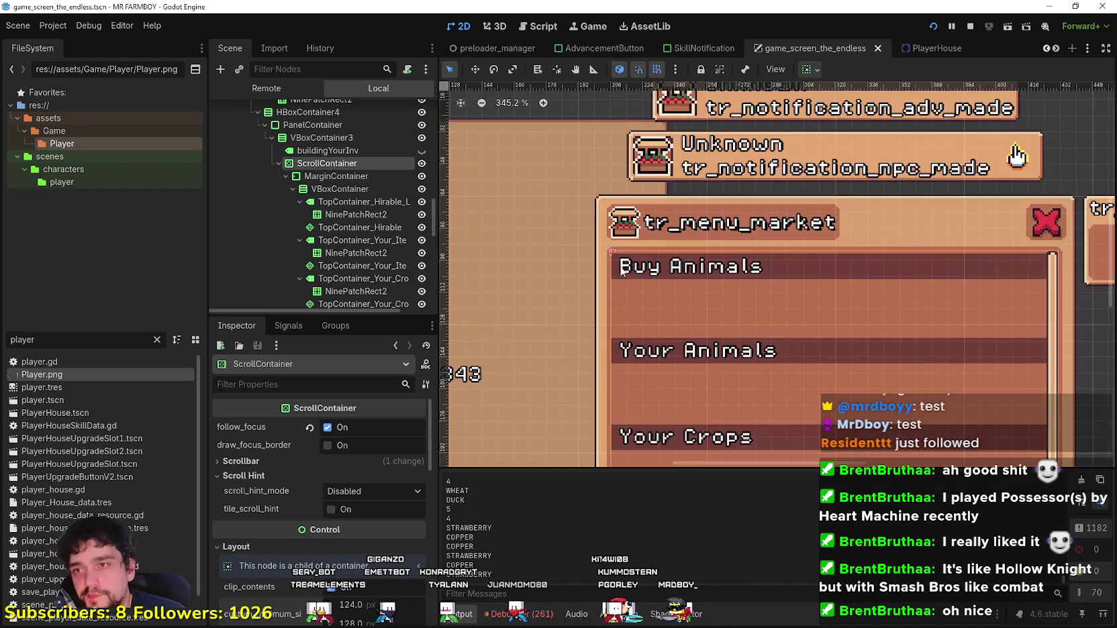
Step: Select the Buy Animals header's NinePatchRect2 and try Top Level, then turn it off
click(347, 213)
scroll(596, 282, up, 4)
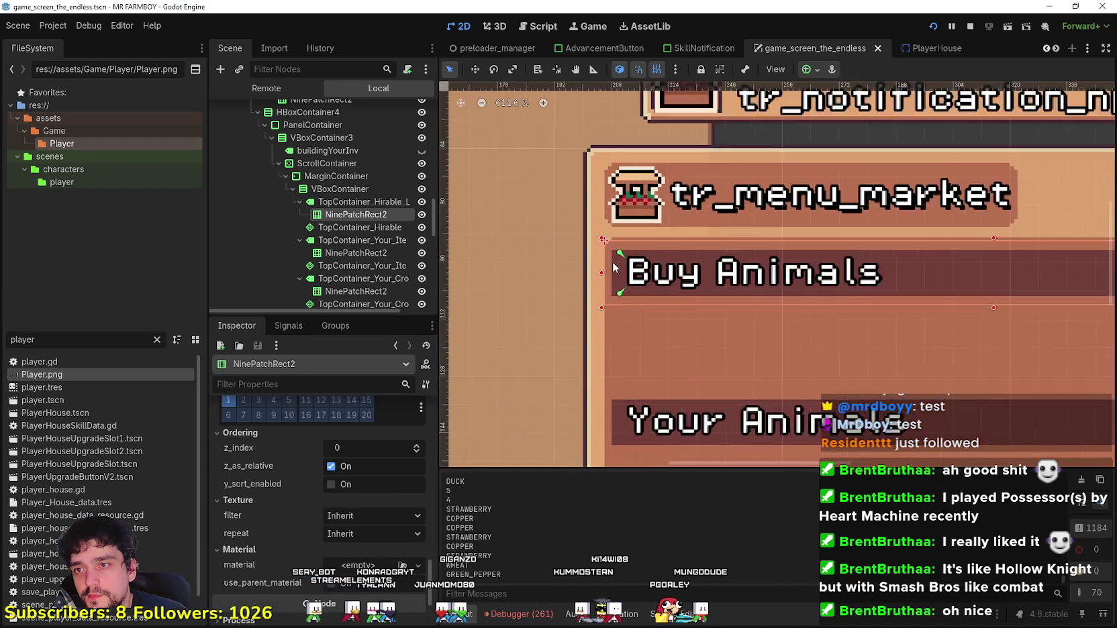
scroll(596, 282, up, 3)
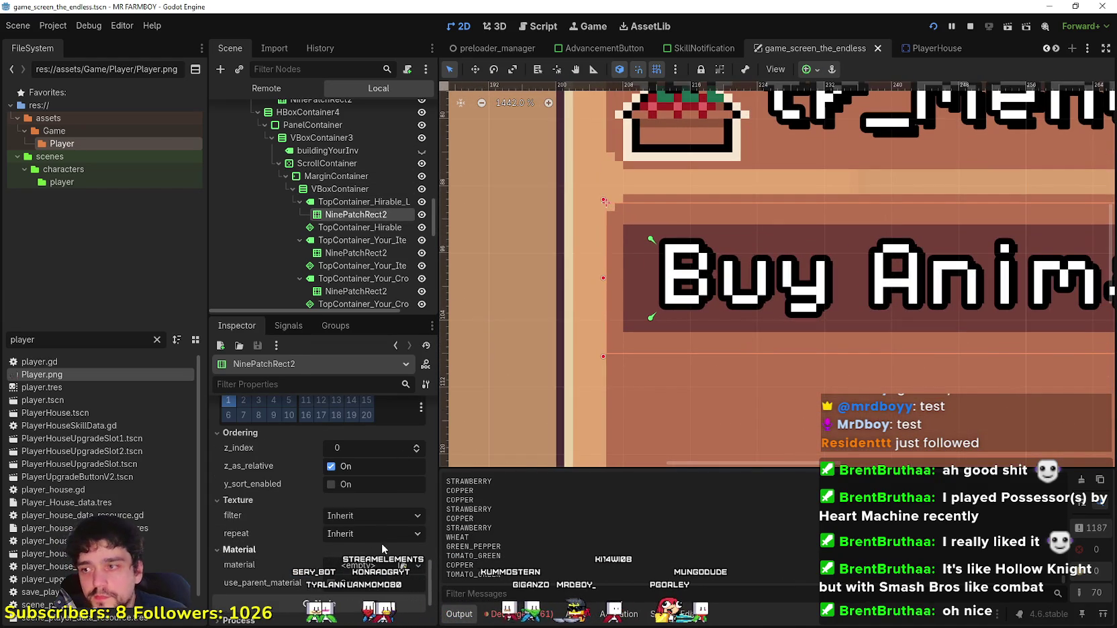
scroll(362, 521, up, 1)
scroll(362, 520, down, 3)
scroll(363, 520, up, 3)
scroll(319, 504, down, 2)
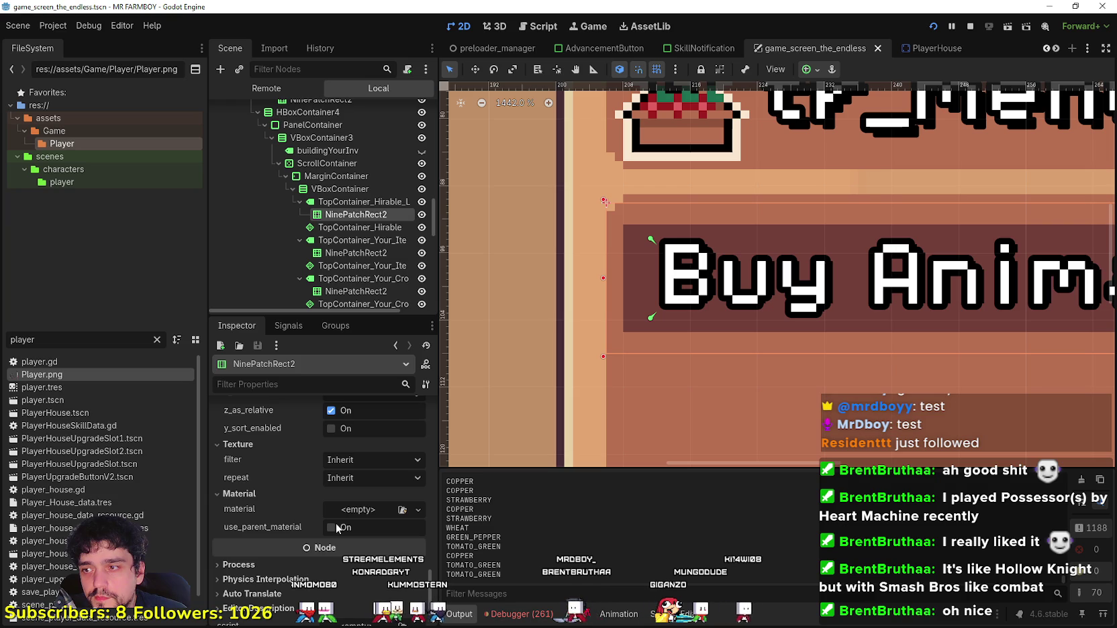
scroll(337, 530, up, 5)
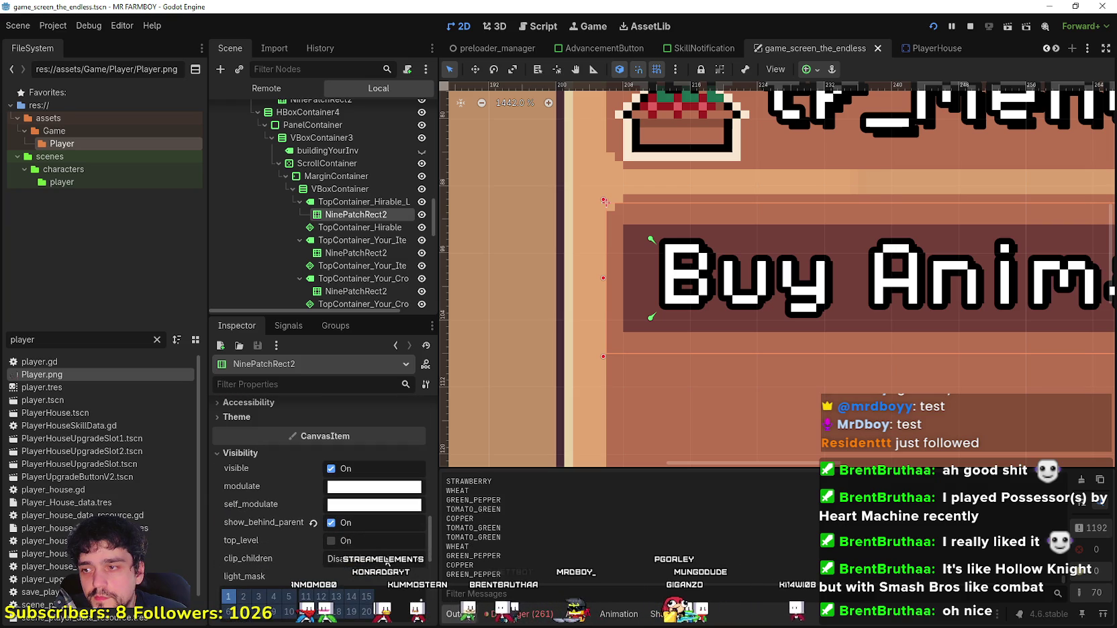
click(332, 541)
click(332, 541)
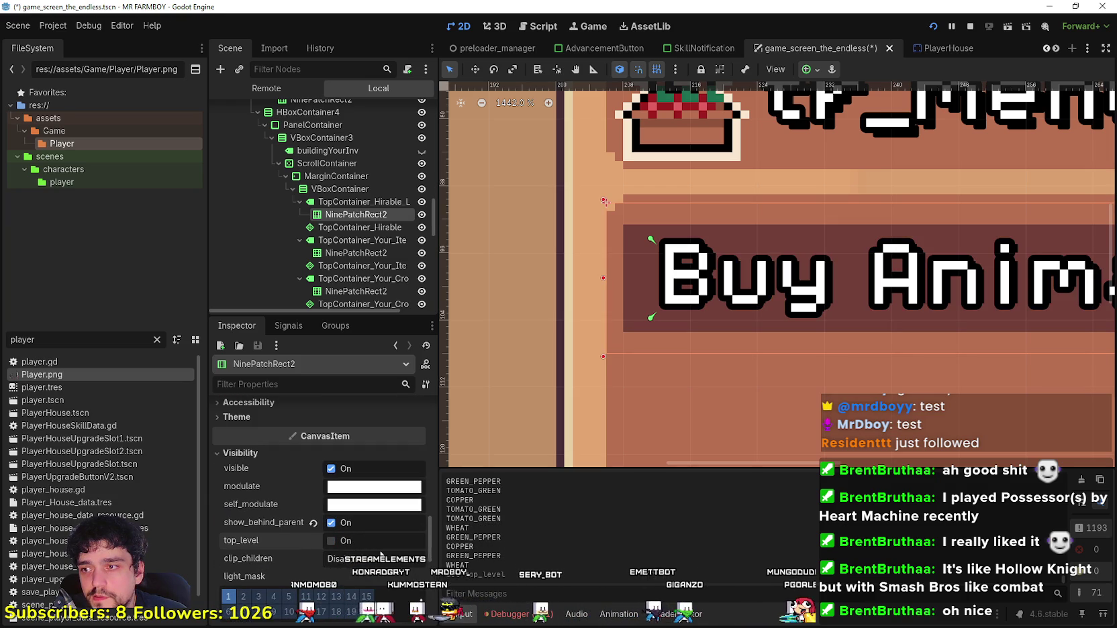
Step: Enable clip contents on the panel and toggle draw center off and back on
scroll(363, 528, up, 6)
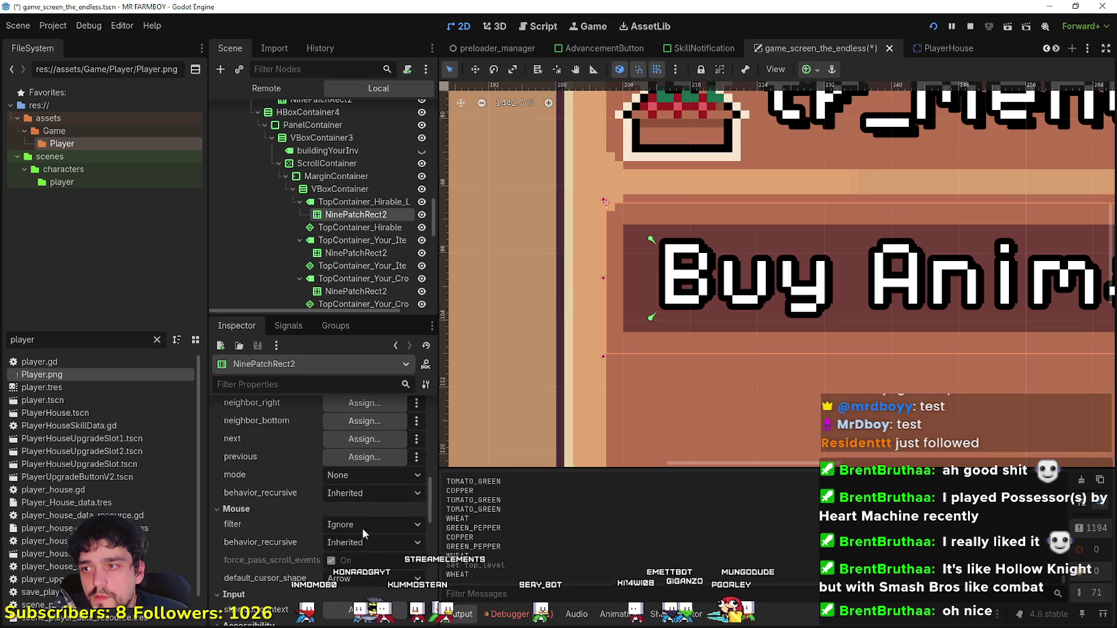
scroll(366, 526, up, 5)
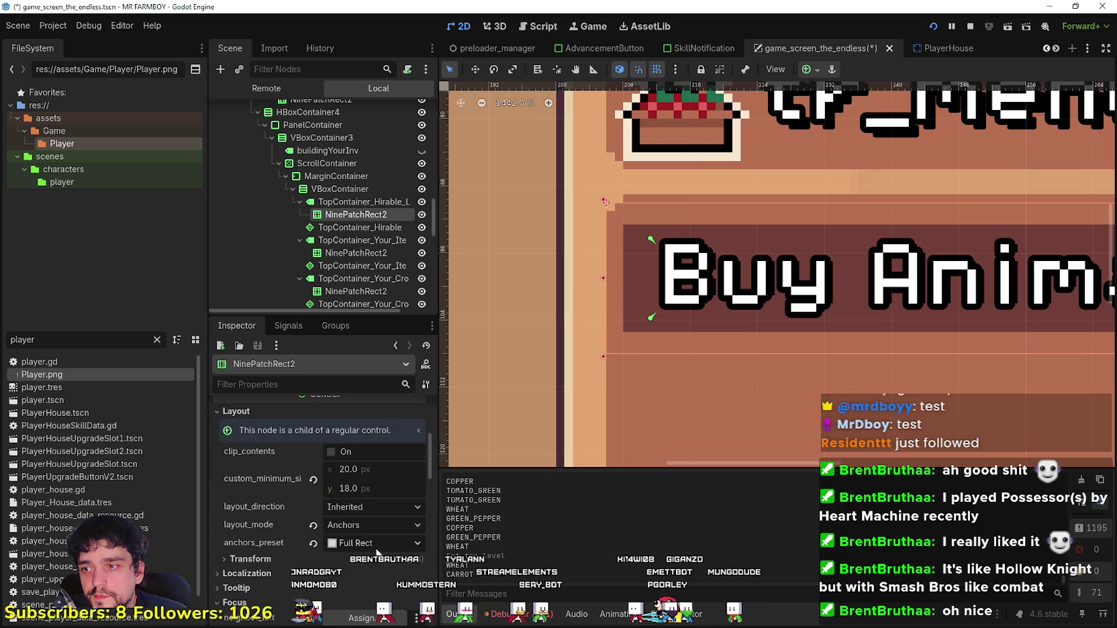
scroll(376, 552, up, 2)
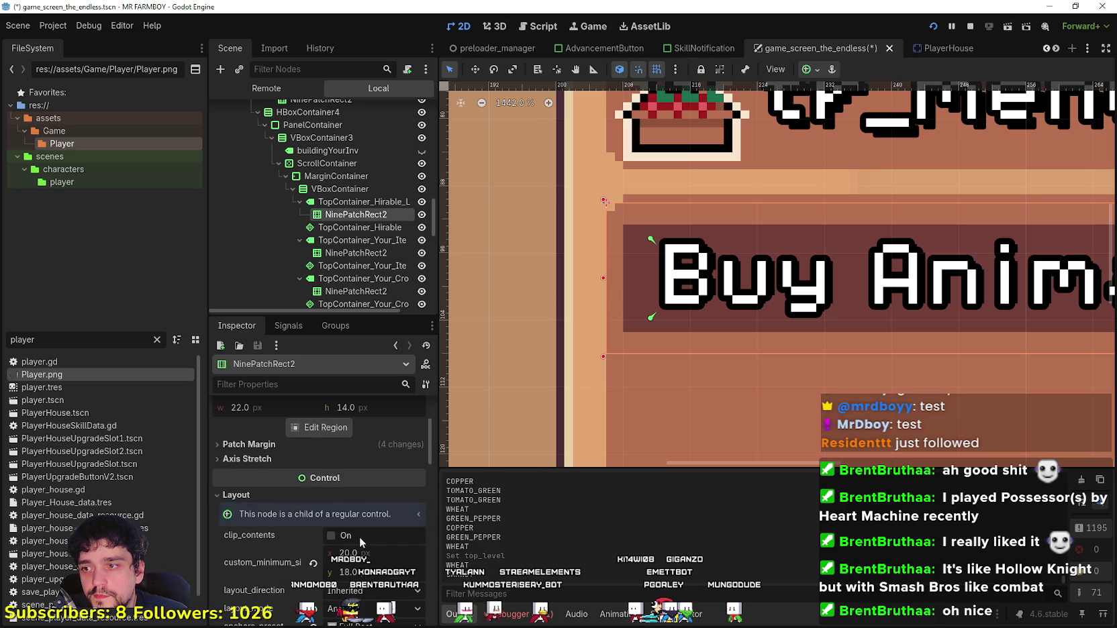
click(331, 535)
scroll(349, 541, up, 3)
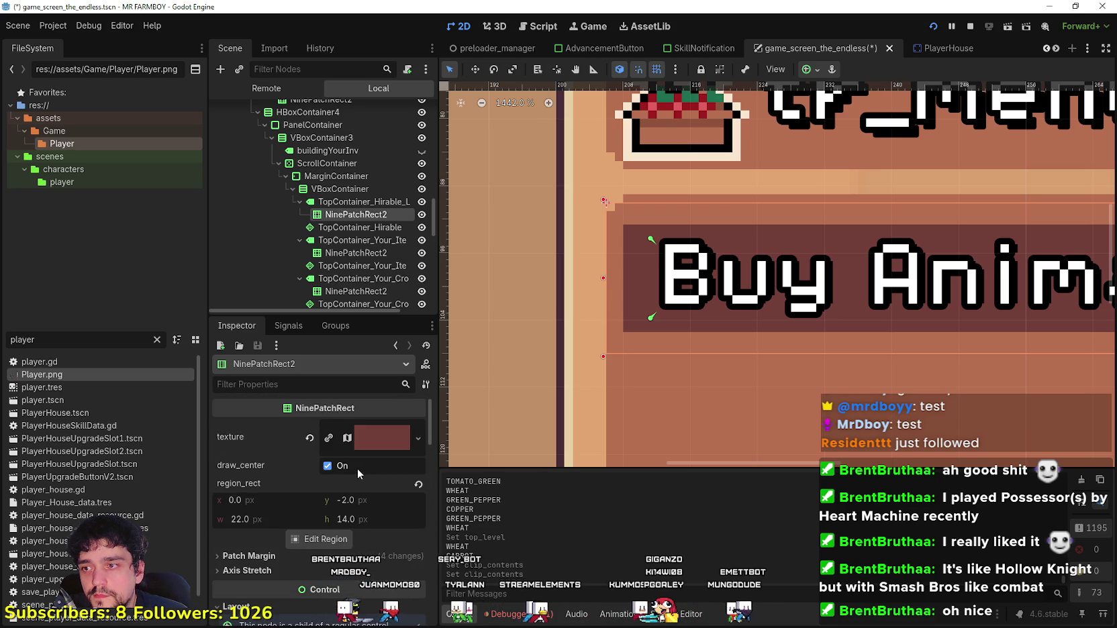
click(343, 467)
click(341, 468)
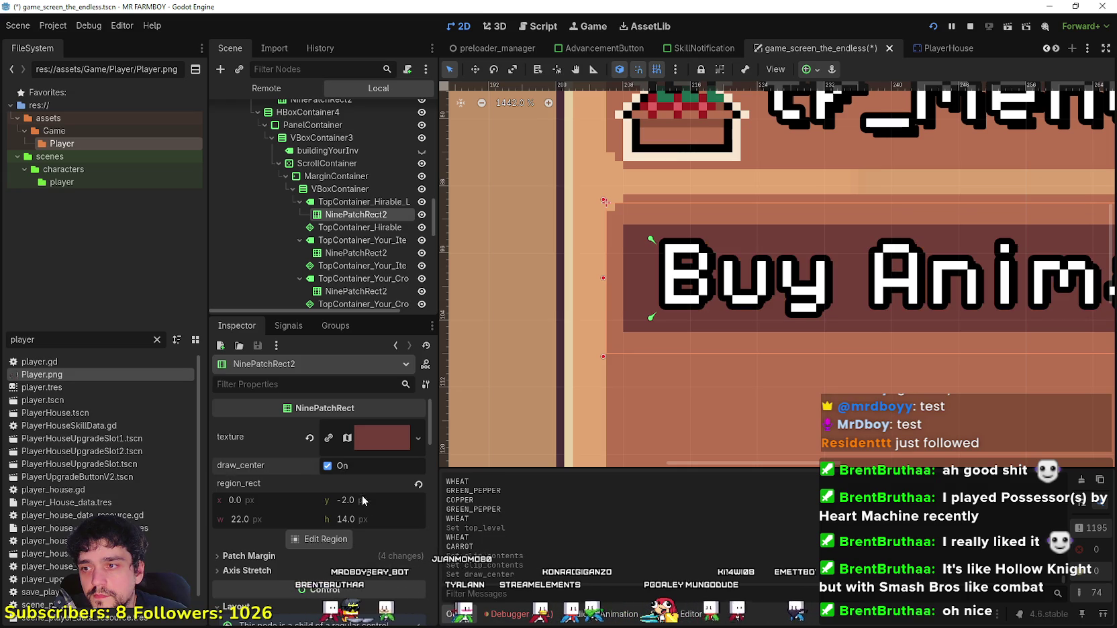
scroll(643, 189, down, 10)
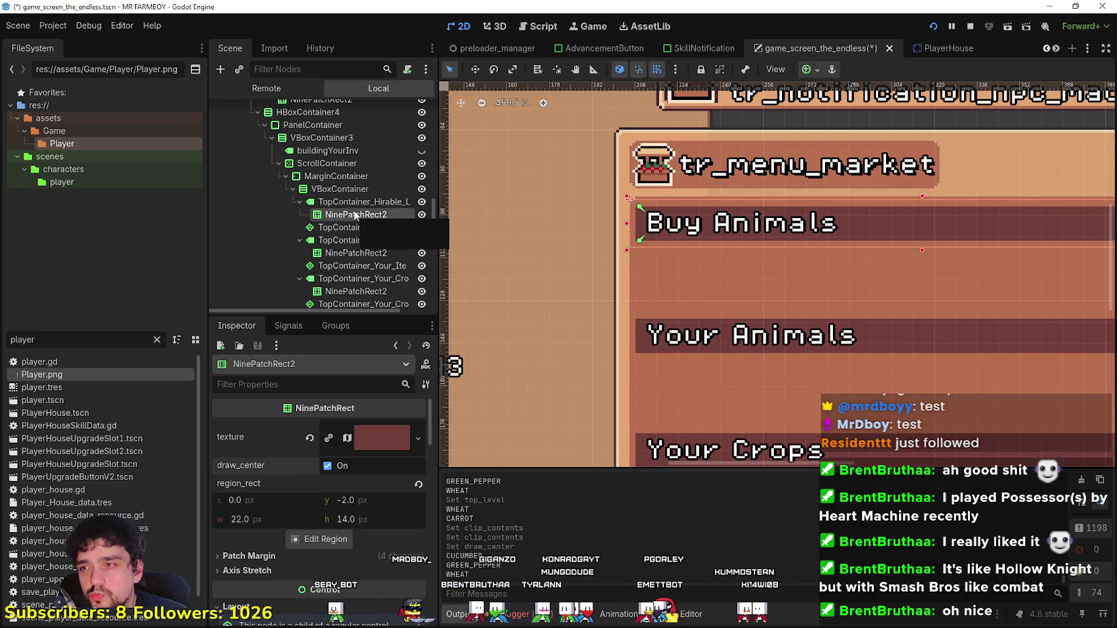
scroll(738, 219, down, 4)
scroll(737, 218, up, 3)
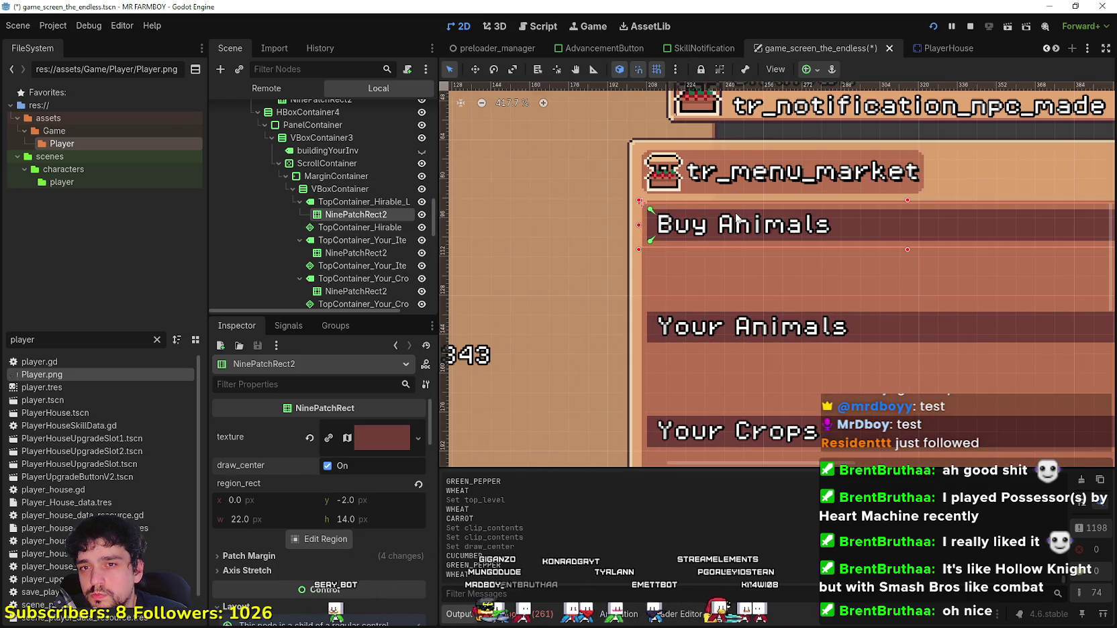
scroll(827, 231, up, 7)
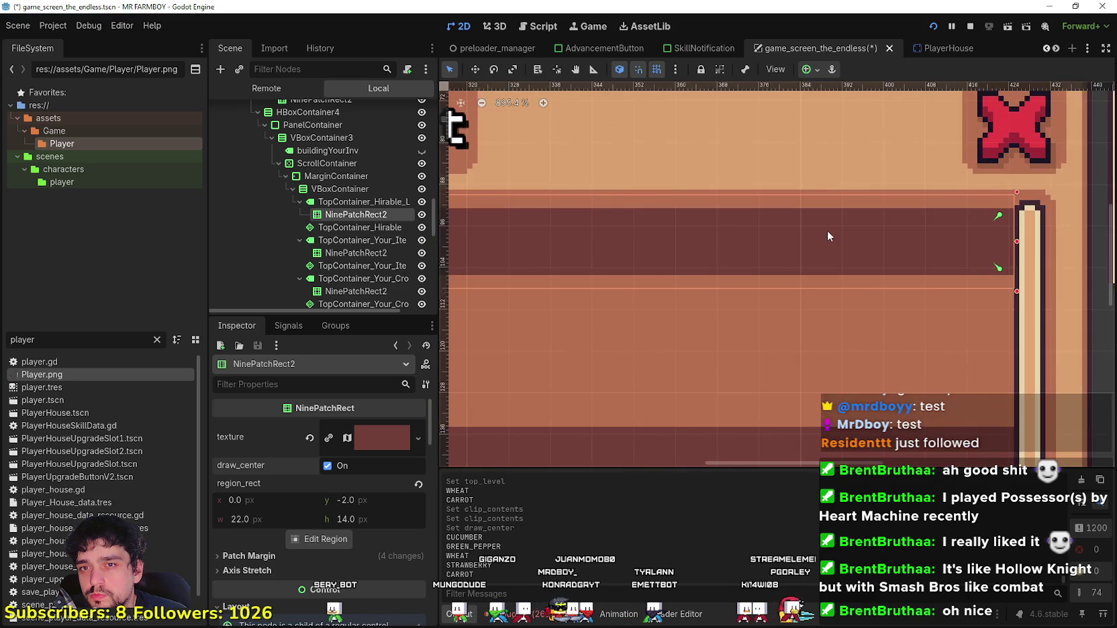
scroll(827, 230, down, 8)
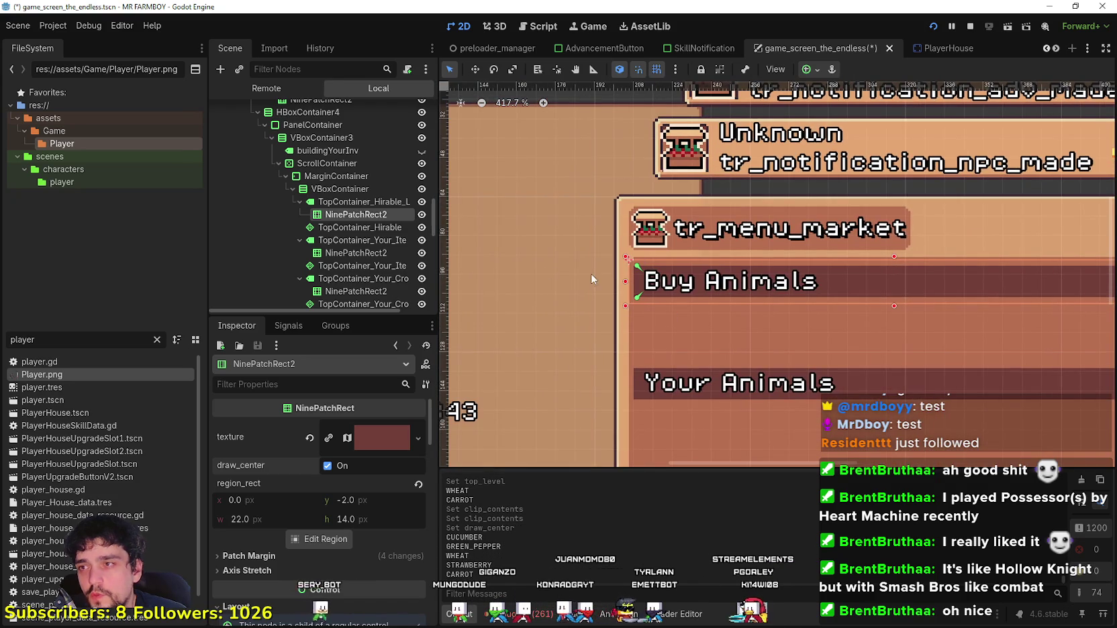
scroll(629, 262, up, 5)
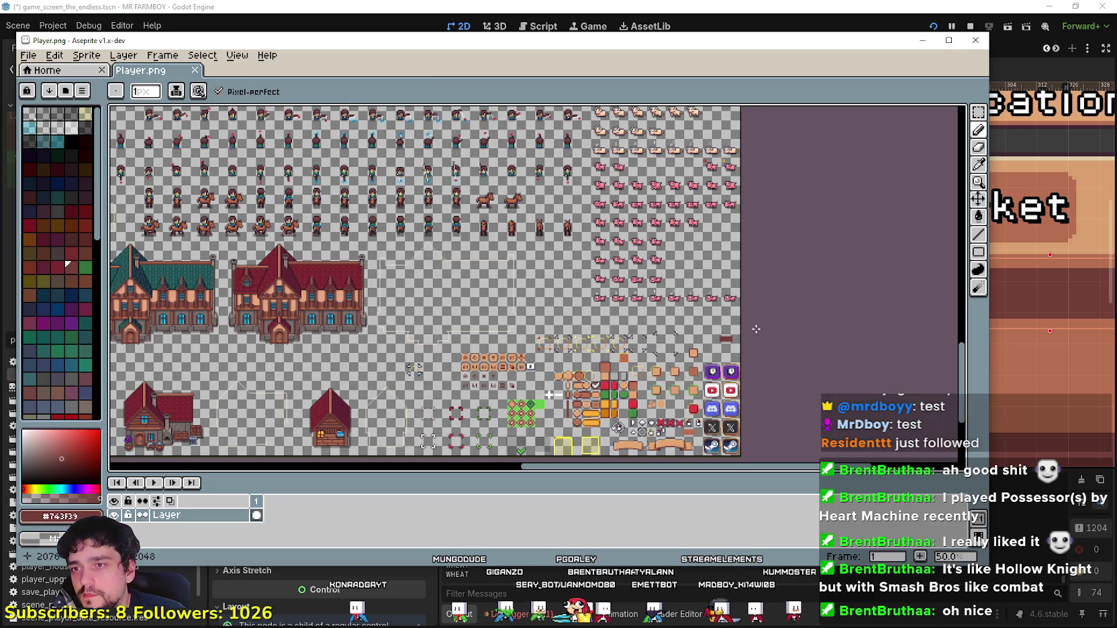
Step: Zoom in on the red header bar in Player.png, move Aseprite aside, and return to Godot
scroll(729, 340, up, 10)
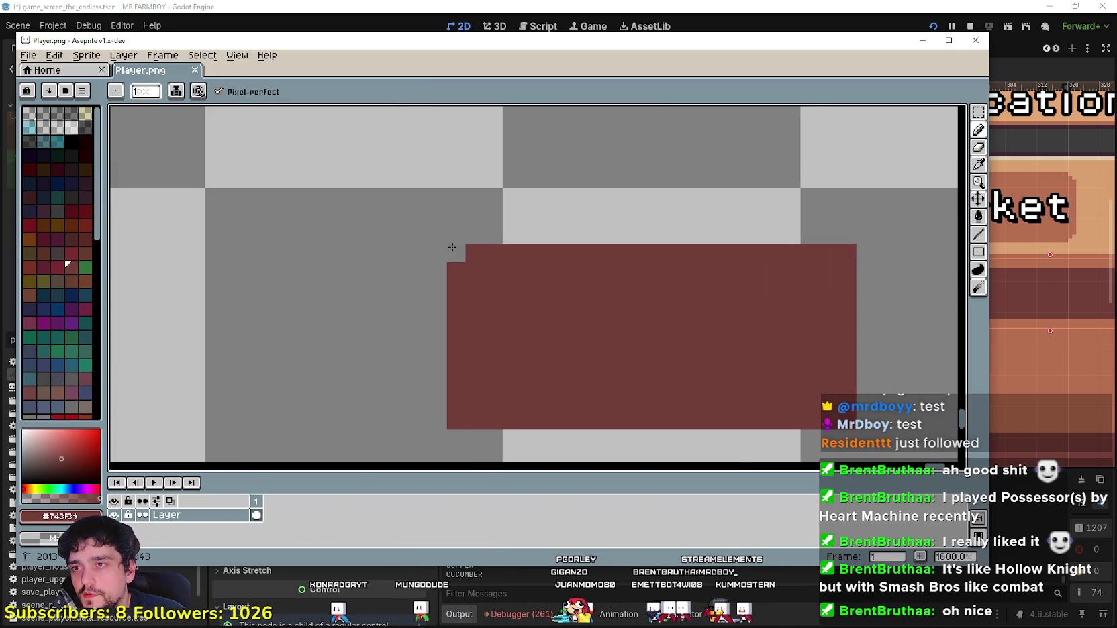
scroll(474, 401, down, 4)
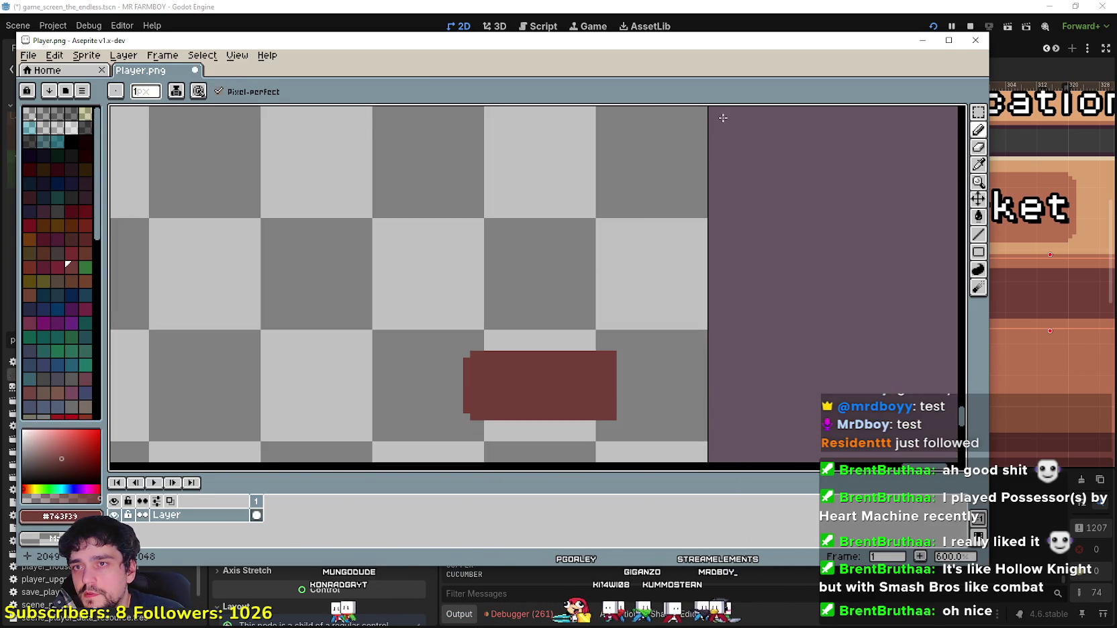
mouse_move(745, 53)
mouse_down()
mouse_move(745, 458)
mouse_move(722, 134)
mouse_up()
scroll(509, 417, up, 3)
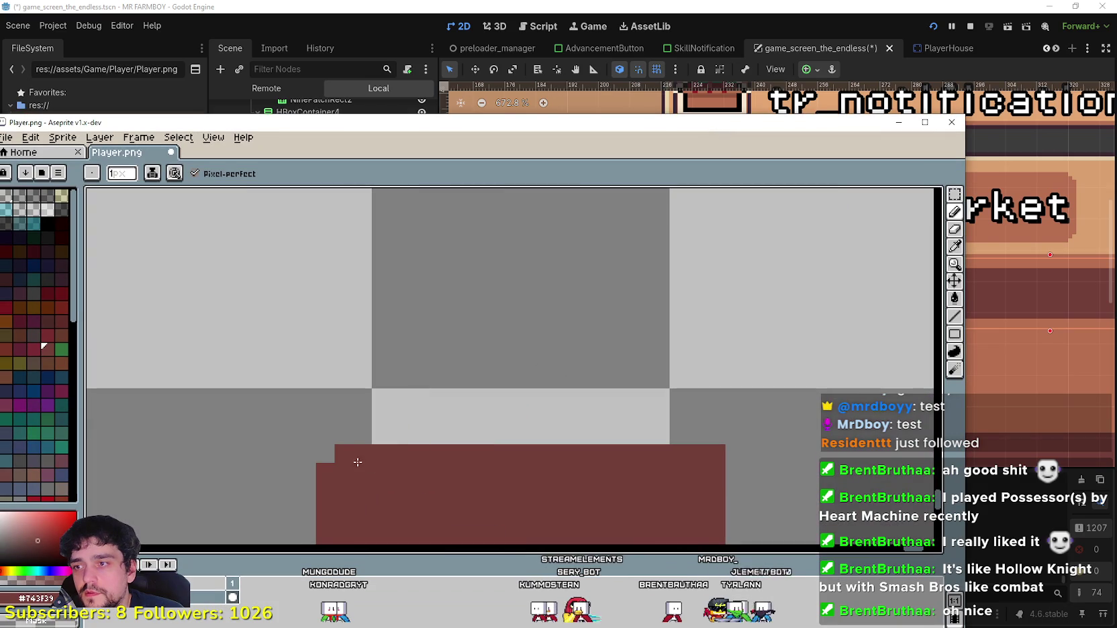
scroll(320, 473, down, 2)
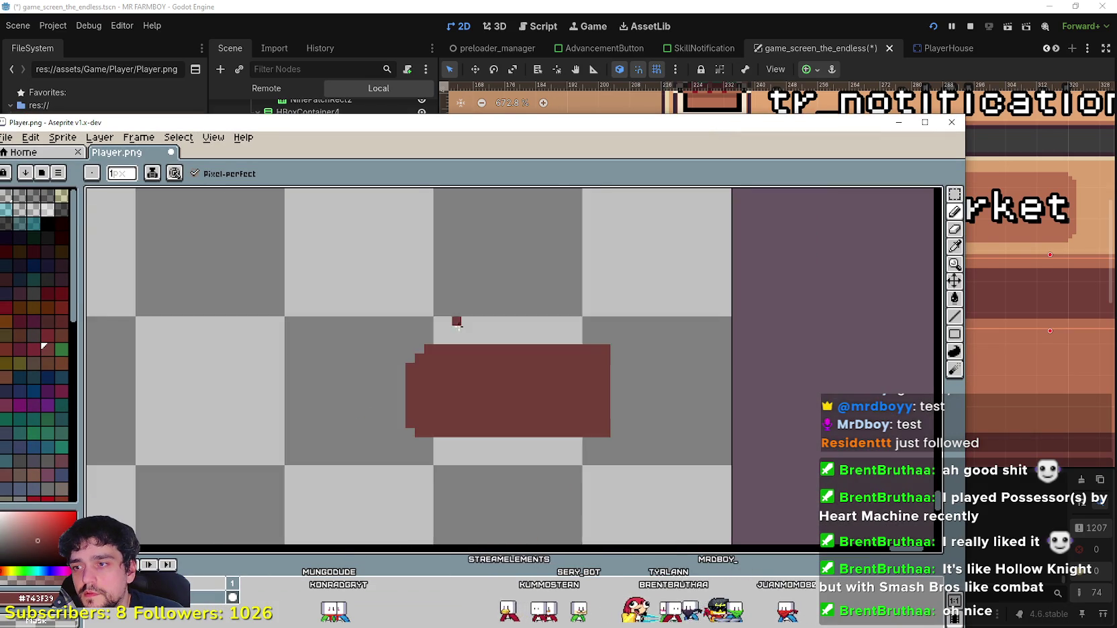
scroll(400, 416, up, 4)
scroll(429, 416, down, 3)
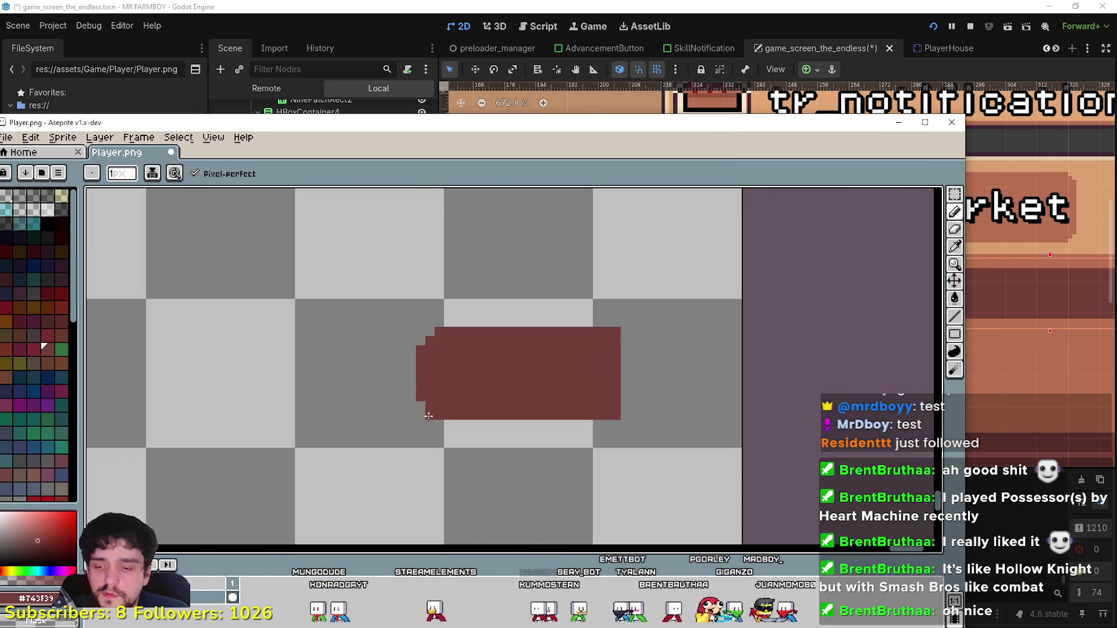
click(602, 5)
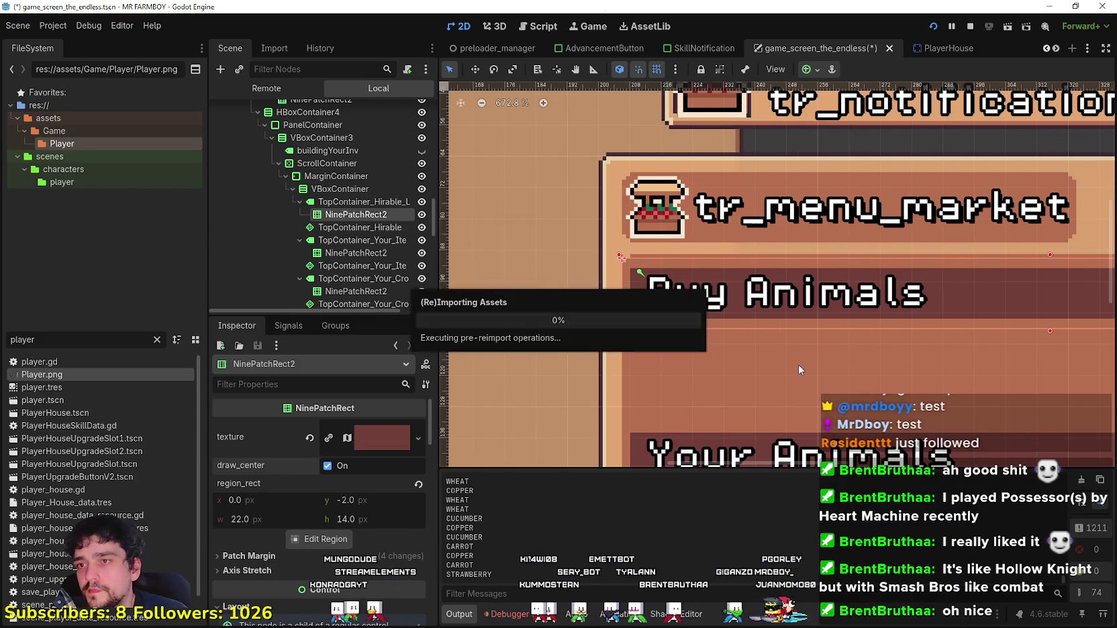
Step: Check the Your Animals panel, then delete the Buy Animals header's NinePatchRect2 node
scroll(653, 253, down, 2)
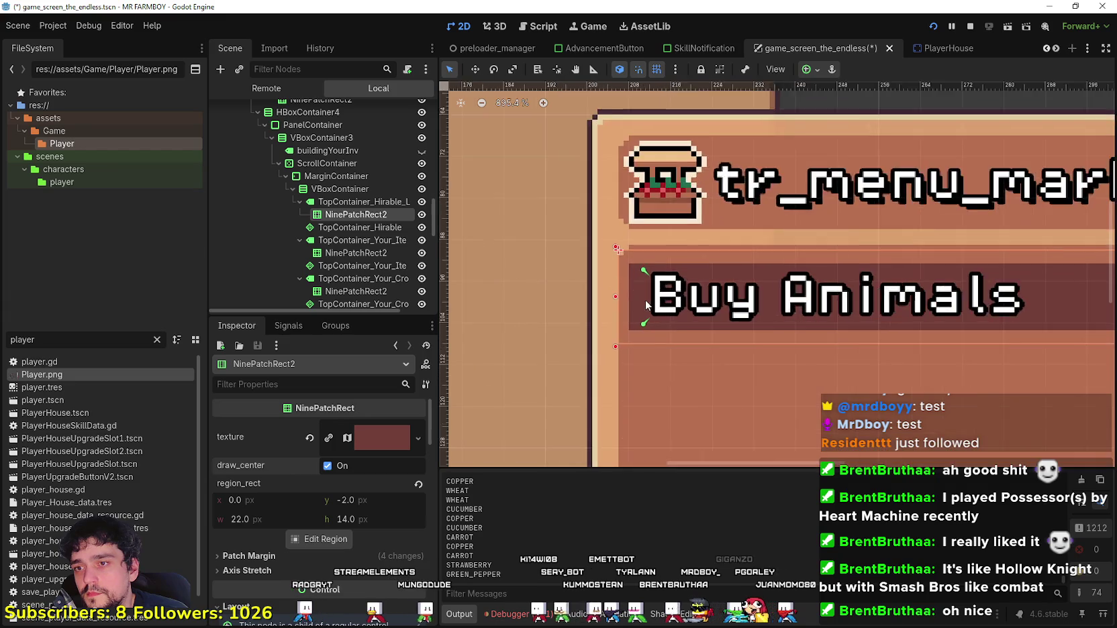
scroll(650, 199, down, 6)
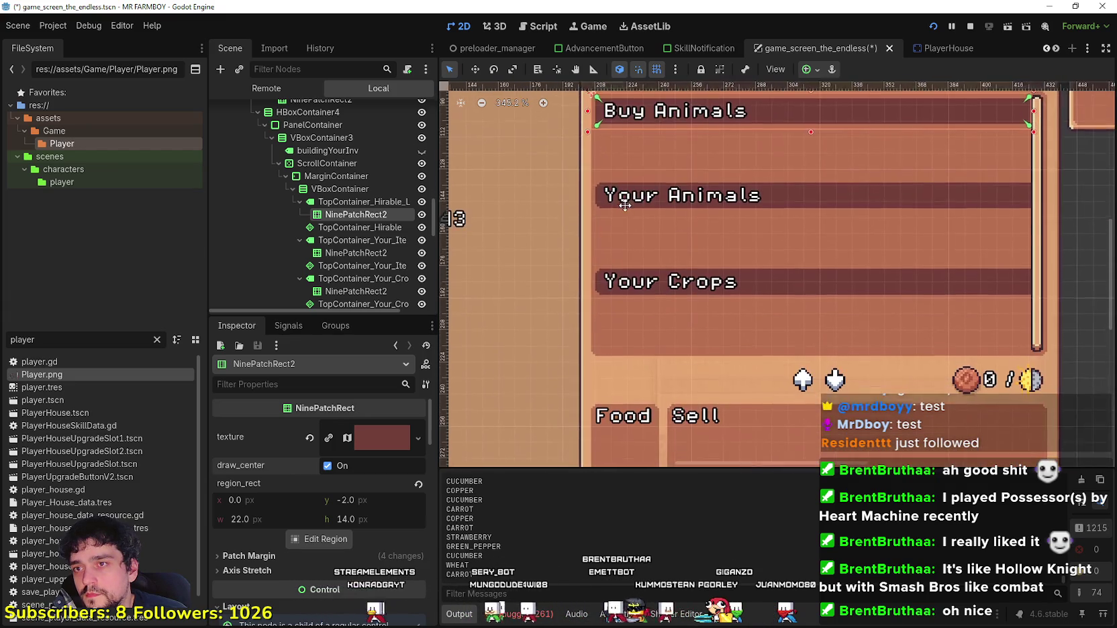
scroll(626, 200, up, 5)
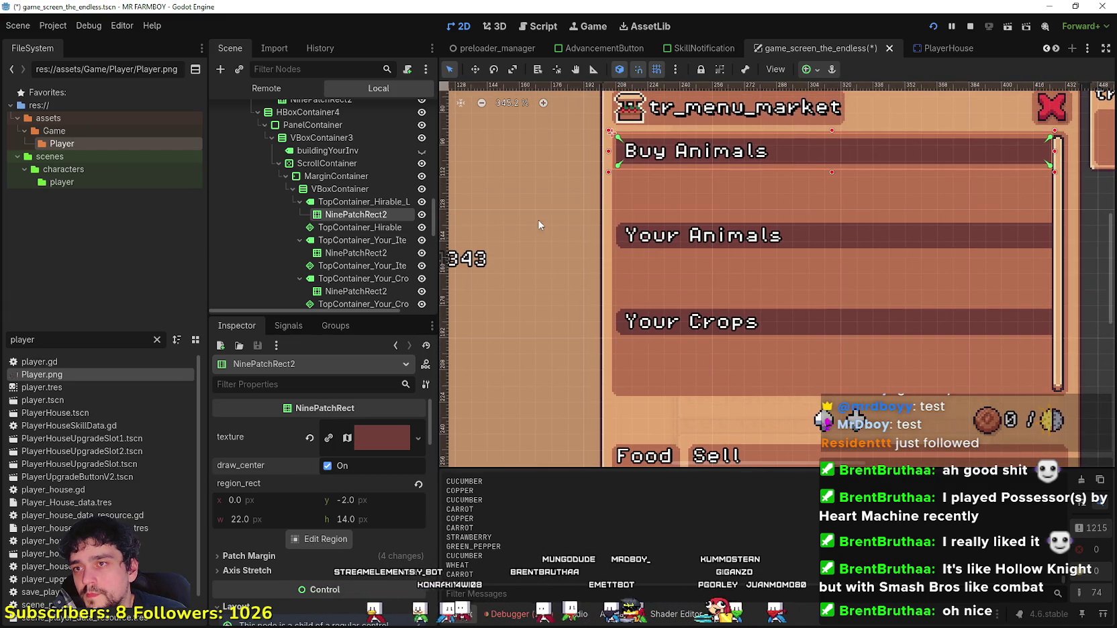
click(368, 254)
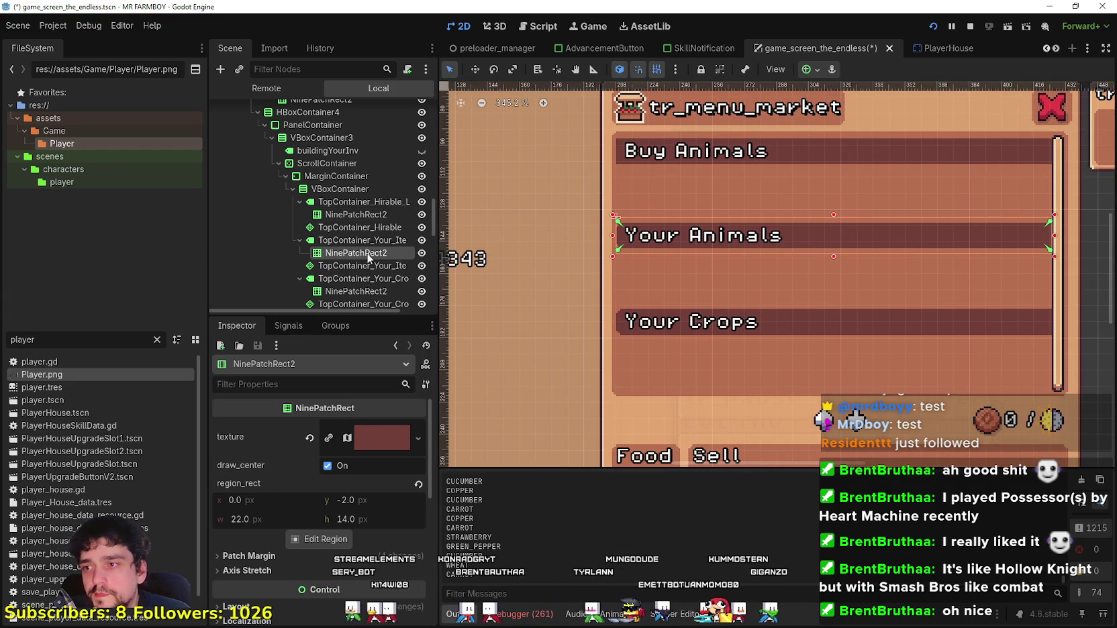
scroll(600, 222, up, 8)
scroll(600, 218, down, 3)
right_click(345, 251)
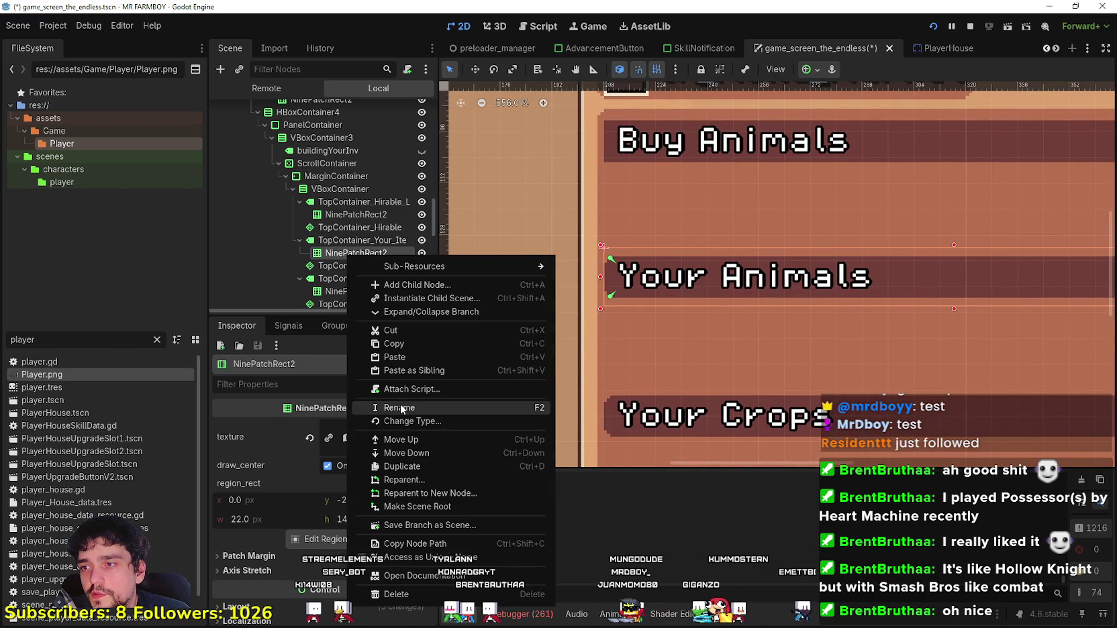
click(402, 343)
click(342, 214)
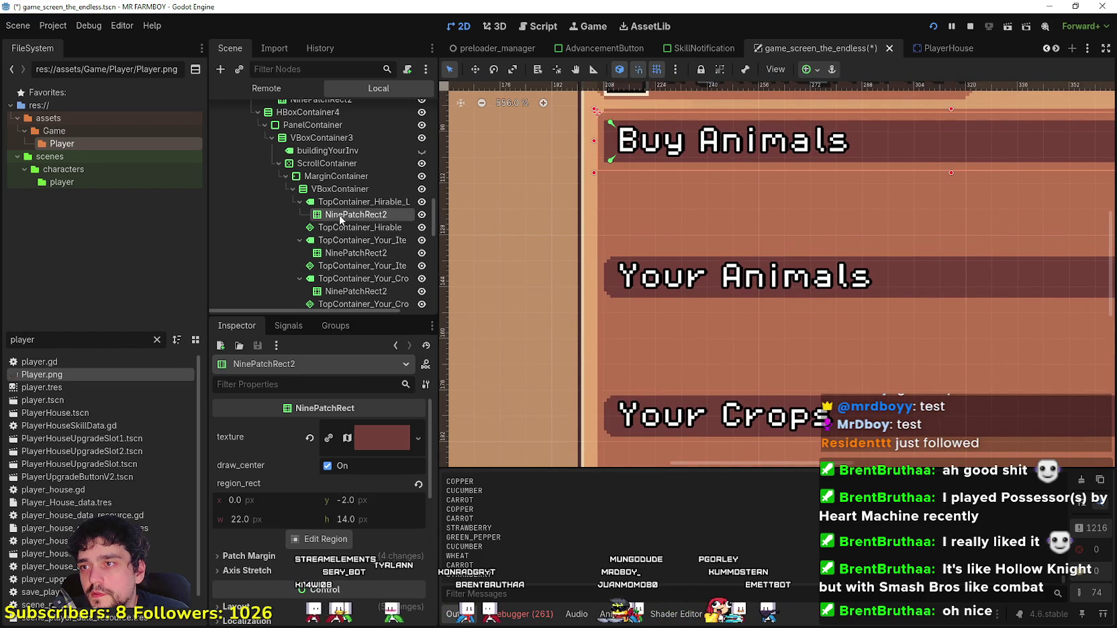
right_click(340, 214)
click(413, 555)
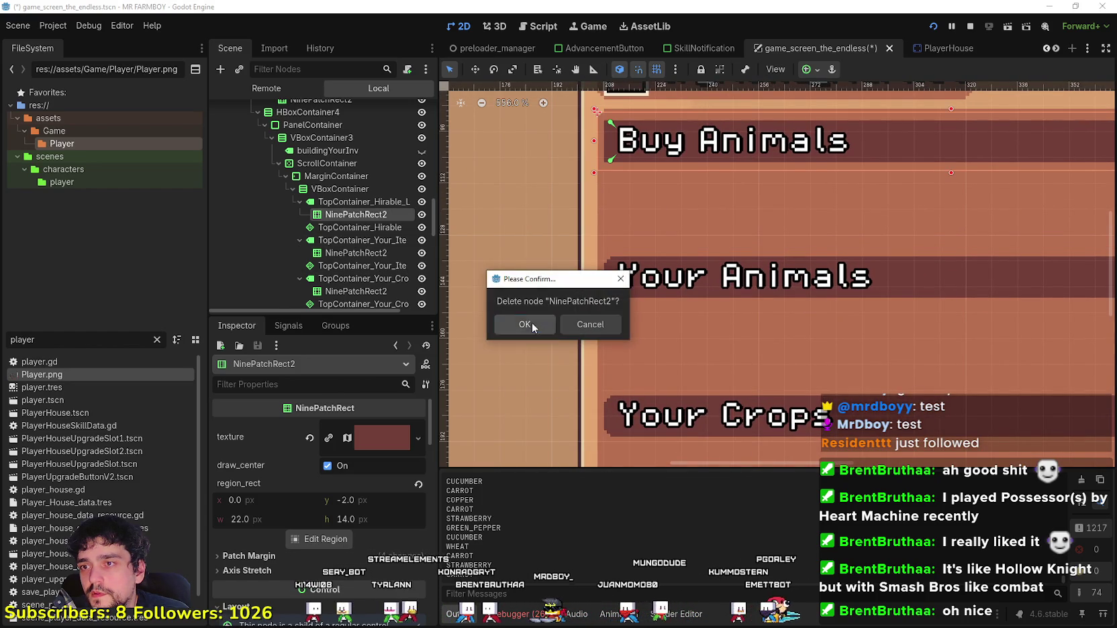